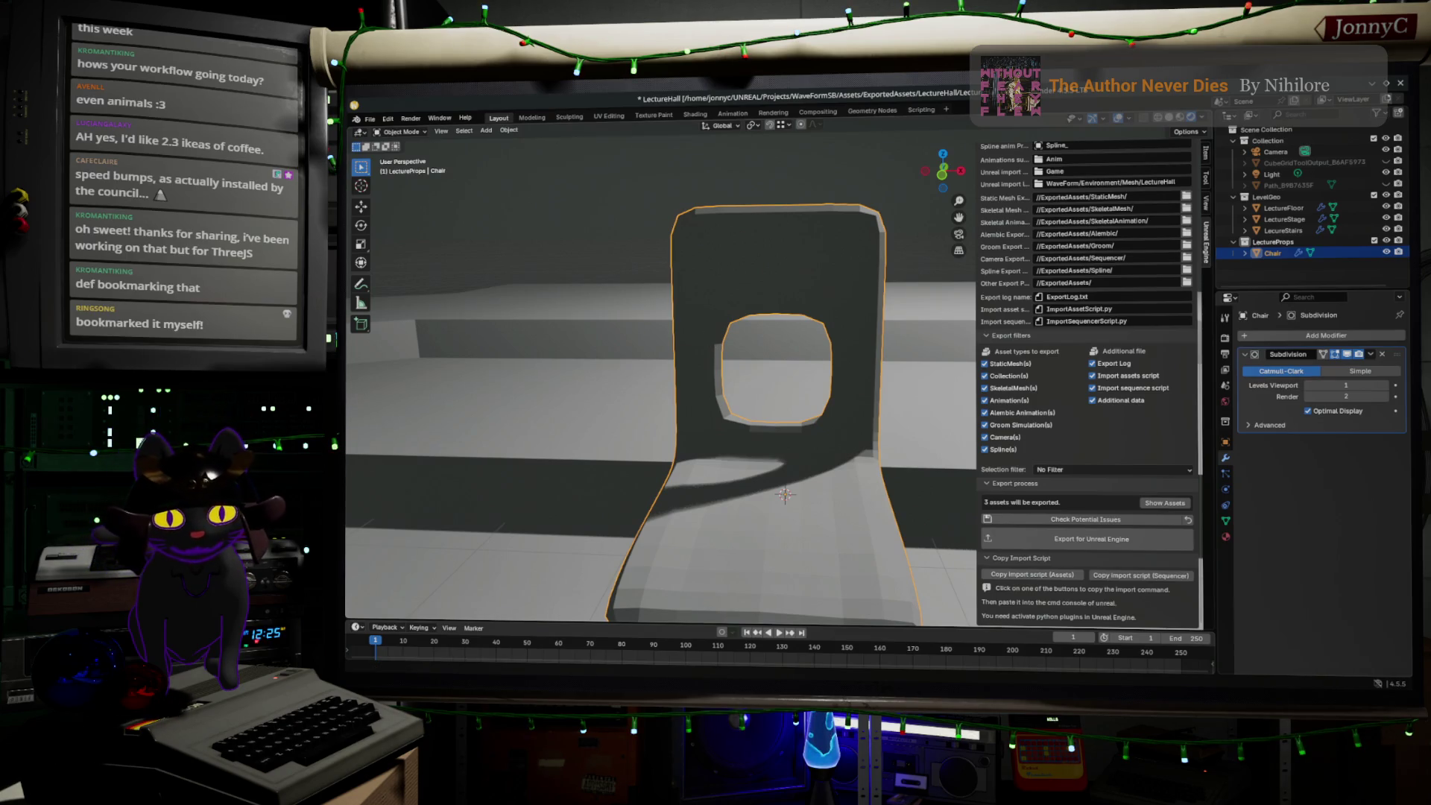
# - Switch to the browser and move from the Dimensions.com references to the Shinjuku indoor three.js demo
pyautogui.hotkey('alt', 'Tab')
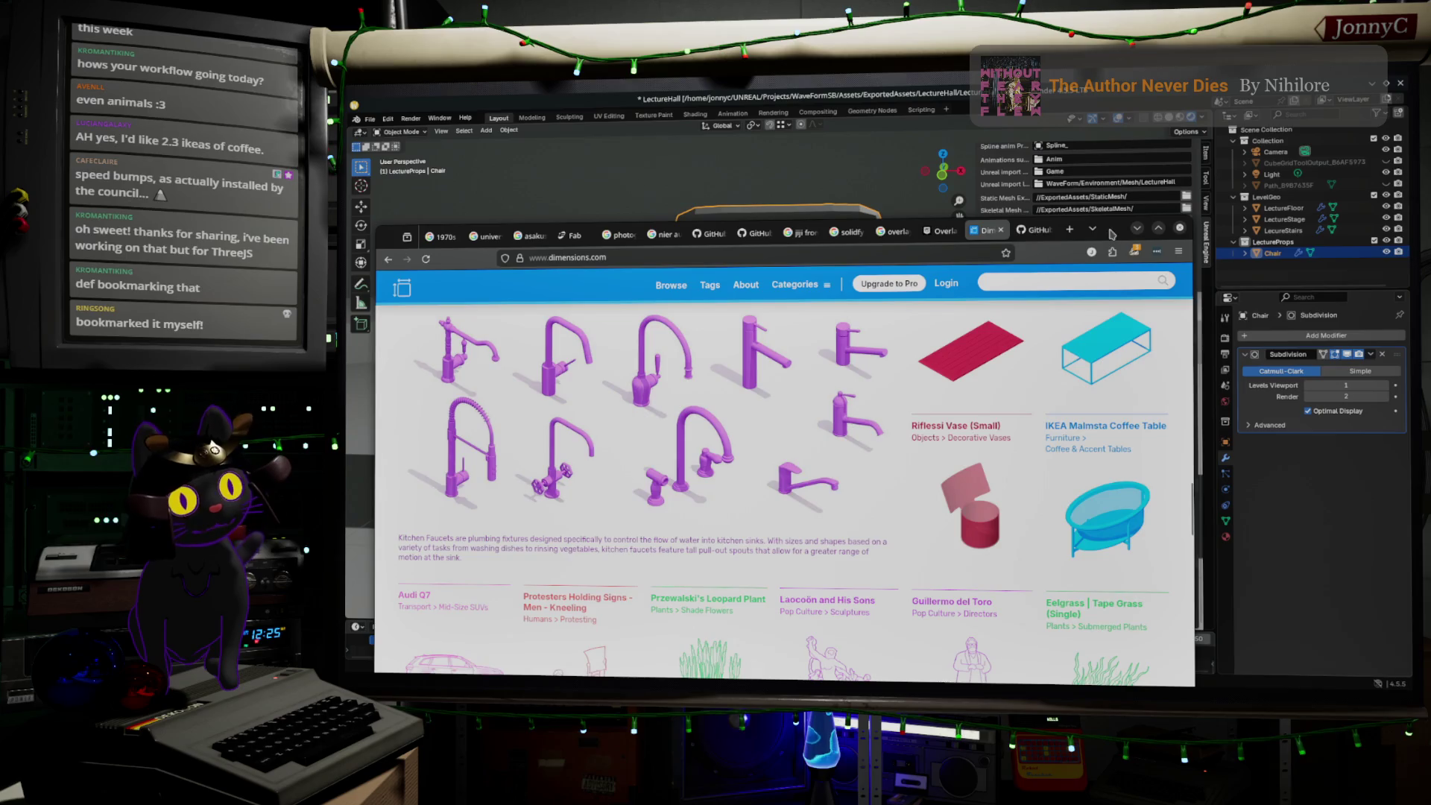
pyautogui.click(1137, 228)
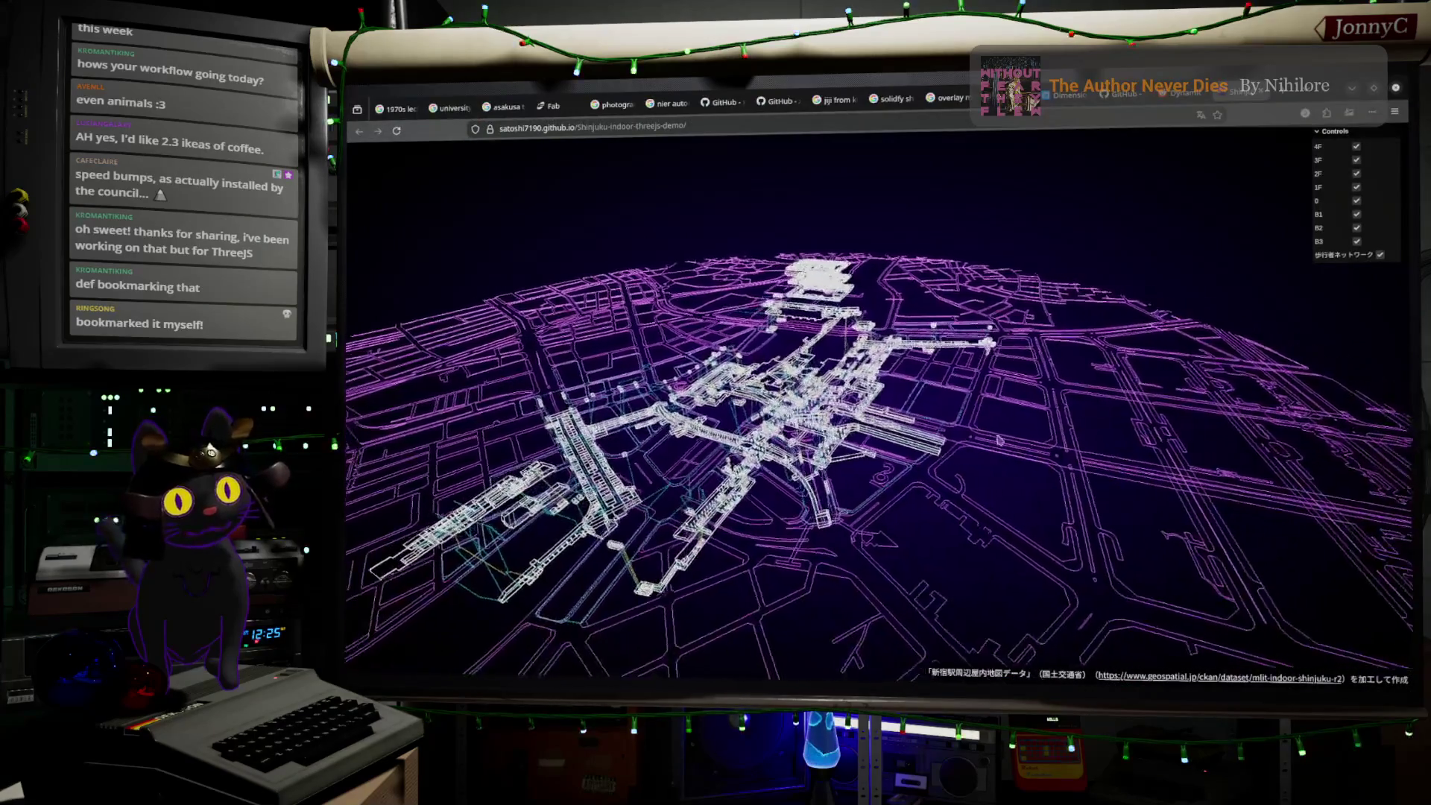
pyautogui.scroll(5, 927, 433)
# - Tilt the Shinjuku station wireframe to a low, near-horizontal view and then a lower oblique angle
pyautogui.moveTo(927, 432)
pyautogui.mouseDown()
pyautogui.moveTo(754, 350)
pyautogui.moveTo(903, 450)
pyautogui.moveTo(891, 483)
pyautogui.moveTo(887, 372)
pyautogui.moveTo(1060, 379)
pyautogui.moveTo(1063, 477)
pyautogui.moveTo(1088, 150)
pyautogui.mouseUp()
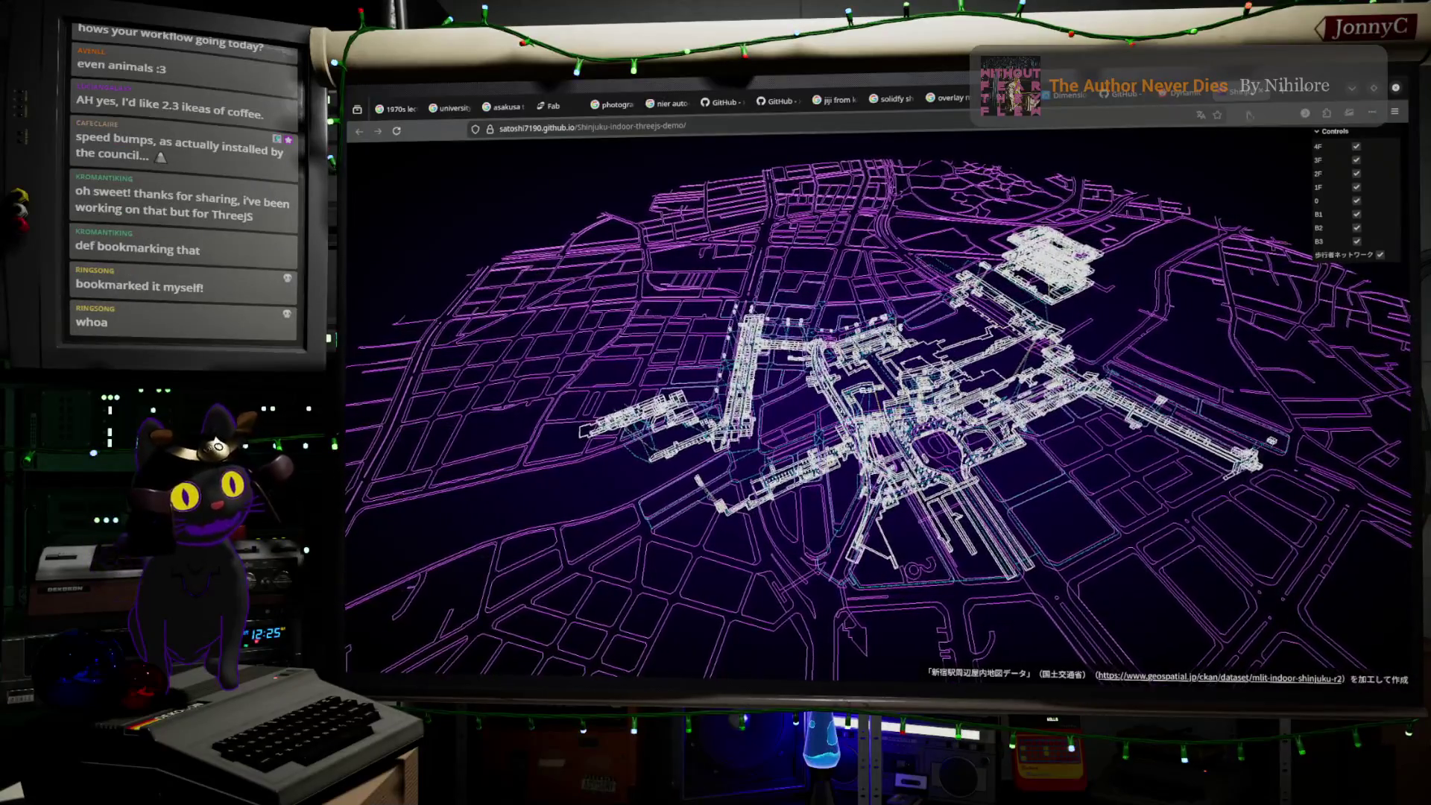
pyautogui.moveTo(1098, 441); pyautogui.dragTo(962, 564)
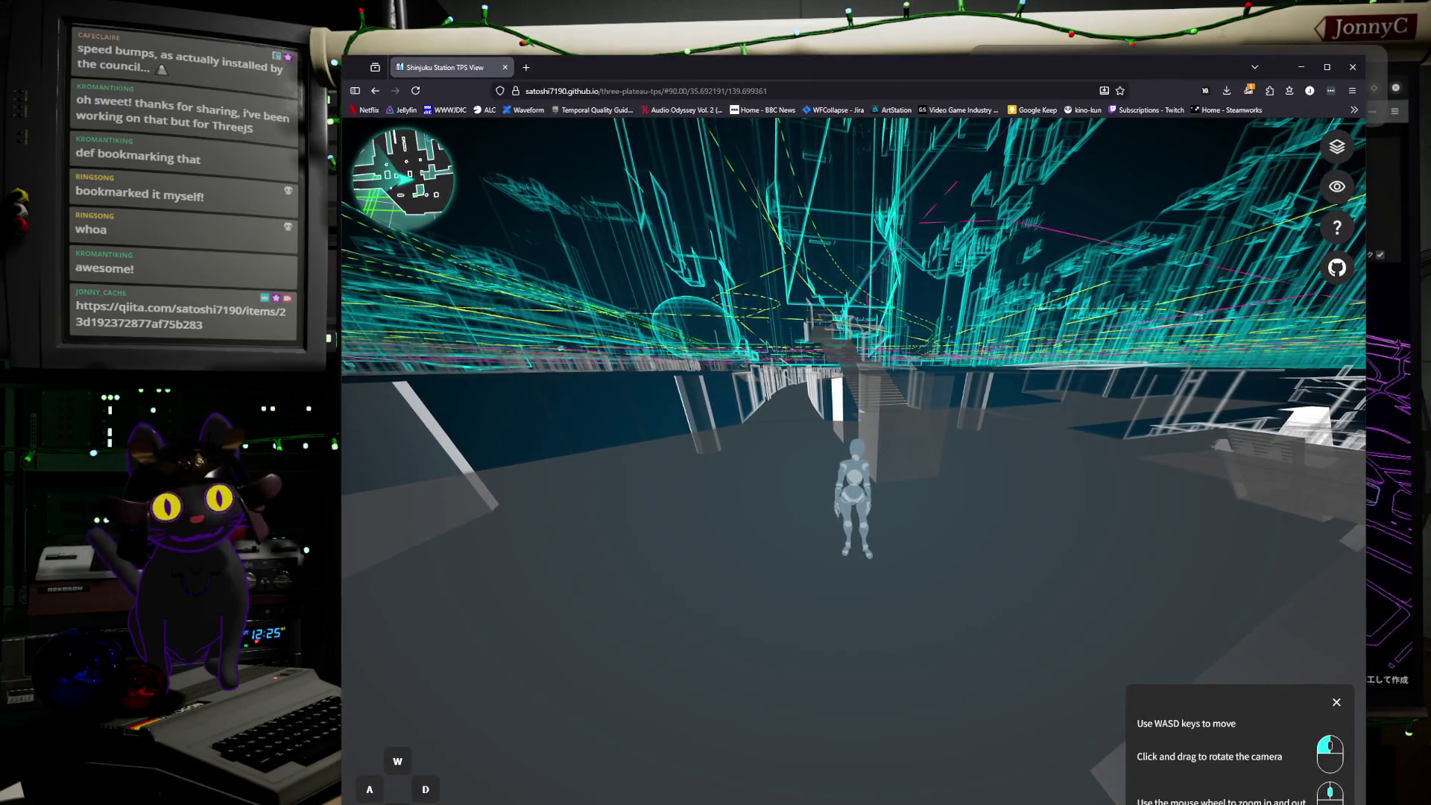
# - Run the avatar left, forward and right across the station stairs and walkways, then go back
pyautogui.press('a')
pyautogui.press('w')
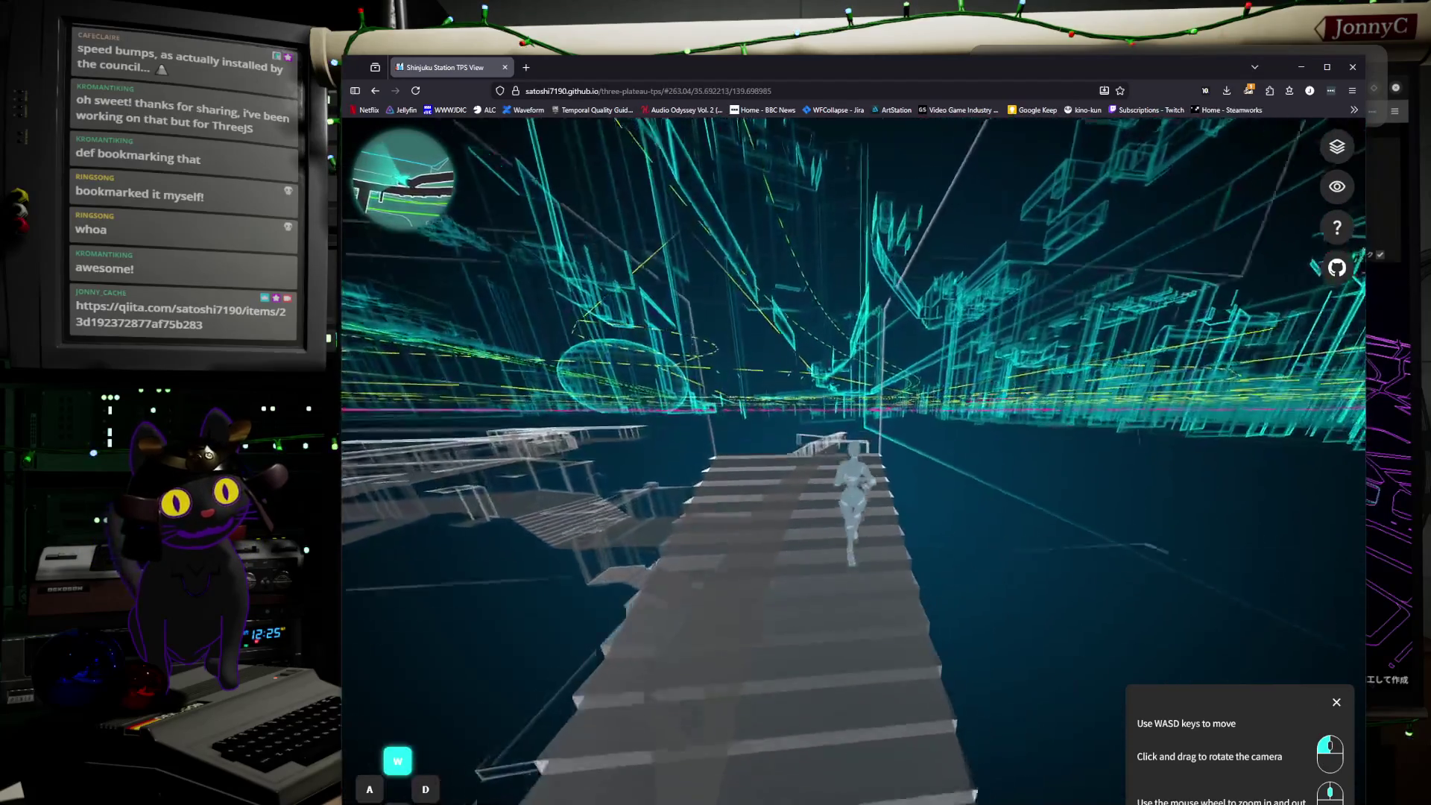
pyautogui.press('a')
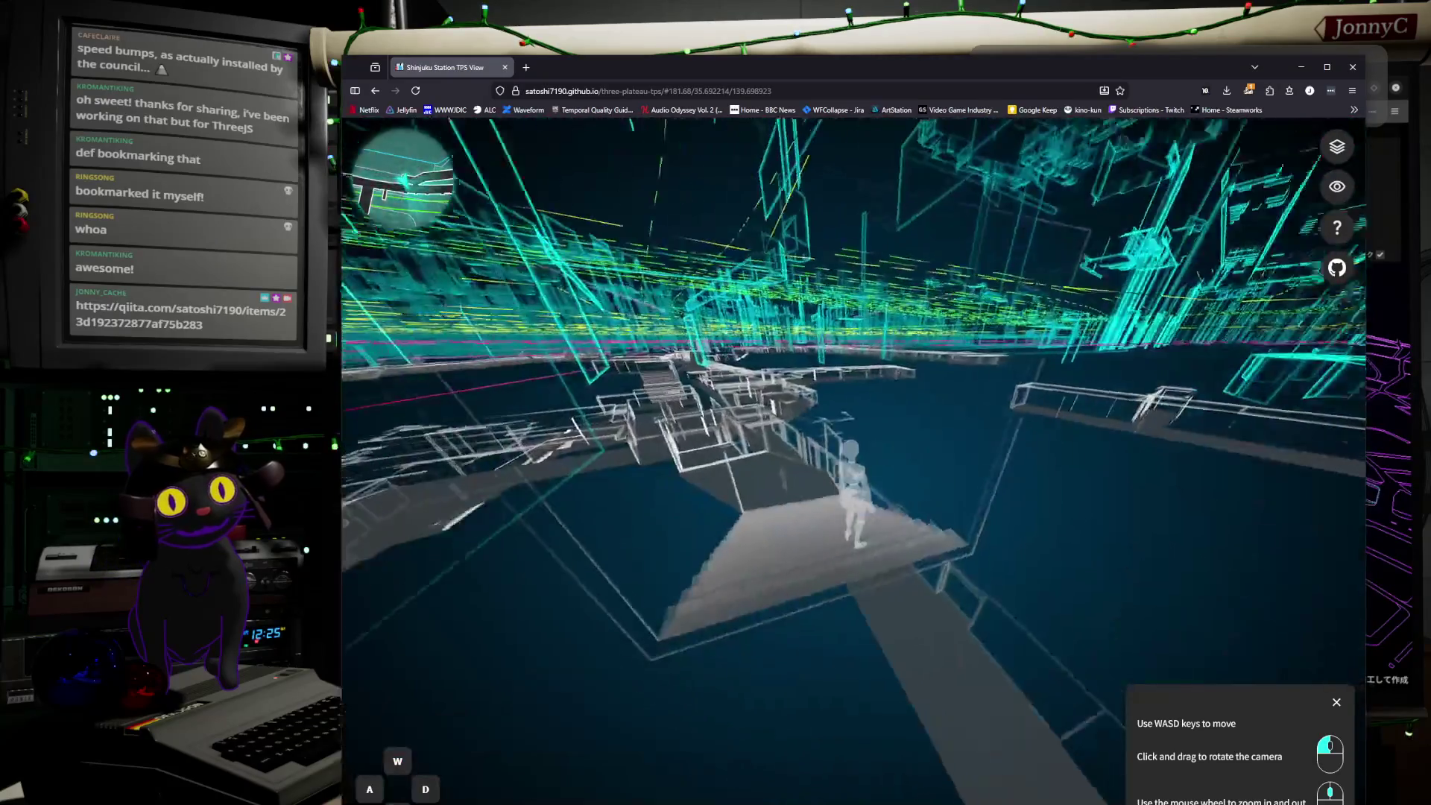
pyautogui.press('w')
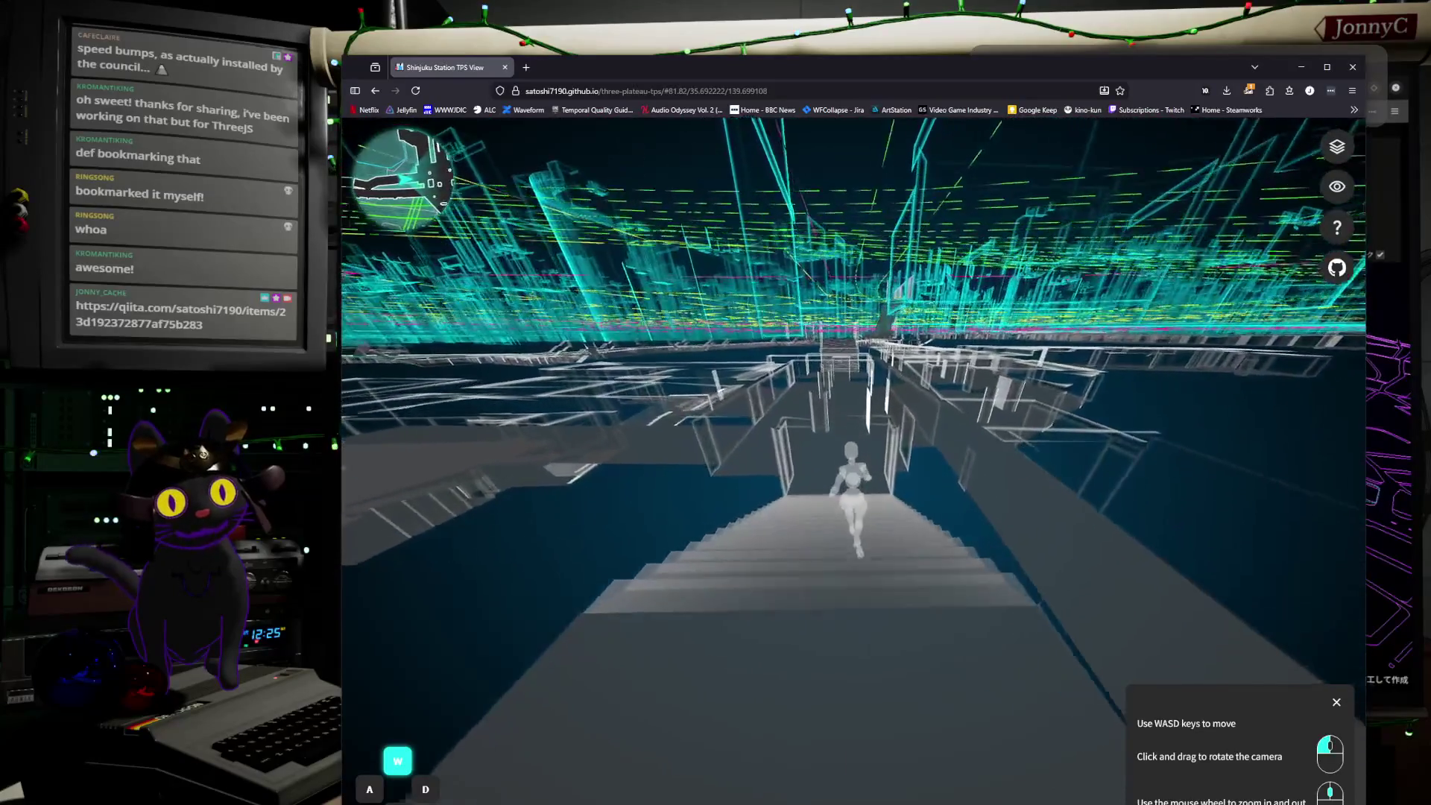
pyautogui.press('d')
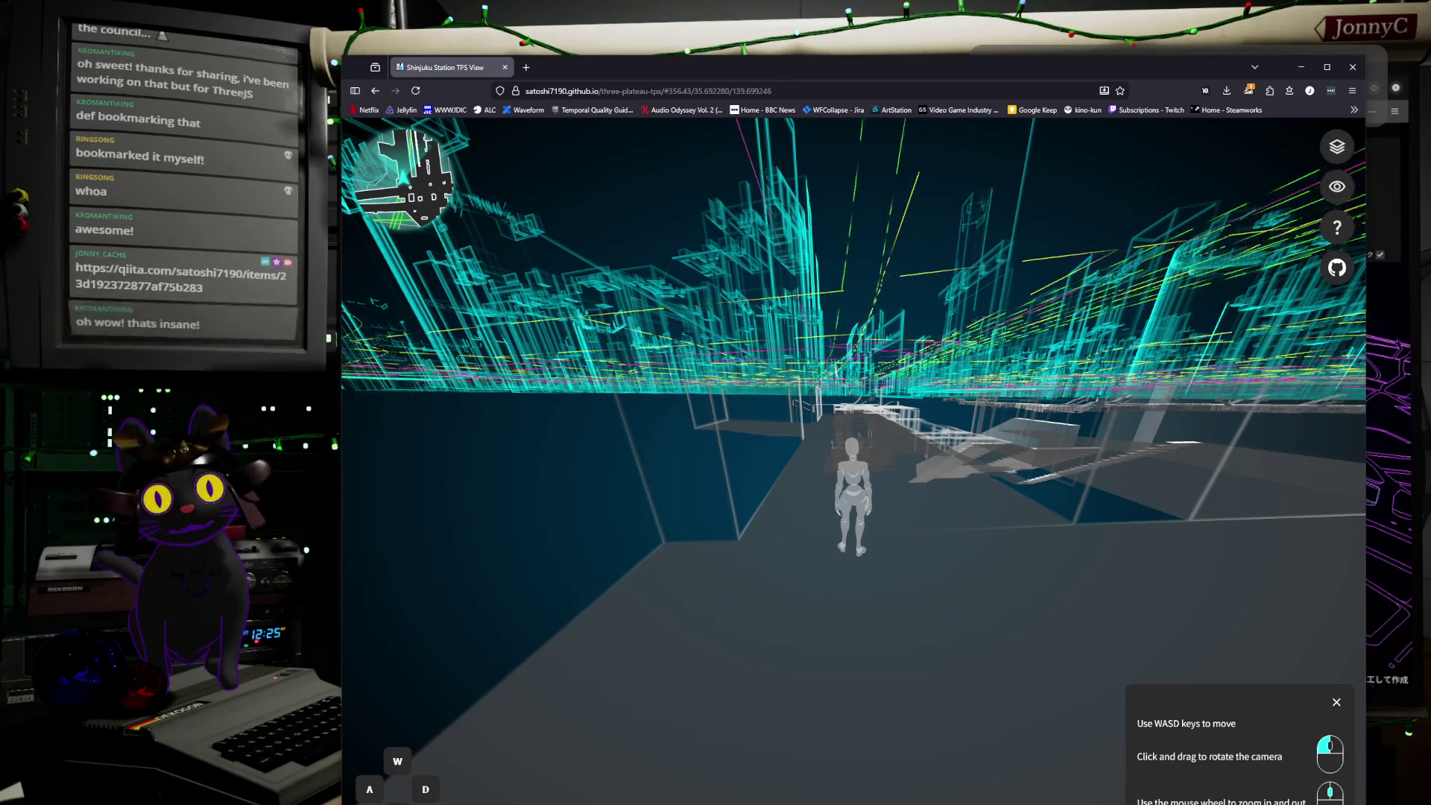
pyautogui.hotkey('alt', 'Left')
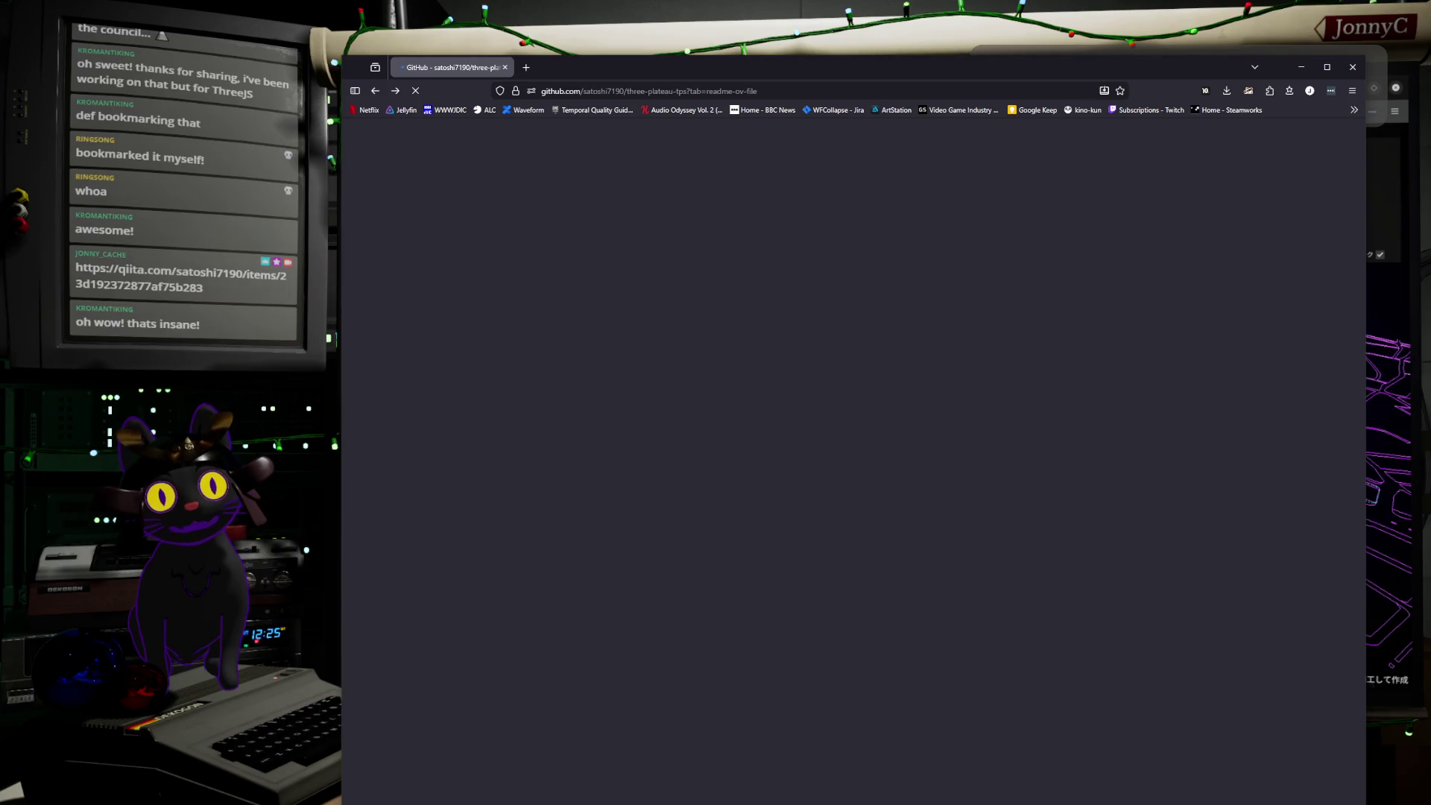
# - Open the repository owner's GitHub profile and copy its web address
pyautogui.moveTo(833, 67); pyautogui.dragTo(775, 38)
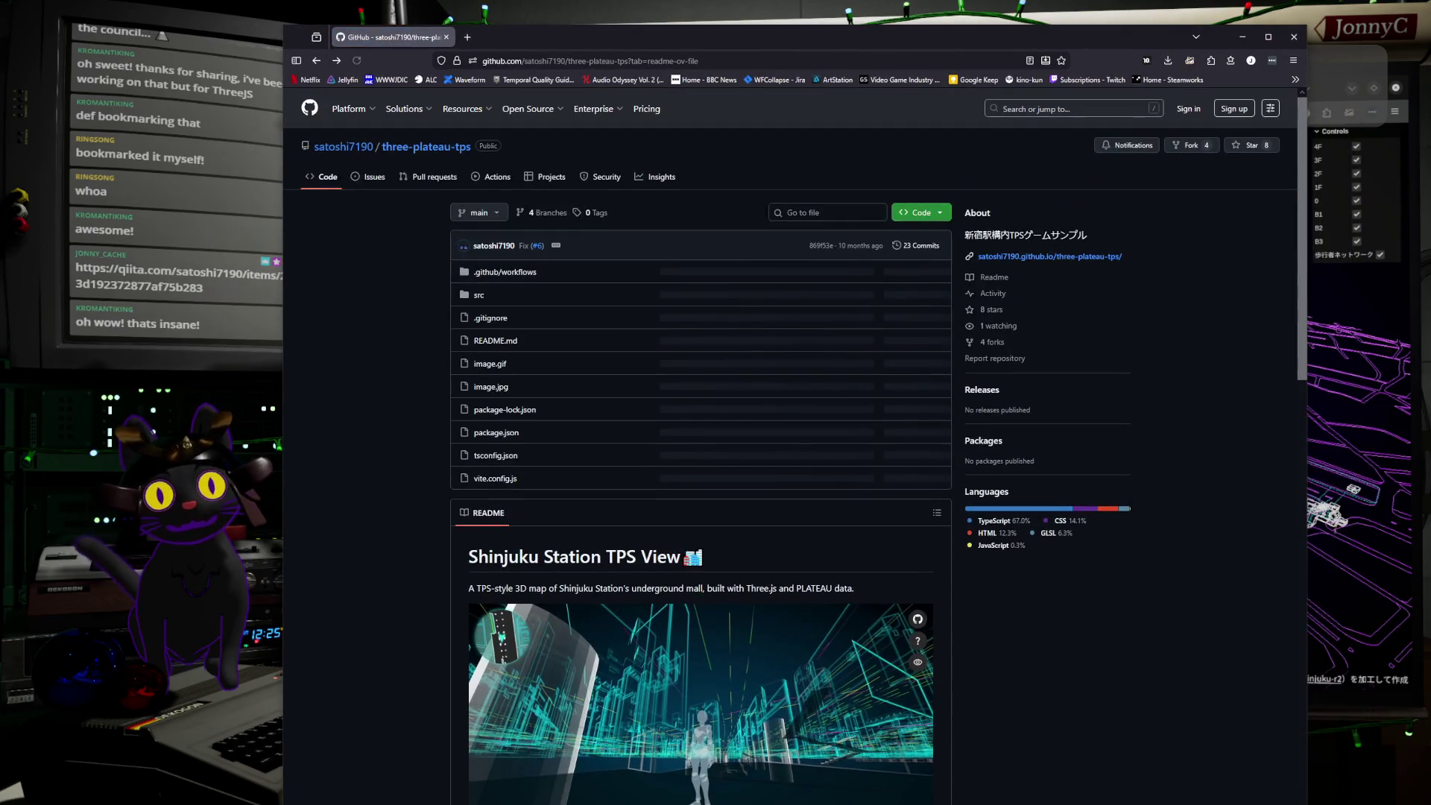
pyautogui.click(343, 147)
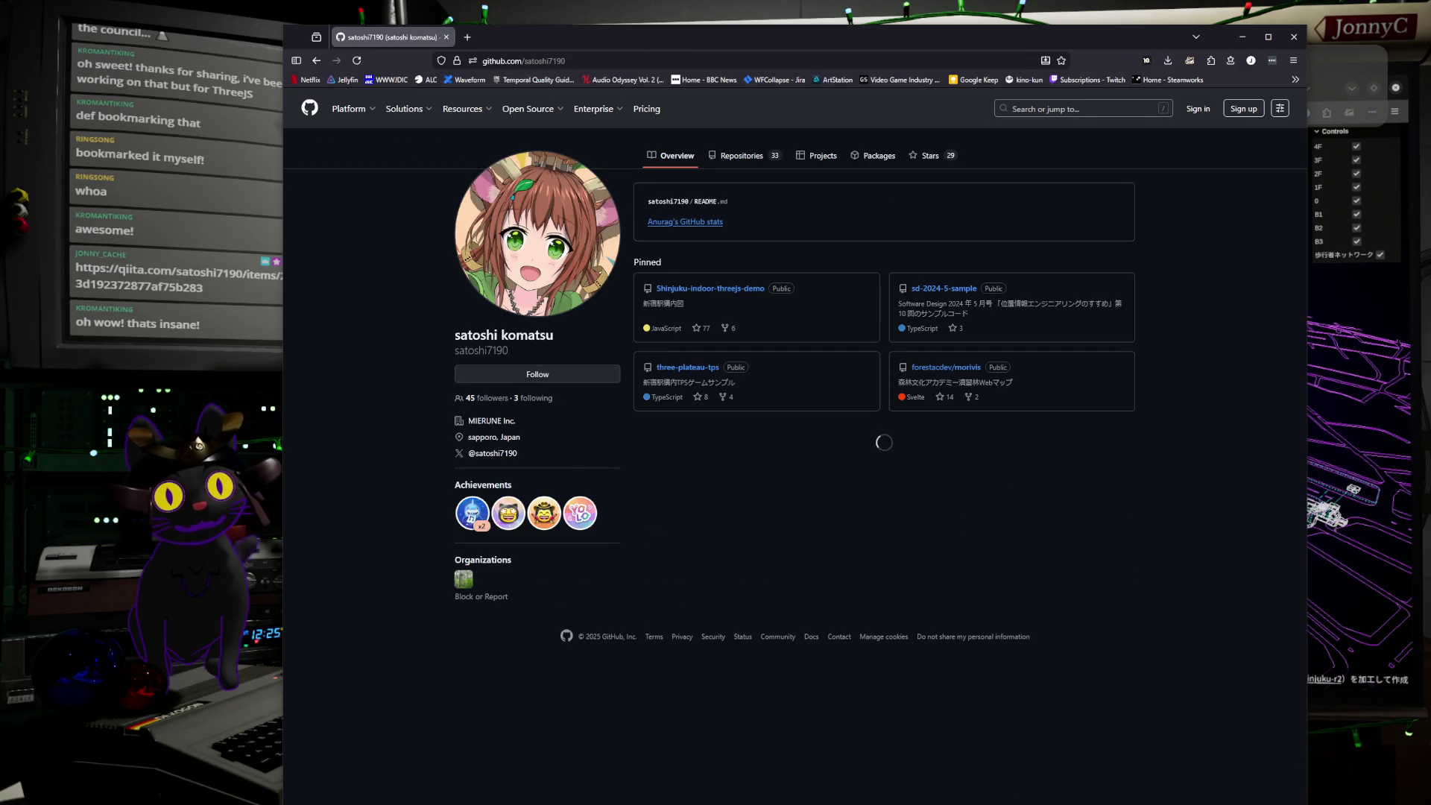
pyautogui.click(559, 61)
pyautogui.rightClick(559, 62)
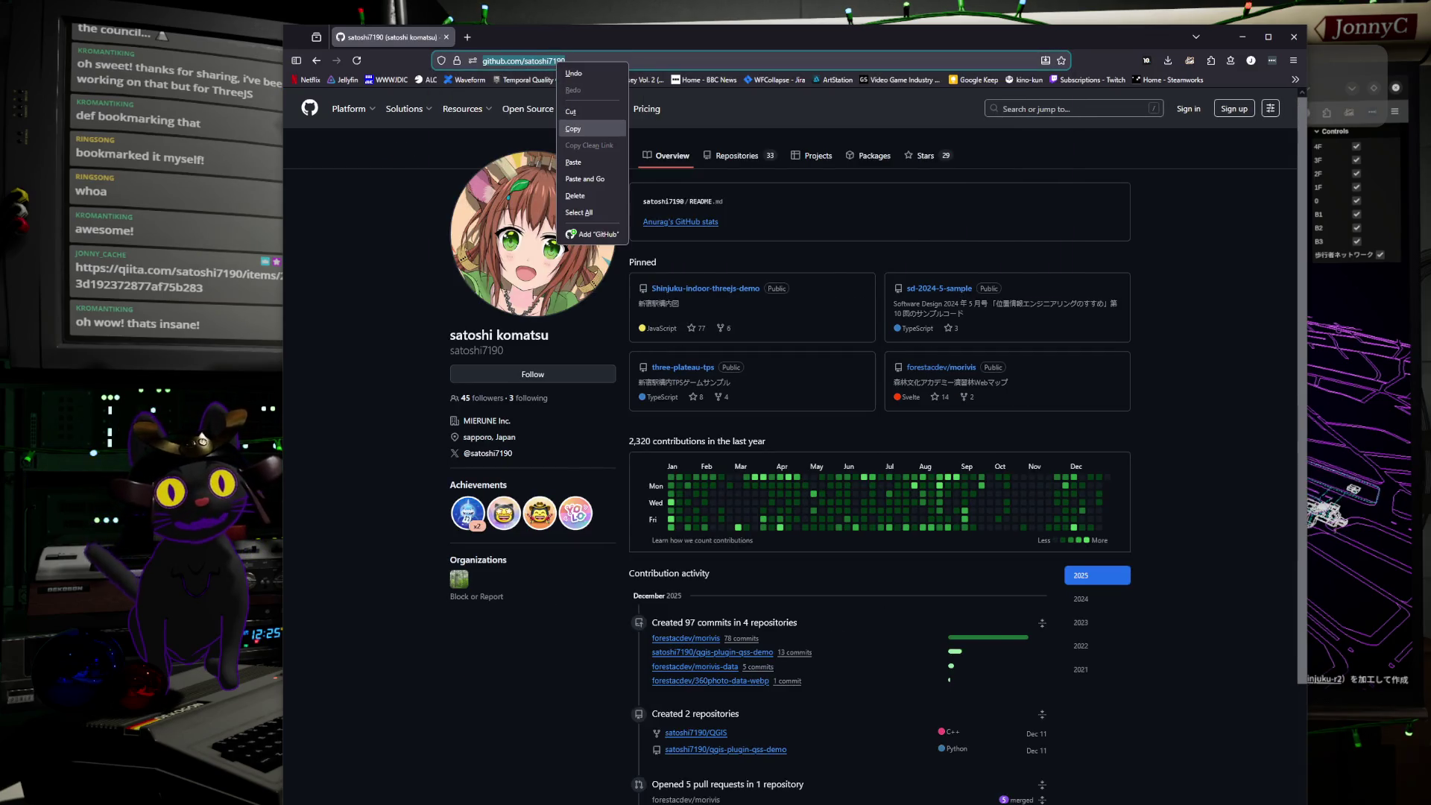
pyautogui.click(574, 129)
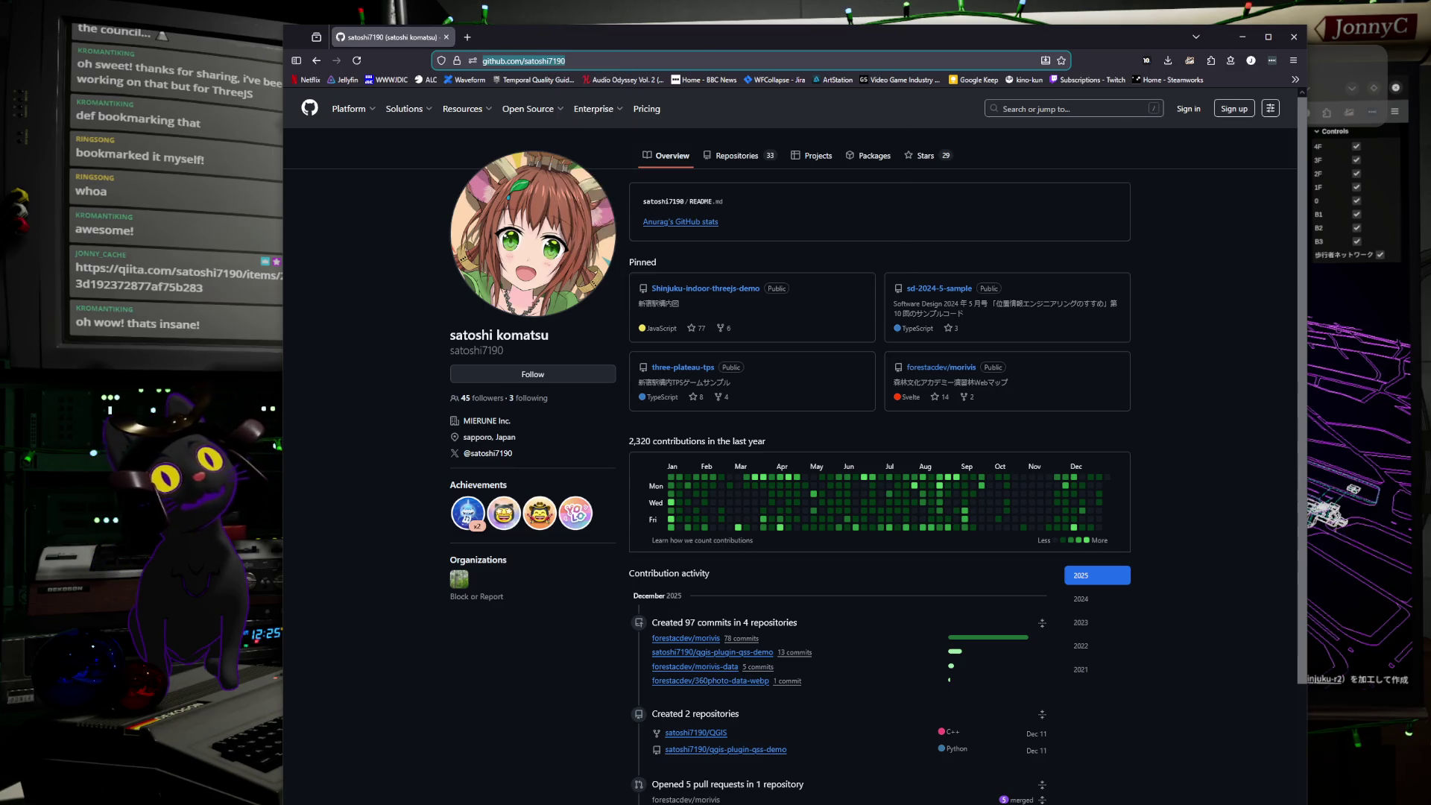
# - Move the GitHub window aside and minimise it to reveal the Shinjuku demo
pyautogui.hotkey('alt', 'Tab')
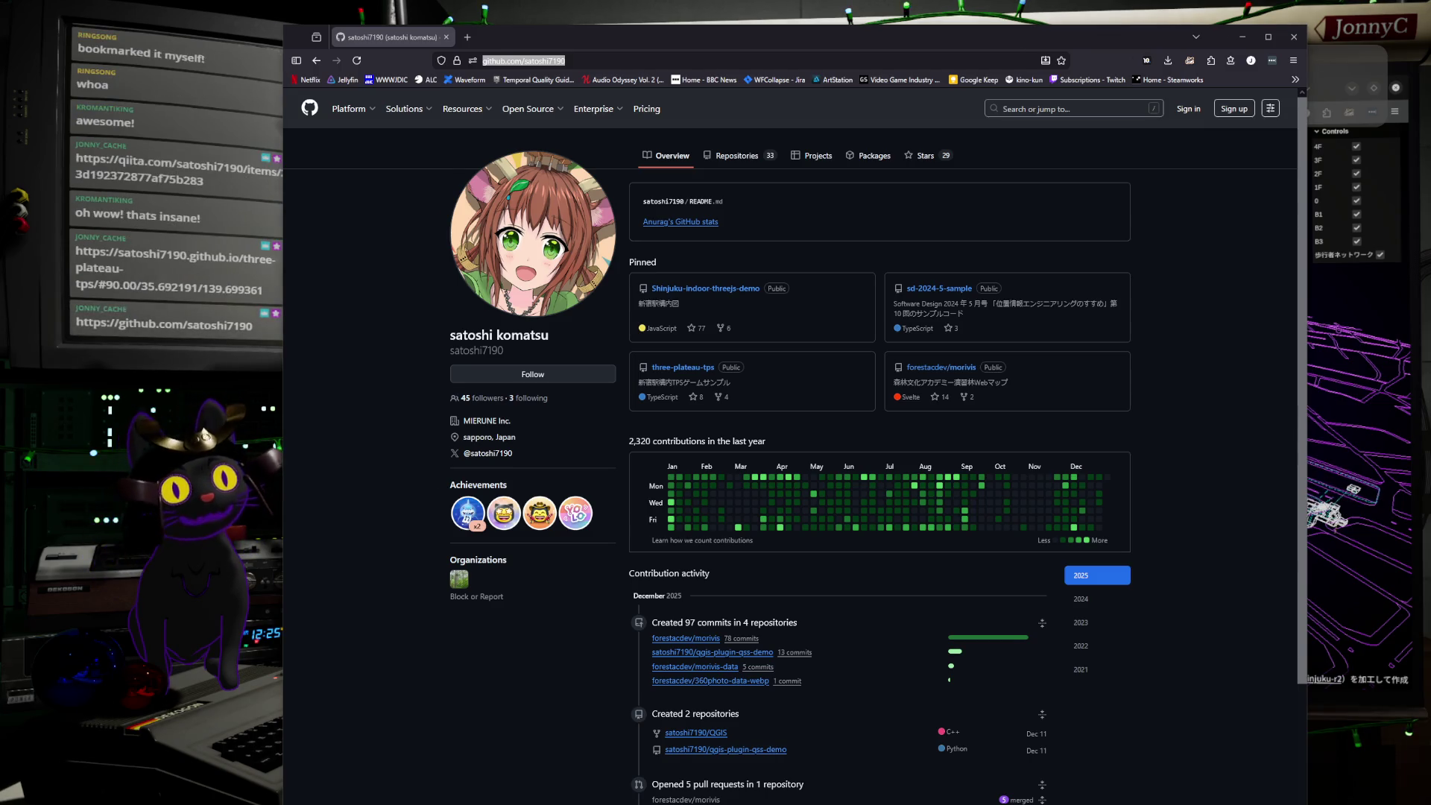
pyautogui.moveTo(1076, 33); pyautogui.dragTo(1018, 87)
pyautogui.click(1185, 91)
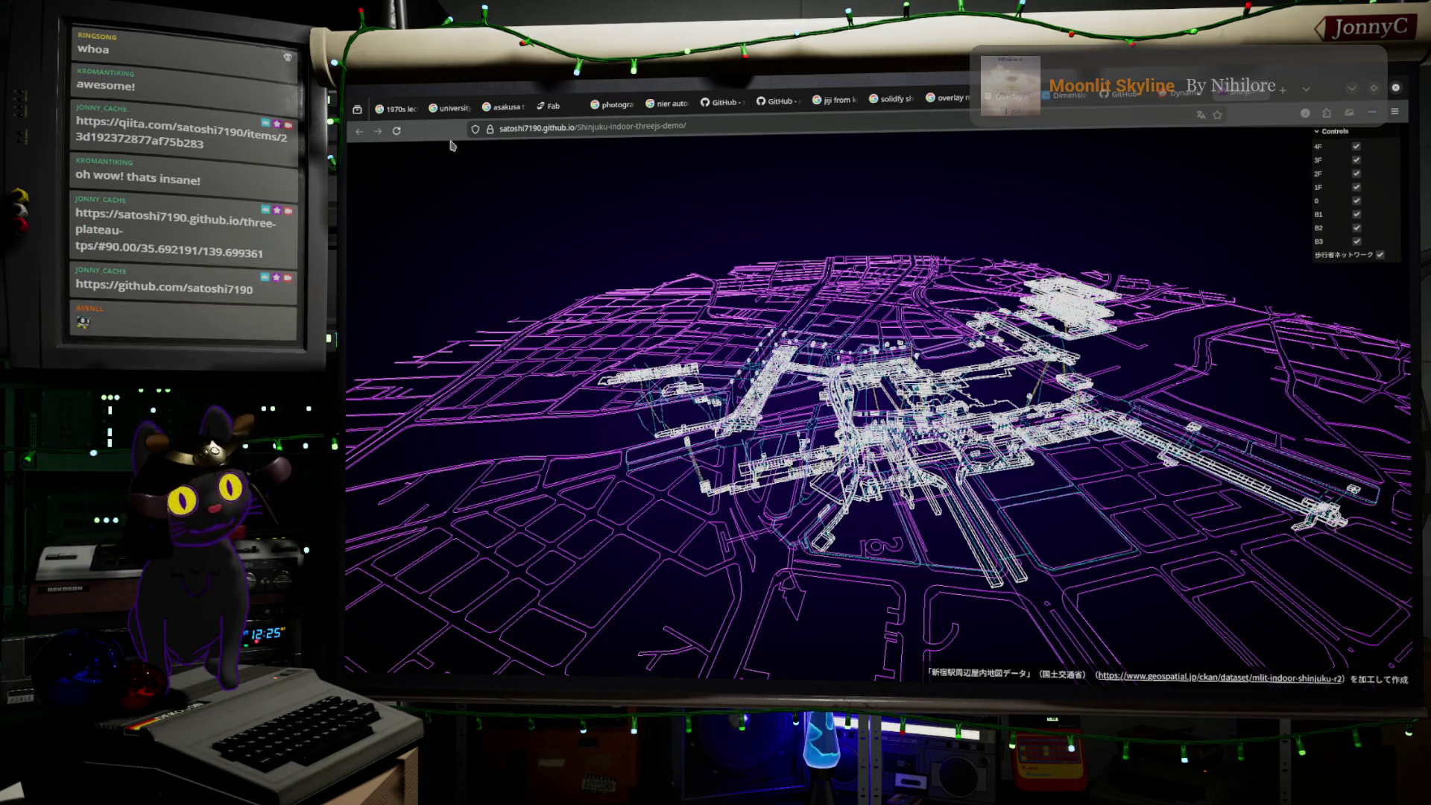
# - Zoom out and orbit the whole station map to a low side angle, then start a new tab
pyautogui.scroll(-5, 703, 331)
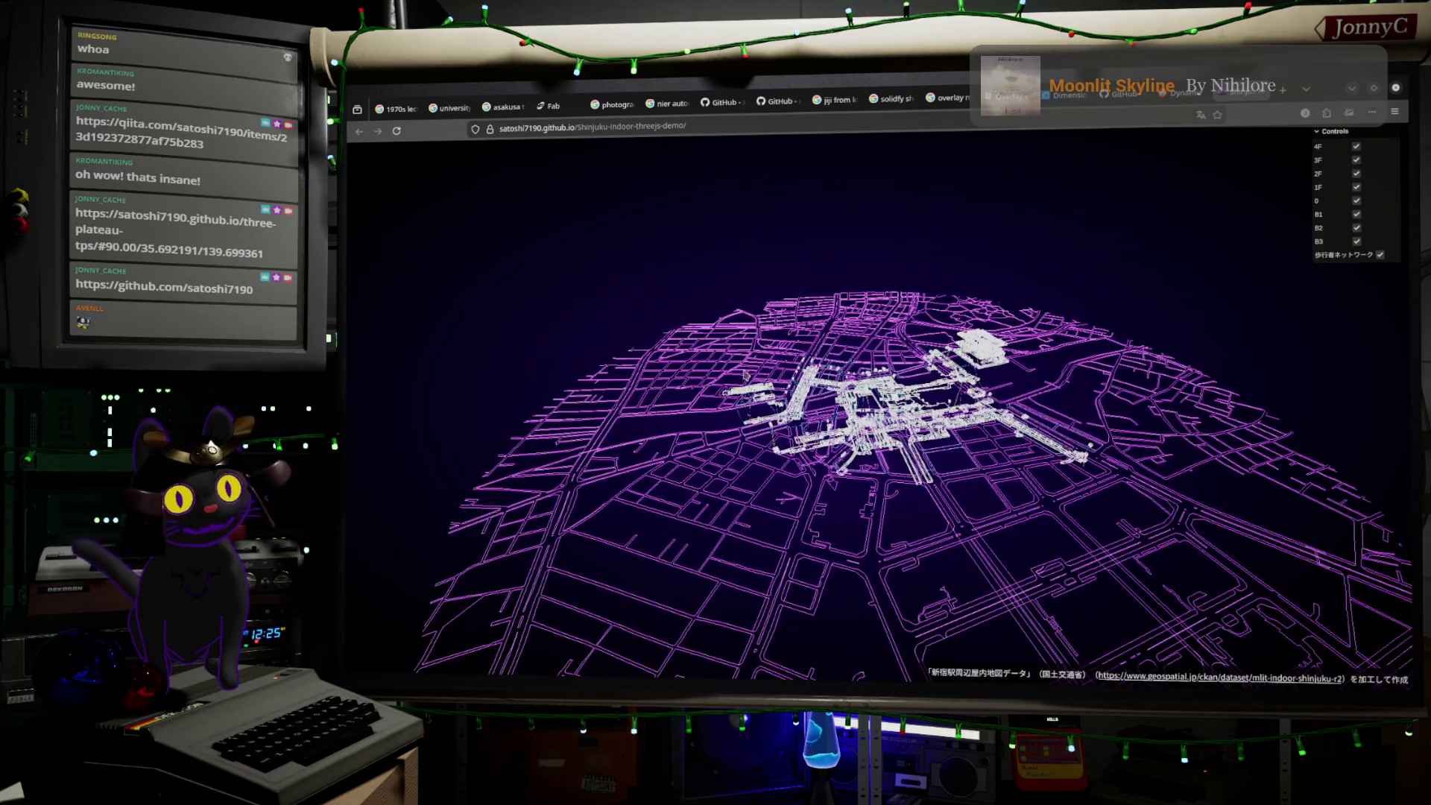
pyautogui.moveTo(826, 250); pyautogui.dragTo(753, 250)
pyautogui.scroll(3, 880, 470)
pyautogui.scroll(-3, 757, 319)
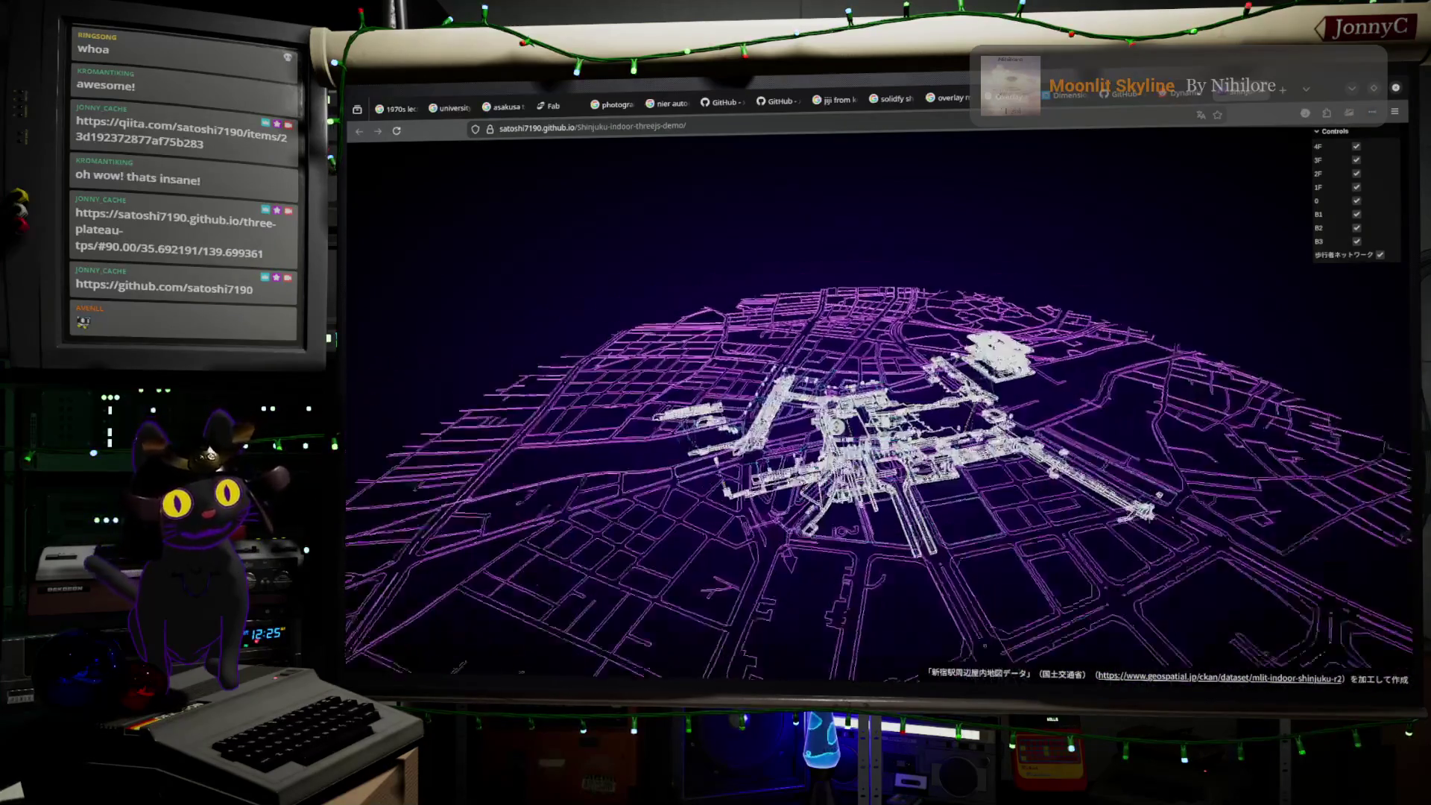
pyautogui.moveTo(757, 319); pyautogui.dragTo(1125, 331)
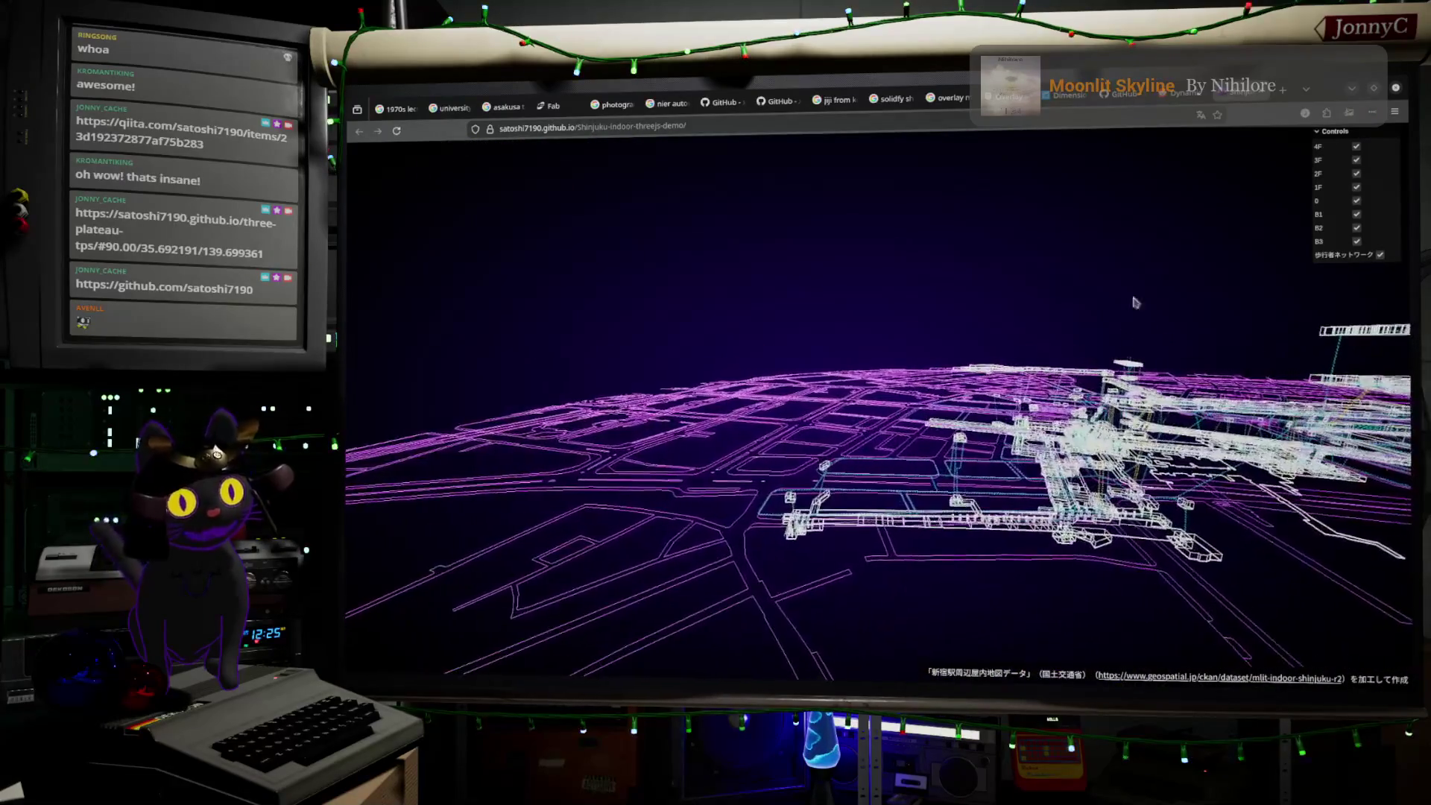
pyautogui.click(1282, 92)
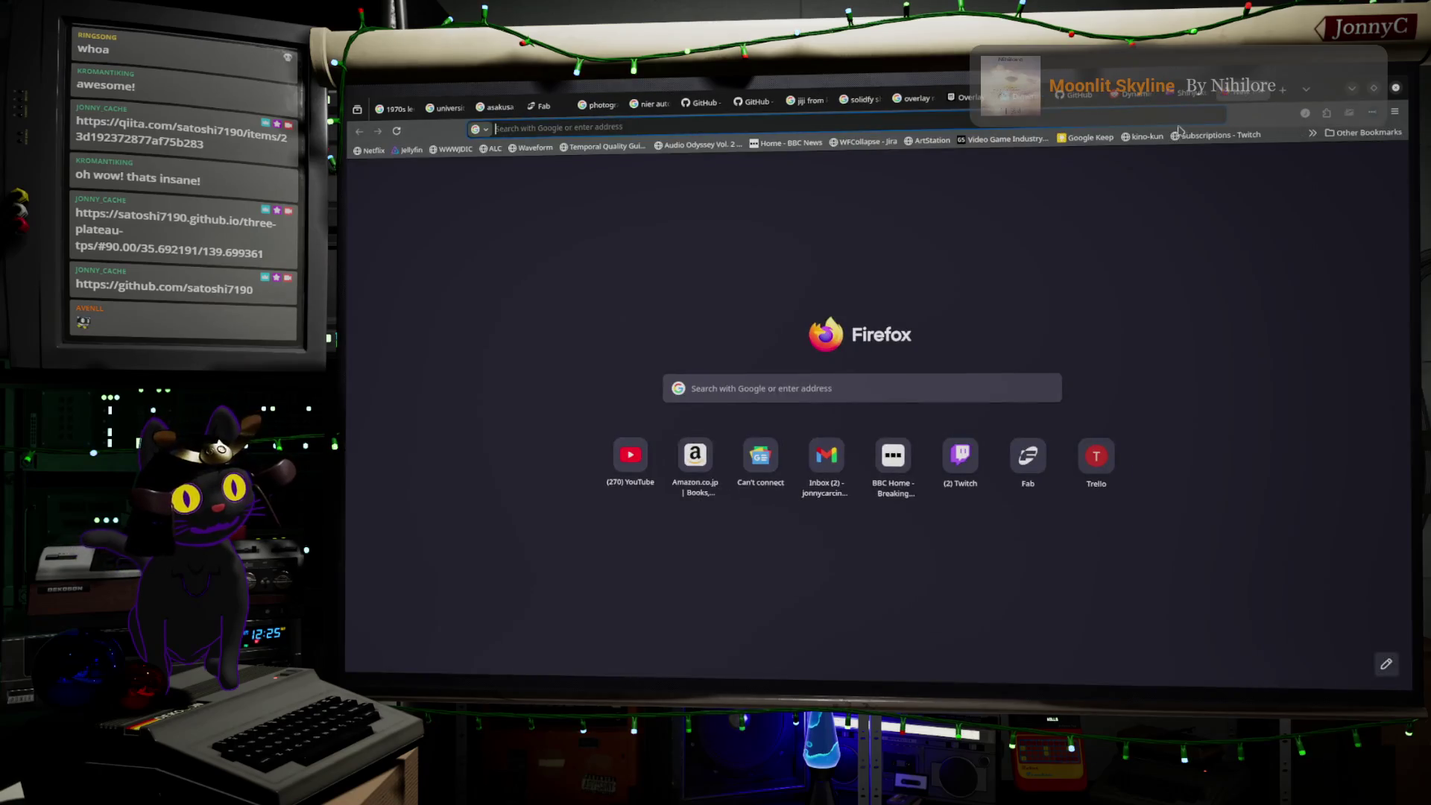
# - Enter 新宿駅 in the address bar with the Japanese IME
pyautogui.write('shinj')
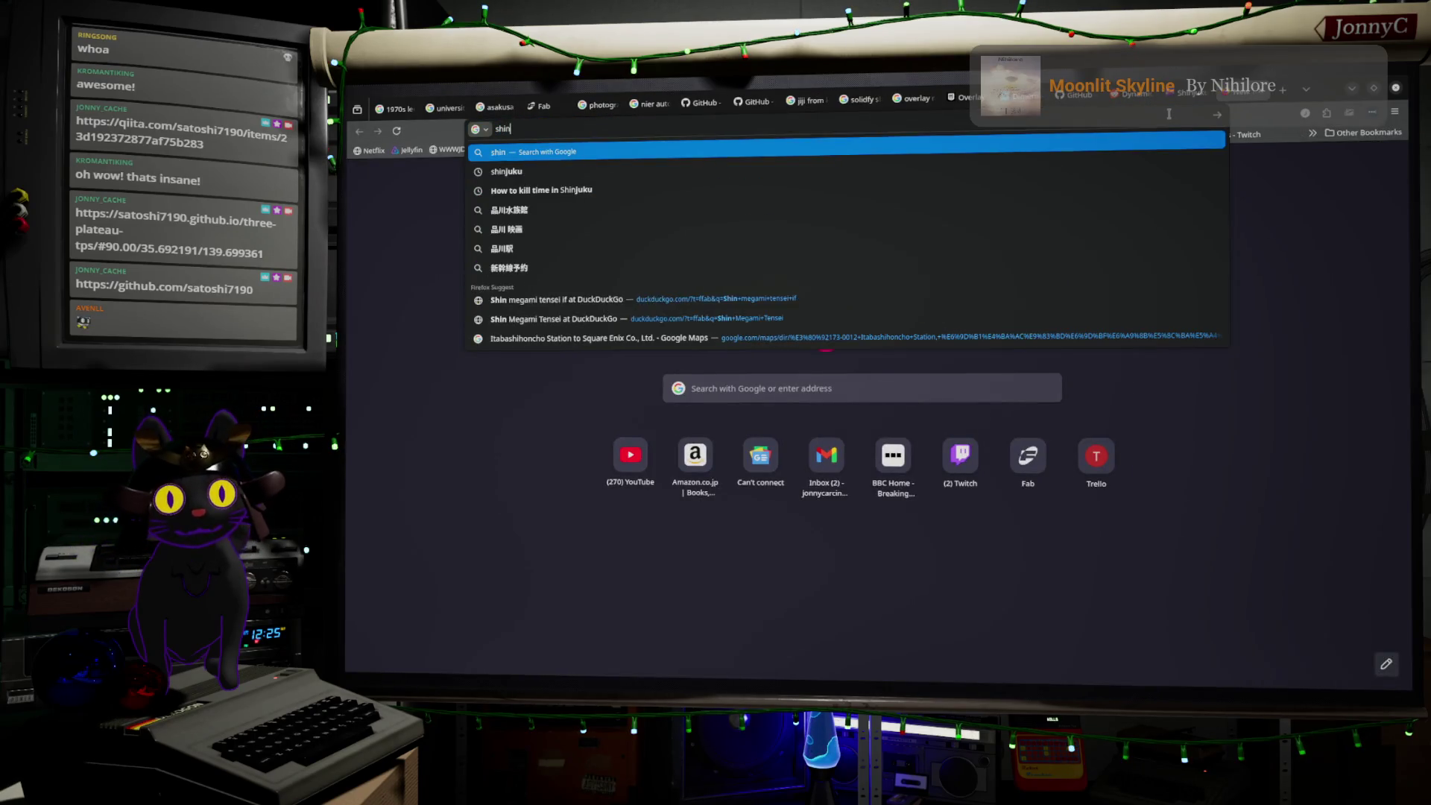
pyautogui.press('BackSpace')
pyautogui.press('BackSpace')
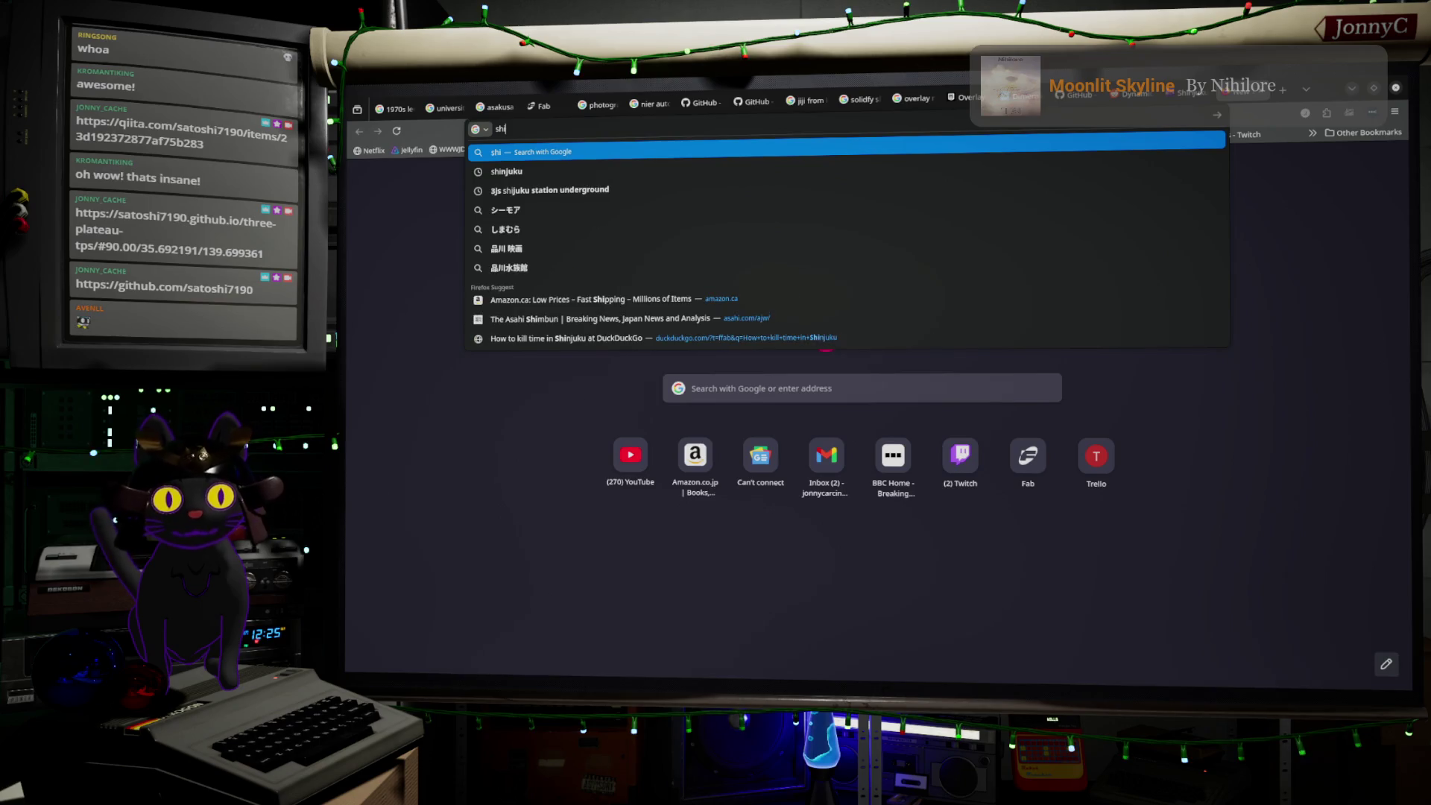
pyautogui.press('BackSpace')
pyautogui.press('BackSpace')
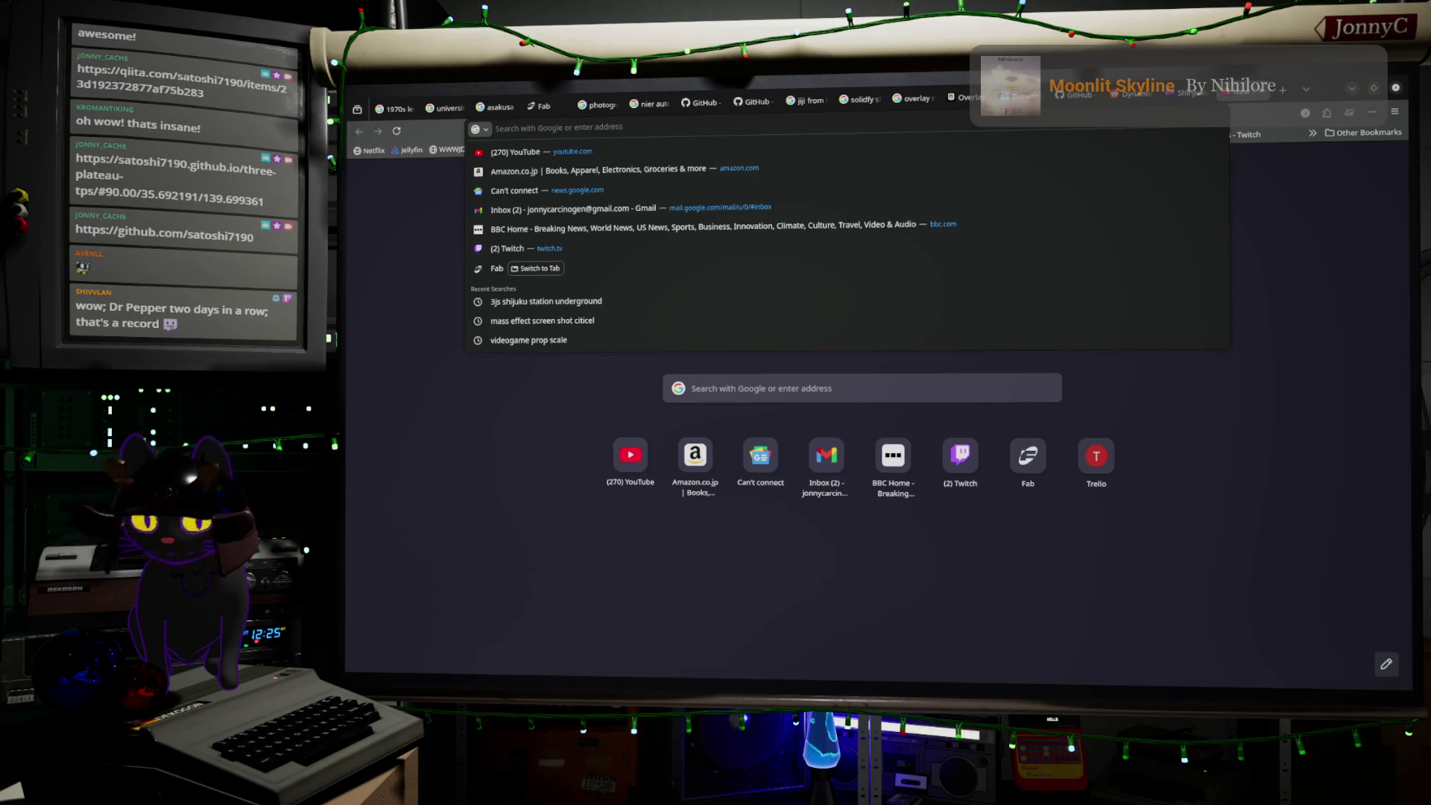
pyautogui.write('s')
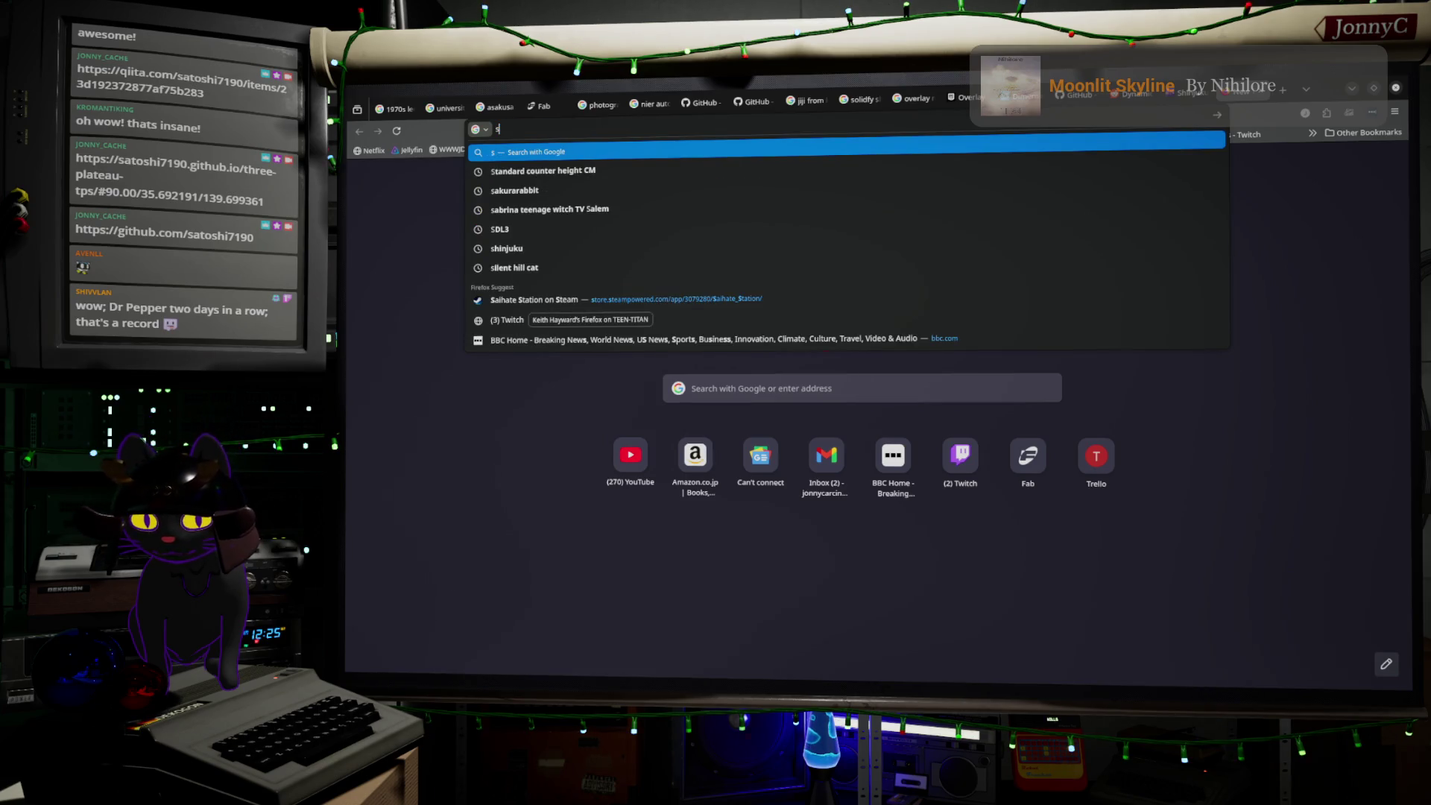
pyautogui.write('s')
pyautogui.press('BackSpace')
pyautogui.write('sh')
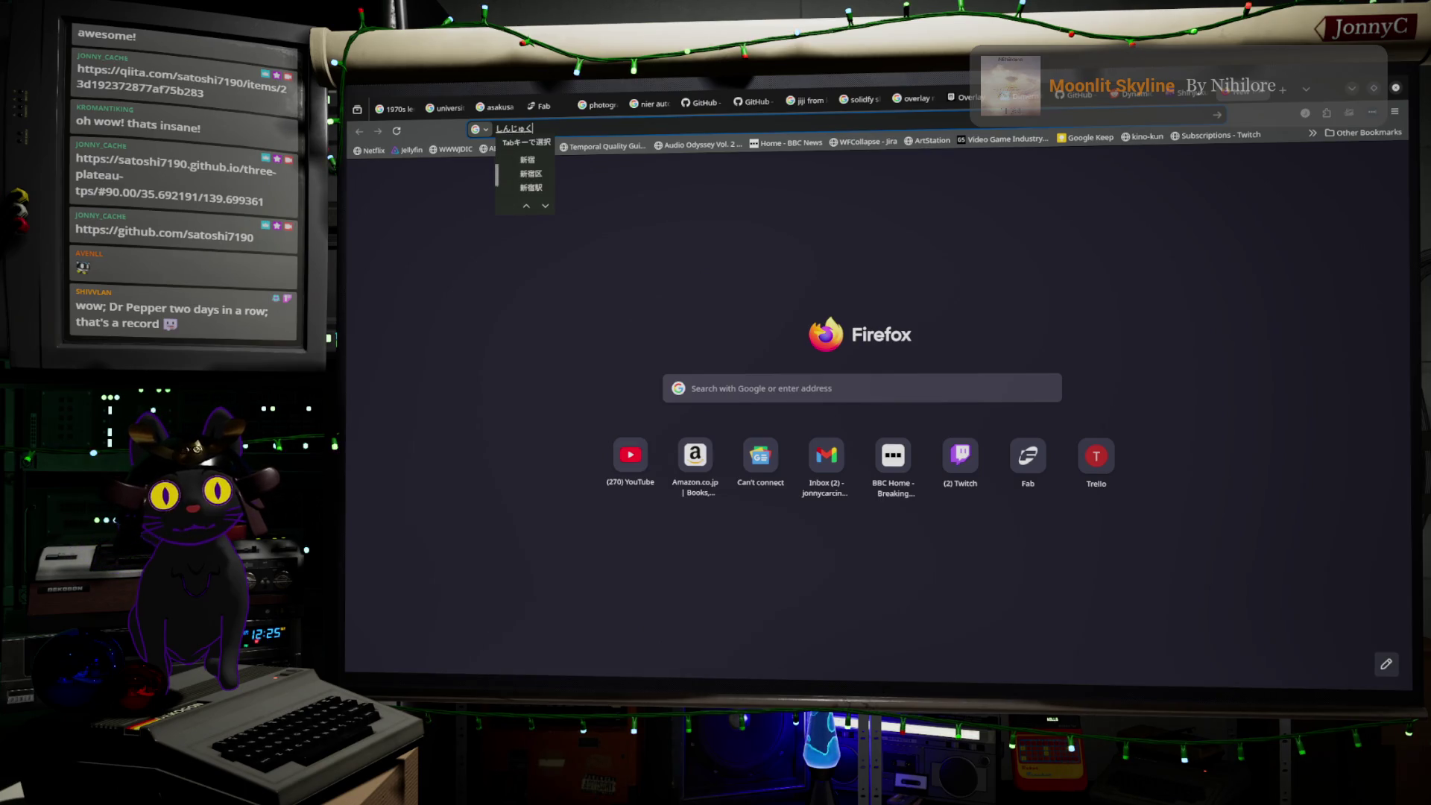
pyautogui.press('Return')
pyautogui.write('e')
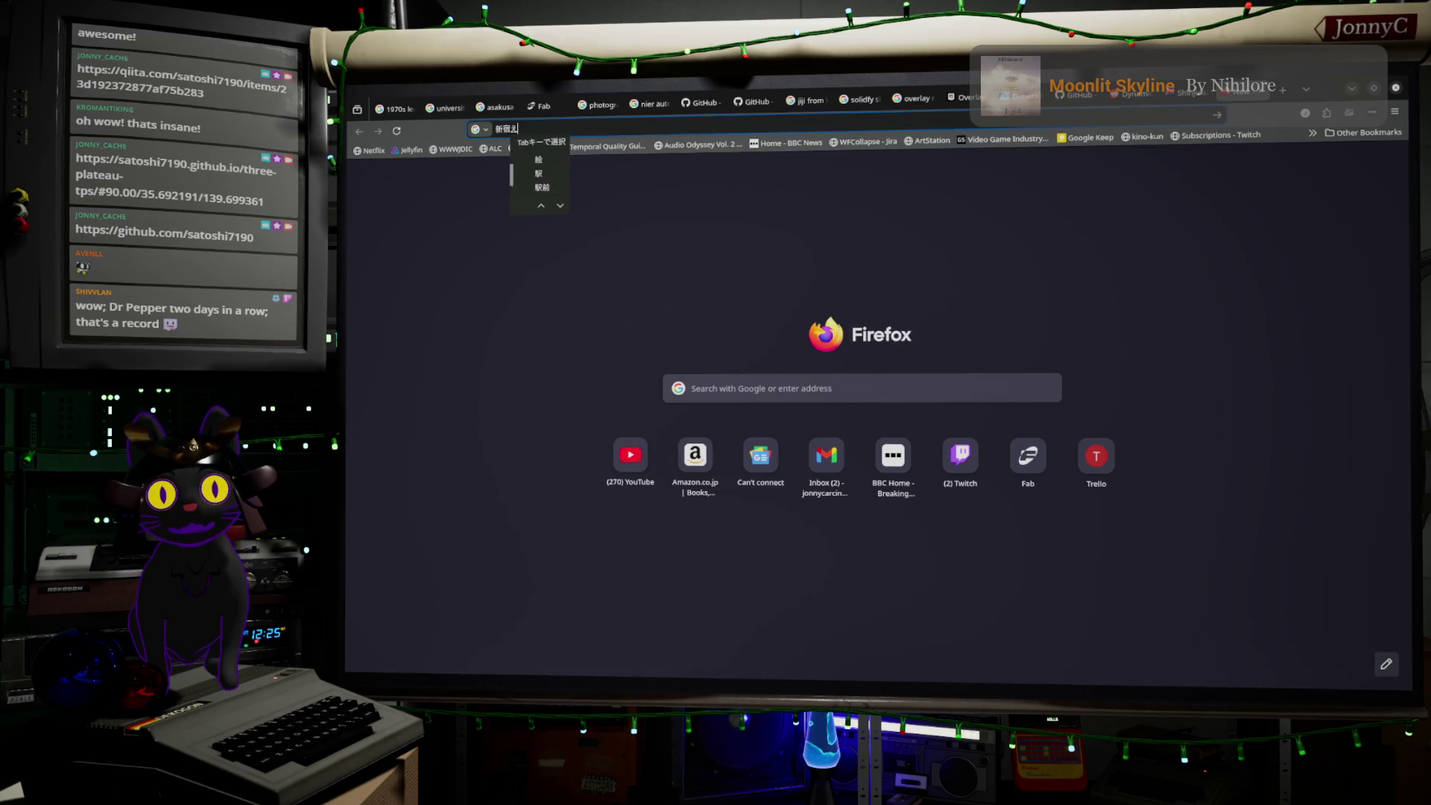
pyautogui.press('Return')
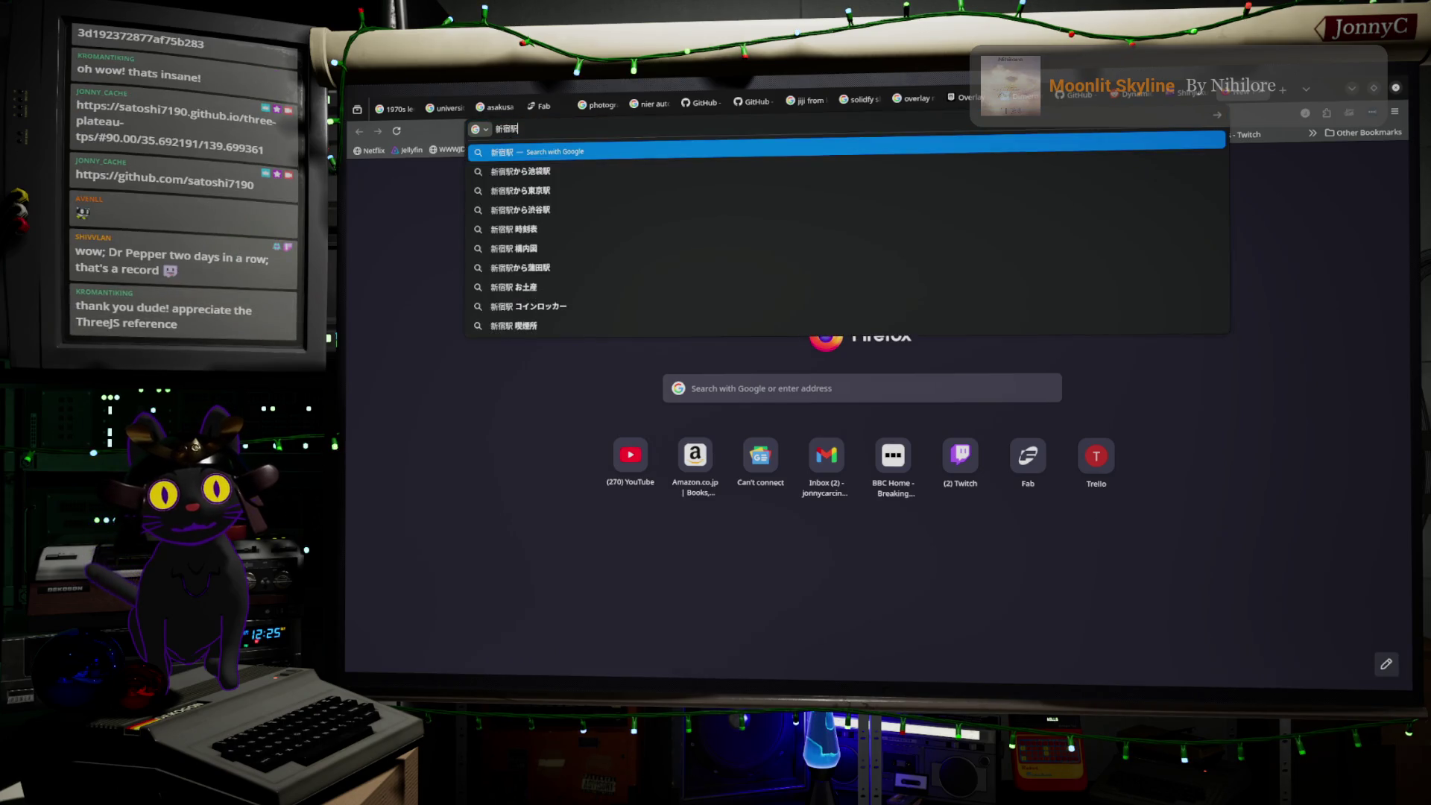
# - Add 地下 and 横丁 to the query and run the Google search
pyautogui.write('sa')
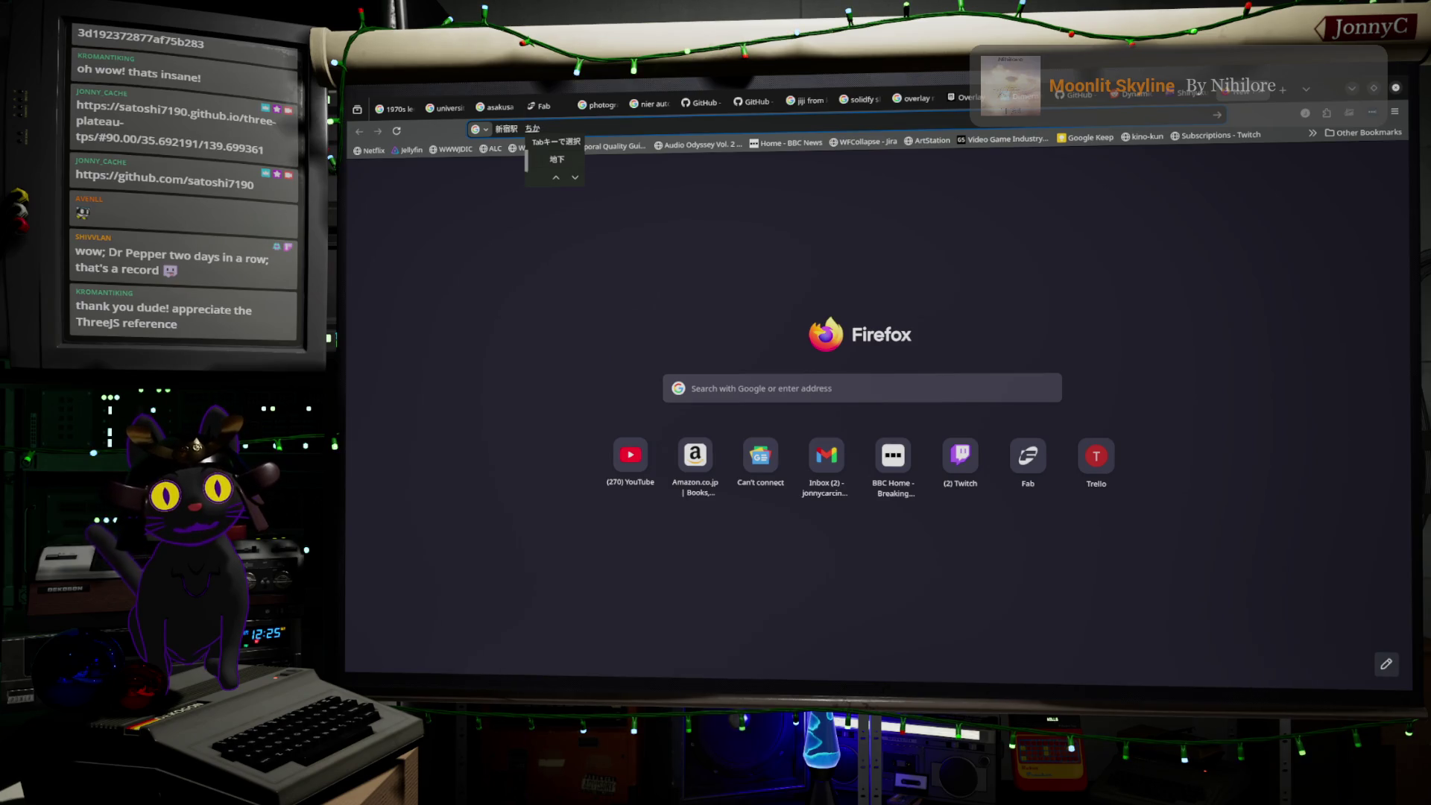
pyautogui.press('space')
pyautogui.press('Return')
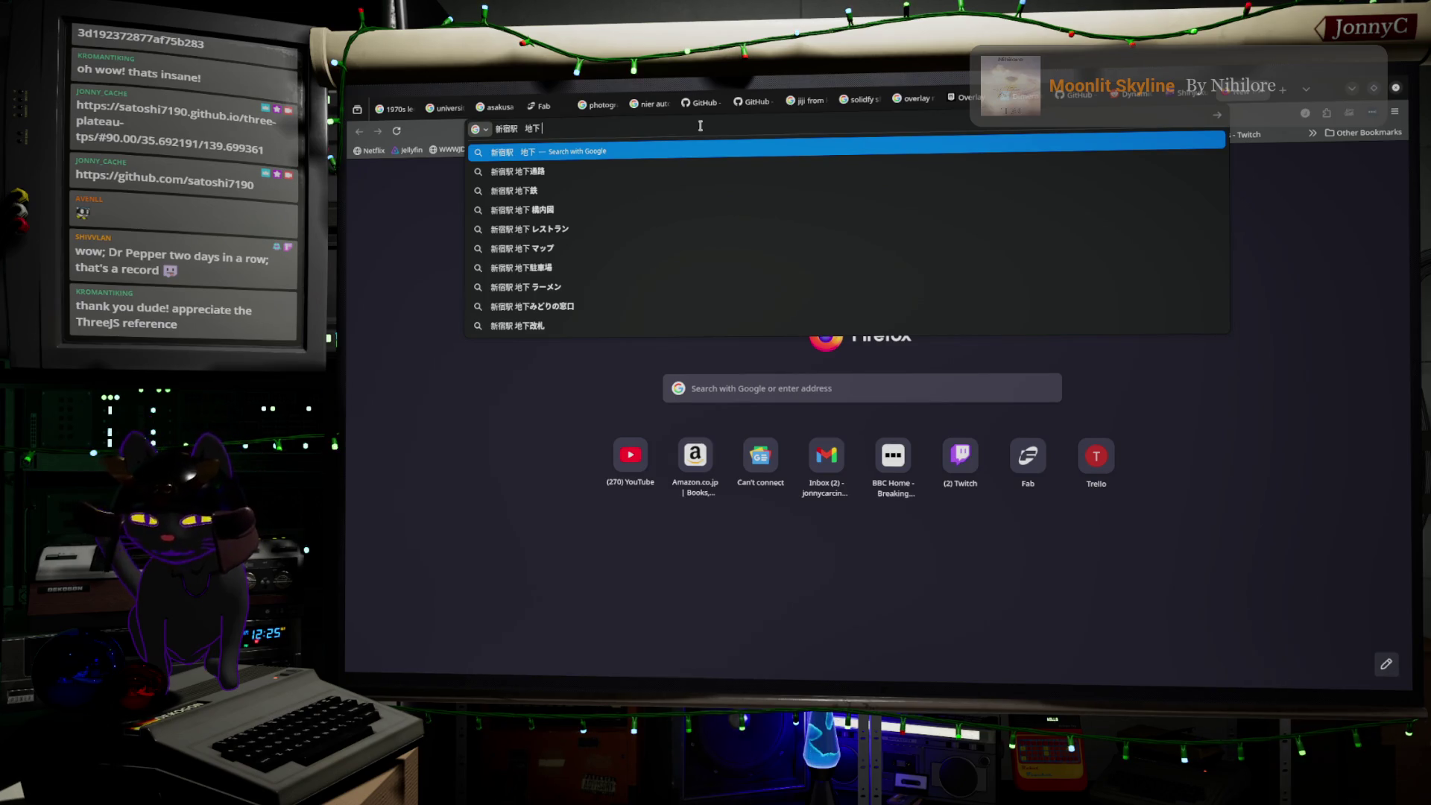
pyautogui.write('yo')
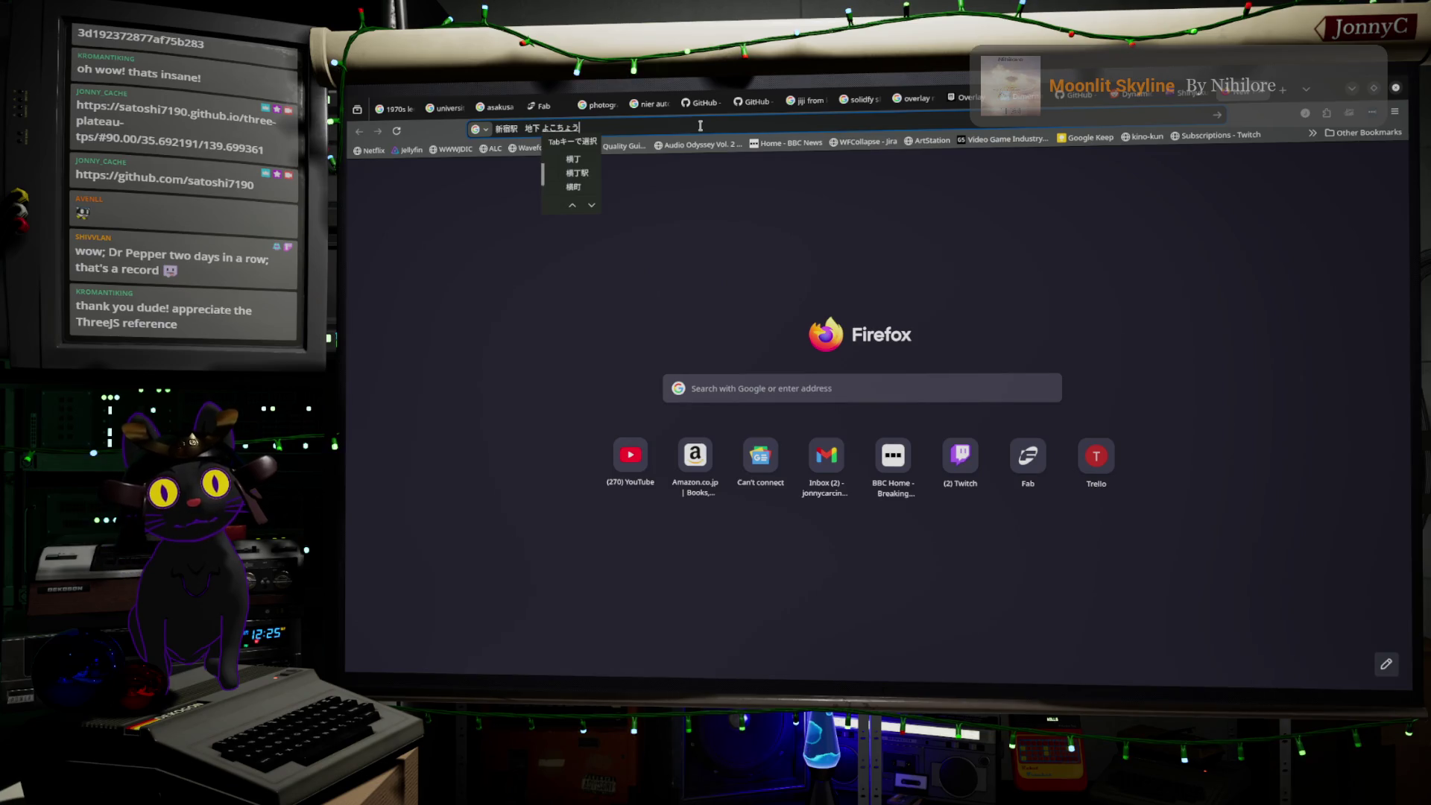
pyautogui.press('Return')
pyautogui.press('Return')
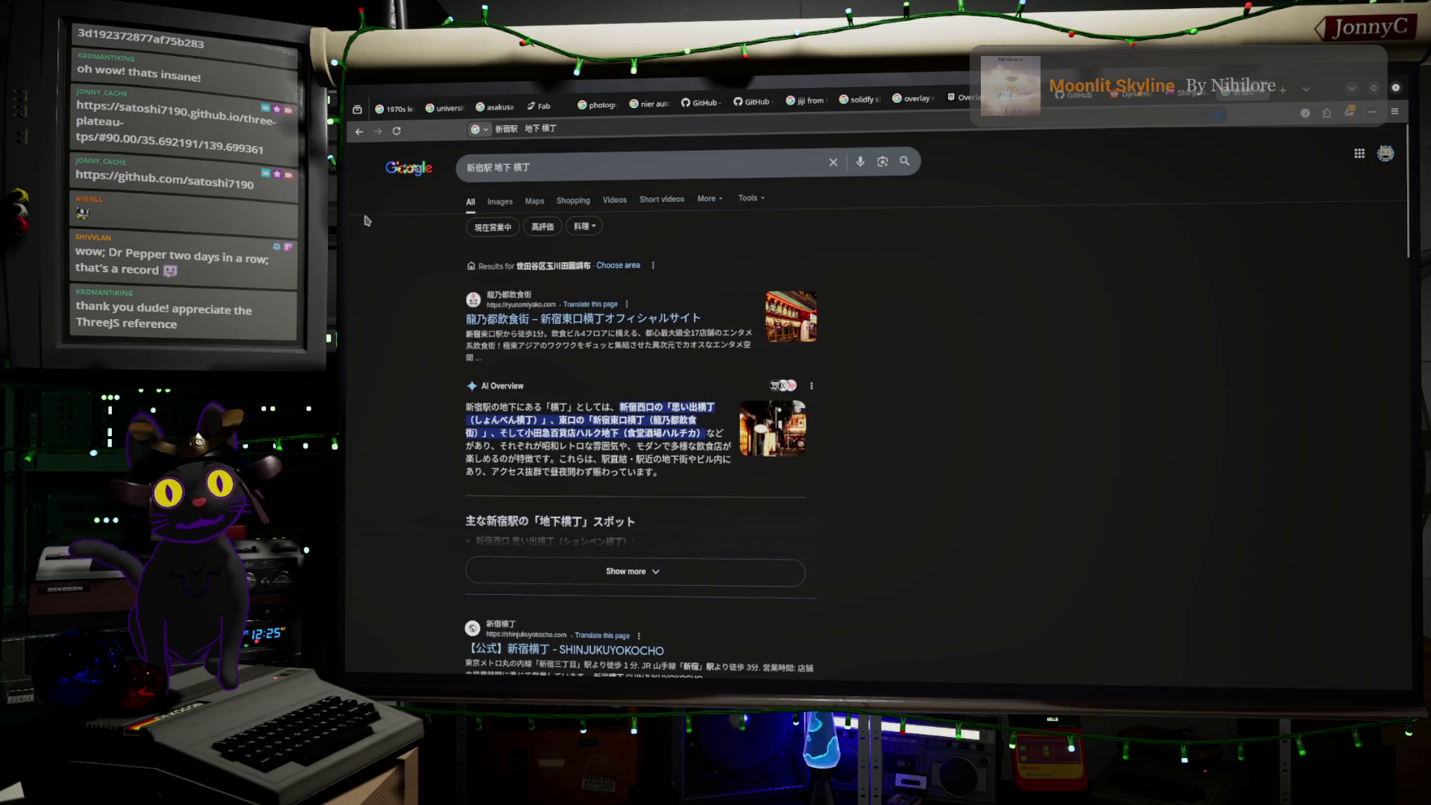
# - Show image results for the yokocho search and preview the MASH UP! KABUKICHO alley photo
pyautogui.click(506, 202)
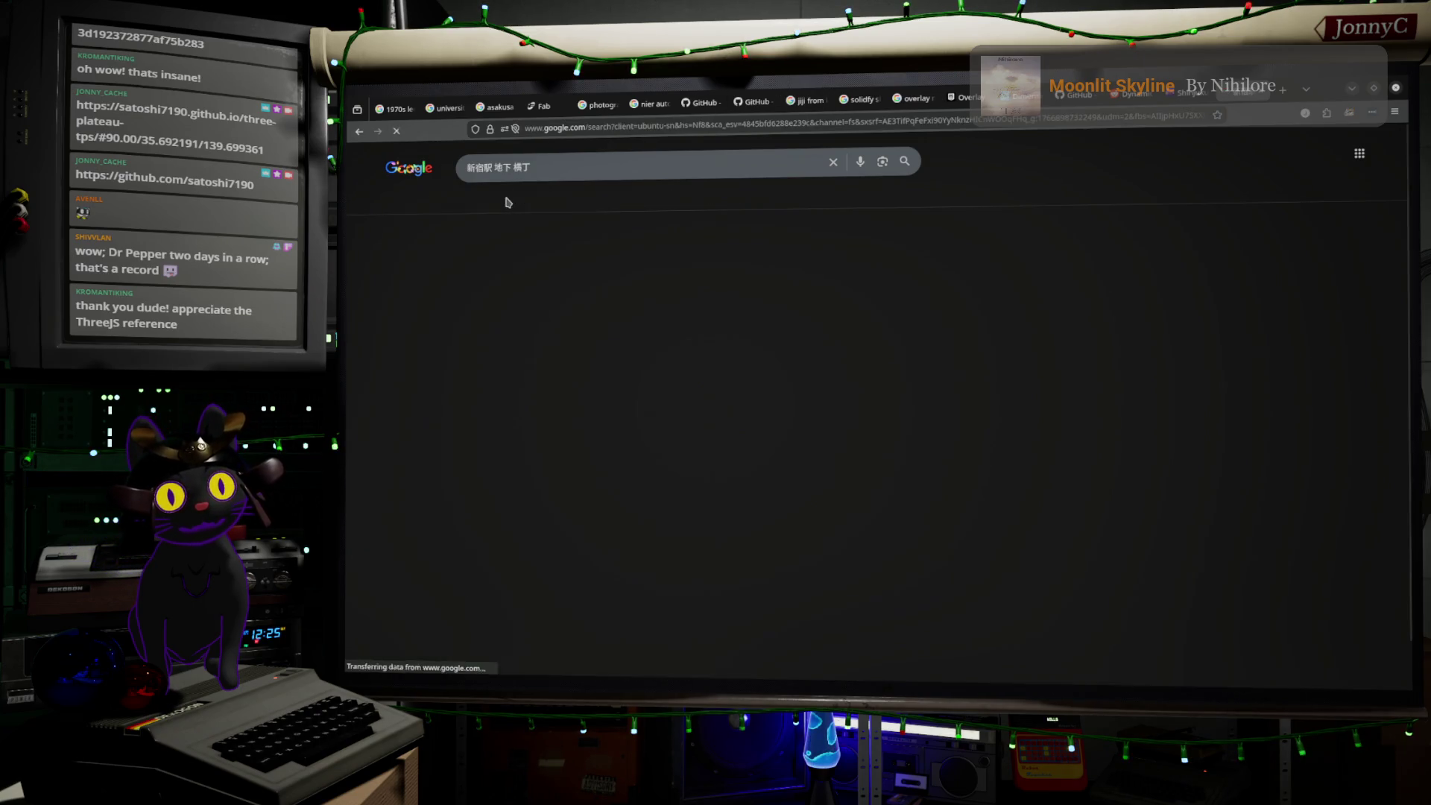
pyautogui.scroll(-5, 688, 319)
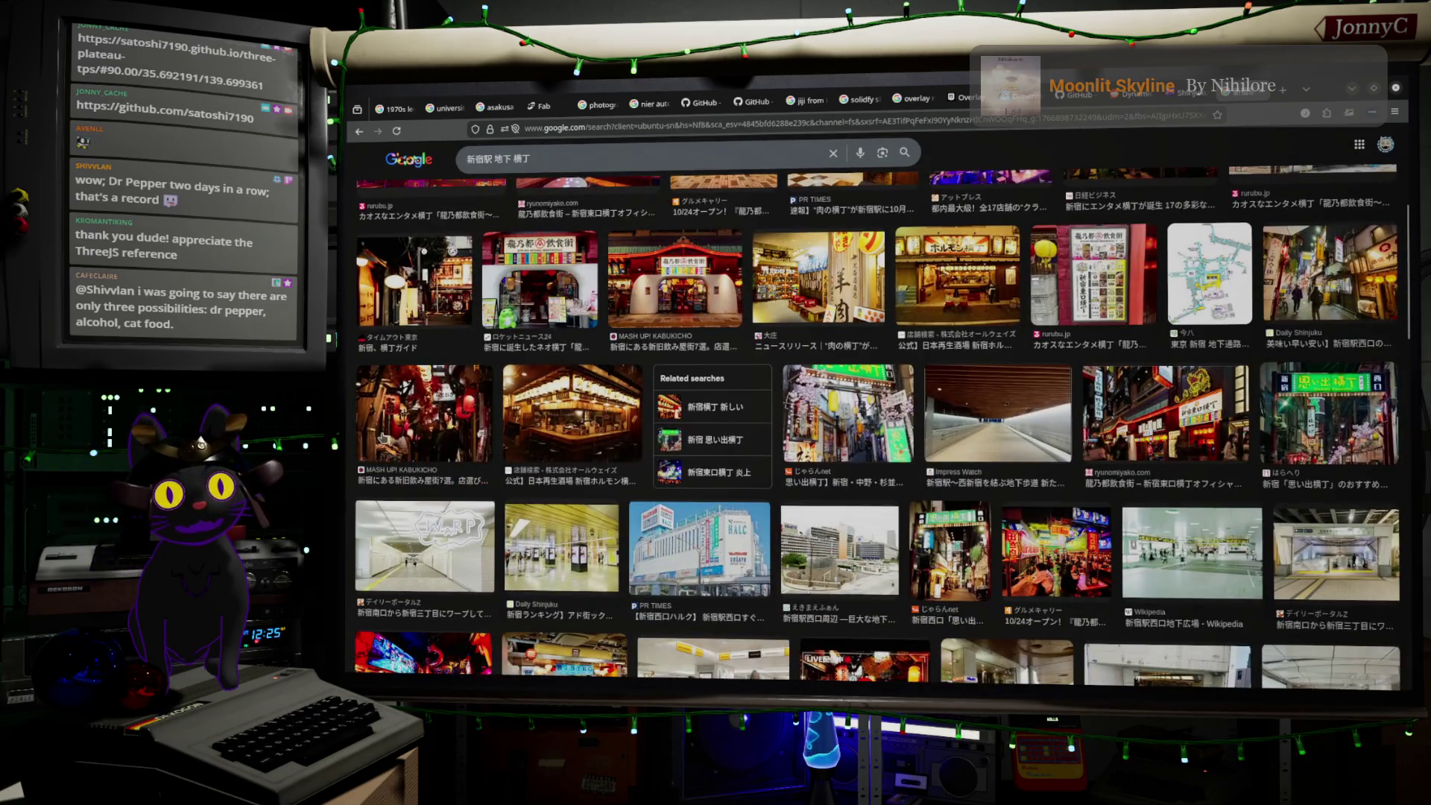
pyautogui.click(383, 437)
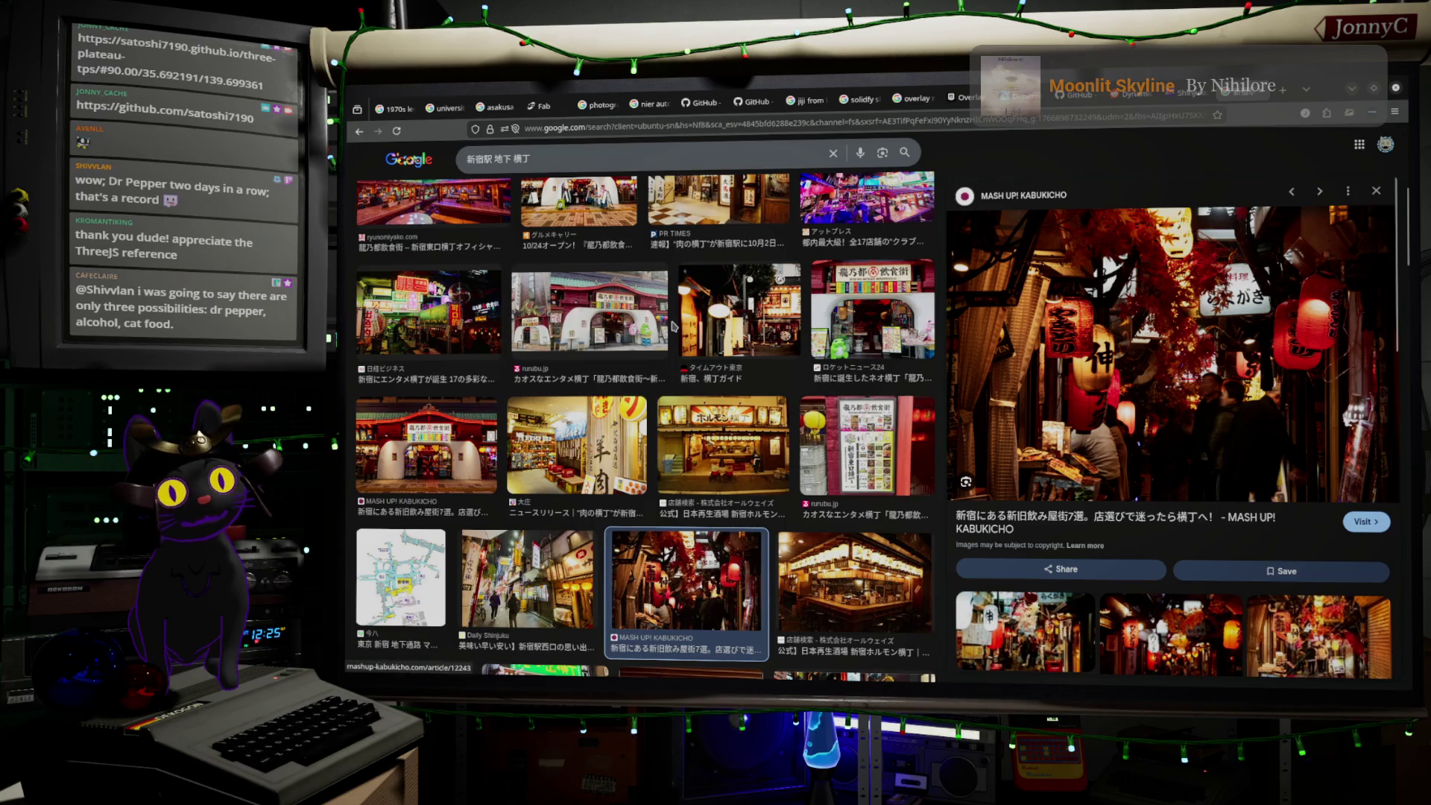
pyautogui.scroll(-5, 674, 326)
pyautogui.scroll(10, 674, 326)
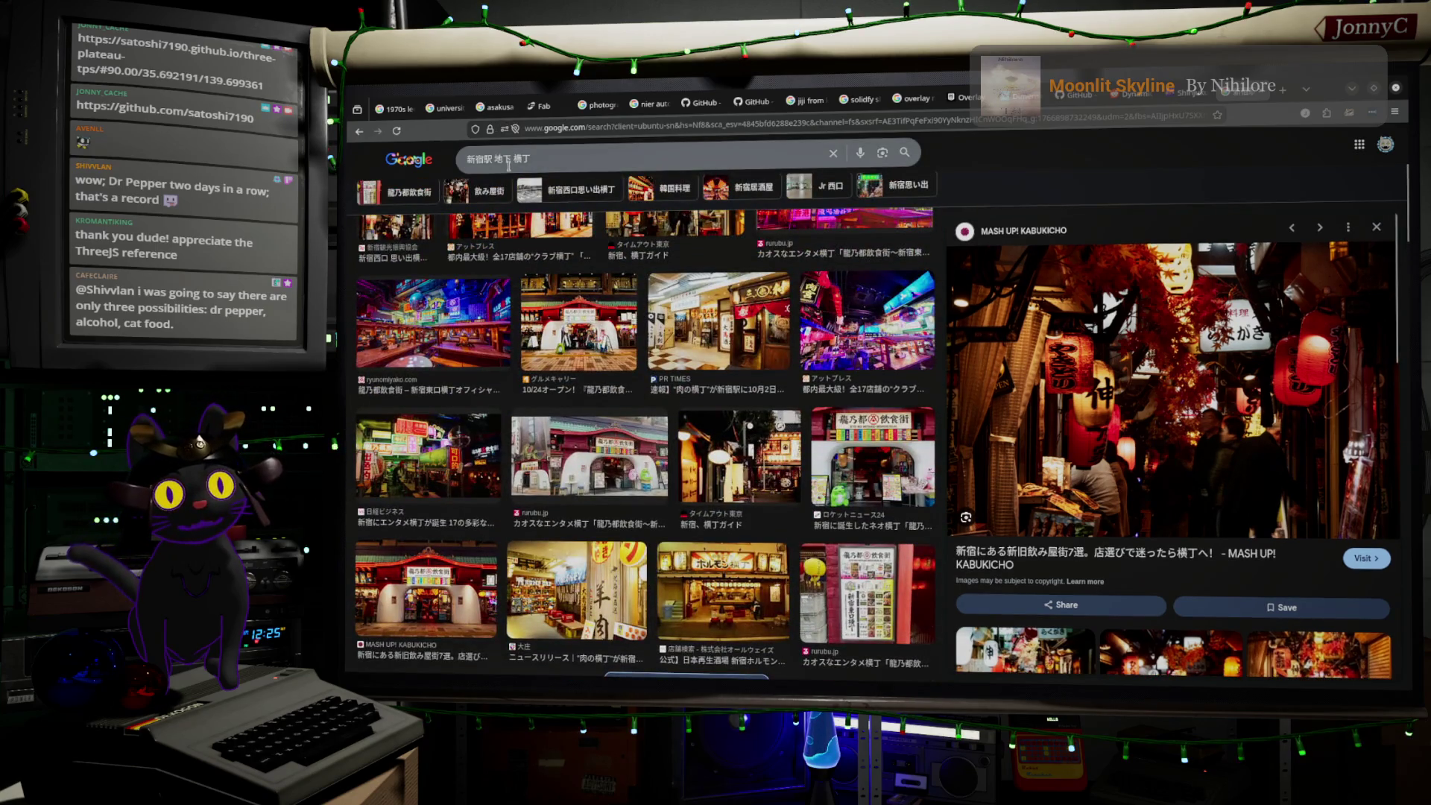
# - Remove 横丁 so the image search runs for 新宿駅 地下, and scroll the results
pyautogui.moveTo(514, 159); pyautogui.dragTo(550, 158)
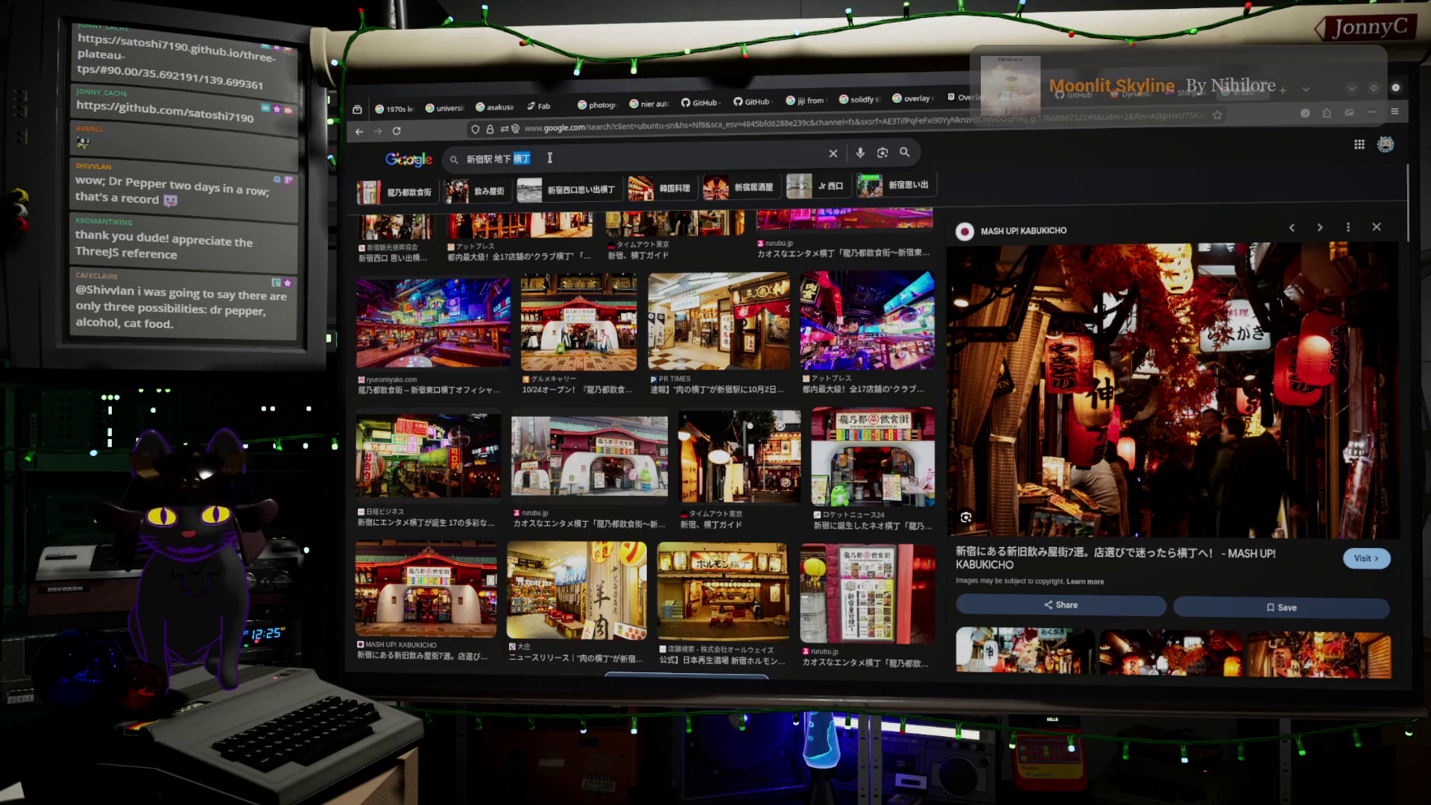
pyautogui.press('BackSpace')
pyautogui.press('Return')
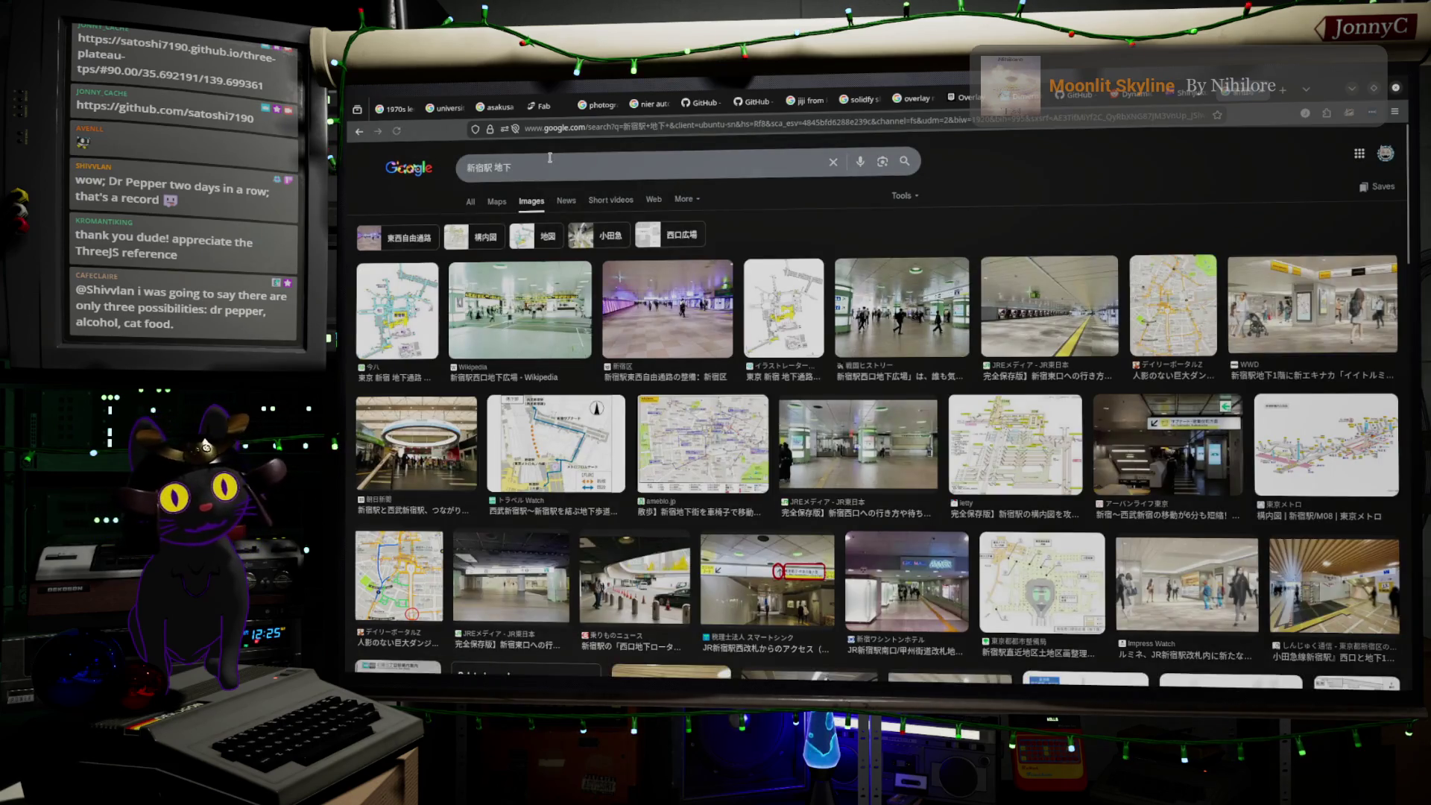
pyautogui.scroll(-2, 571, 274)
pyautogui.scroll(-2, 571, 274)
pyautogui.scroll(-1, 571, 274)
pyautogui.scroll(-2, 571, 275)
pyautogui.scroll(-3, 571, 274)
pyautogui.scroll(-2, 571, 274)
pyautogui.scroll(-2, 571, 274)
pyautogui.scroll(-2, 571, 274)
pyautogui.scroll(-2, 571, 274)
pyautogui.scroll(-2, 571, 275)
pyautogui.scroll(-2, 571, 274)
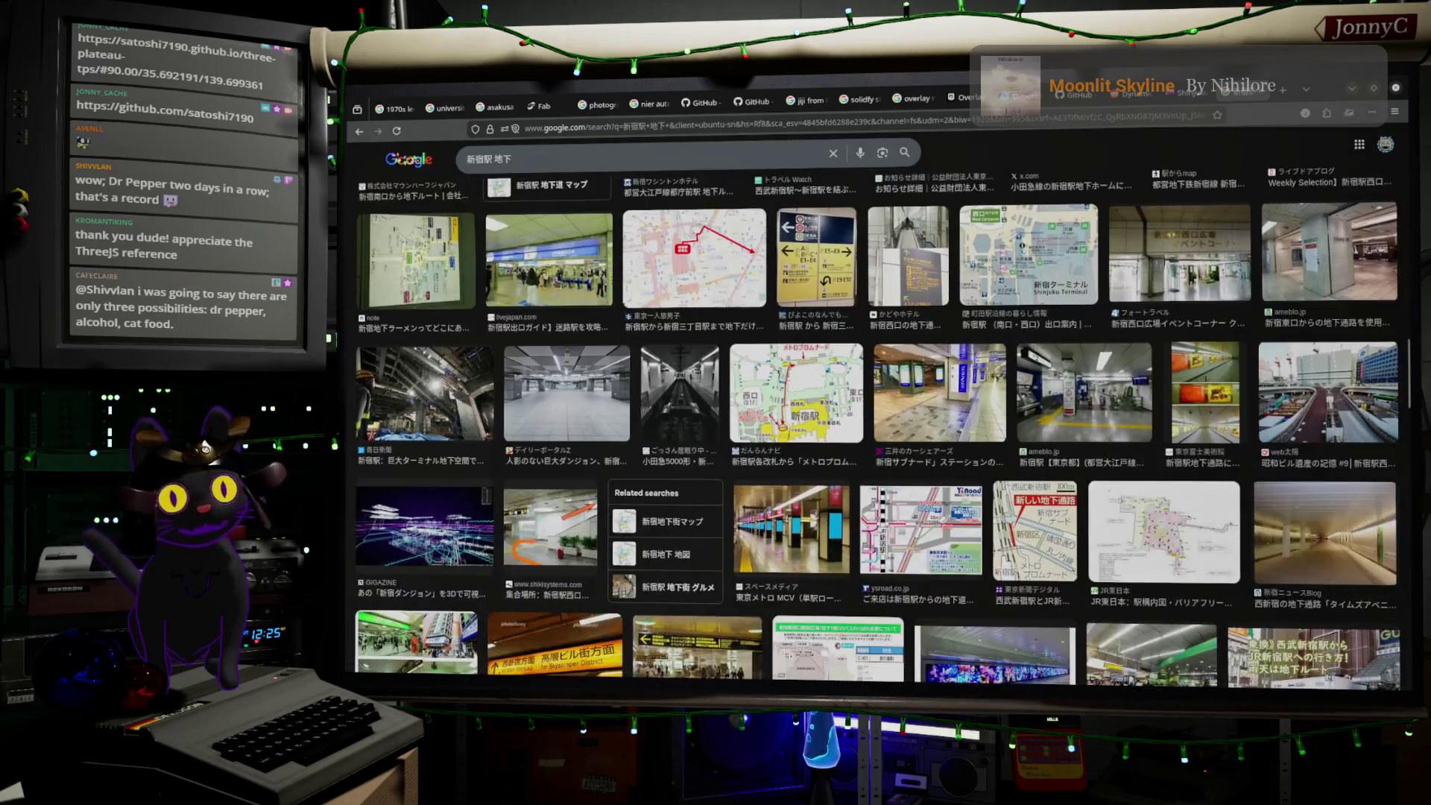
pyautogui.scroll(-1, 541, 310)
# - Preview the Mainichi underground construction photo and browse further results
pyautogui.click(422, 320)
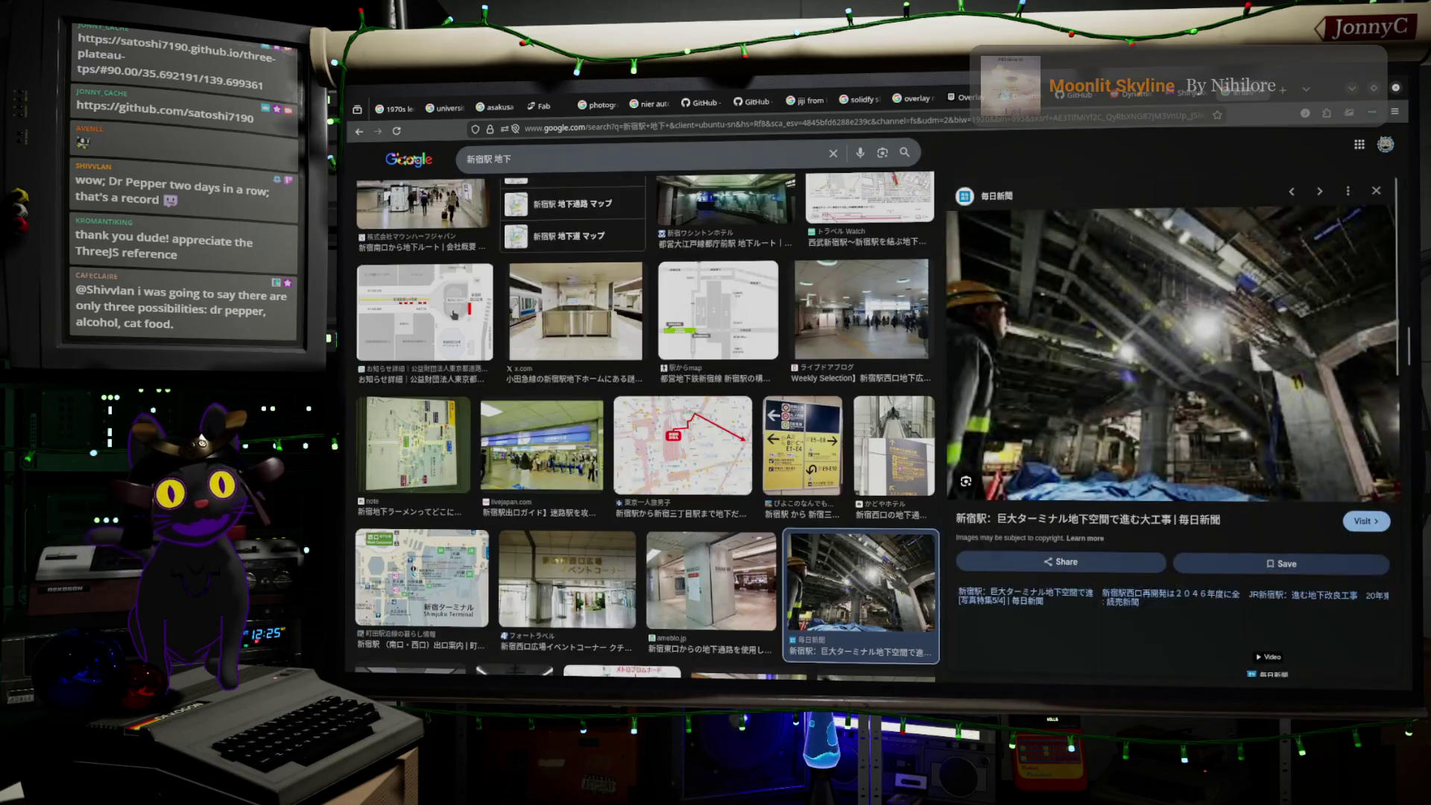
pyautogui.scroll(-1, 571, 274)
pyautogui.scroll(-2, 571, 274)
pyautogui.scroll(-2, 571, 275)
pyautogui.scroll(-2, 571, 274)
pyautogui.scroll(-3, 549, 311)
pyautogui.scroll(-1, 550, 311)
pyautogui.scroll(-2, 549, 311)
pyautogui.scroll(-2, 550, 311)
pyautogui.scroll(-2, 550, 311)
pyautogui.scroll(-2, 550, 311)
pyautogui.scroll(-2, 549, 311)
pyautogui.scroll(-2, 549, 311)
pyautogui.scroll(-2, 549, 311)
pyautogui.scroll(-2, 550, 311)
pyautogui.scroll(-2, 550, 311)
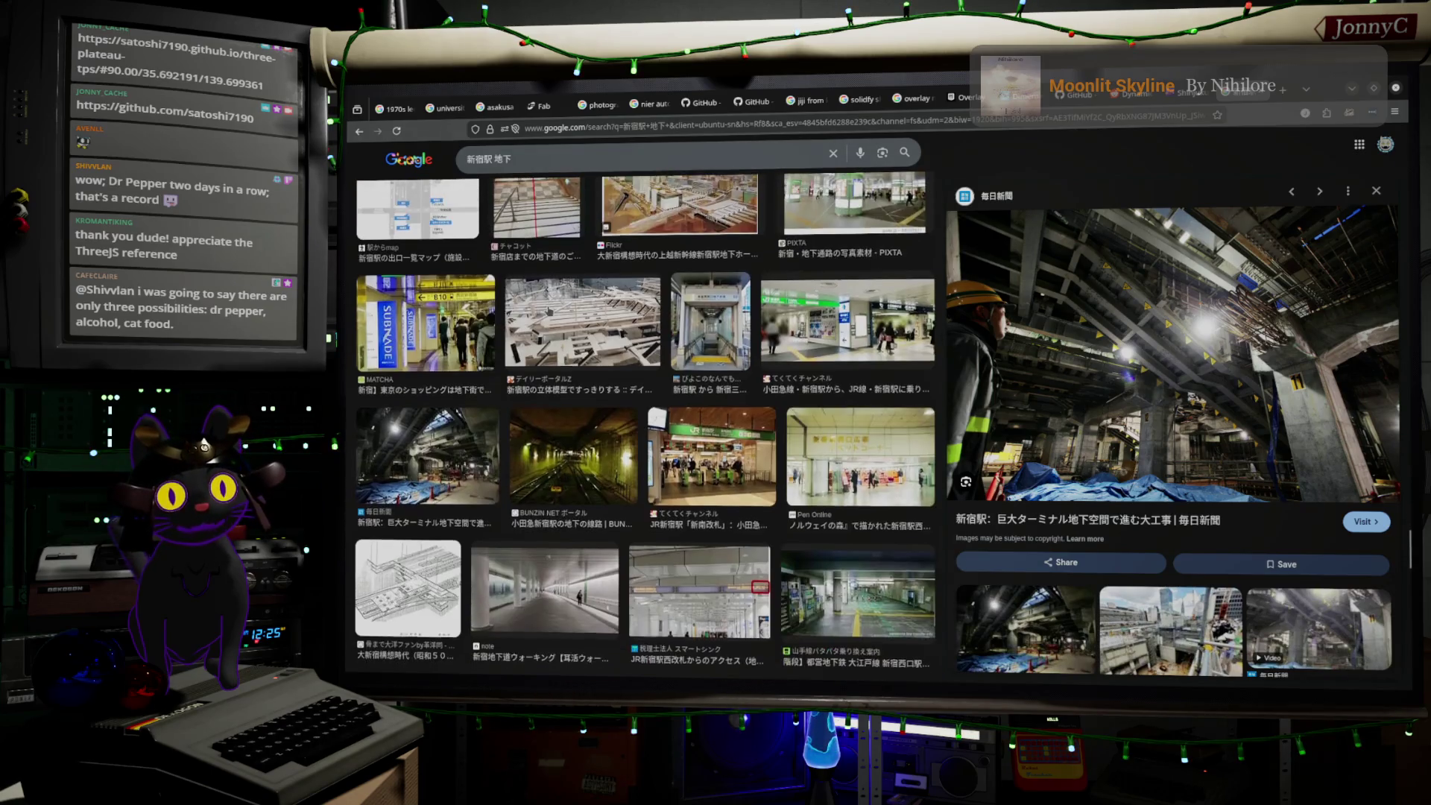
pyautogui.scroll(-2, 546, 328)
pyautogui.scroll(-2, 546, 328)
pyautogui.scroll(-2, 546, 328)
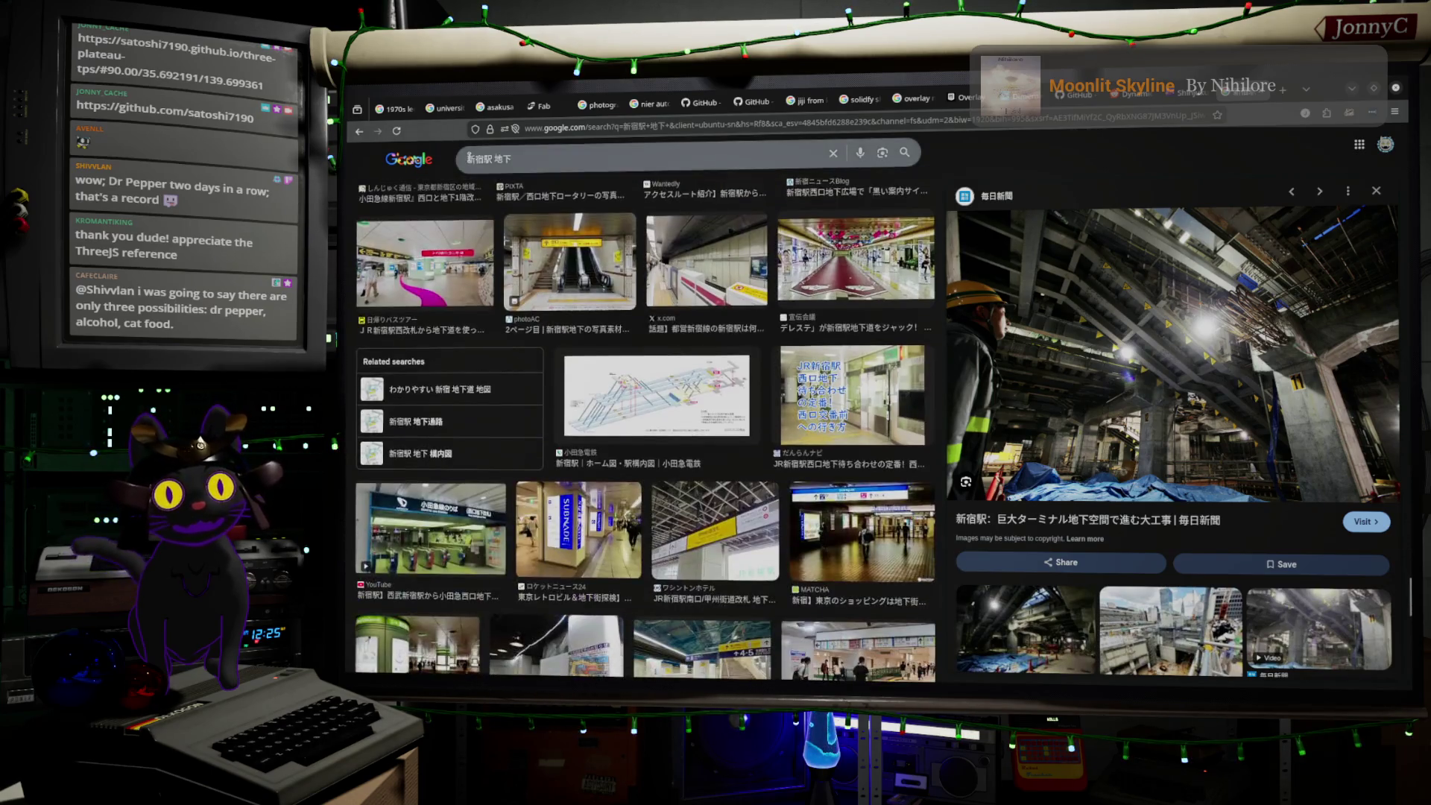
pyautogui.click(532, 160)
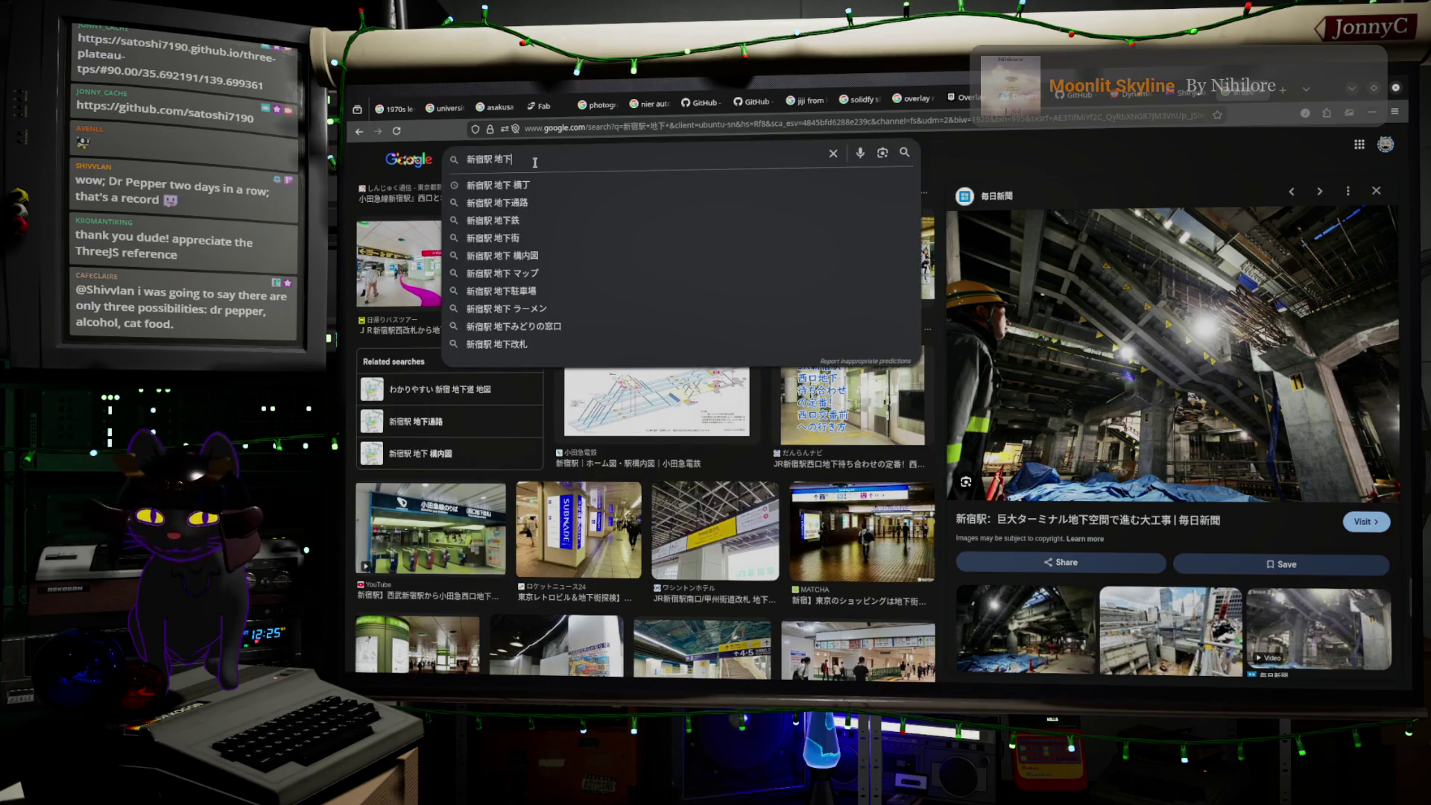
# - Add 居酒屋 to the query, search, and preview the Let's ENJOY TOKYO izakaya photo
pyautogui.write(' いz')
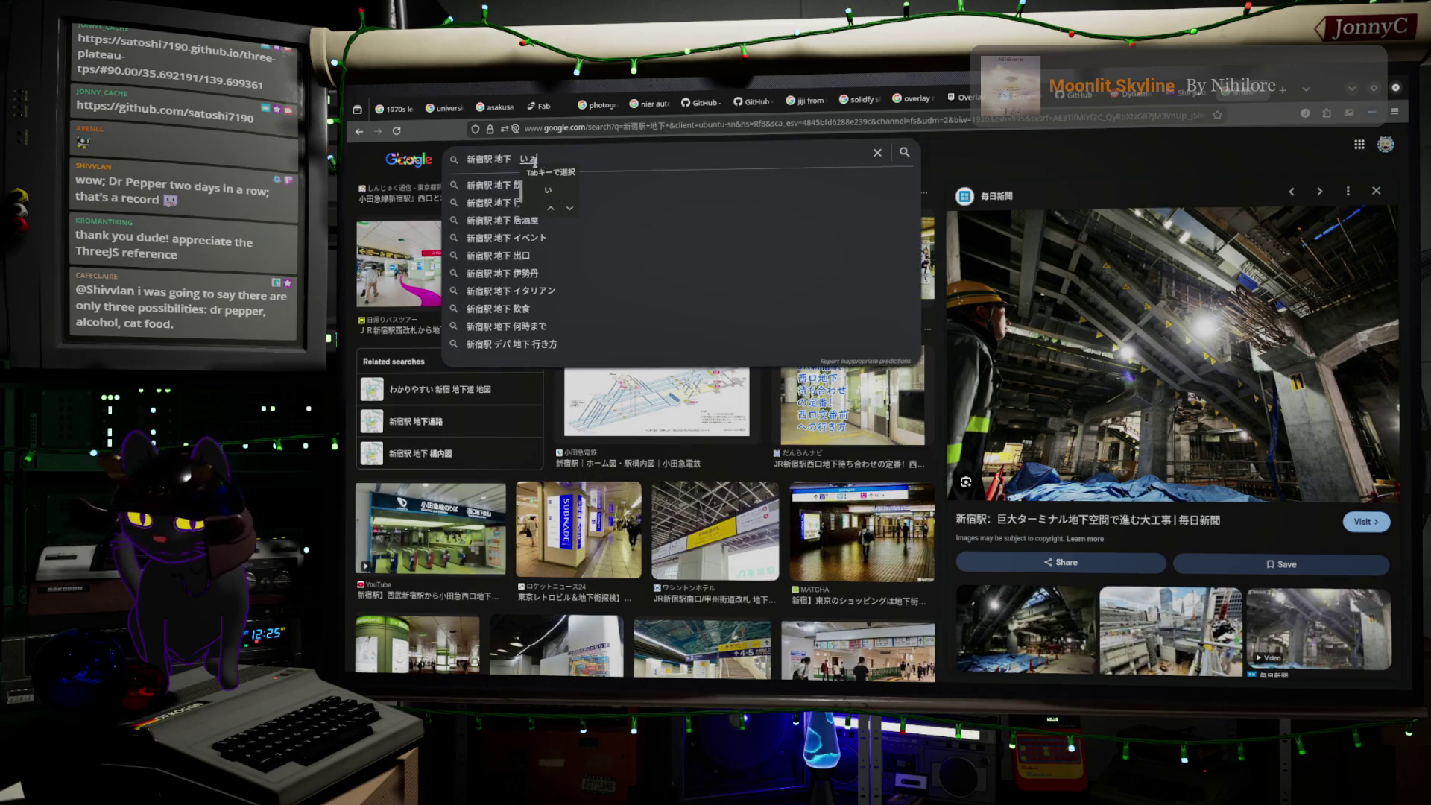
pyautogui.write('akaya')
pyautogui.press('space')
pyautogui.press('Return')
pyautogui.press('Return')
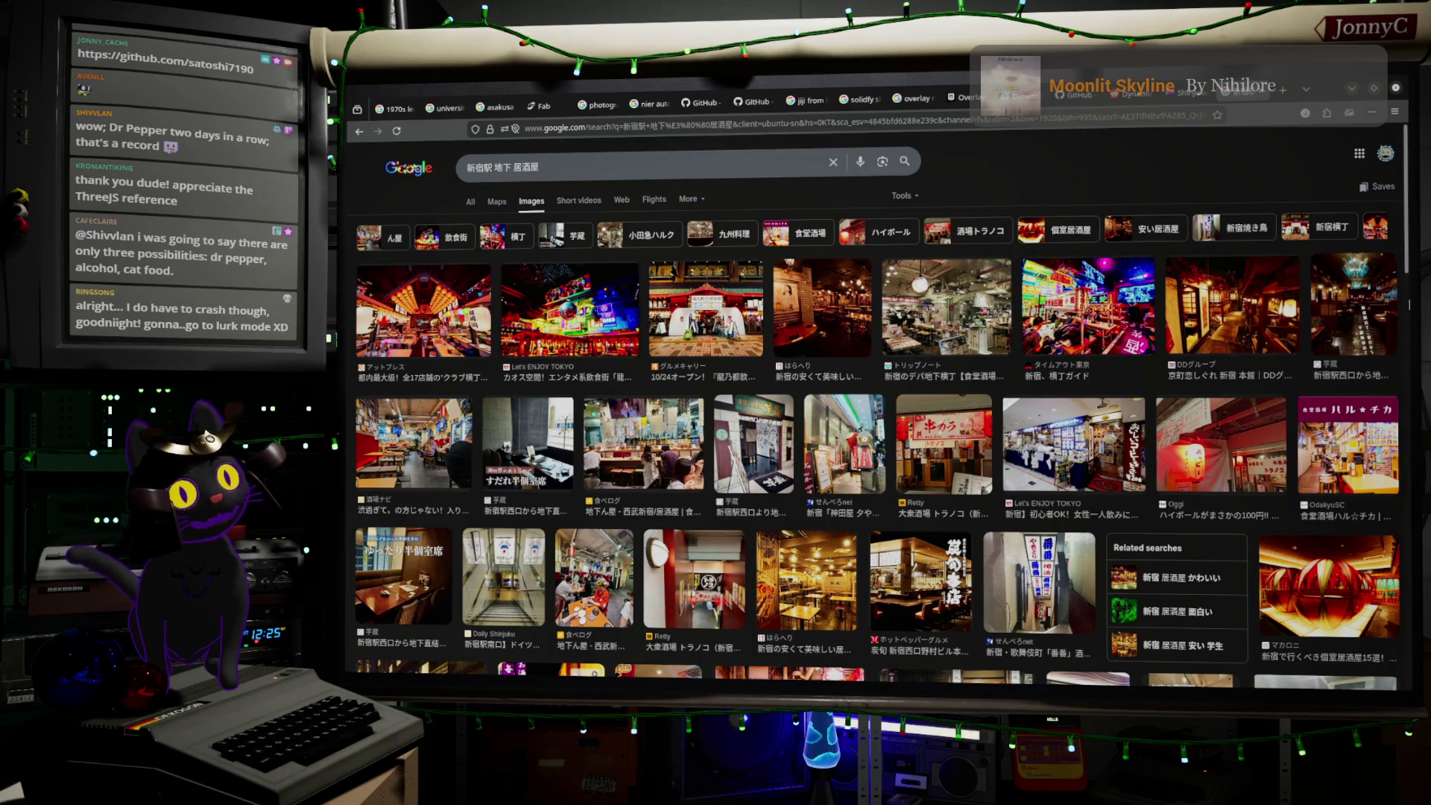
pyautogui.click(1074, 444)
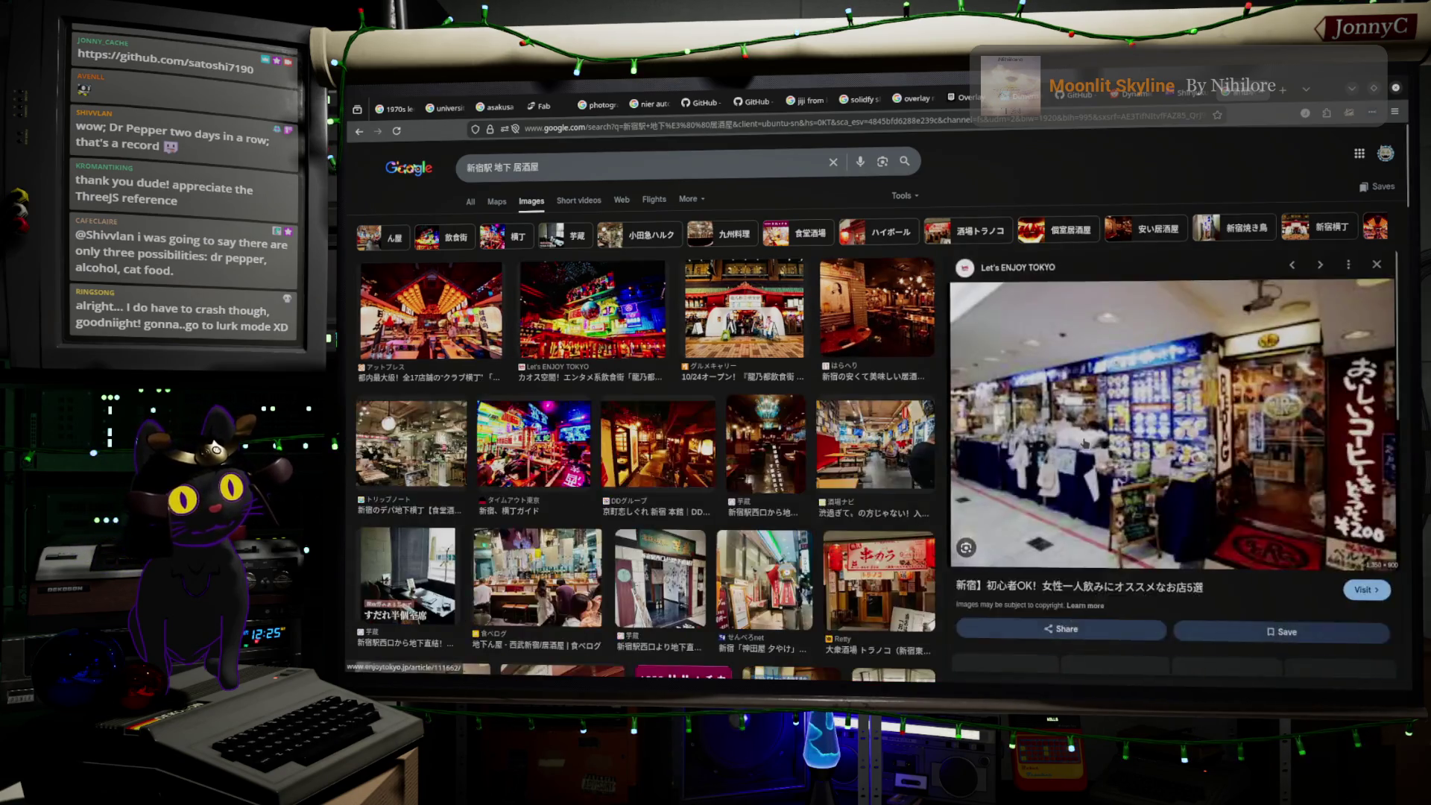
pyautogui.scroll(-3, 507, 419)
pyautogui.scroll(-1, 507, 419)
pyautogui.scroll(-2, 485, 426)
pyautogui.scroll(-2, 453, 436)
# - Preview the MATCHA food hall, ryunomiyako neon hall and MASH UP! KABUKICHO street photos
pyautogui.click(453, 436)
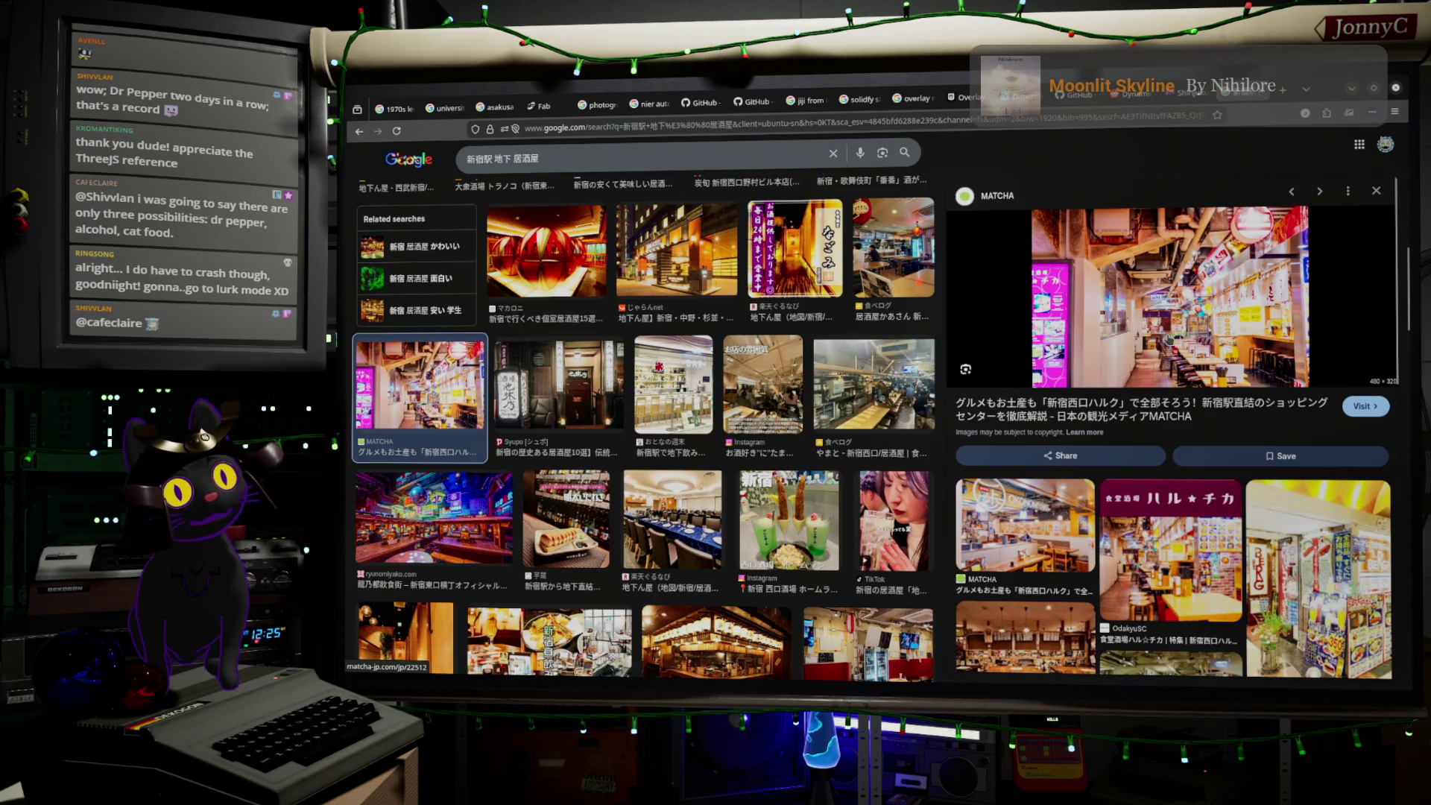
pyautogui.scroll(-2, 461, 558)
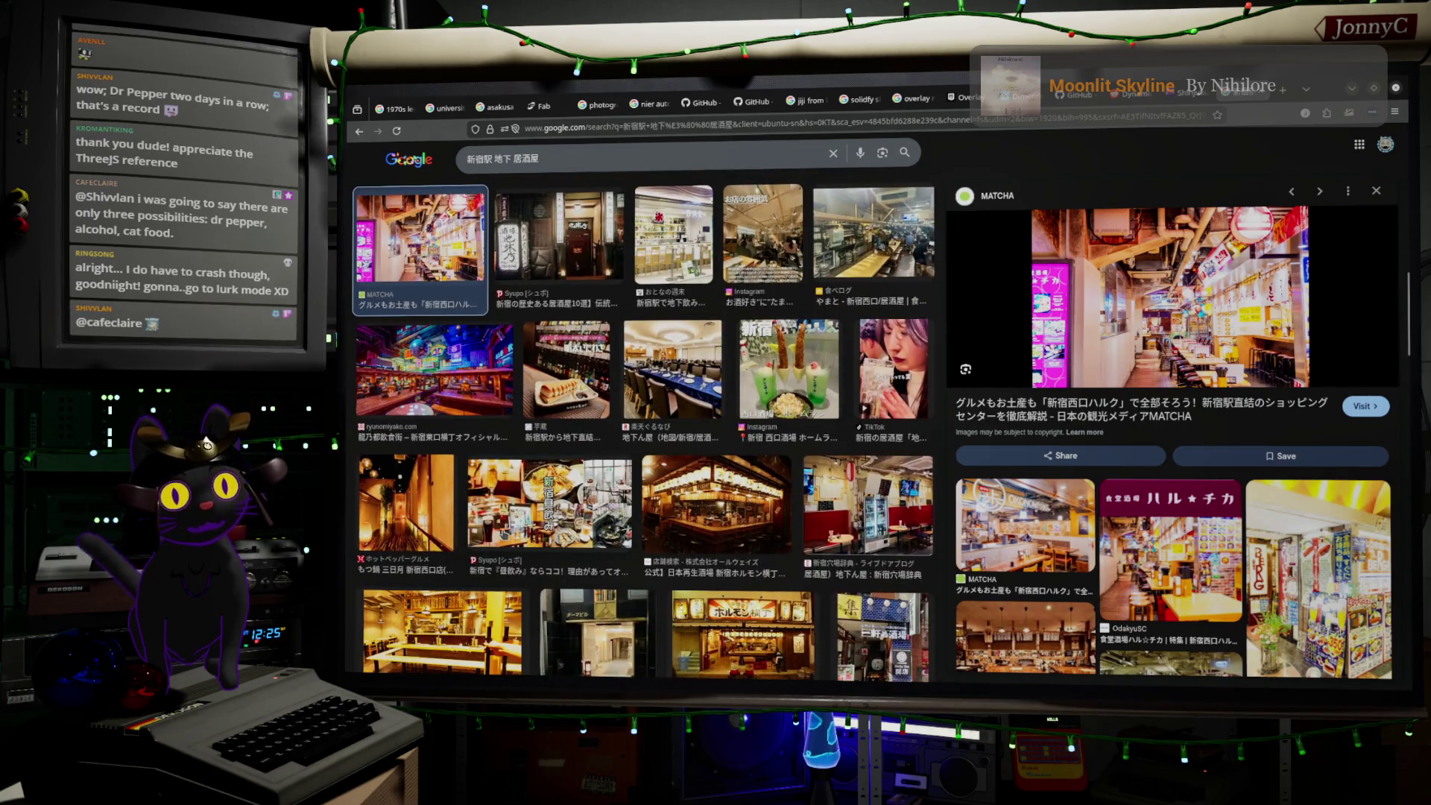
pyautogui.scroll(-2, 492, 431)
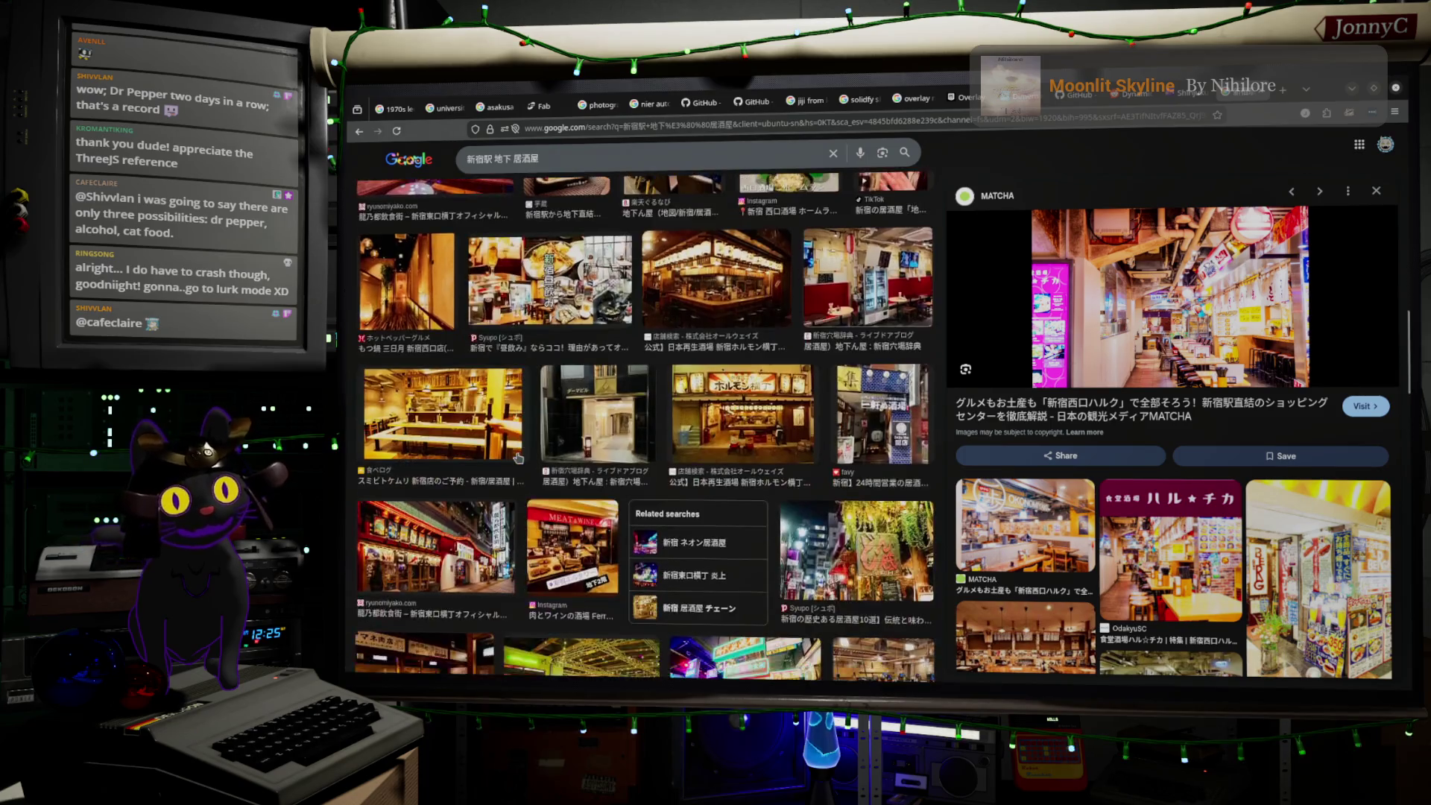
pyautogui.scroll(2, 511, 442)
pyautogui.click(479, 364)
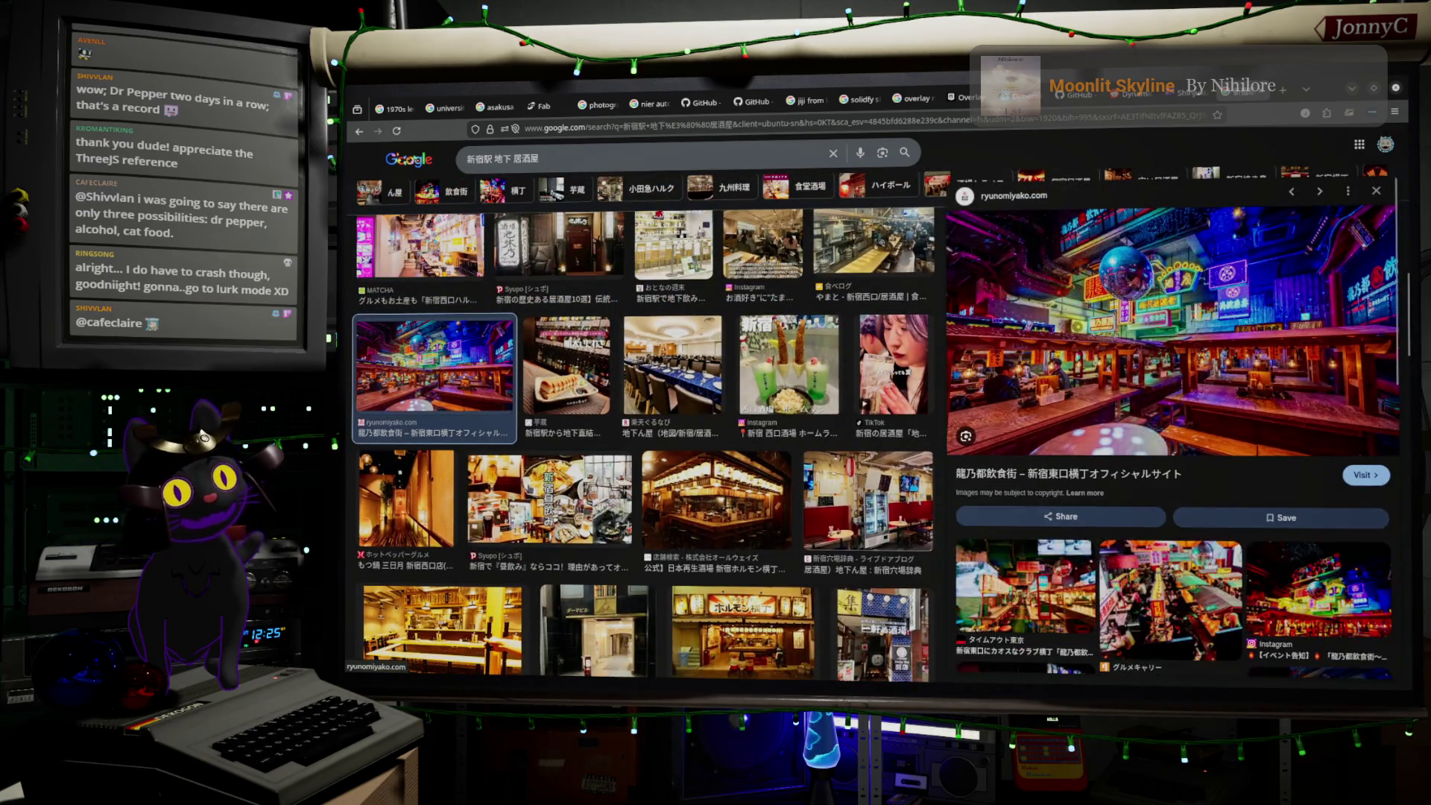
pyautogui.scroll(-3, 522, 448)
pyautogui.scroll(-3, 522, 447)
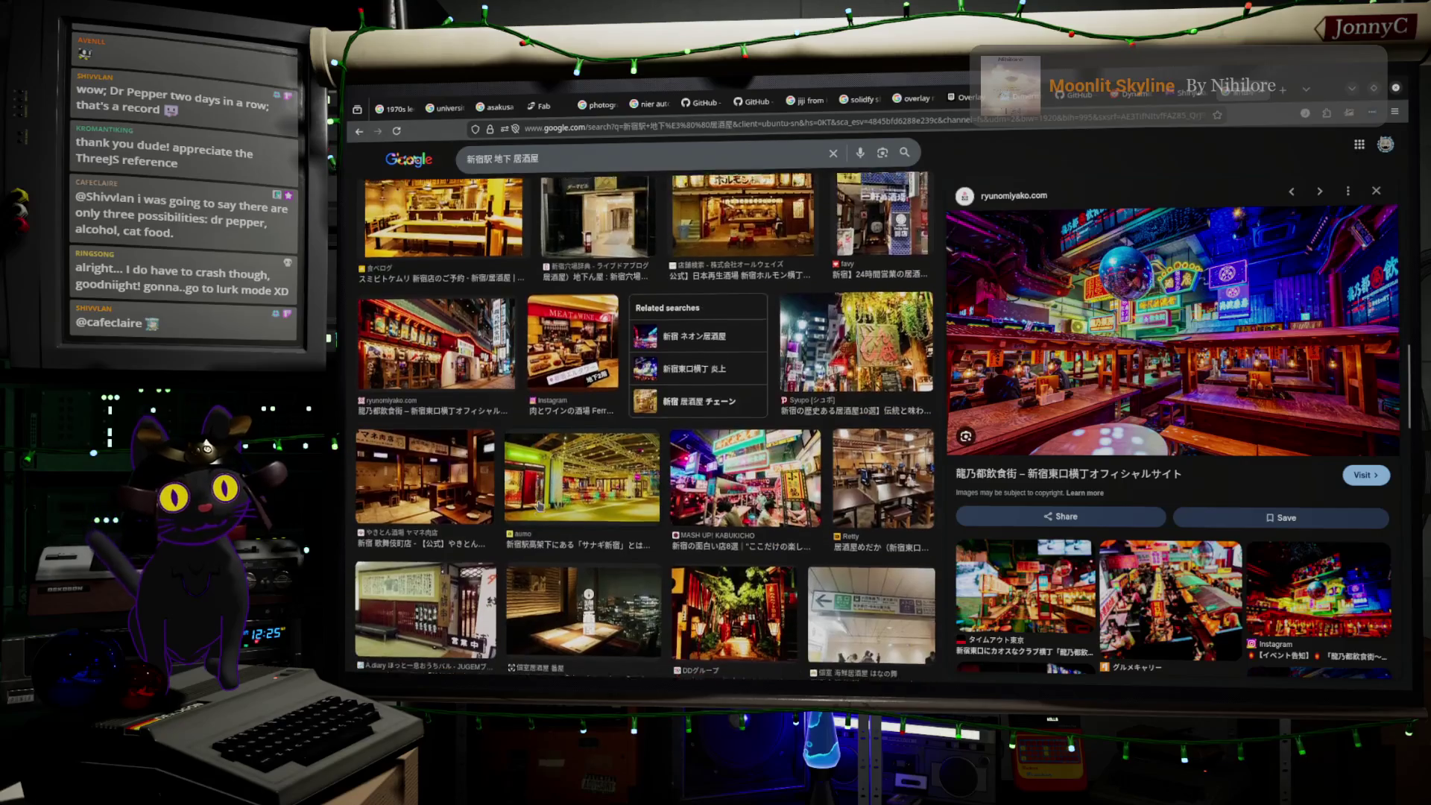
pyautogui.click(745, 451)
pyautogui.scroll(-3, 734, 456)
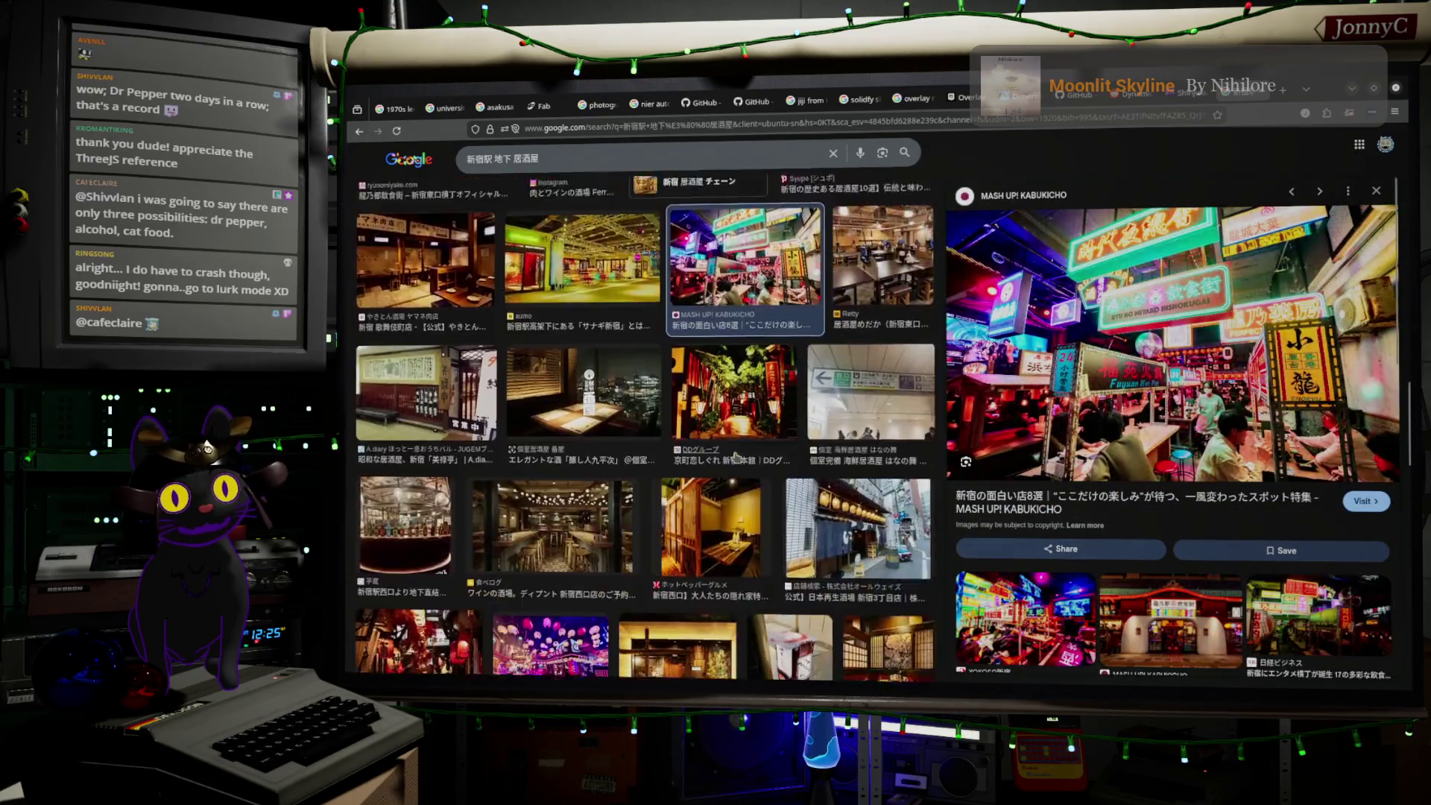
pyautogui.scroll(-2, 728, 462)
pyautogui.scroll(-3, 509, 473)
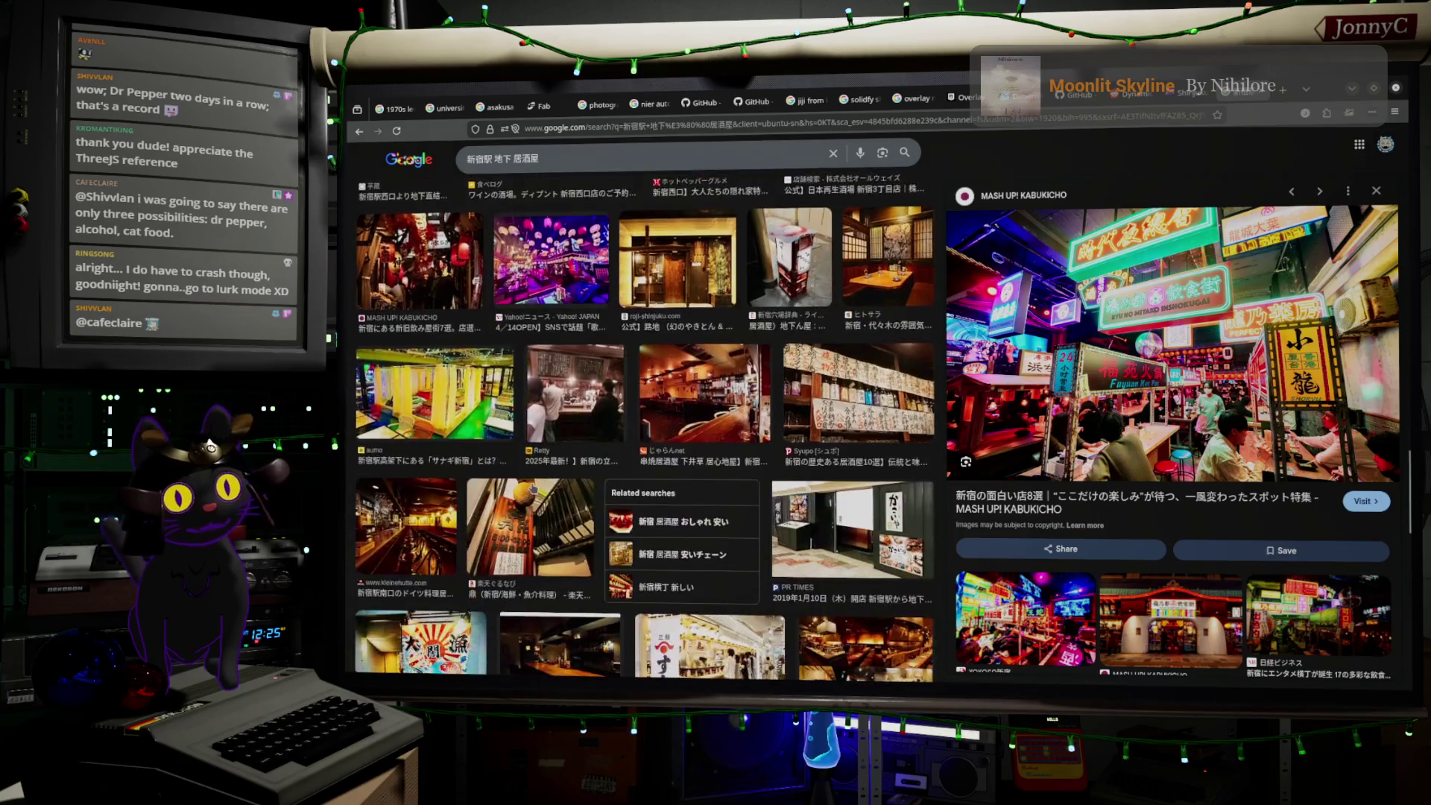
pyautogui.scroll(-3, 509, 473)
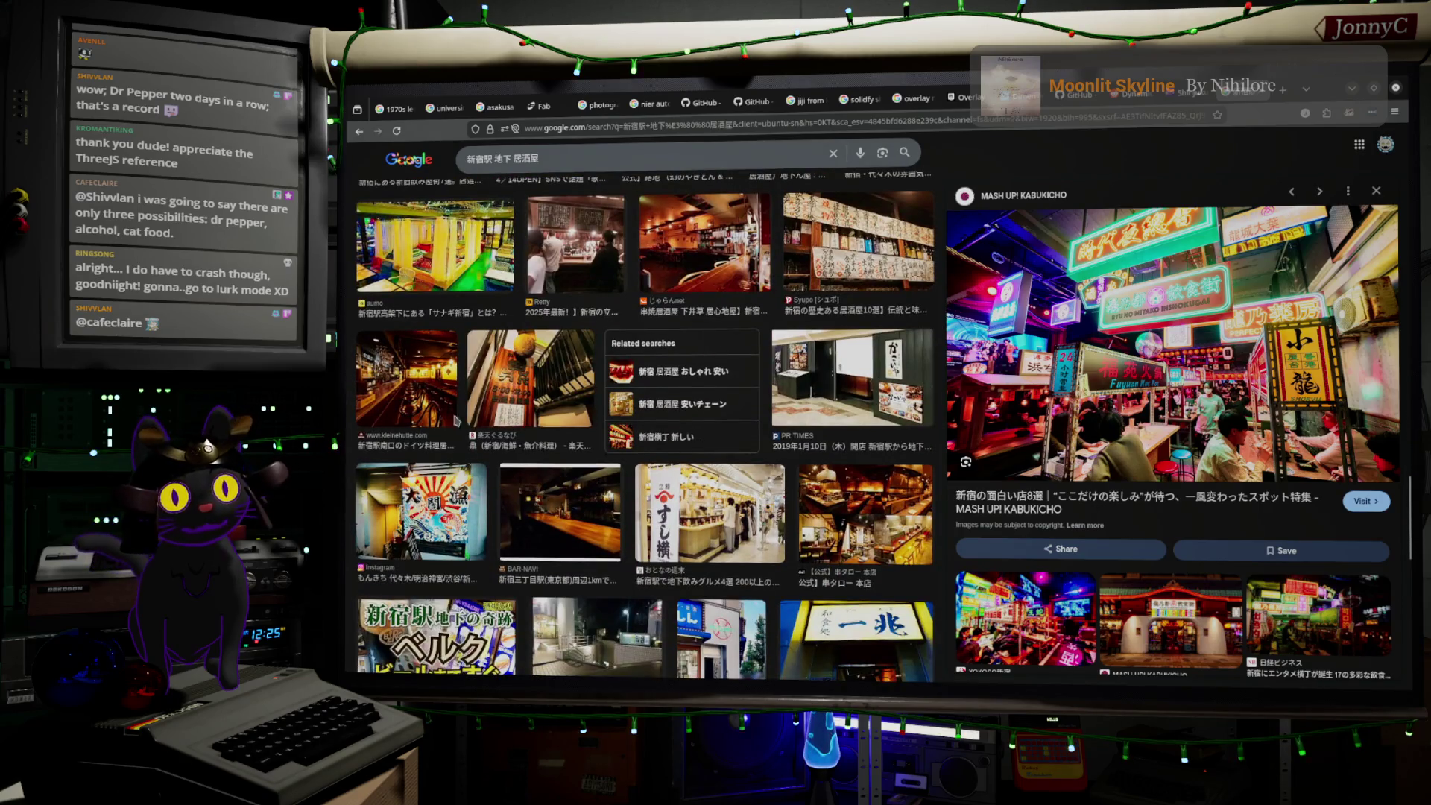
# - Preview the kleinehutte underground bar photo, then the livejapan Kabukicho gate photo
pyautogui.click(426, 410)
pyautogui.scroll(-4, 426, 410)
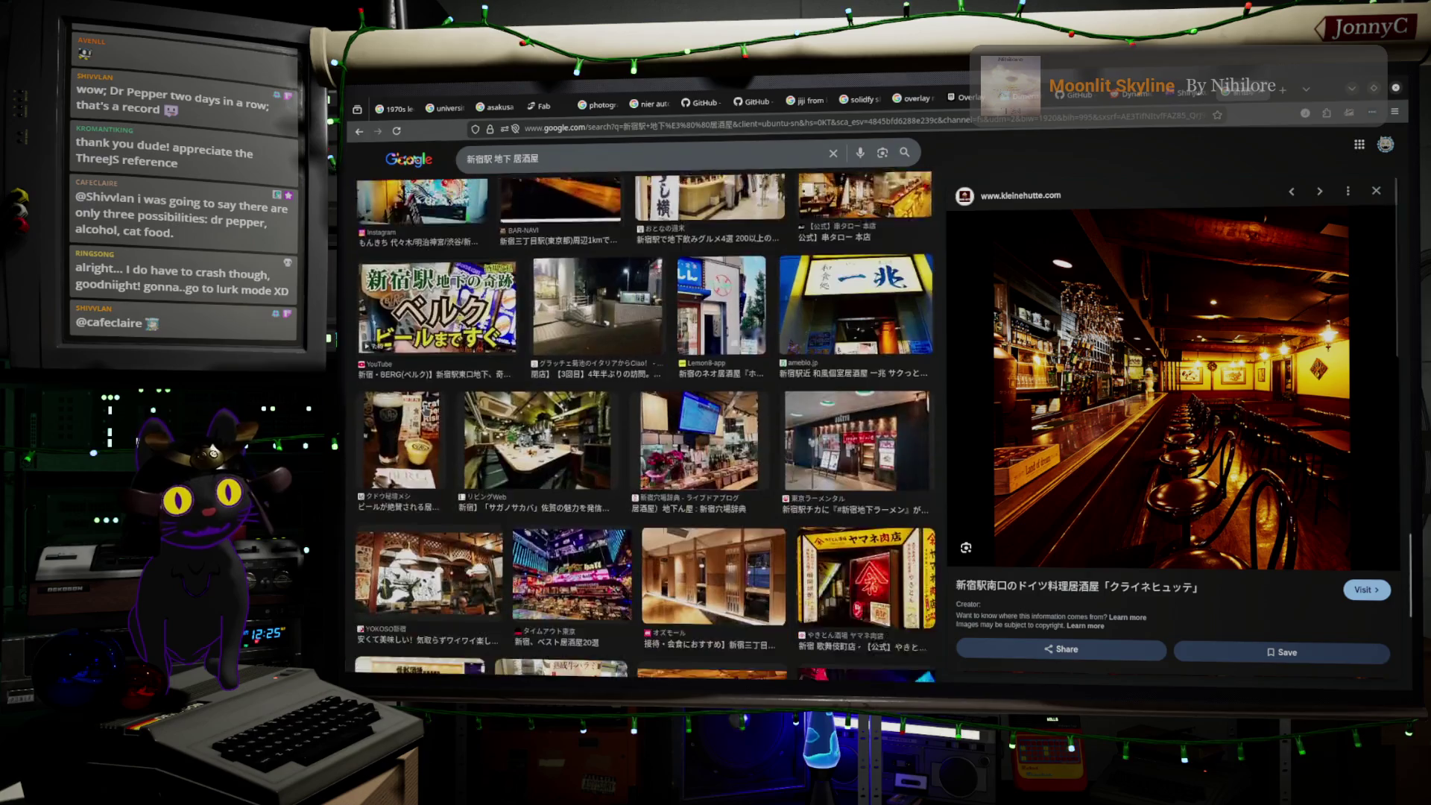
pyautogui.scroll(-3, 427, 413)
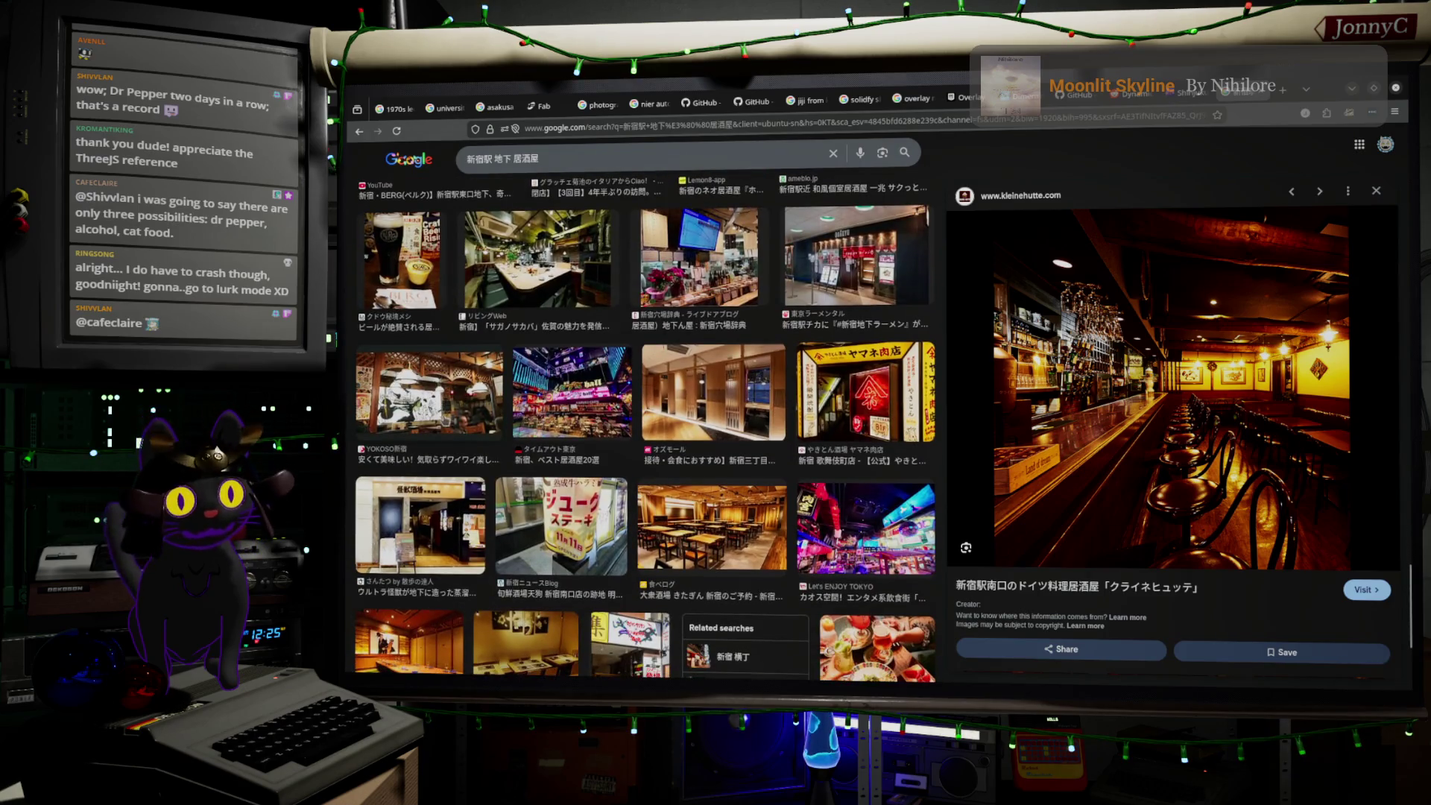
pyautogui.scroll(-2, 445, 422)
pyautogui.scroll(-1, 522, 423)
pyautogui.scroll(-1, 619, 425)
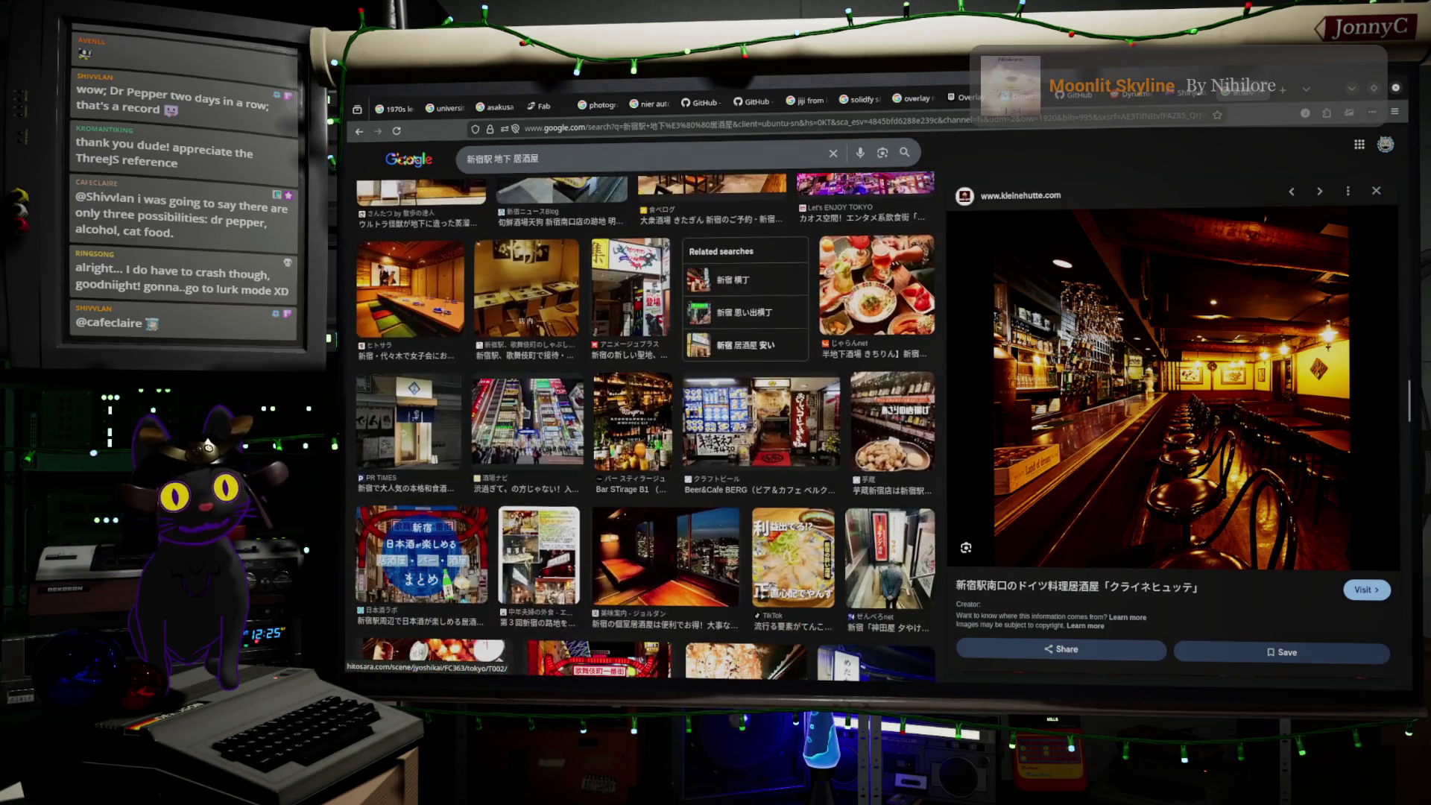
pyautogui.scroll(-1, 619, 426)
pyautogui.scroll(-1, 615, 430)
pyautogui.scroll(-1, 610, 435)
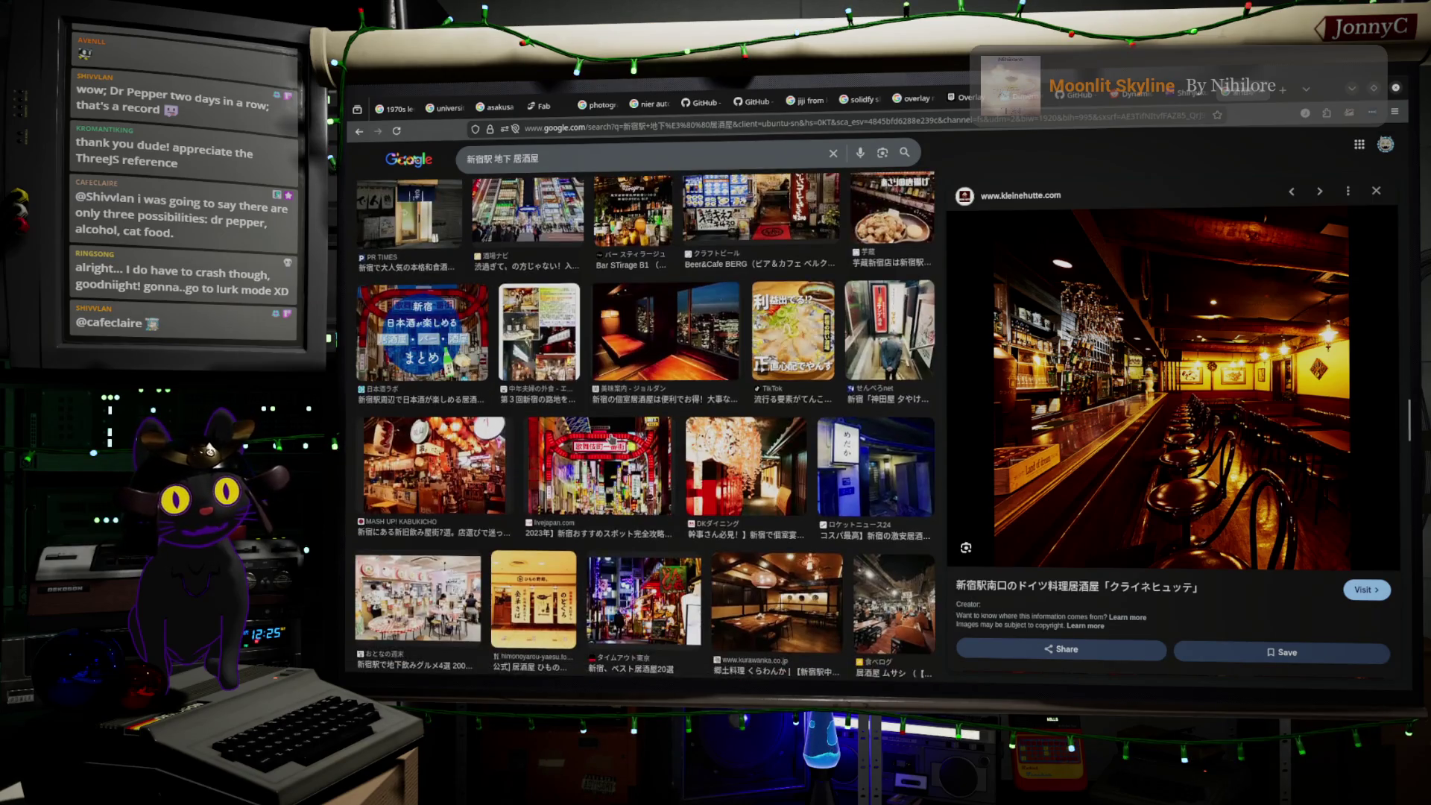
pyautogui.scroll(-1, 604, 441)
pyautogui.click(604, 438)
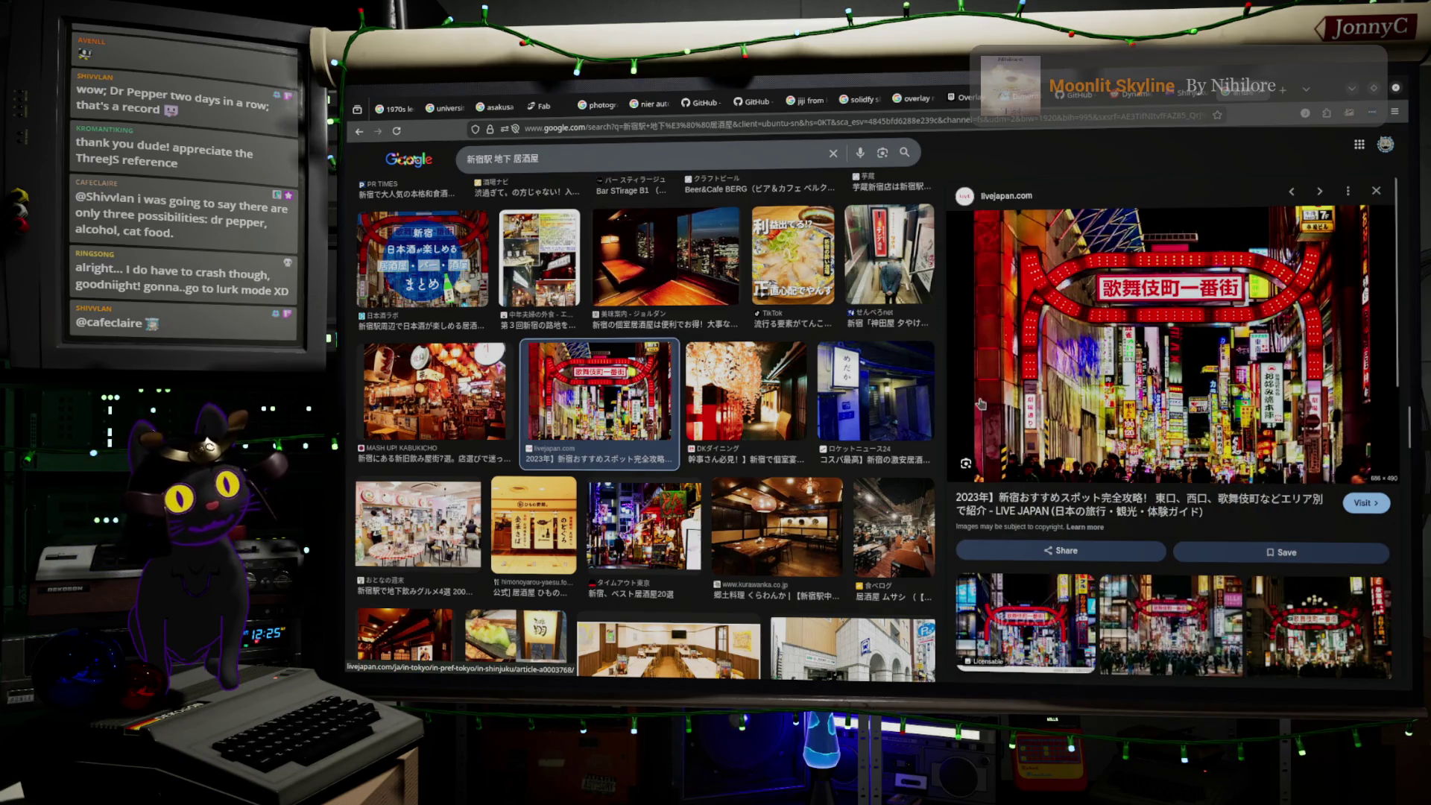
pyautogui.scroll(-1, 560, 395)
pyautogui.scroll(-2, 561, 395)
pyautogui.scroll(-2, 561, 395)
pyautogui.scroll(-1, 561, 395)
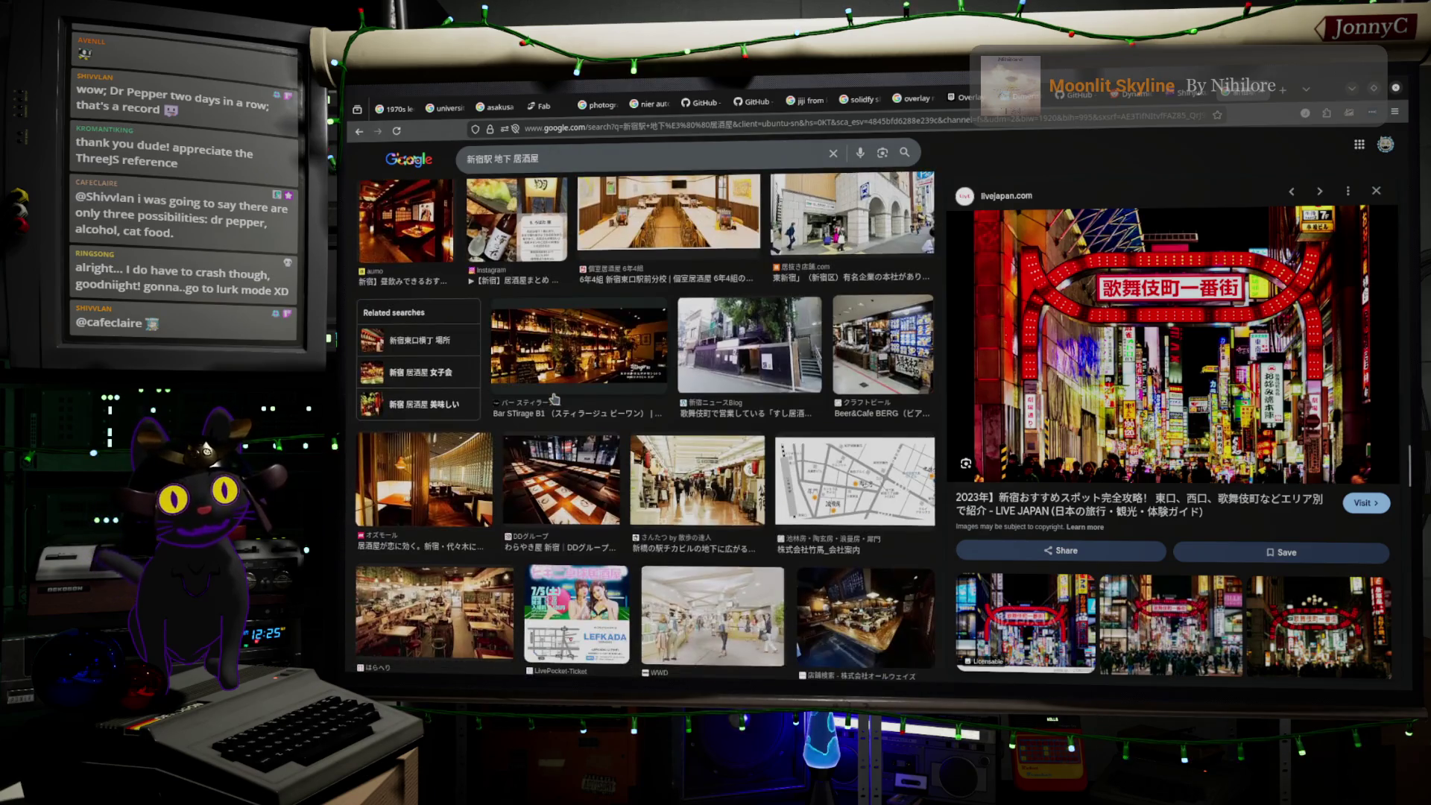
pyautogui.scroll(-5, 645, 448)
pyautogui.scroll(-5, 645, 447)
pyautogui.scroll(-5, 645, 448)
pyautogui.scroll(-5, 645, 448)
pyautogui.scroll(10, 677, 282)
pyautogui.scroll(10, 677, 282)
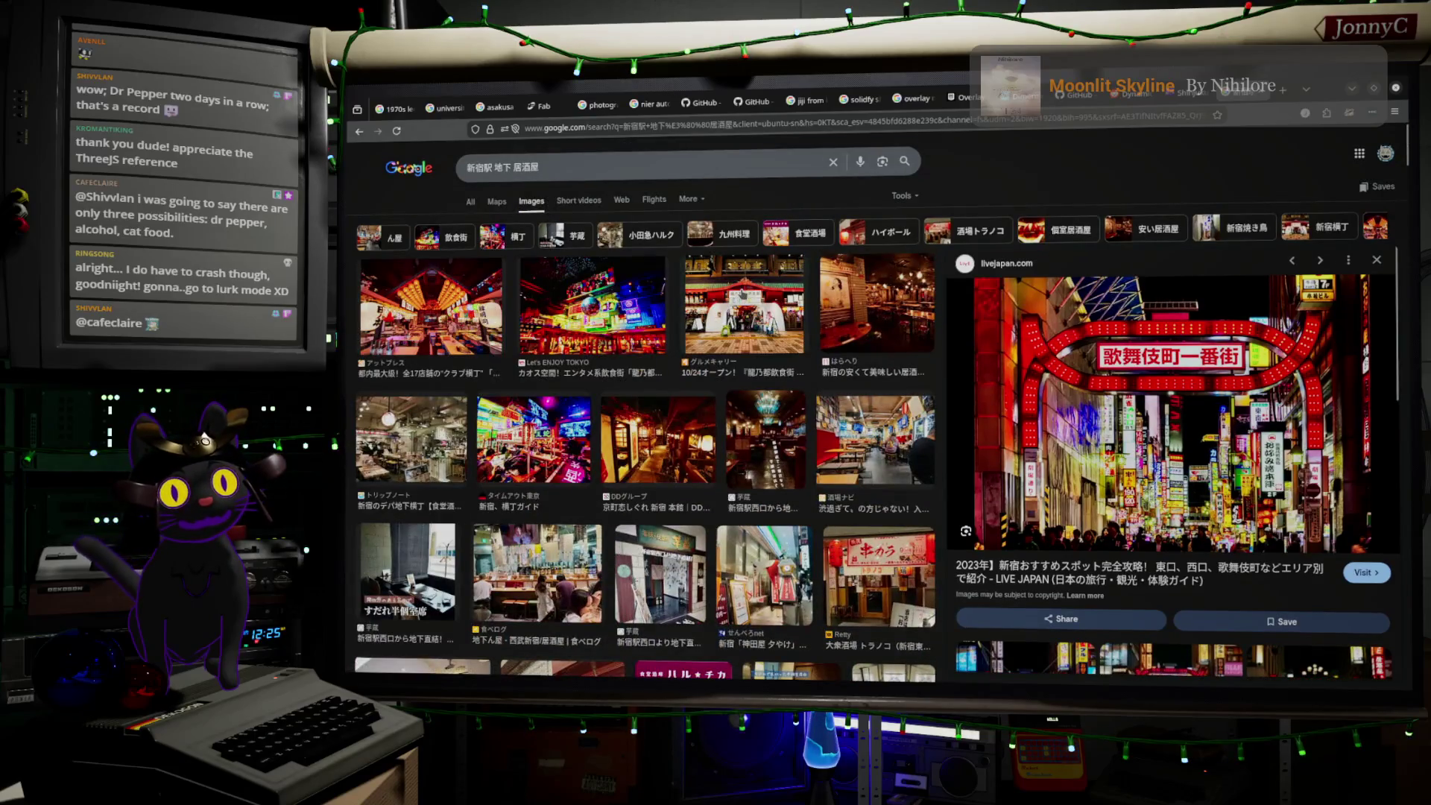
# - Scan the 飲食街 dining-street results, then return to the 新宿駅 地下 居酒屋 images
pyautogui.click(471, 238)
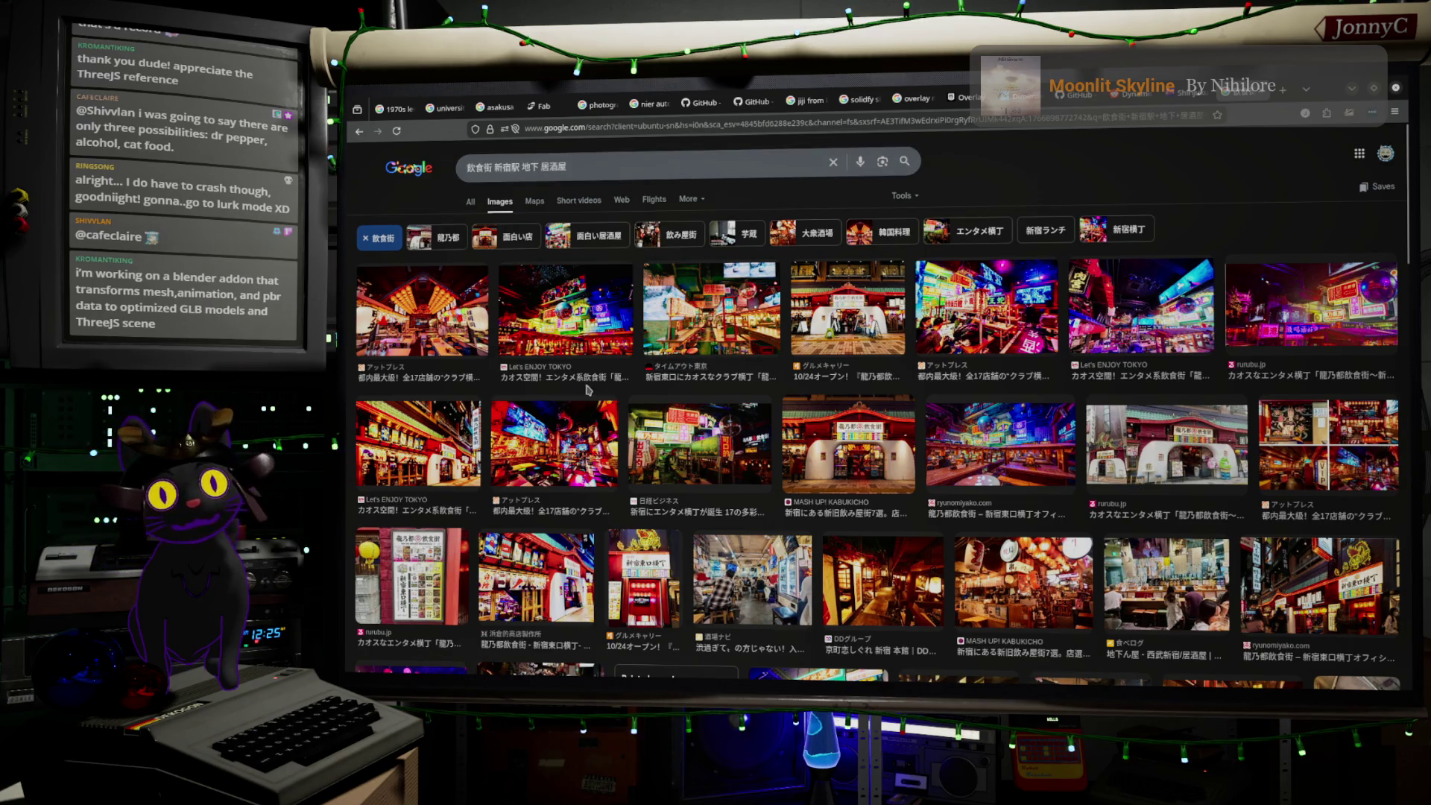
pyautogui.scroll(-2, 587, 389)
pyautogui.scroll(-1, 587, 389)
pyautogui.scroll(-2, 588, 389)
pyautogui.scroll(-2, 587, 388)
pyautogui.scroll(-2, 587, 389)
pyautogui.scroll(4, 588, 389)
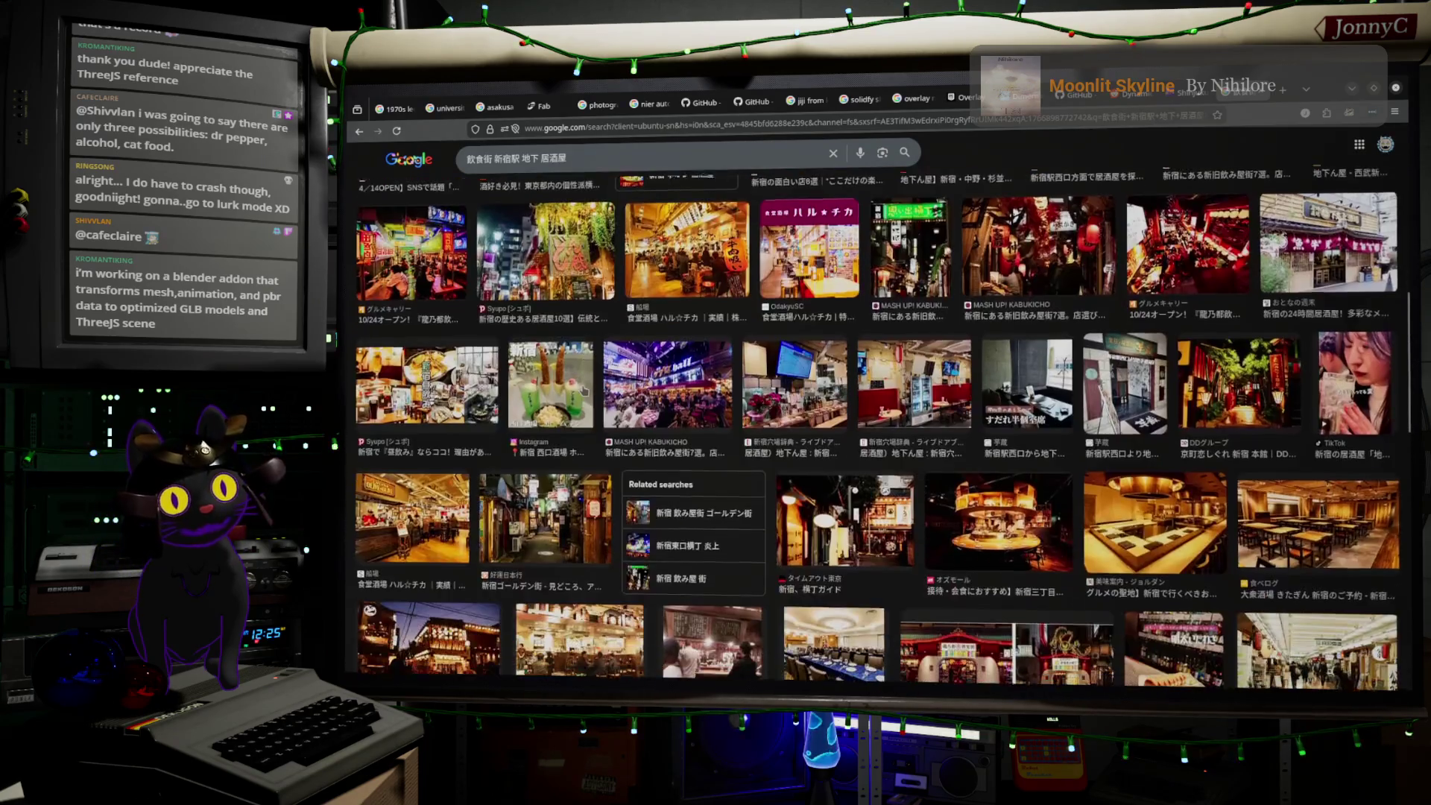
pyautogui.scroll(-2, 586, 389)
pyautogui.scroll(3, 586, 389)
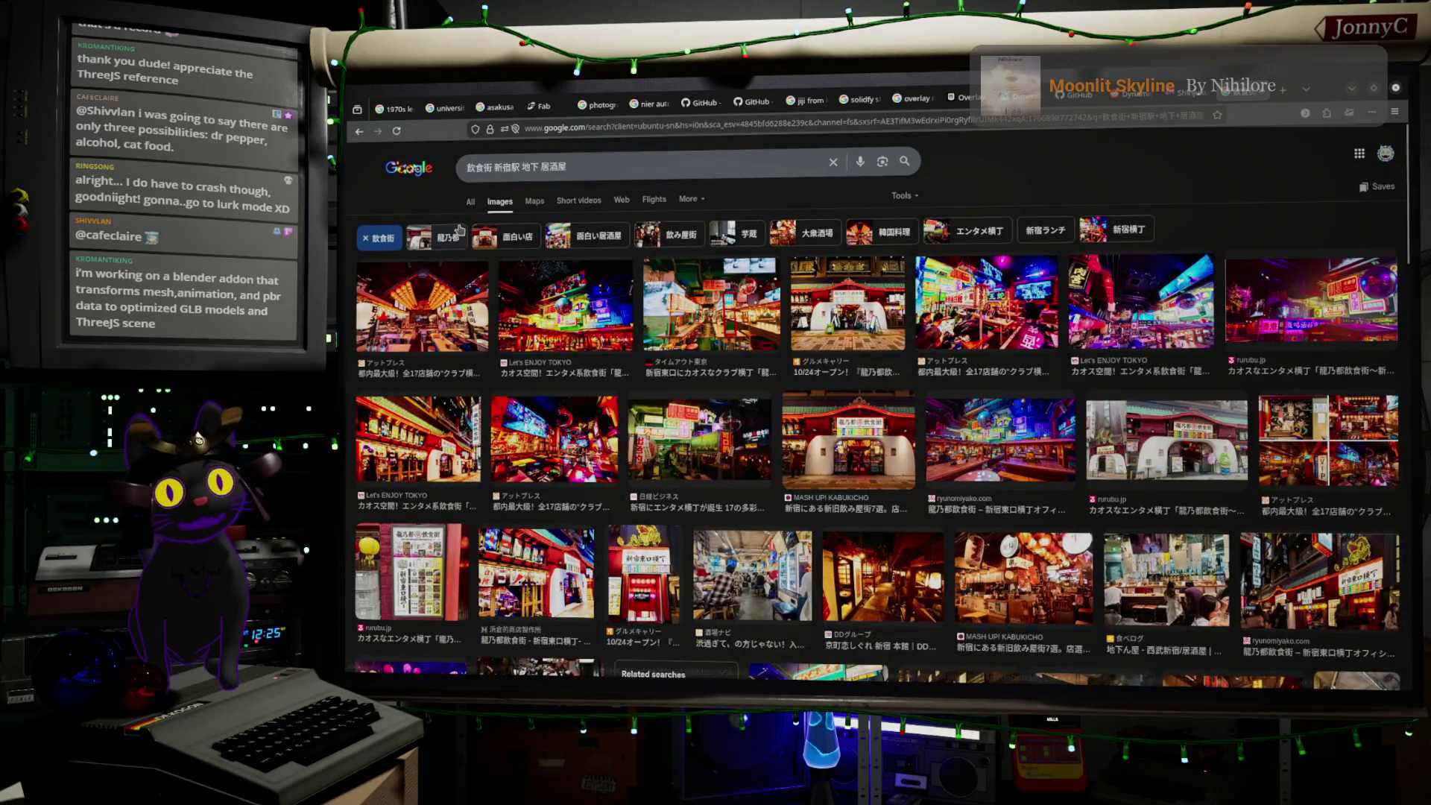
pyautogui.click(359, 131)
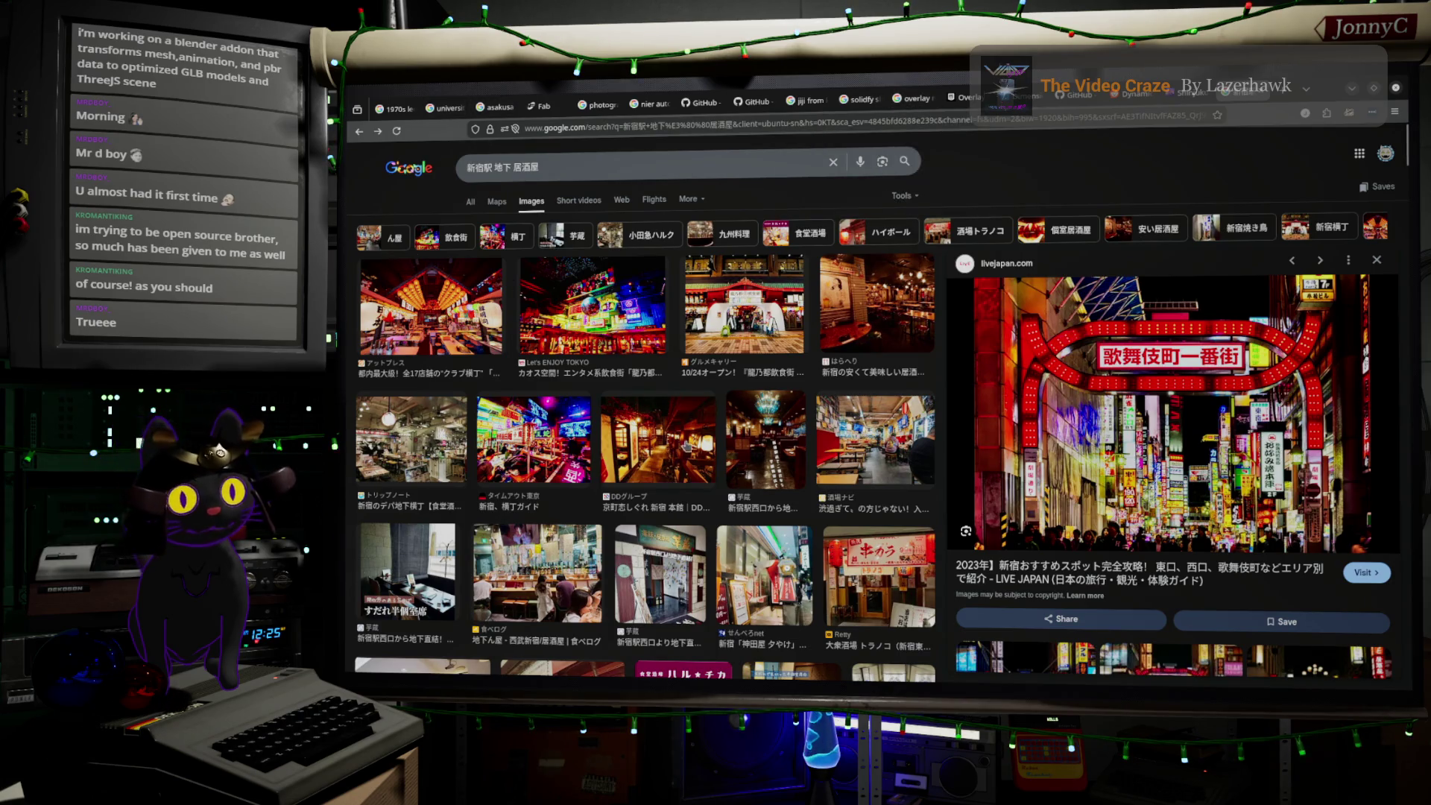
# - Scroll the last izakaya images, minimise the browser, and orbit the chair in Blender
pyautogui.scroll(-1, 856, 259)
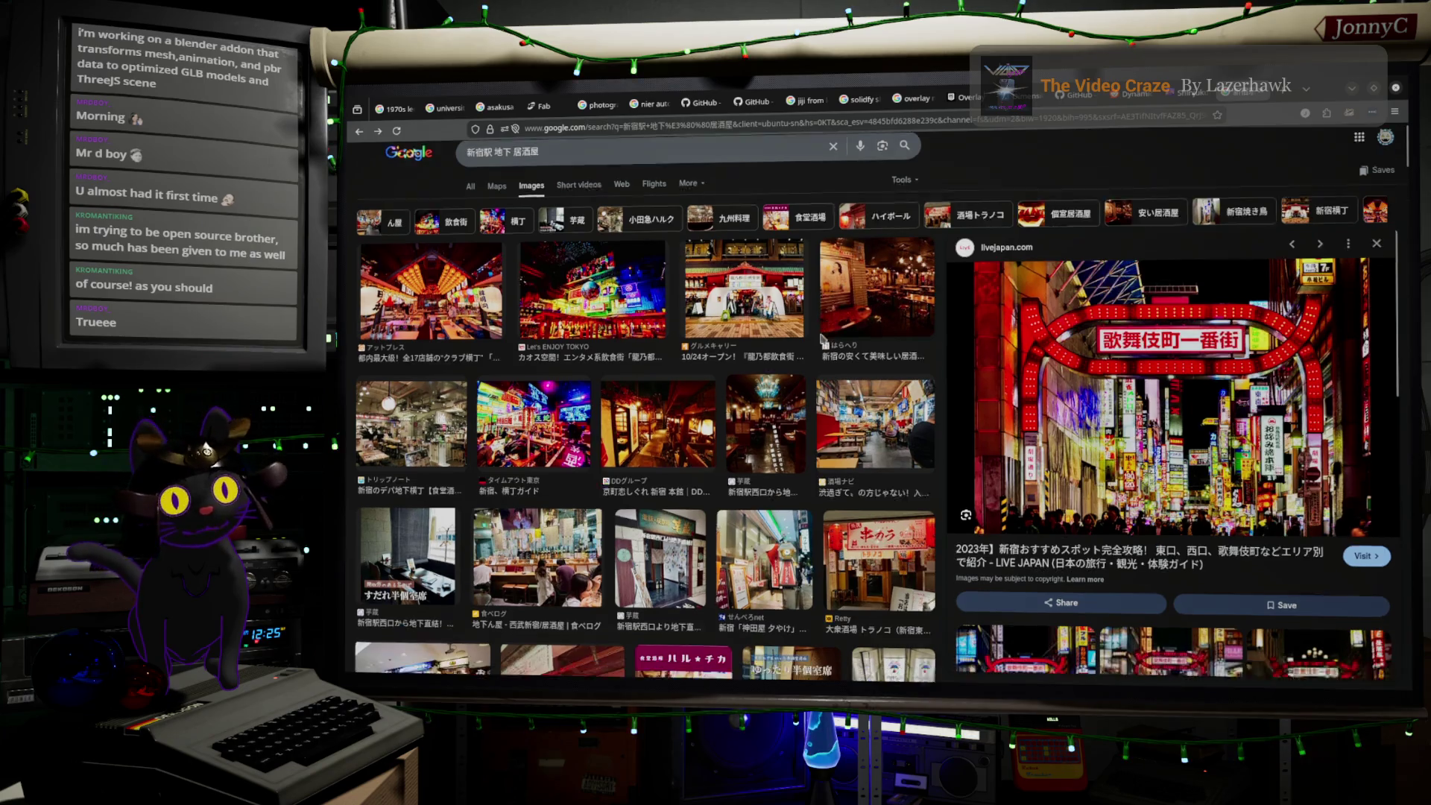
pyautogui.scroll(-2, 856, 259)
pyautogui.scroll(-2, 856, 260)
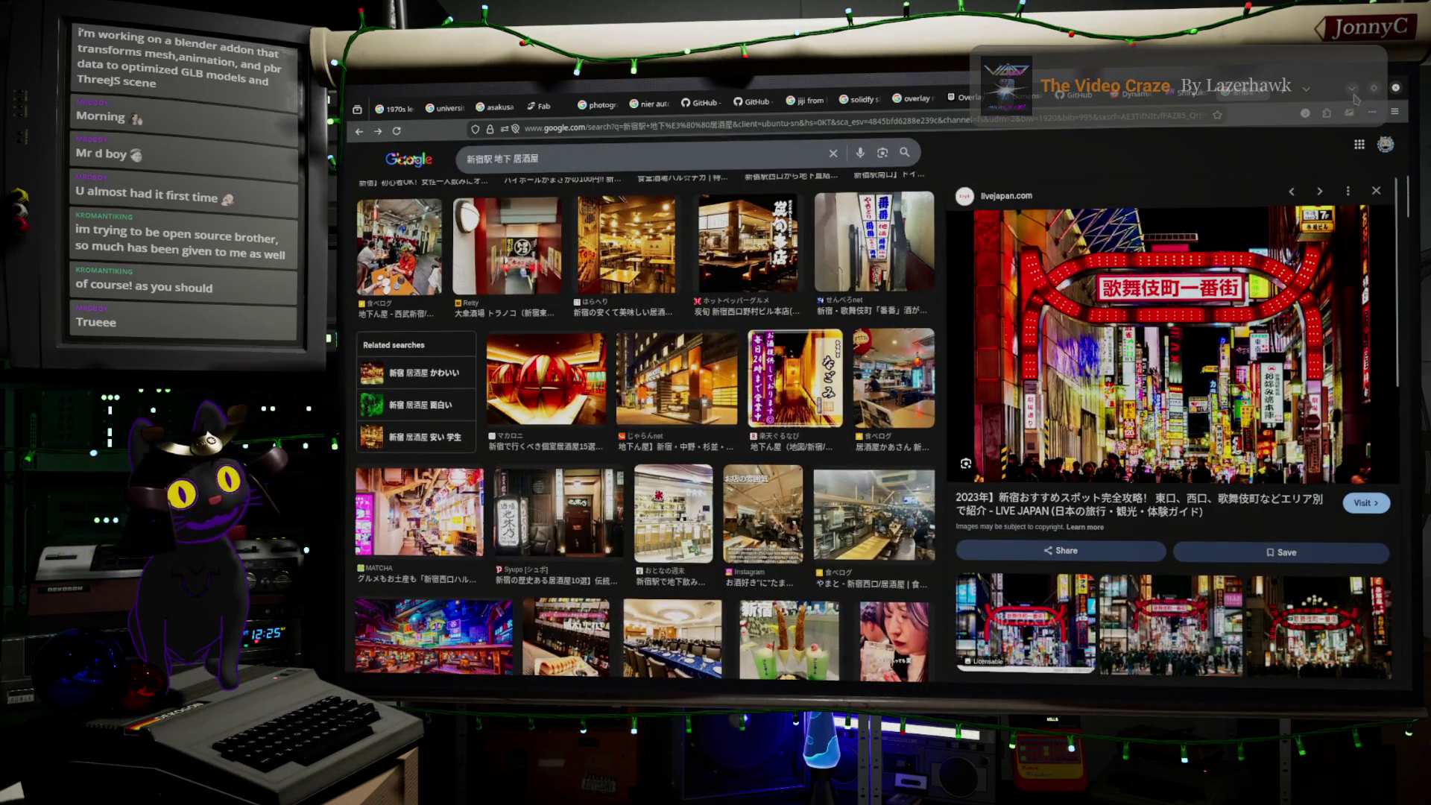
pyautogui.click(1355, 96)
pyautogui.moveTo(772, 470)
pyautogui.mouseDown(button='middle')
pyautogui.moveTo(848, 456)
pyautogui.moveTo(776, 483)
pyautogui.mouseUp(button='middle')
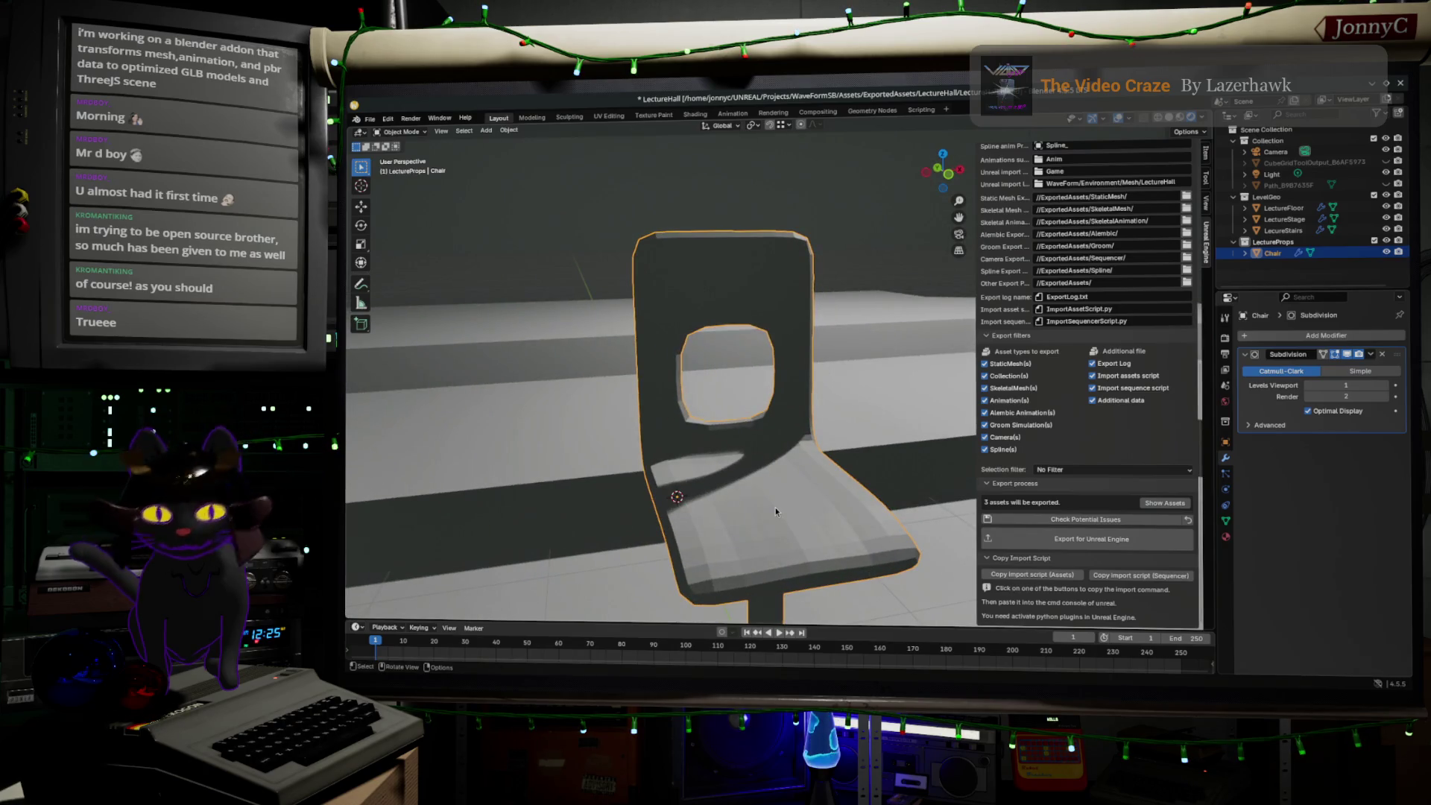
# - Put the chair into Edit Mode and view its mesh cage from the front
pyautogui.press('Tab')
pyautogui.moveTo(775, 511)
pyautogui.mouseDown(button='middle')
pyautogui.moveTo(831, 546)
pyautogui.moveTo(754, 280)
pyautogui.mouseUp(button='middle')
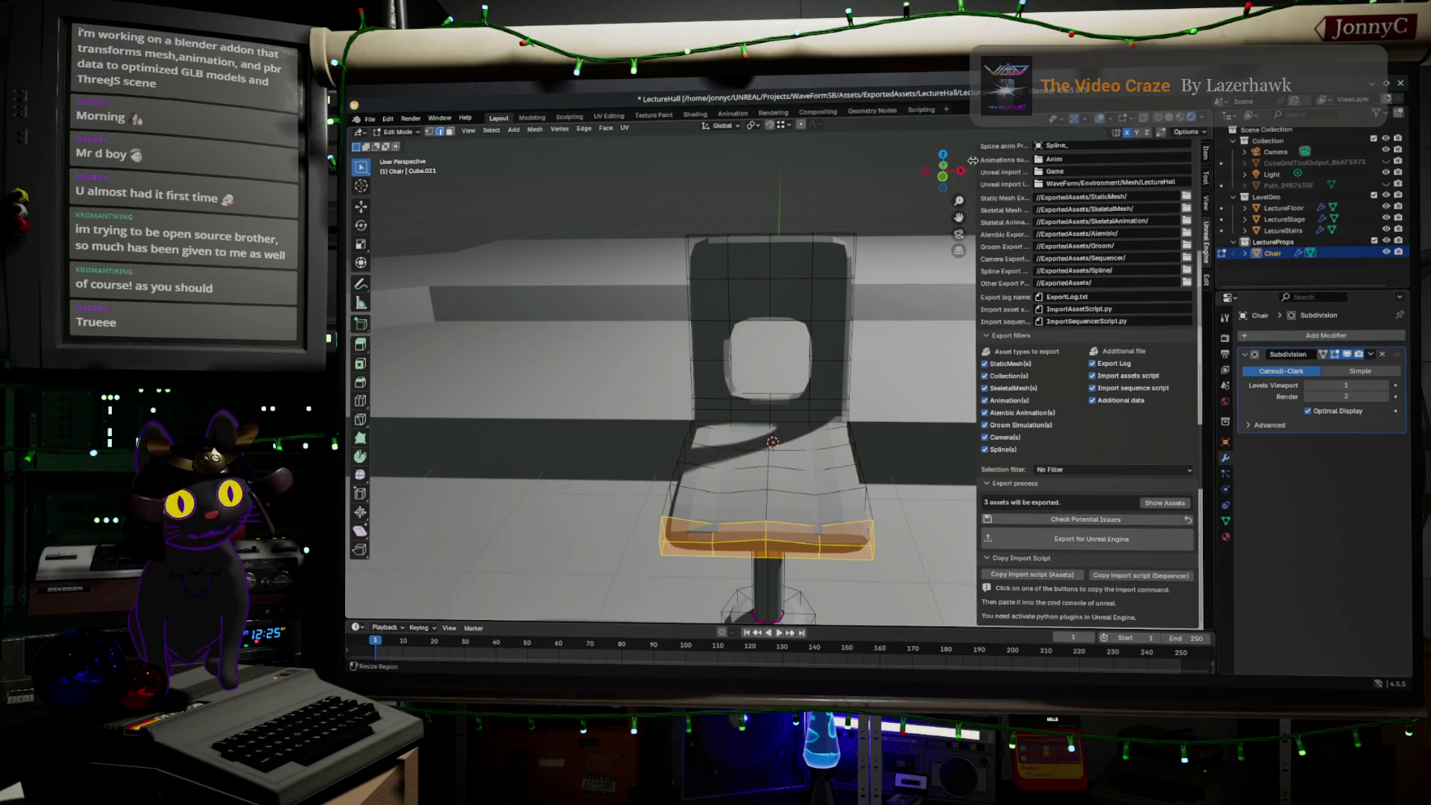
pyautogui.click(942, 178)
# - With wireframe on, raise the backrest's top edge straight up along Z
pyautogui.keyDown('ctrl'); pyautogui.moveTo(791, 273); pyautogui.dragTo(776, 357, button='middle'); pyautogui.keyUp('ctrl')
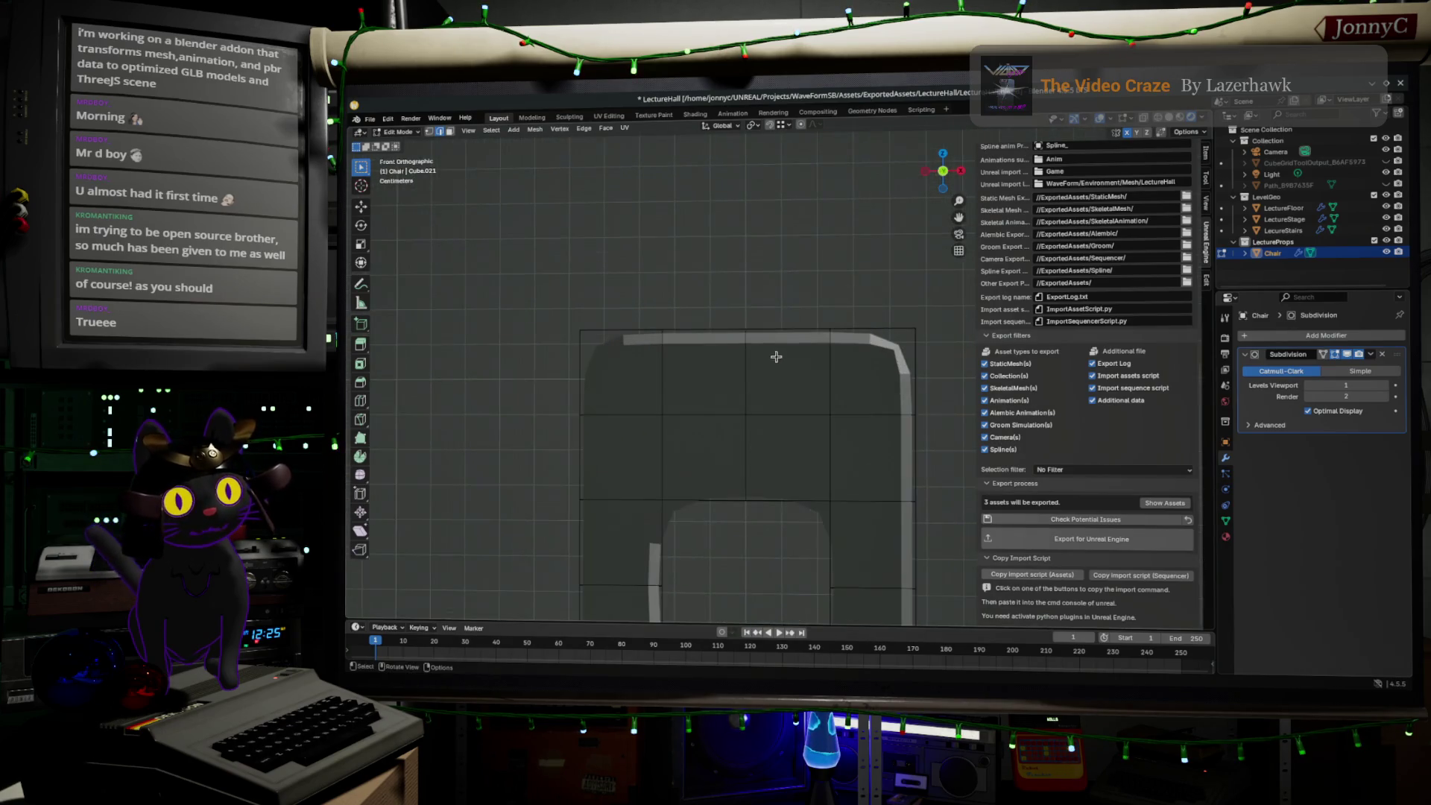
pyautogui.keyDown('shift'); pyautogui.moveTo(797, 137); pyautogui.dragTo(797, 136, button='middle'); pyautogui.keyUp('shift')
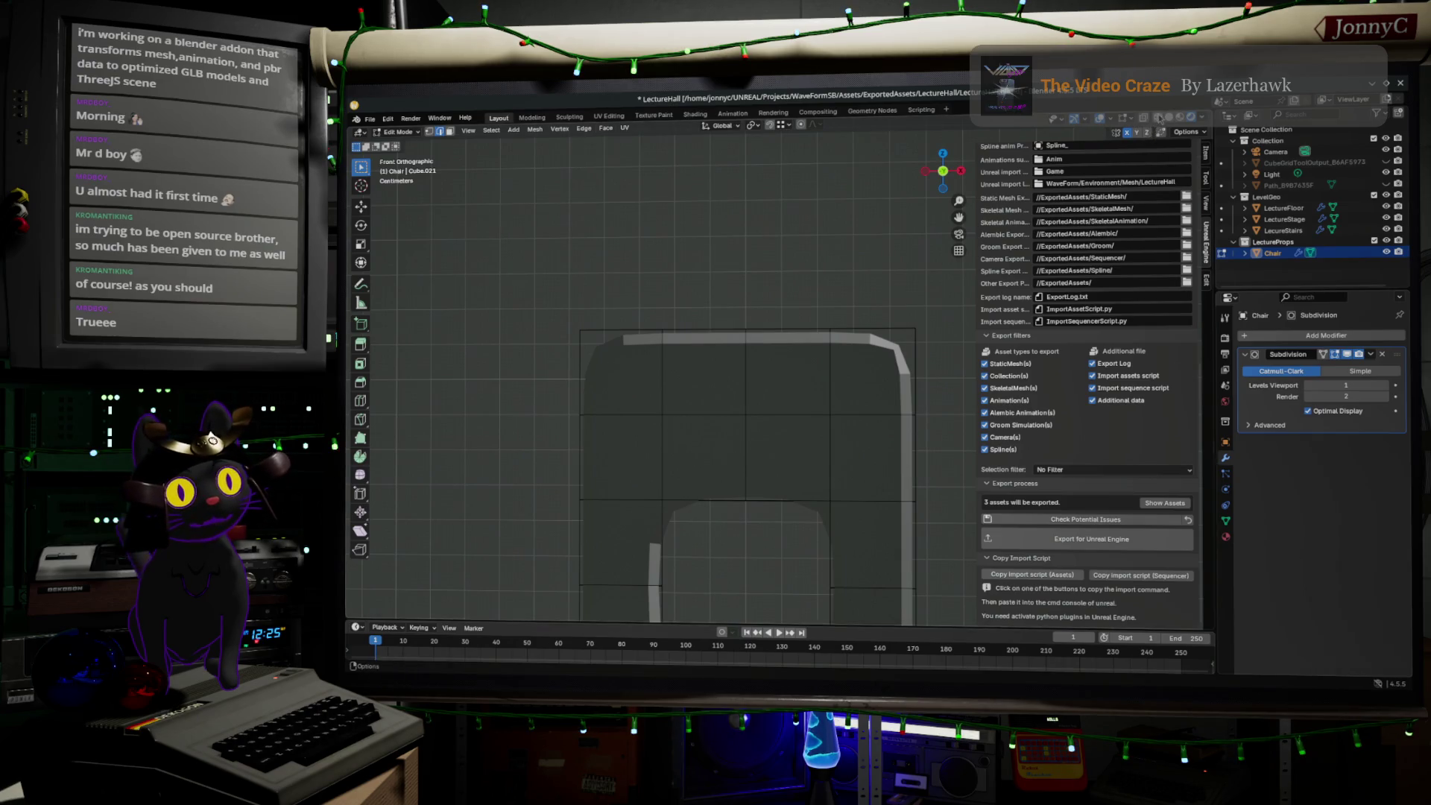
pyautogui.click(1159, 118)
pyautogui.moveTo(609, 277); pyautogui.dragTo(909, 367)
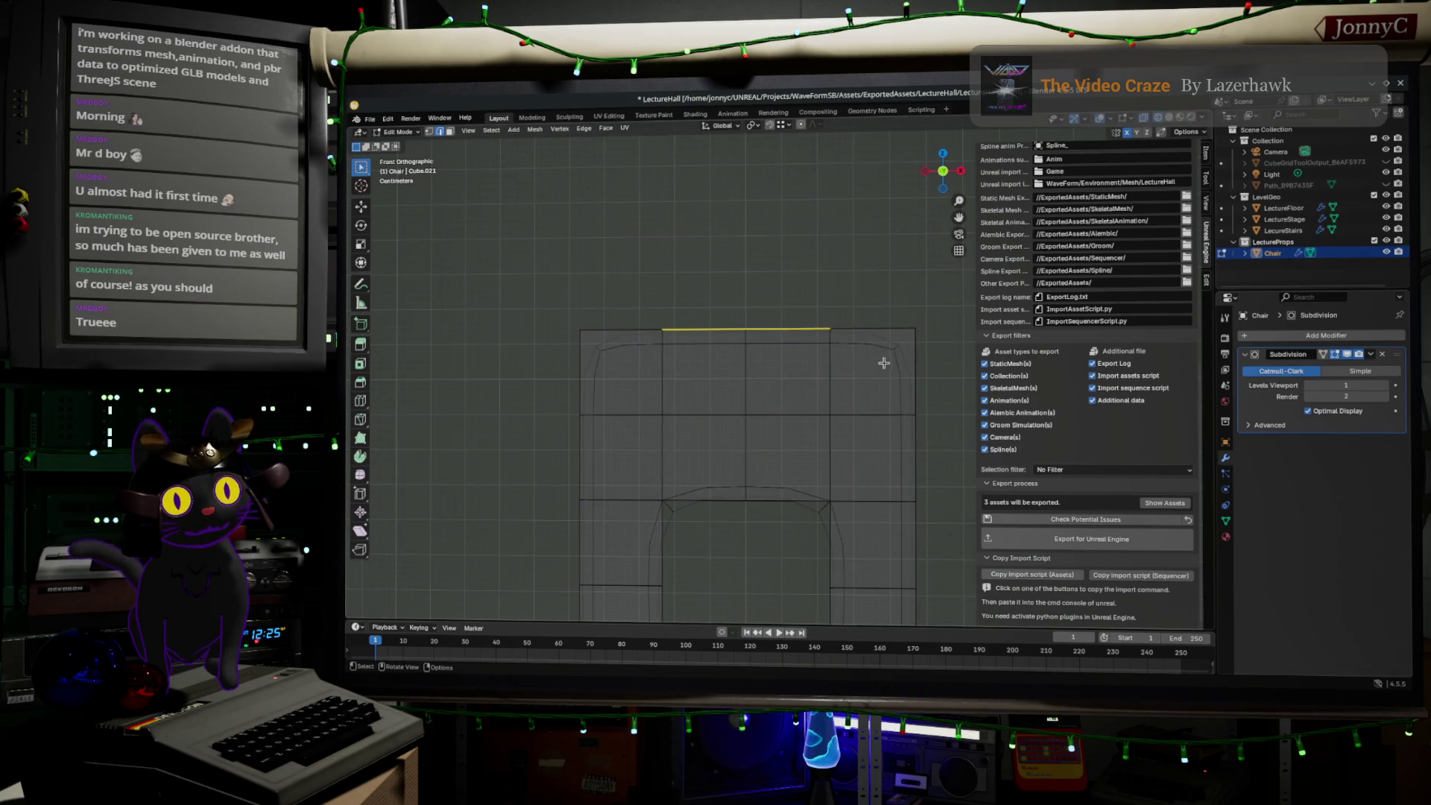
pyautogui.press('g')
pyautogui.press('z')
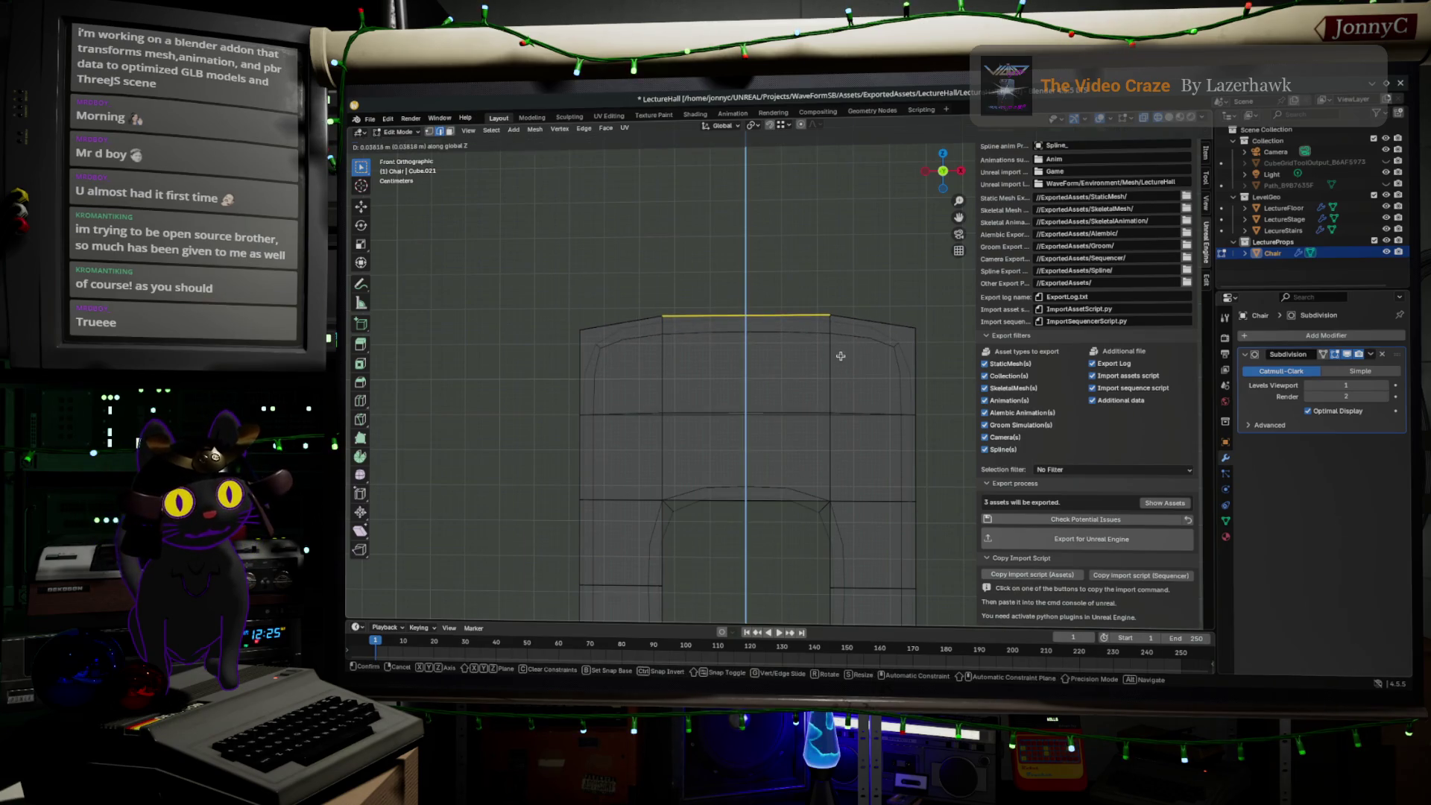
pyautogui.click(840, 357)
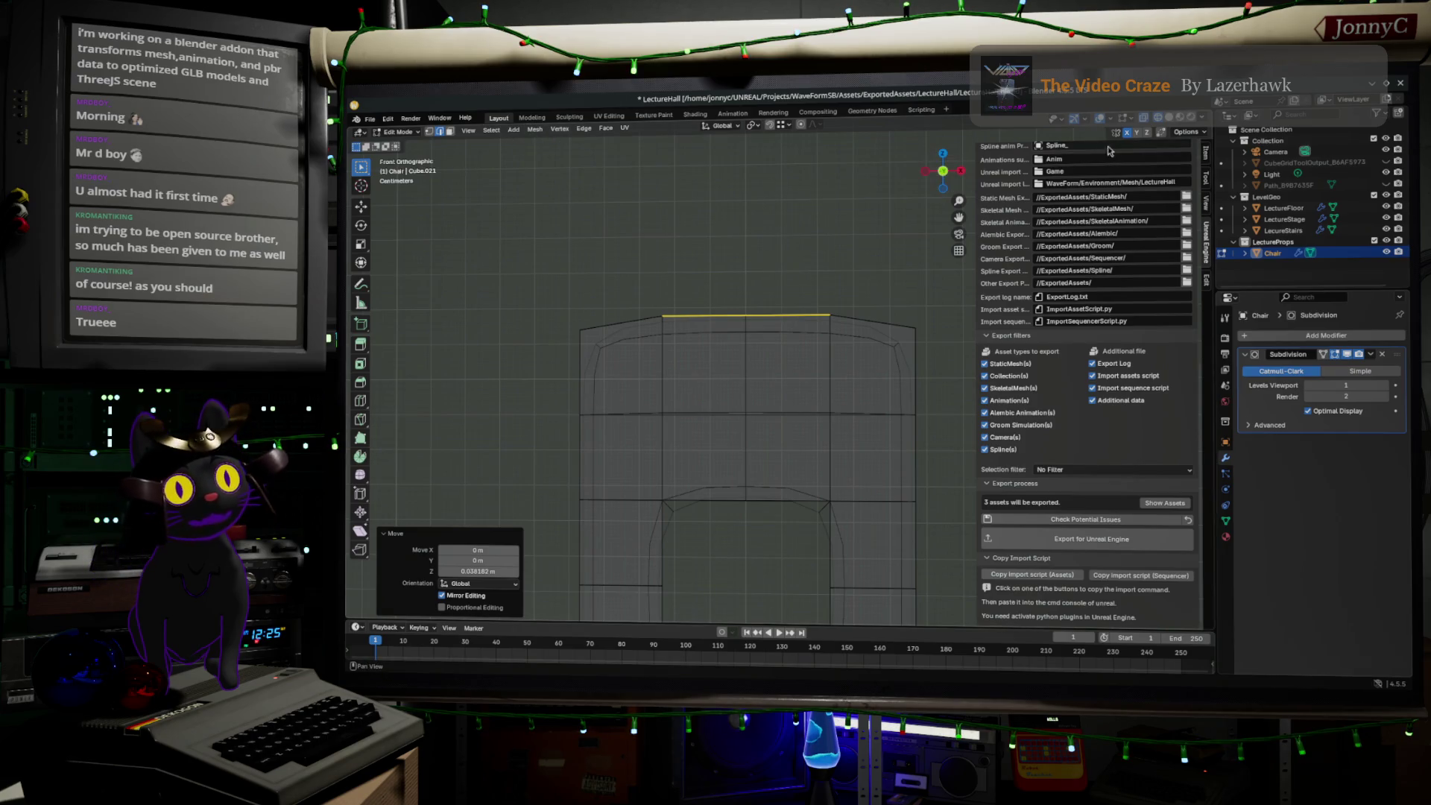
# - In vertex mode, reposition the top-left corner vertex and raise the top-middle vertex along Z
pyautogui.click(429, 132)
pyautogui.moveTo(554, 300); pyautogui.dragTo(623, 410)
pyautogui.press('g')
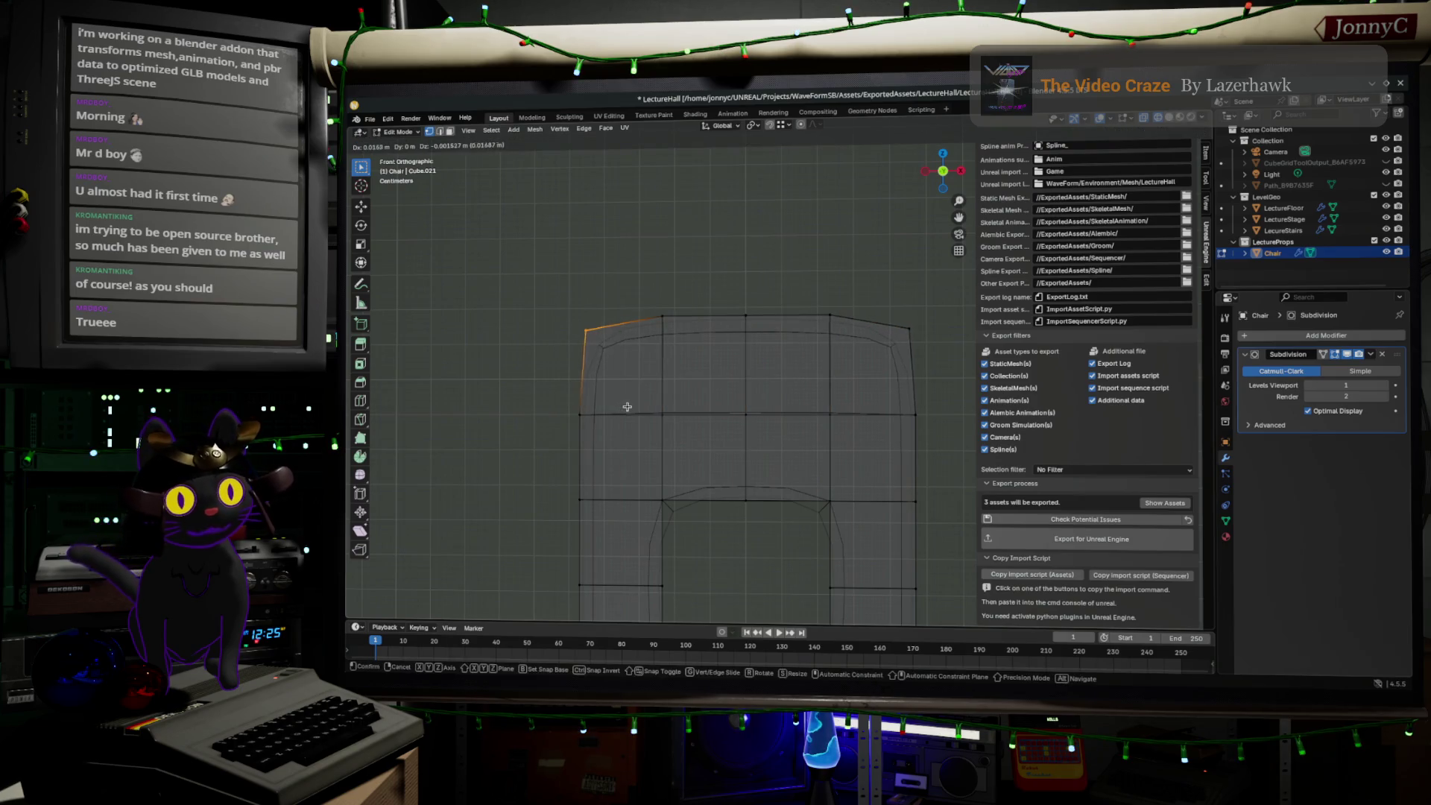
pyautogui.click(633, 415)
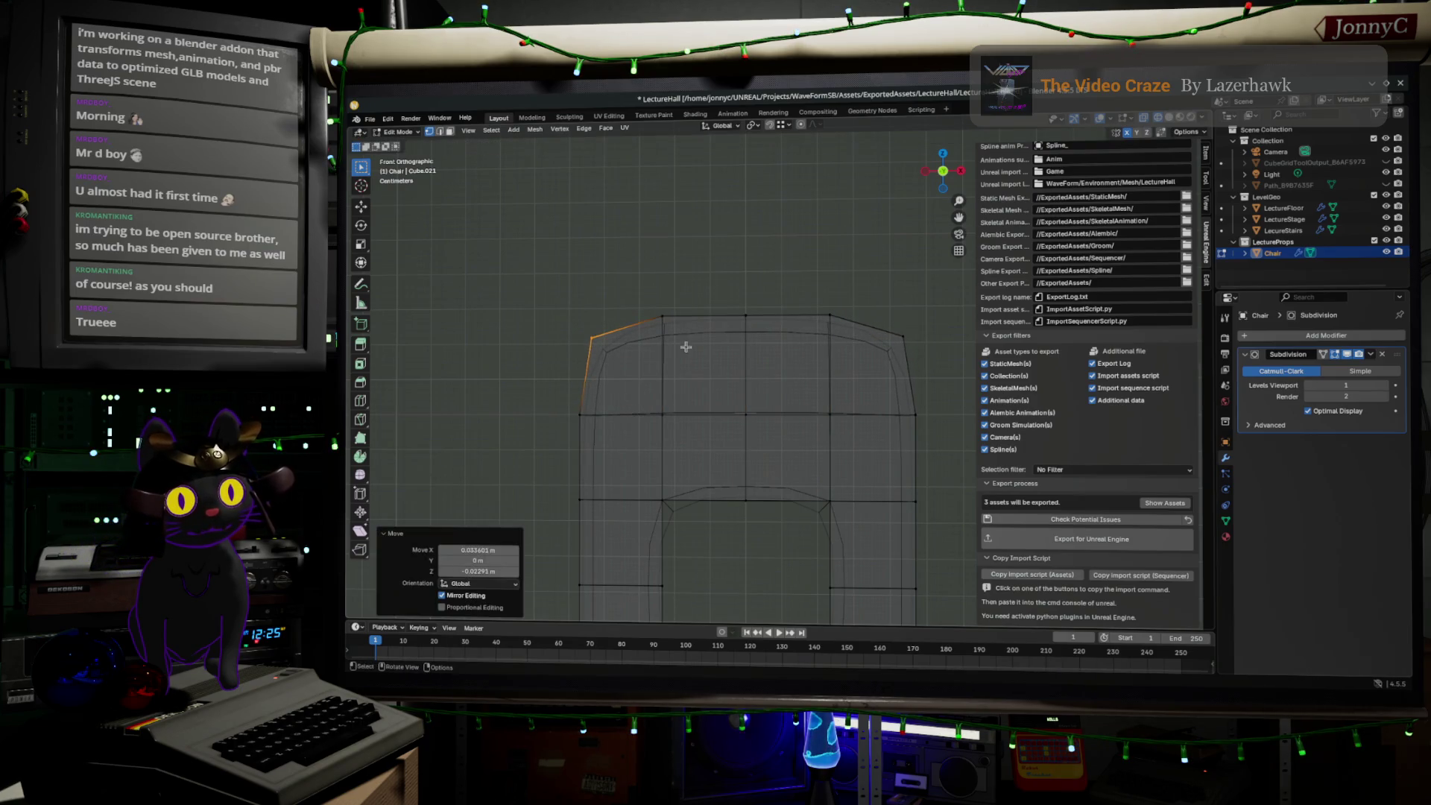
pyautogui.click(770, 347)
pyautogui.press('g')
pyautogui.press('z')
pyautogui.click(773, 340)
# - Nudge the backrest's left-side vertices inward along X to round the side
pyautogui.keyDown('shift'); pyautogui.moveTo(741, 400); pyautogui.dragTo(755, 269, button='middle'); pyautogui.keyUp('shift')
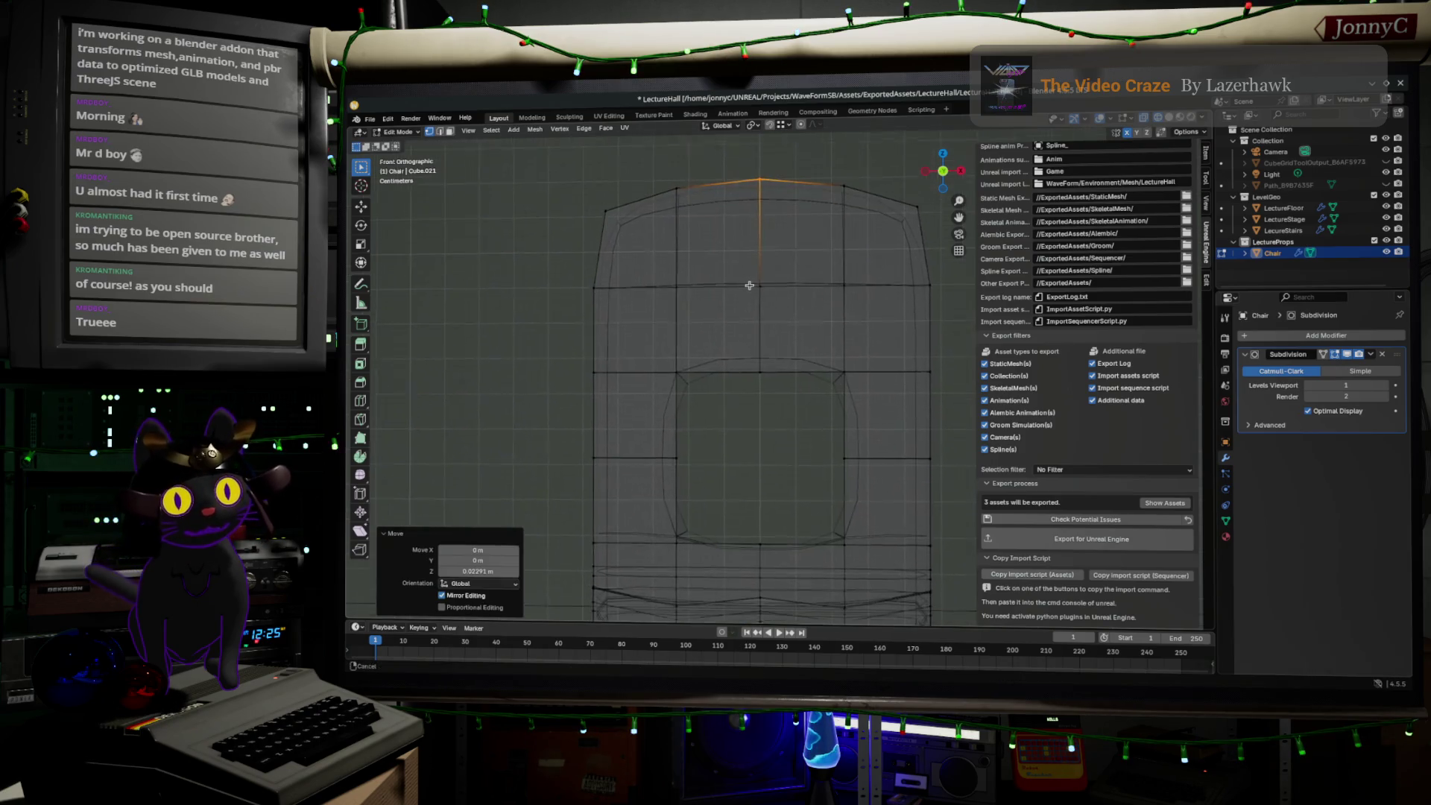
pyautogui.moveTo(542, 349); pyautogui.dragTo(640, 403)
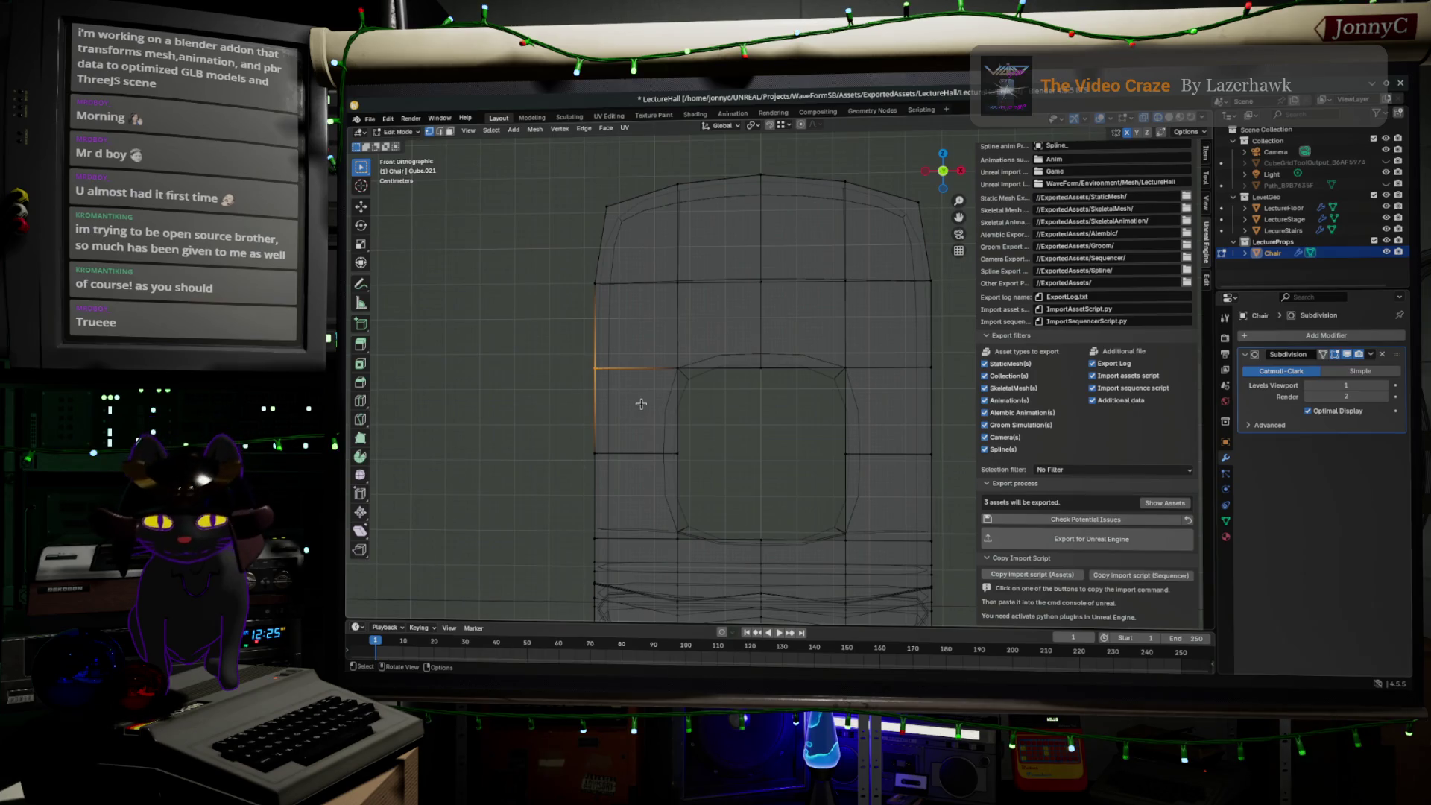
pyautogui.press('g')
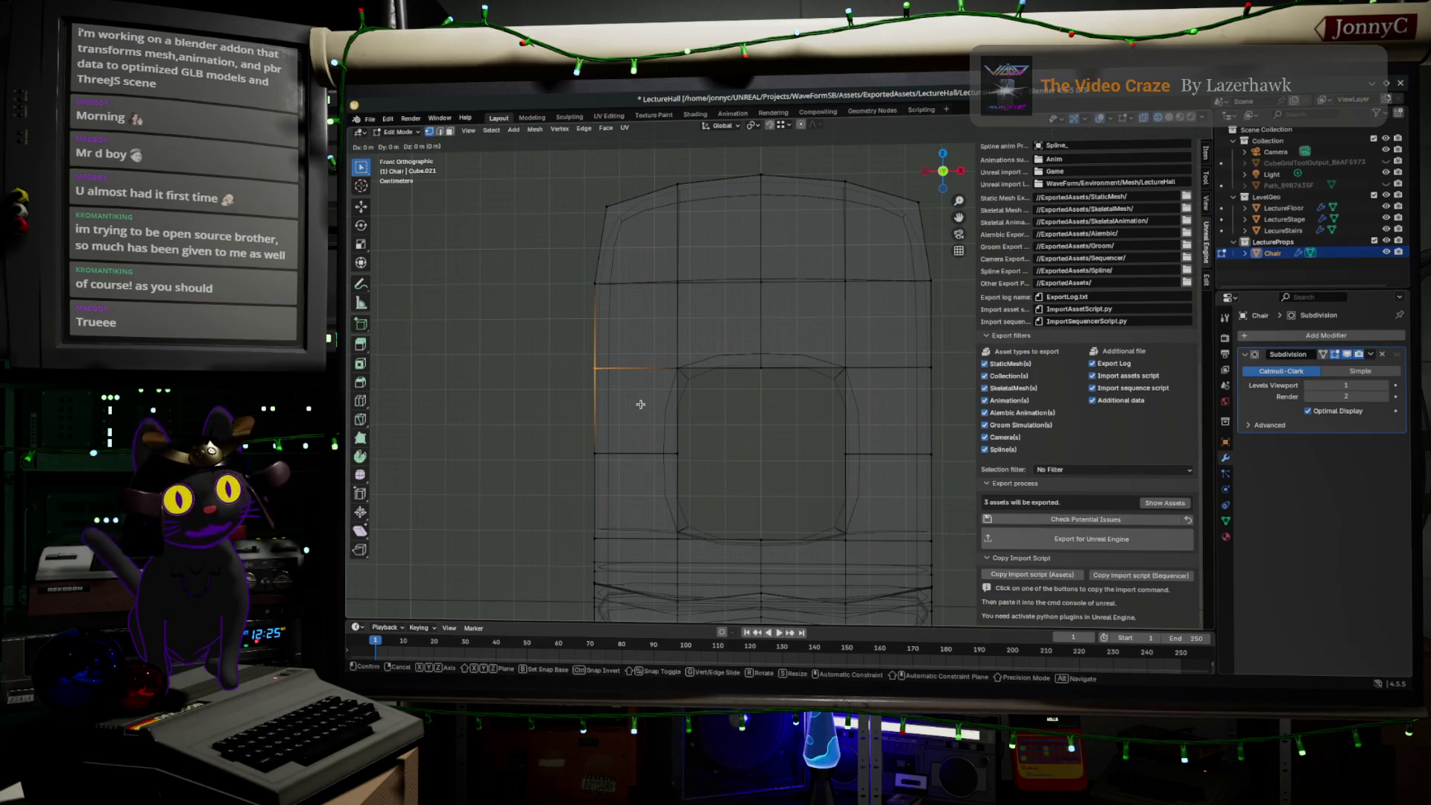
pyautogui.press('x')
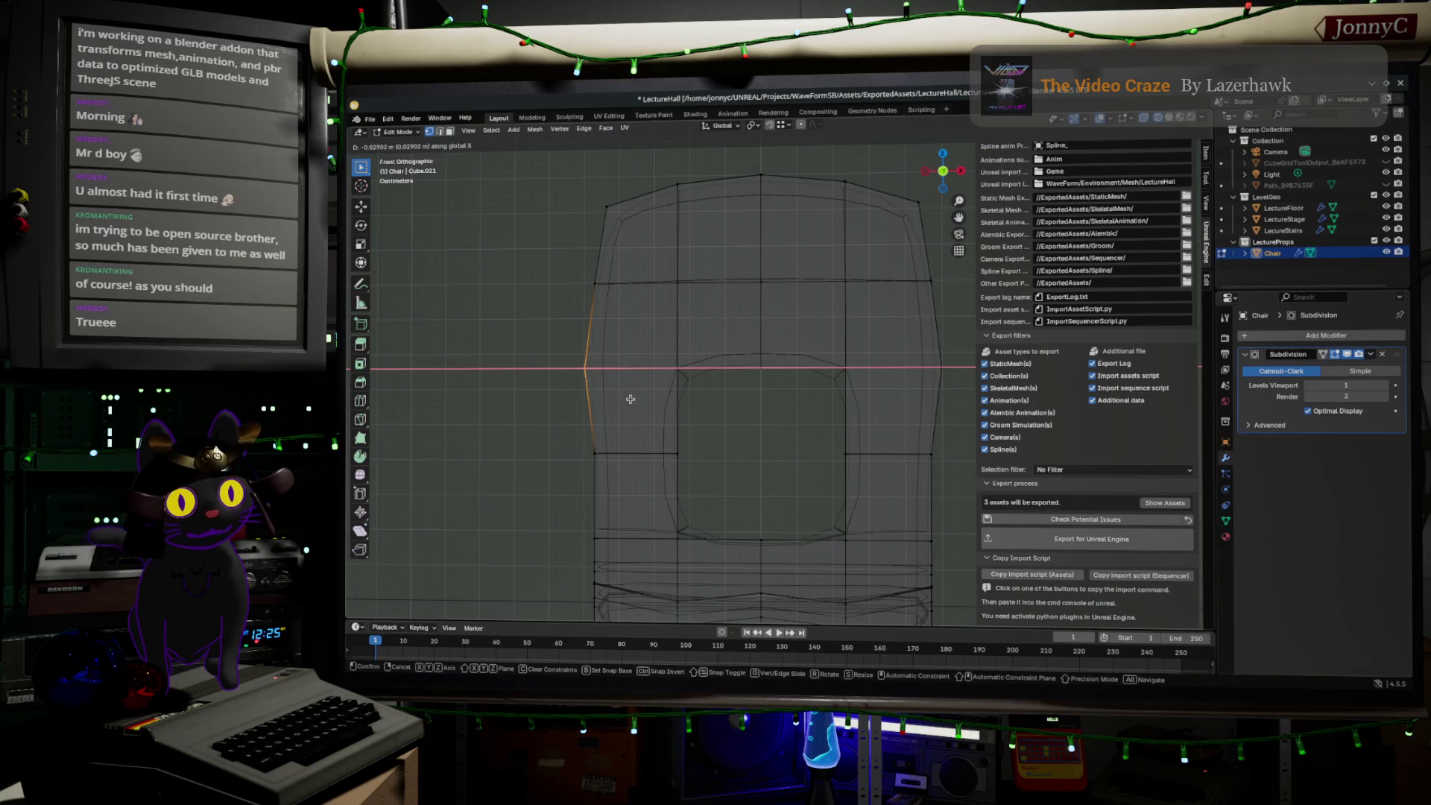
pyautogui.click(630, 399)
pyautogui.click(596, 283)
pyautogui.press('g')
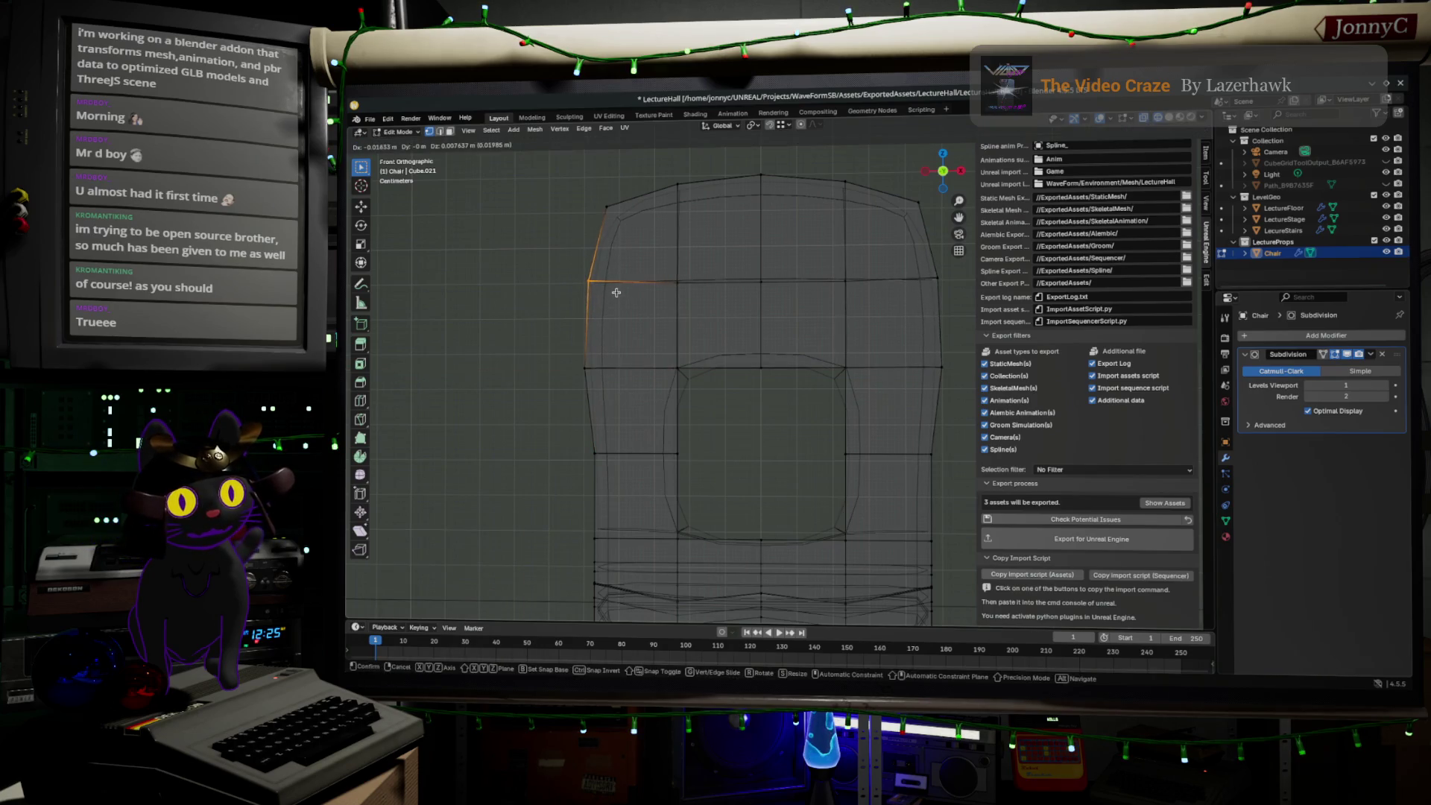
pyautogui.click(617, 292)
# - Adjust the top-left corner and lower left-side vertices to finish rounding the backrest
pyautogui.moveTo(583, 170); pyautogui.dragTo(633, 246)
pyautogui.press('g')
pyautogui.click(630, 235)
pyautogui.click(592, 452)
pyautogui.press('g')
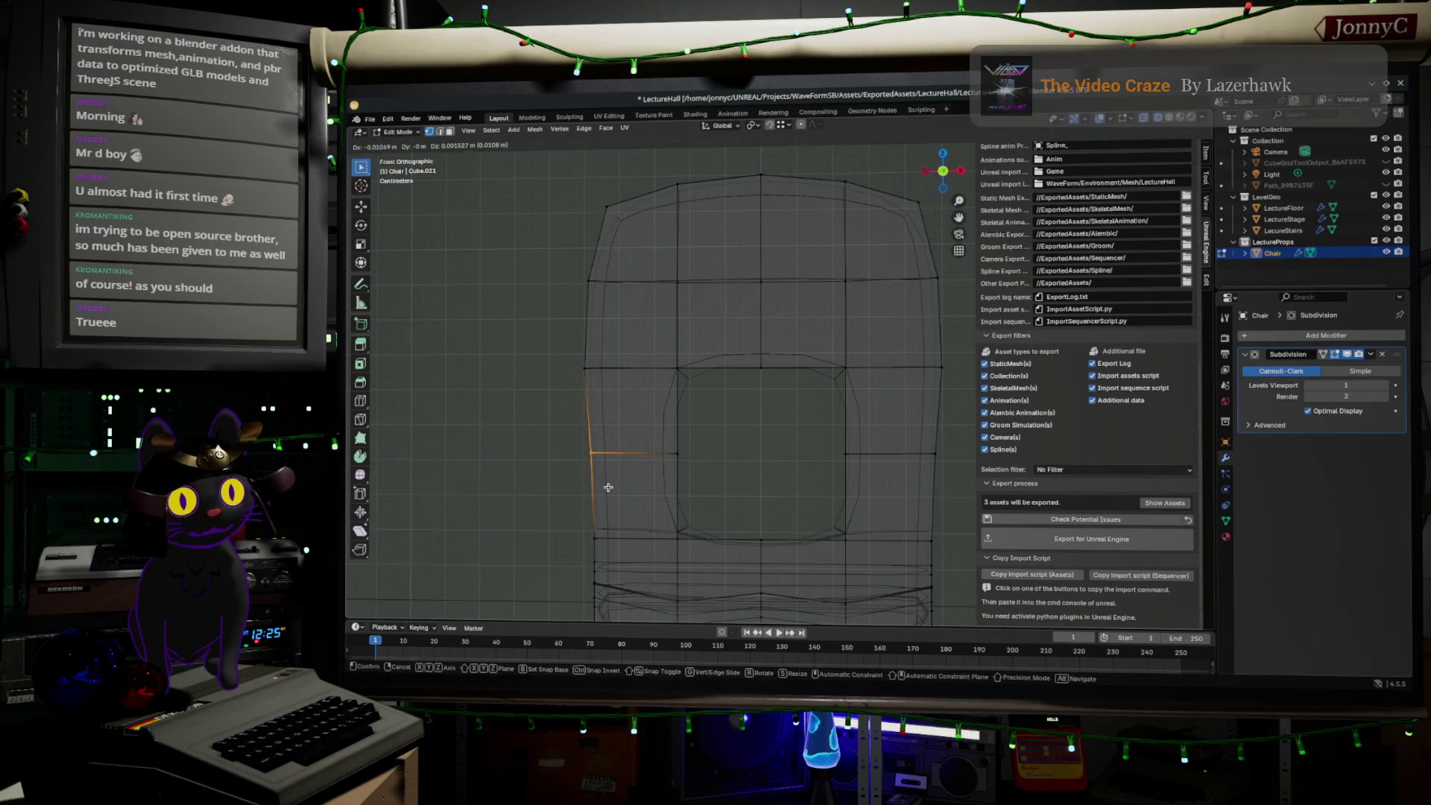
pyautogui.click(625, 517)
pyautogui.moveTo(626, 517); pyautogui.dragTo(644, 136, button='middle')
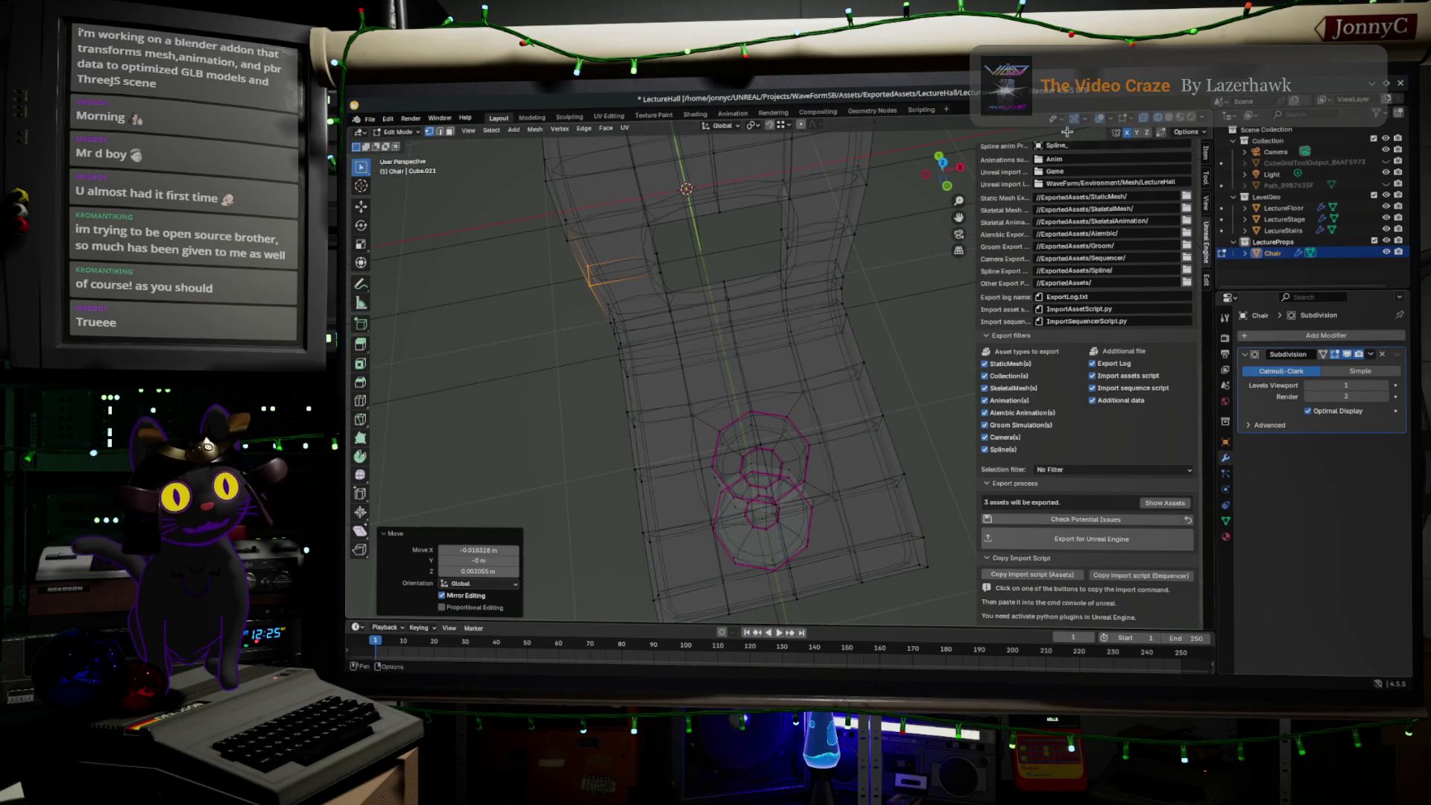
# - From top view, shift the seat's left-side edges about -0.01 m along X
pyautogui.press('KP_7')
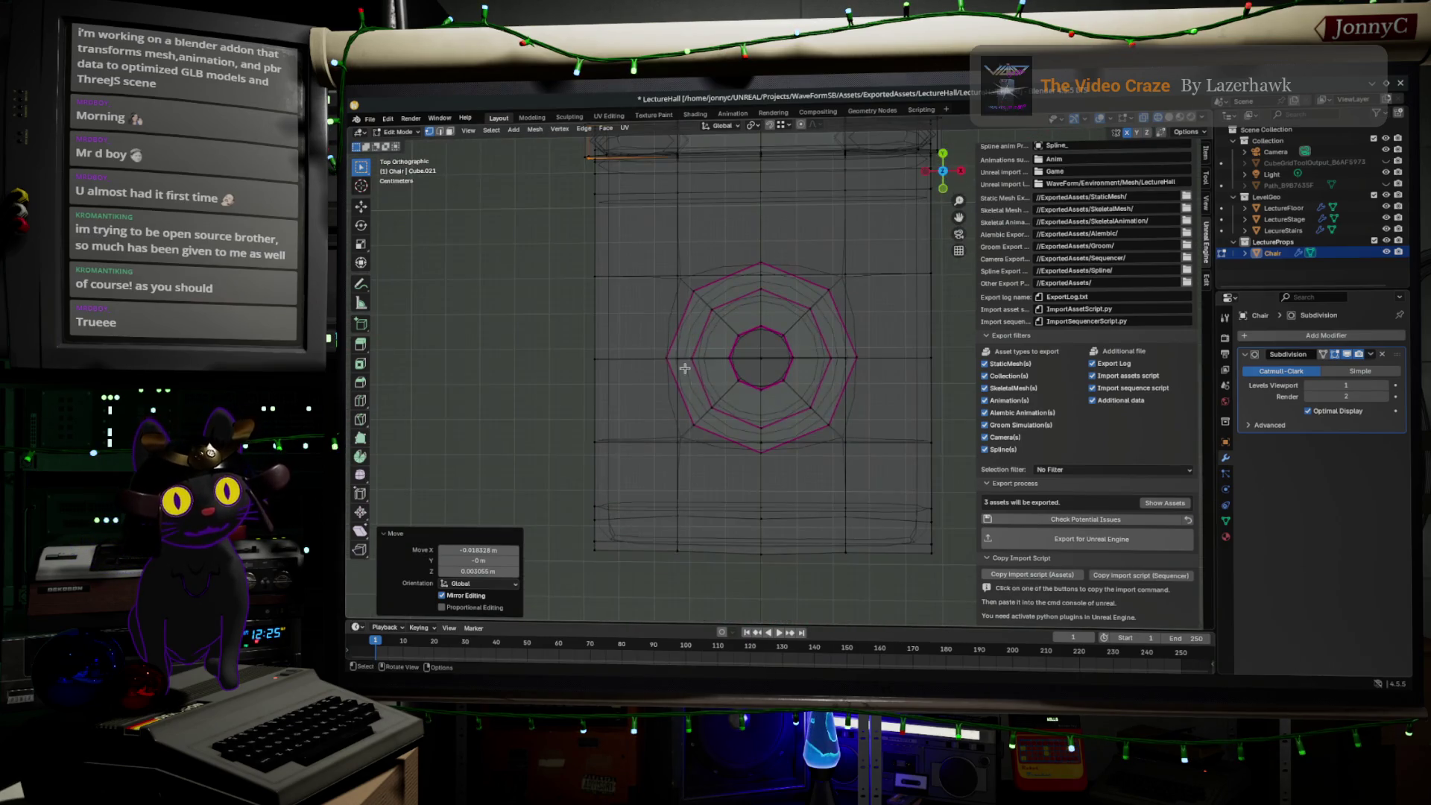
pyautogui.moveTo(545, 223); pyautogui.dragTo(640, 505)
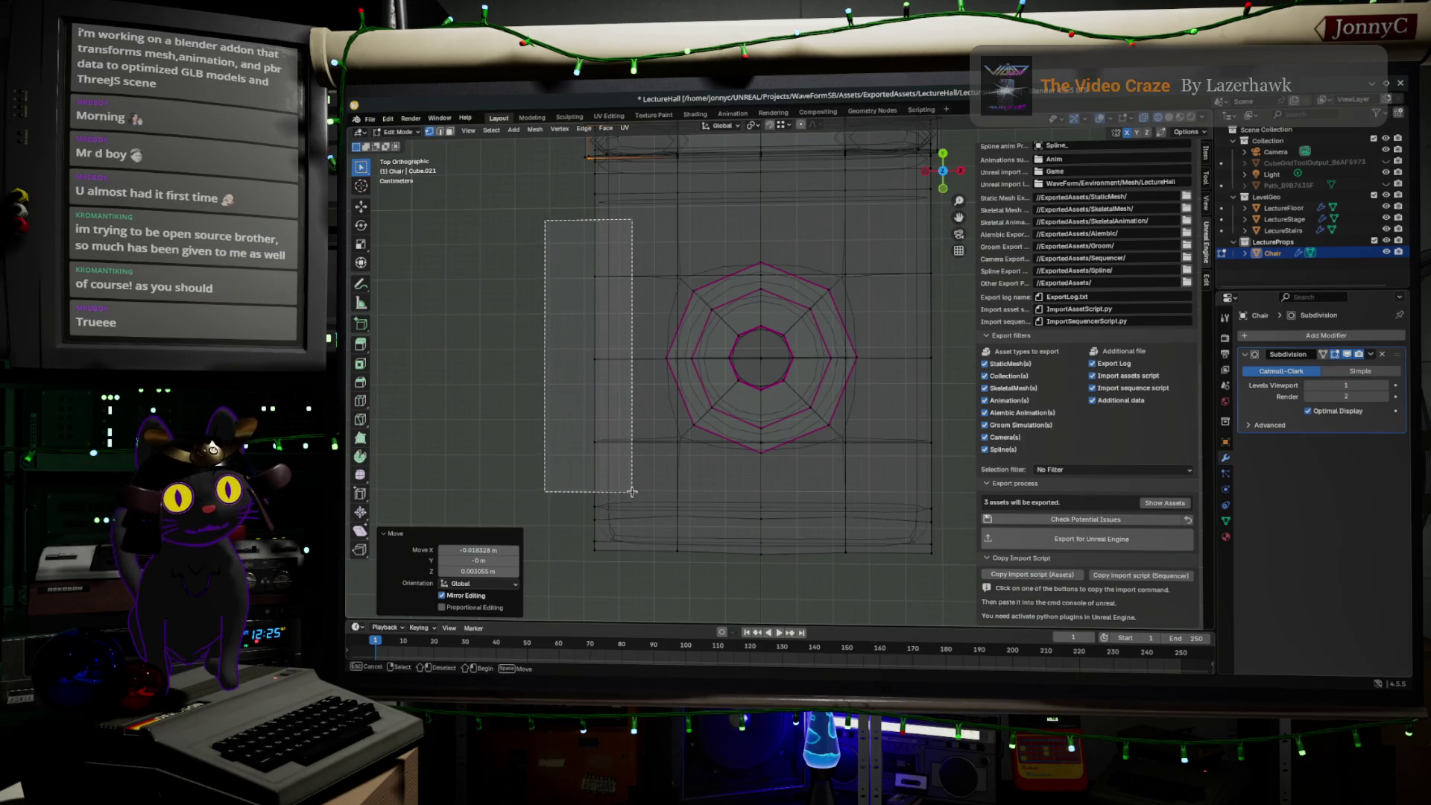
pyautogui.press('g')
pyautogui.press('x')
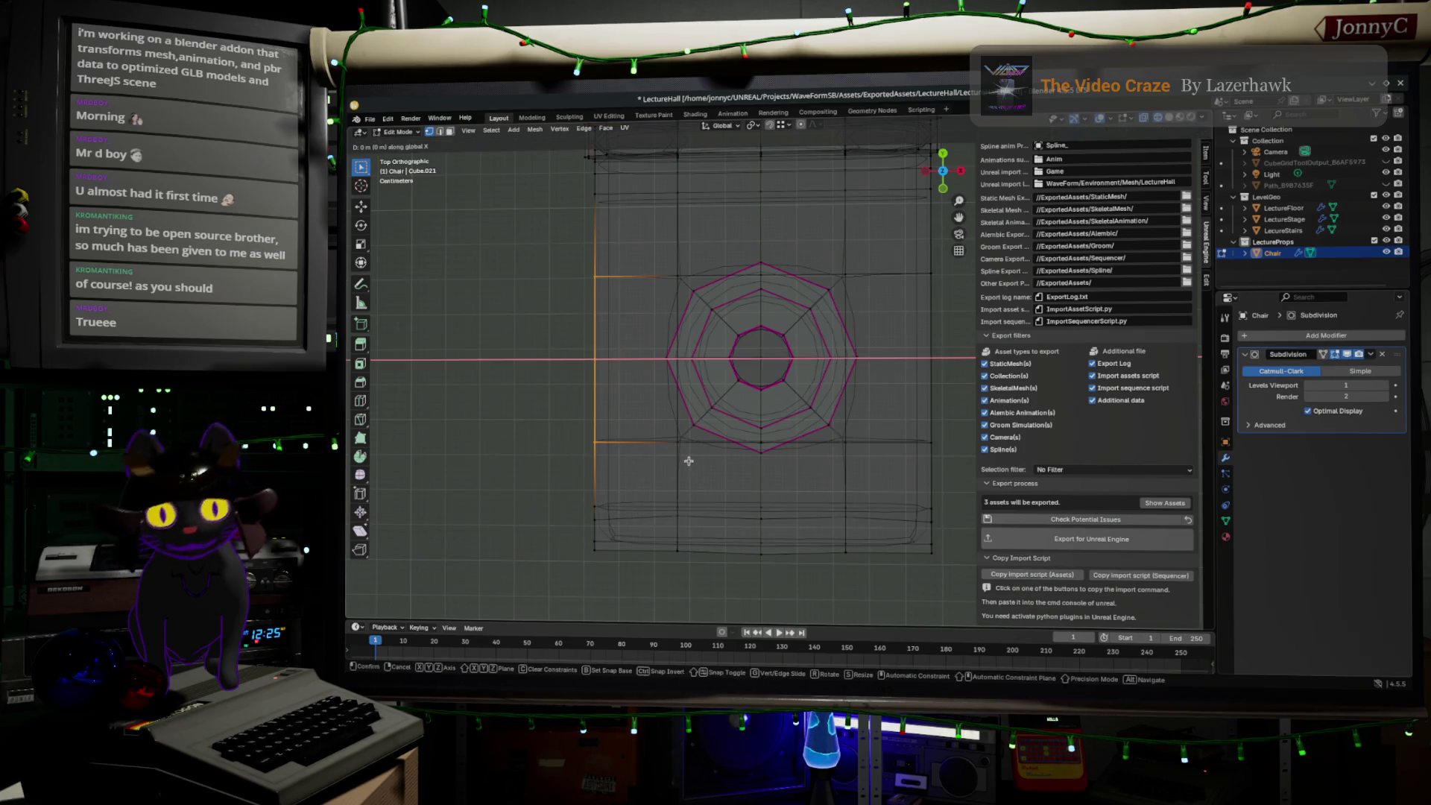
pyautogui.click(666, 426)
# - Nudge one left-side seat vertex along X and return to Object Mode
pyautogui.moveTo(553, 298); pyautogui.dragTo(616, 378)
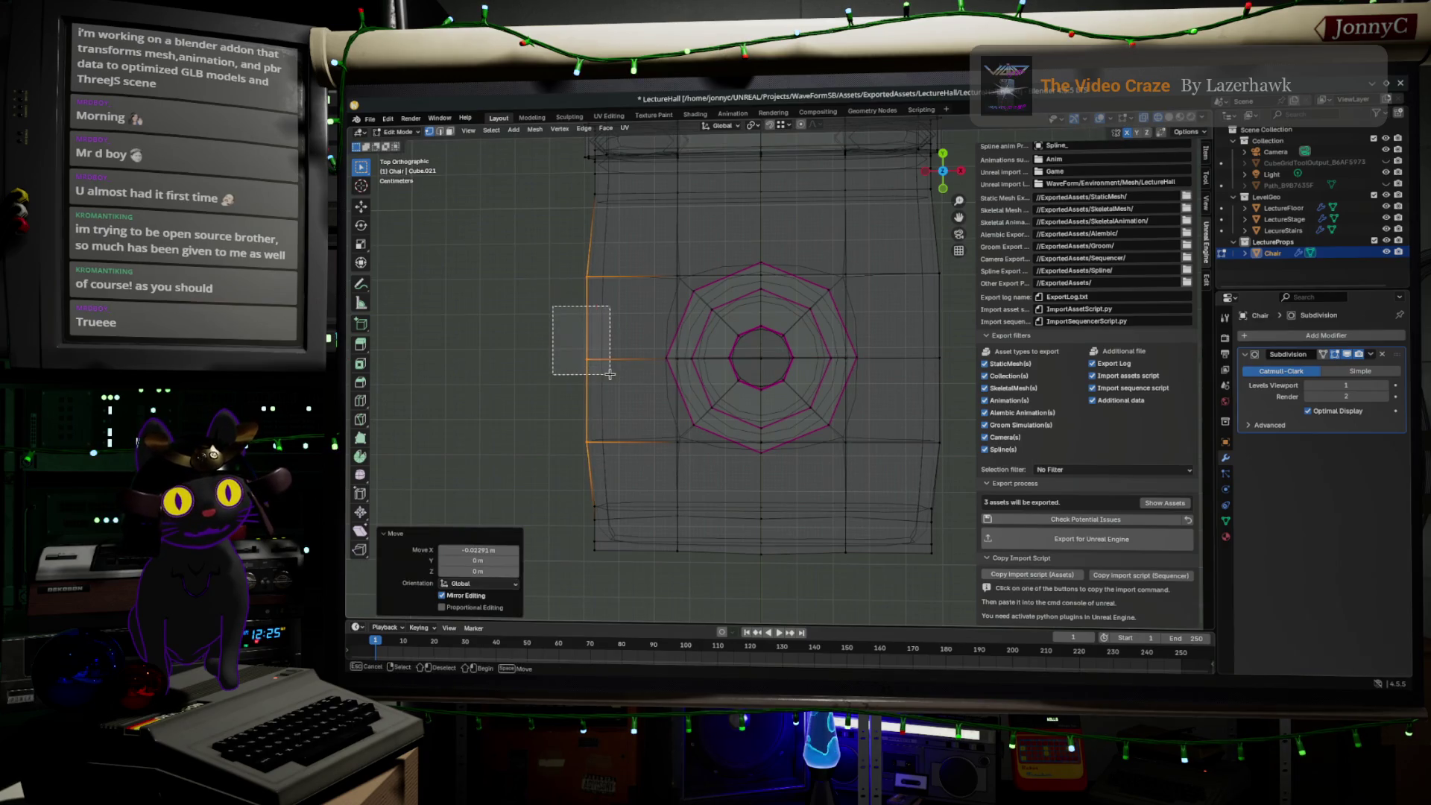
pyautogui.press('g')
pyautogui.press('x')
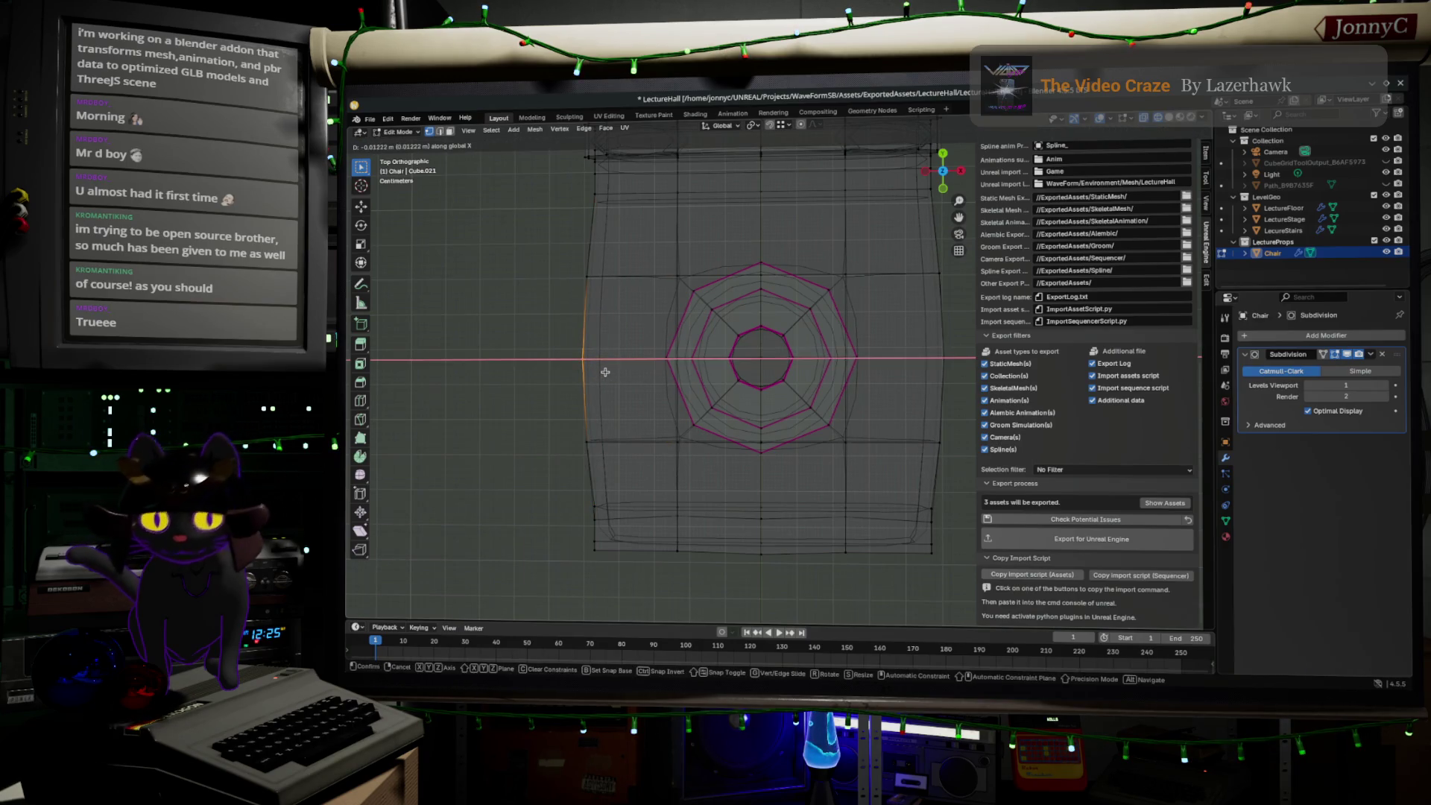
pyautogui.press('z')
pyautogui.press('x')
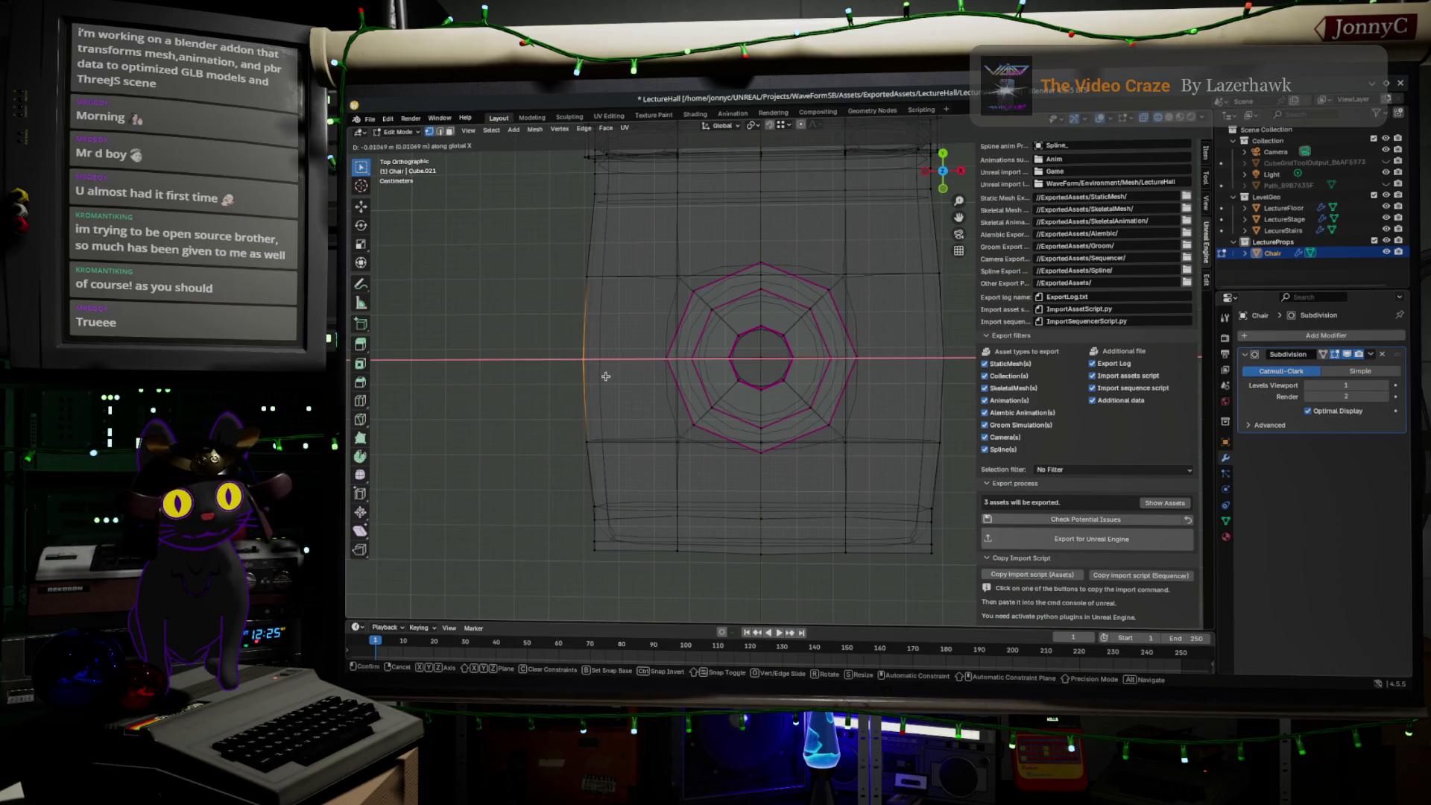
pyautogui.click(606, 376)
pyautogui.moveTo(639, 440)
pyautogui.mouseDown(button='middle')
pyautogui.moveTo(811, 505)
pyautogui.moveTo(836, 538)
pyautogui.mouseUp(button='middle')
pyautogui.press('Tab')
pyautogui.moveTo(818, 607); pyautogui.dragTo(722, 534, button='middle')
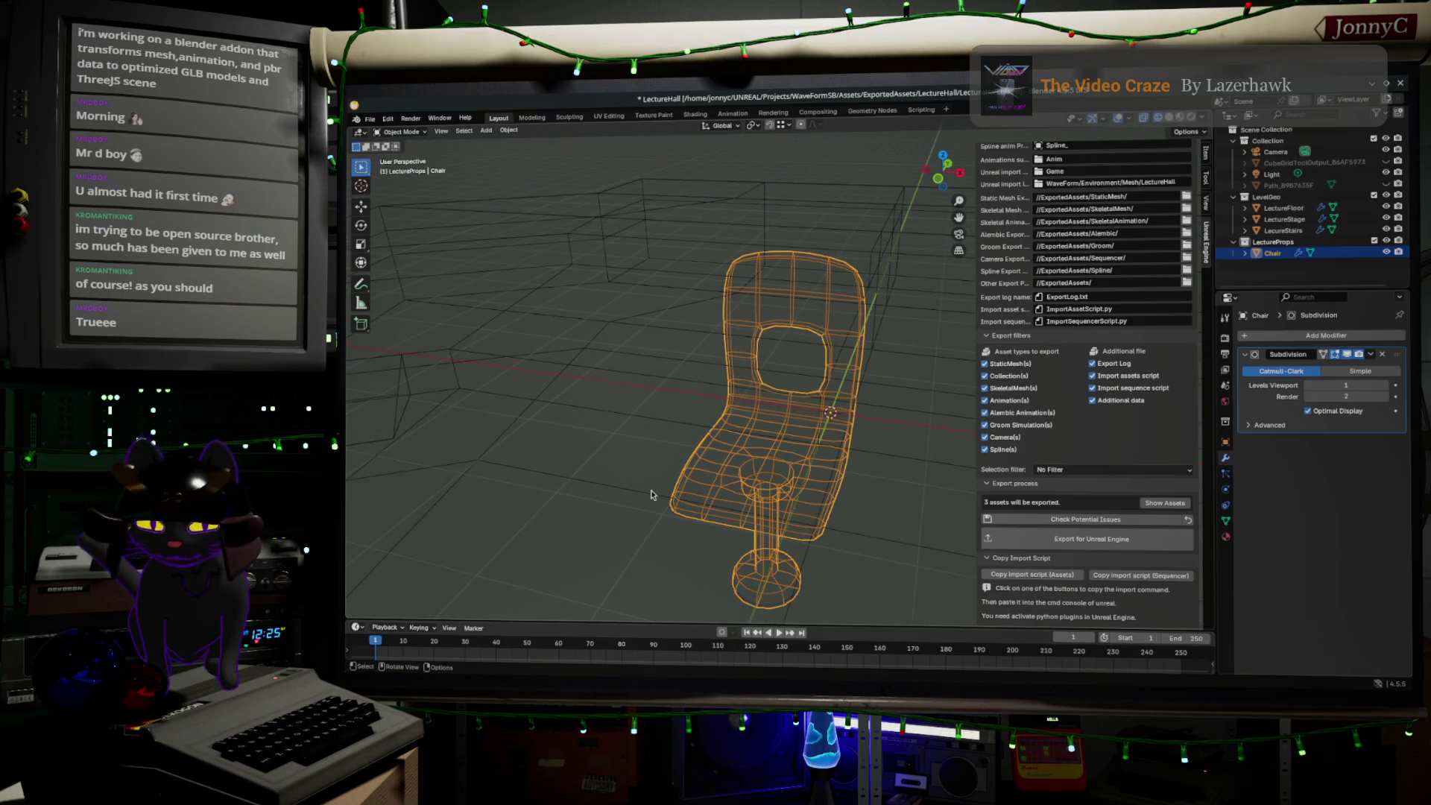
# - Re-enter Edit Mode and slightly move the selected seat edge
pyautogui.press('Tab')
pyautogui.moveTo(651, 492)
pyautogui.mouseDown(button='middle')
pyautogui.moveTo(859, 447)
pyautogui.moveTo(874, 325)
pyautogui.mouseUp(button='middle')
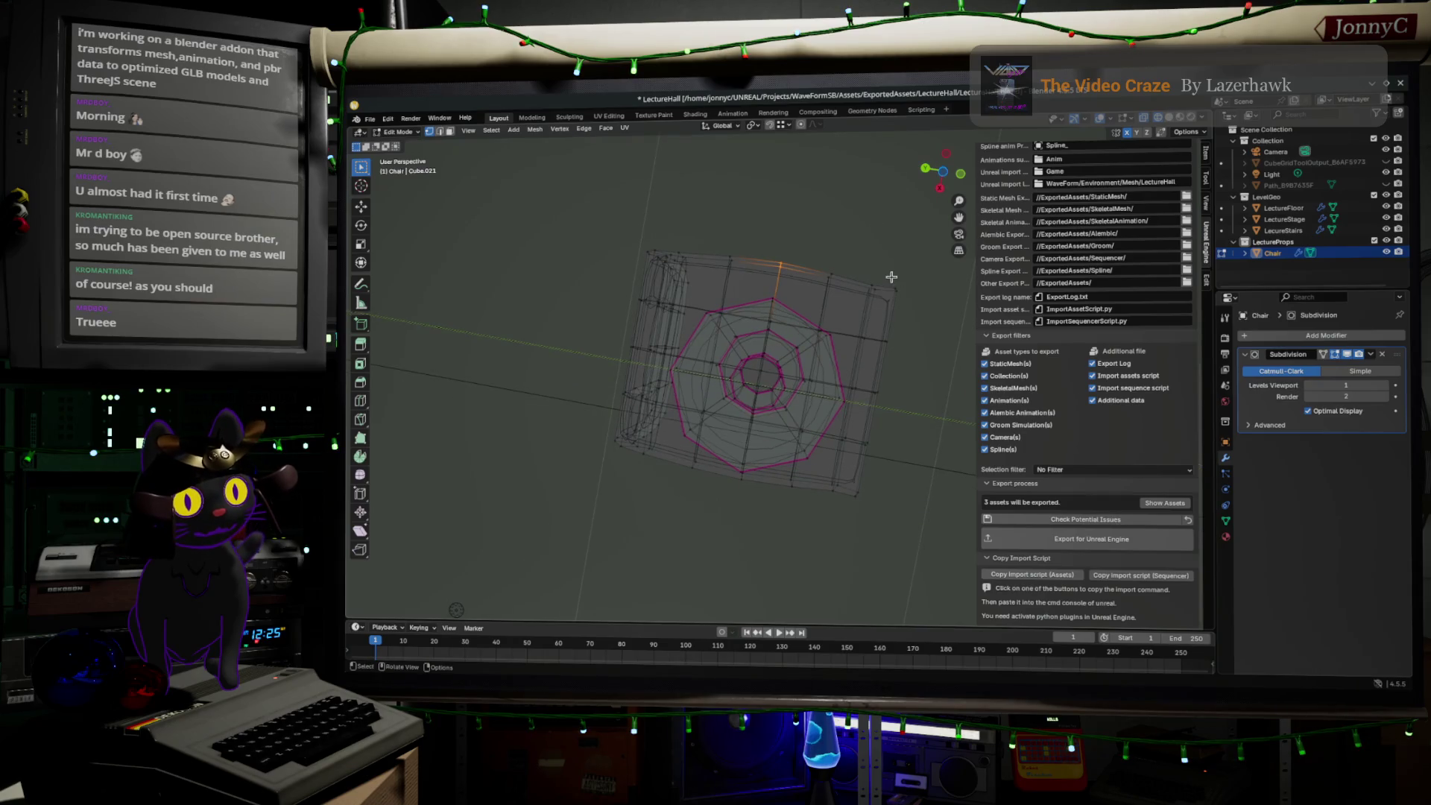
pyautogui.moveTo(910, 313); pyautogui.dragTo(772, 385, button='middle')
pyautogui.press('g')
pyautogui.press('g')
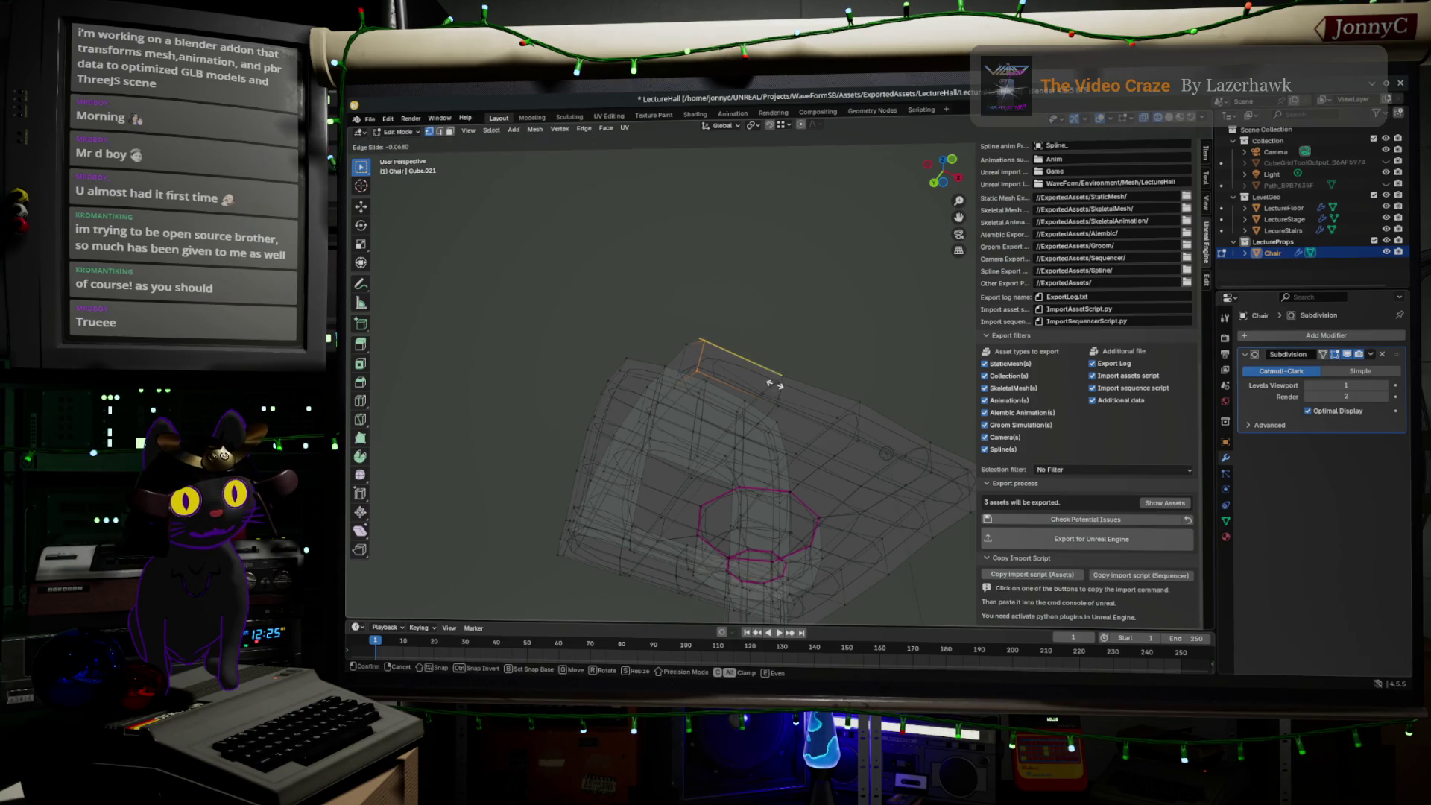
pyautogui.click(775, 384)
pyautogui.moveTo(805, 316)
pyautogui.mouseDown(button='middle')
pyautogui.moveTo(776, 514)
pyautogui.moveTo(783, 424)
pyautogui.moveTo(808, 383)
pyautogui.moveTo(879, 400)
pyautogui.moveTo(818, 502)
pyautogui.moveTo(689, 494)
pyautogui.moveTo(678, 437)
pyautogui.moveTo(741, 419)
pyautogui.mouseUp(button='middle')
pyautogui.press('Tab')
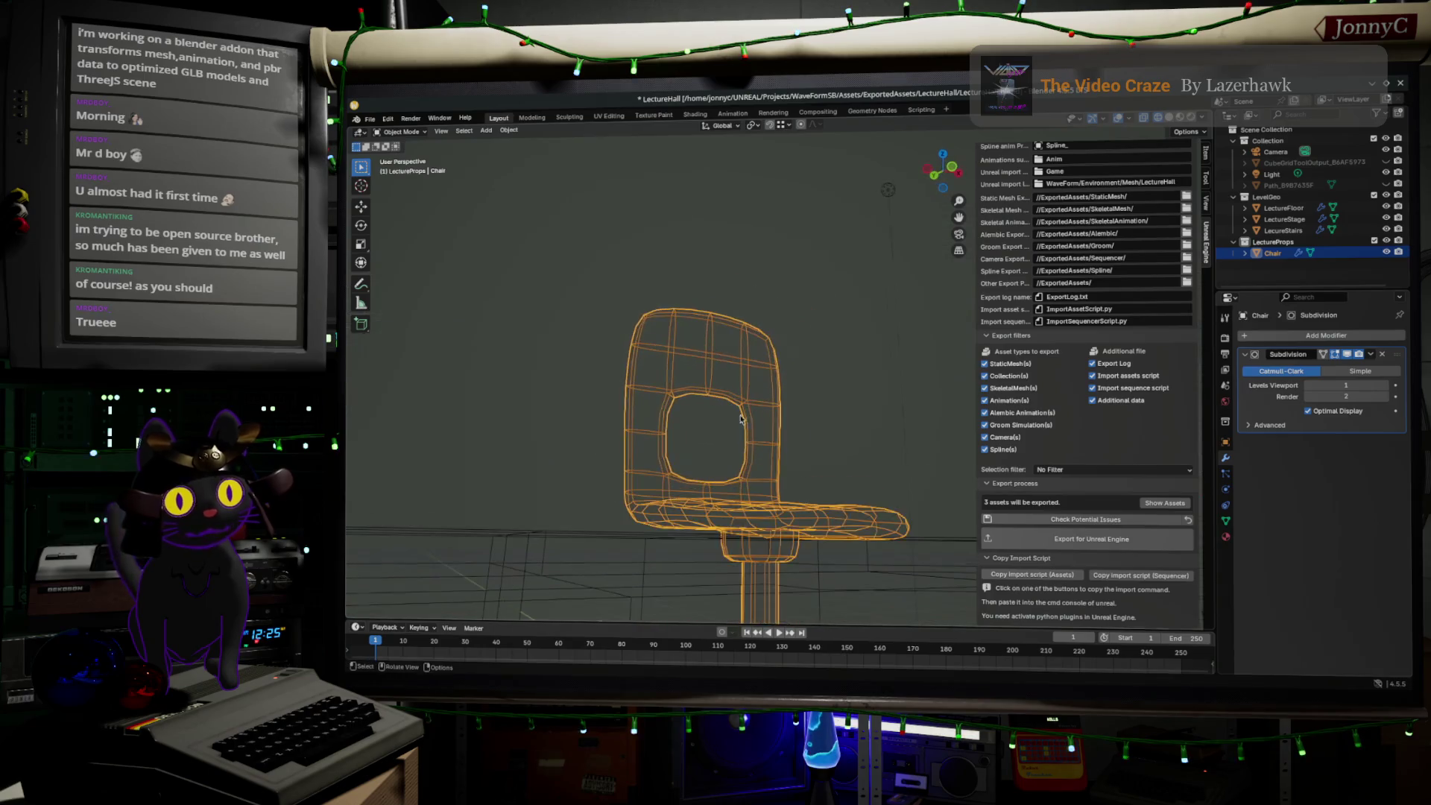
# - Return to Edit Mode and switch to top orthographic view
pyautogui.moveTo(771, 478); pyautogui.dragTo(739, 517, button='middle')
pyautogui.press('Tab')
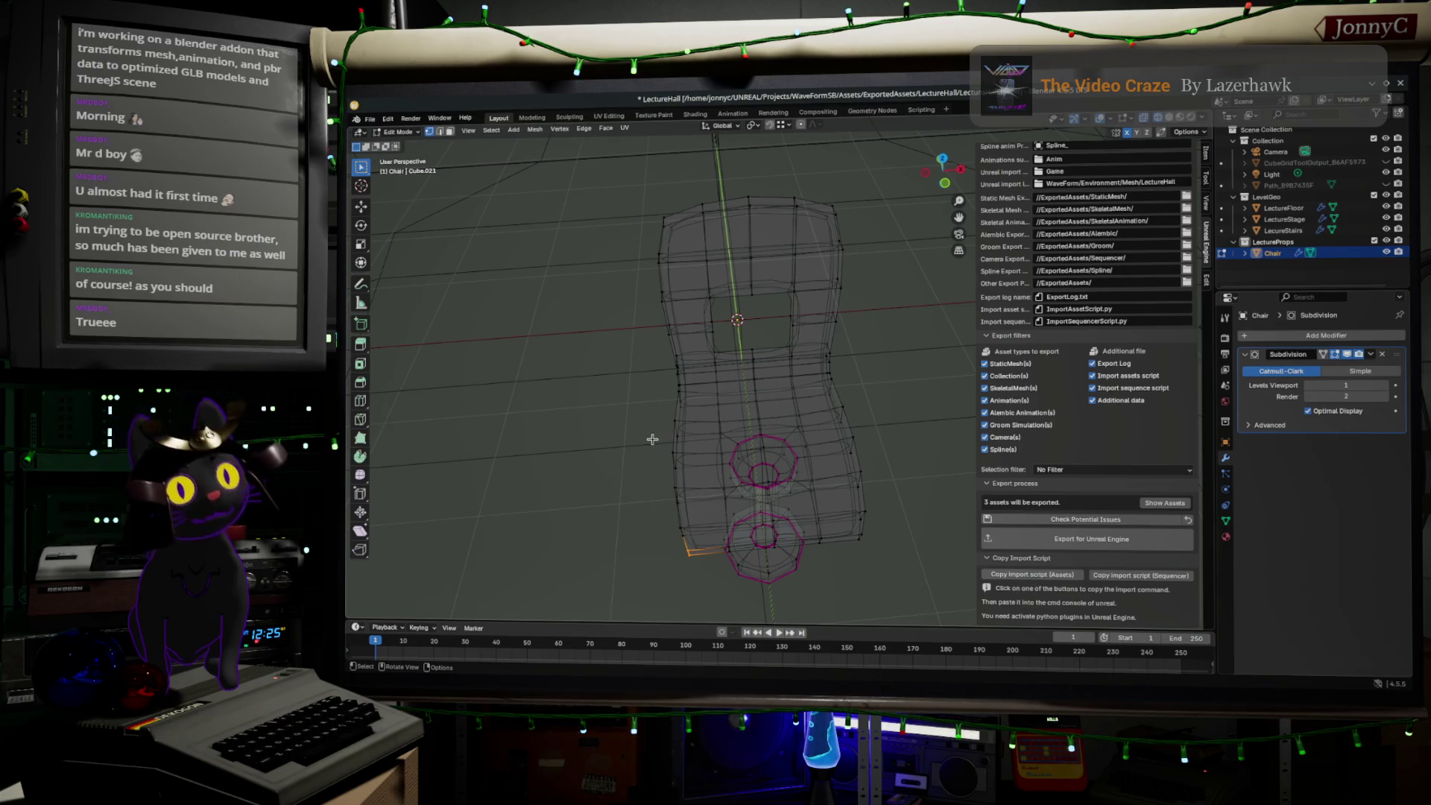
pyautogui.click(943, 158)
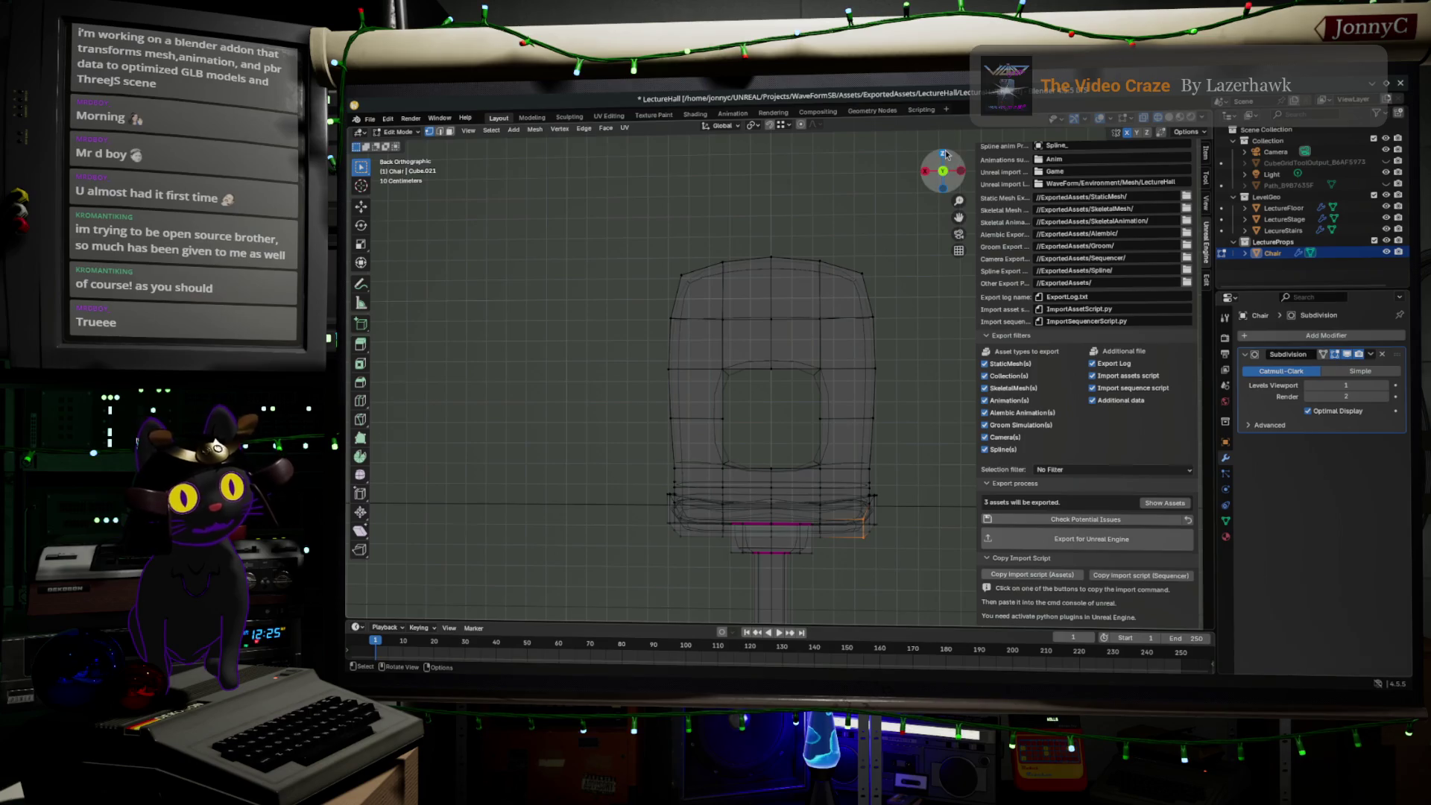
pyautogui.click(945, 155)
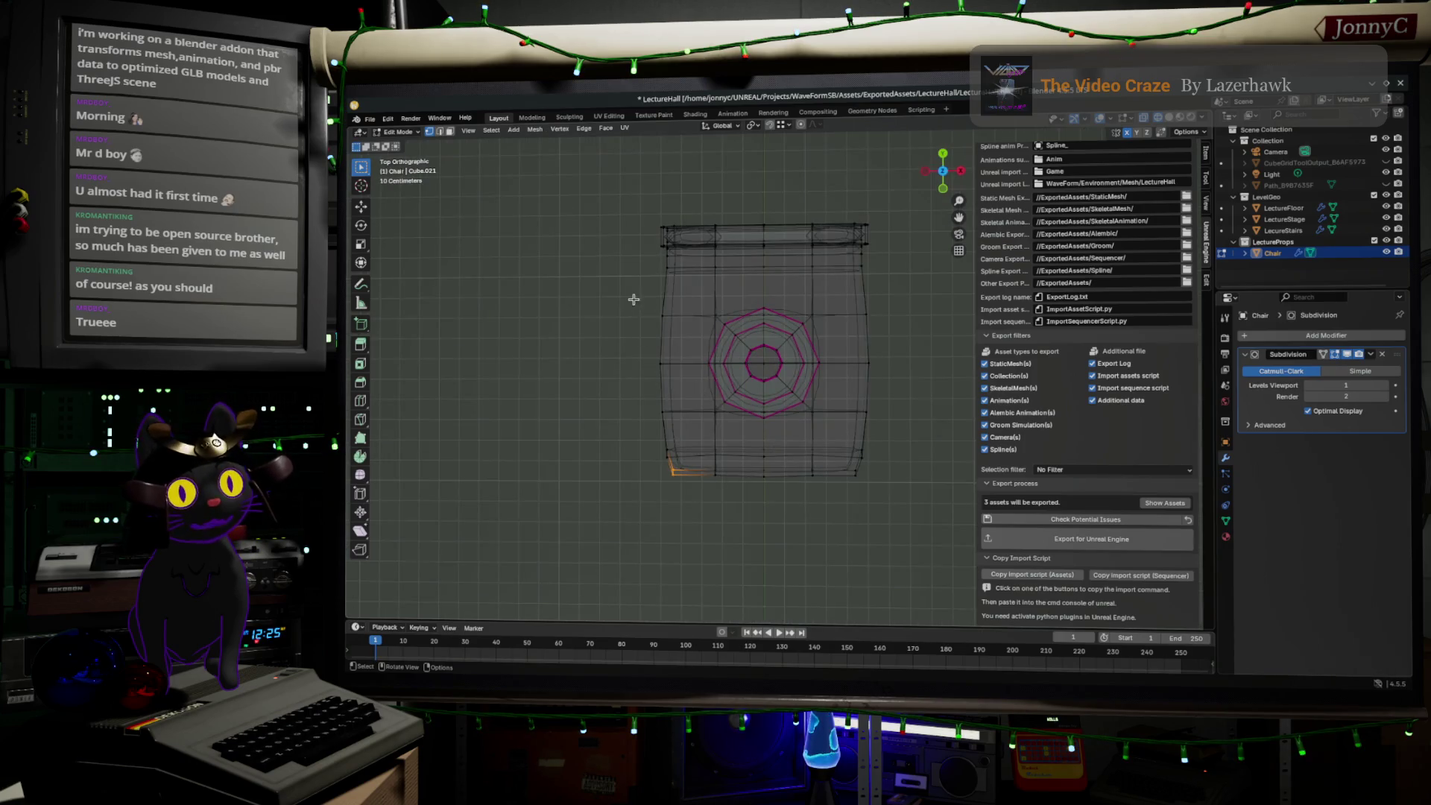
# - Select the seat's left-side edges and shift them along X
pyautogui.moveTo(634, 299); pyautogui.dragTo(674, 420)
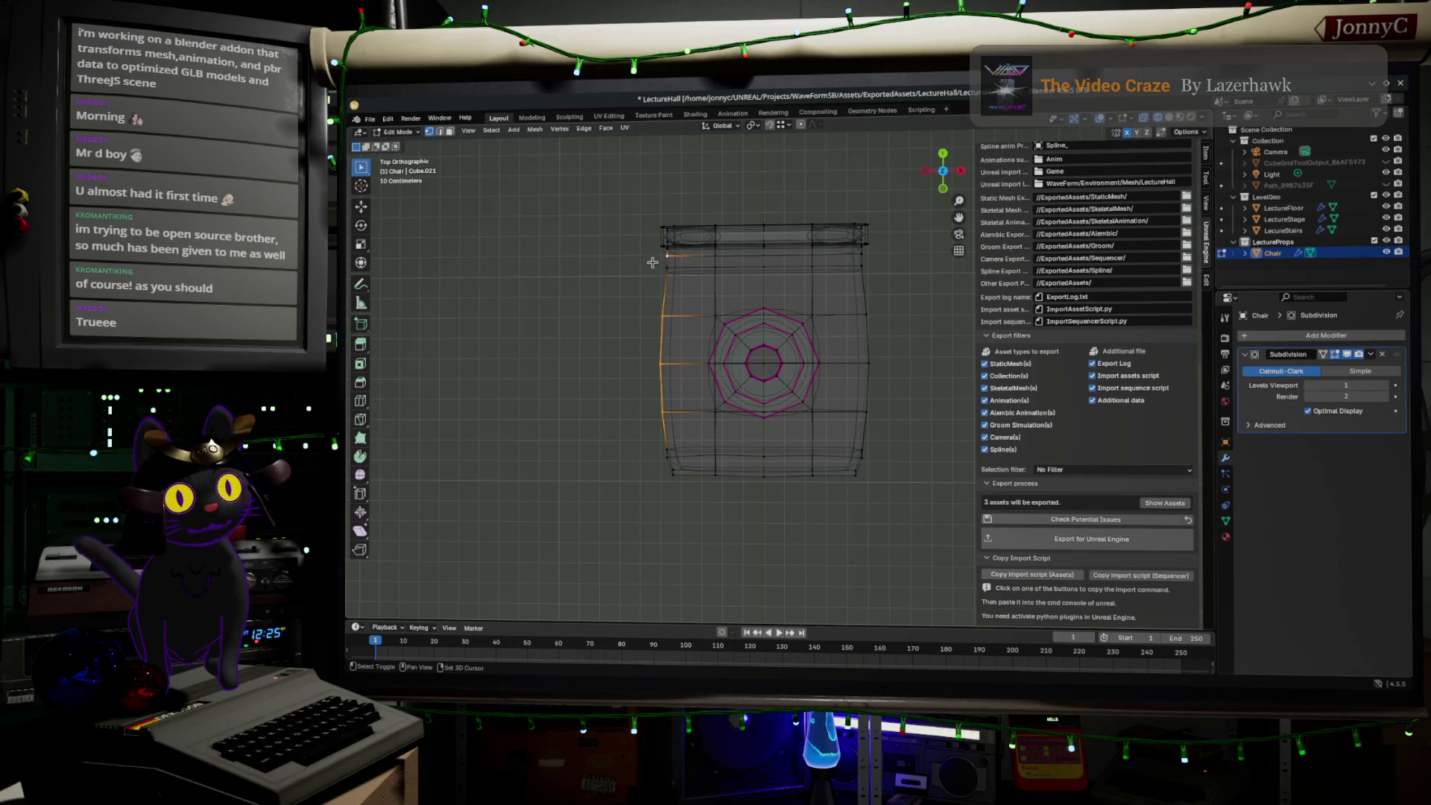
pyautogui.moveTo(633, 263); pyautogui.dragTo(684, 438)
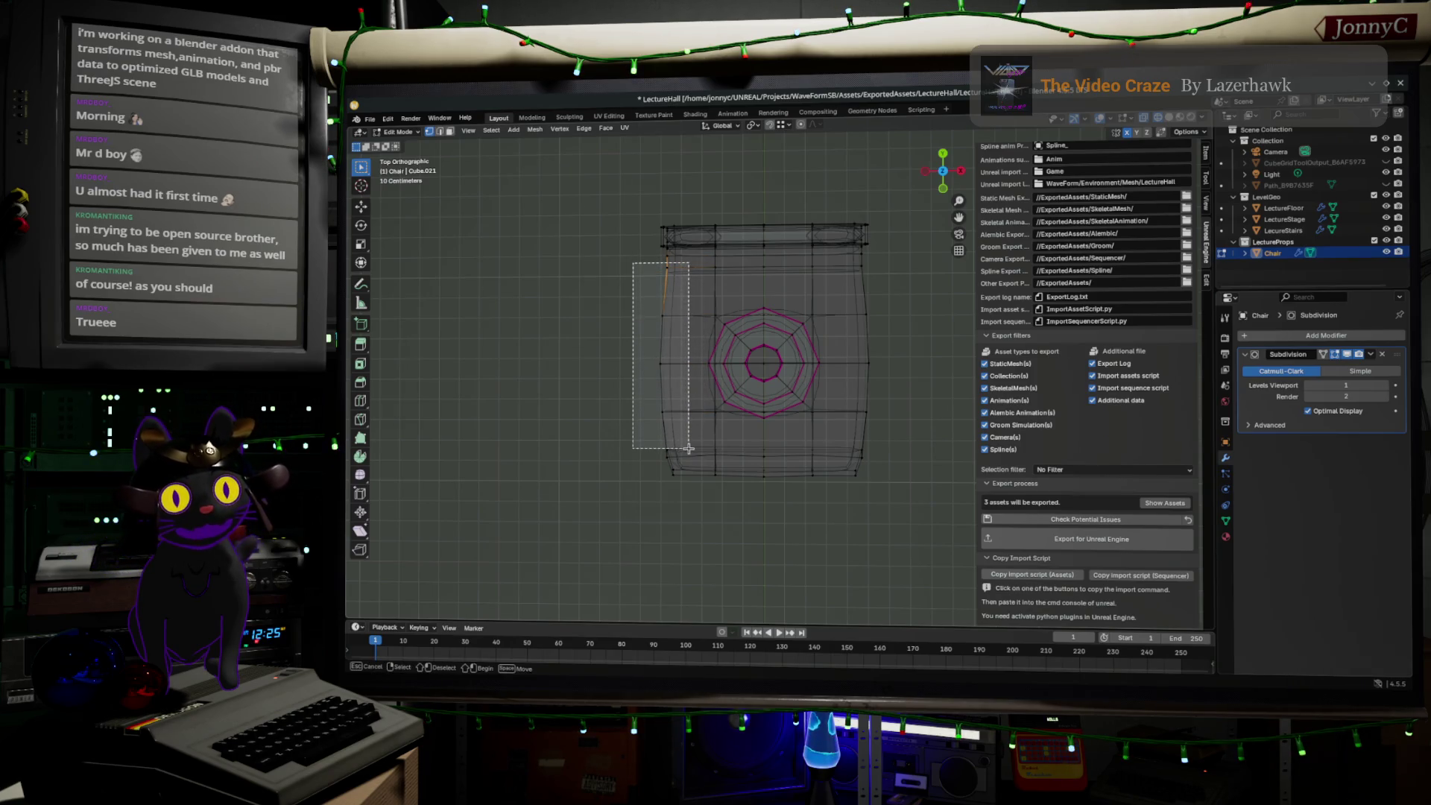
pyautogui.moveTo(684, 439); pyautogui.dragTo(692, 432)
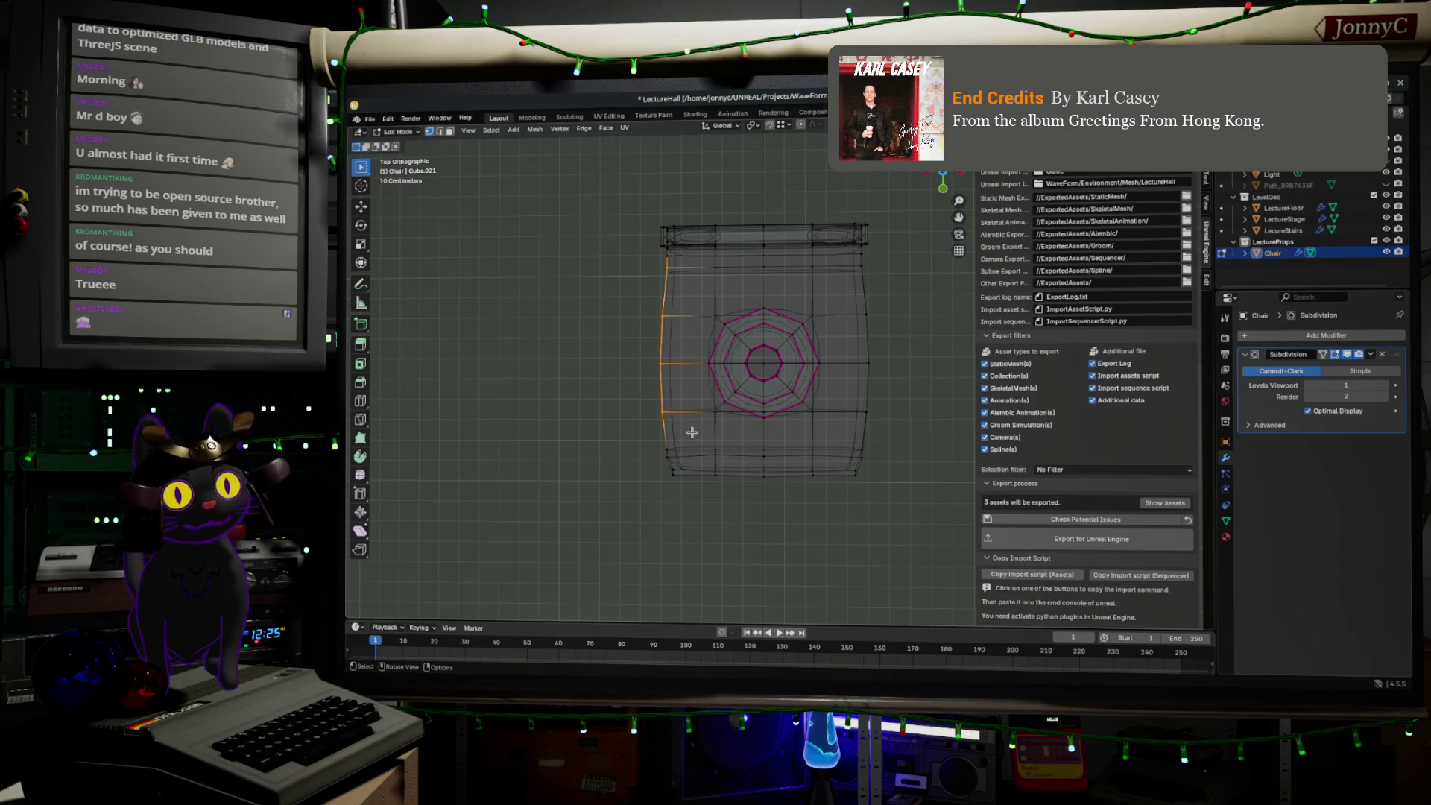
pyautogui.press('g')
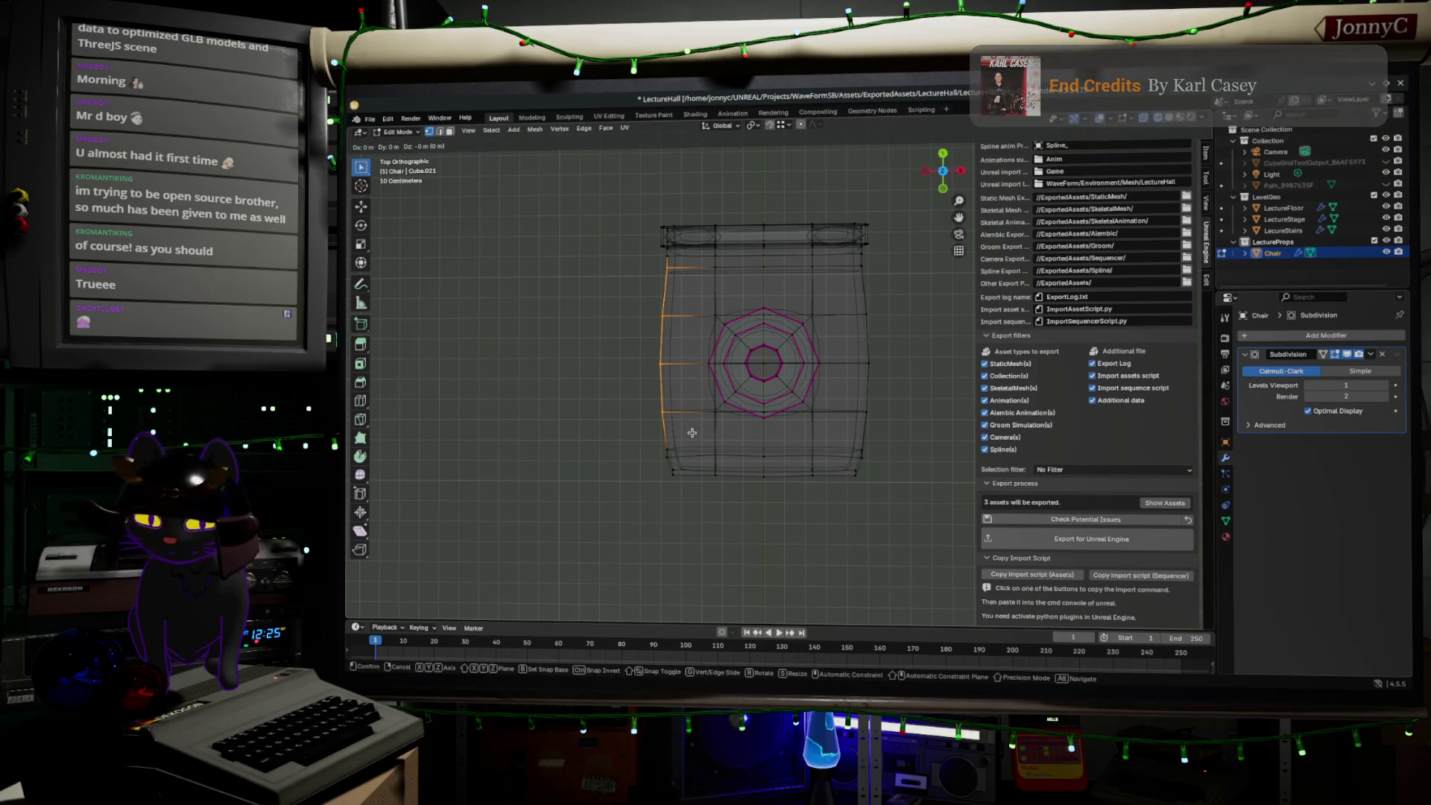
pyautogui.press('x')
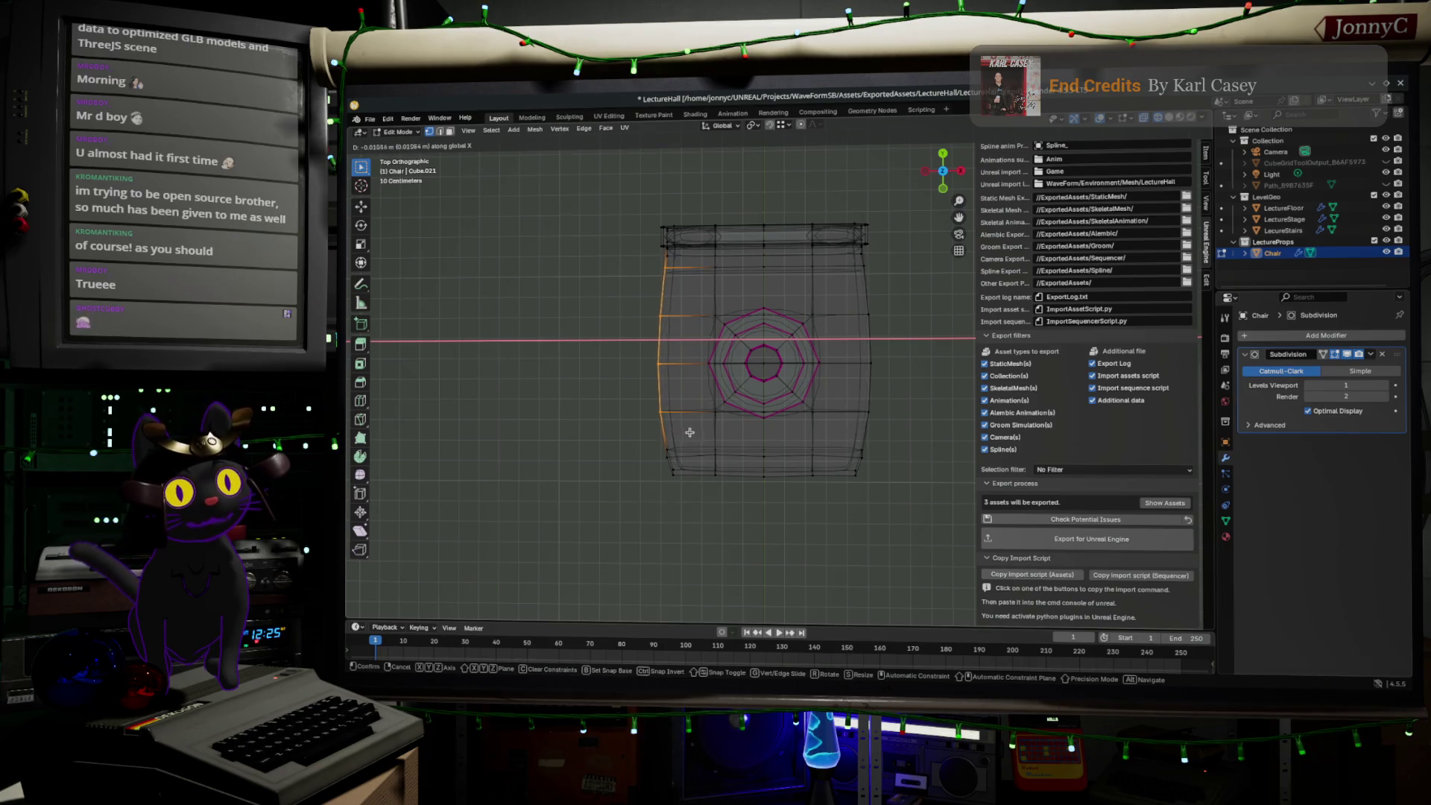
pyautogui.click(673, 462)
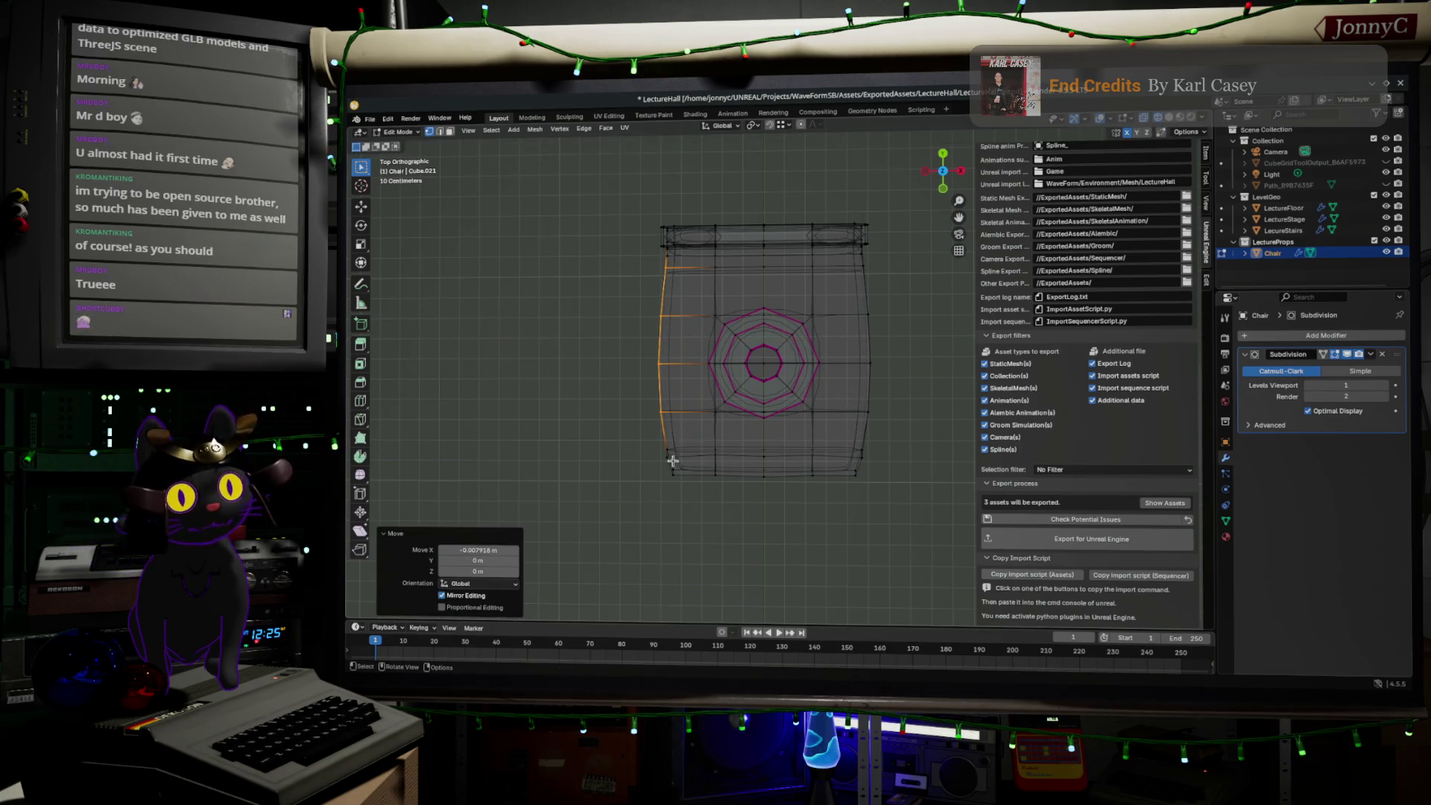
# - Shift the seat's lower-left edges about 0.0033 m along X
pyautogui.scroll(3, 589, 540)
pyautogui.moveTo(696, 366); pyautogui.dragTo(759, 454)
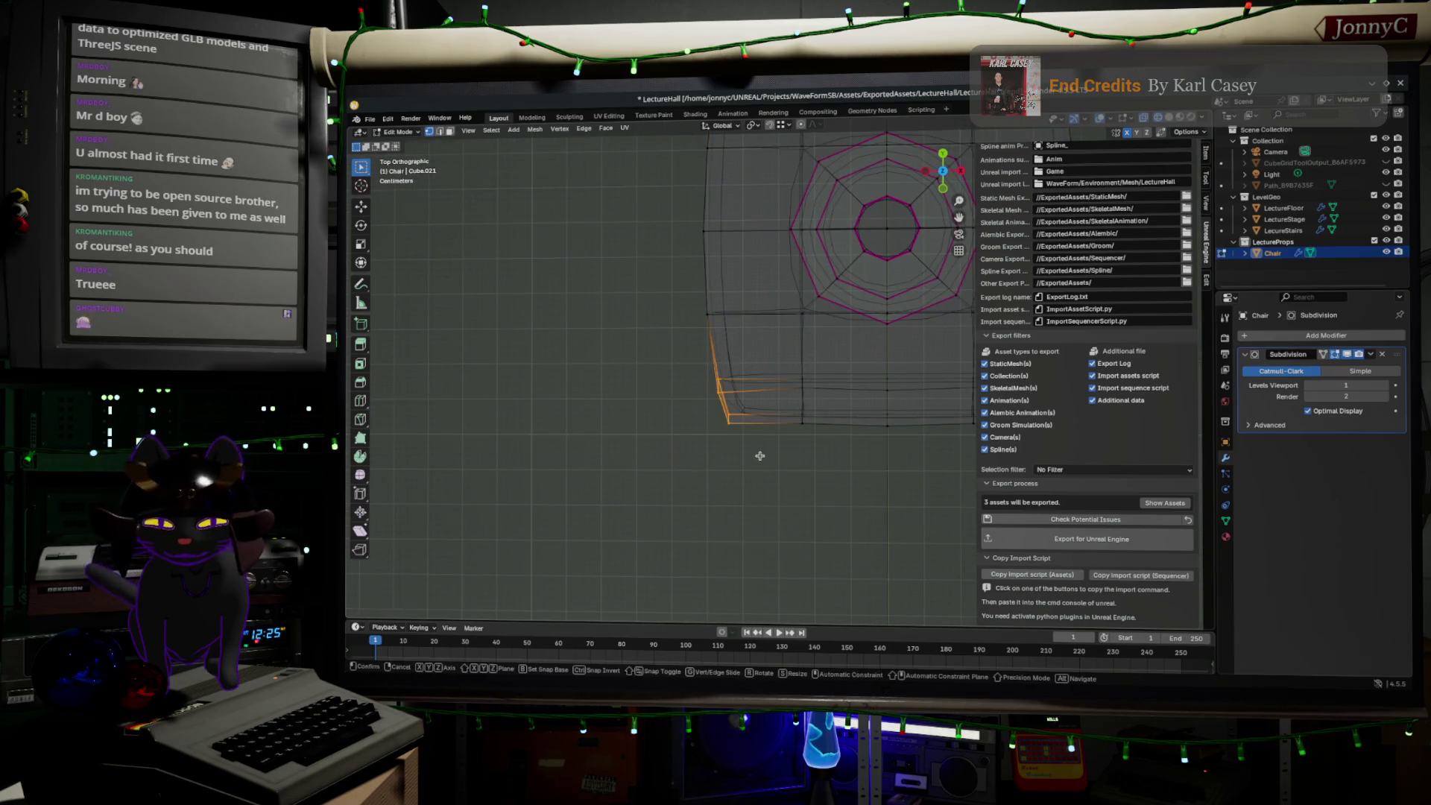
pyautogui.press('g')
pyautogui.press('x')
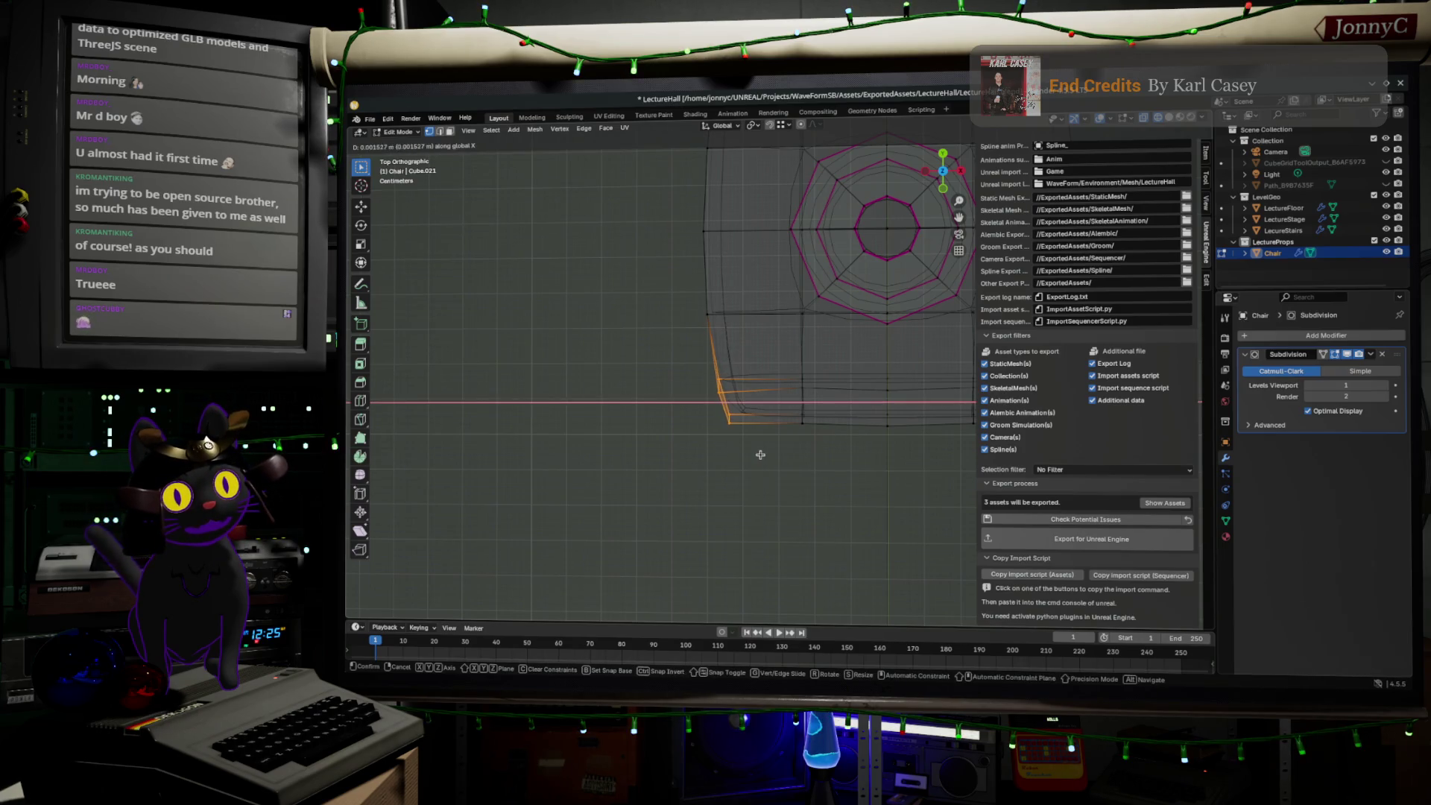
pyautogui.click(759, 452)
pyautogui.moveTo(738, 483)
pyautogui.mouseDown(button='middle')
pyautogui.moveTo(782, 392)
pyautogui.moveTo(948, 531)
pyautogui.mouseUp(button='middle')
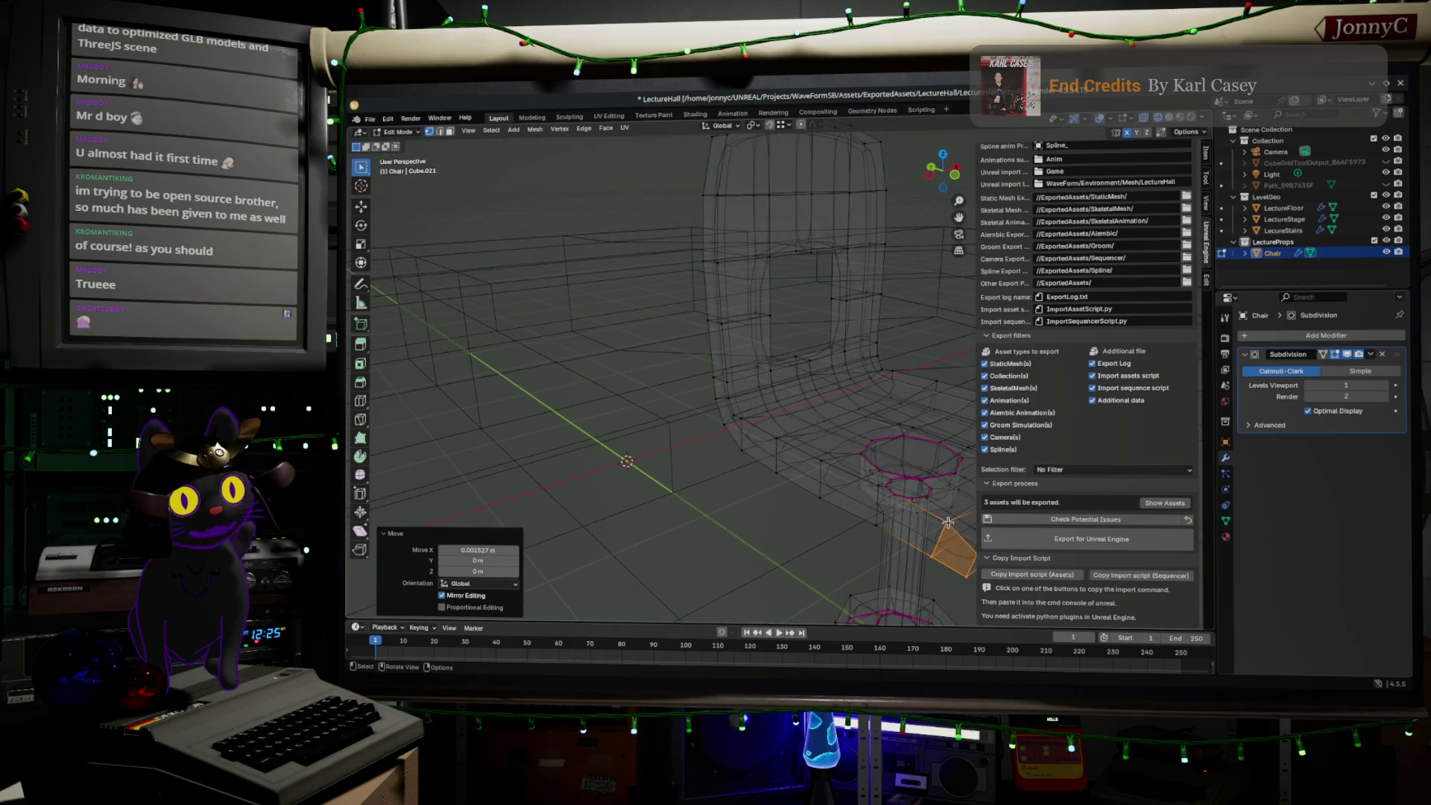
# - In left side view, raise the selected seat edges along Z
pyautogui.click(947, 524)
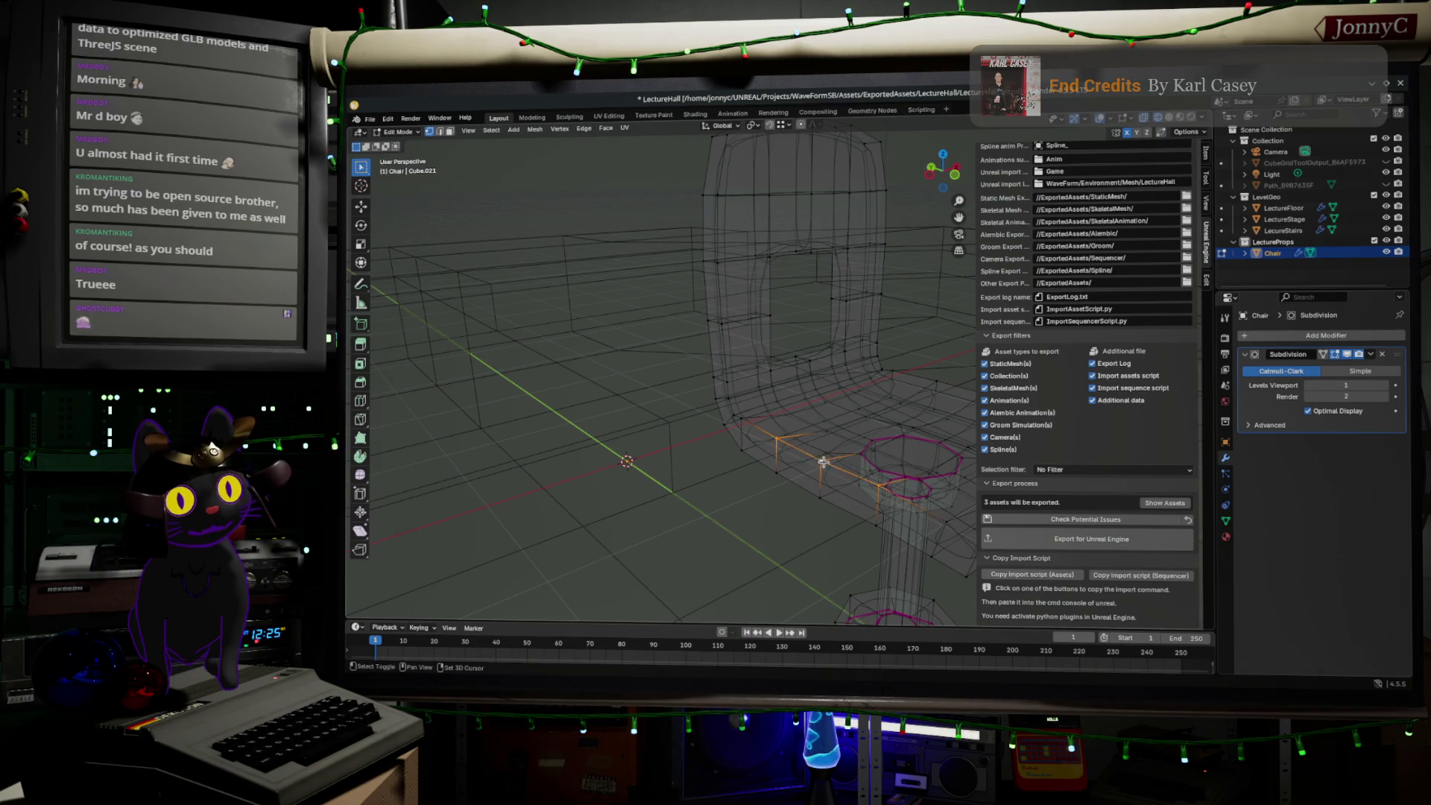
pyautogui.click(930, 176)
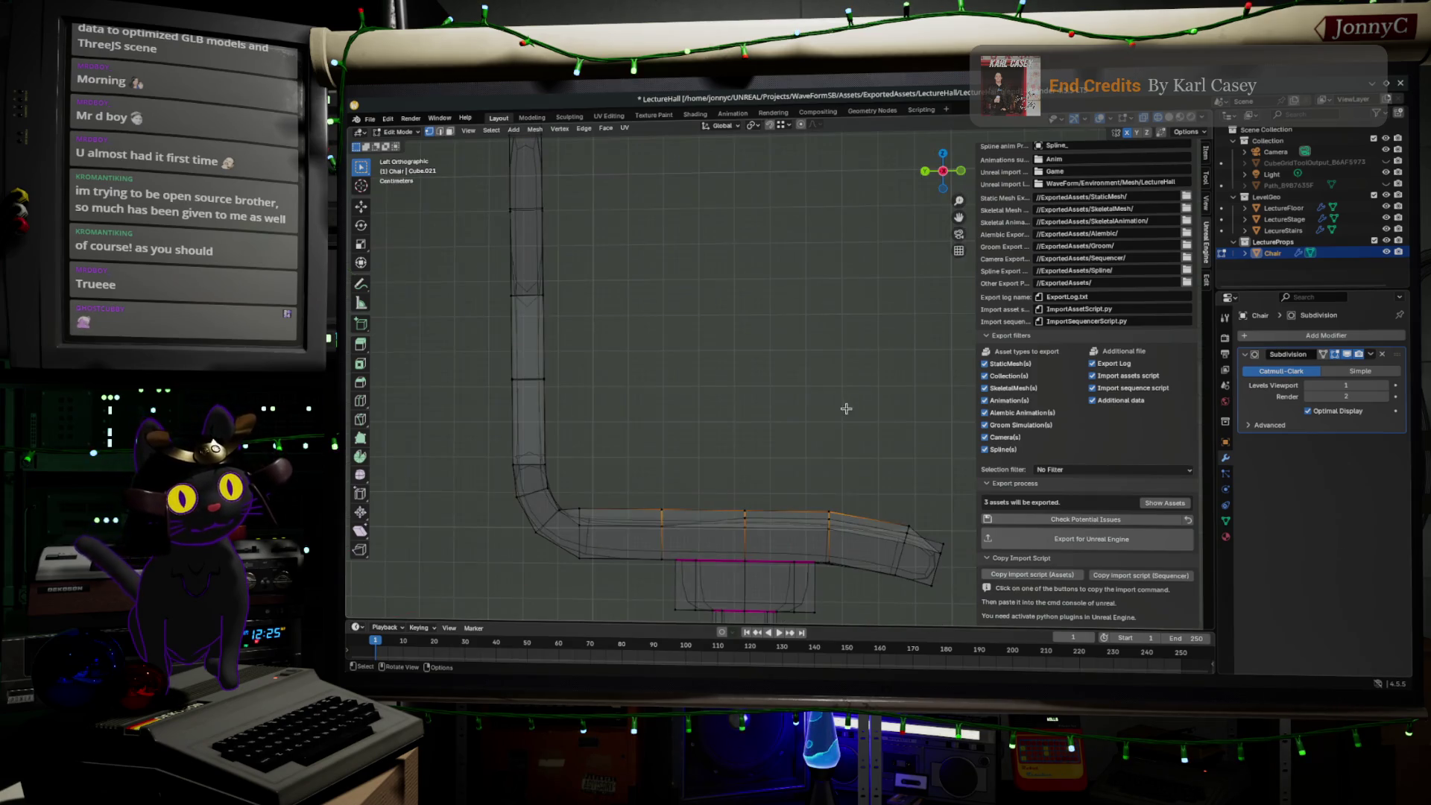
pyautogui.press('g')
pyautogui.press('z')
pyautogui.click(802, 463)
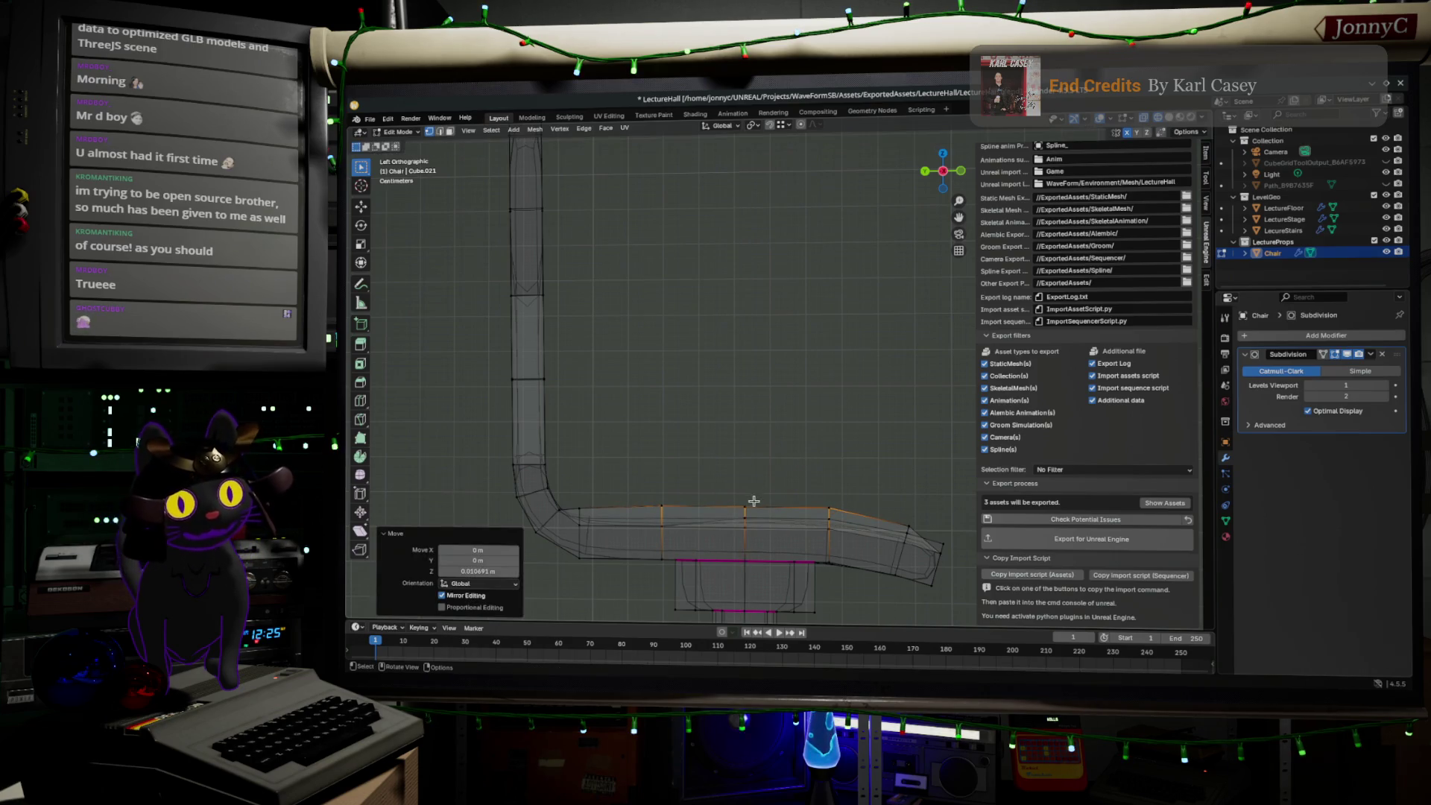
# - Raise the seat's middle top edge along Z and check the whole chair
pyautogui.click(753, 508)
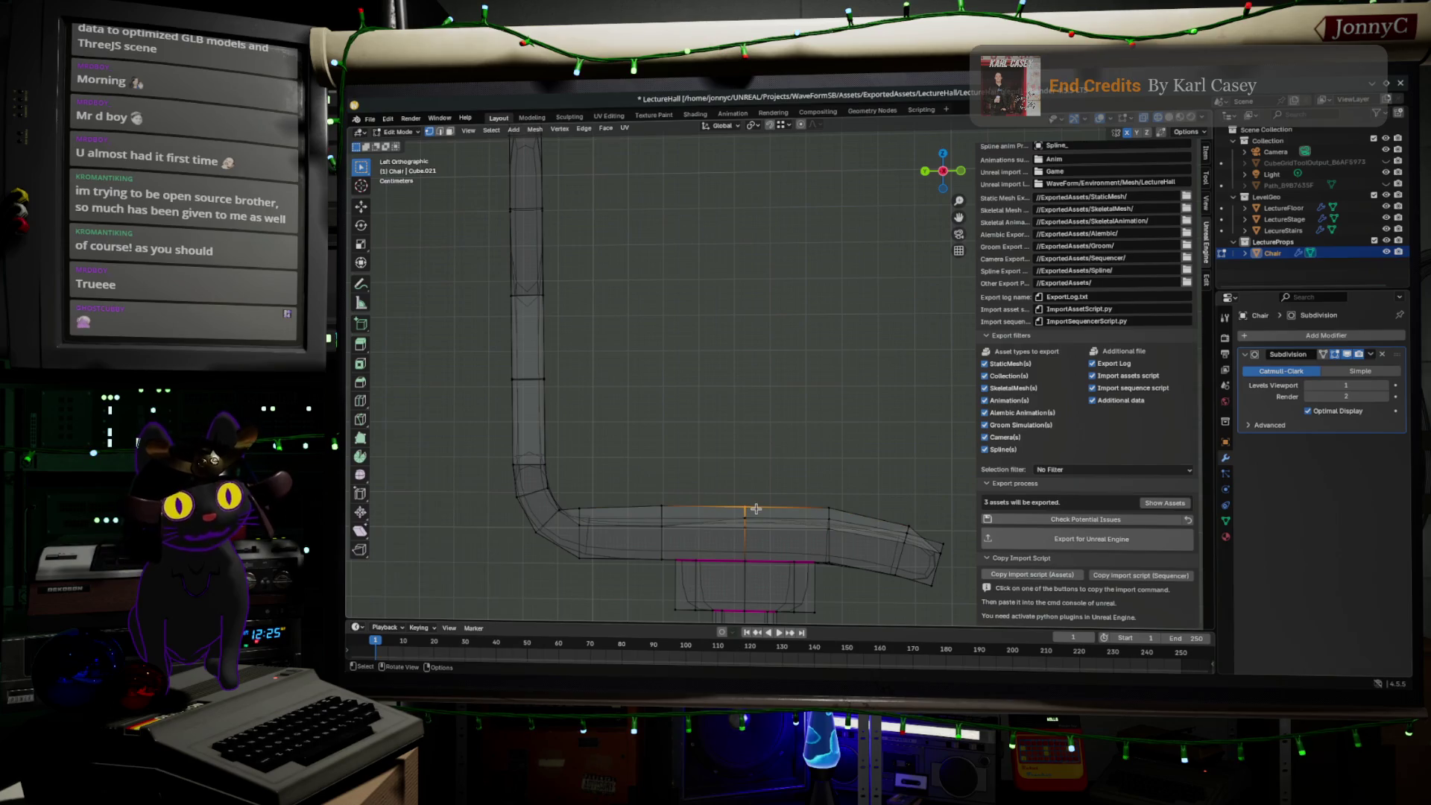
pyautogui.press('g')
pyautogui.press('z')
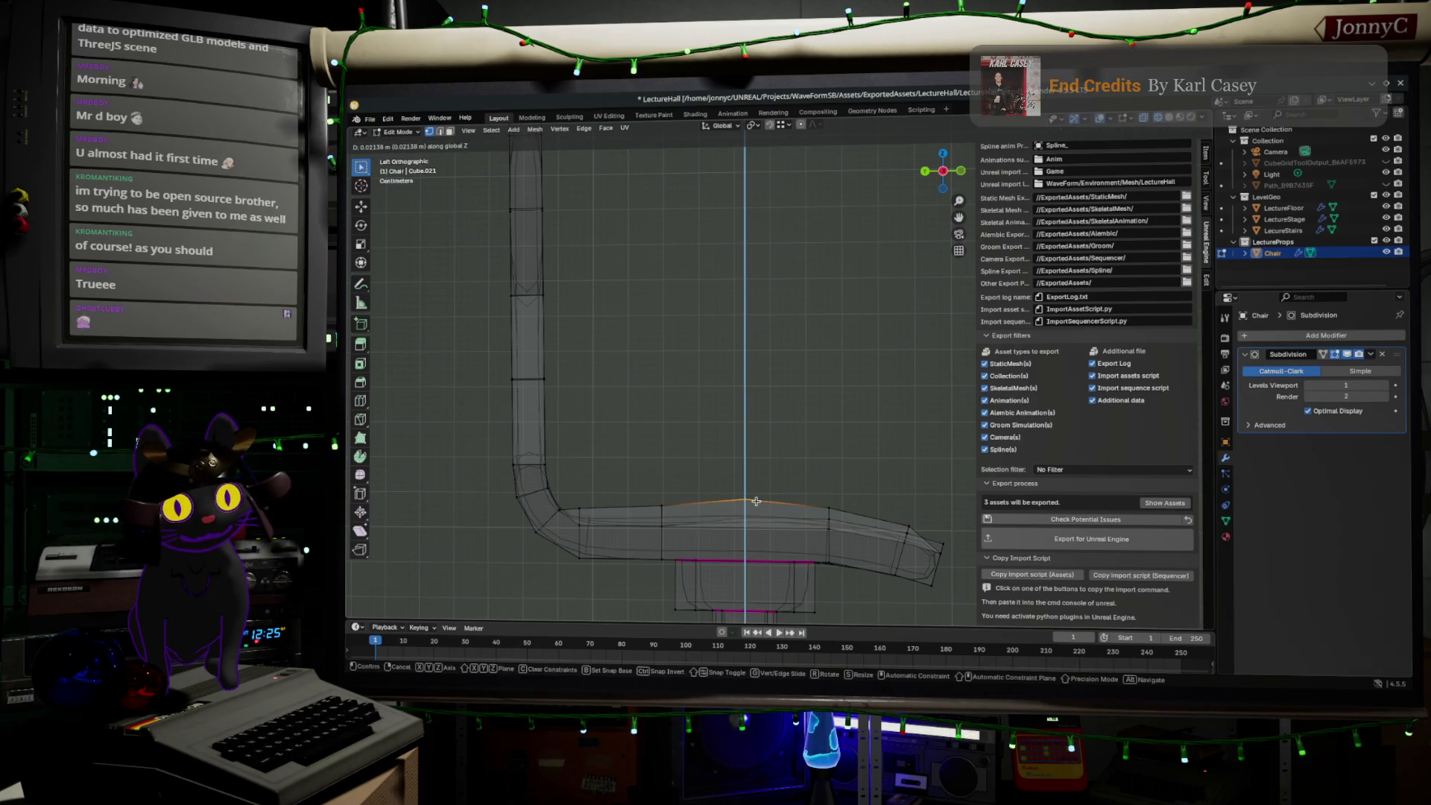
pyautogui.click(757, 505)
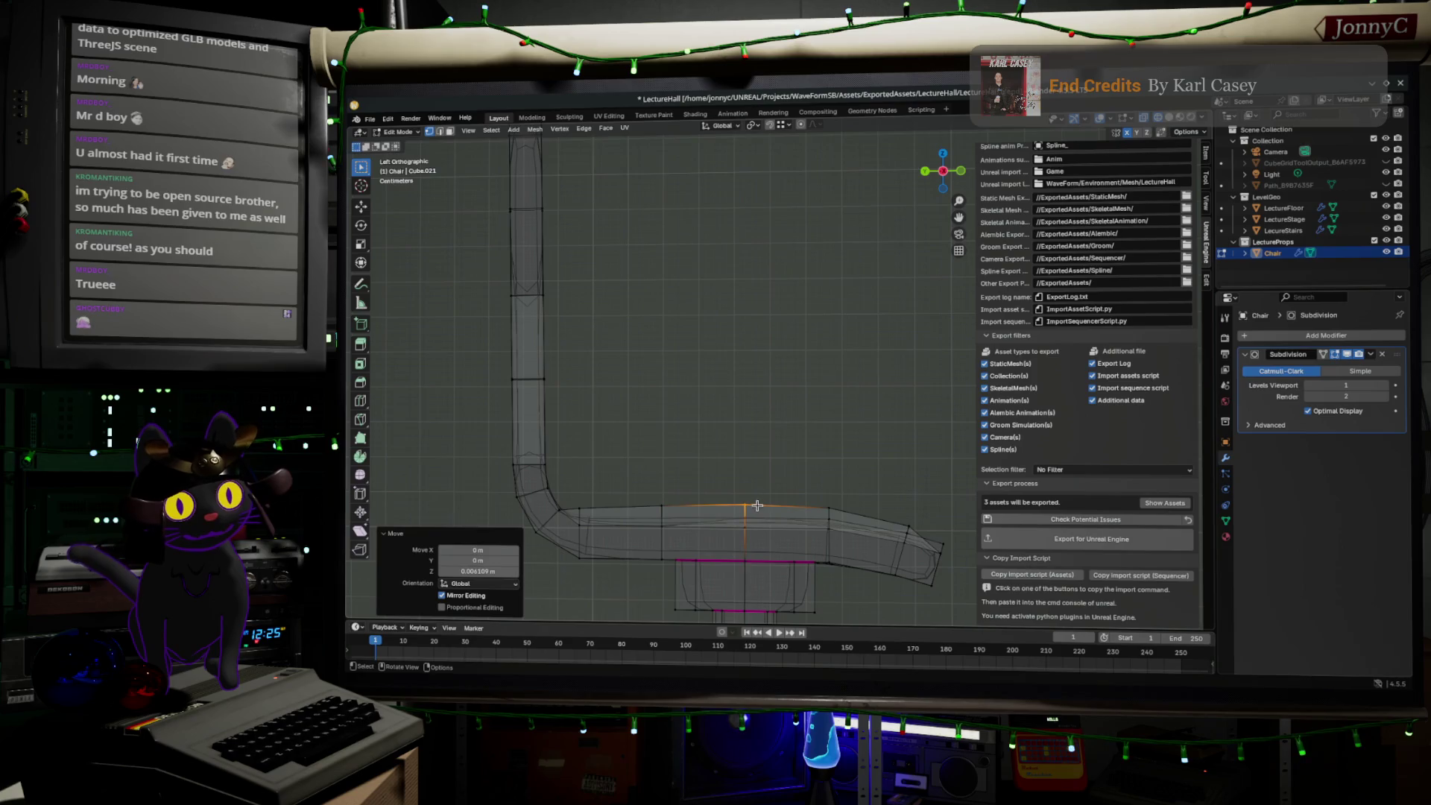
pyautogui.press('Tab')
pyautogui.moveTo(830, 463)
pyautogui.mouseDown(button='middle')
pyautogui.moveTo(814, 435)
pyautogui.moveTo(736, 453)
pyautogui.mouseUp(button='middle')
pyautogui.press('Tab')
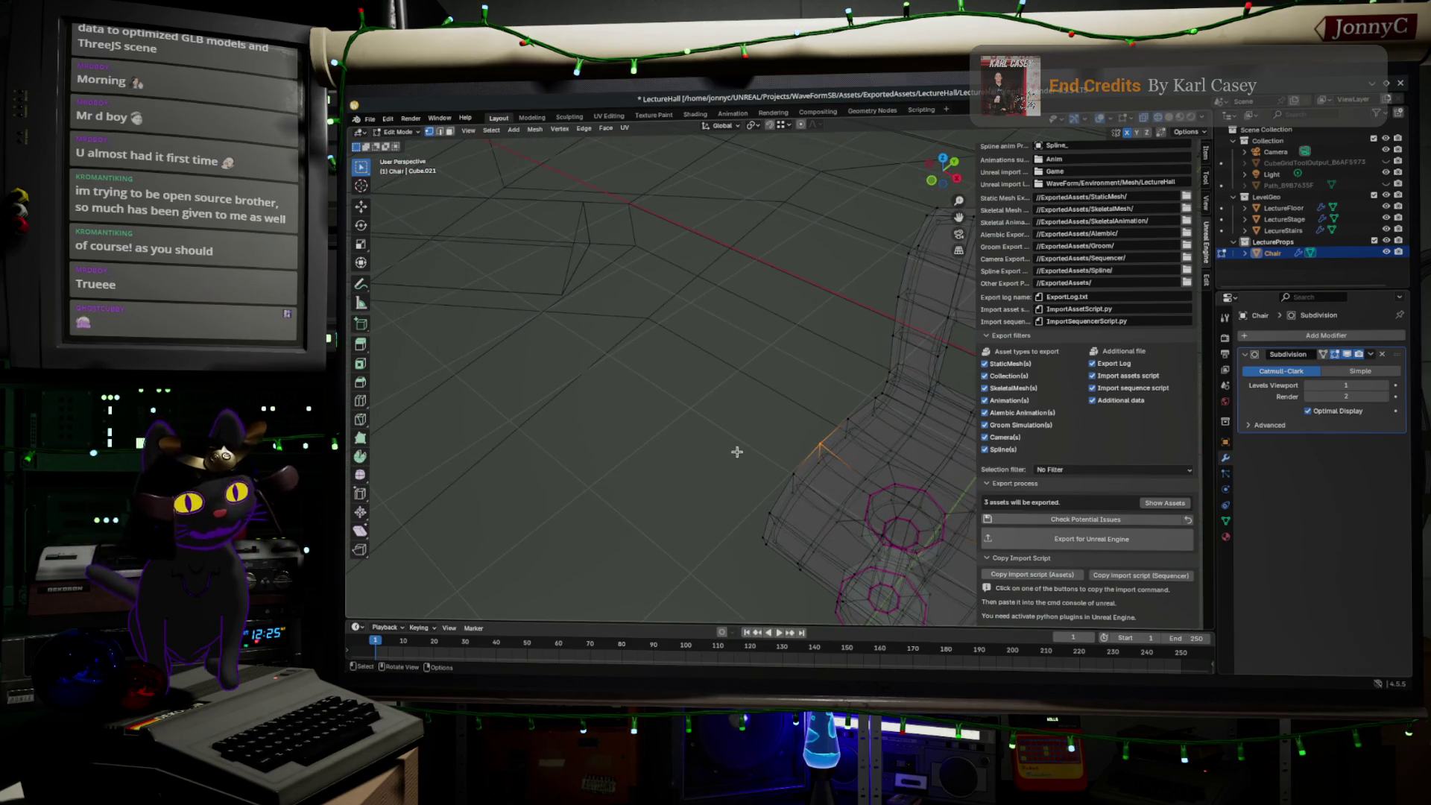
pyautogui.scroll(-2, 767, 444)
pyautogui.scroll(-3, 768, 414)
pyautogui.press('Tab')
pyautogui.moveTo(776, 422); pyautogui.dragTo(842, 513, button='middle')
pyautogui.moveTo(847, 443)
pyautogui.mouseDown(button='middle')
pyautogui.moveTo(898, 372)
pyautogui.moveTo(845, 458)
pyautogui.moveTo(779, 380)
pyautogui.mouseUp(button='middle')
pyautogui.scroll(5, 844, 459)
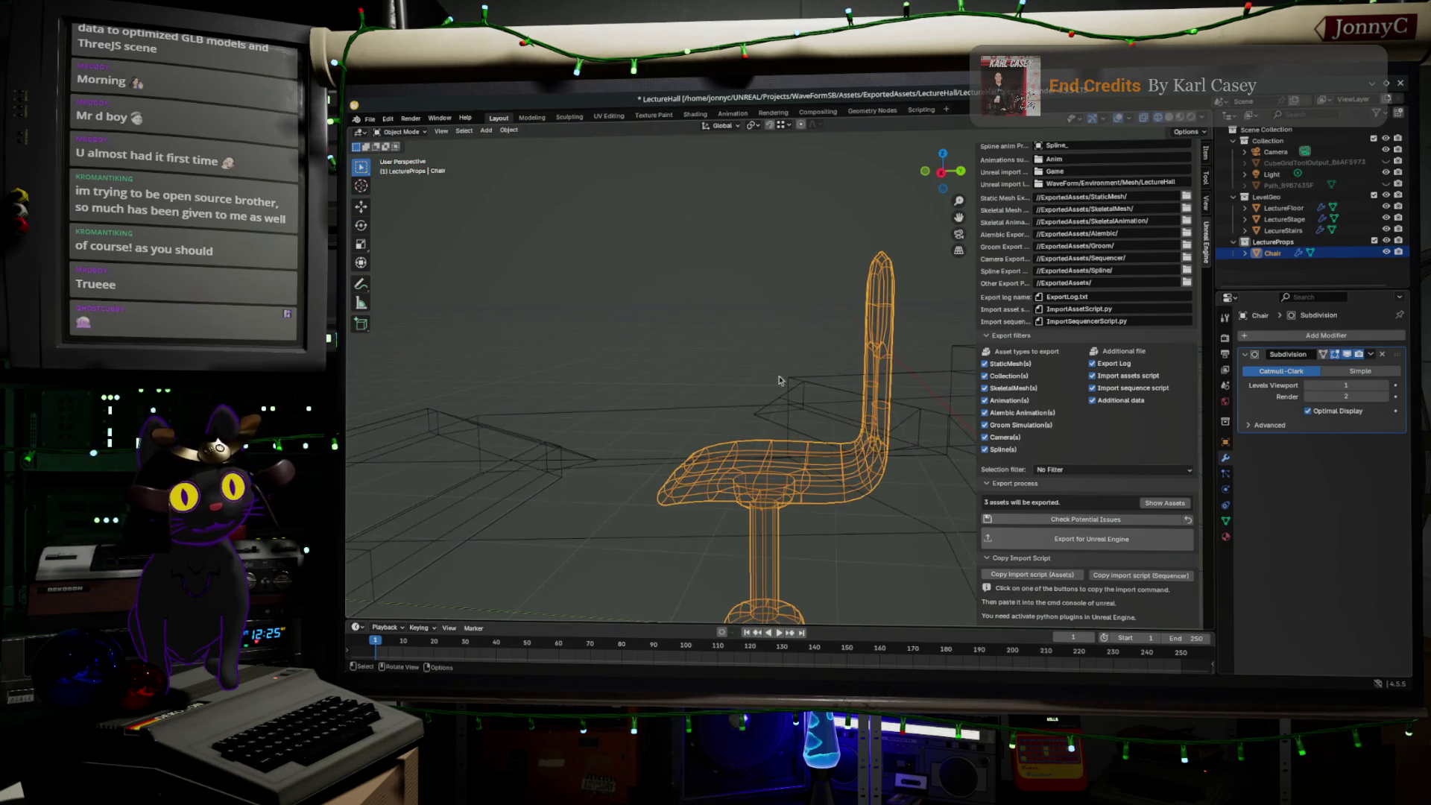
pyautogui.click(939, 176)
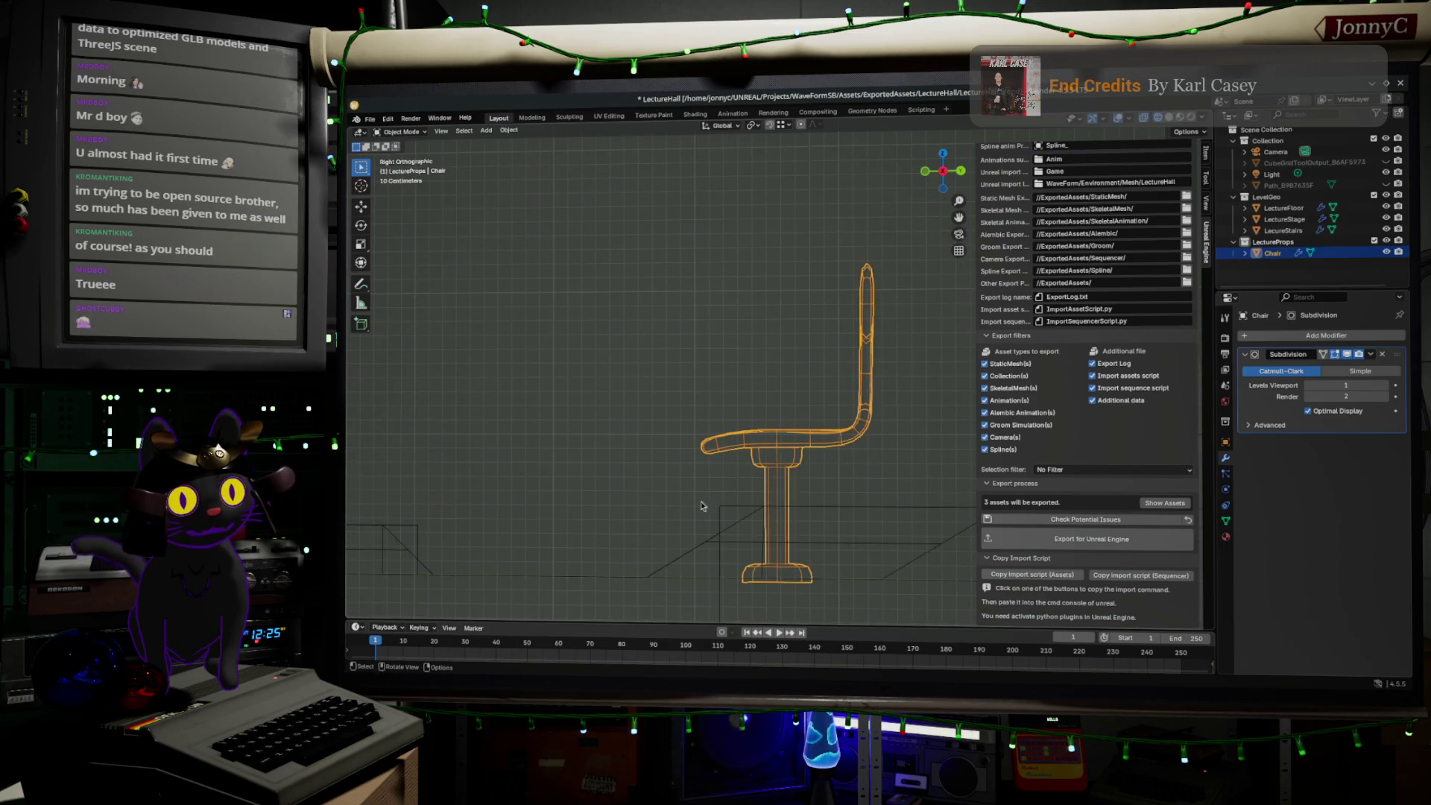
pyautogui.moveTo(896, 334); pyautogui.dragTo(883, 375, button='middle')
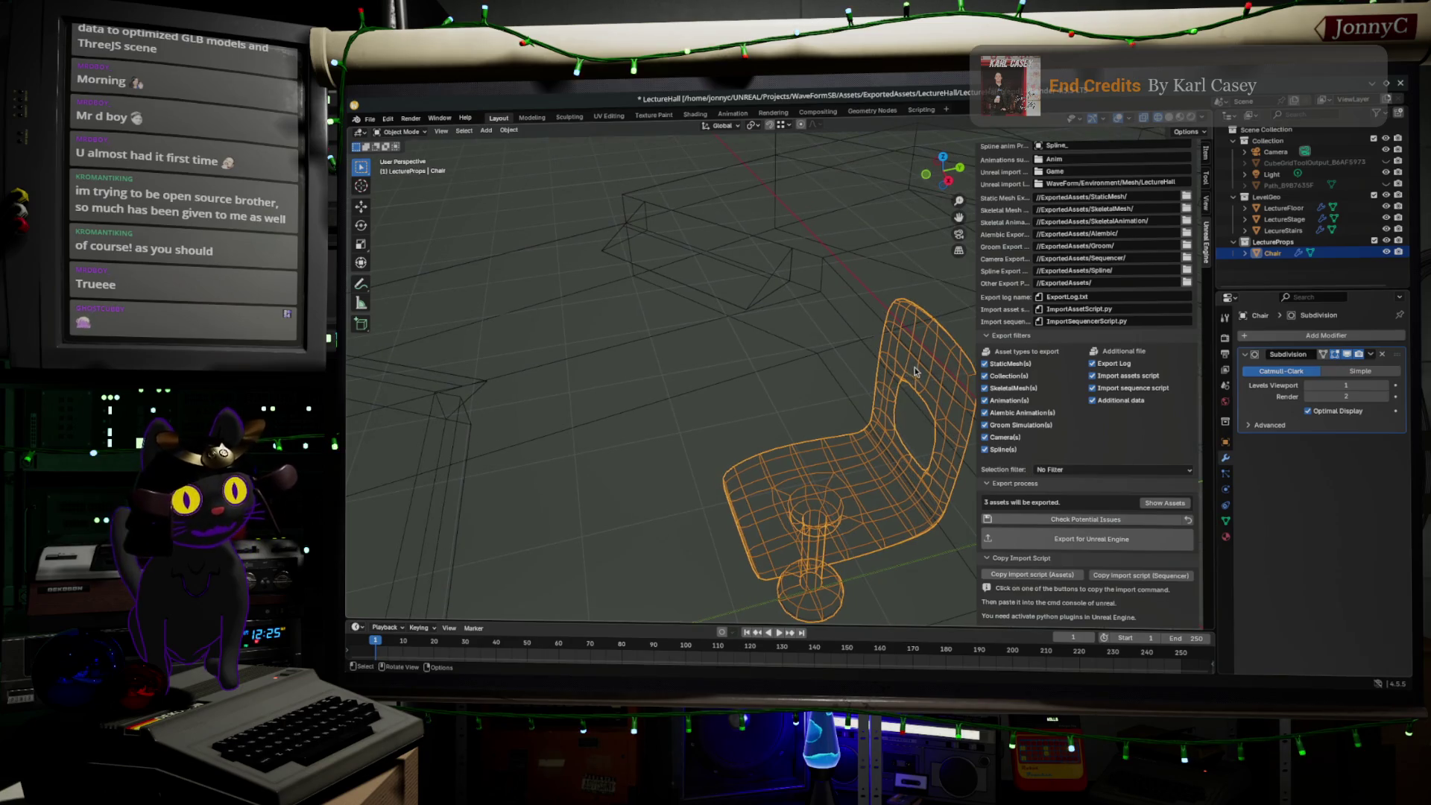
pyautogui.press('Tab')
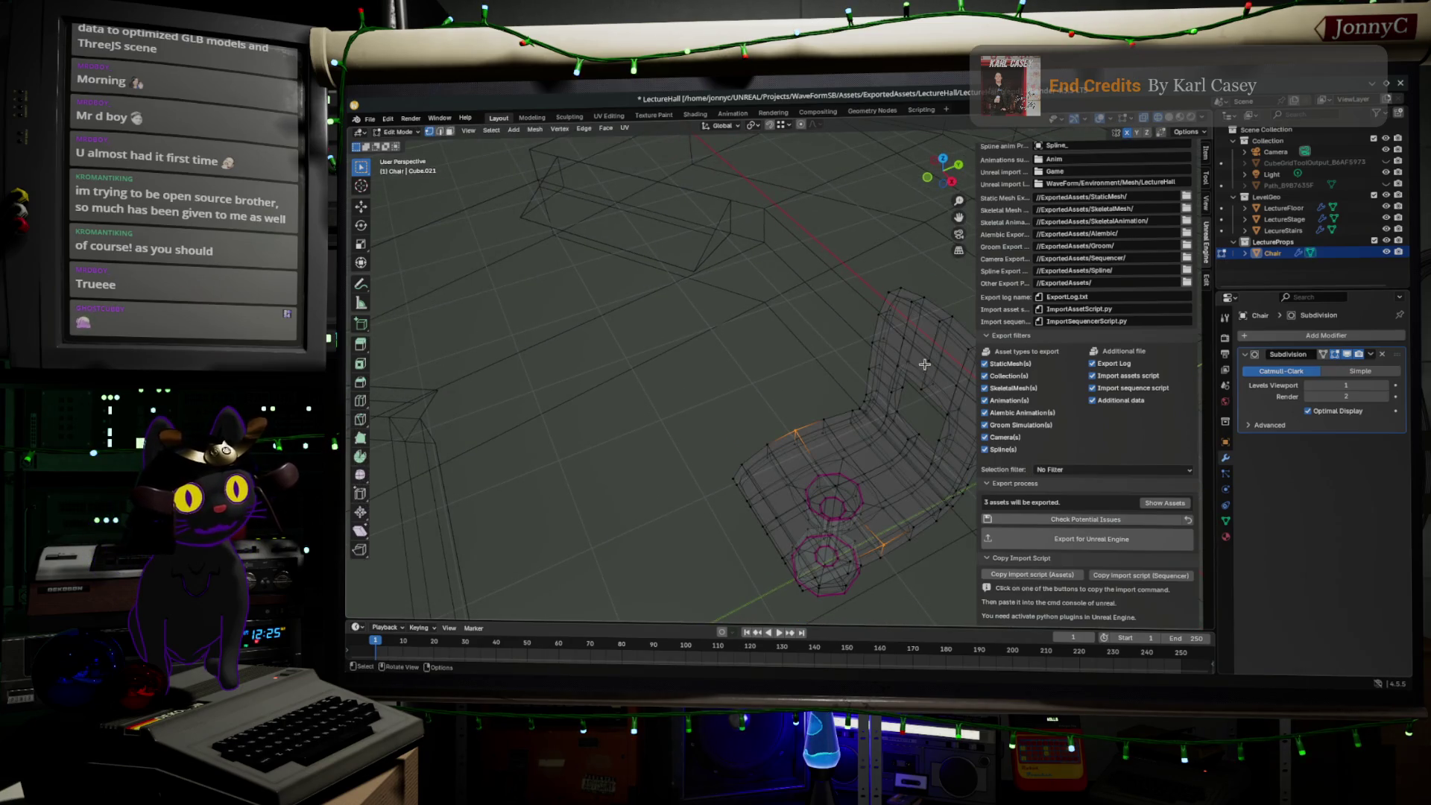
pyautogui.rightClick(924, 364)
# - In top view, shift a backrest edge loop about 0.016 m along Y
pyautogui.click(924, 357)
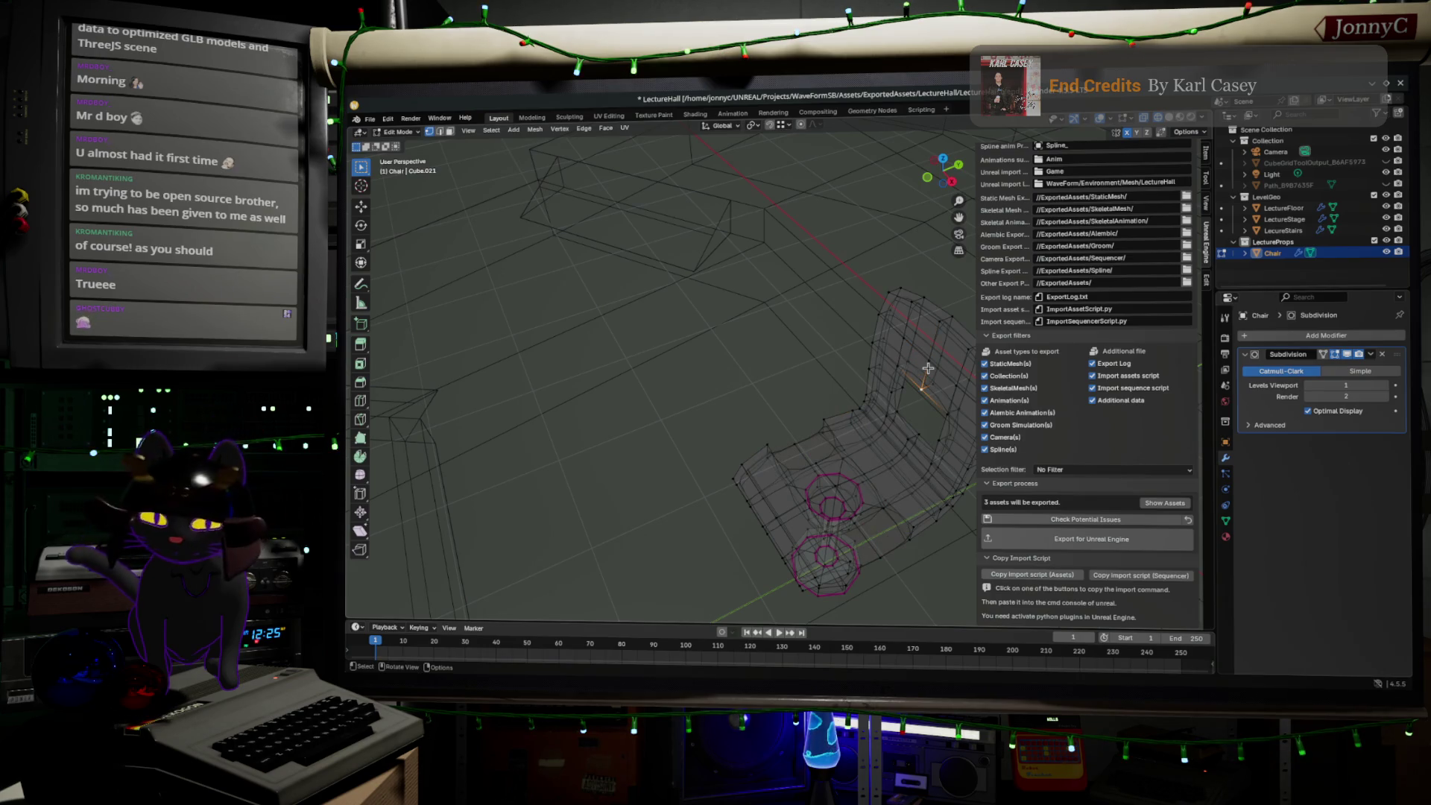
pyautogui.keyDown('alt'); pyautogui.click(928, 367); pyautogui.keyUp('alt')
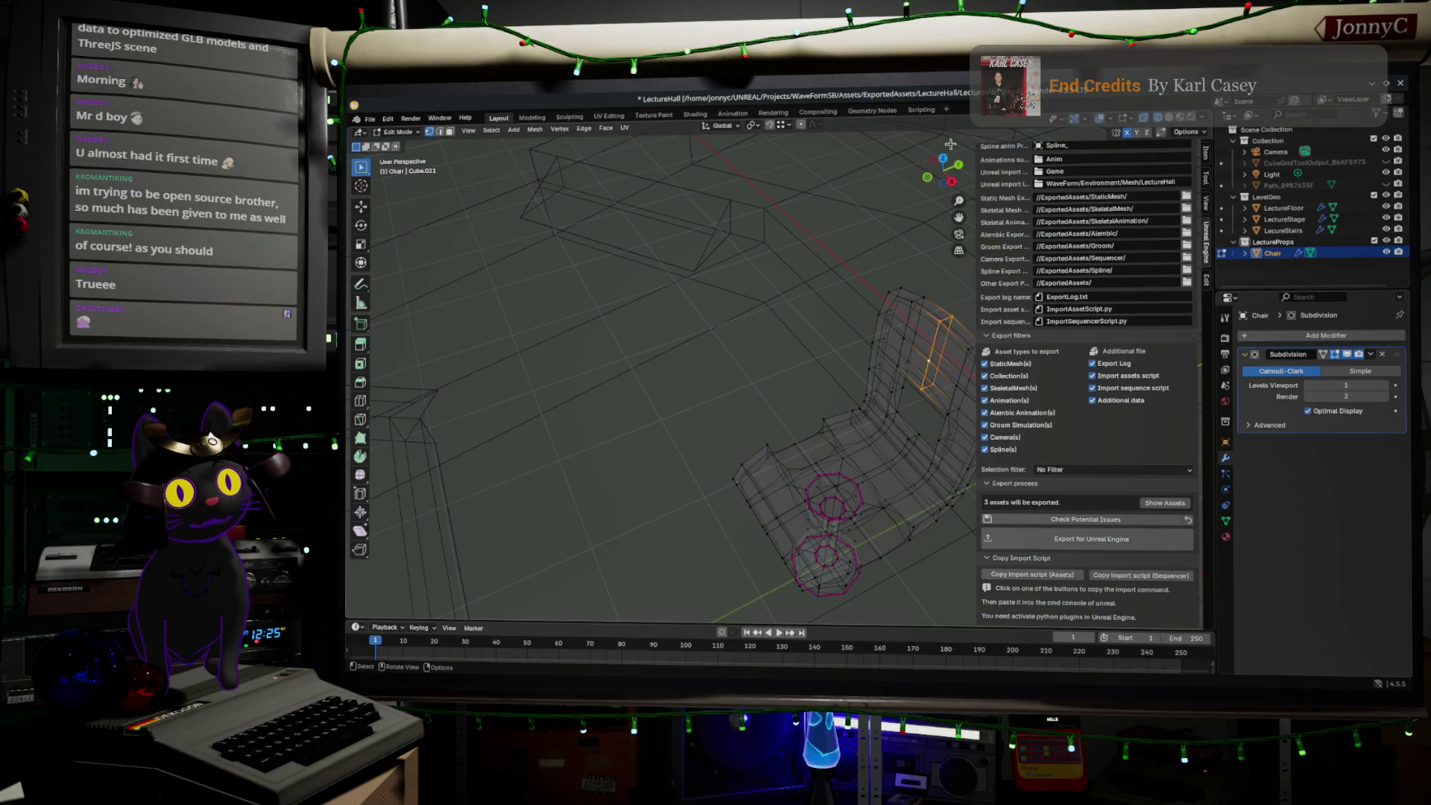
pyautogui.click(943, 160)
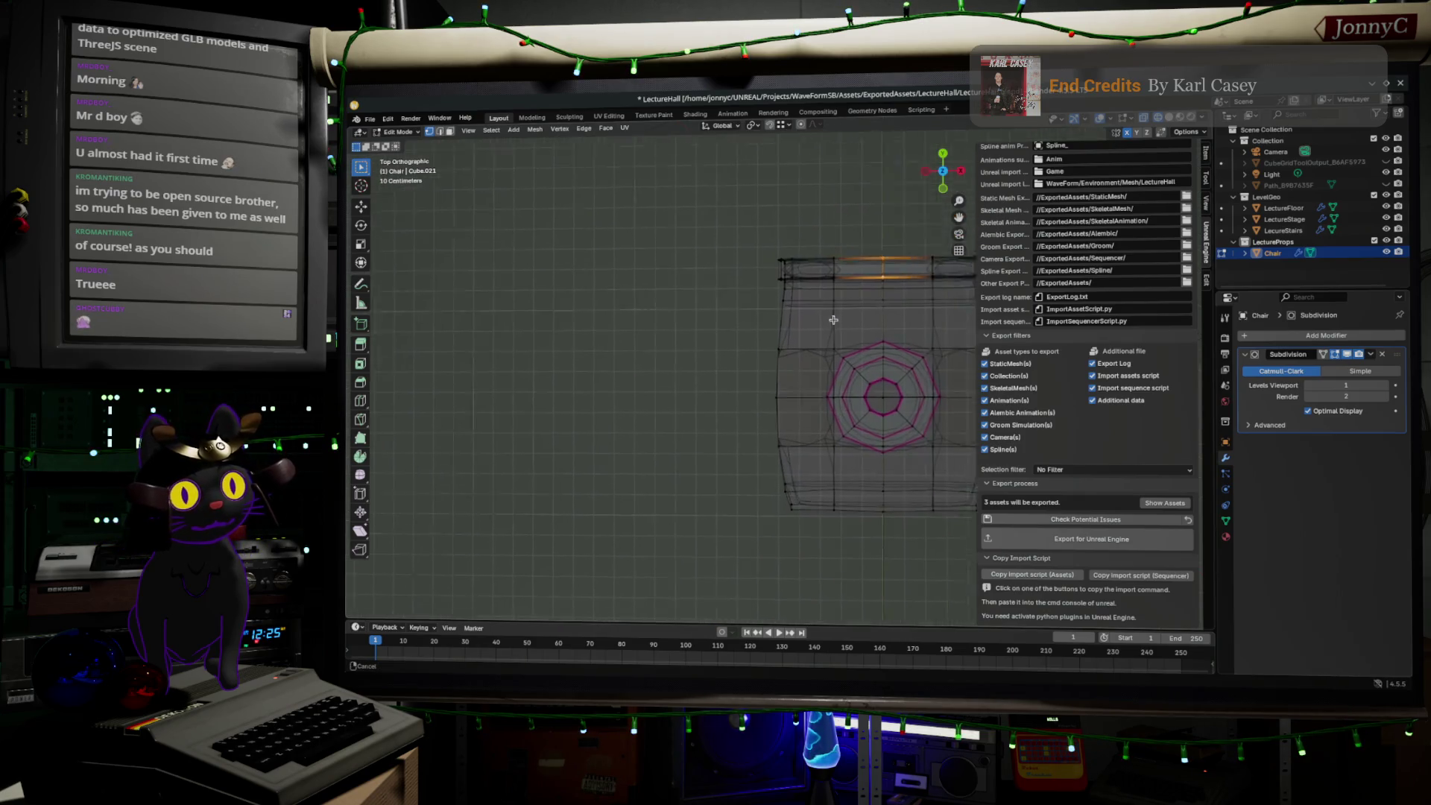
pyautogui.press('KP_Decimal')
pyautogui.press('g')
pyautogui.press('y')
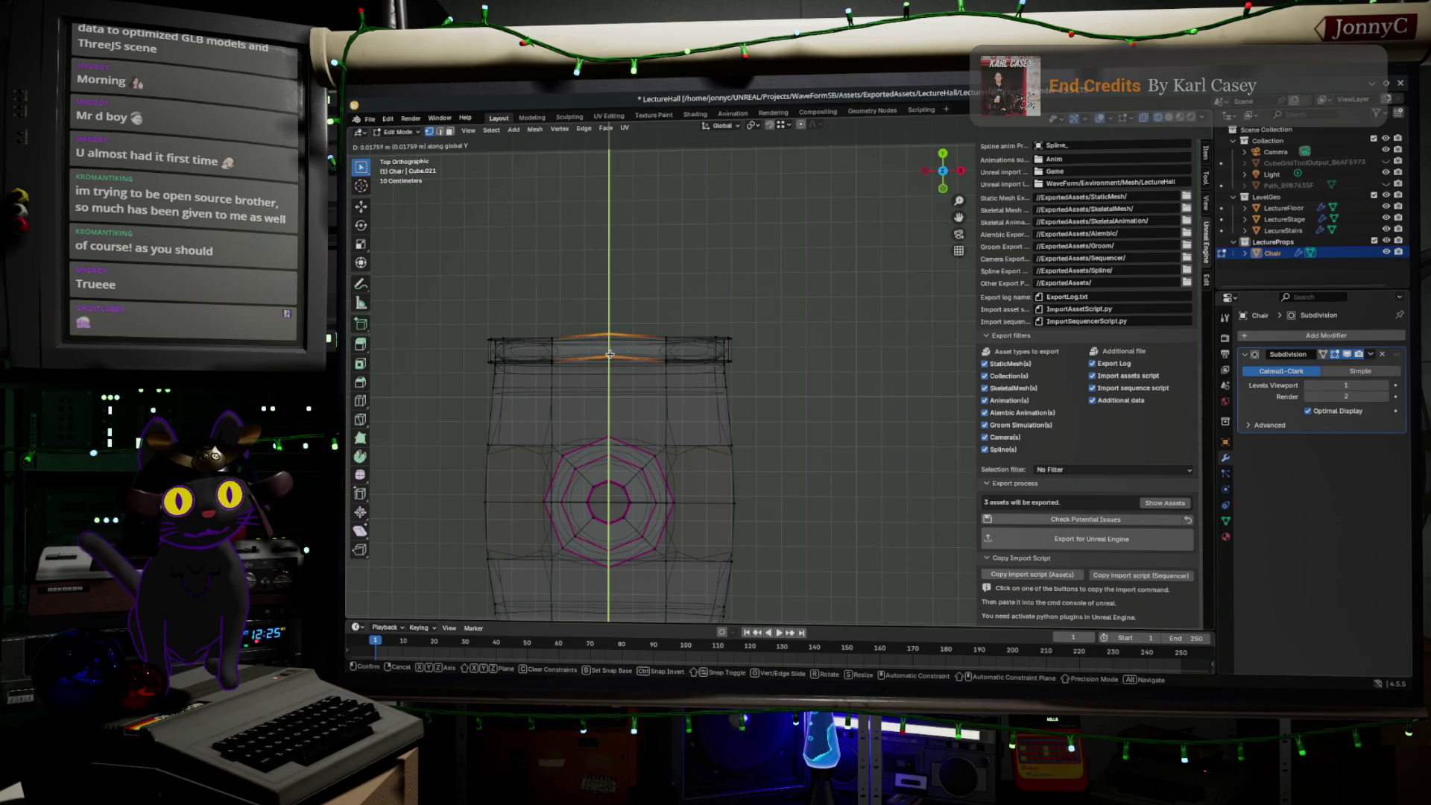
pyautogui.click(609, 354)
pyautogui.moveTo(610, 354); pyautogui.dragTo(536, 313, button='middle')
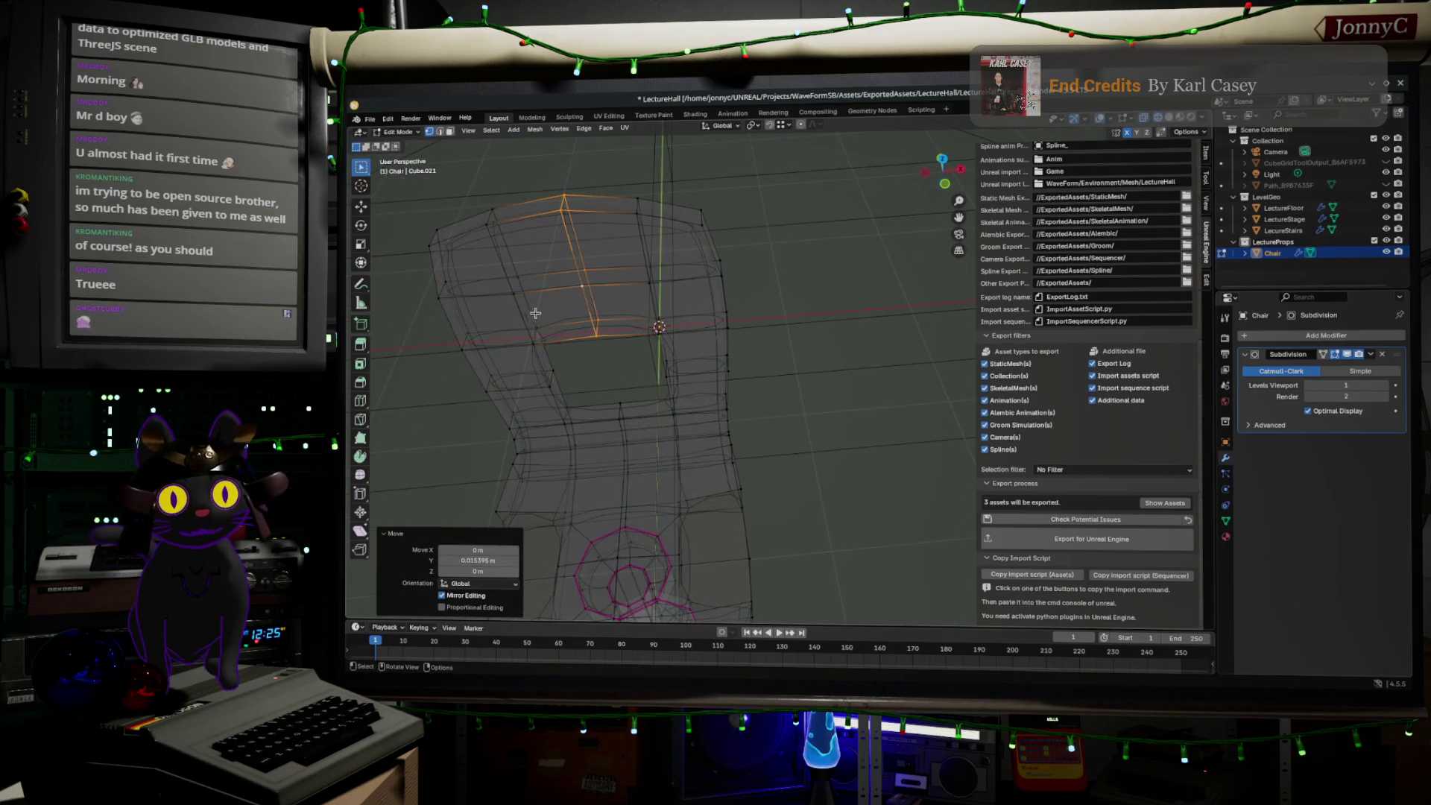
# - Select the backrest's left-side edges and the loop around the backrest opening
pyautogui.moveTo(459, 164); pyautogui.dragTo(561, 377)
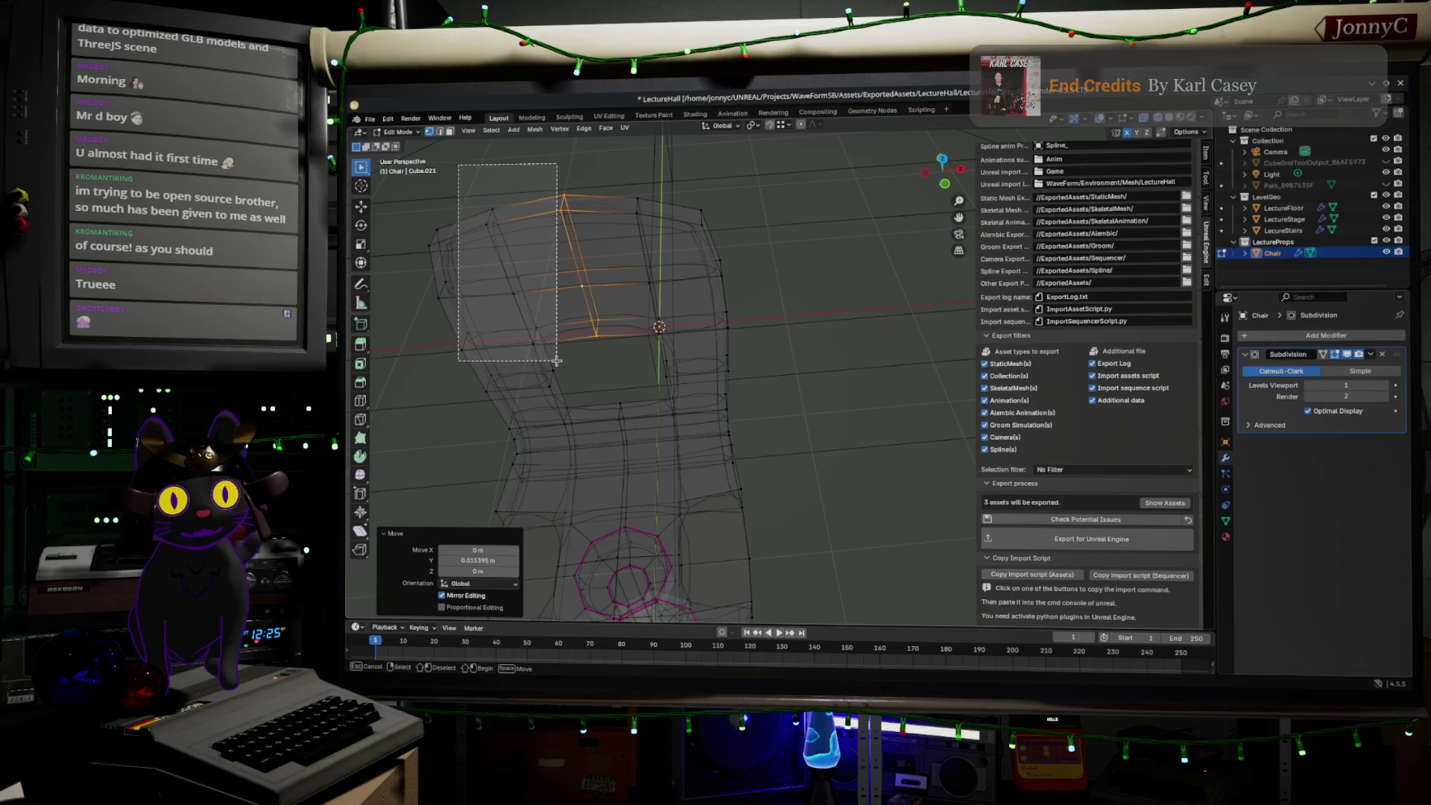
pyautogui.moveTo(543, 370); pyautogui.dragTo(594, 433)
pyautogui.moveTo(595, 432); pyautogui.dragTo(562, 297, button='middle')
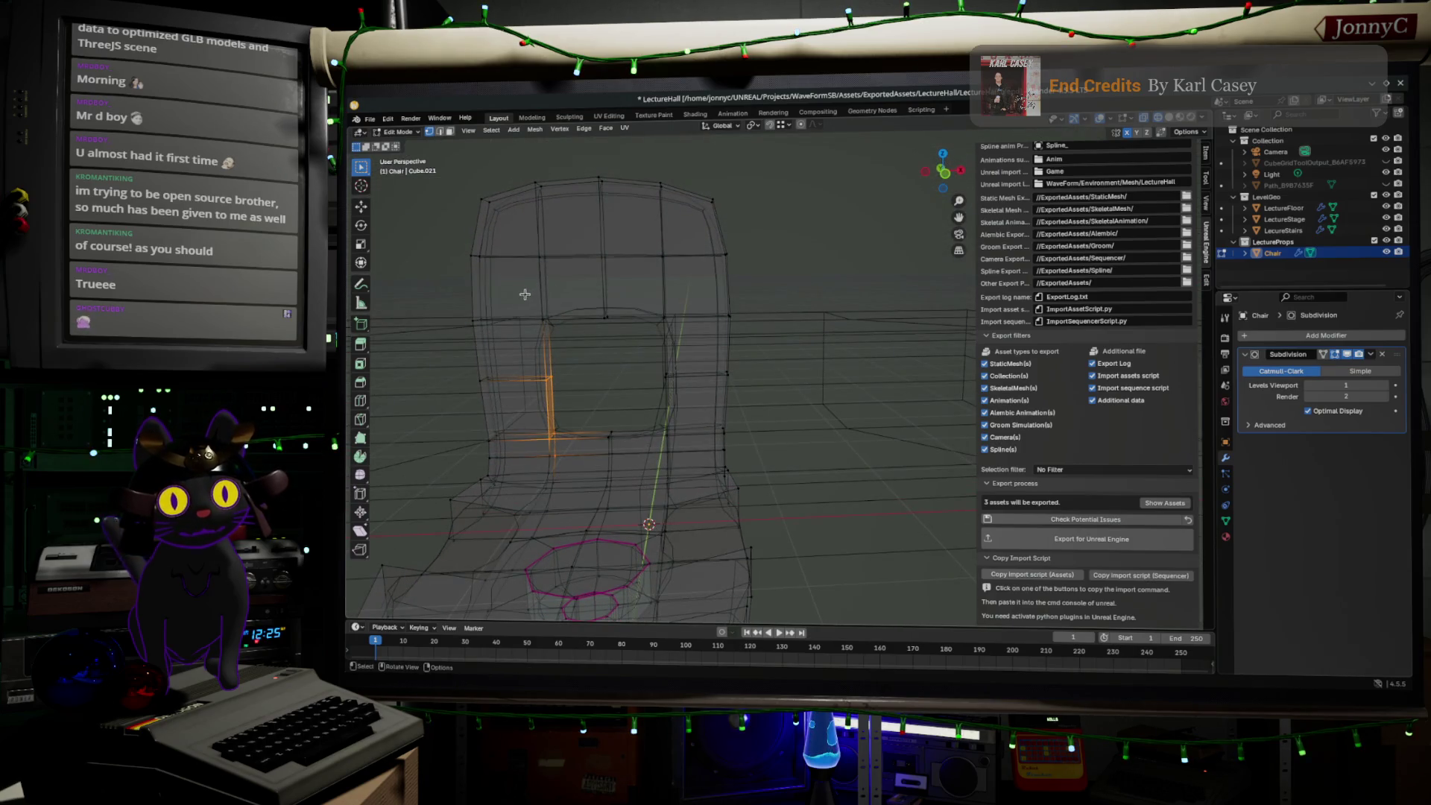
pyautogui.moveTo(524, 294); pyautogui.dragTo(686, 442)
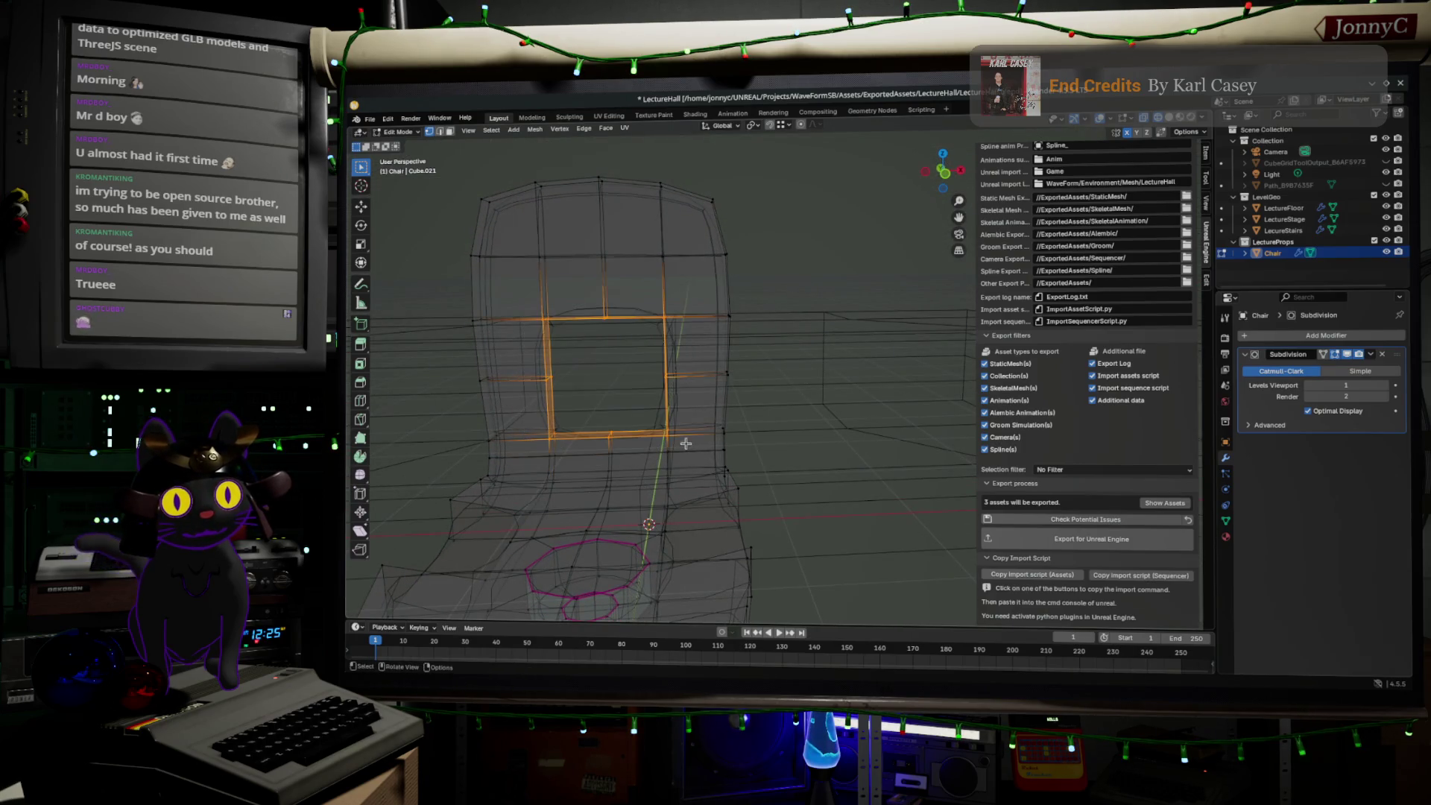
pyautogui.click(943, 154)
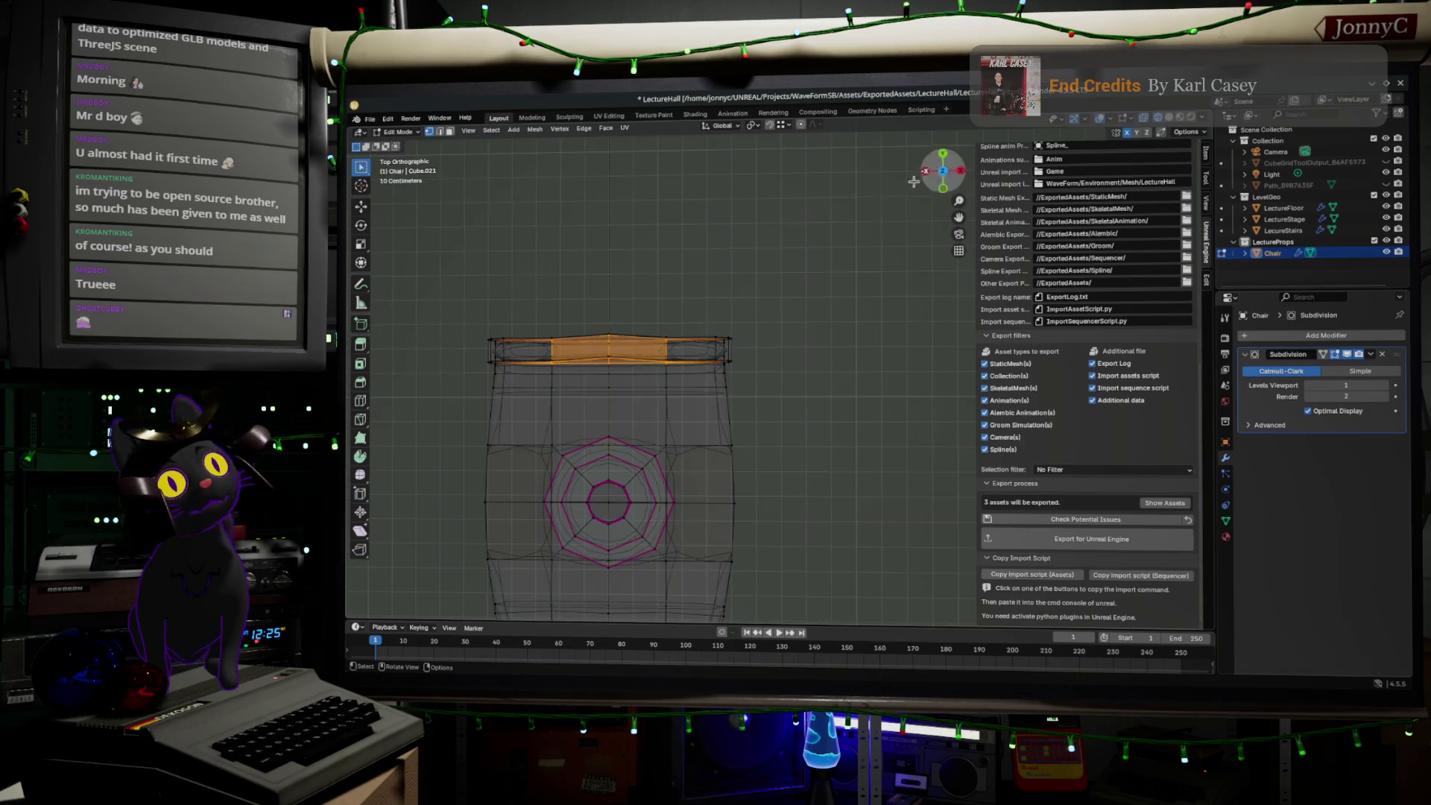
# - Shift the selected seat edge loop along Y
pyautogui.scroll(1, 547, 297)
pyautogui.press('g')
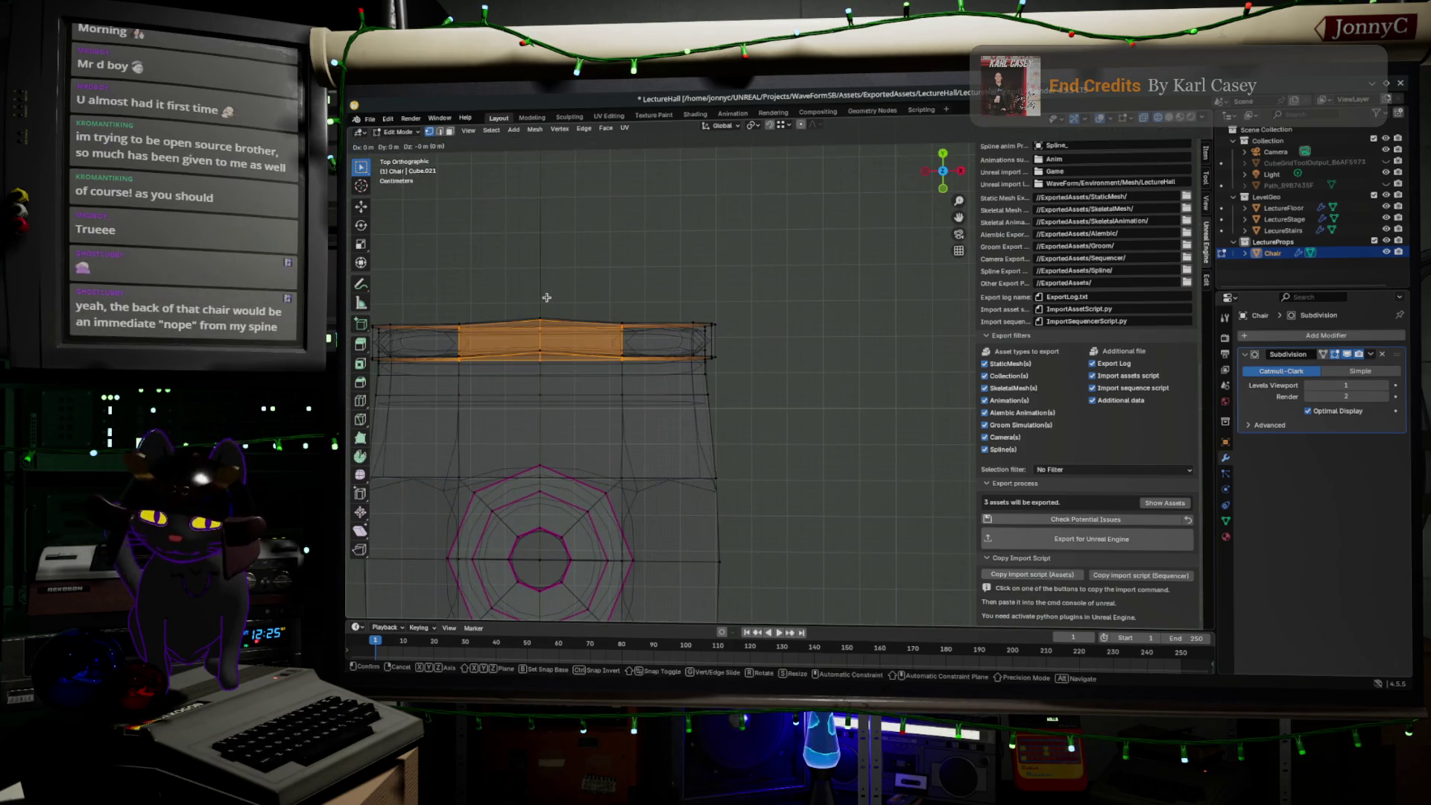
pyautogui.press('y')
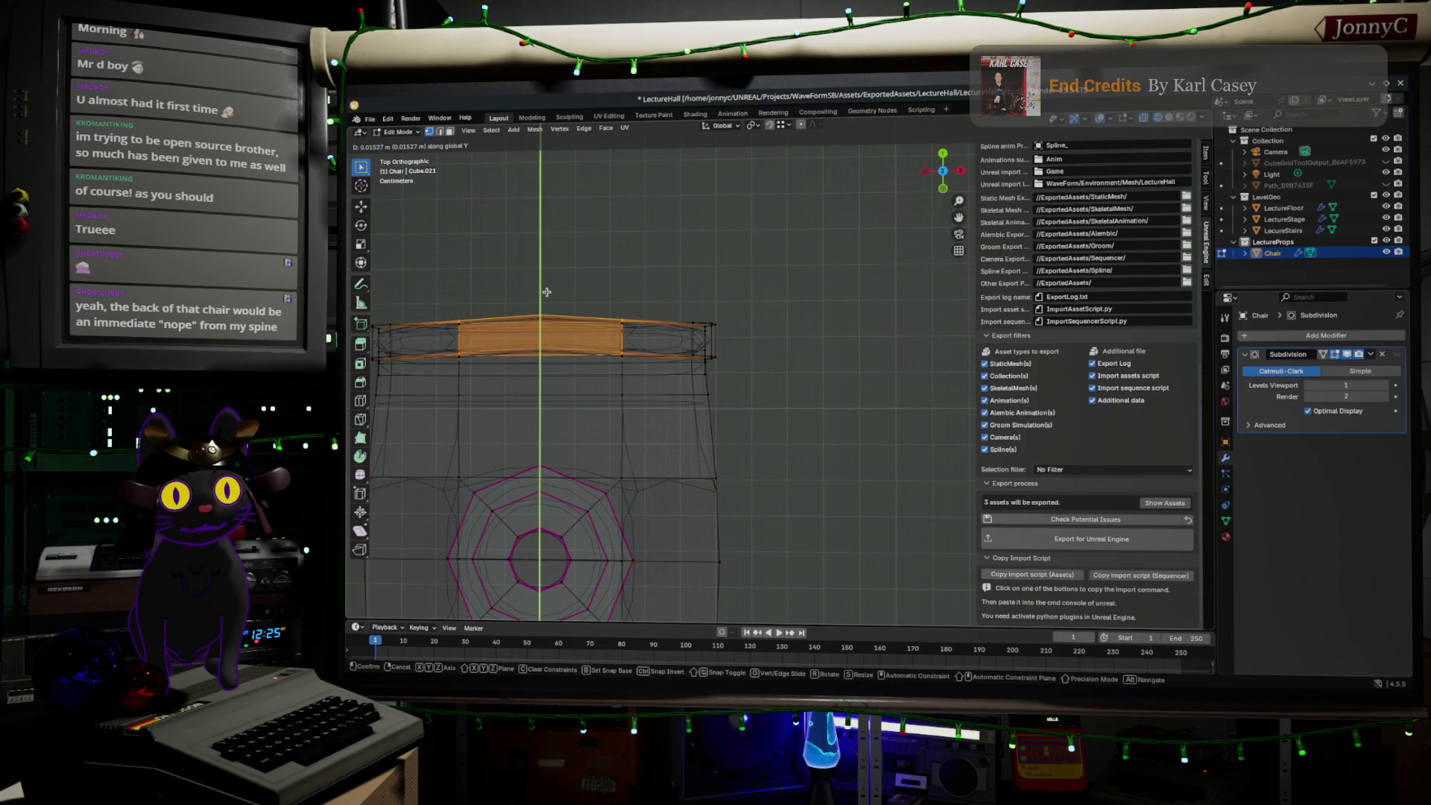
pyautogui.click(547, 292)
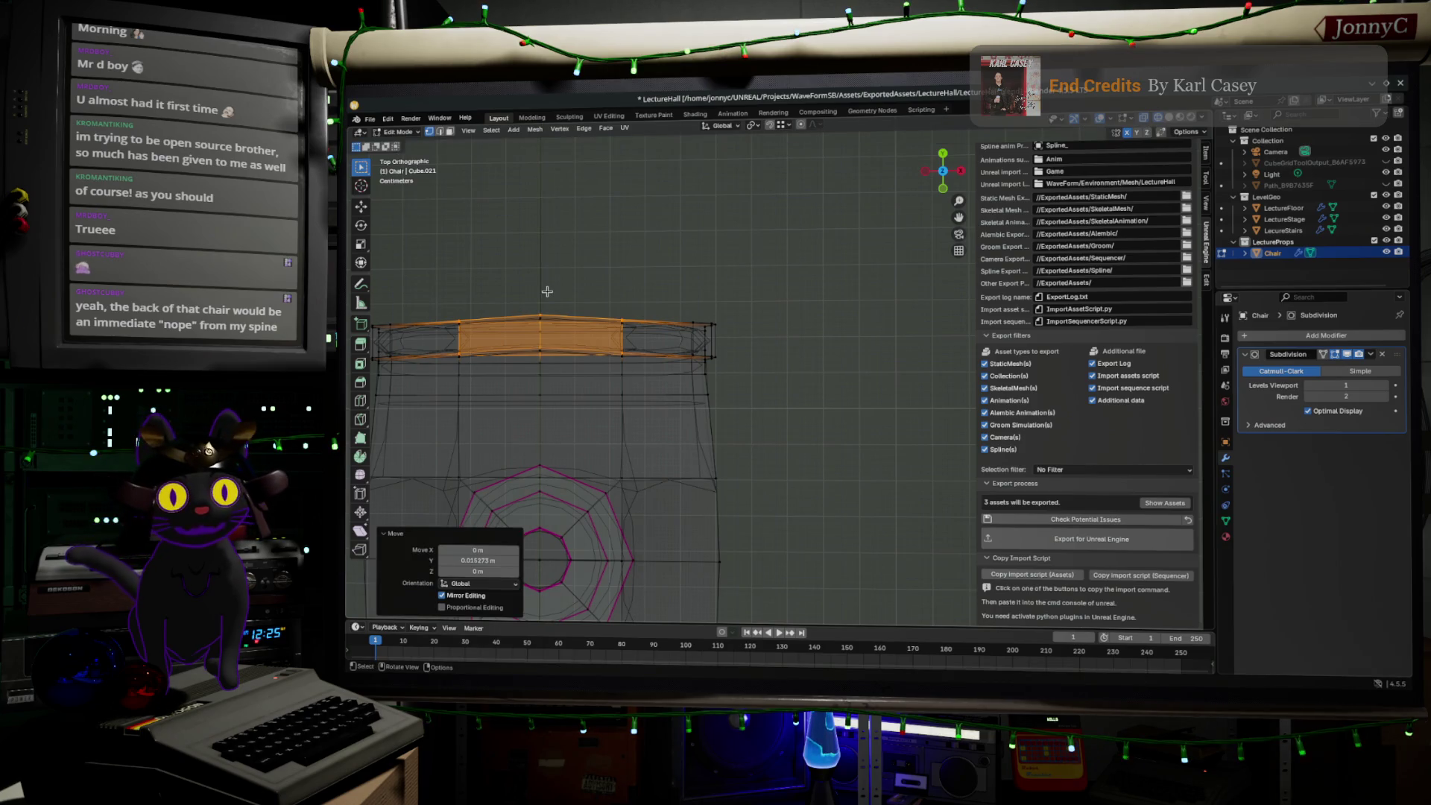
pyautogui.moveTo(557, 336); pyautogui.dragTo(591, 296, button='middle')
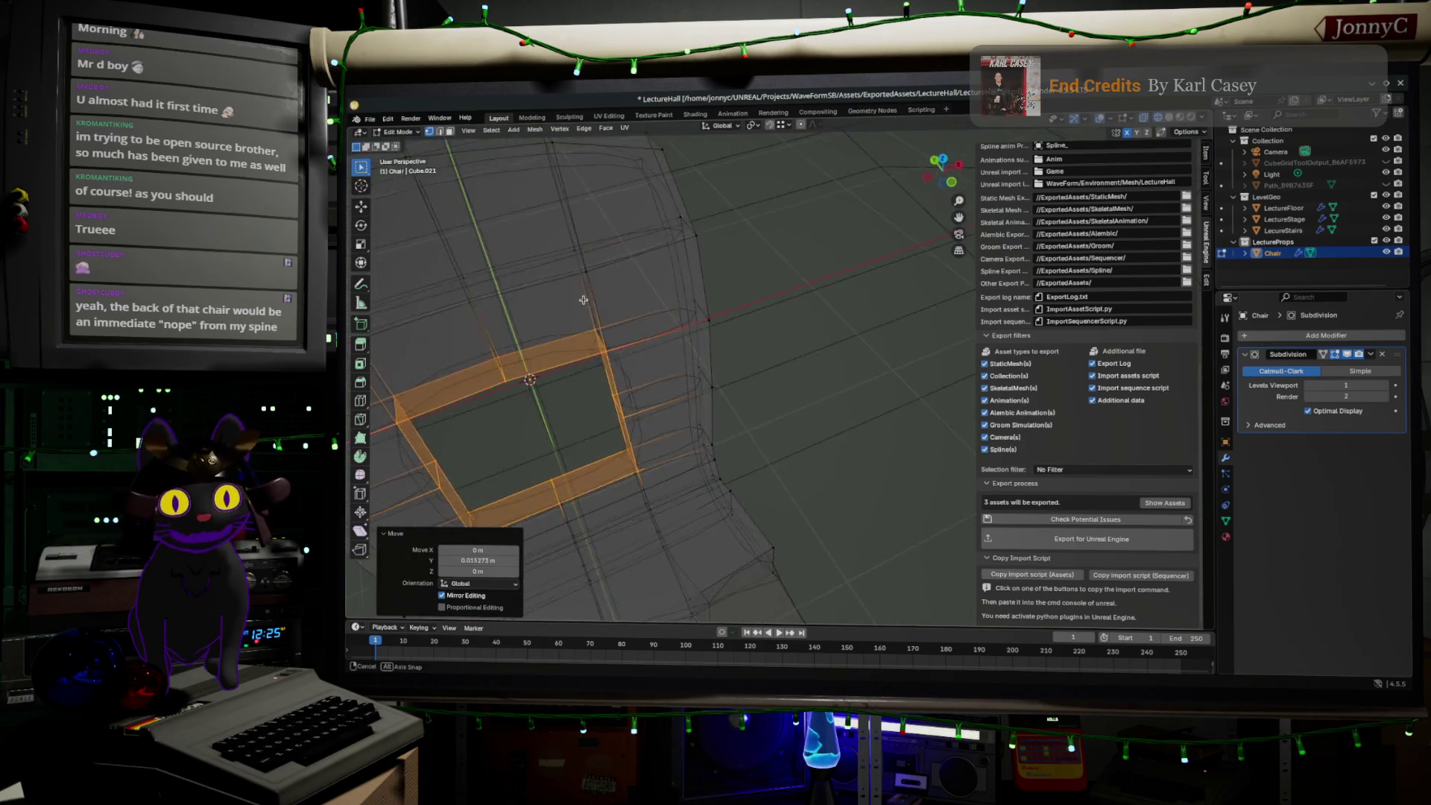
pyautogui.moveTo(628, 372)
pyautogui.mouseDown(button='middle')
pyautogui.moveTo(685, 389)
pyautogui.moveTo(707, 517)
pyautogui.moveTo(643, 456)
pyautogui.mouseUp(button='middle')
# - Select a small group of seat edges and shift them about 0.009 m along Y
pyautogui.moveTo(643, 456); pyautogui.dragTo(687, 510)
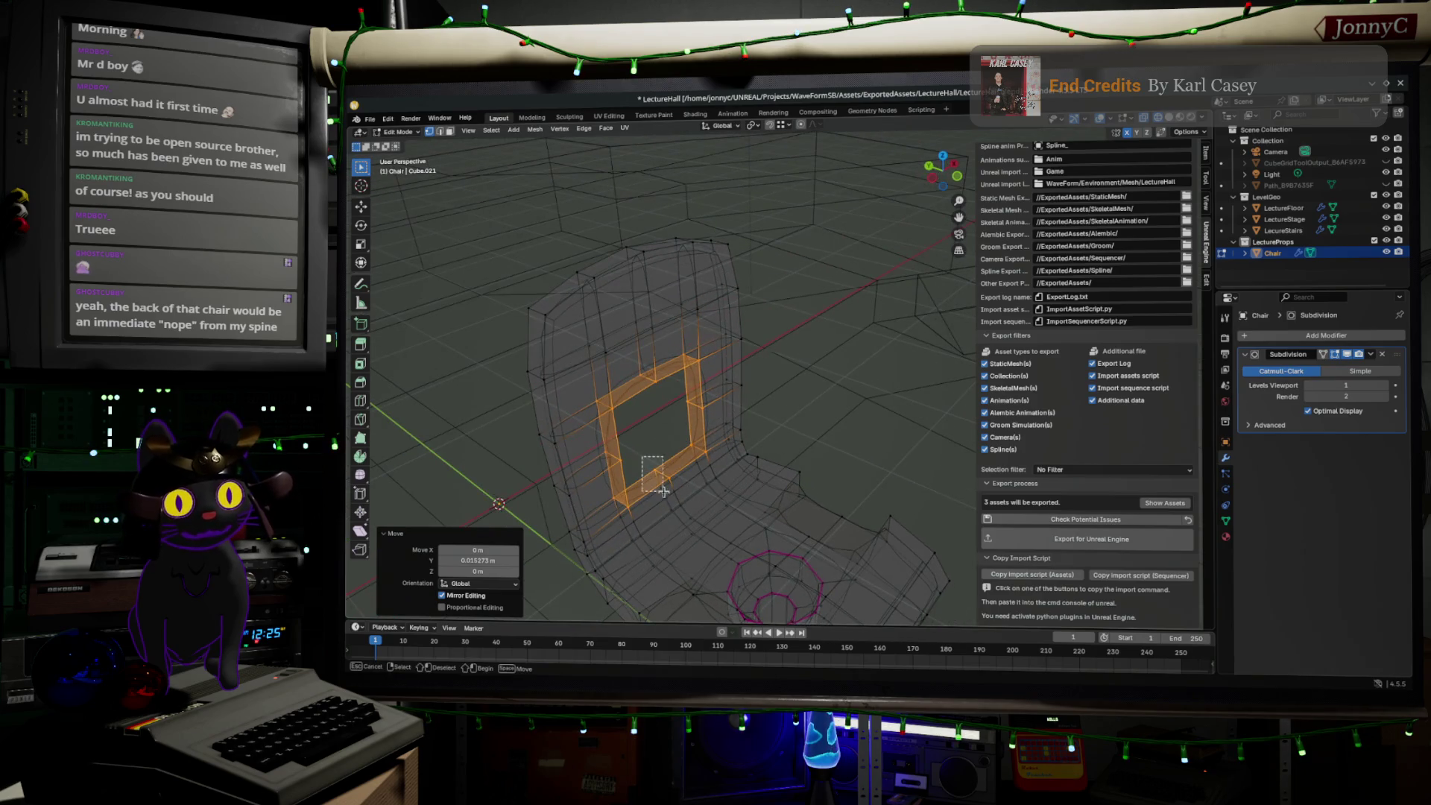
pyautogui.moveTo(720, 512)
pyautogui.mouseDown(button='middle')
pyautogui.moveTo(727, 481)
pyautogui.moveTo(703, 504)
pyautogui.mouseUp(button='middle')
pyautogui.moveTo(703, 504); pyautogui.dragTo(698, 542)
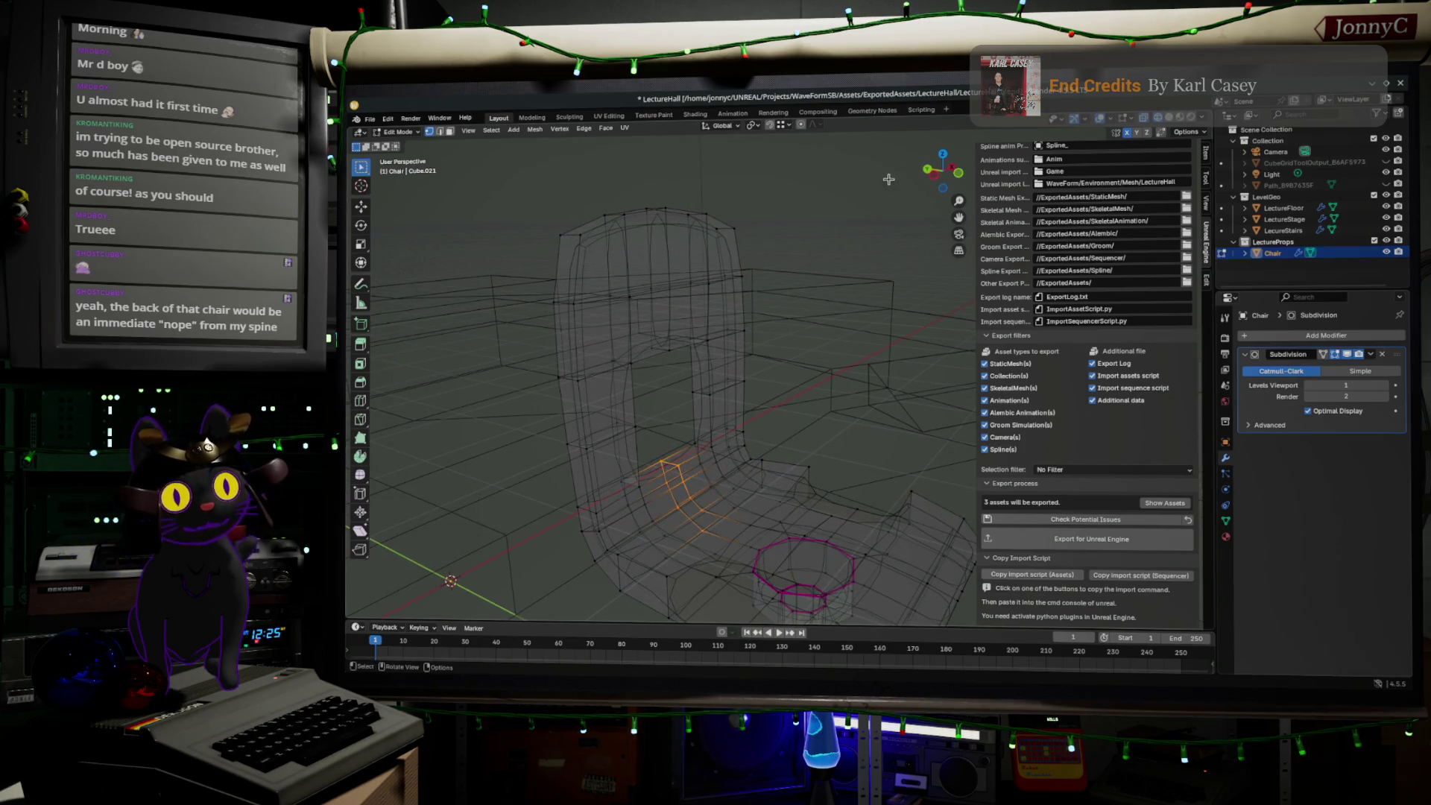
pyautogui.click(943, 158)
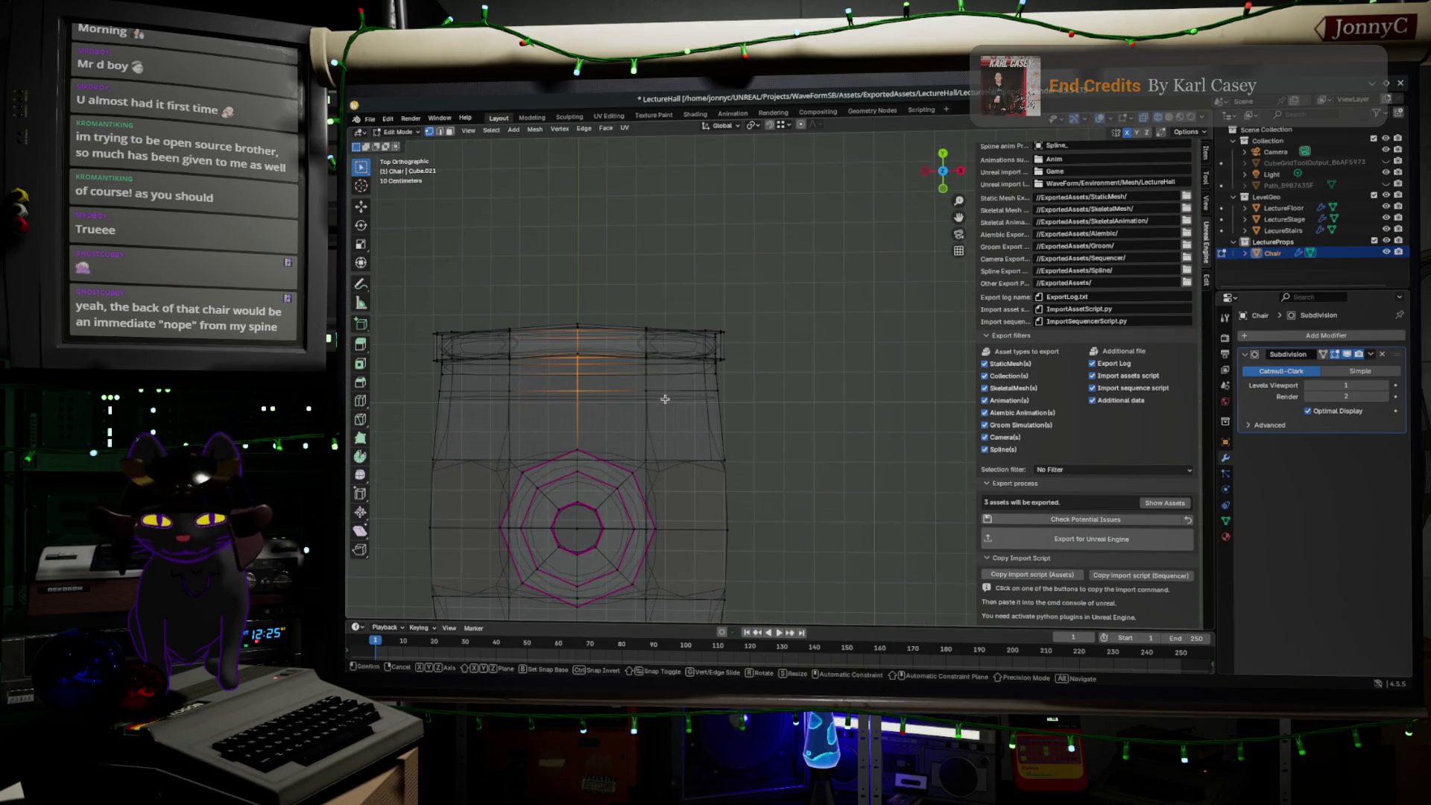
pyautogui.press('g')
pyautogui.press('y')
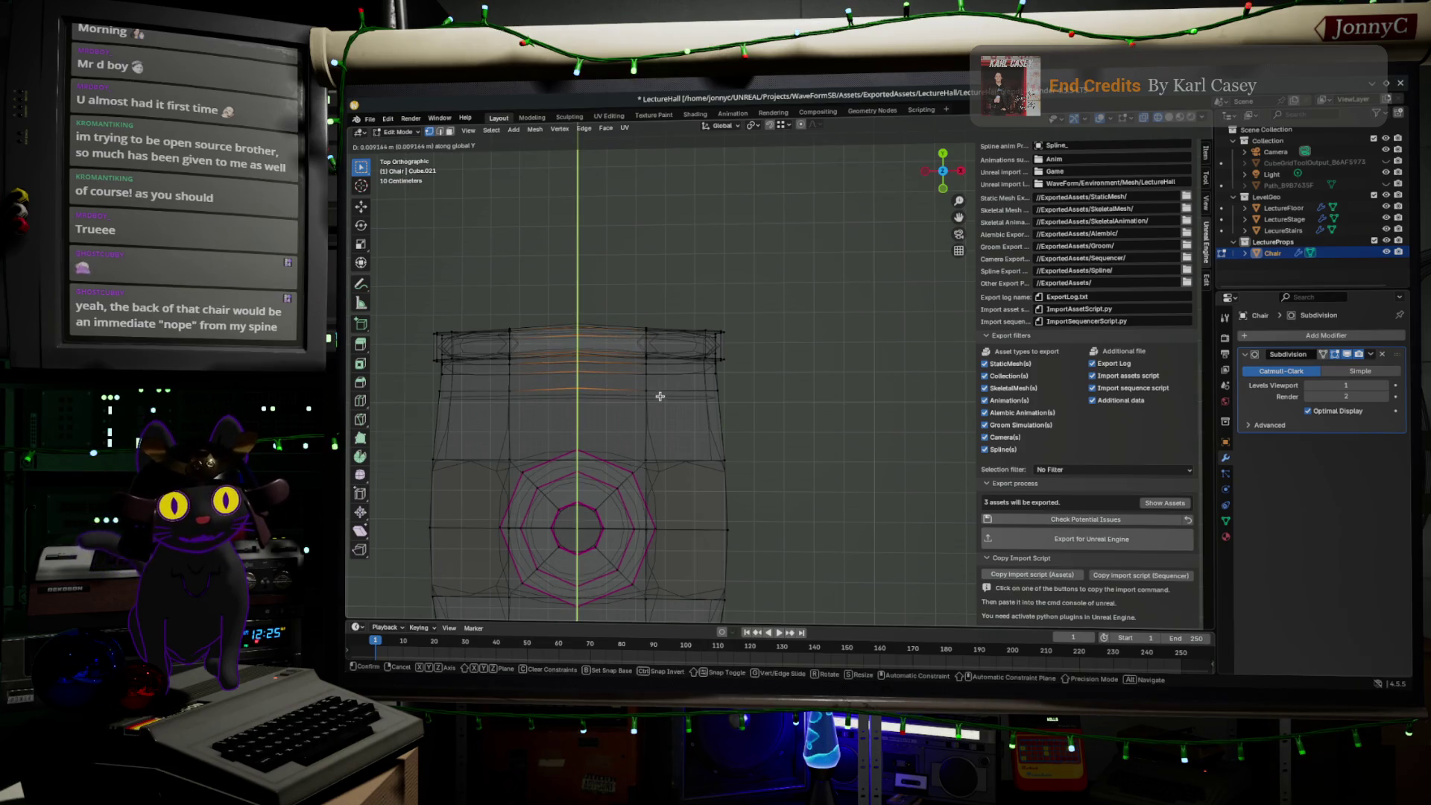
pyautogui.click(660, 394)
pyautogui.moveTo(658, 396)
pyautogui.mouseDown(button='middle')
pyautogui.moveTo(721, 322)
pyautogui.moveTo(818, 355)
pyautogui.moveTo(664, 313)
pyautogui.moveTo(595, 269)
pyautogui.mouseUp(button='middle')
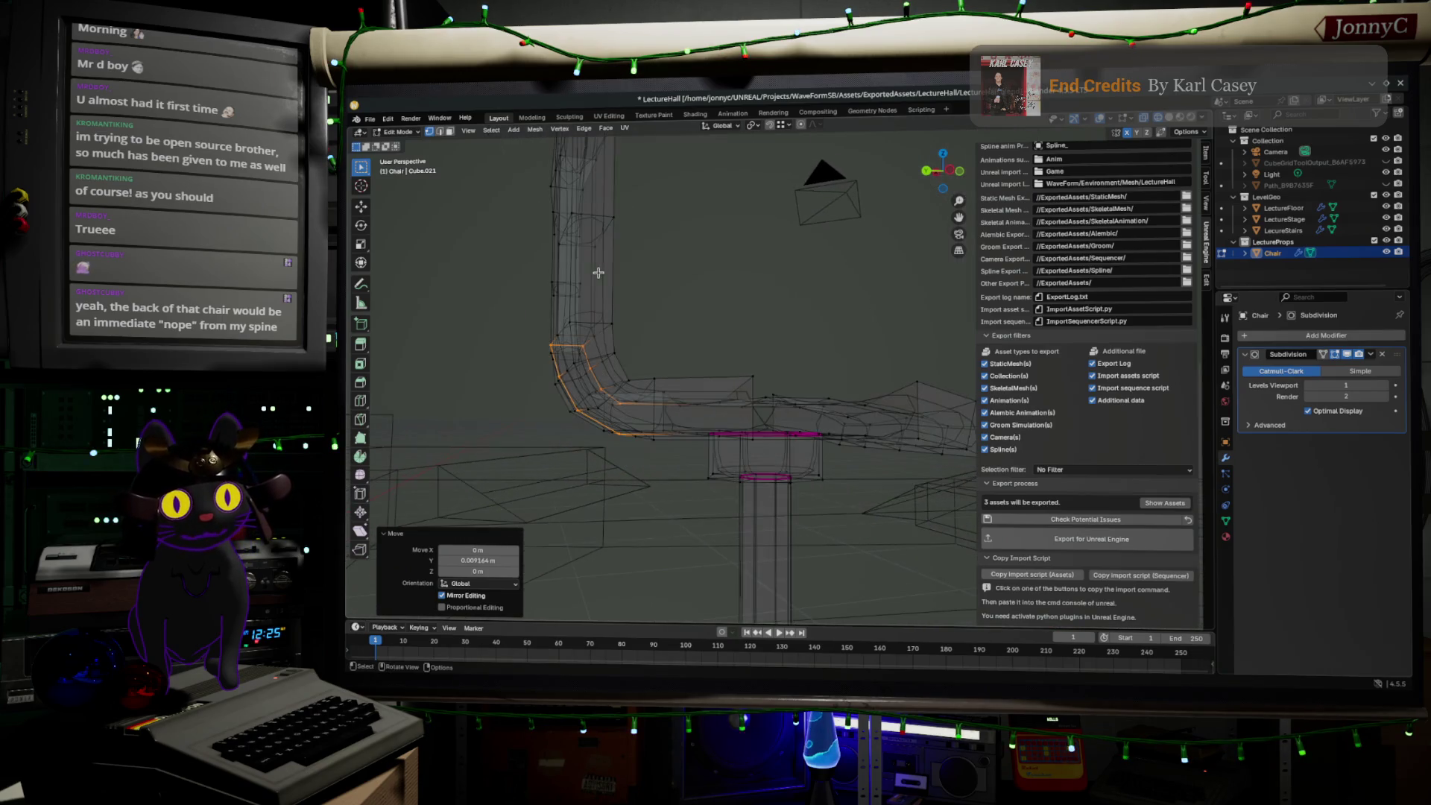
# - In left side view, raise the seat-to-backrest bend edges along Z
pyautogui.click(952, 172)
pyautogui.press('g')
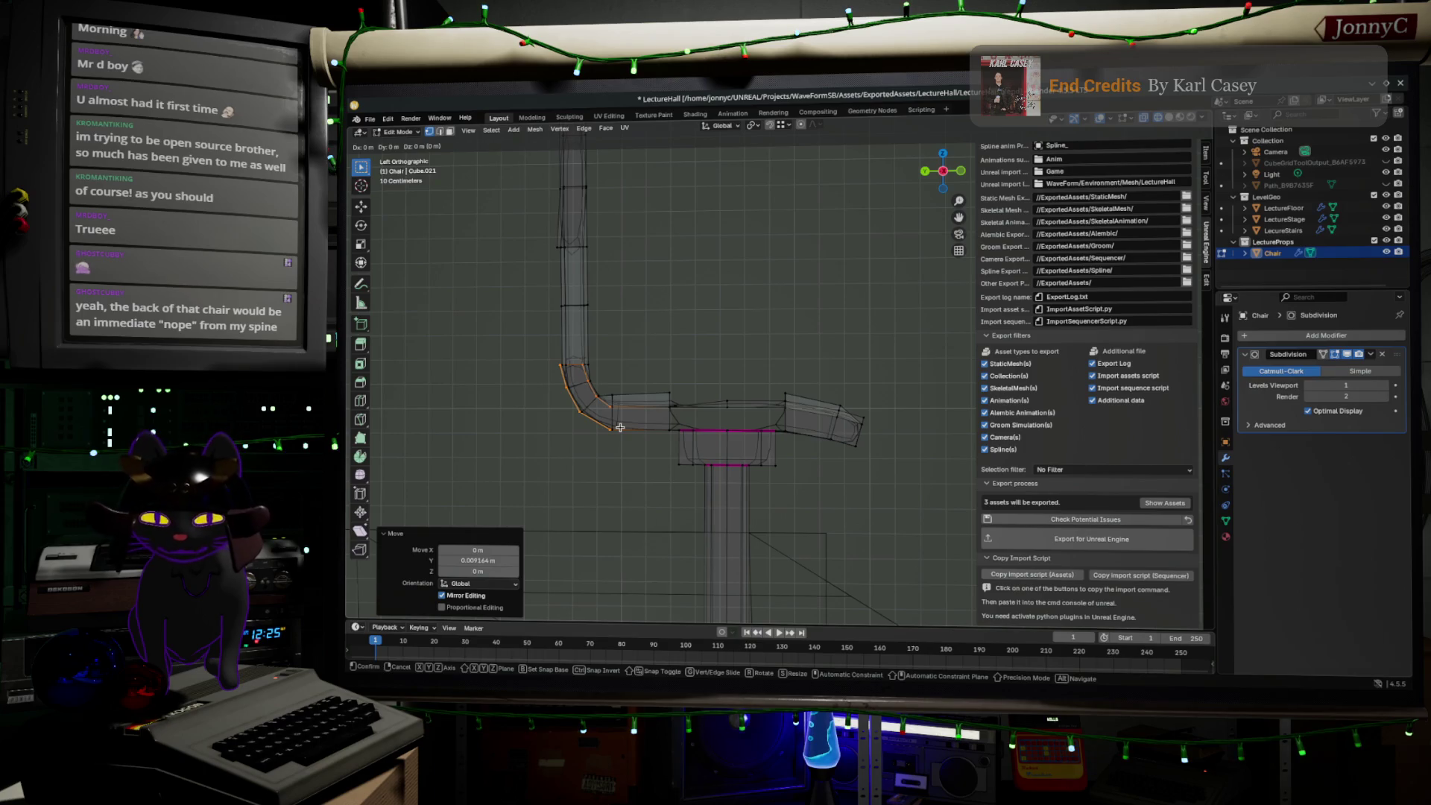
pyautogui.press('z')
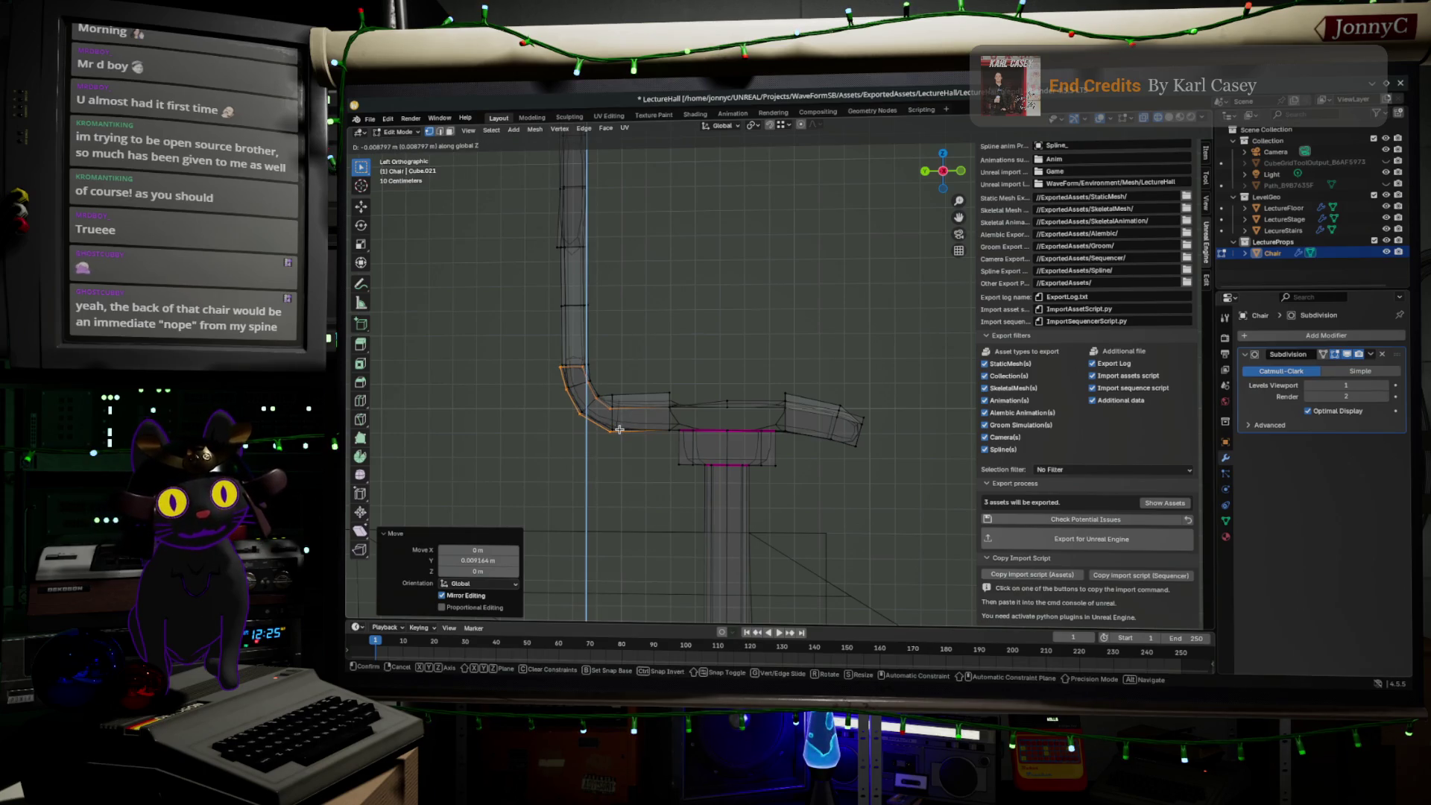
pyautogui.click(620, 430)
pyautogui.moveTo(636, 367); pyautogui.dragTo(672, 355, button='middle')
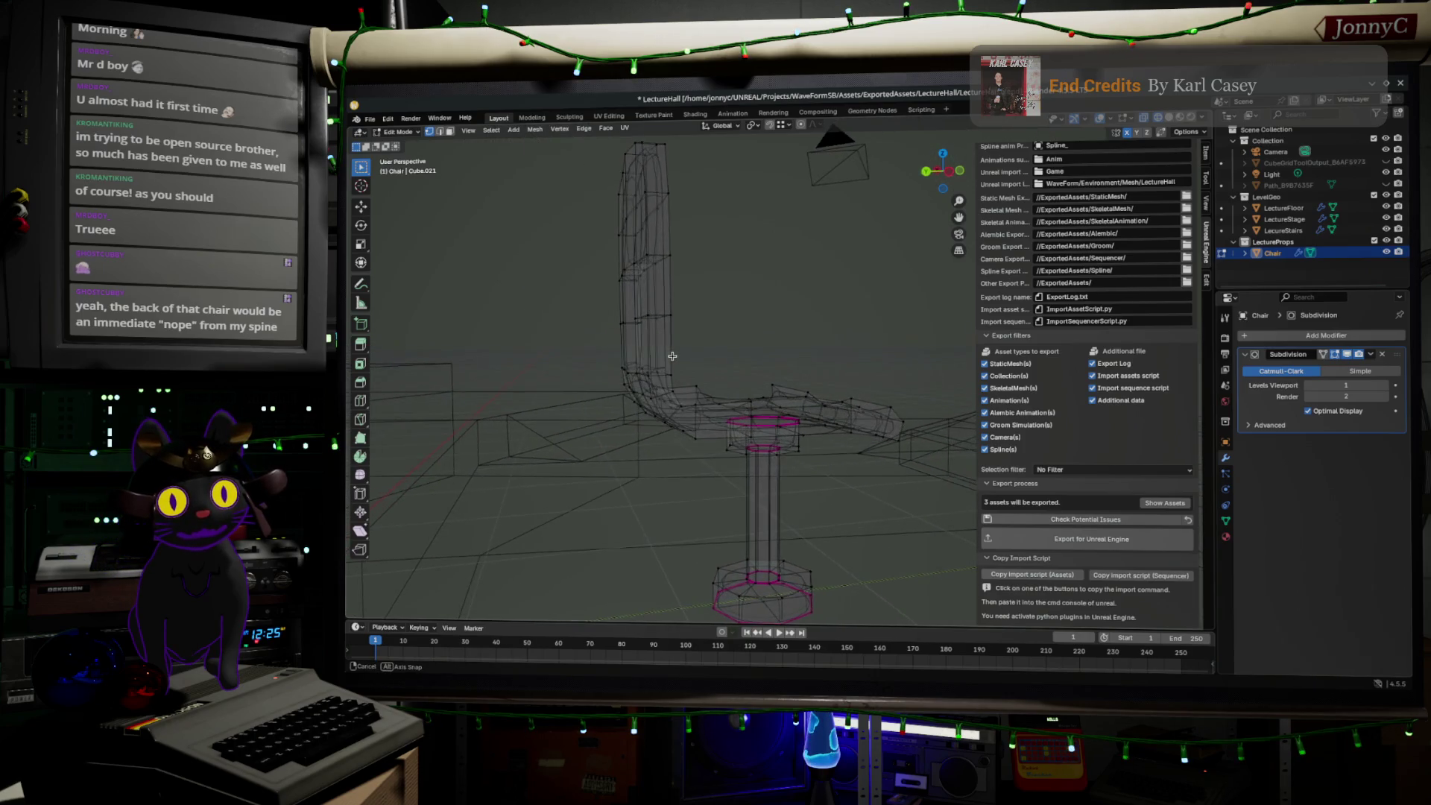
pyautogui.moveTo(673, 356); pyautogui.dragTo(717, 396, button='middle')
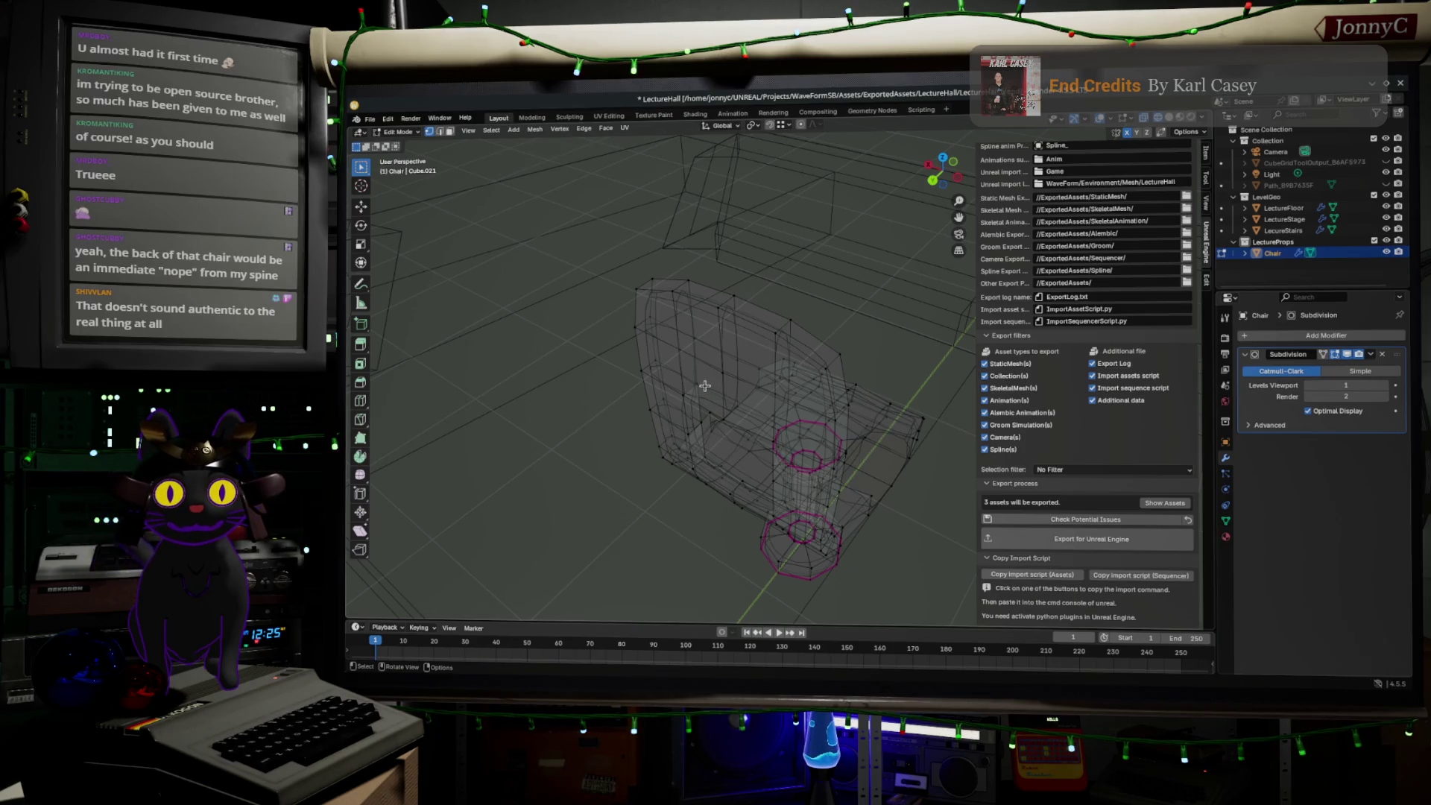
pyautogui.moveTo(747, 324)
pyautogui.mouseDown(button='middle')
pyautogui.moveTo(713, 303)
pyautogui.moveTo(822, 410)
pyautogui.moveTo(836, 372)
pyautogui.moveTo(819, 396)
pyautogui.mouseUp(button='middle')
pyautogui.press('Tab')
pyautogui.press('Tab')
# - From the right side, extrude two short vertical edges under the seat along Z
pyautogui.moveTo(681, 414)
pyautogui.mouseDown(button='middle')
pyautogui.moveTo(688, 367)
pyautogui.moveTo(720, 327)
pyautogui.mouseUp(button='middle')
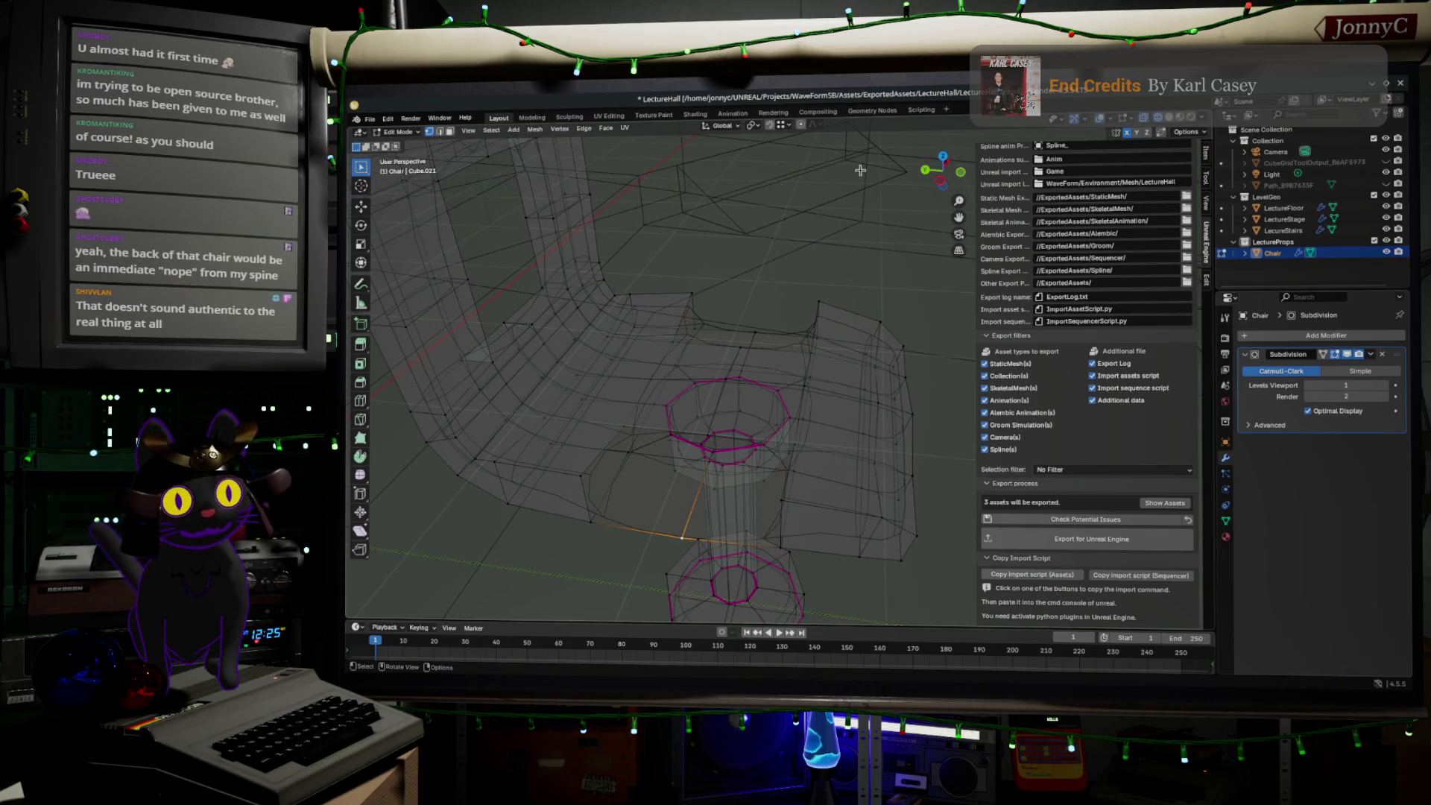
pyautogui.click(941, 181)
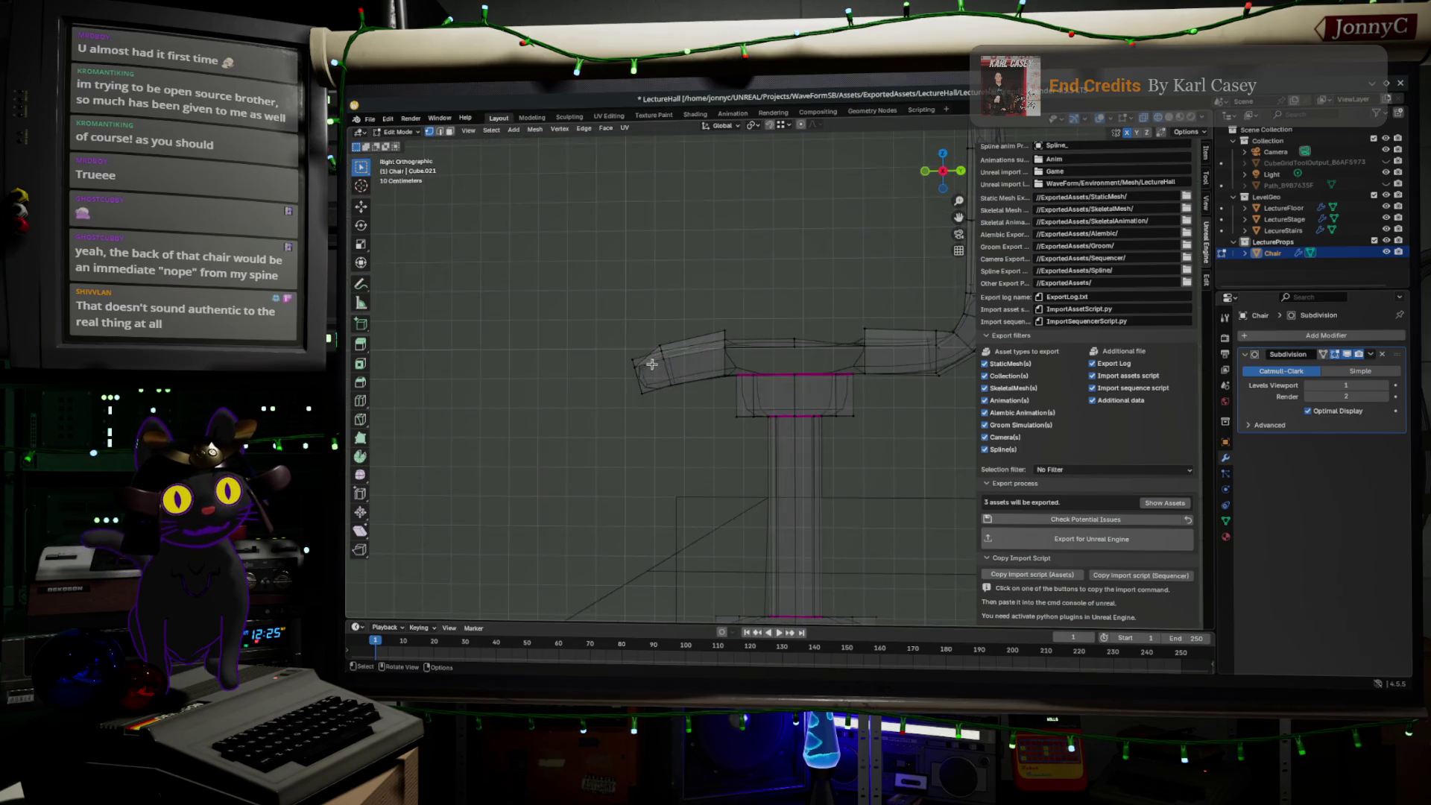
pyautogui.press('g')
pyautogui.press('z')
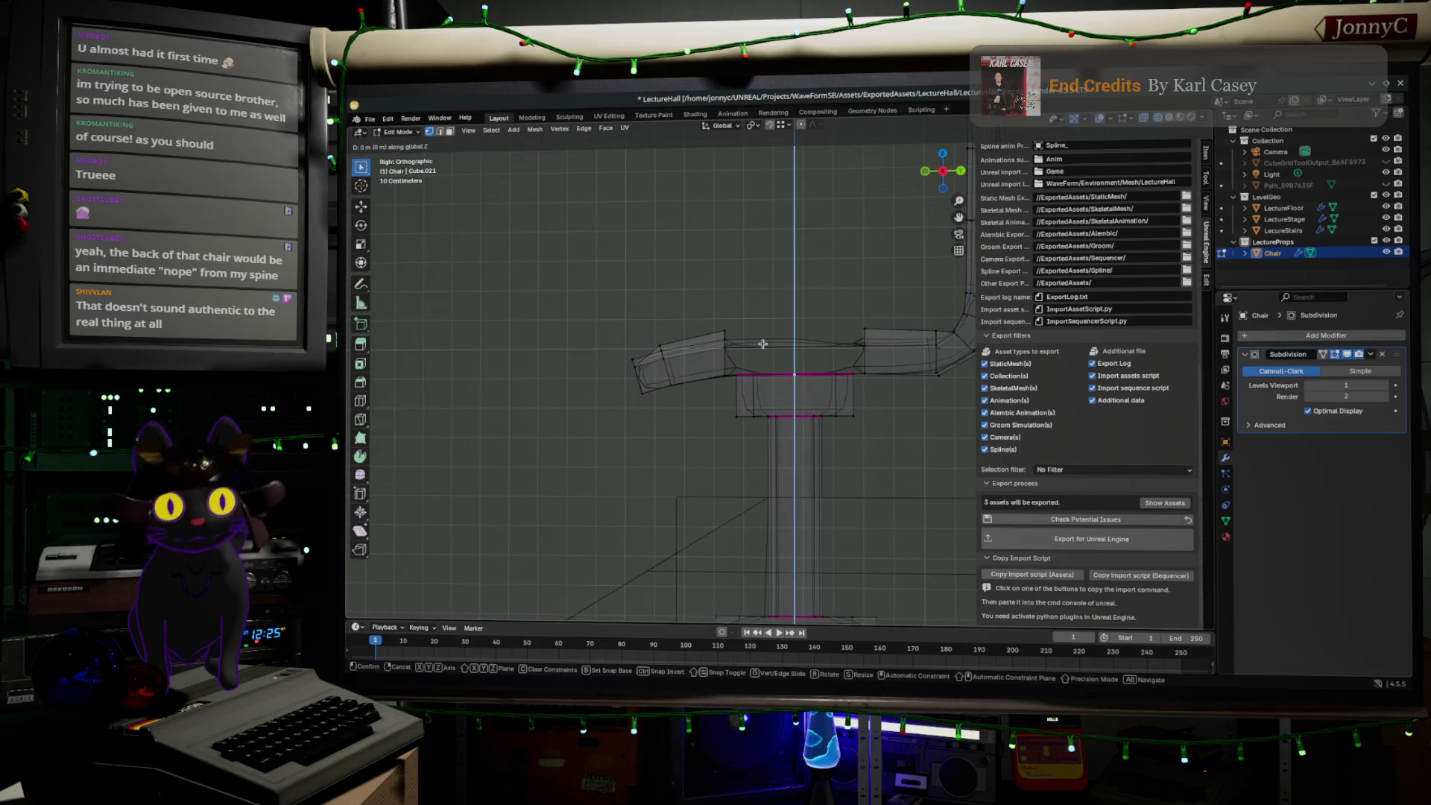
pyautogui.click(763, 291)
pyautogui.moveTo(763, 291); pyautogui.dragTo(826, 416, button='middle')
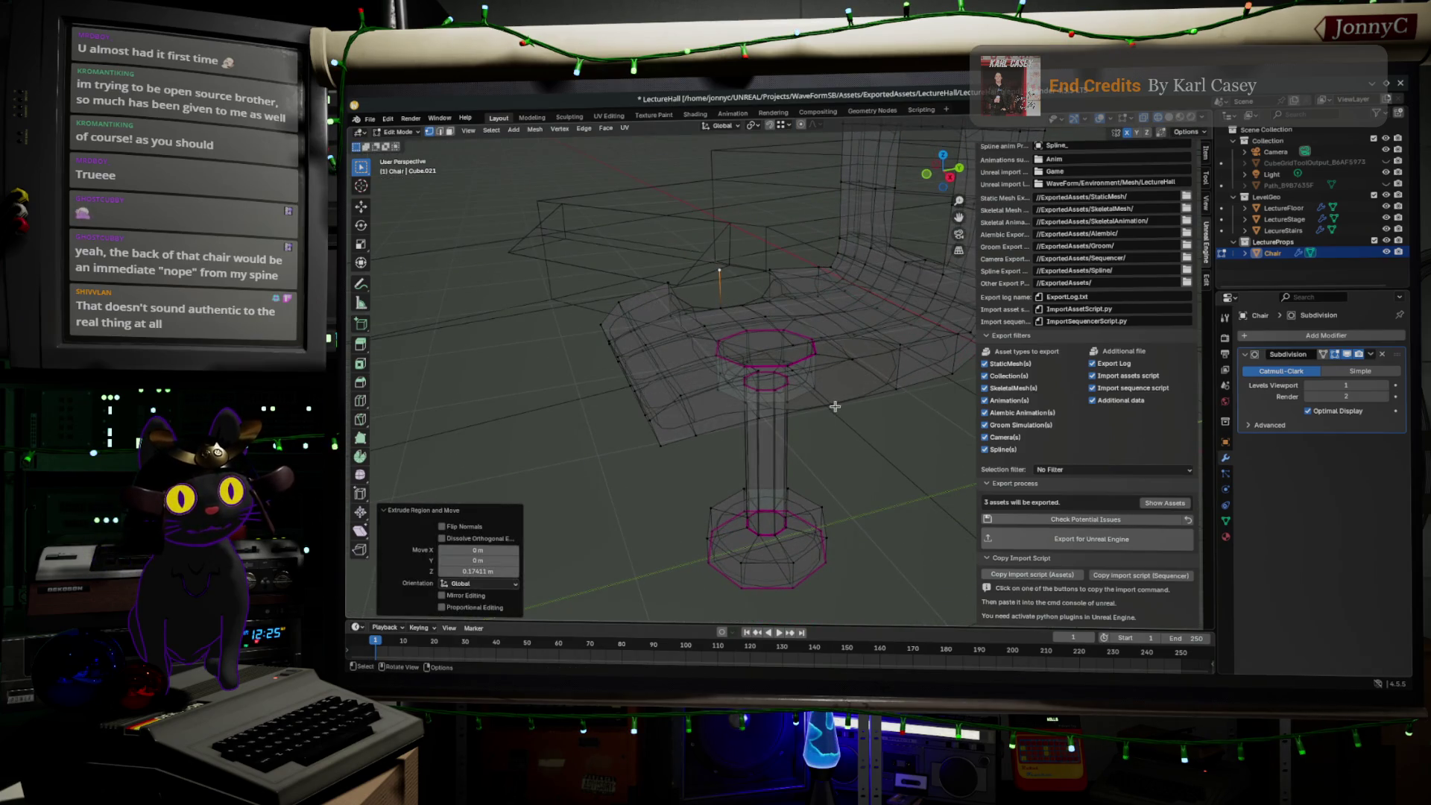
pyautogui.press('g')
pyautogui.press('z')
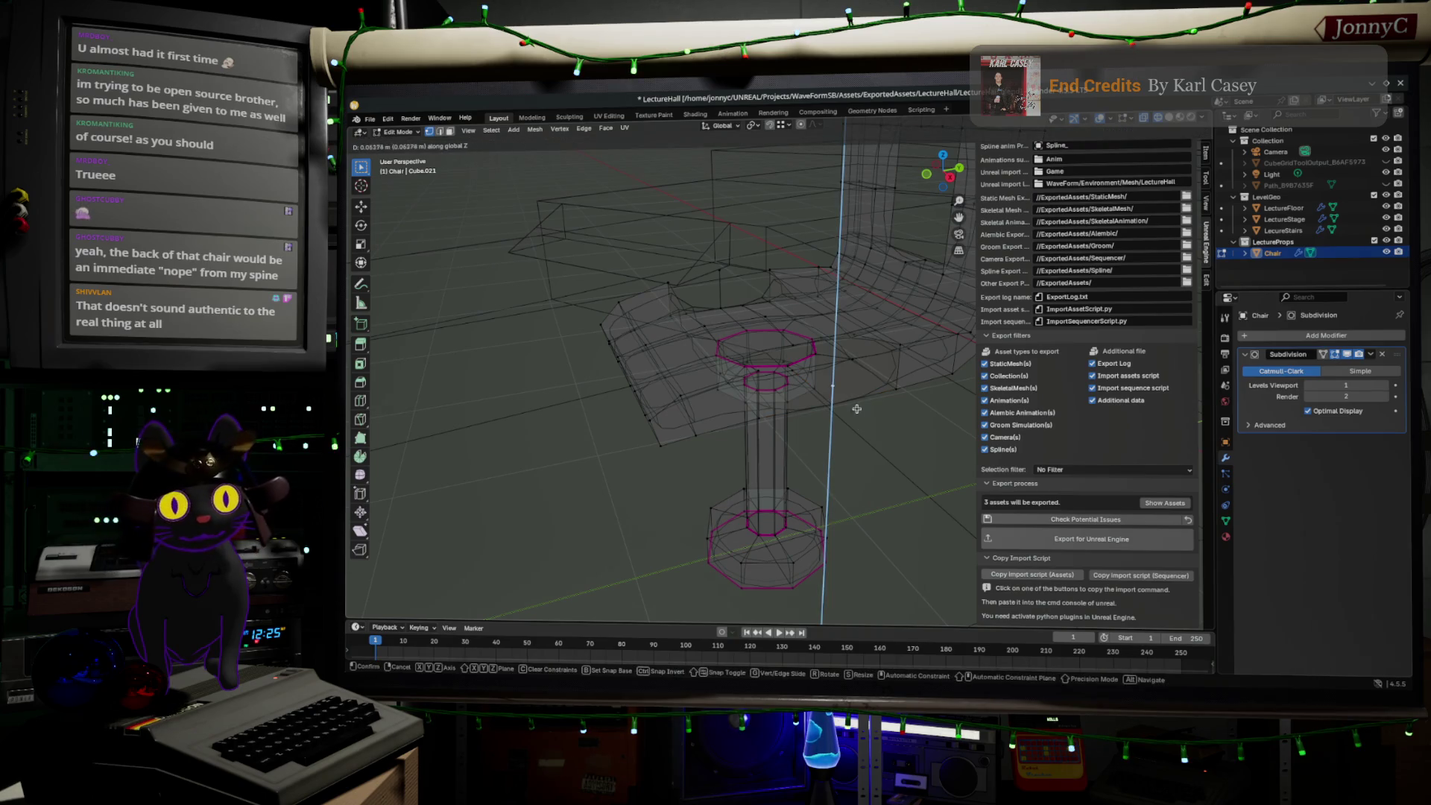
pyautogui.click(746, 313)
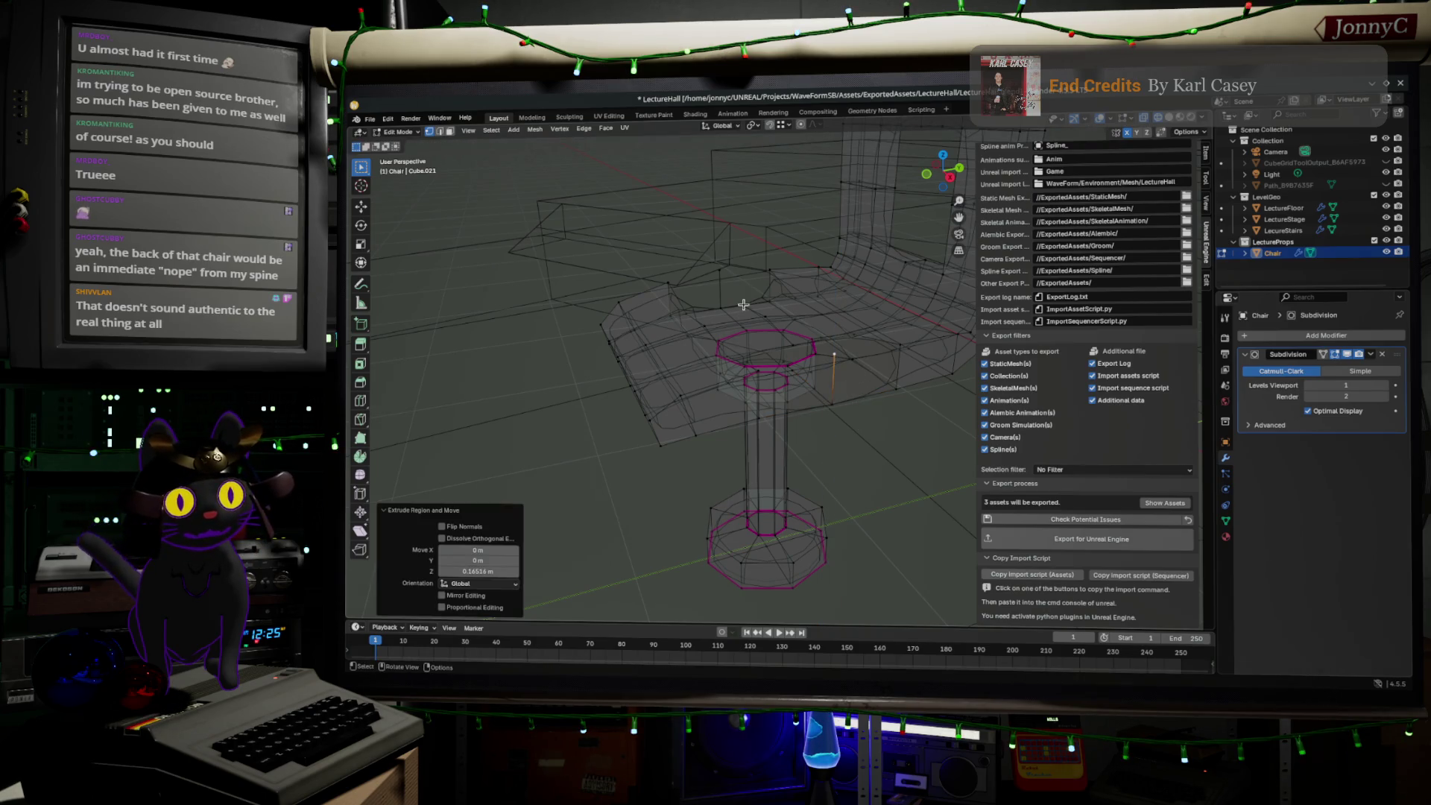
# - Scale the under-seat selection along Z and extrude a new face for the lever
pyautogui.keyDown('ctrl'); pyautogui.click(719, 268); pyautogui.keyUp('ctrl')
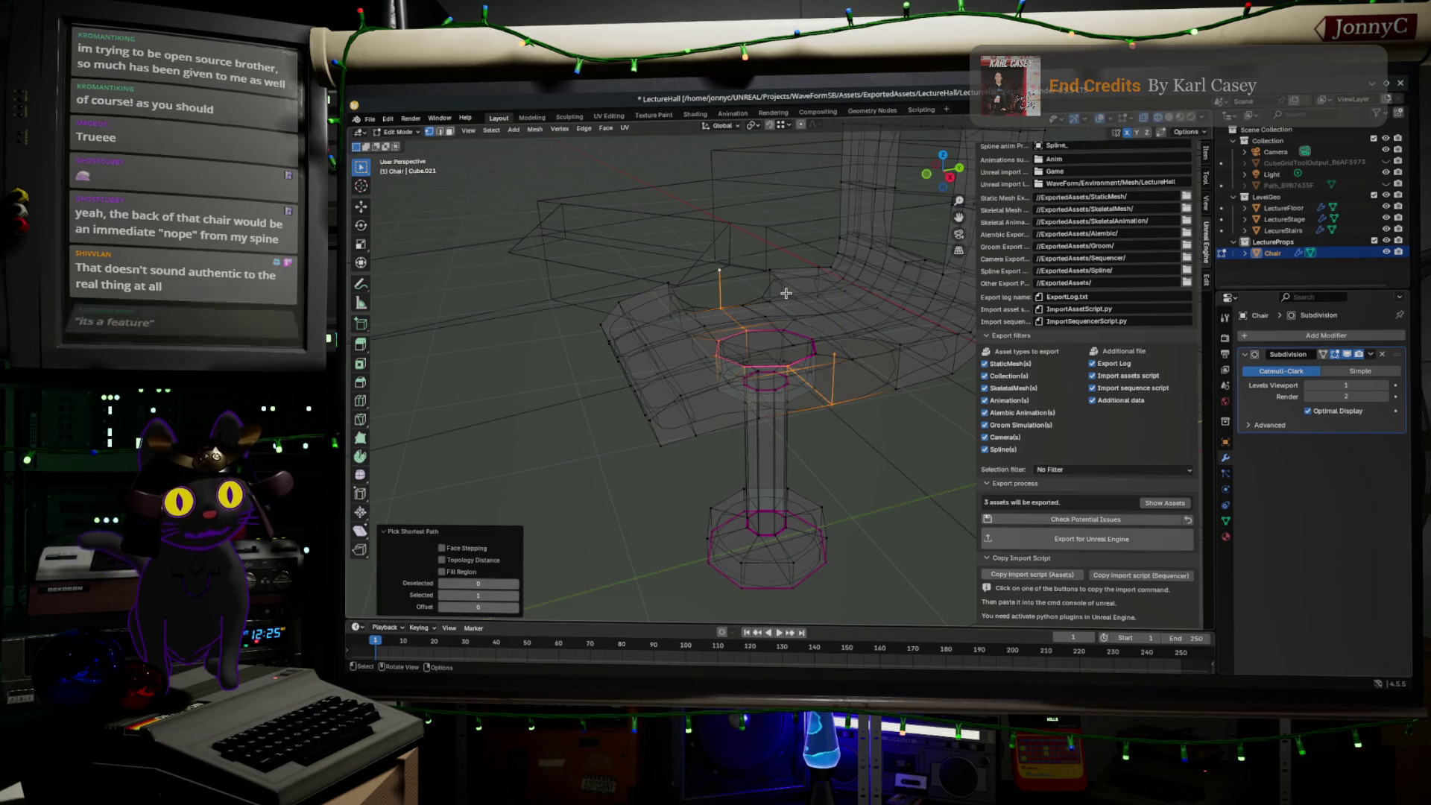
pyautogui.click(721, 271)
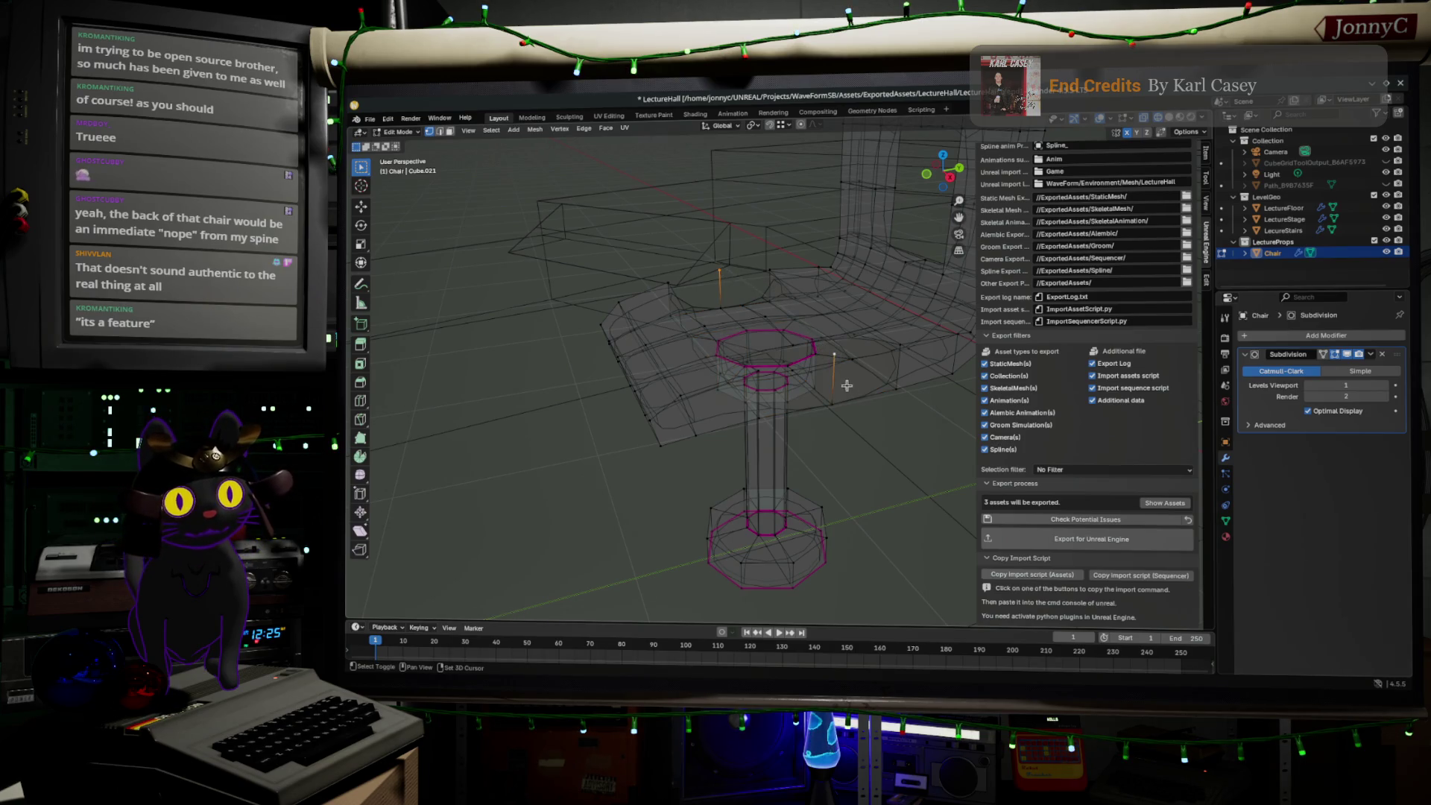
pyautogui.press('s')
pyautogui.press('z')
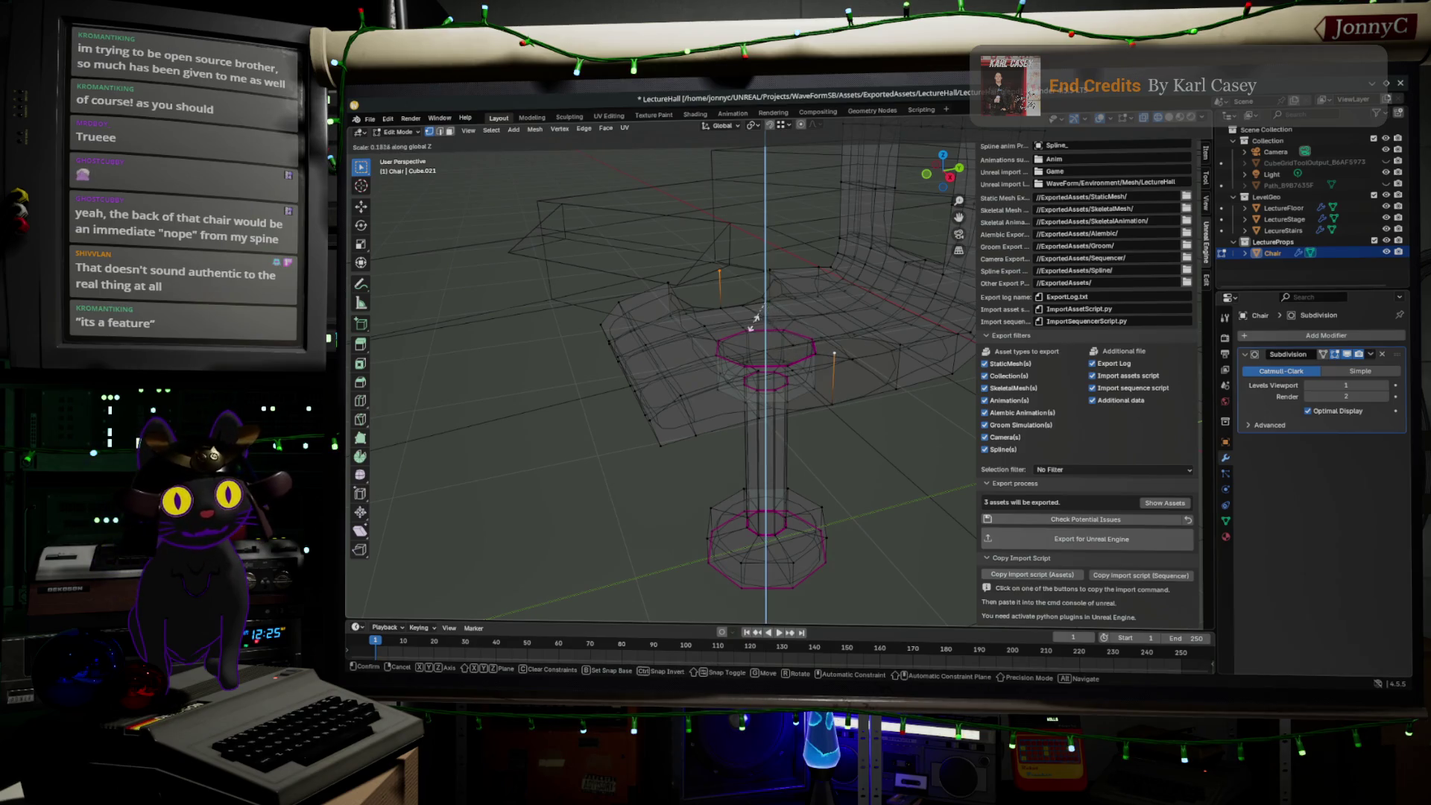
pyautogui.click(762, 297)
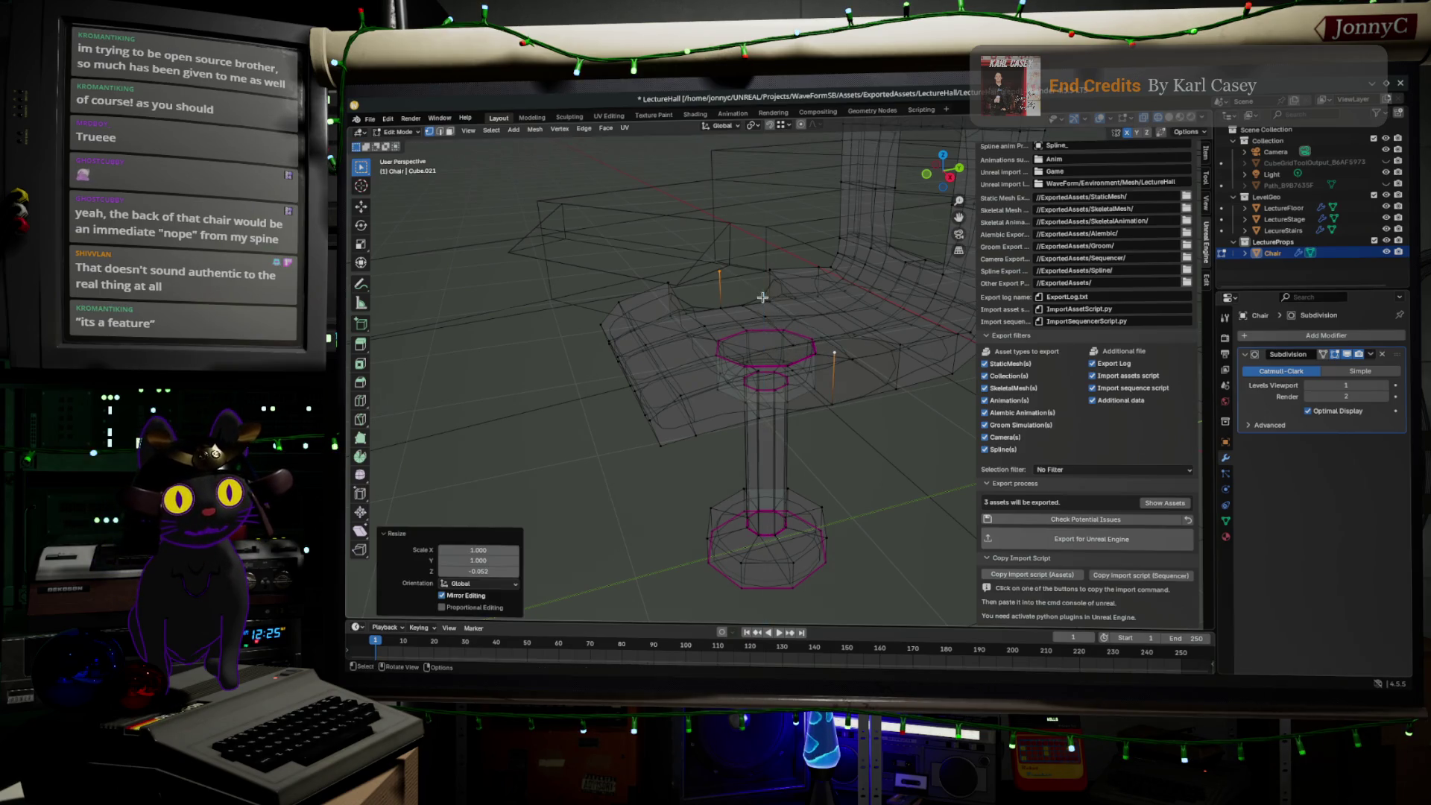
pyautogui.click(715, 271)
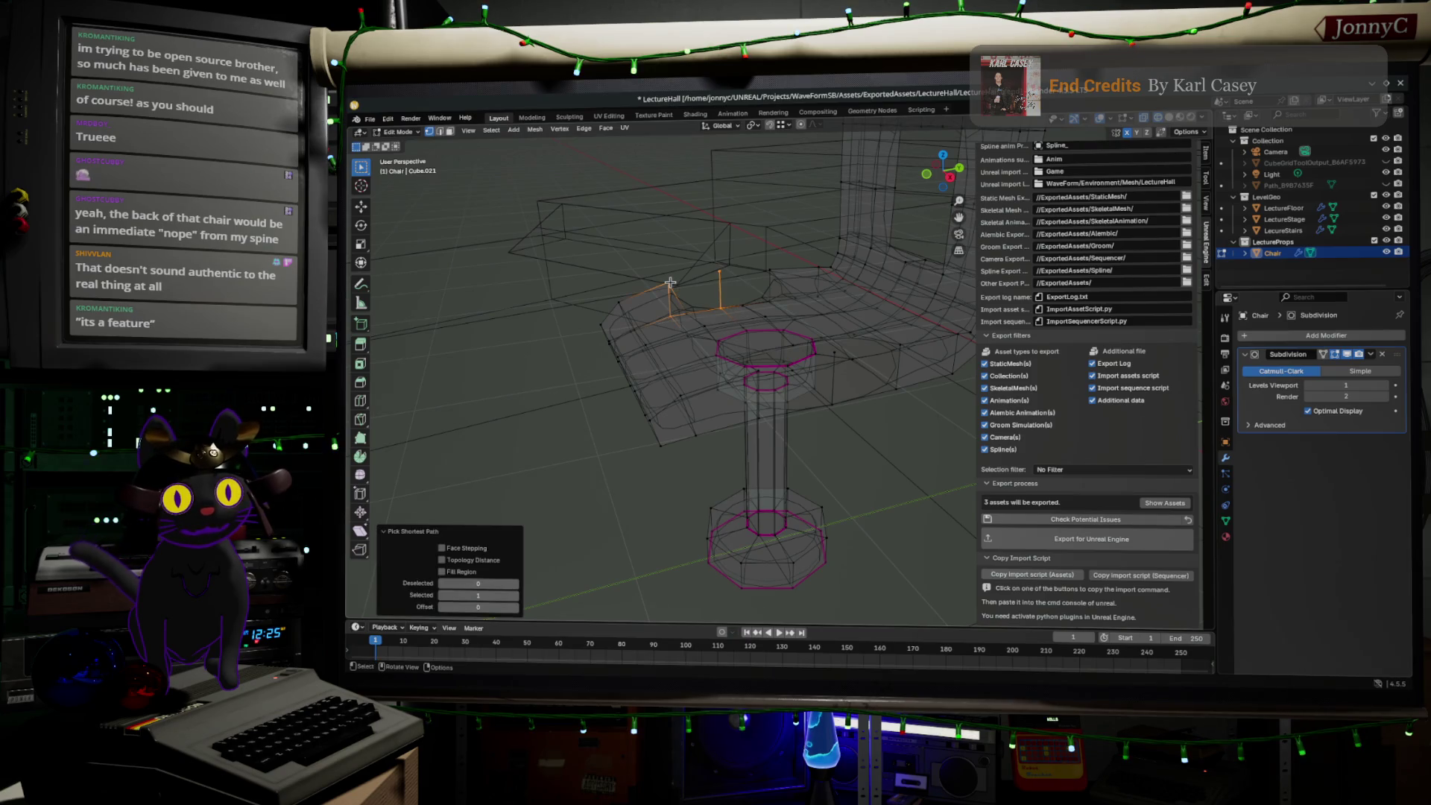
pyautogui.keyDown('ctrl'); pyautogui.rightClick(671, 283); pyautogui.keyUp('ctrl')
pyautogui.moveTo(671, 283)
pyautogui.mouseDown(button='middle')
pyautogui.moveTo(721, 295)
pyautogui.moveTo(732, 315)
pyautogui.mouseUp(button='middle')
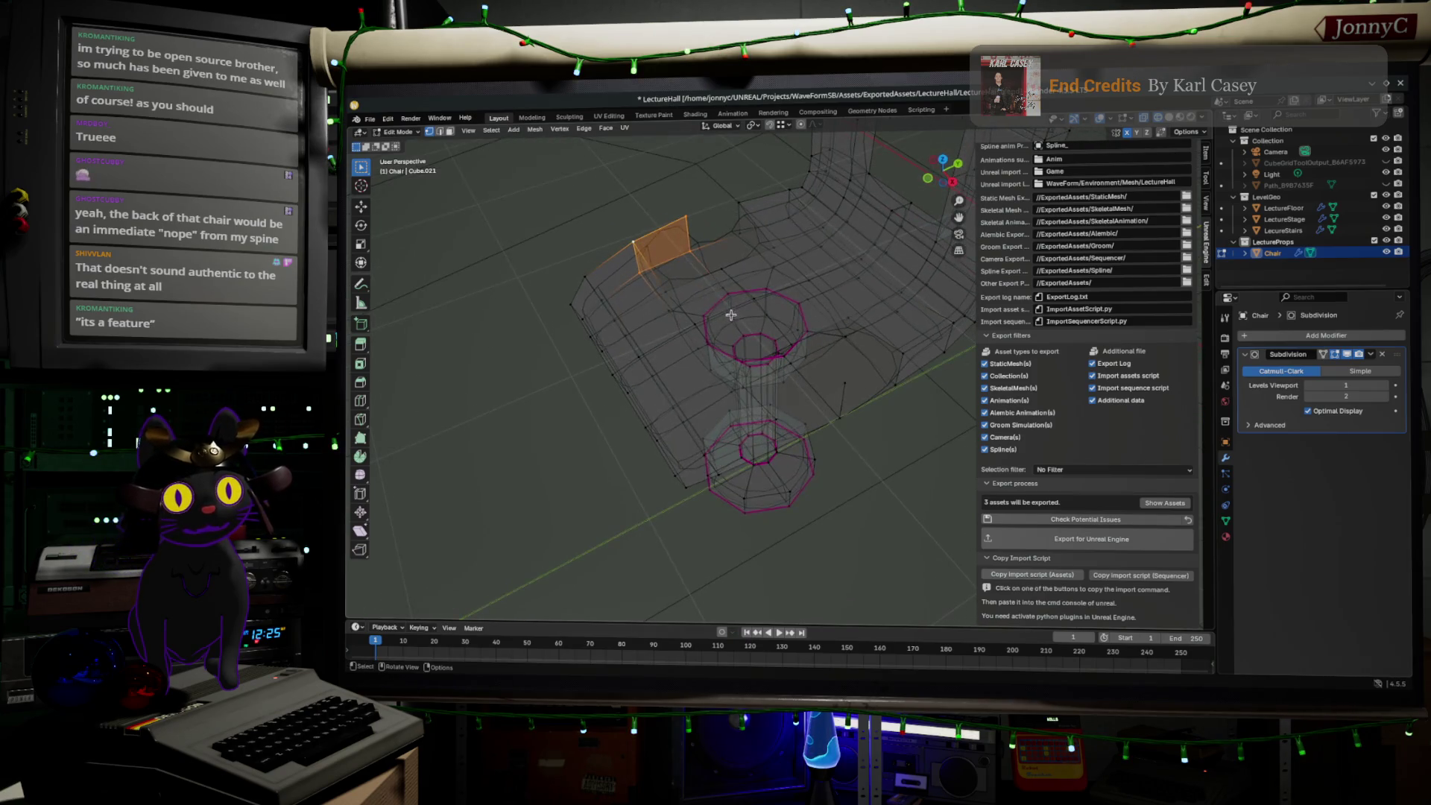
# - Undo the stray extrusions and fill an edge path under the seat with a face
pyautogui.hotkey('ctrl', 'z')
pyautogui.keyDown('ctrl'); pyautogui.rightClick(688, 215); pyautogui.keyUp('ctrl')
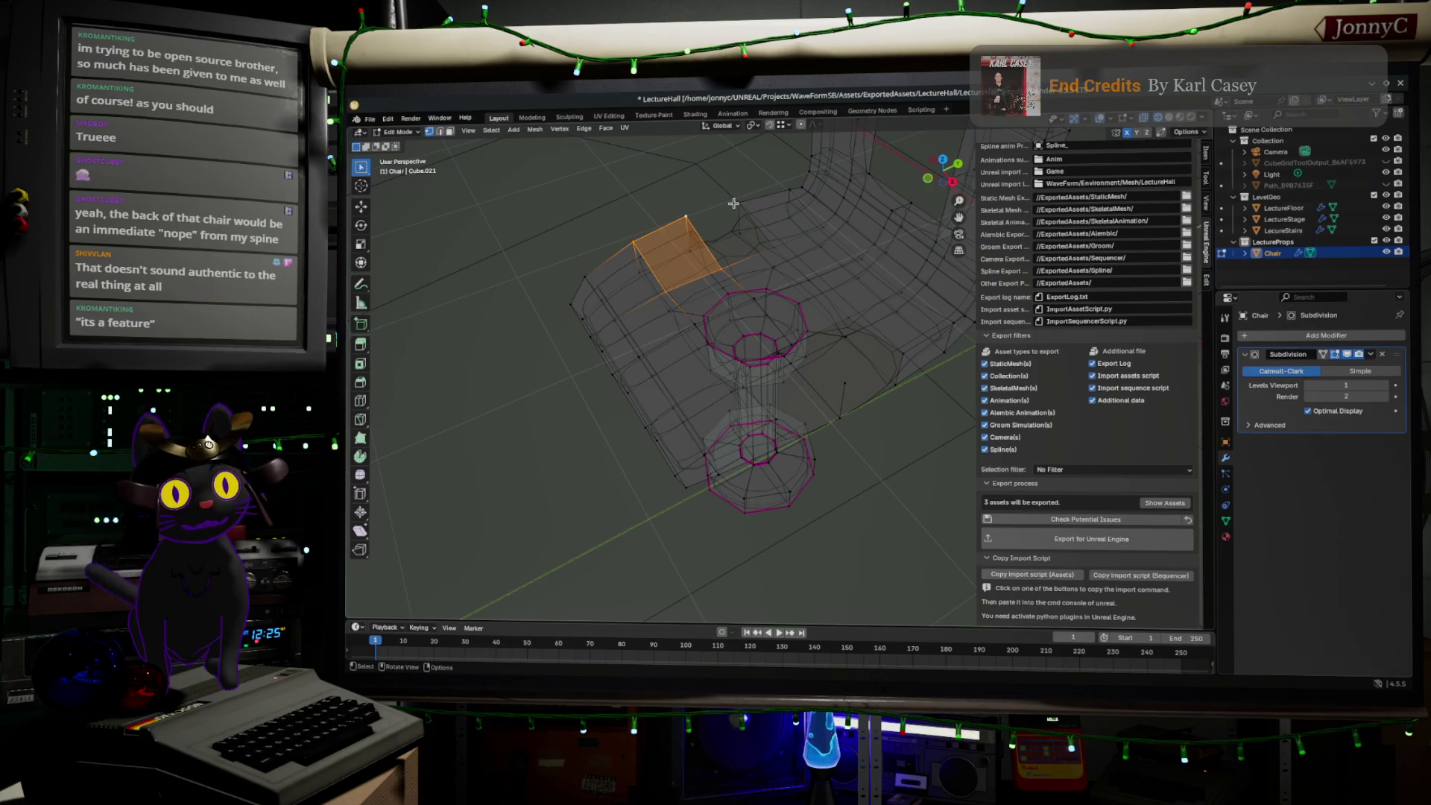
pyautogui.hotkey('ctrl', 'z')
pyautogui.keyDown('ctrl'); pyautogui.click(683, 214); pyautogui.keyUp('ctrl')
pyautogui.click(721, 219)
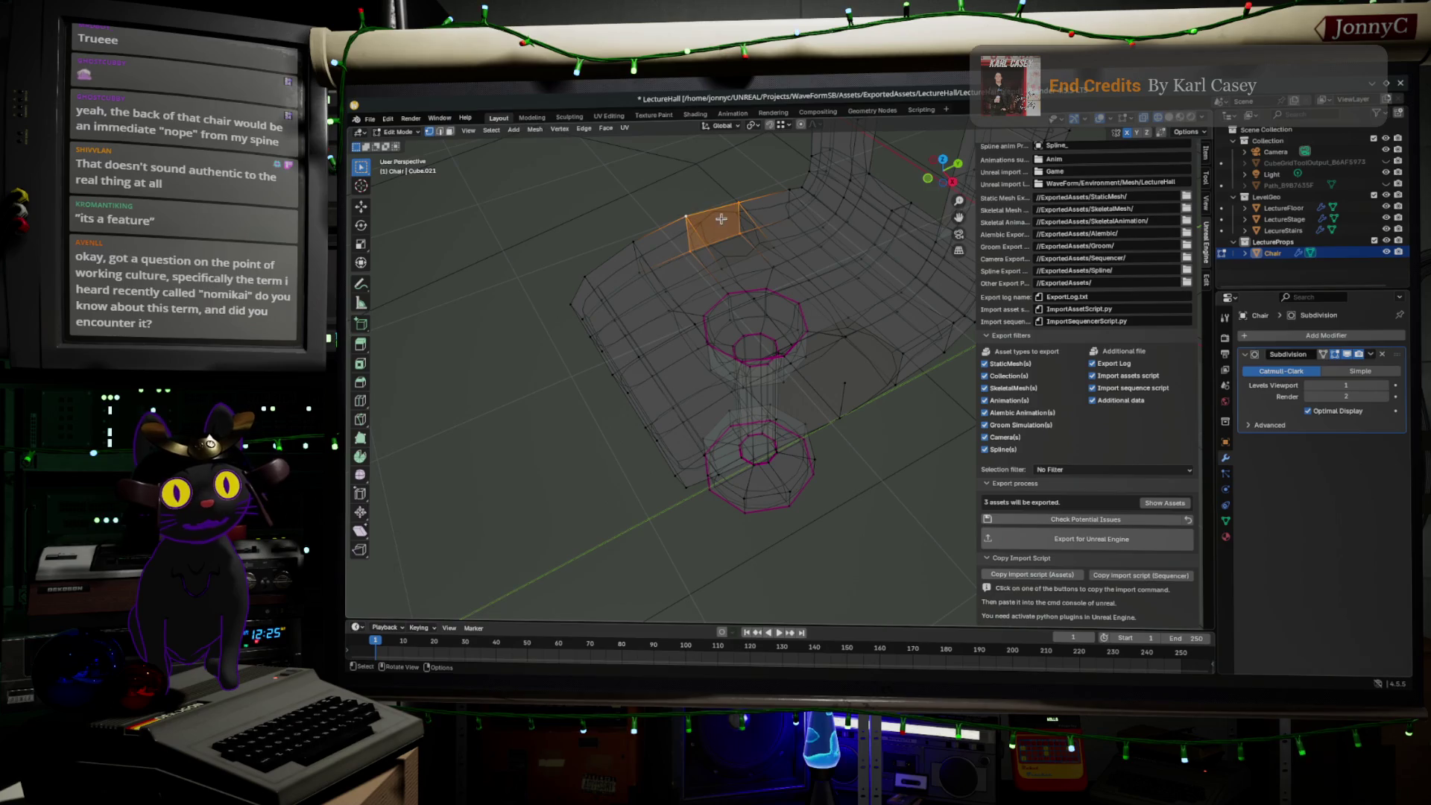
# - Select edges along the top of the seat and fill them with a new face
pyautogui.click(768, 250)
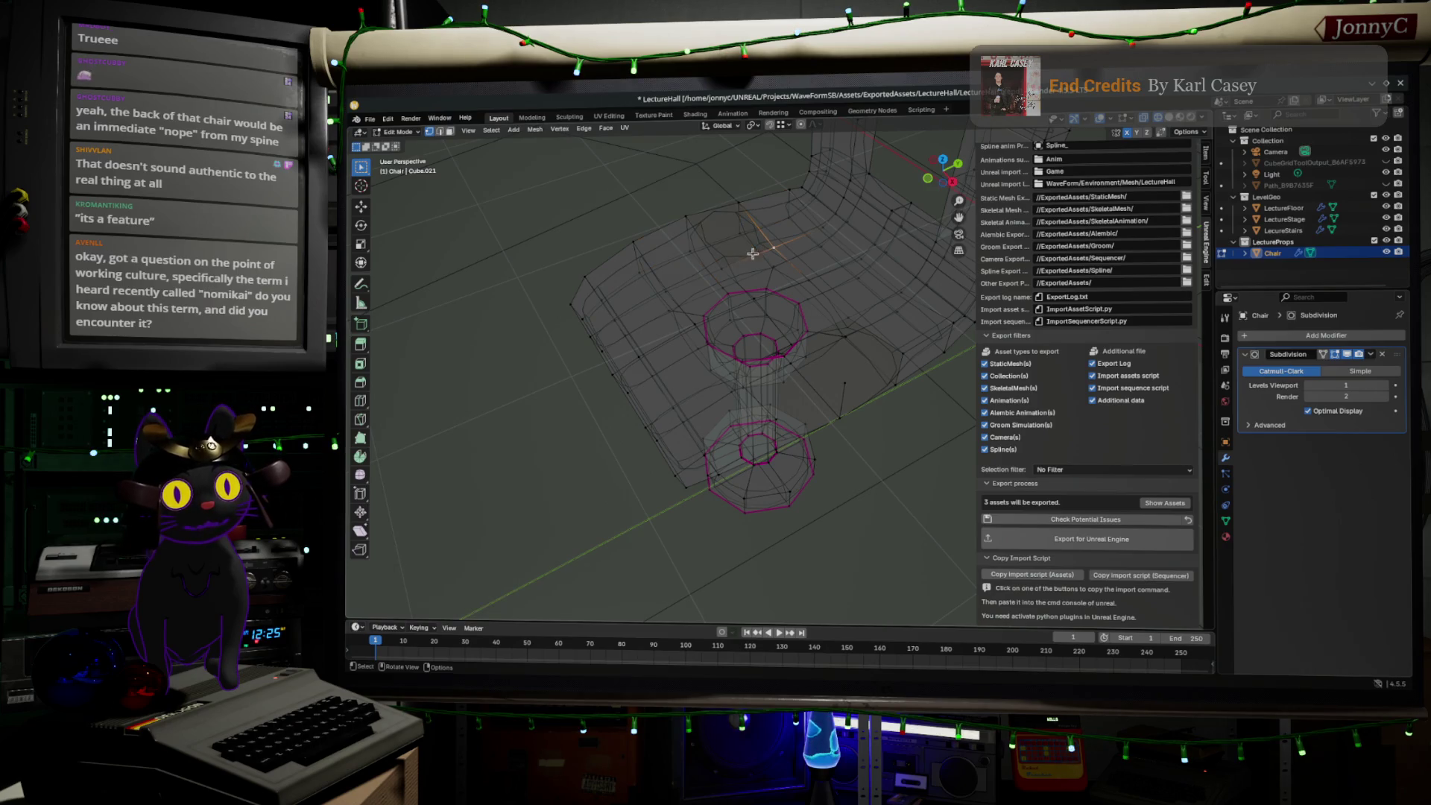
pyautogui.keyDown('shift'); pyautogui.click(686, 216); pyautogui.keyUp('shift')
pyautogui.keyDown('shift'); pyautogui.click(738, 198); pyautogui.keyUp('shift')
pyautogui.press('f')
pyautogui.click(739, 198)
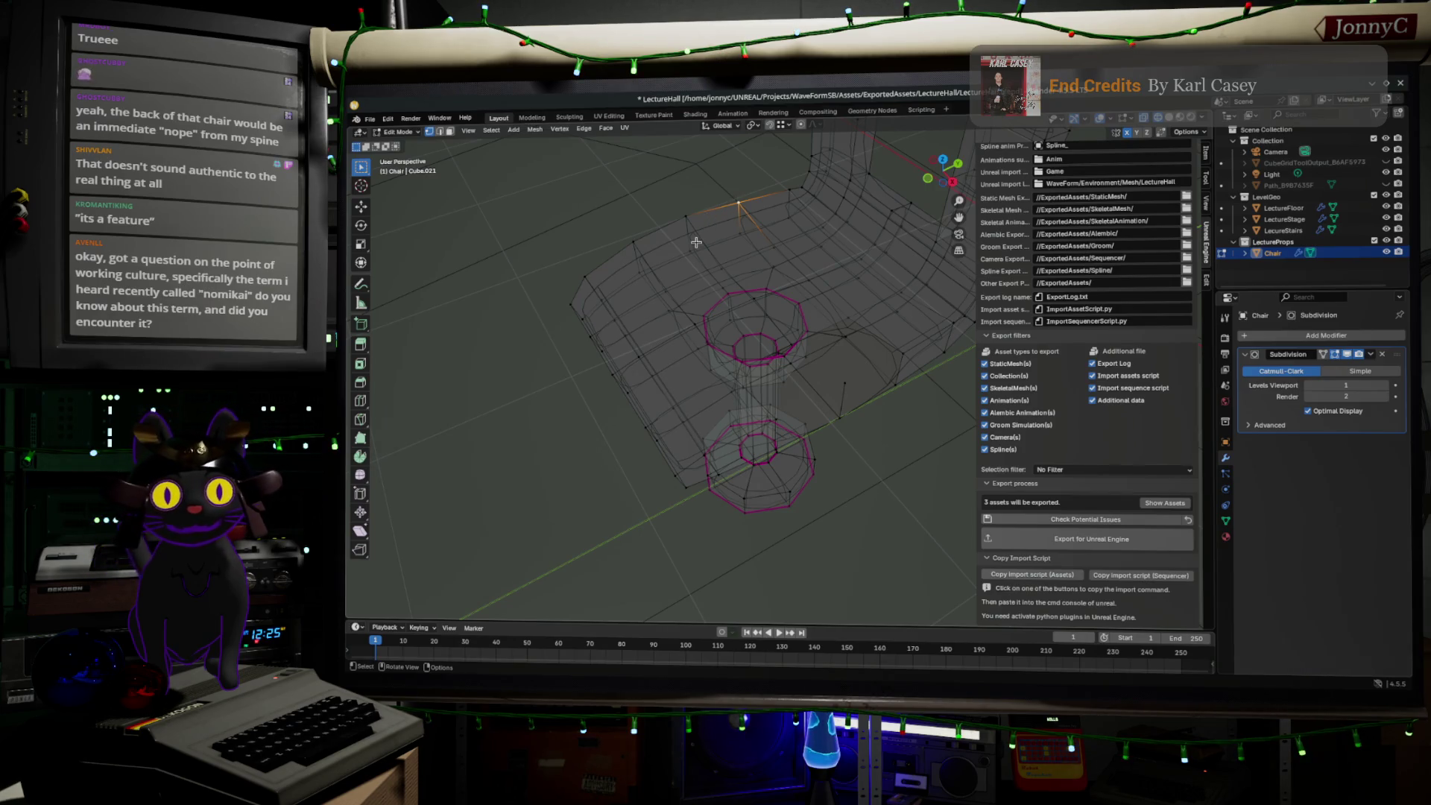
# - From a view of the seat underside, extrude the edge into the new lever face
pyautogui.moveTo(703, 283); pyautogui.dragTo(761, 312, button='middle')
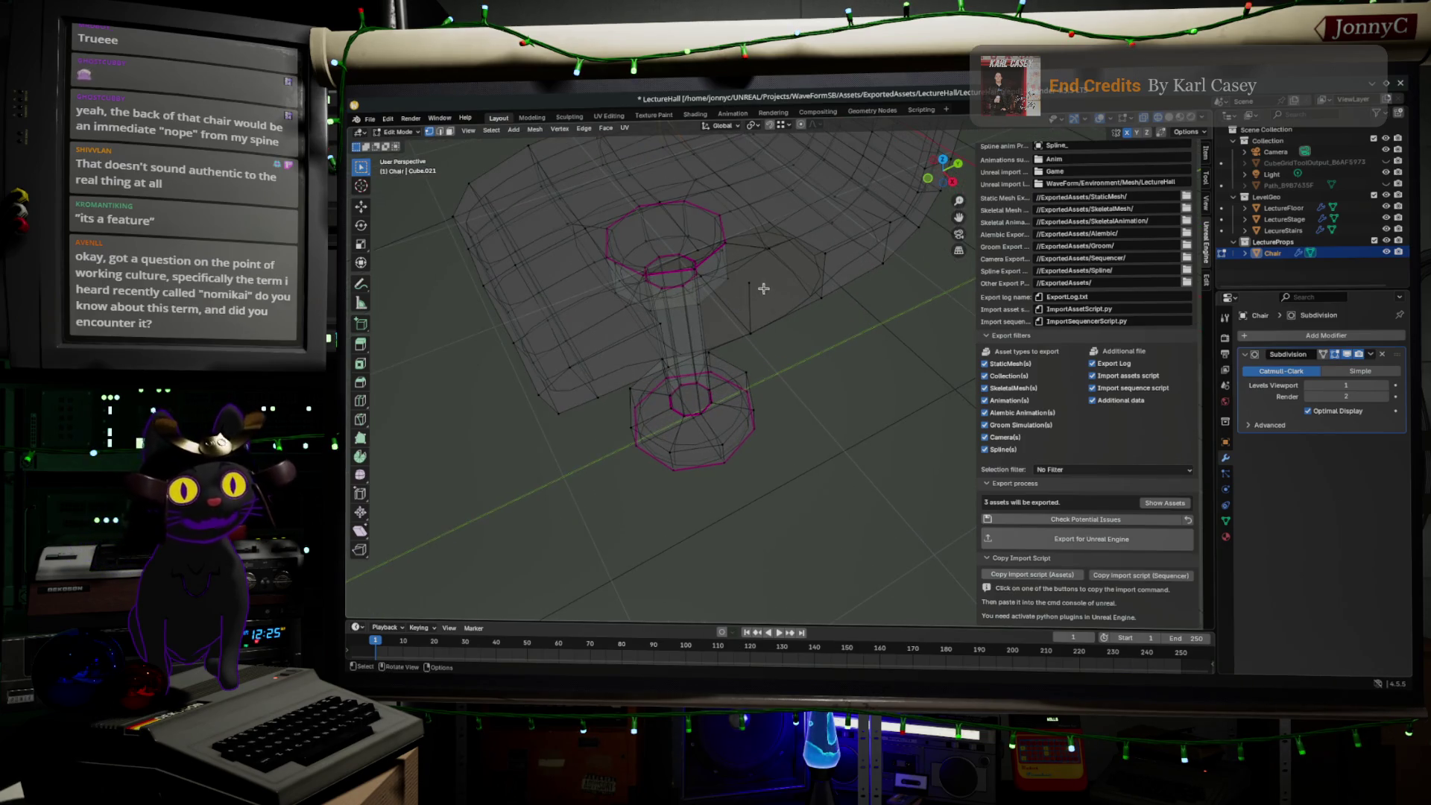
pyautogui.keyDown('ctrl'); pyautogui.rightClick(823, 256); pyautogui.keyUp('ctrl')
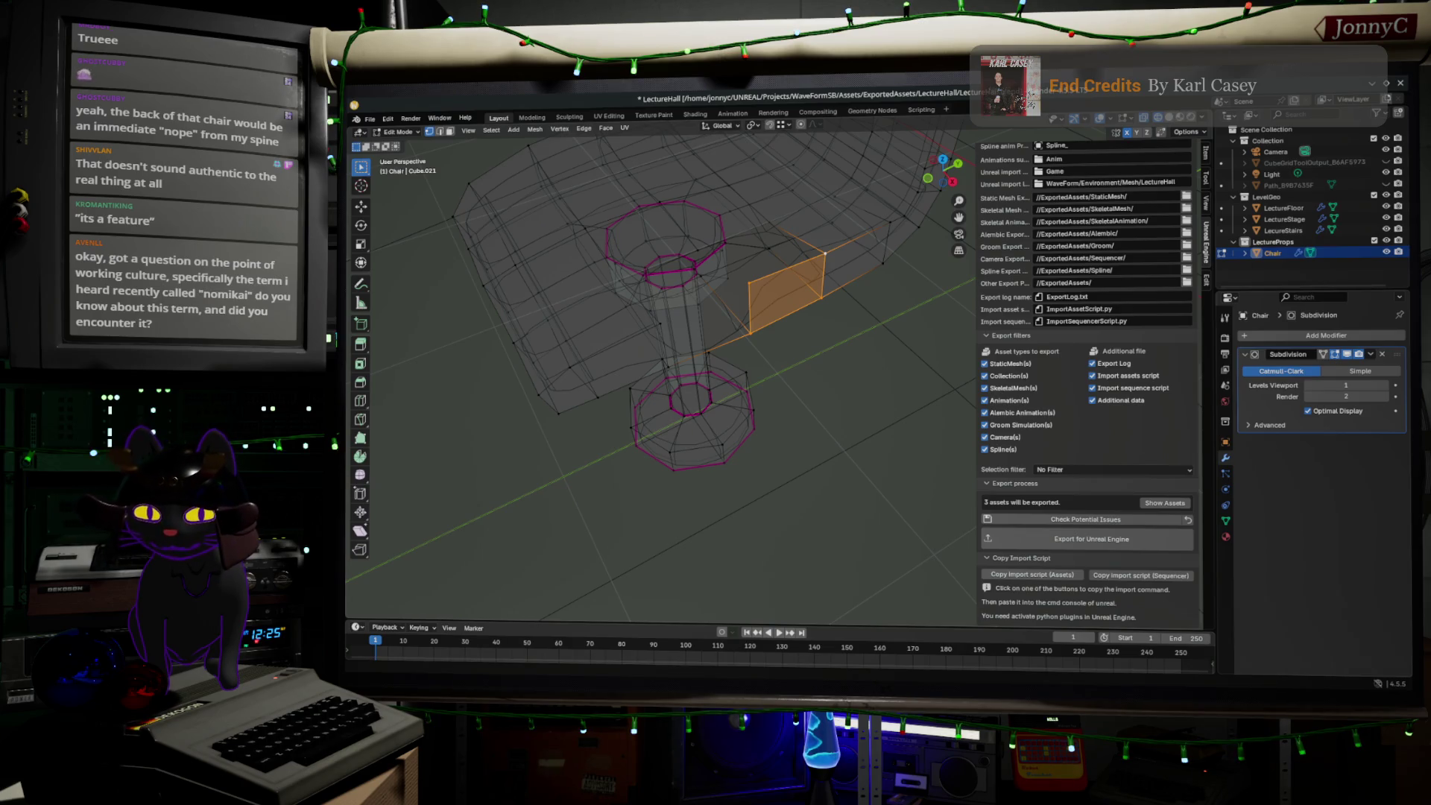
pyautogui.hotkey('alt', 'Tab')
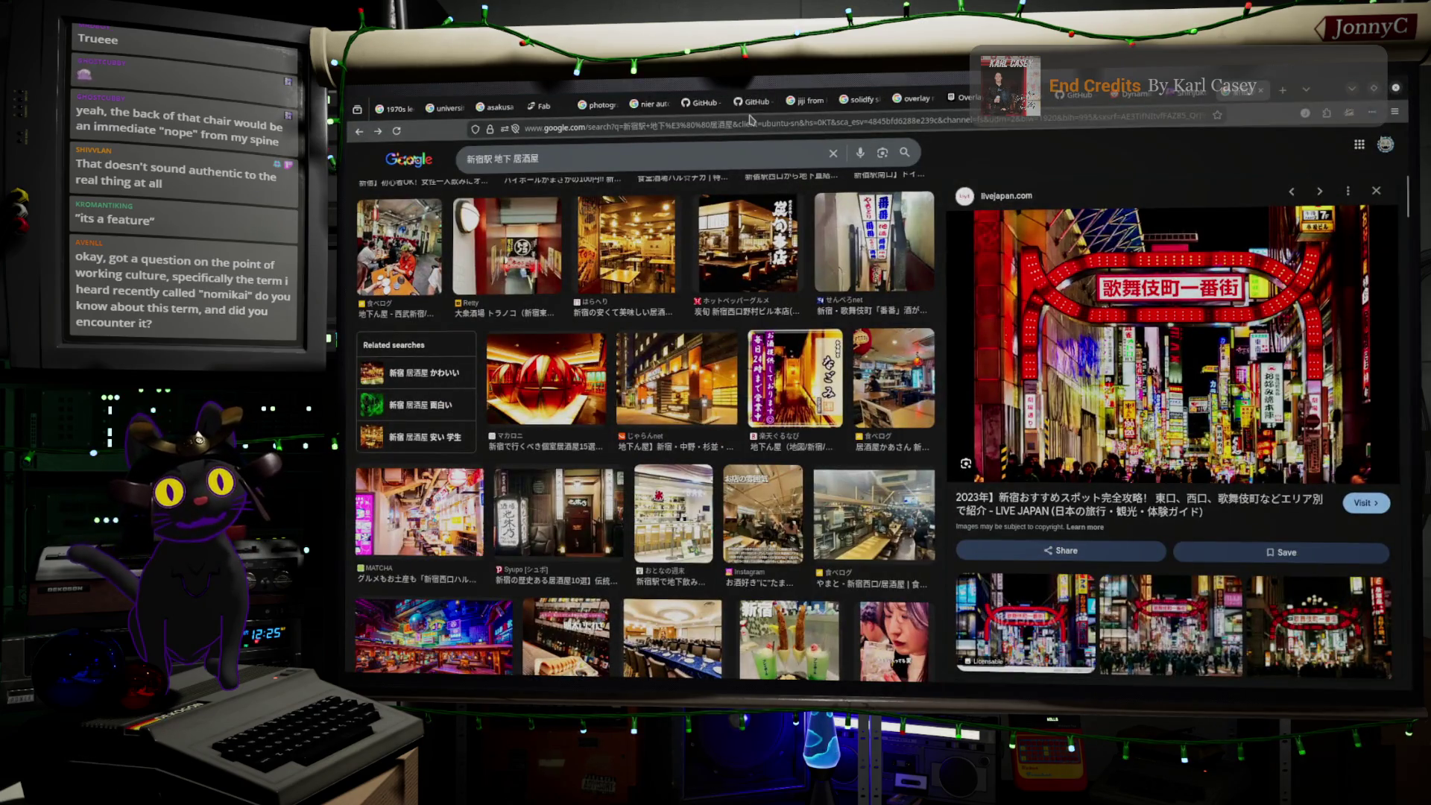
# - Replace the image search query with 飲み会, converted from のみかい
pyautogui.click(735, 156)
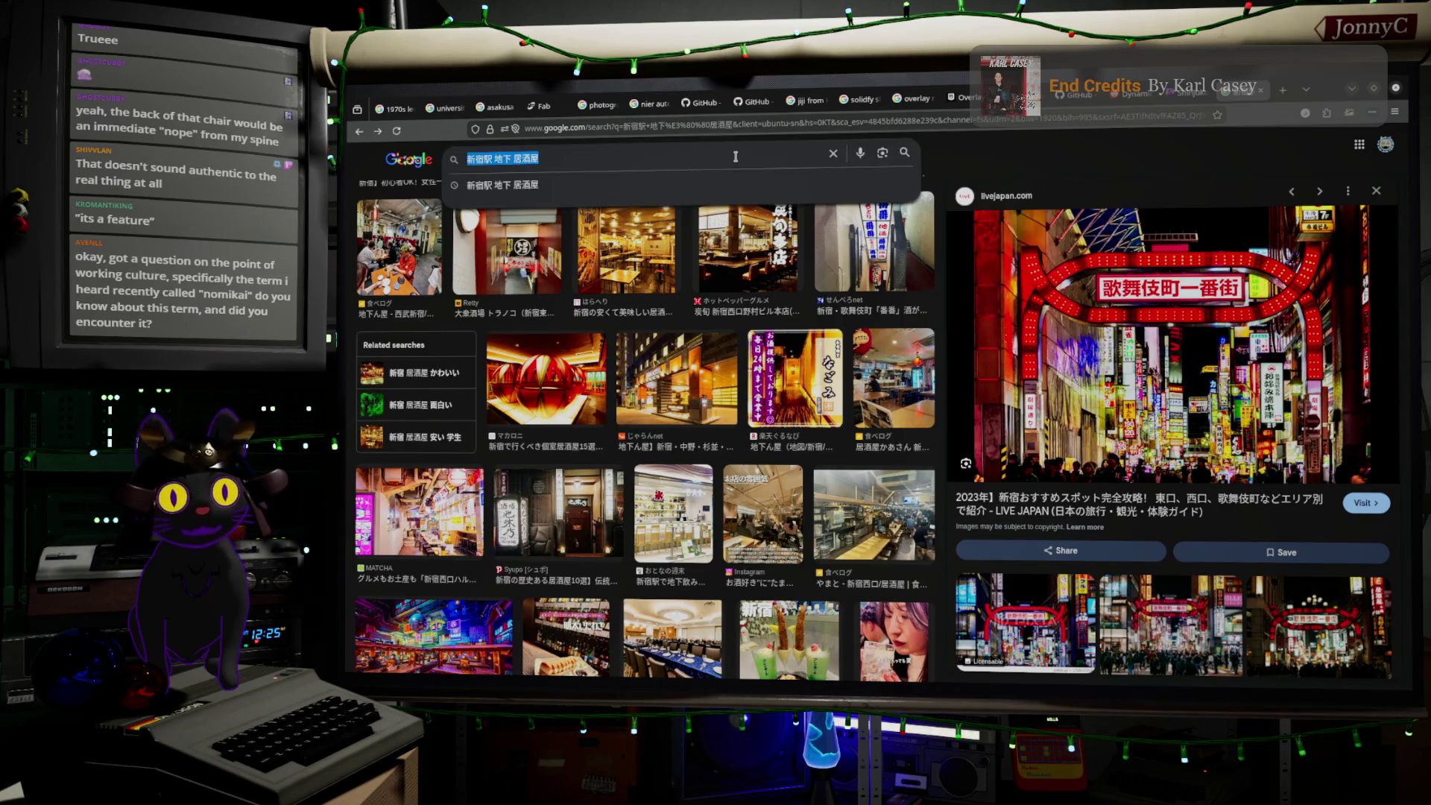
pyautogui.write('のむ')
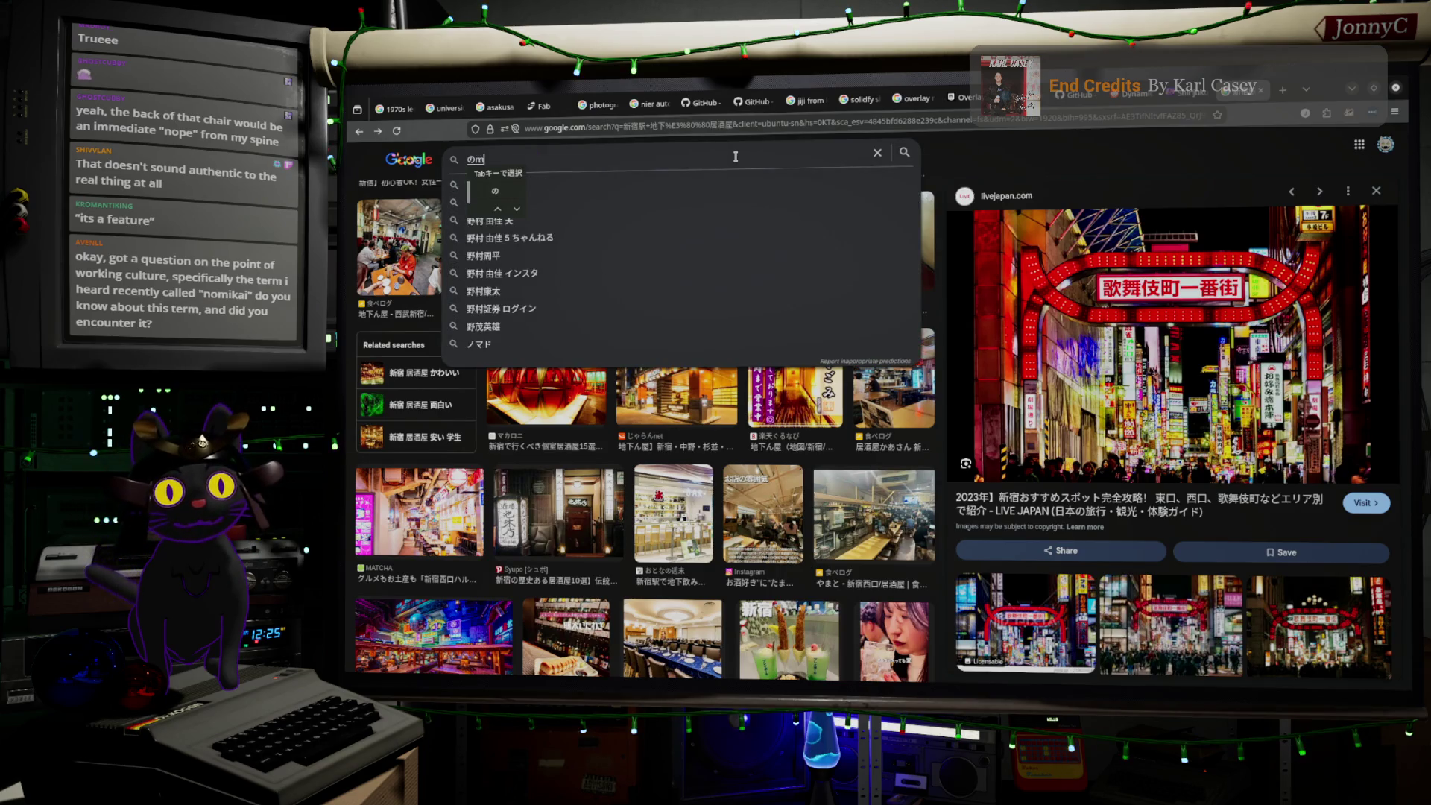
pyautogui.press('Tab')
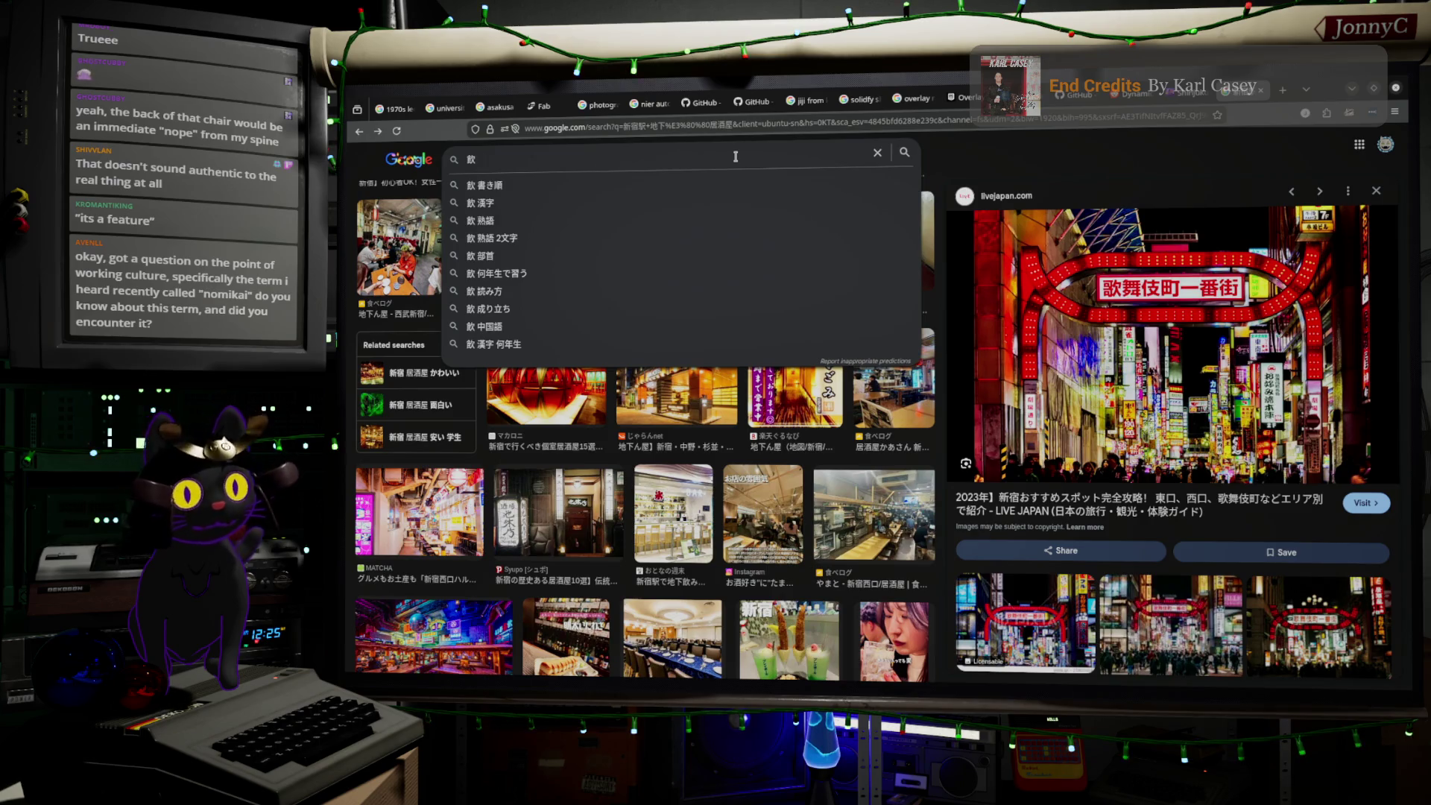
pyautogui.write('au')
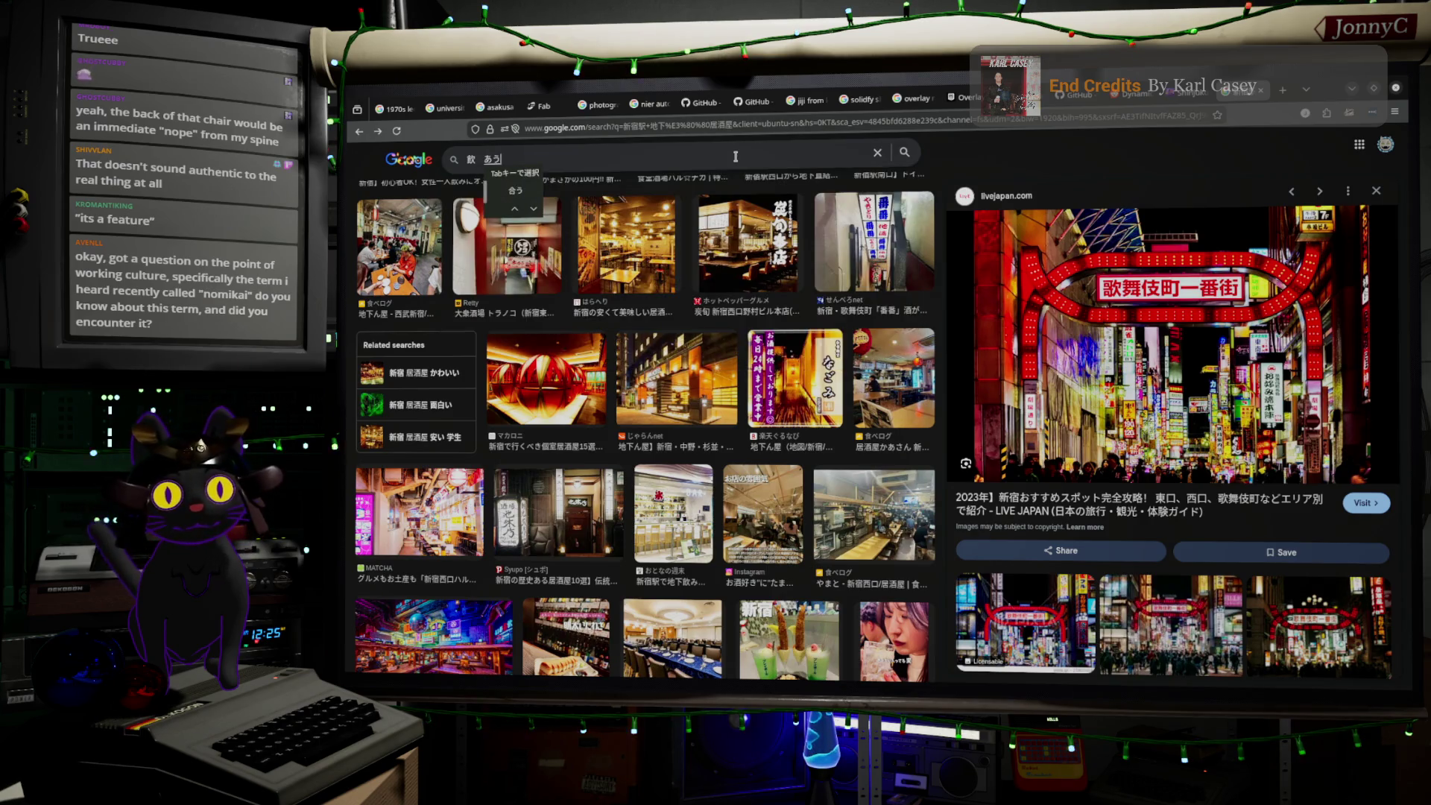
pyautogui.press('space')
pyautogui.press('BackSpace')
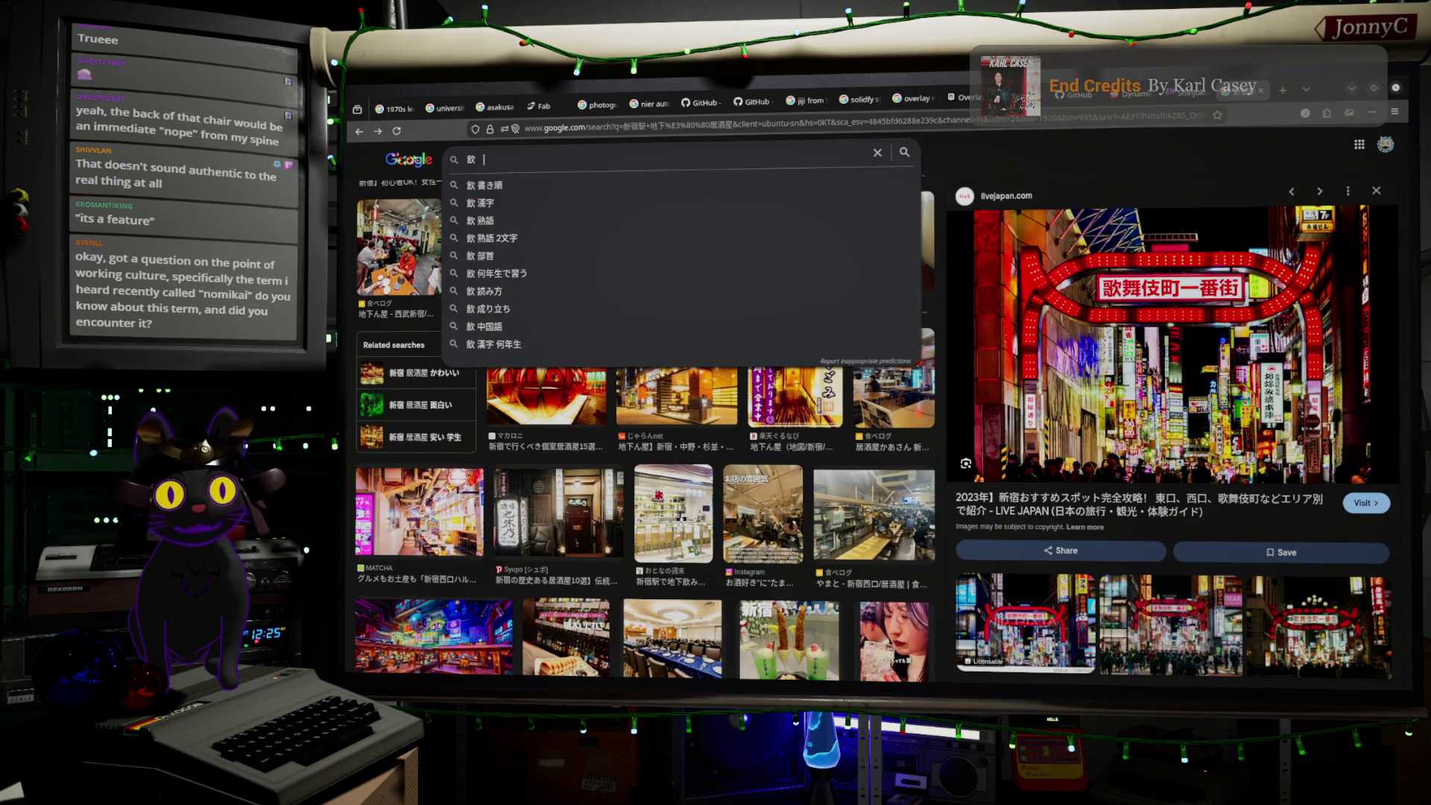
pyautogui.write('のみかい')
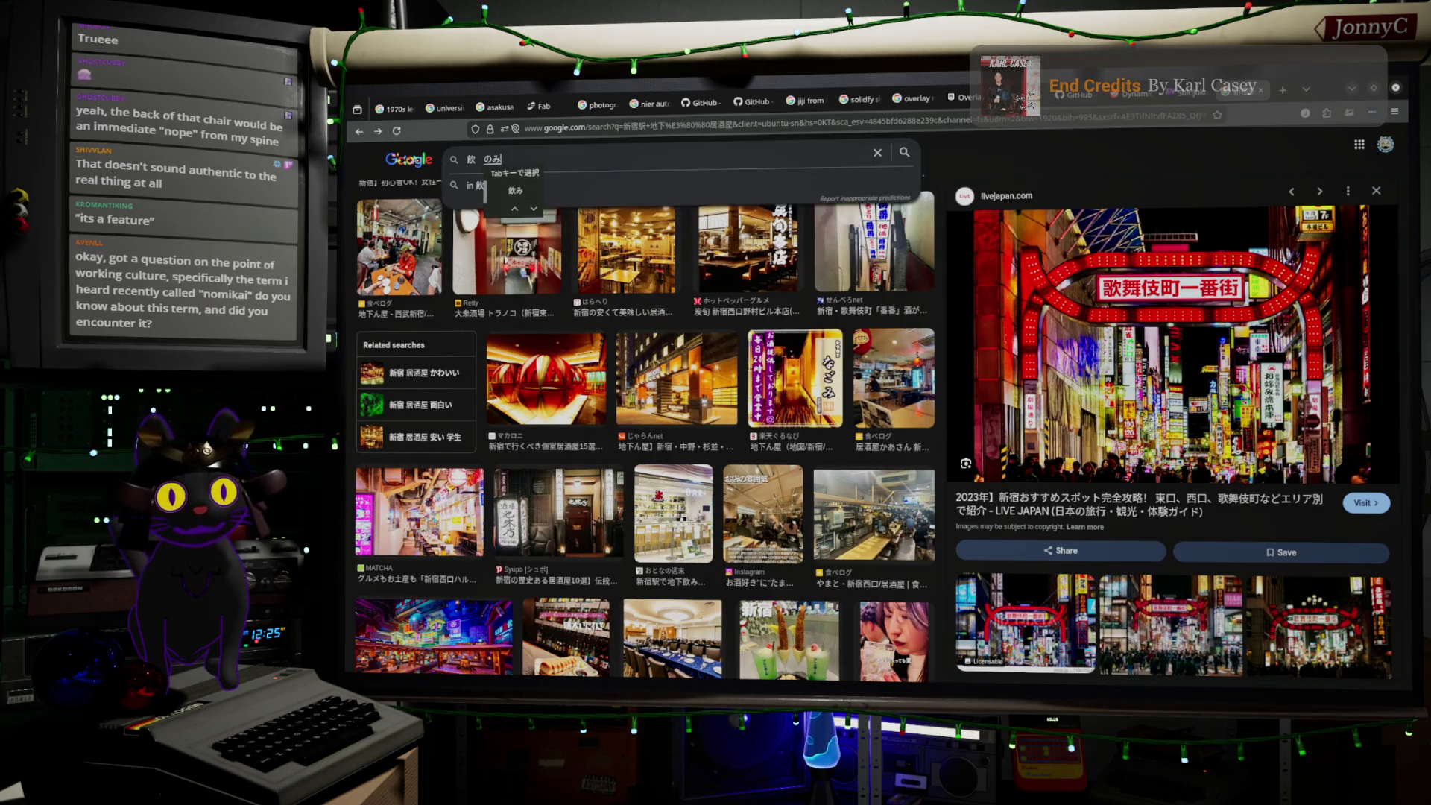
pyautogui.press('space')
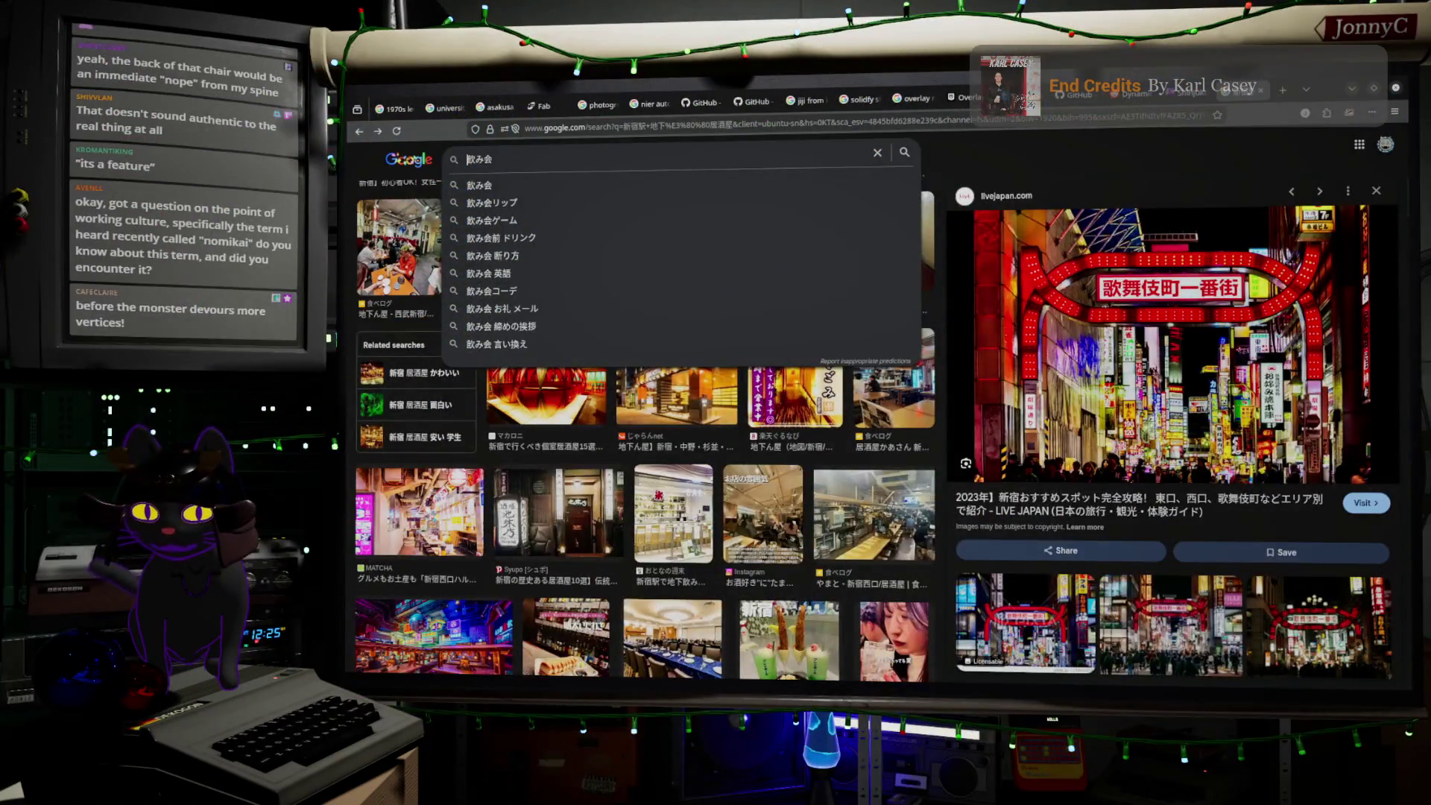
# - Save the Blender chair scene as LectureHall.blend via File > Save
pyautogui.hotkey('alt', 'Tab')
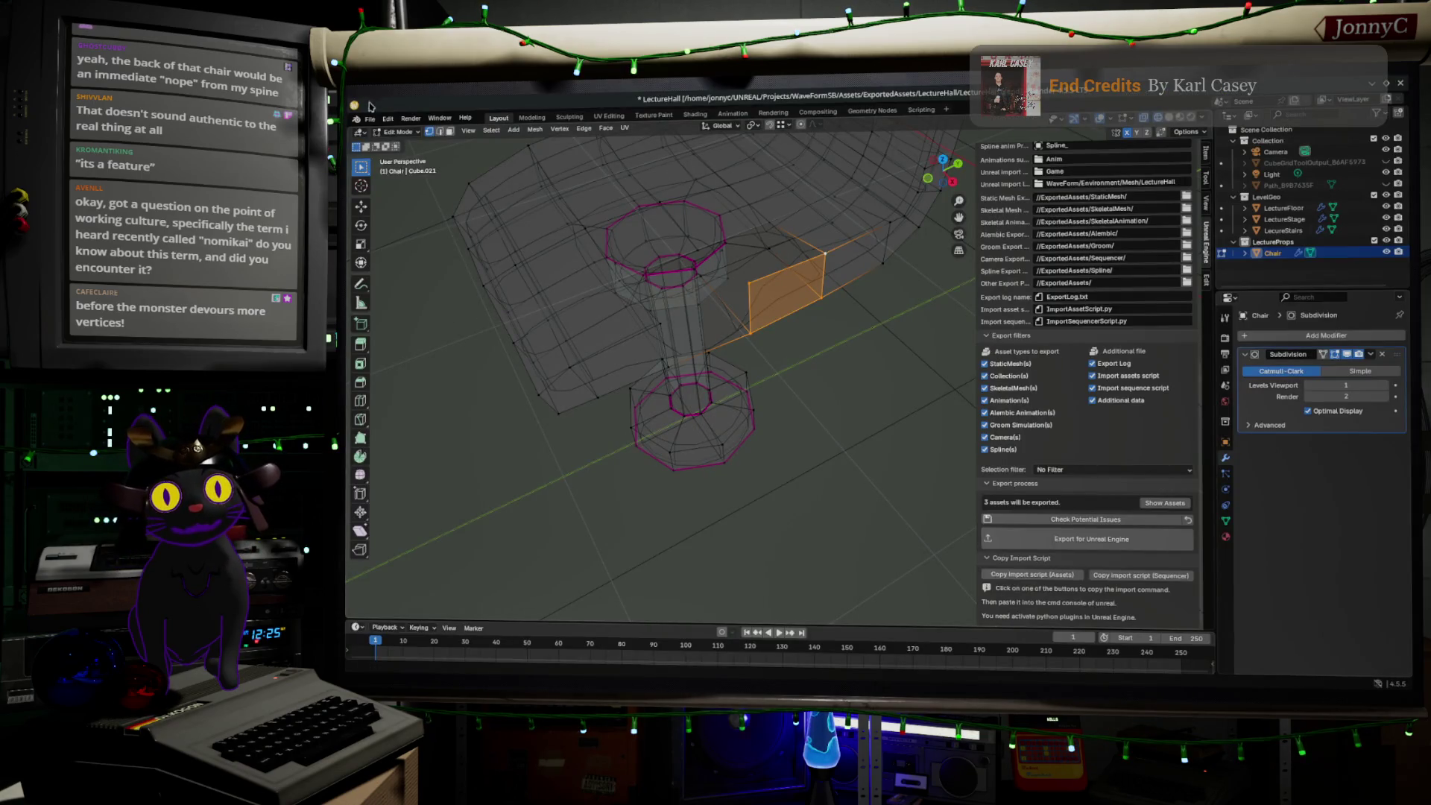
pyautogui.click(370, 119)
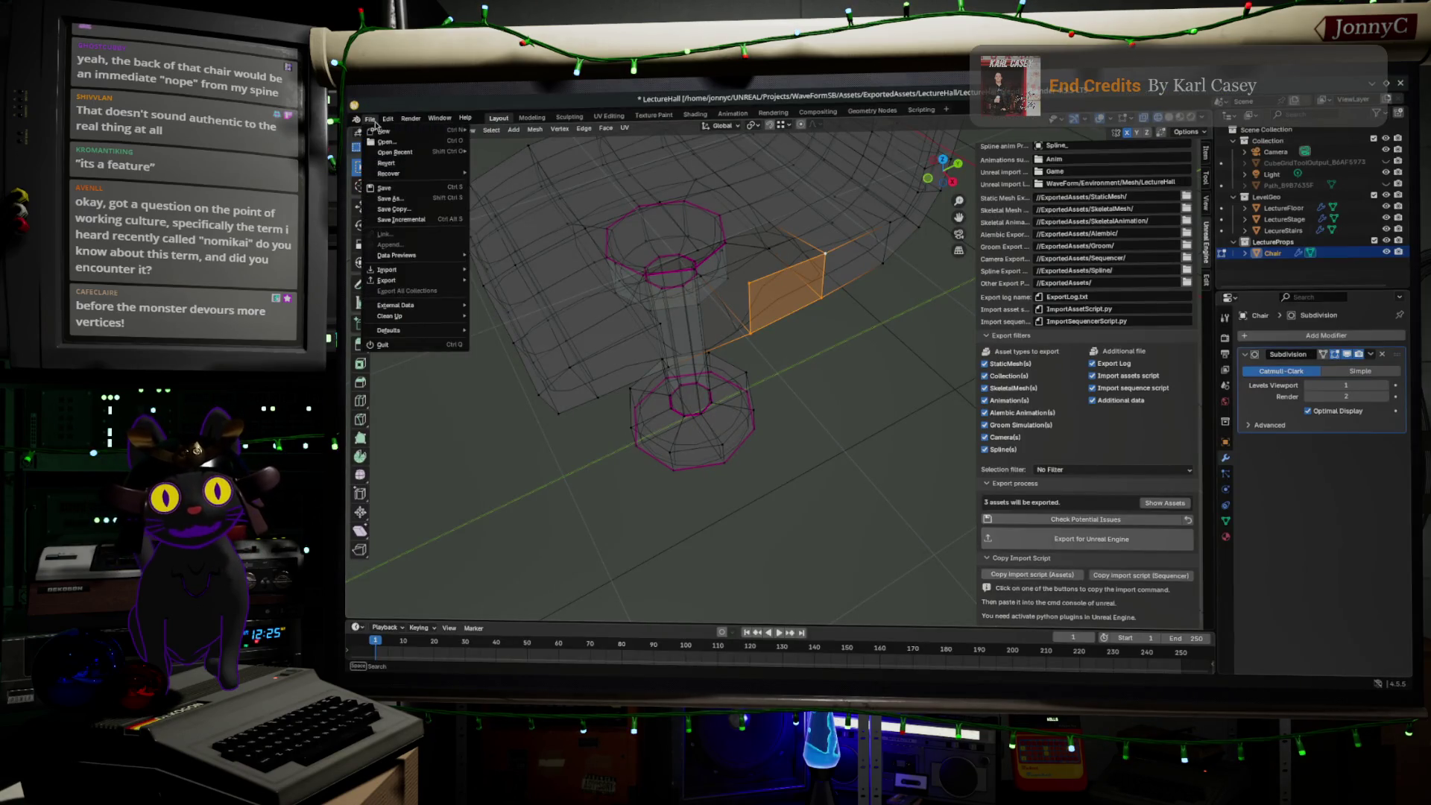
pyautogui.click(402, 195)
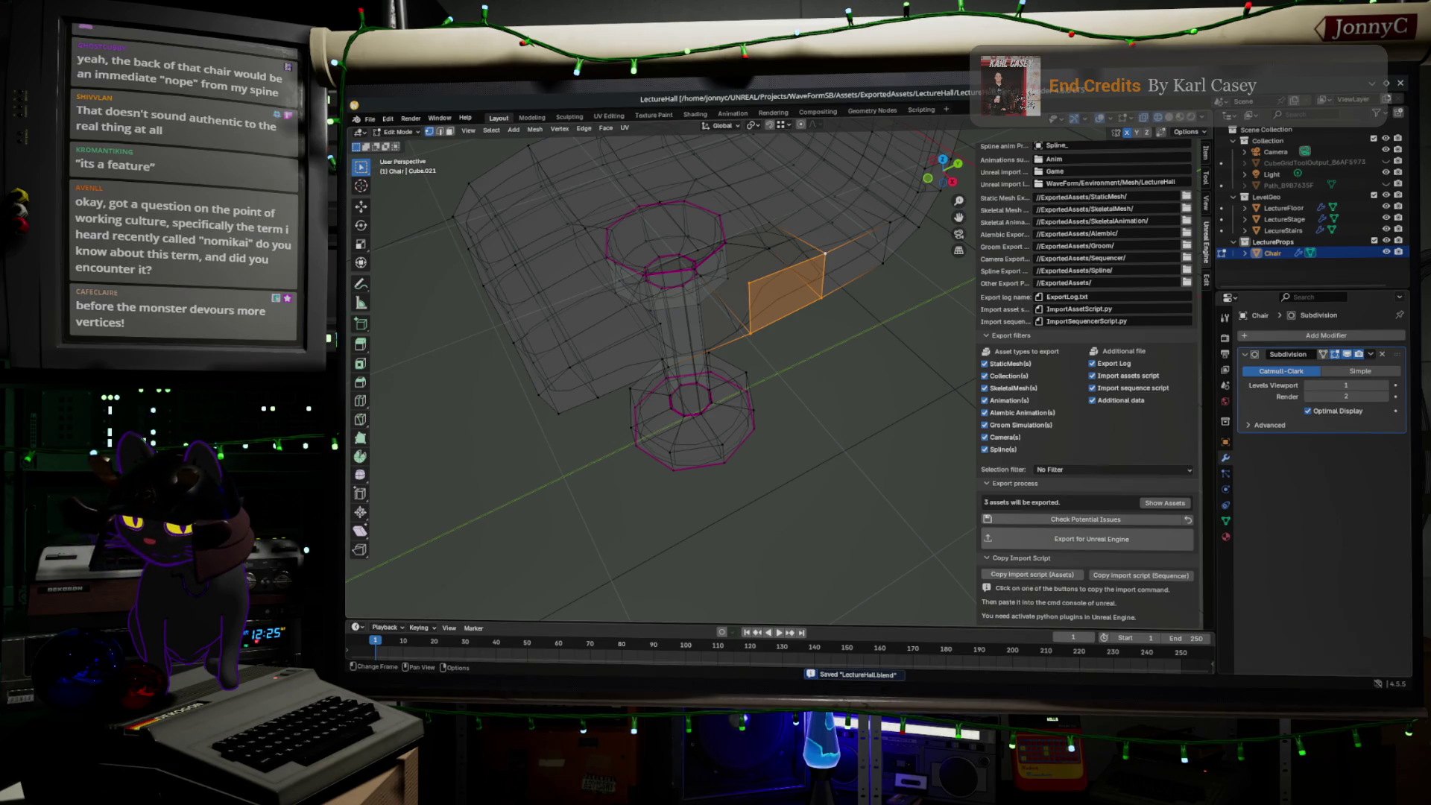
pyautogui.hotkey('alt', 'Tab')
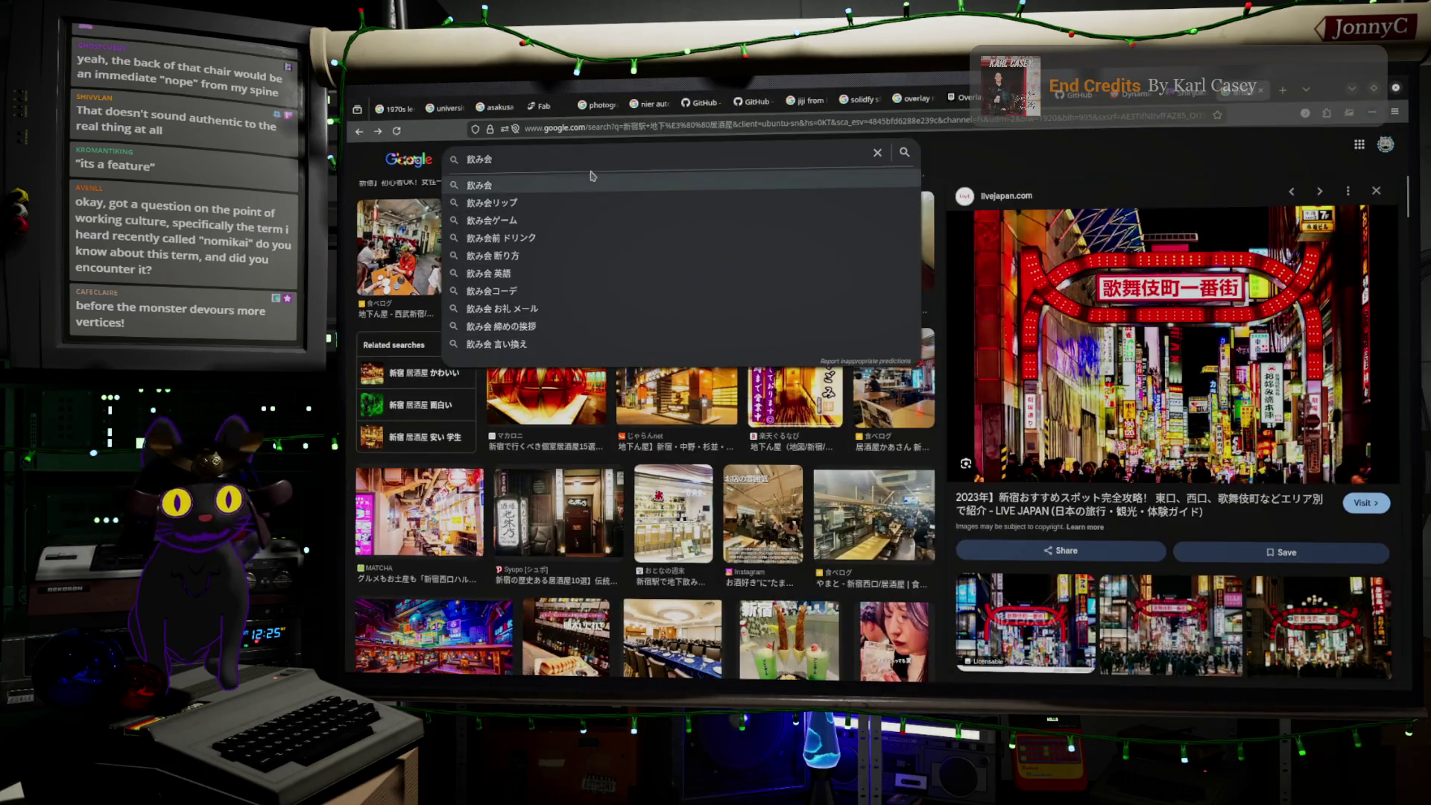
# - Search images for 飲み会 and preview the 東京カレンダー beer-toast photo
pyautogui.press('Return')
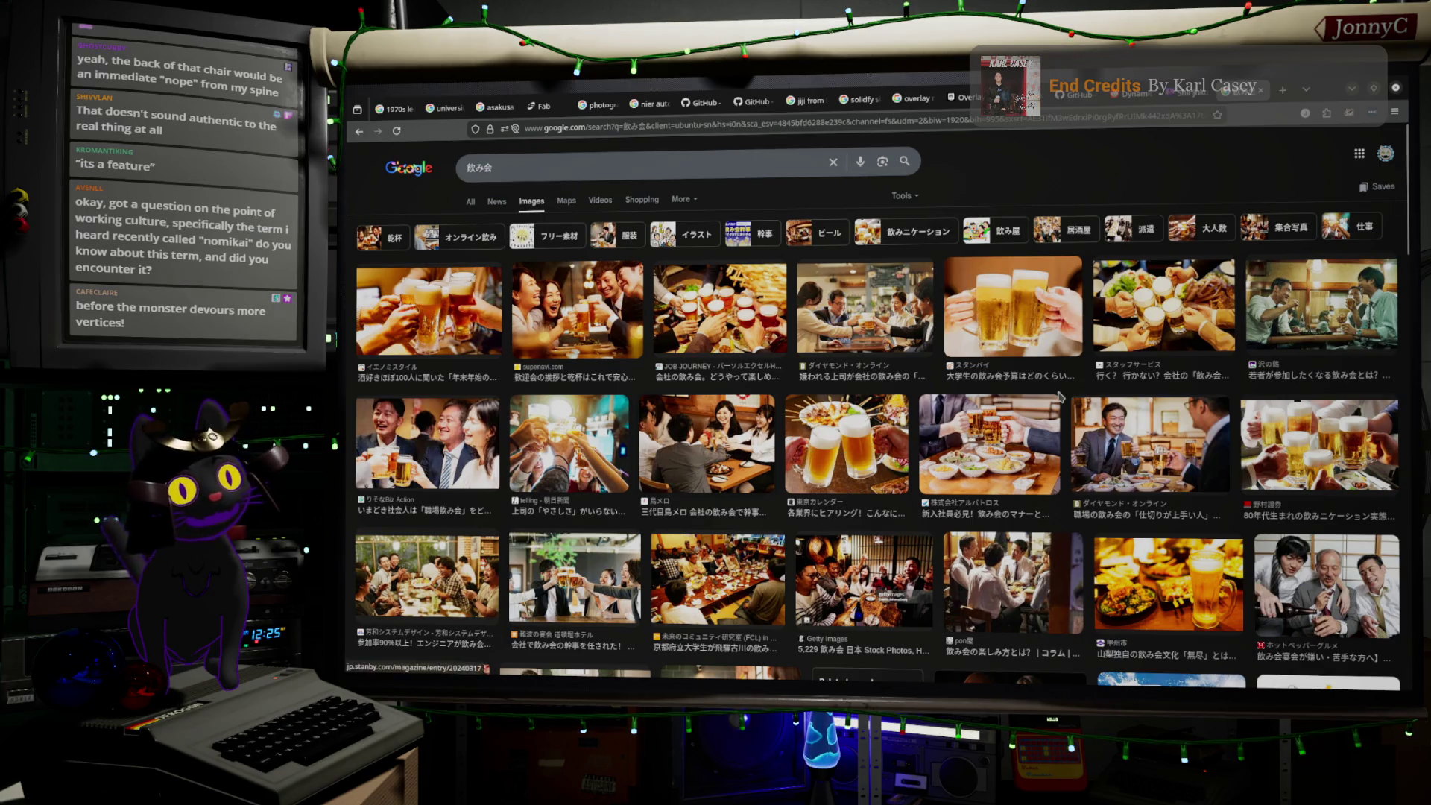
pyautogui.click(1326, 325)
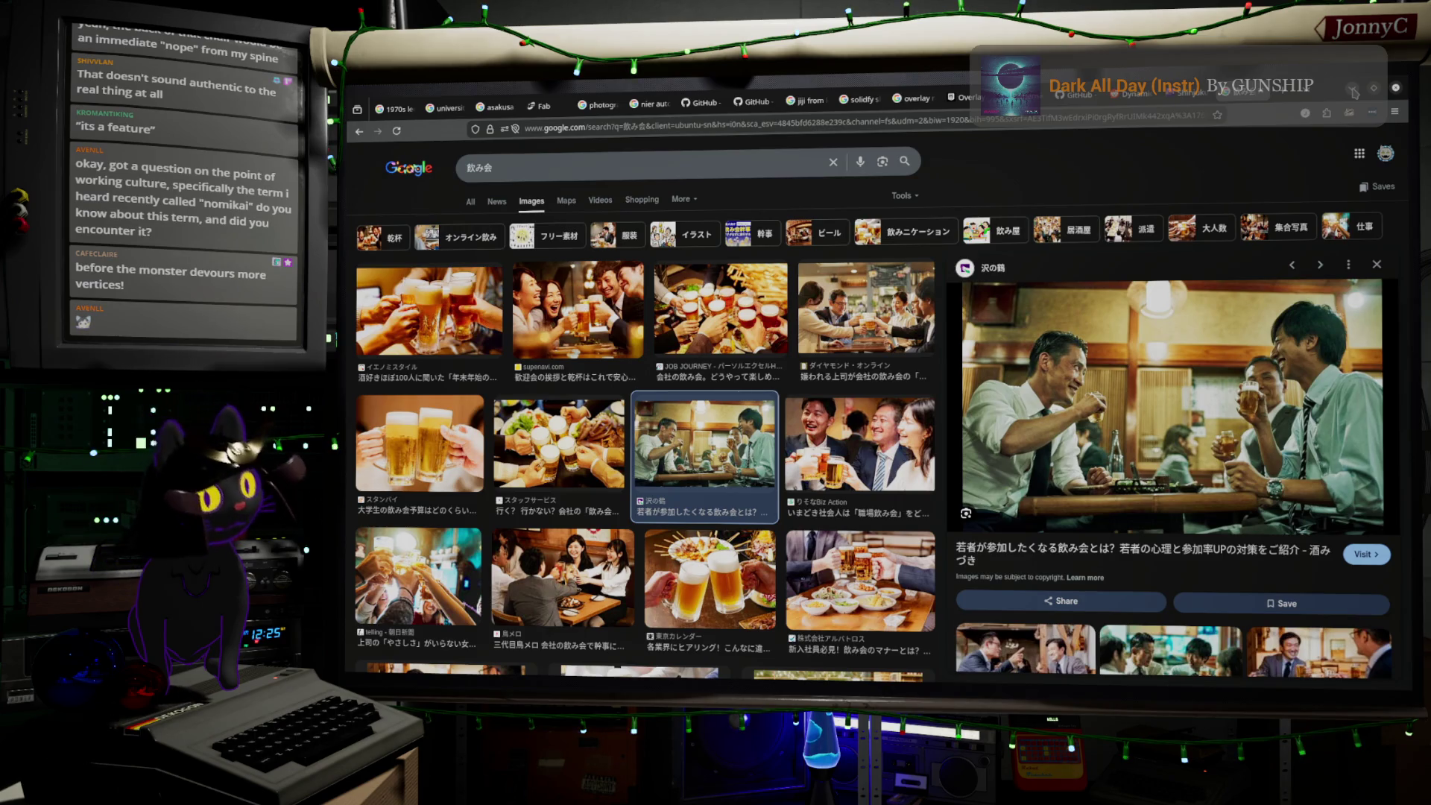
pyautogui.press('Down')
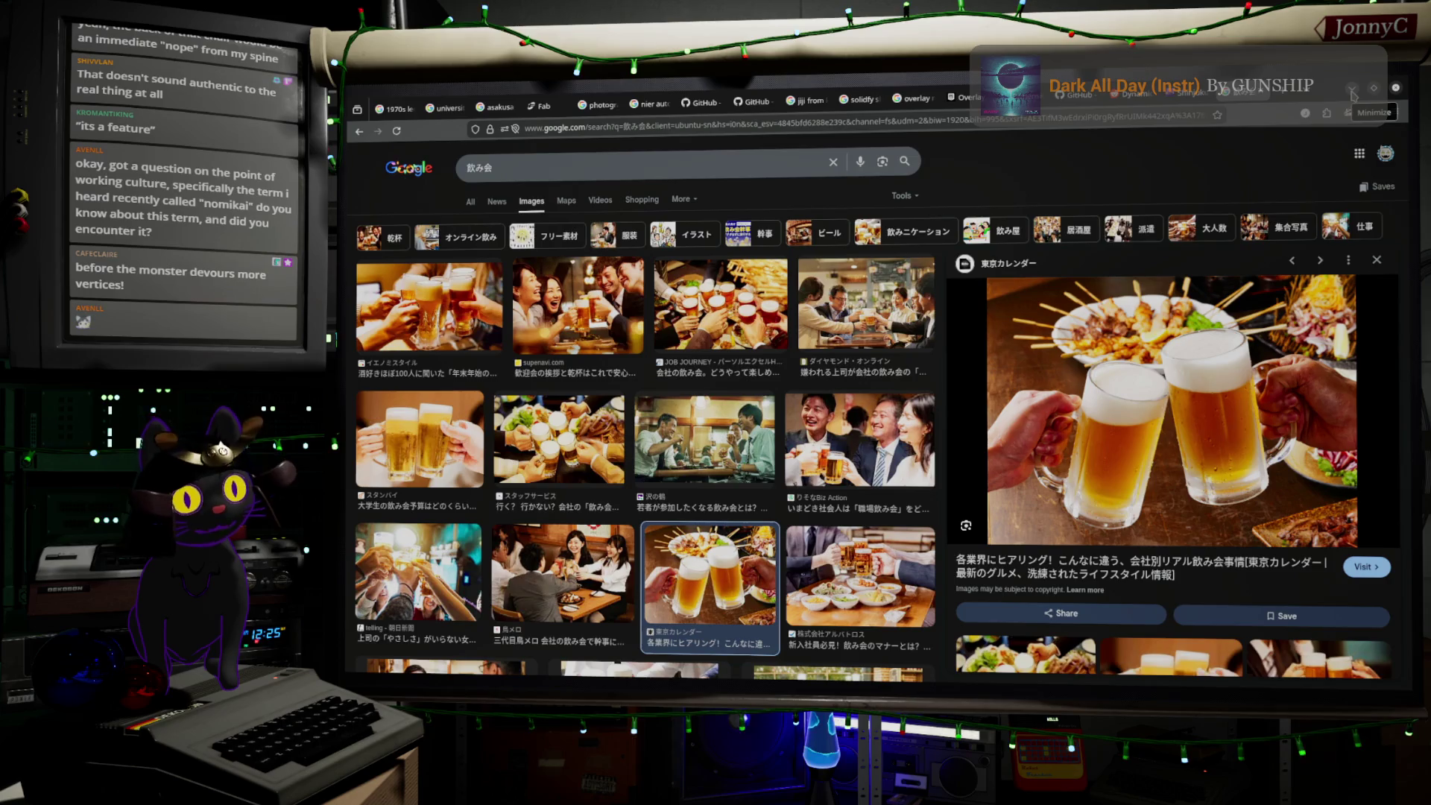
# - Fill two open gaps under the chair seat with faces from selected edge paths
pyautogui.click(1353, 95)
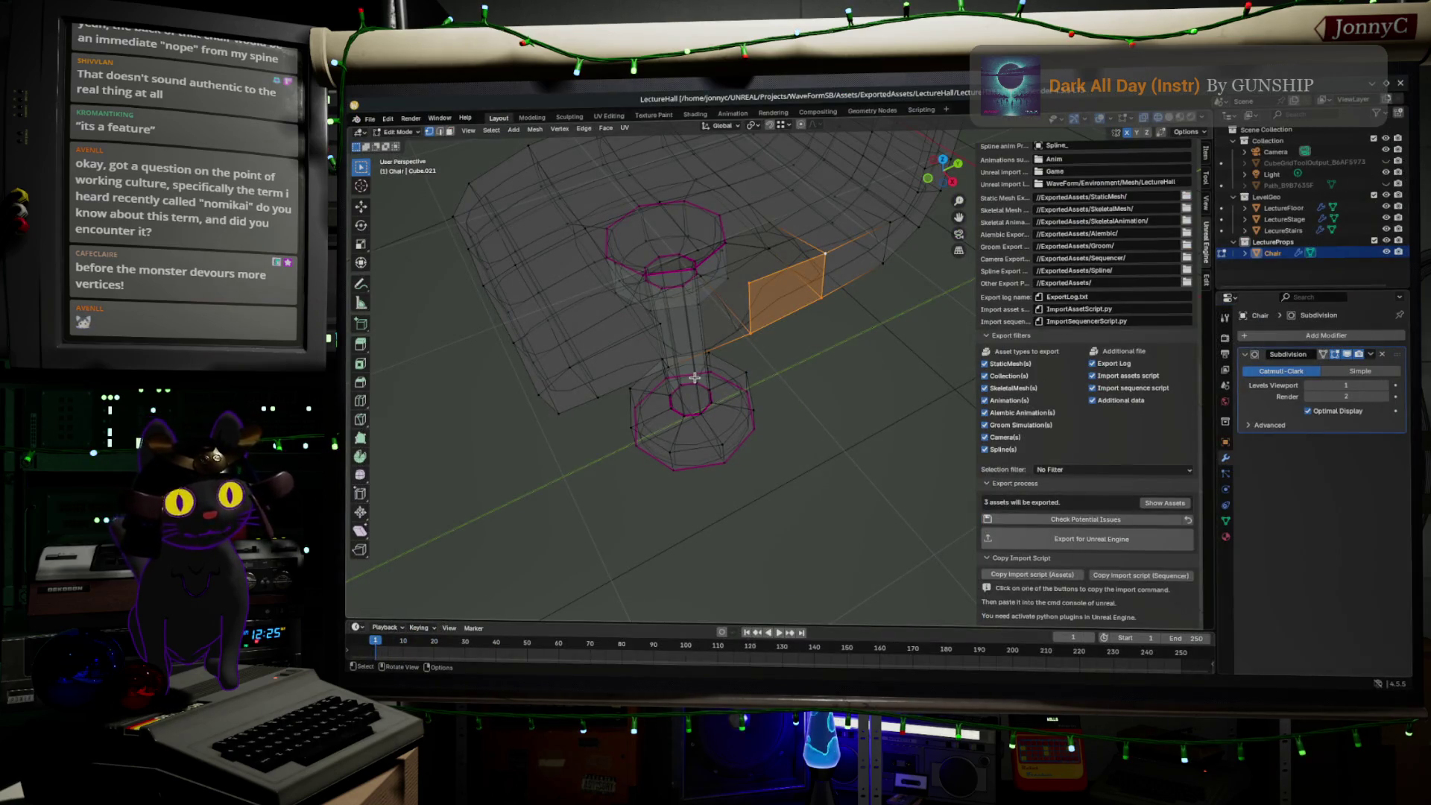
pyautogui.moveTo(751, 361)
pyautogui.mouseDown(button='middle')
pyautogui.moveTo(841, 363)
pyautogui.moveTo(745, 316)
pyautogui.mouseUp(button='middle')
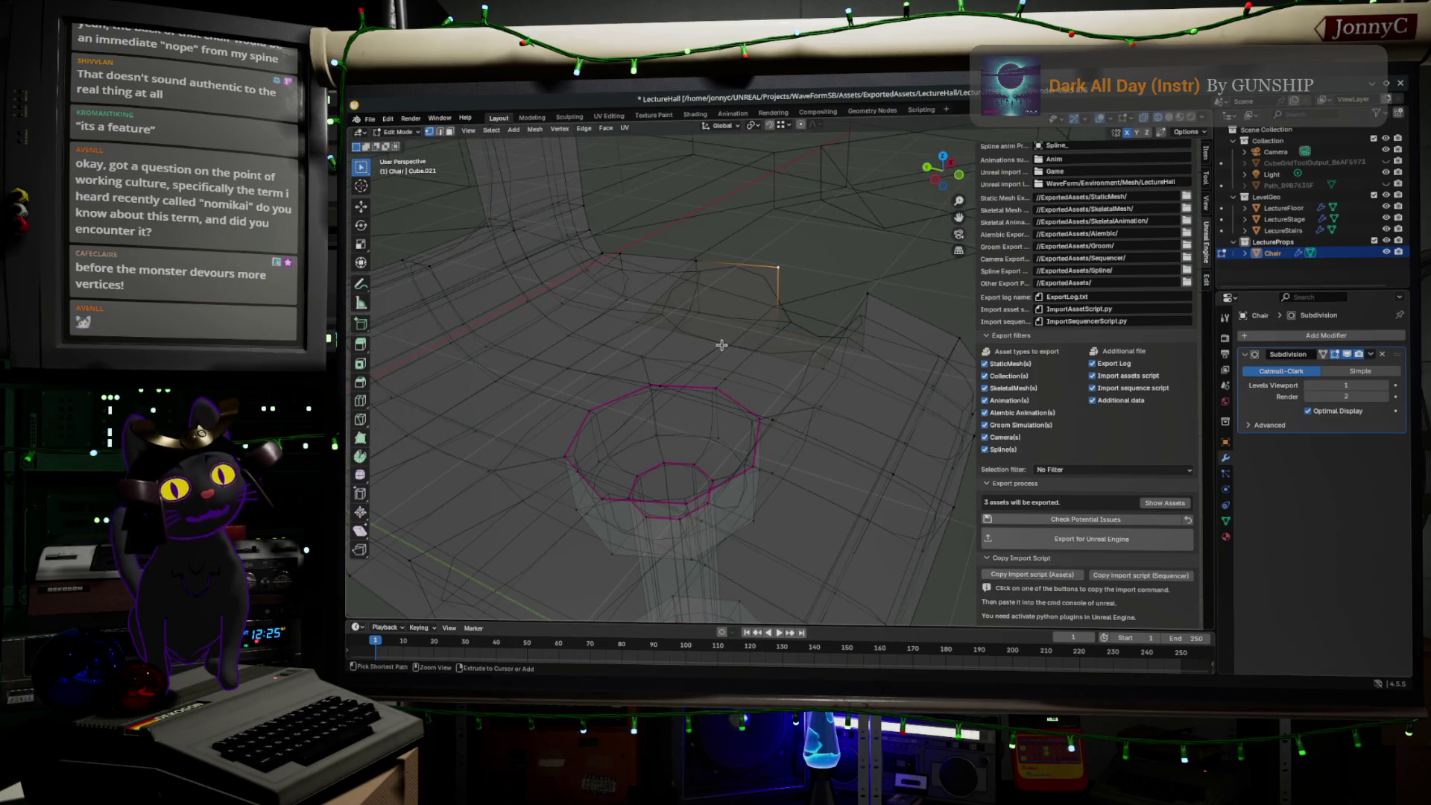
pyautogui.keyDown('ctrl'); pyautogui.click(722, 346); pyautogui.keyUp('ctrl')
pyautogui.press('f')
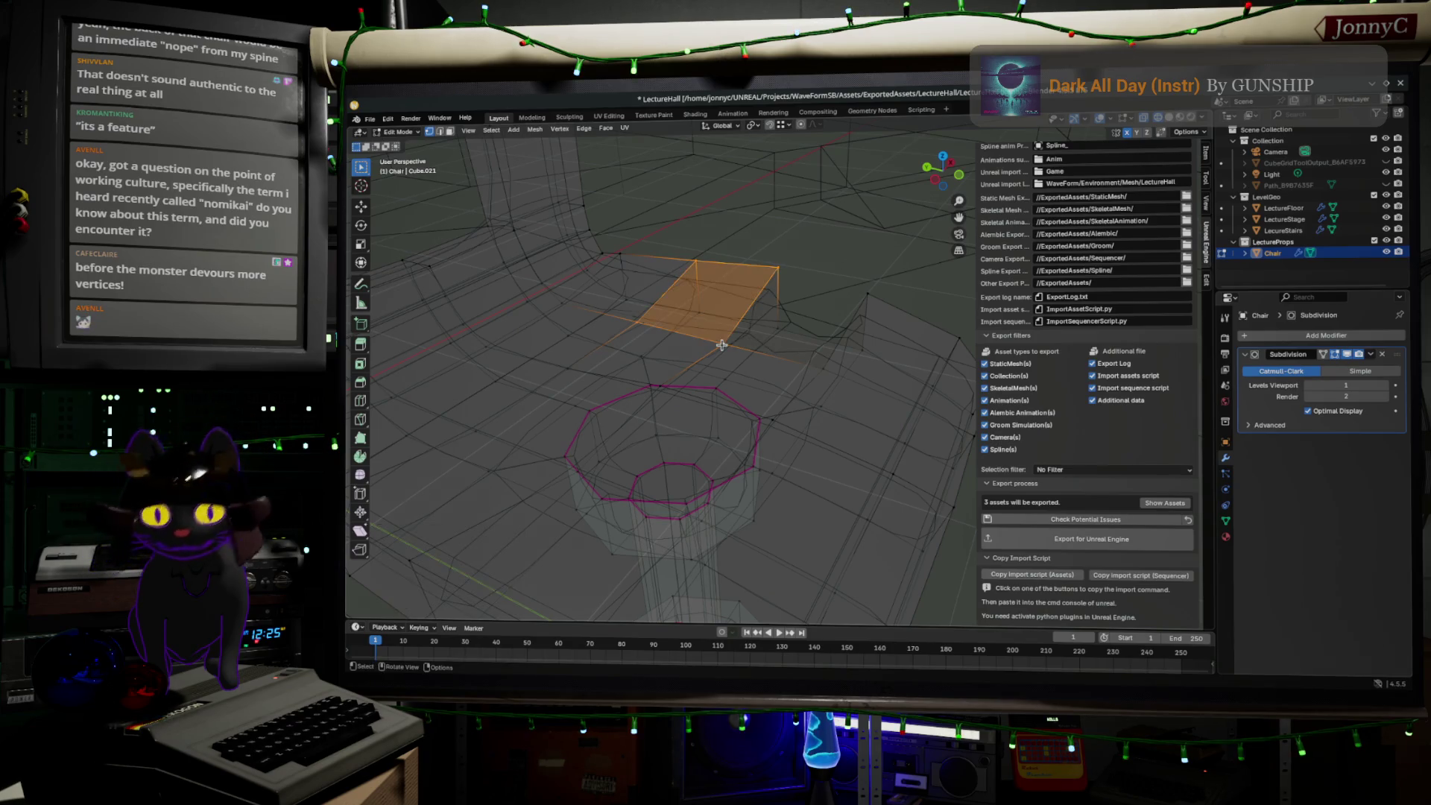
pyautogui.click(896, 283)
pyautogui.keyDown('ctrl'); pyautogui.click(861, 291); pyautogui.keyUp('ctrl')
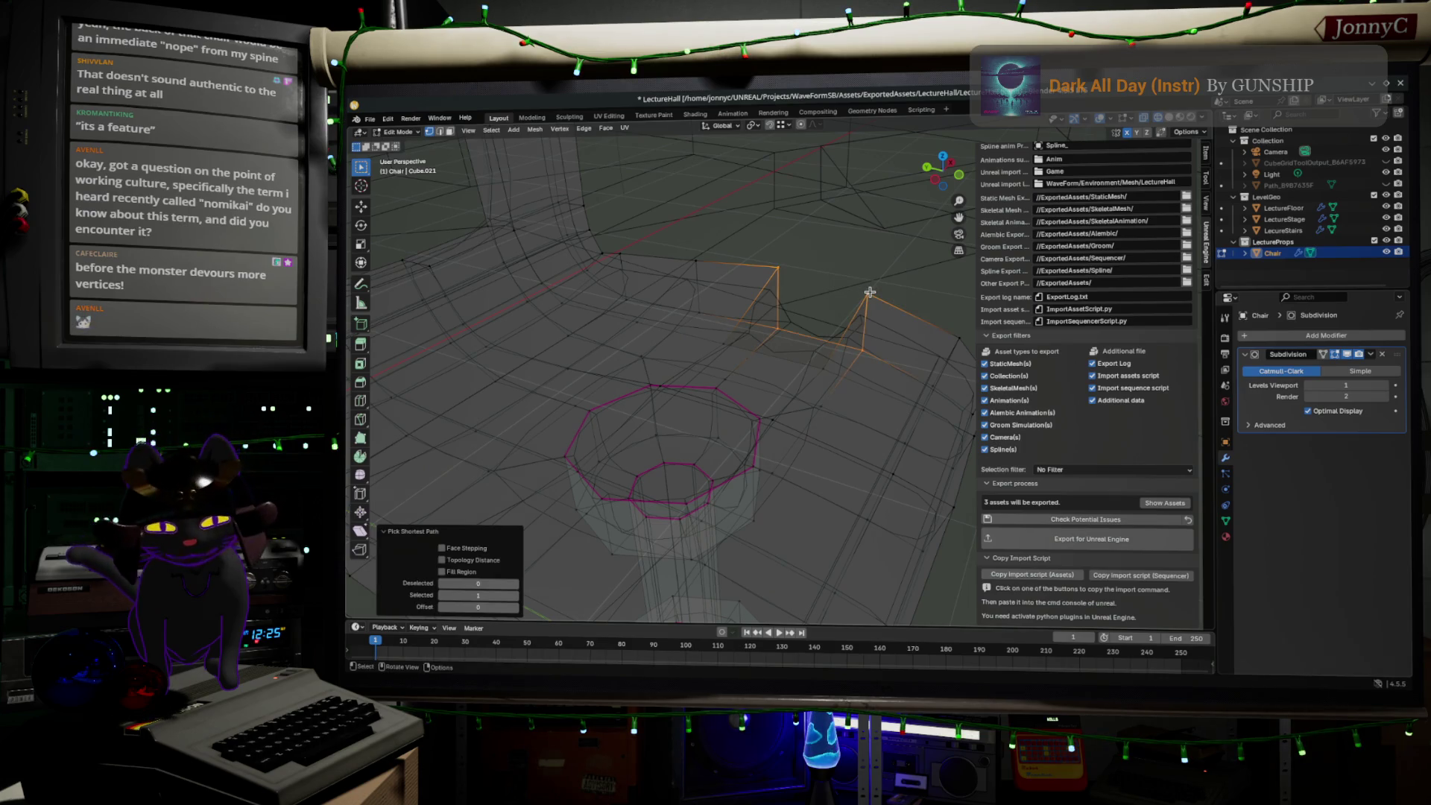
pyautogui.press('f')
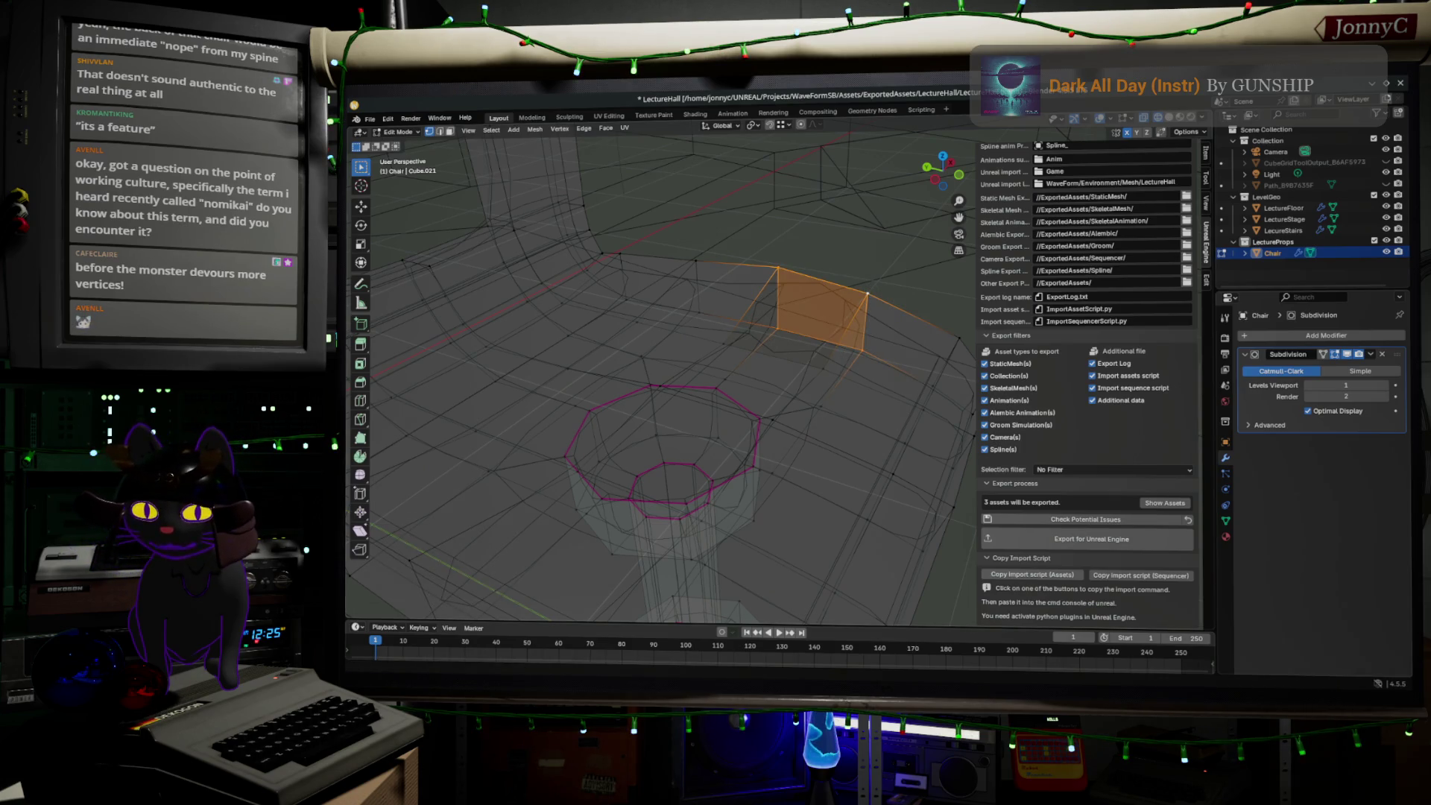
pyautogui.hotkey('alt', 'Tab')
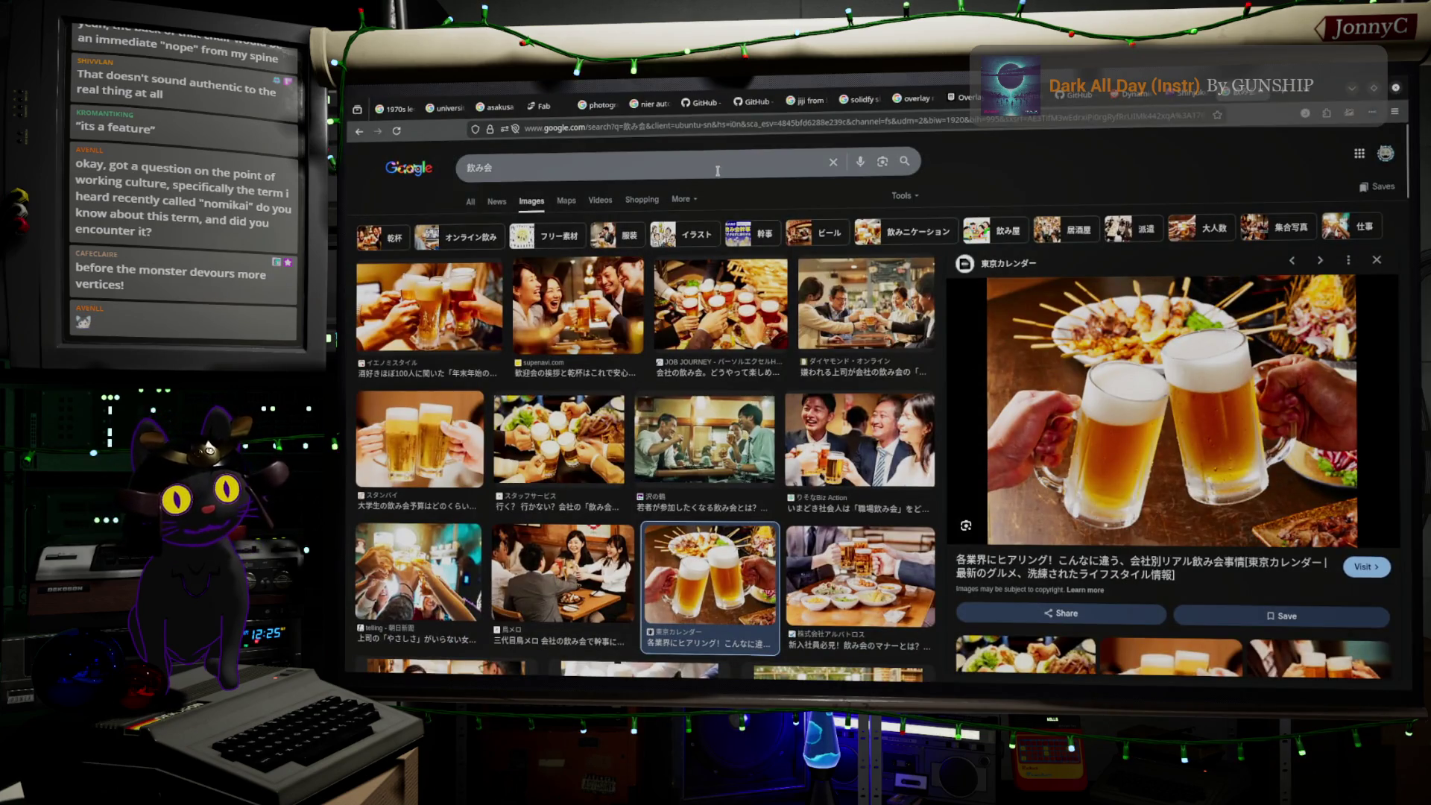
# - Search Google Images for 居酒屋, typed as izakaya and converted to kanji
pyautogui.click(717, 171)
pyautogui.write('iza')
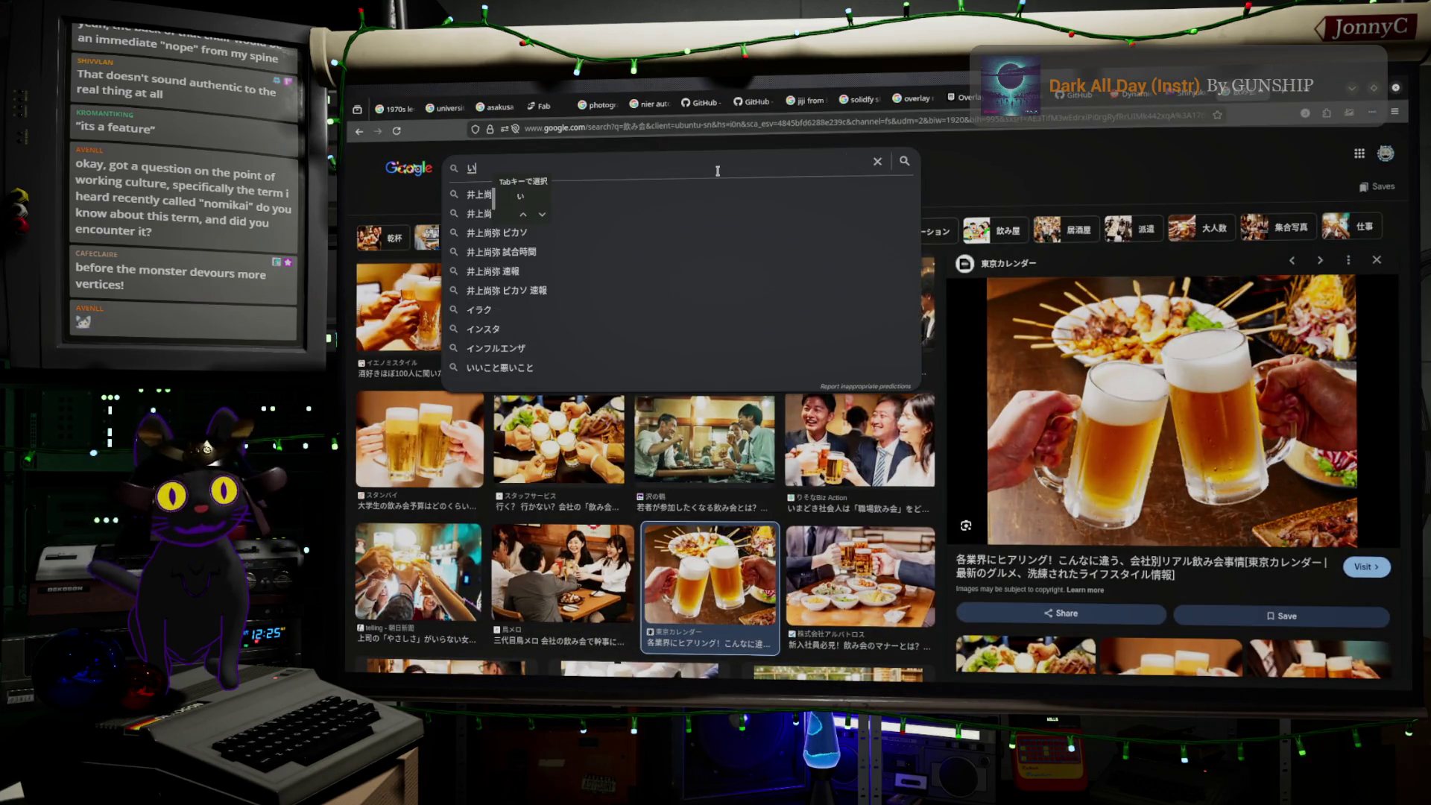
pyautogui.write('kaya')
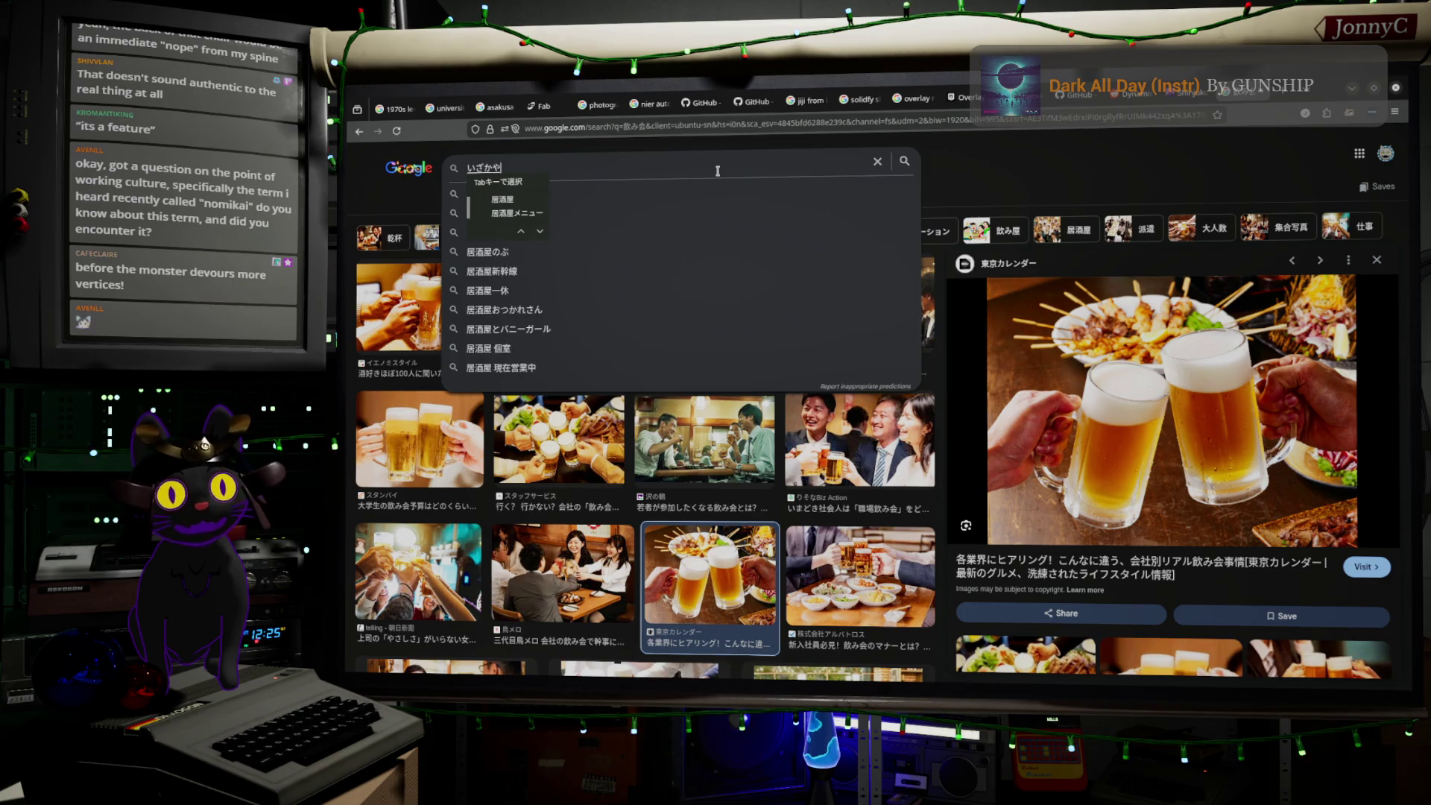
pyautogui.press('space')
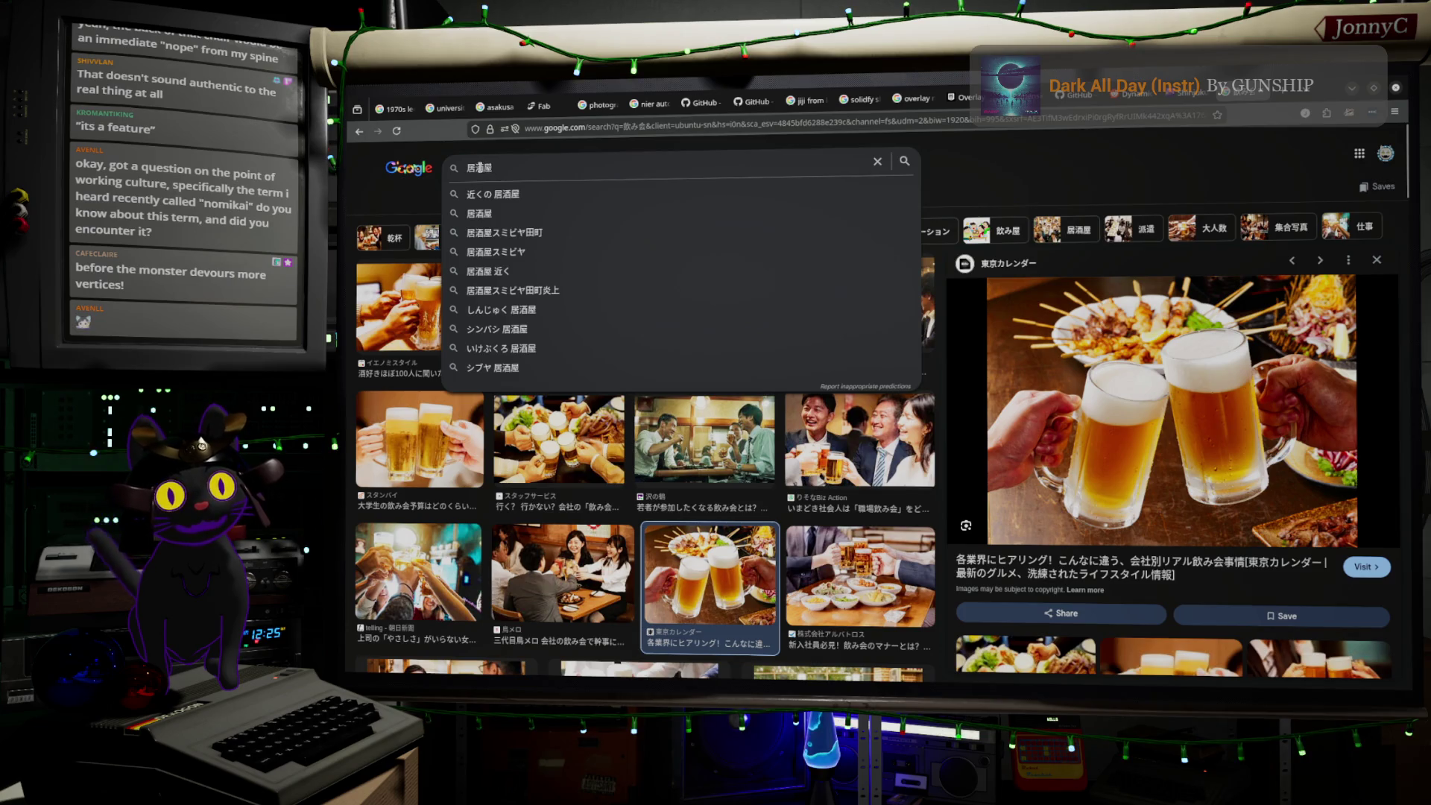
pyautogui.doubleClick(495, 168)
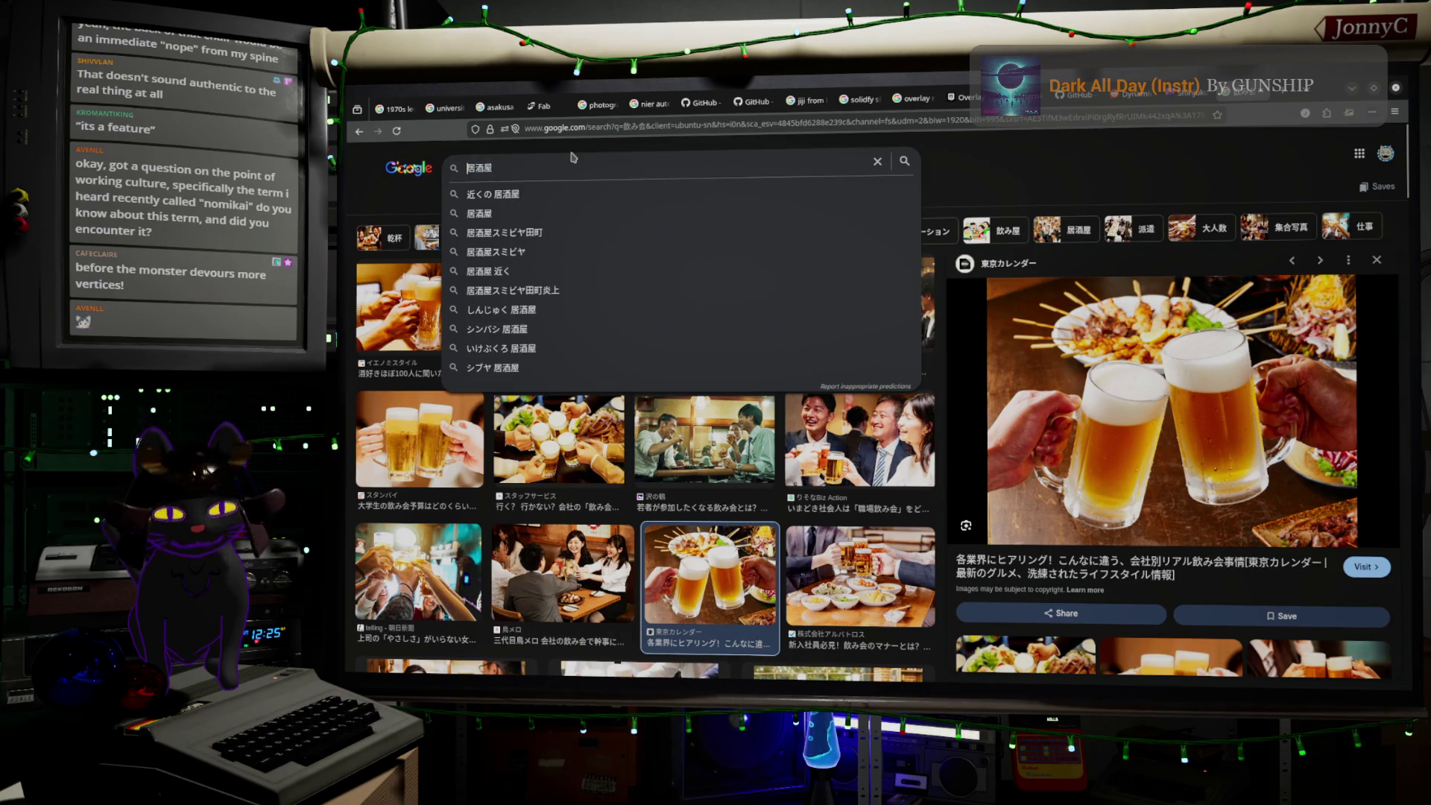
pyautogui.press('Return')
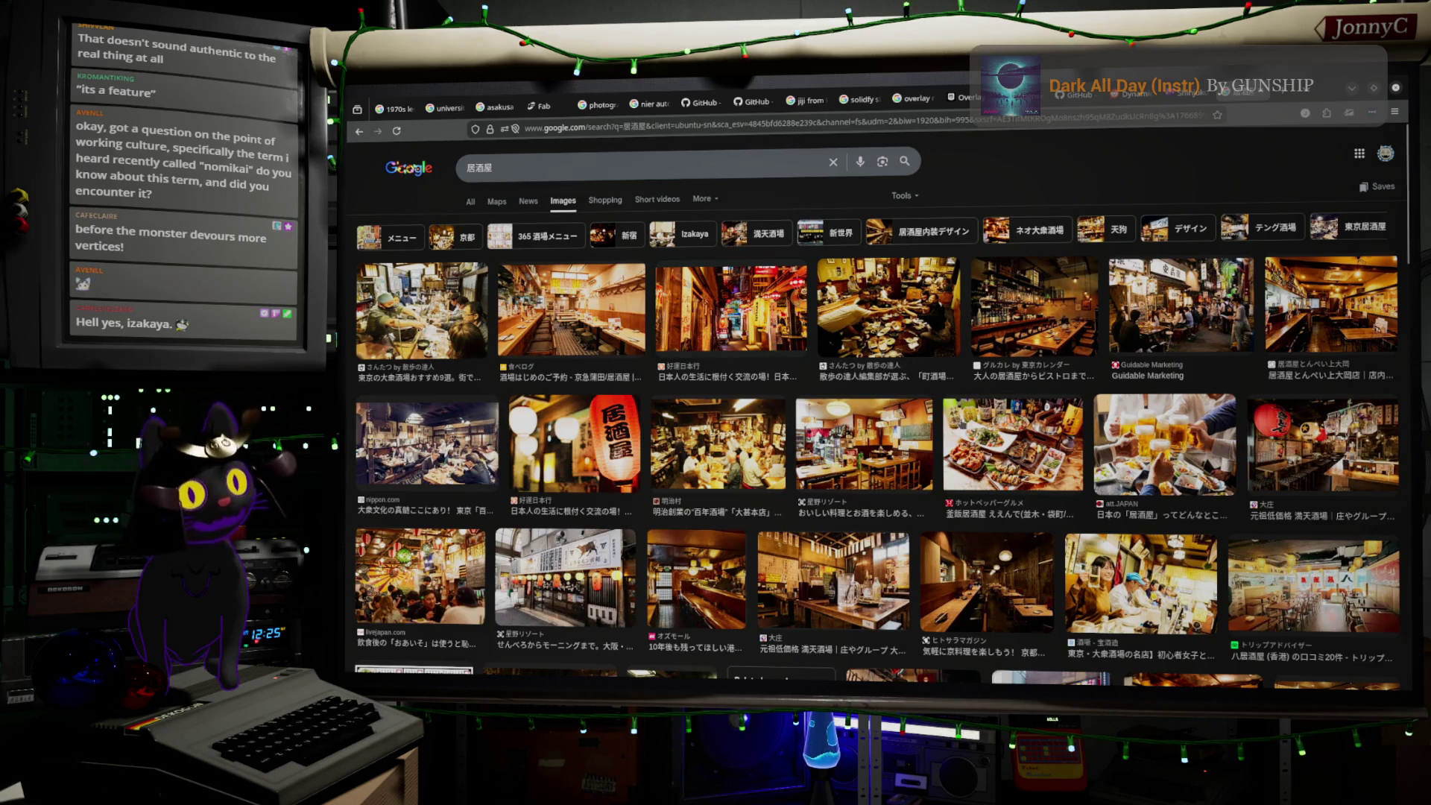
# - Preview the izakaya food platter, a related dish, and the first 居酒屋 result
pyautogui.click(991, 440)
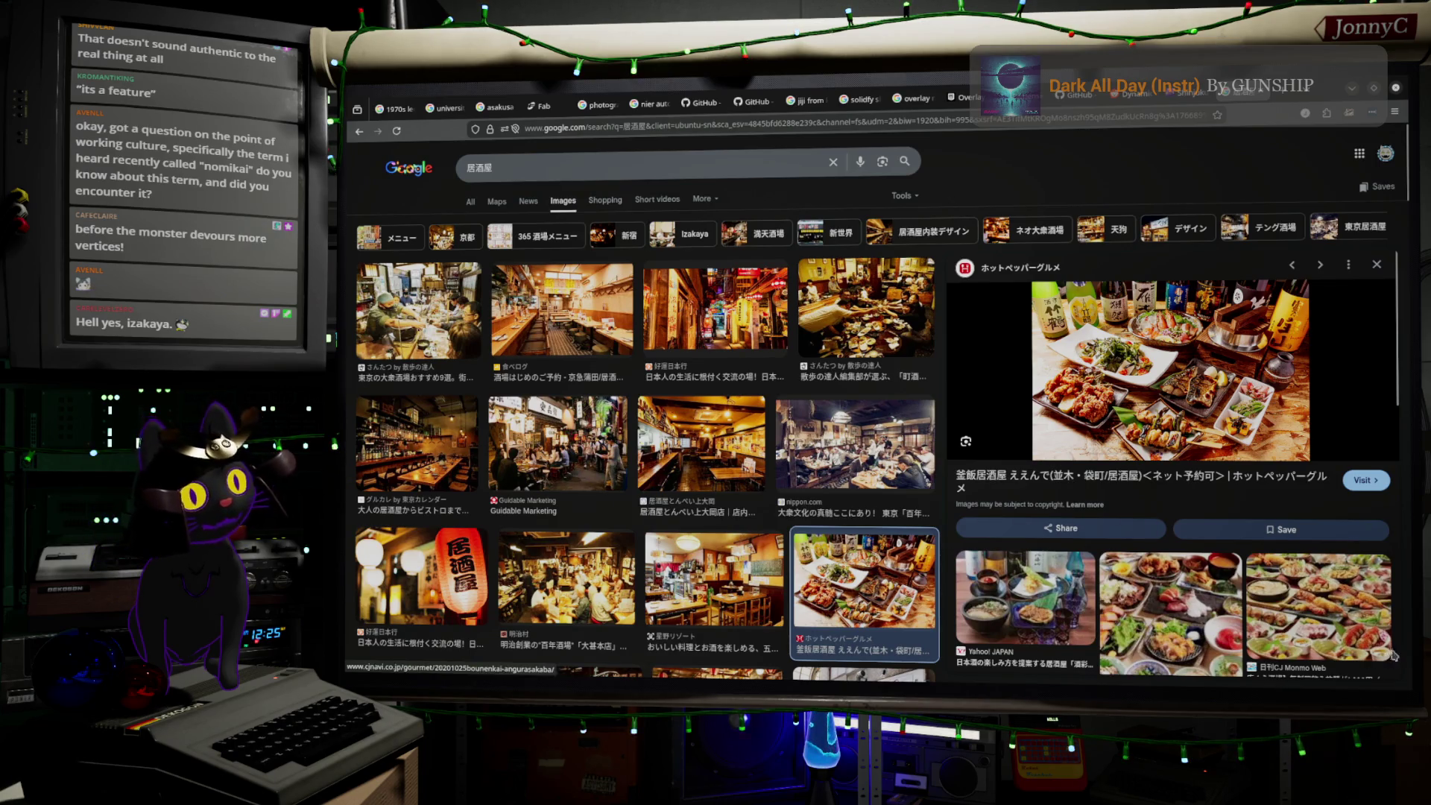
pyautogui.click(1325, 601)
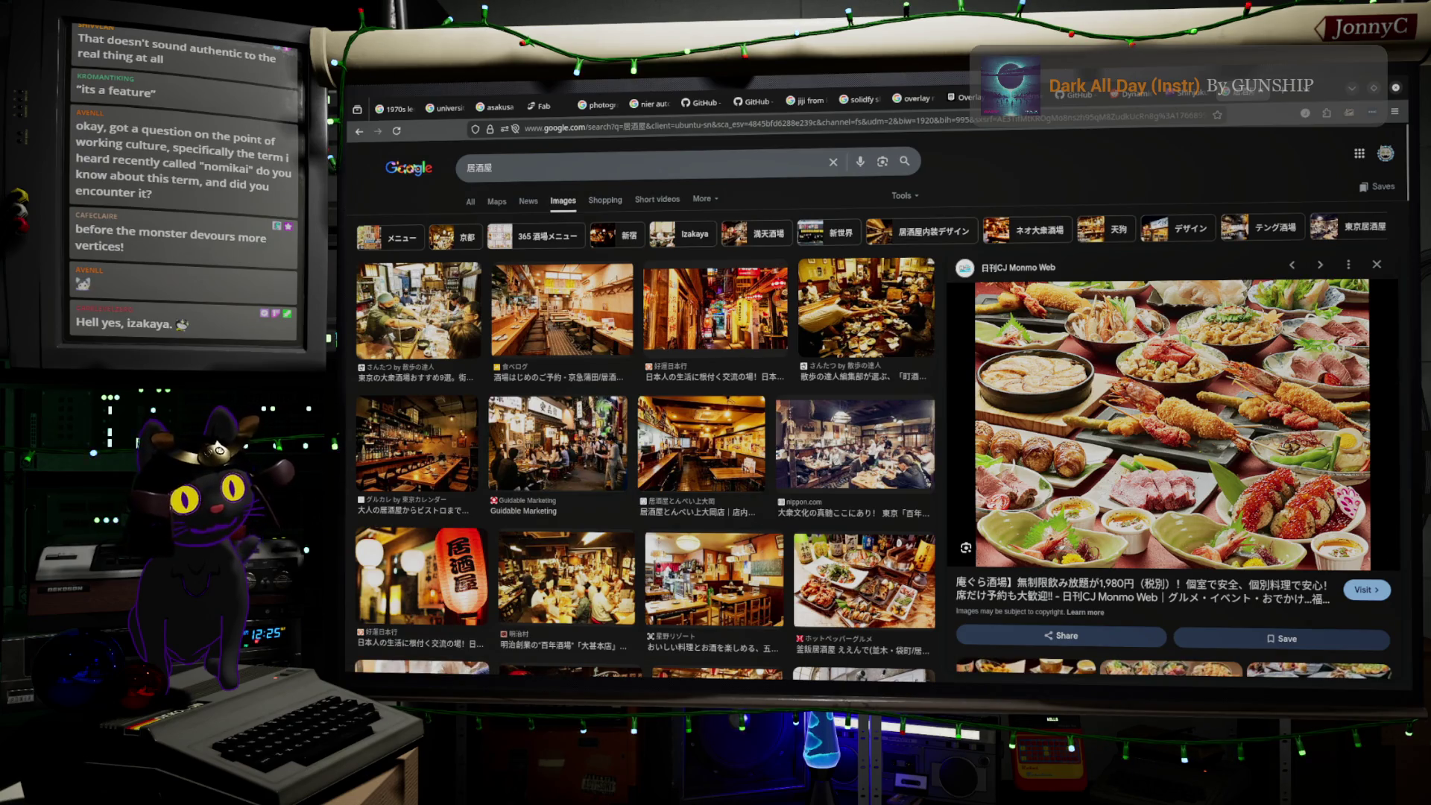
pyautogui.click(701, 444)
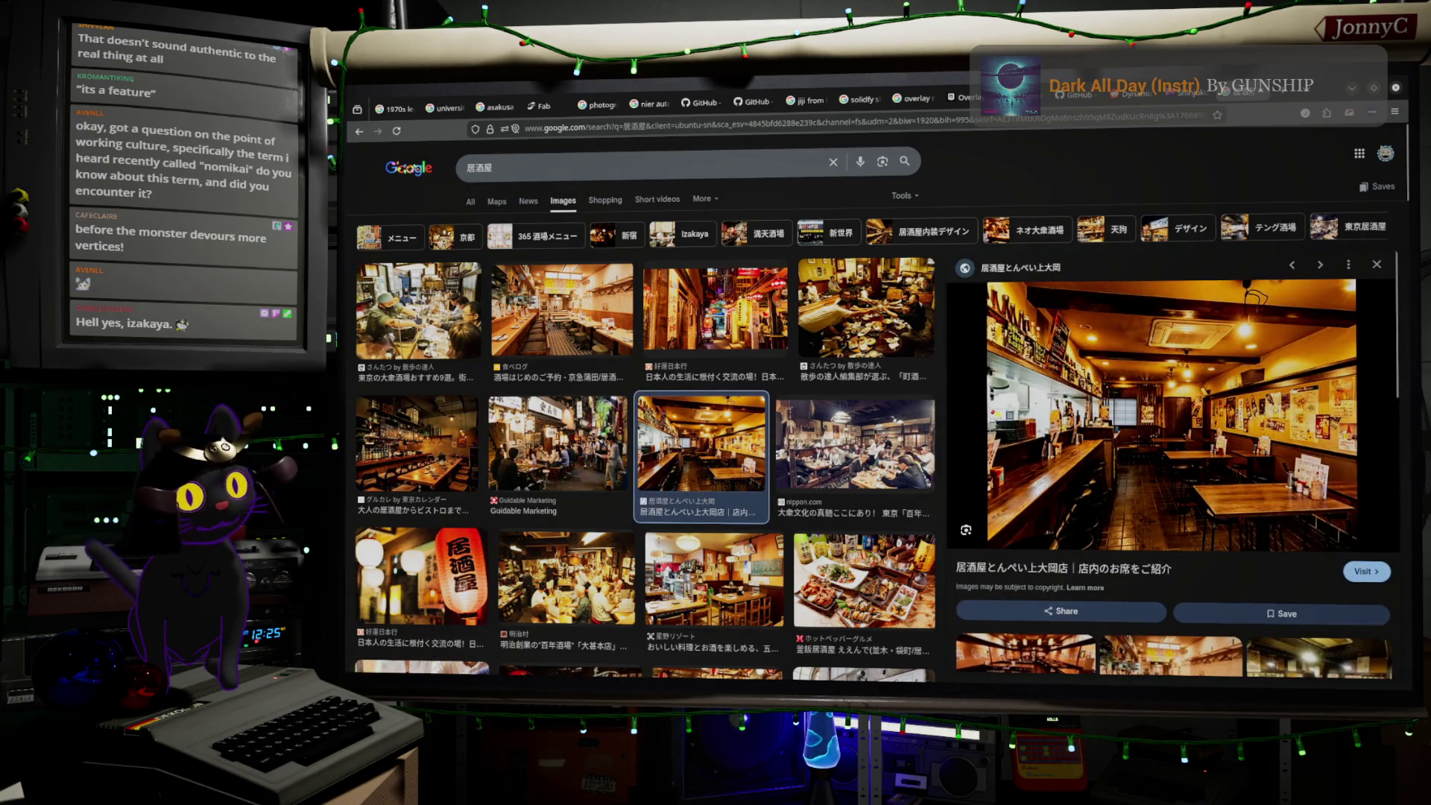
pyautogui.click(417, 313)
pyautogui.moveTo(1171, 425)
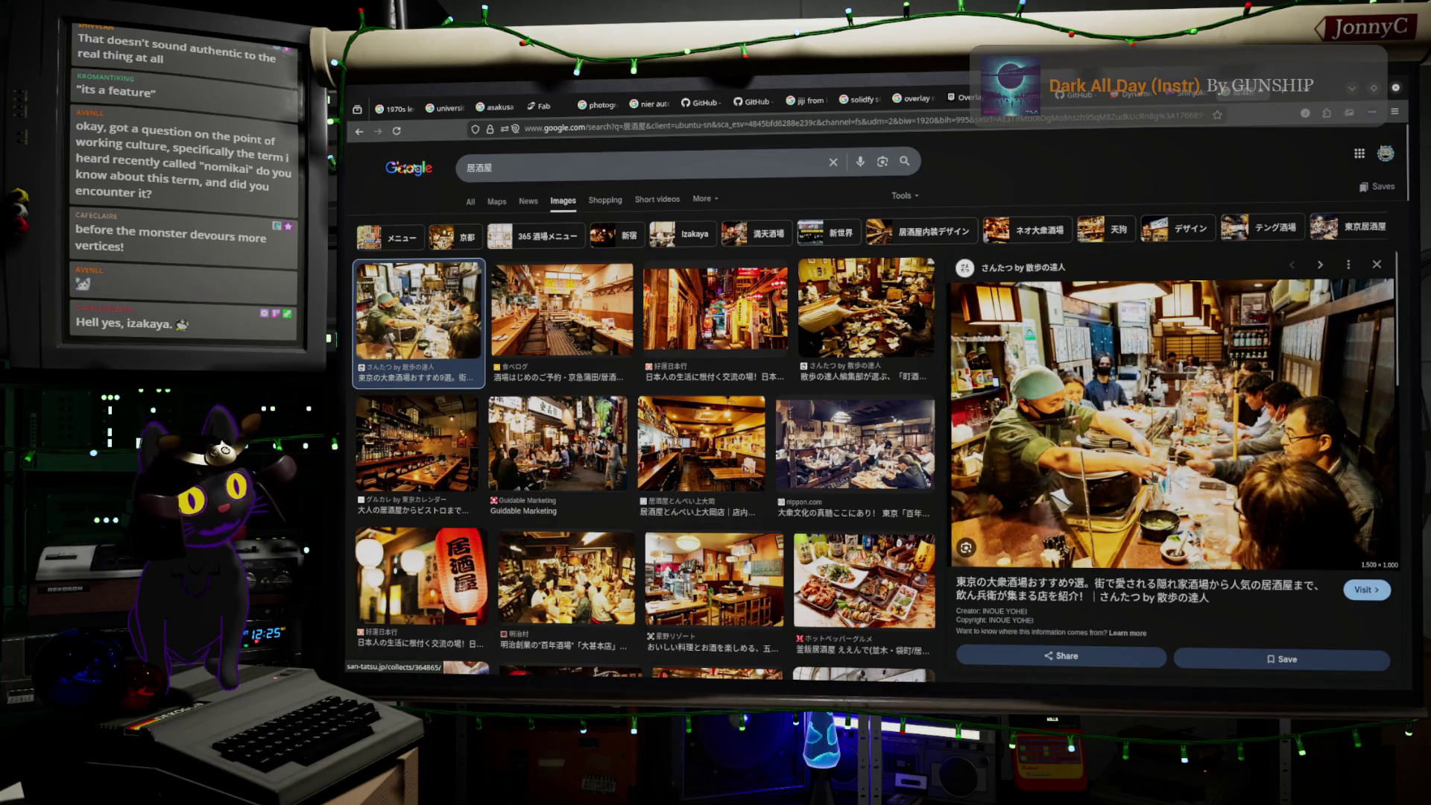
# - Scroll down the 居酒屋 results, previewing the red lantern and chefsbankonline street photos
pyautogui.scroll(-2, 632, 436)
pyautogui.scroll(-3, 632, 436)
pyautogui.scroll(-1, 632, 436)
pyautogui.scroll(-1, 632, 437)
pyautogui.scroll(-2, 631, 441)
pyautogui.scroll(-2, 629, 446)
pyautogui.scroll(-2, 627, 452)
pyautogui.scroll(-1, 625, 452)
pyautogui.click(547, 284)
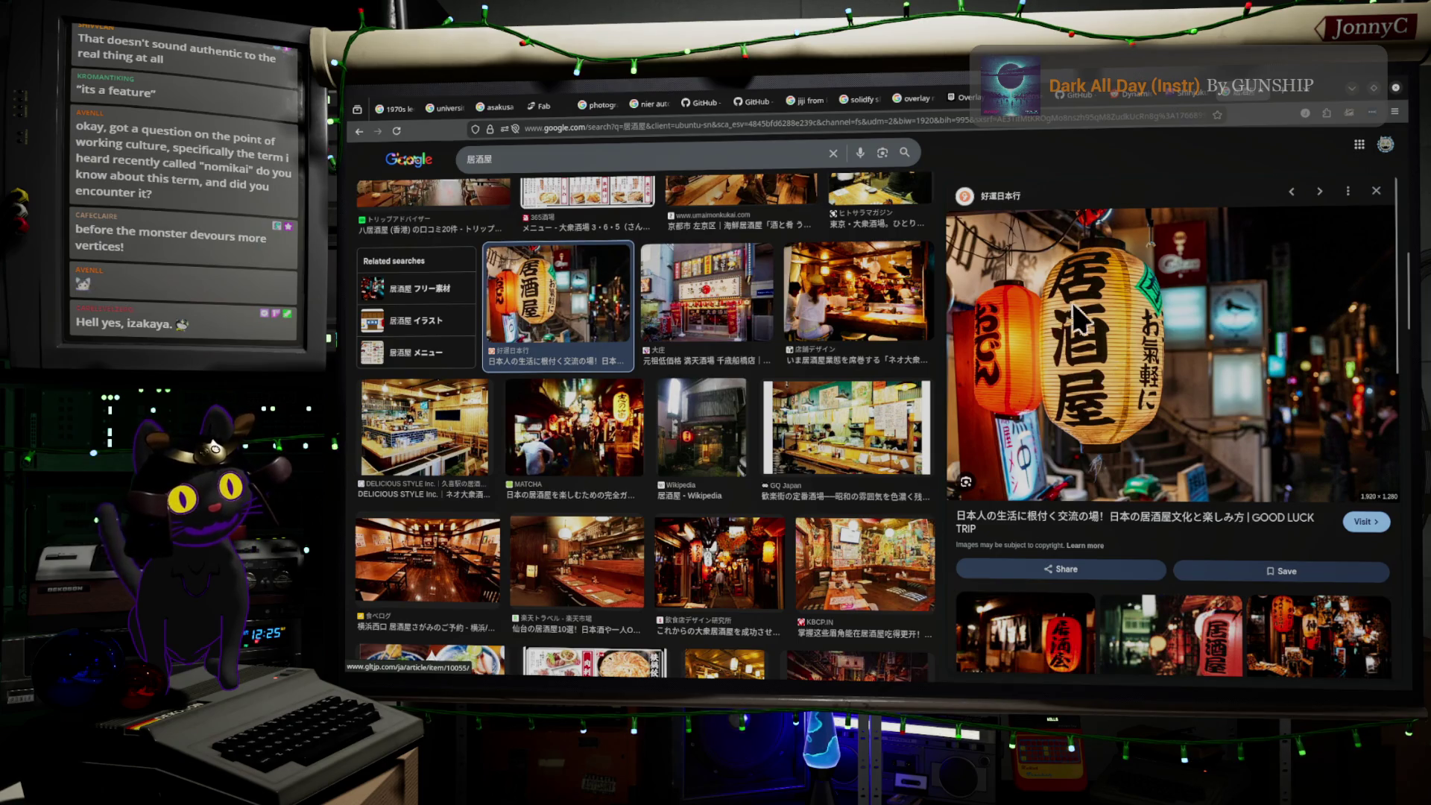
pyautogui.scroll(-2, 594, 477)
pyautogui.scroll(-2, 596, 500)
pyautogui.scroll(-2, 594, 526)
pyautogui.scroll(-1, 671, 485)
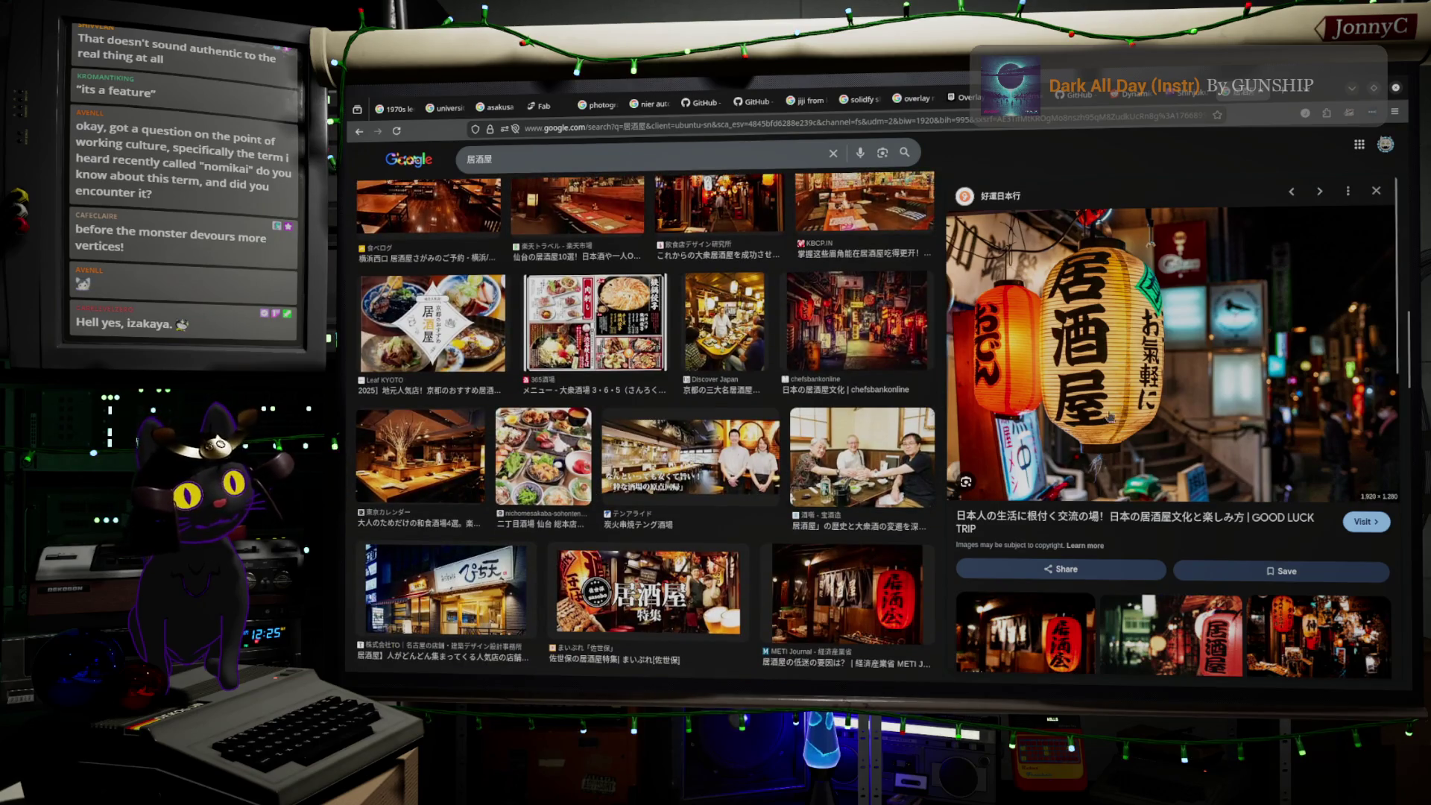
pyautogui.scroll(-2, 806, 432)
pyautogui.click(865, 223)
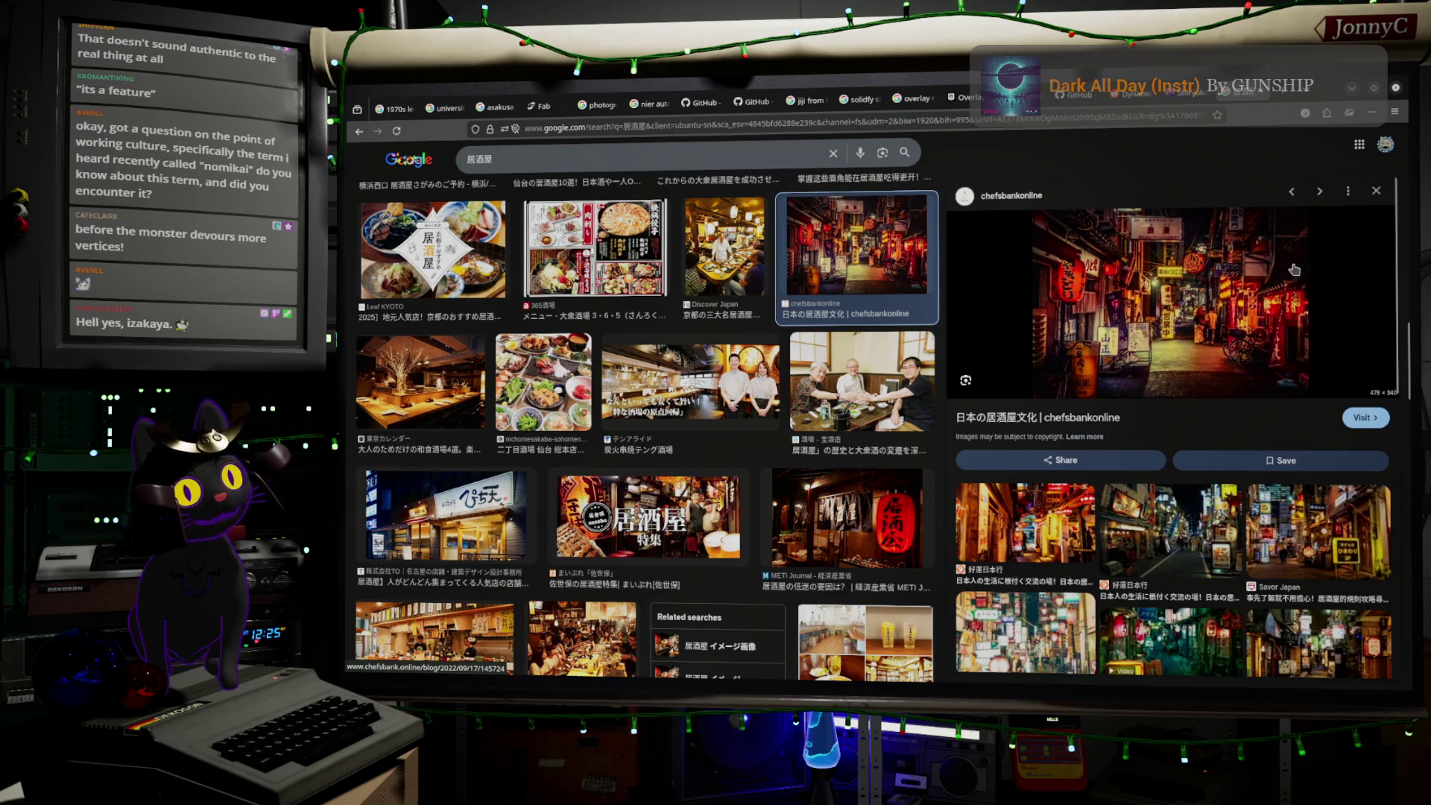
# - Scroll further and preview the ユビレジ izakaya course-meal food photo
pyautogui.scroll(-2, 589, 428)
pyautogui.scroll(-1, 589, 428)
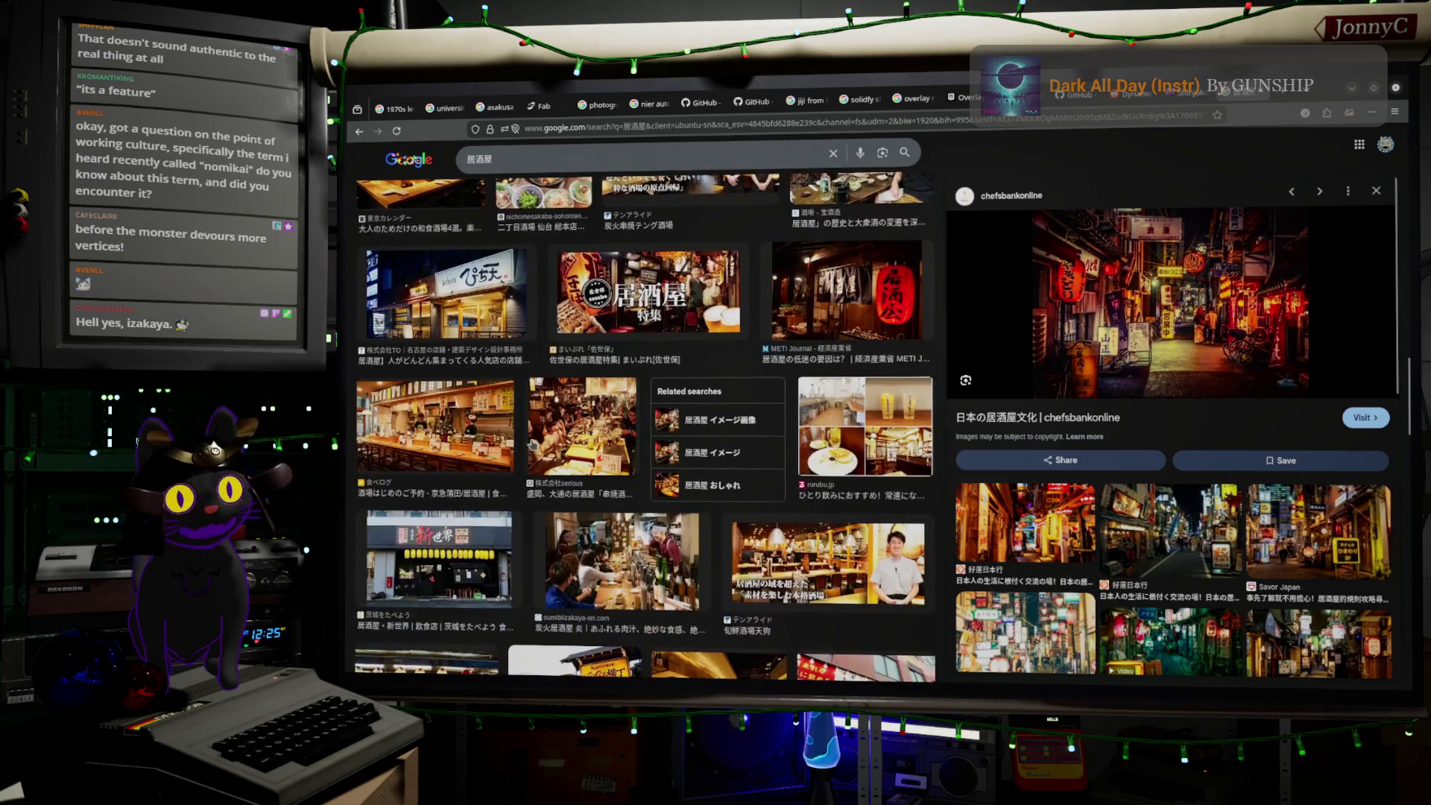
pyautogui.click(593, 426)
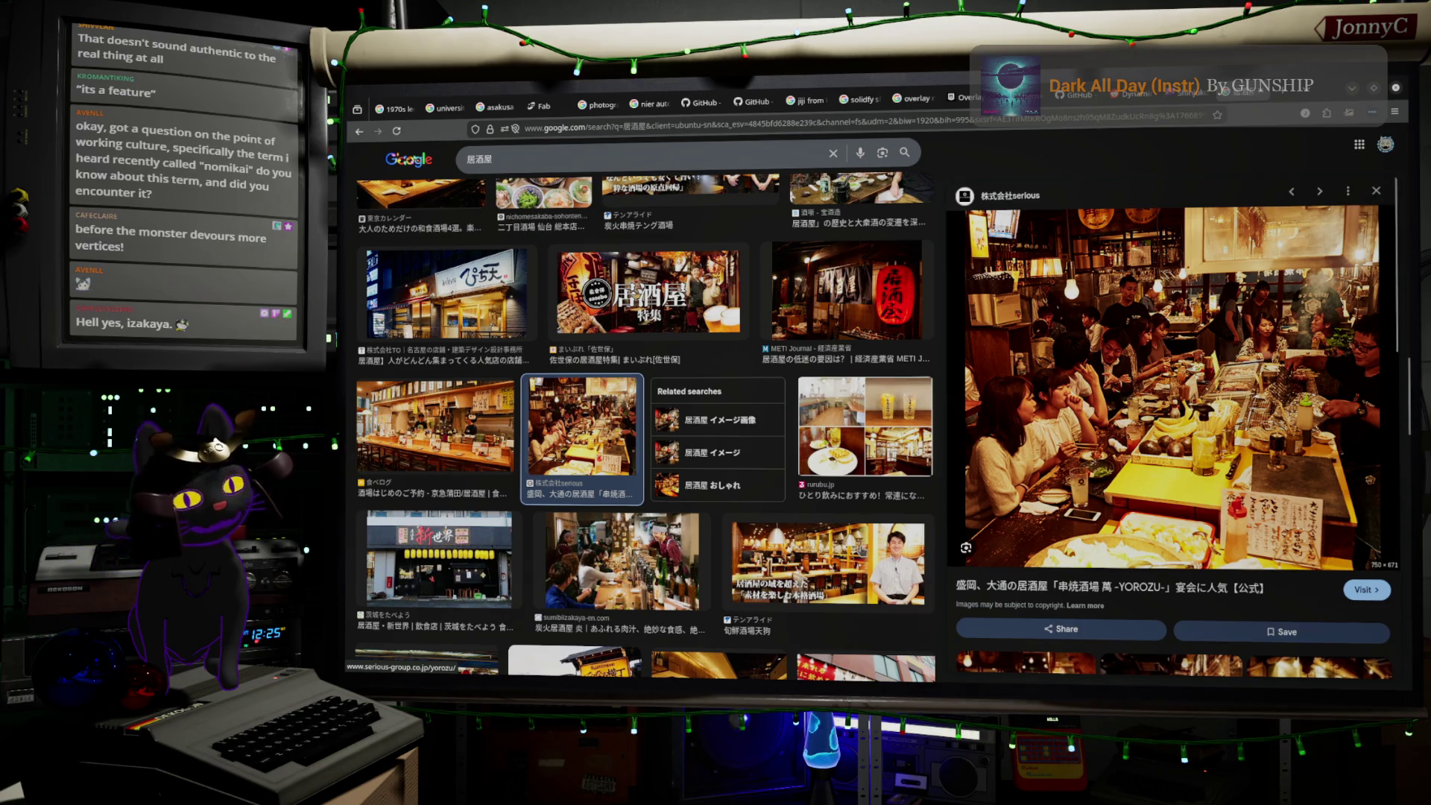
pyautogui.scroll(-1, 633, 395)
pyautogui.scroll(-3, 634, 395)
pyautogui.scroll(-3, 641, 384)
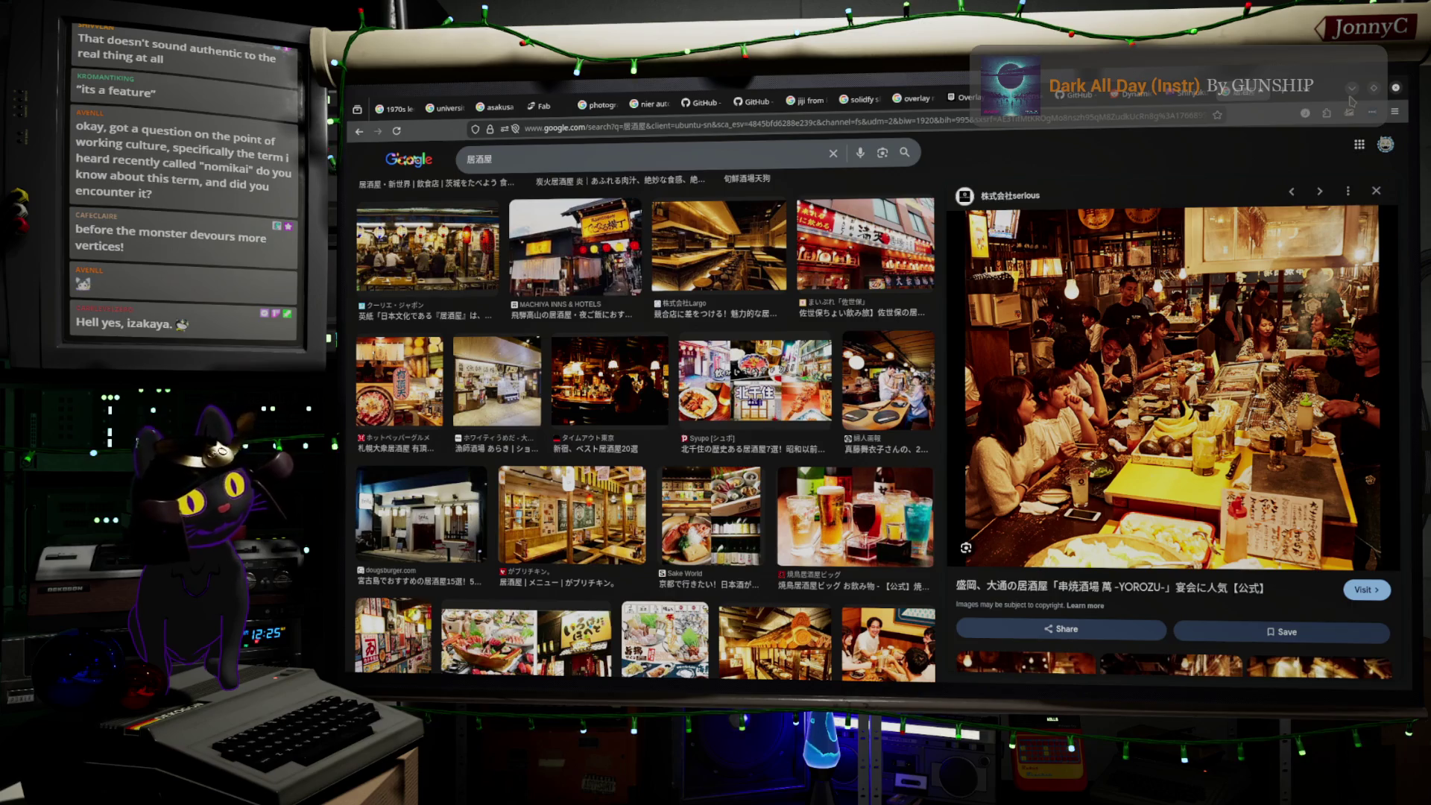
pyautogui.scroll(-2, 744, 383)
pyautogui.scroll(-2, 744, 384)
pyautogui.scroll(-2, 744, 384)
pyautogui.scroll(-2, 565, 505)
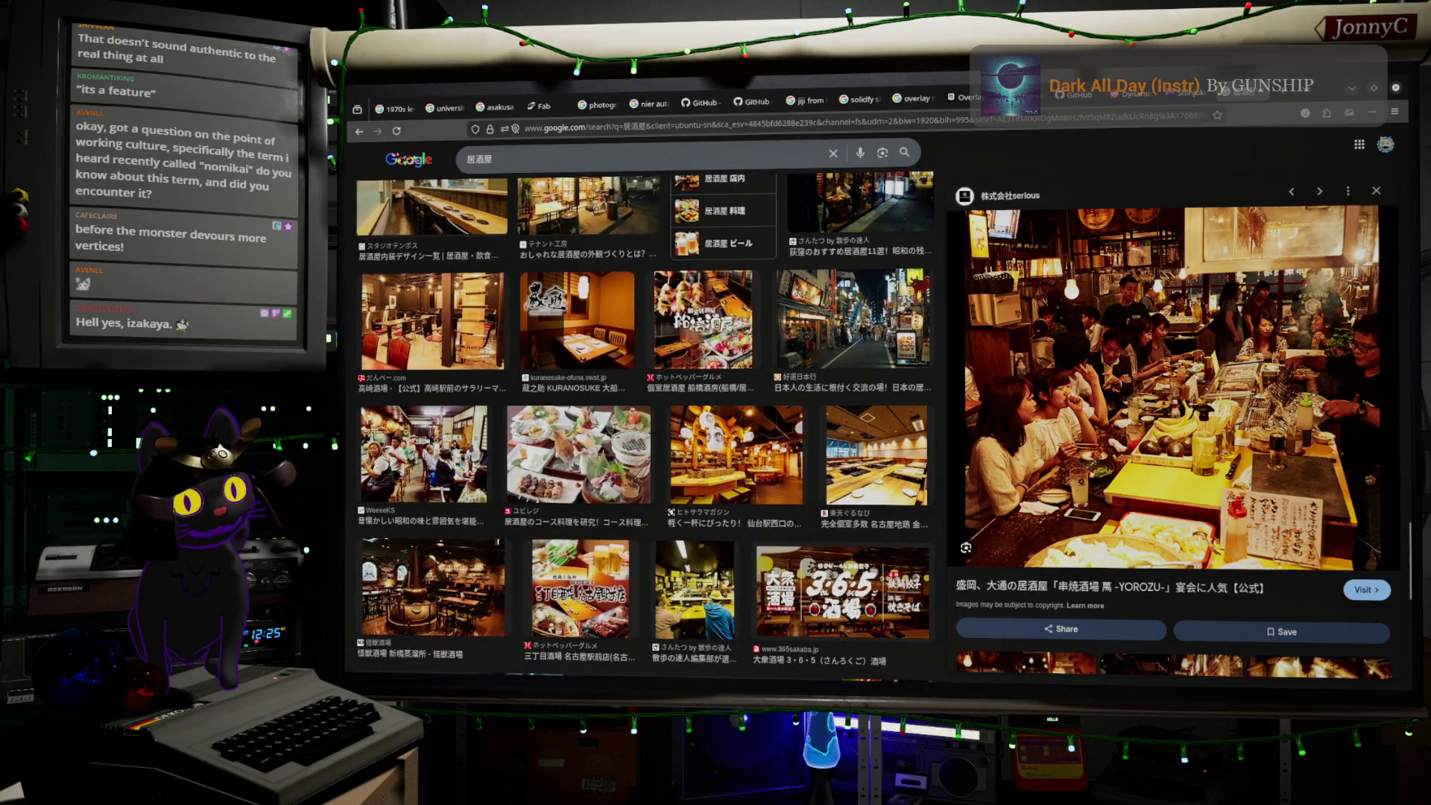
pyautogui.click(575, 459)
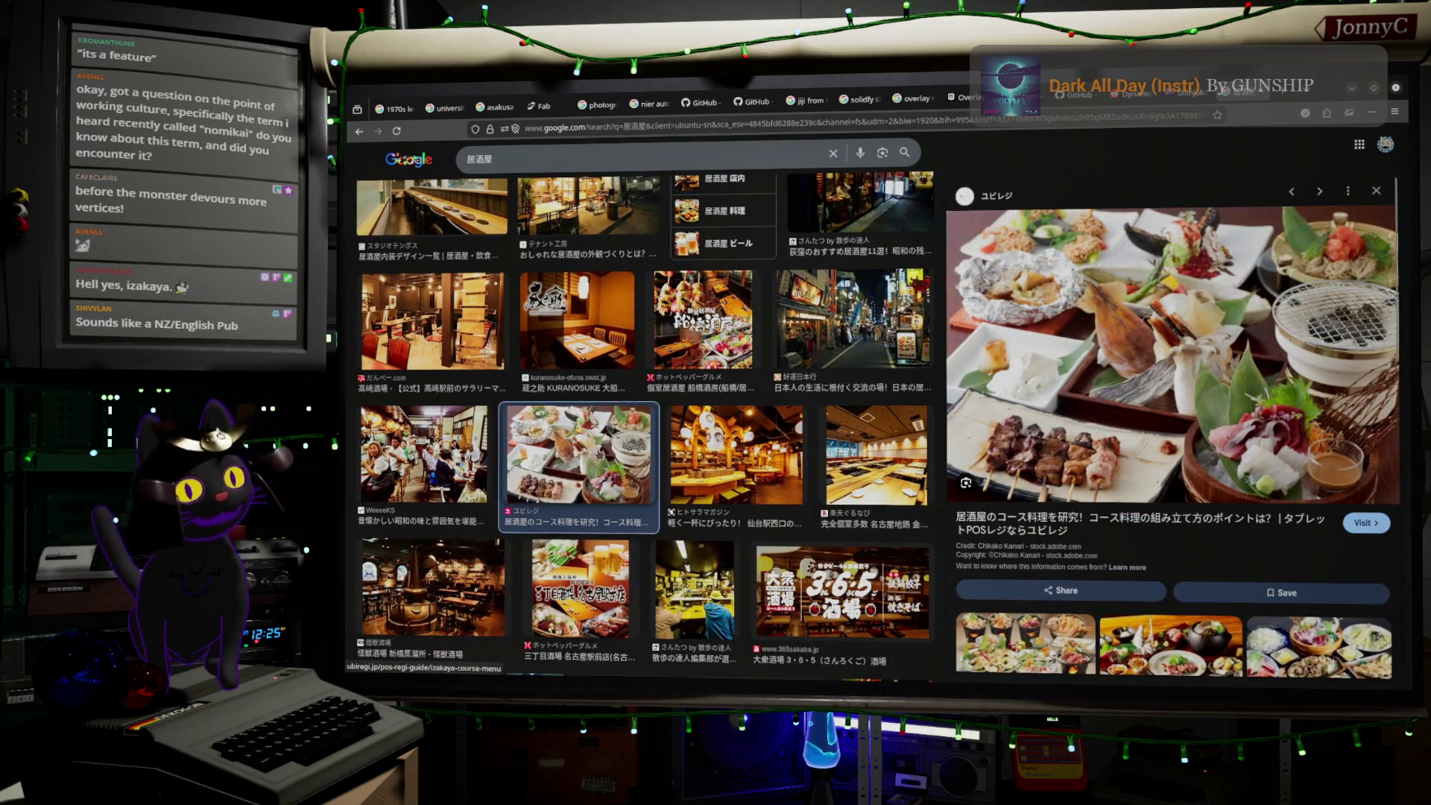
pyautogui.hotkey('alt', 'Tab')
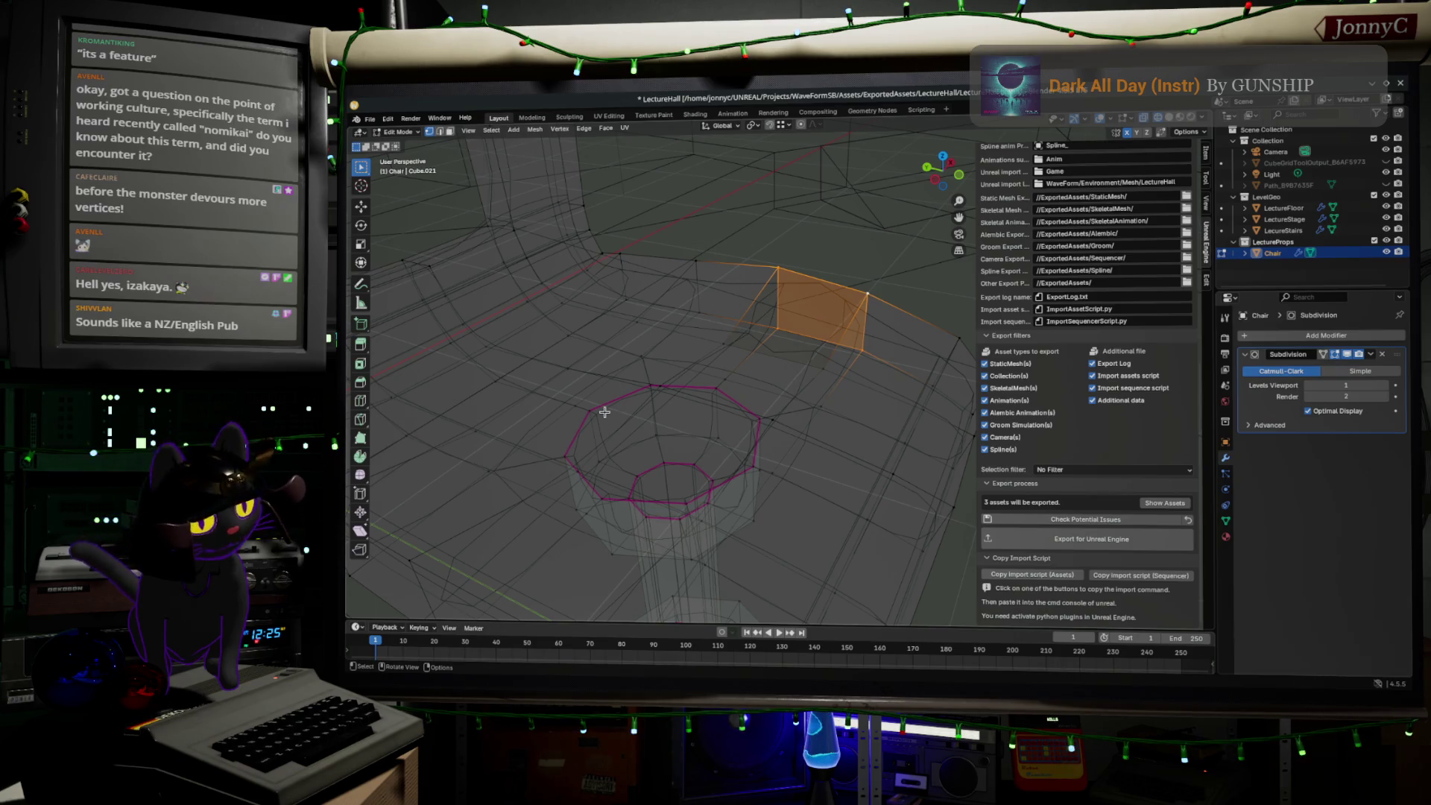
# - Fill the gap with a face from four corner vertices, then return to Object Mode
pyautogui.moveTo(764, 385); pyautogui.dragTo(787, 366, button='middle')
pyautogui.click(783, 297)
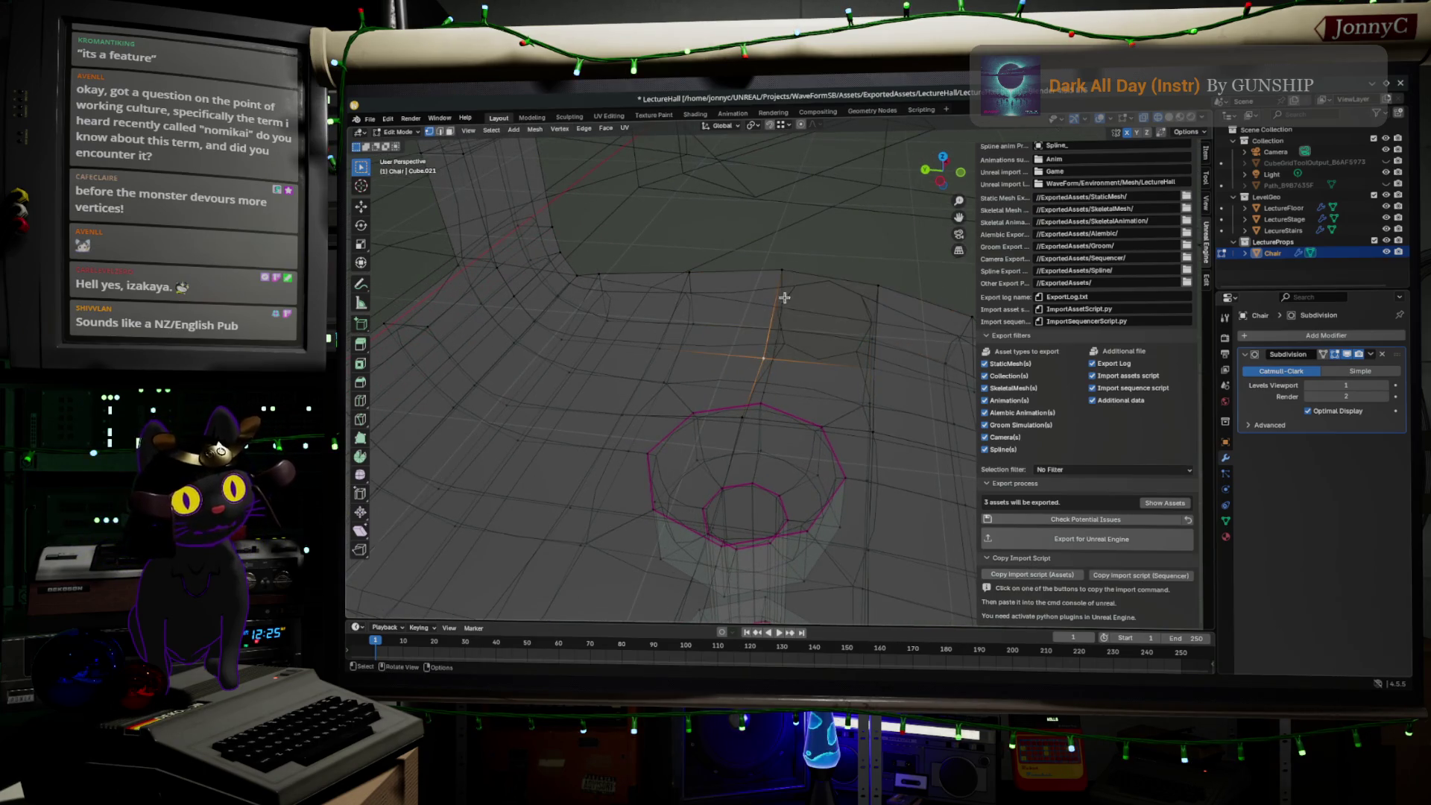
pyautogui.keyDown('shift'); pyautogui.click(781, 273); pyautogui.keyUp('shift')
pyautogui.keyDown('shift'); pyautogui.click(880, 288); pyautogui.keyUp('shift')
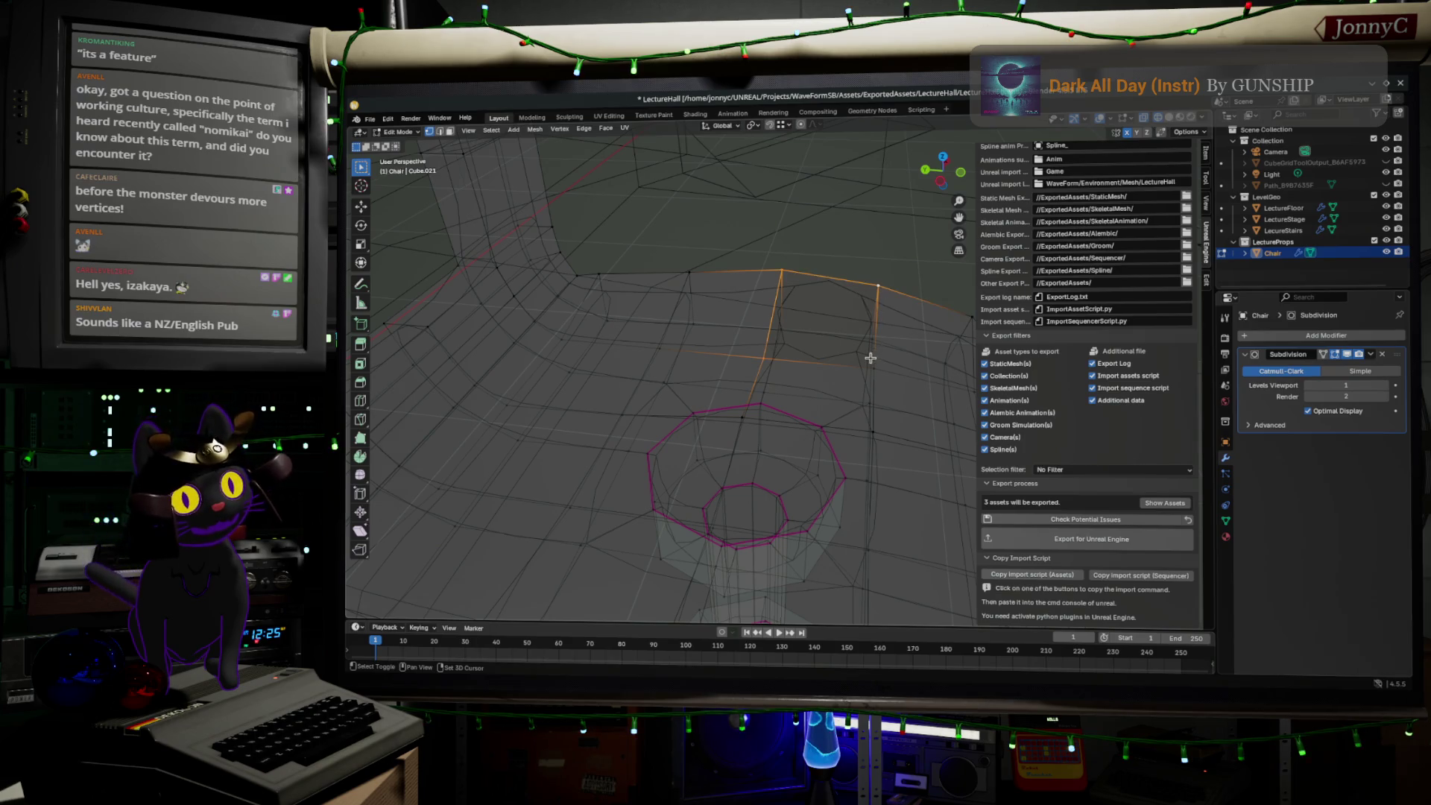
pyautogui.keyDown('shift'); pyautogui.click(877, 369); pyautogui.keyUp('shift')
pyautogui.press('f')
pyautogui.click(890, 395)
pyautogui.moveTo(886, 423)
pyautogui.mouseDown(button='middle')
pyautogui.moveTo(806, 383)
pyautogui.moveTo(862, 418)
pyautogui.mouseUp(button='middle')
pyautogui.press('Tab')
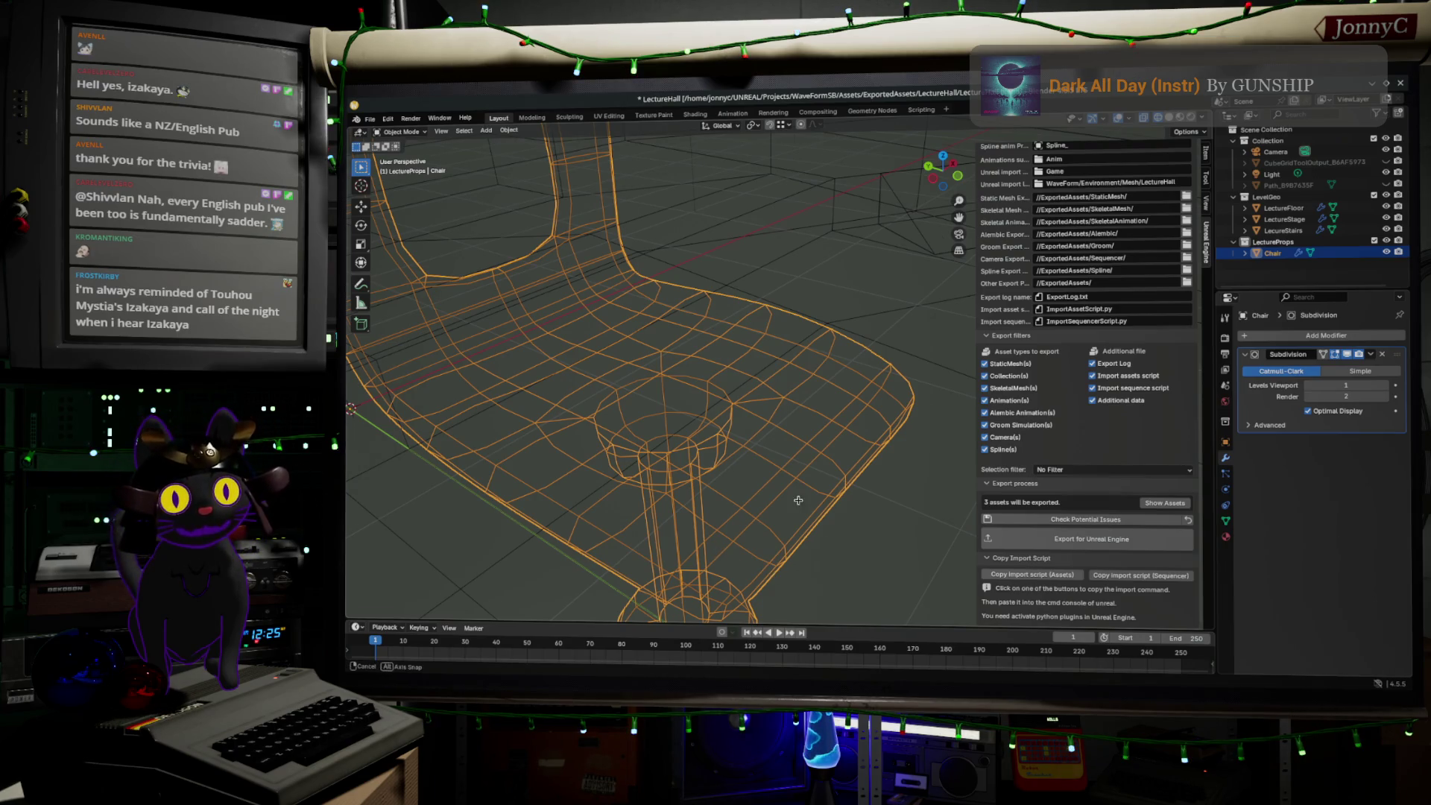
# - Orbit the finished chair, then bring up the コスプレ 居酒屋 image results
pyautogui.moveTo(798, 499); pyautogui.dragTo(778, 492, button='middle')
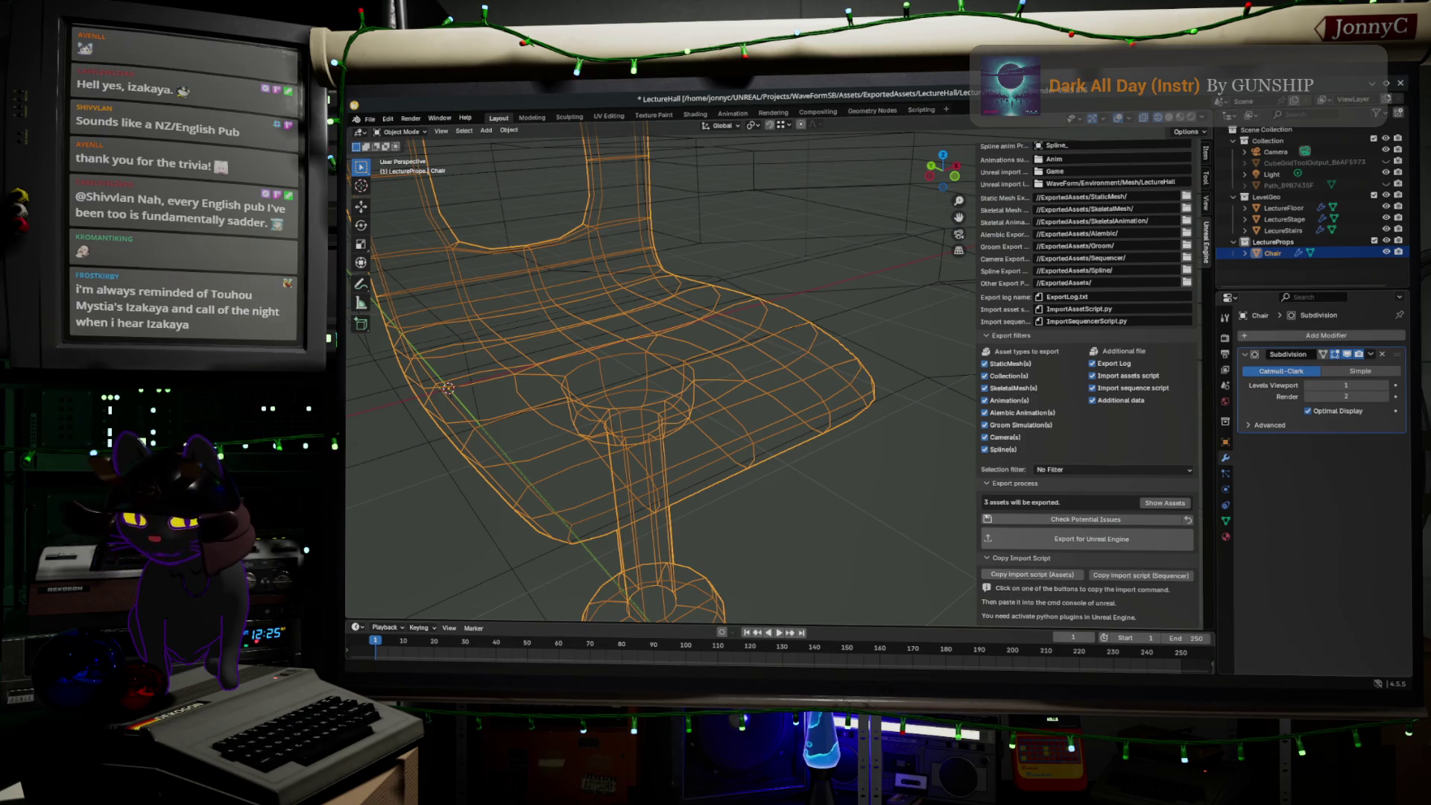
pyautogui.hotkey('alt', 'Tab')
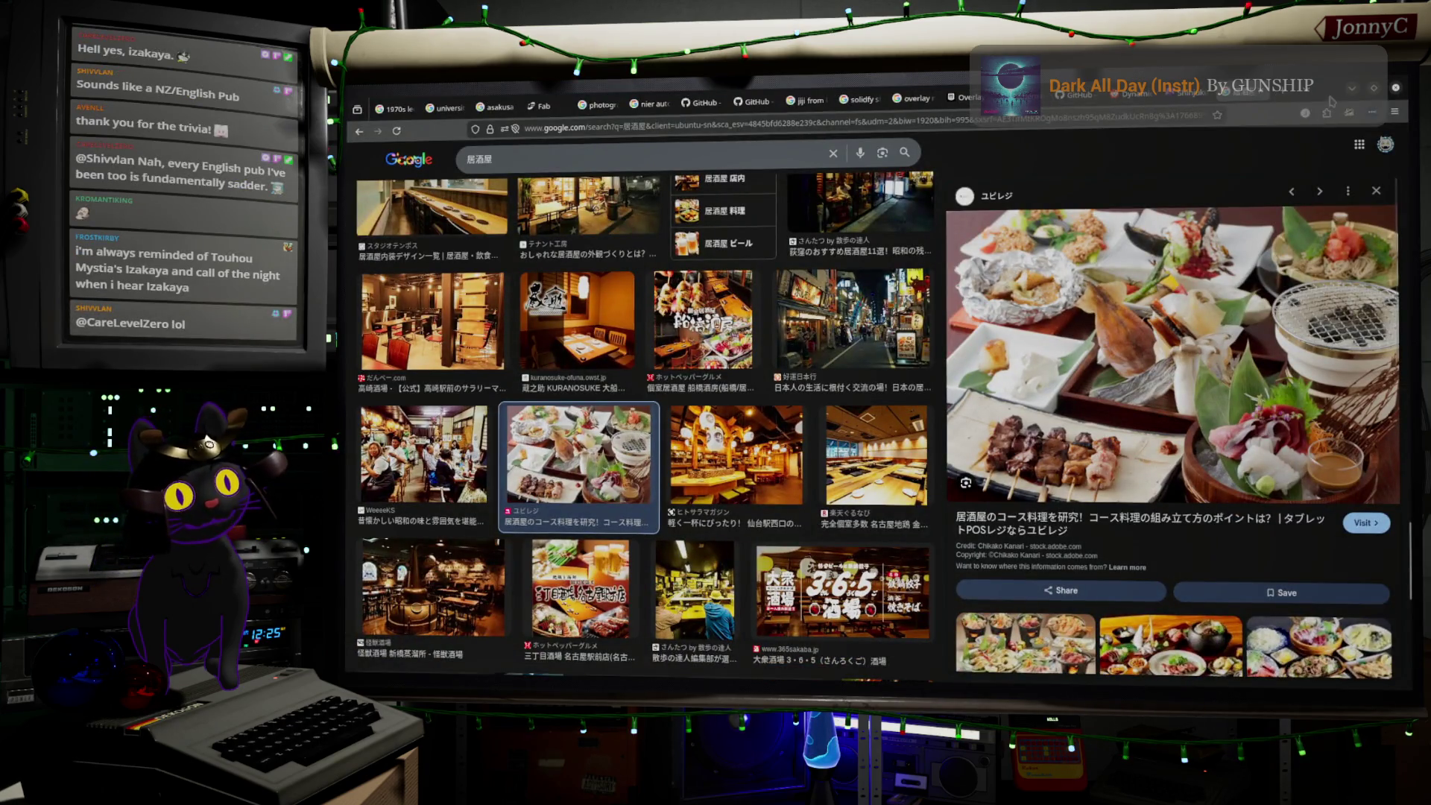
pyautogui.hotkey('alt', 'Tab')
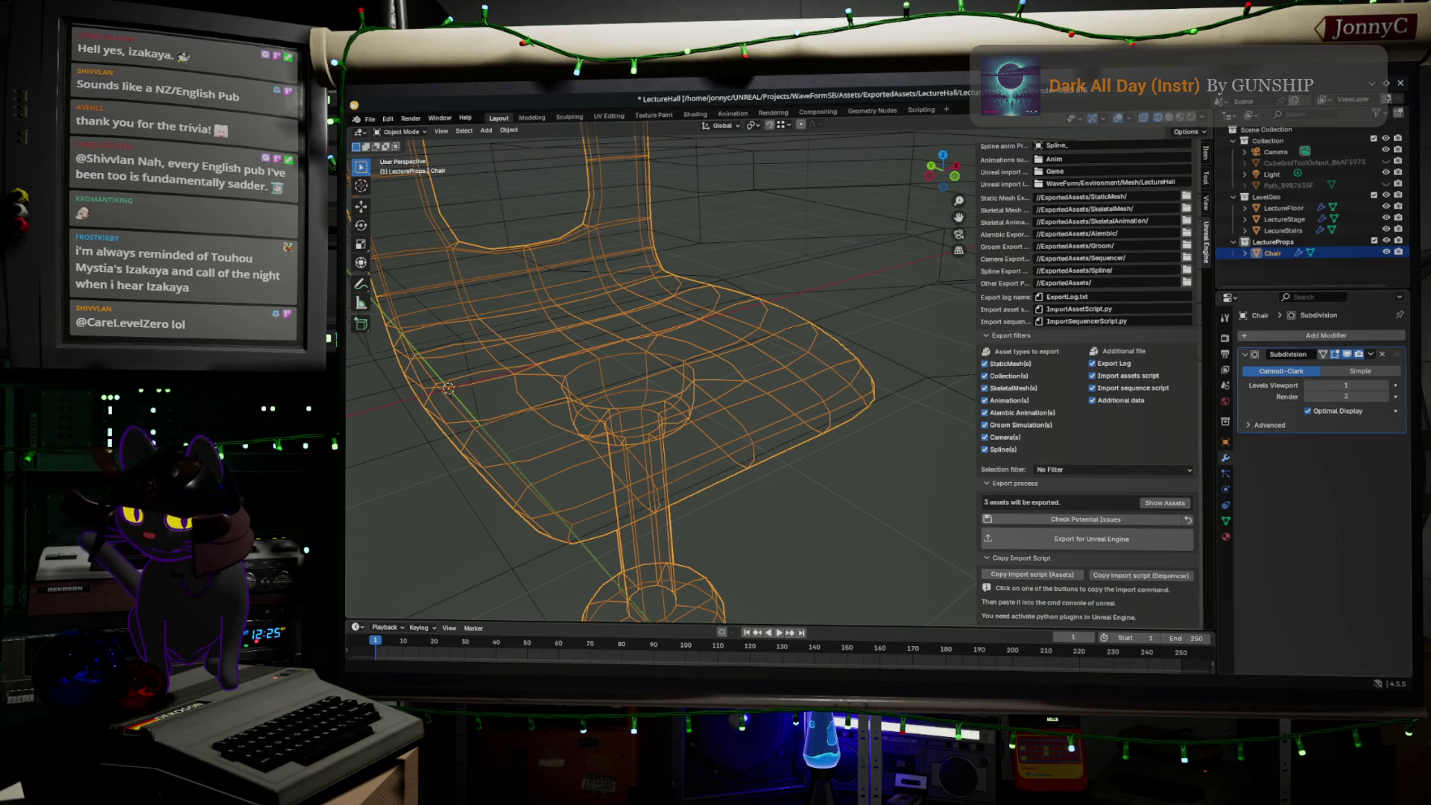
pyautogui.hotkey('alt', 'Tab')
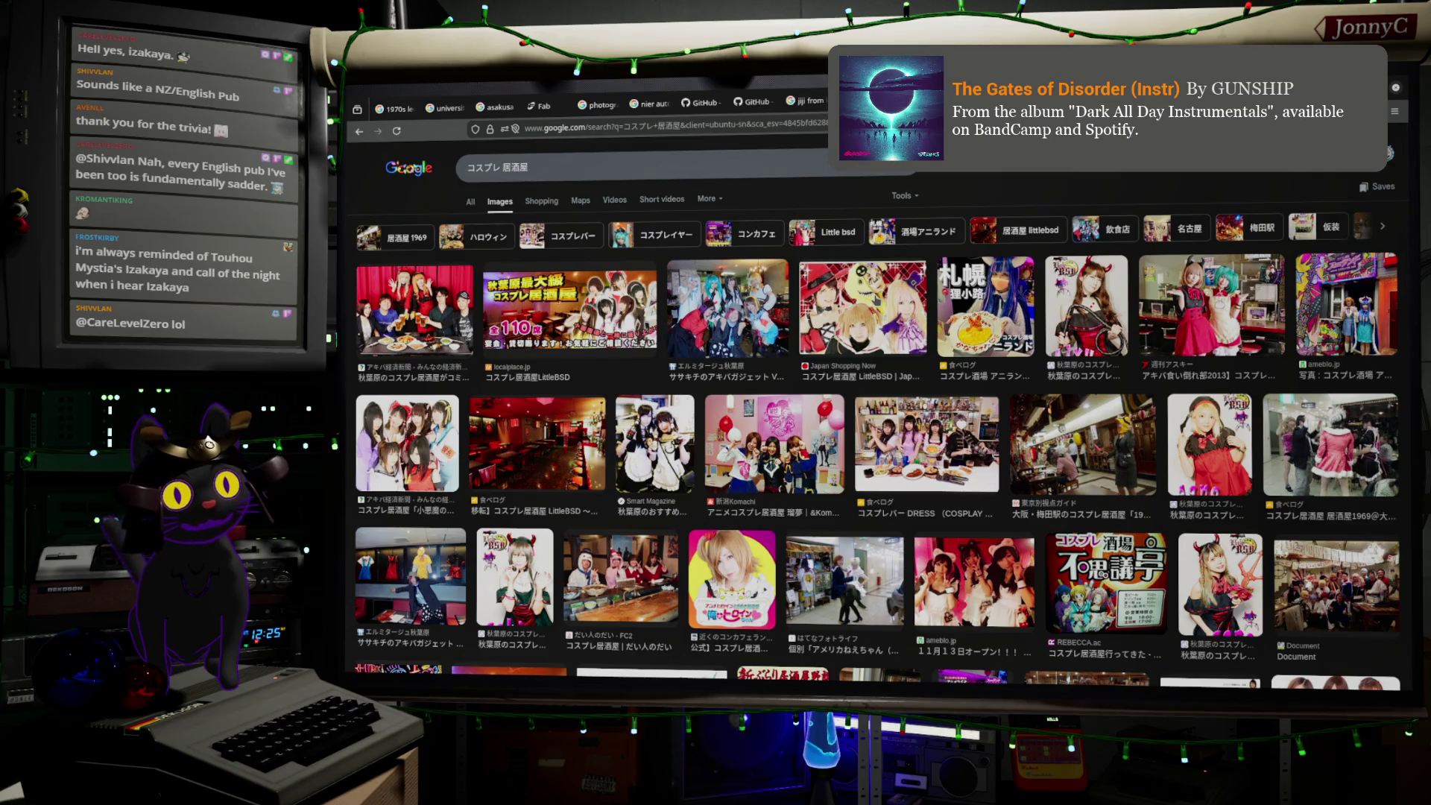
# - Preview the Japan Shopping Now, LittleBSD bar and だい人のだい cosplay izakaya photos
pyautogui.click(863, 308)
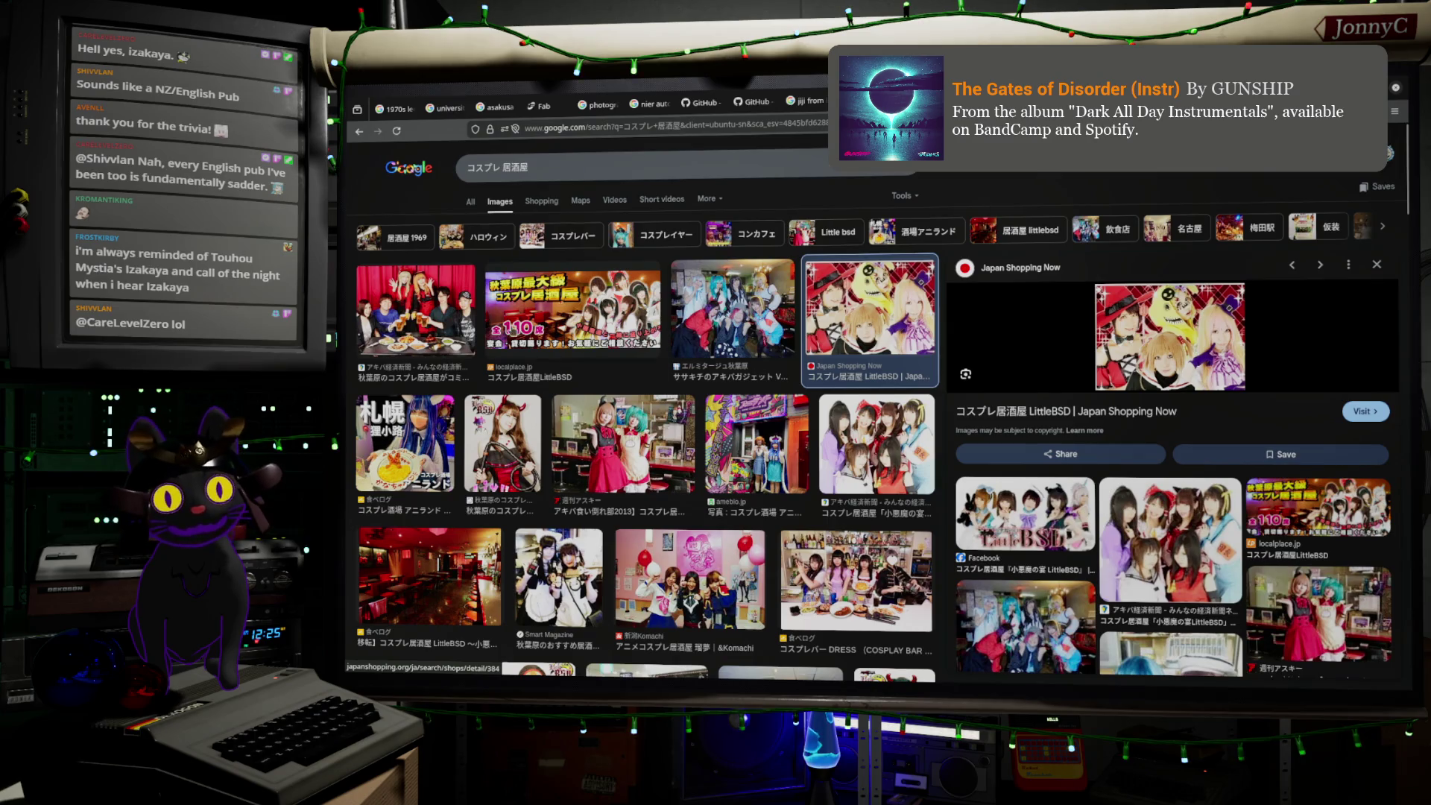
pyautogui.click(430, 578)
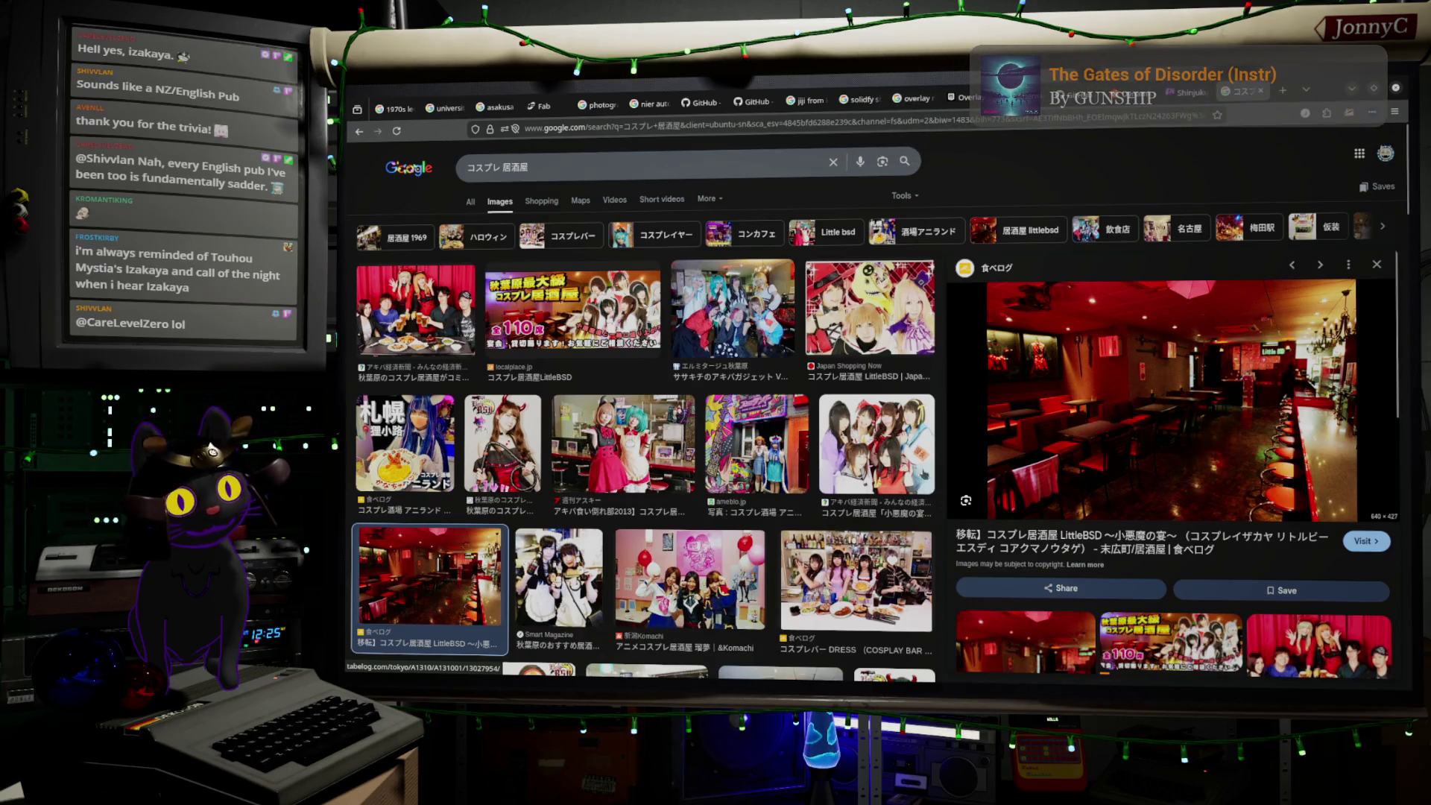
pyautogui.scroll(-3, 681, 478)
pyautogui.scroll(-1, 681, 478)
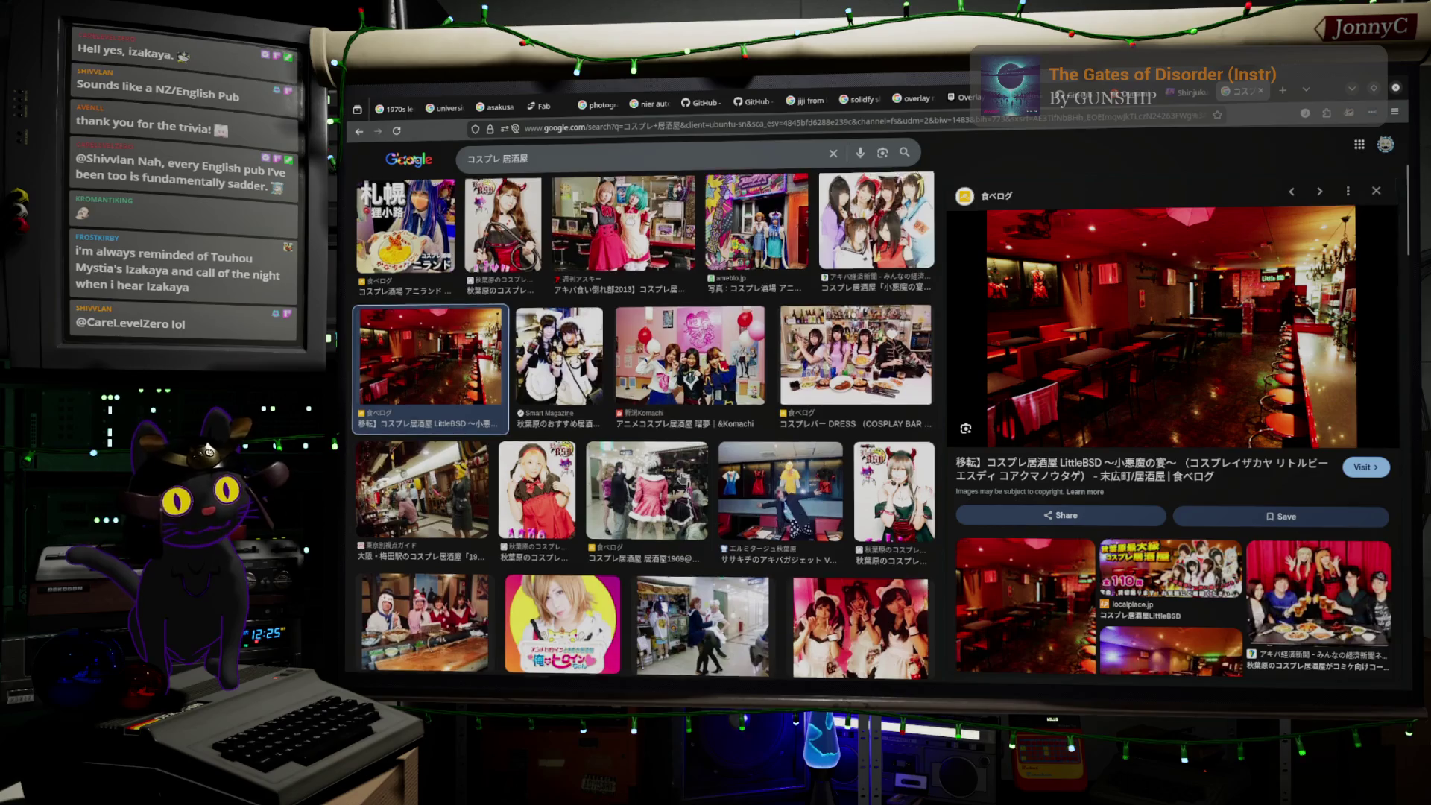
pyautogui.scroll(3, 681, 478)
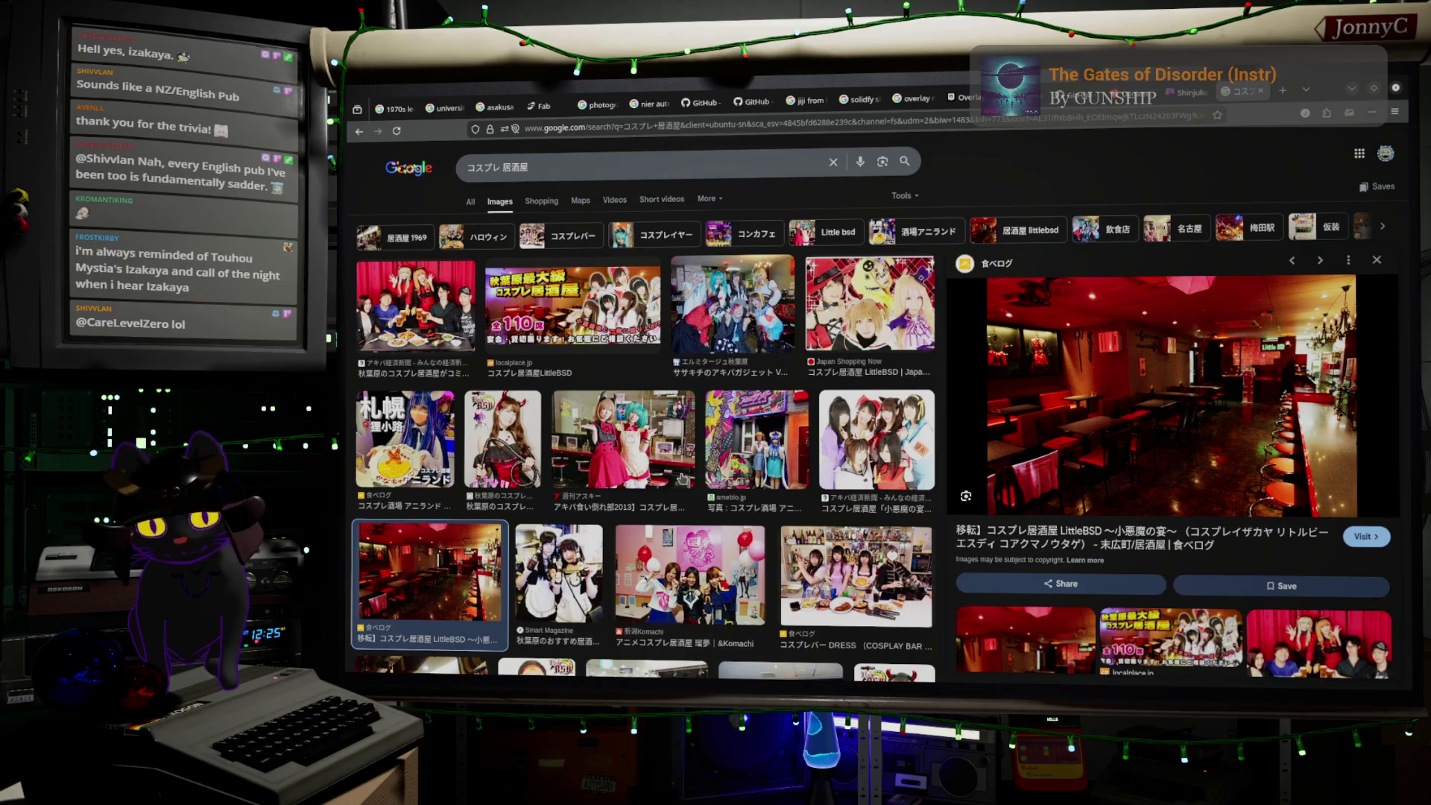
pyautogui.scroll(-2, 682, 478)
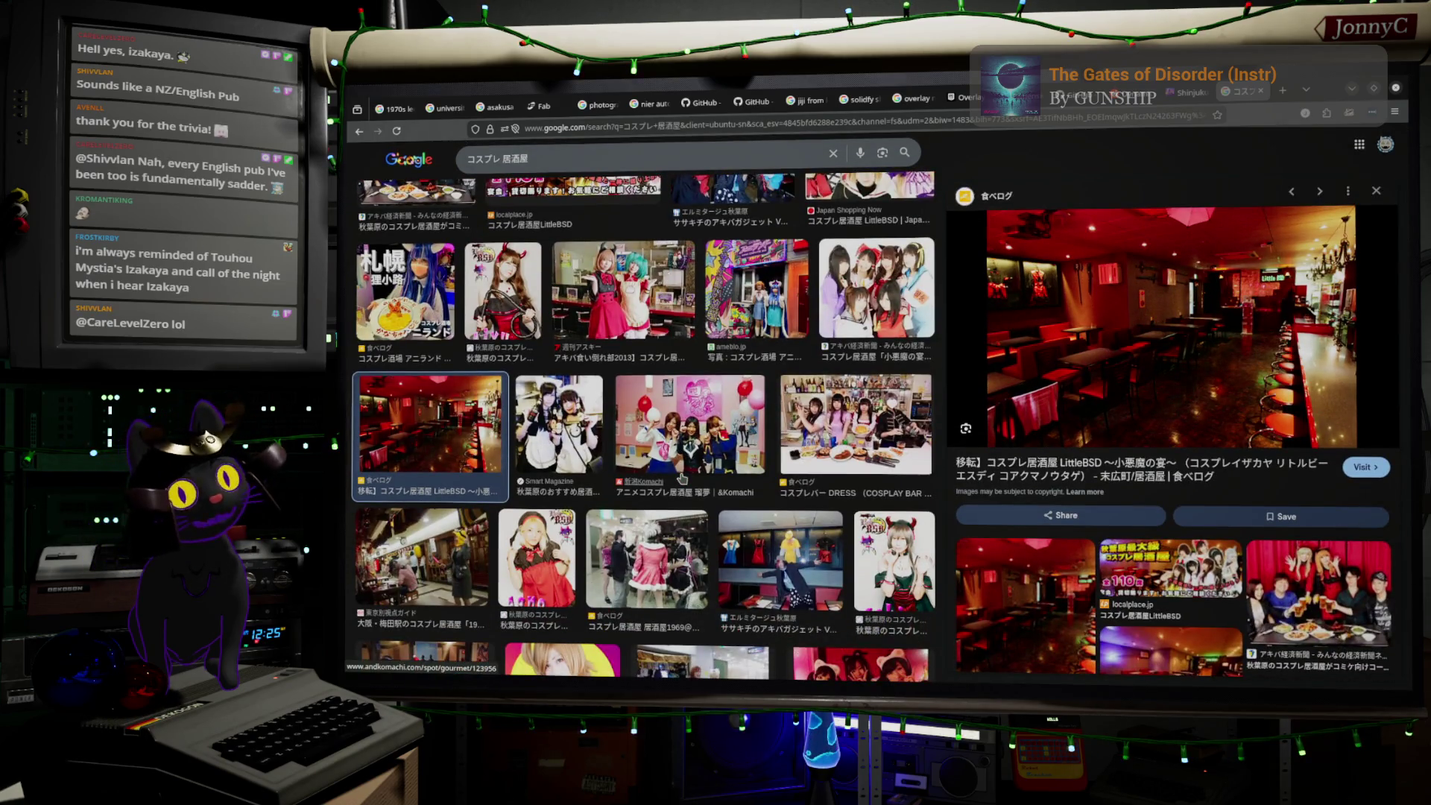
pyautogui.scroll(-2, 682, 478)
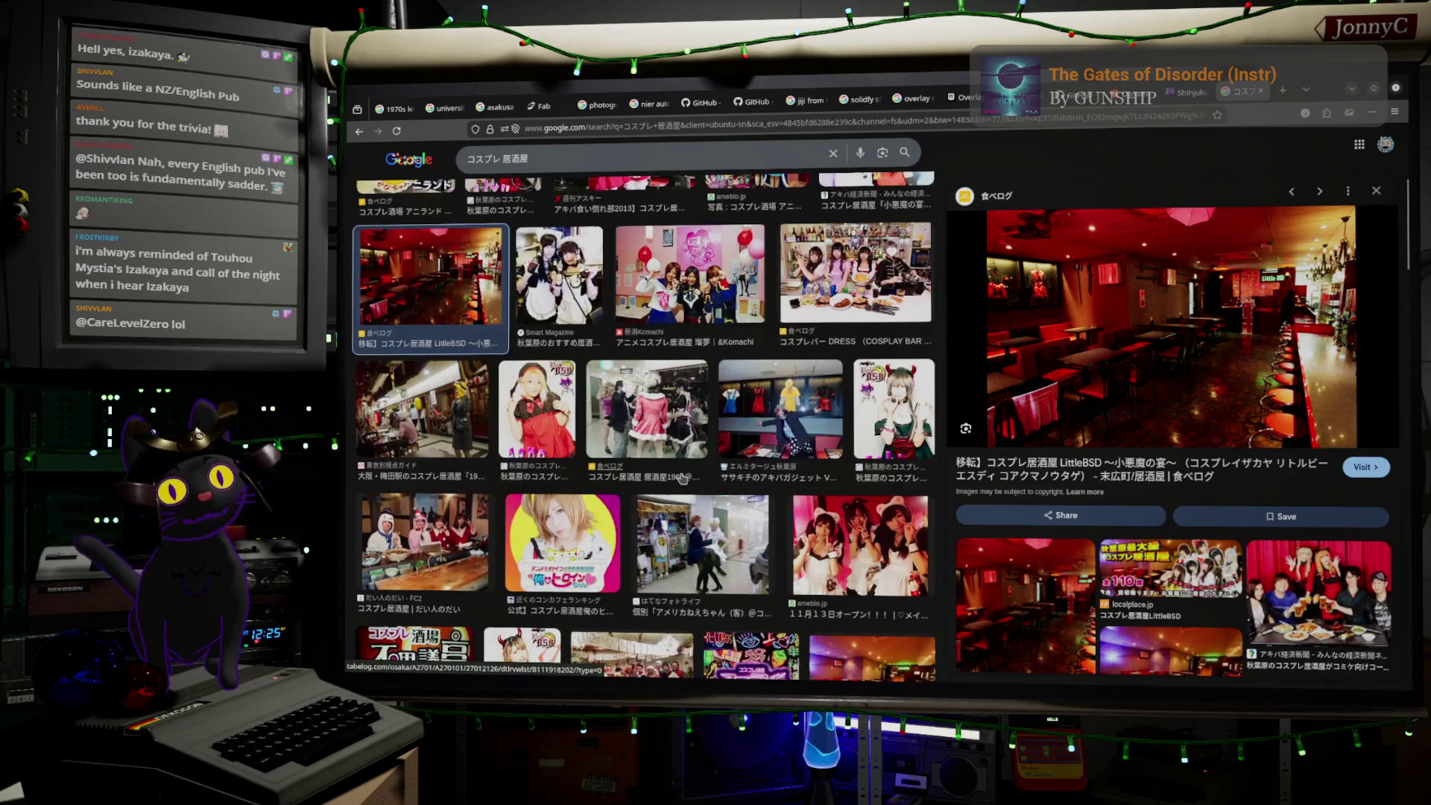
pyautogui.scroll(-1, 682, 478)
pyautogui.click(437, 481)
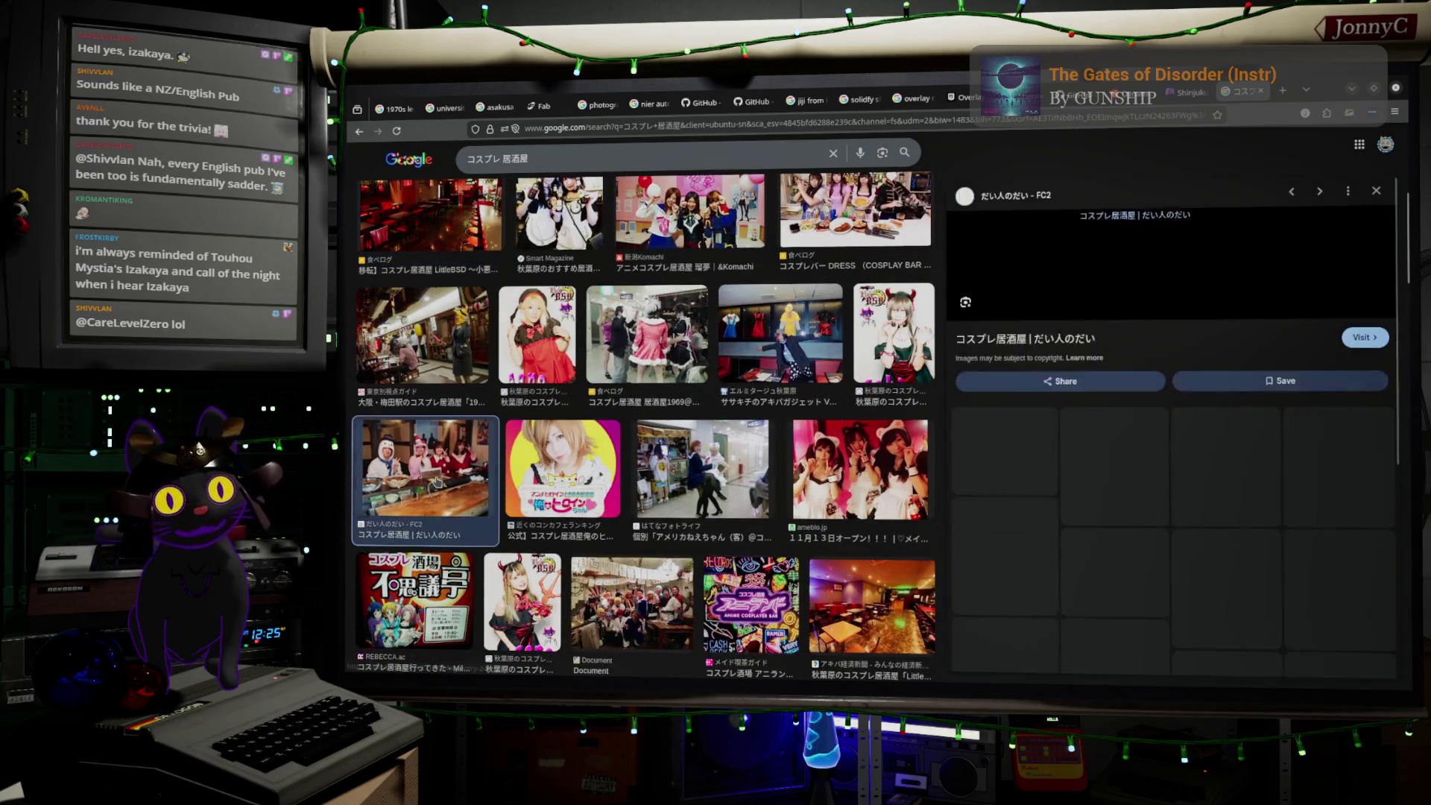
# - Scroll the results, preview the 週刊アスキー cosplay photo, and minimize the browser
pyautogui.scroll(2, 500, 447)
pyautogui.scroll(1, 500, 447)
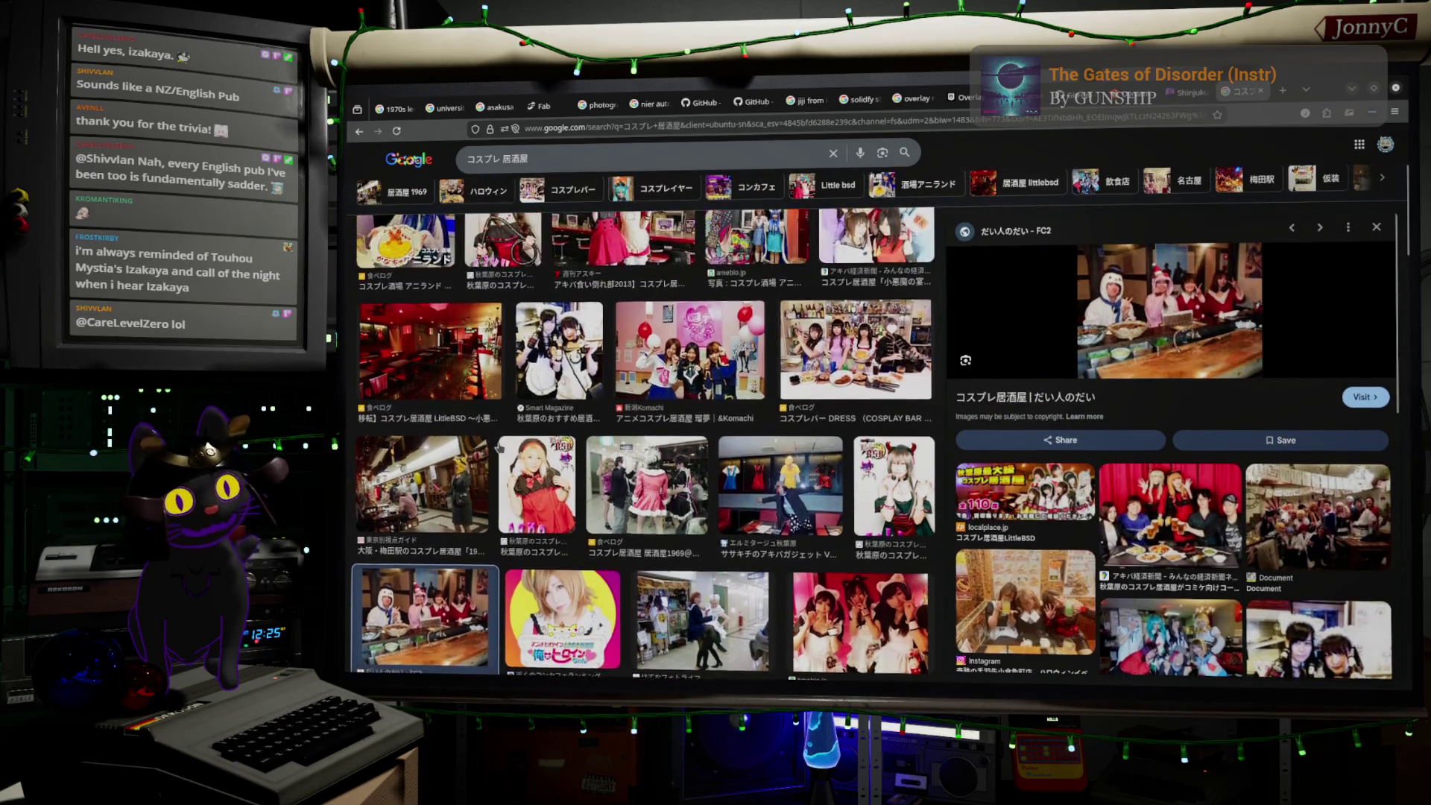
pyautogui.scroll(2, 500, 447)
pyautogui.scroll(-2, 645, 447)
pyautogui.scroll(-1, 645, 447)
pyautogui.scroll(-2, 645, 448)
pyautogui.scroll(-1, 500, 452)
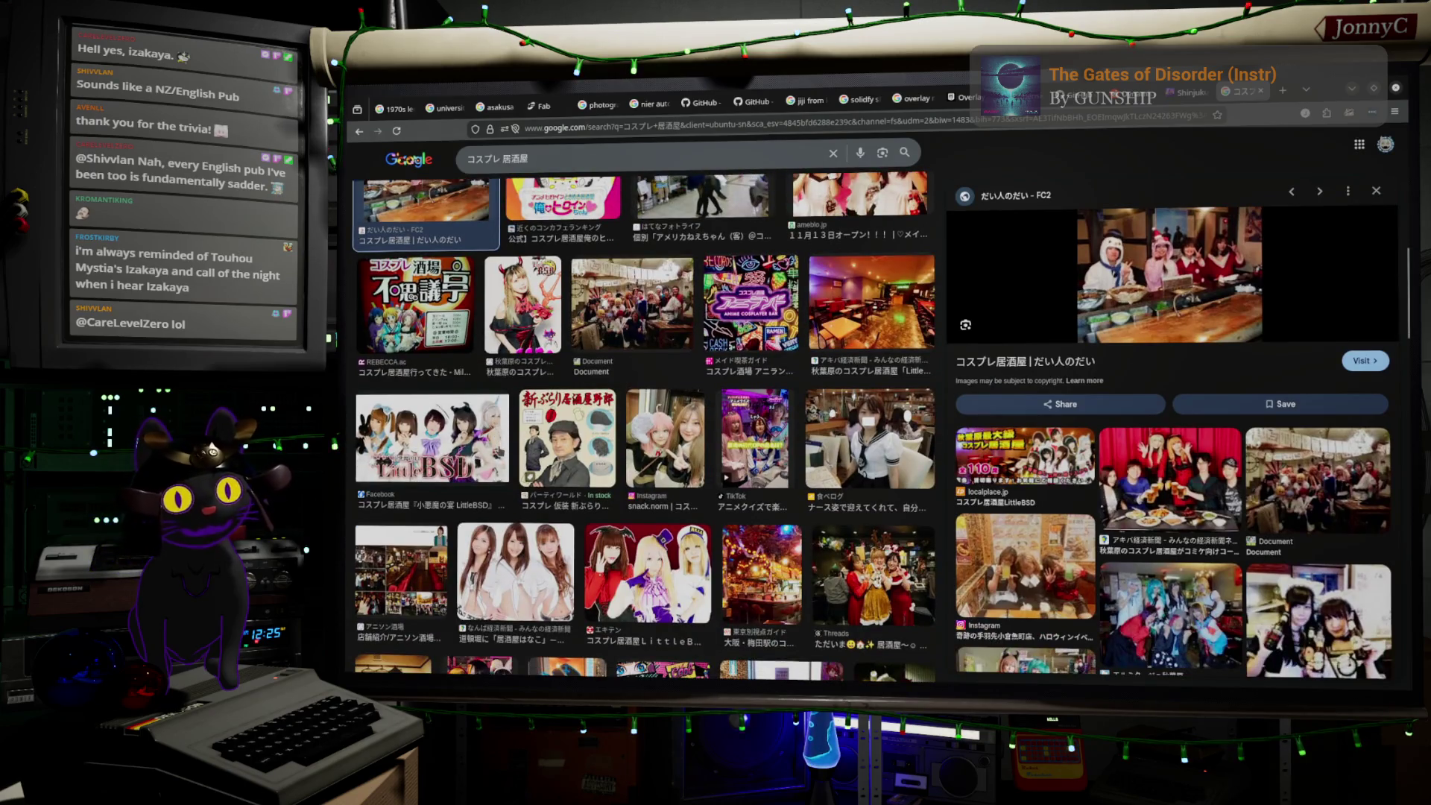
pyautogui.scroll(-2, 484, 418)
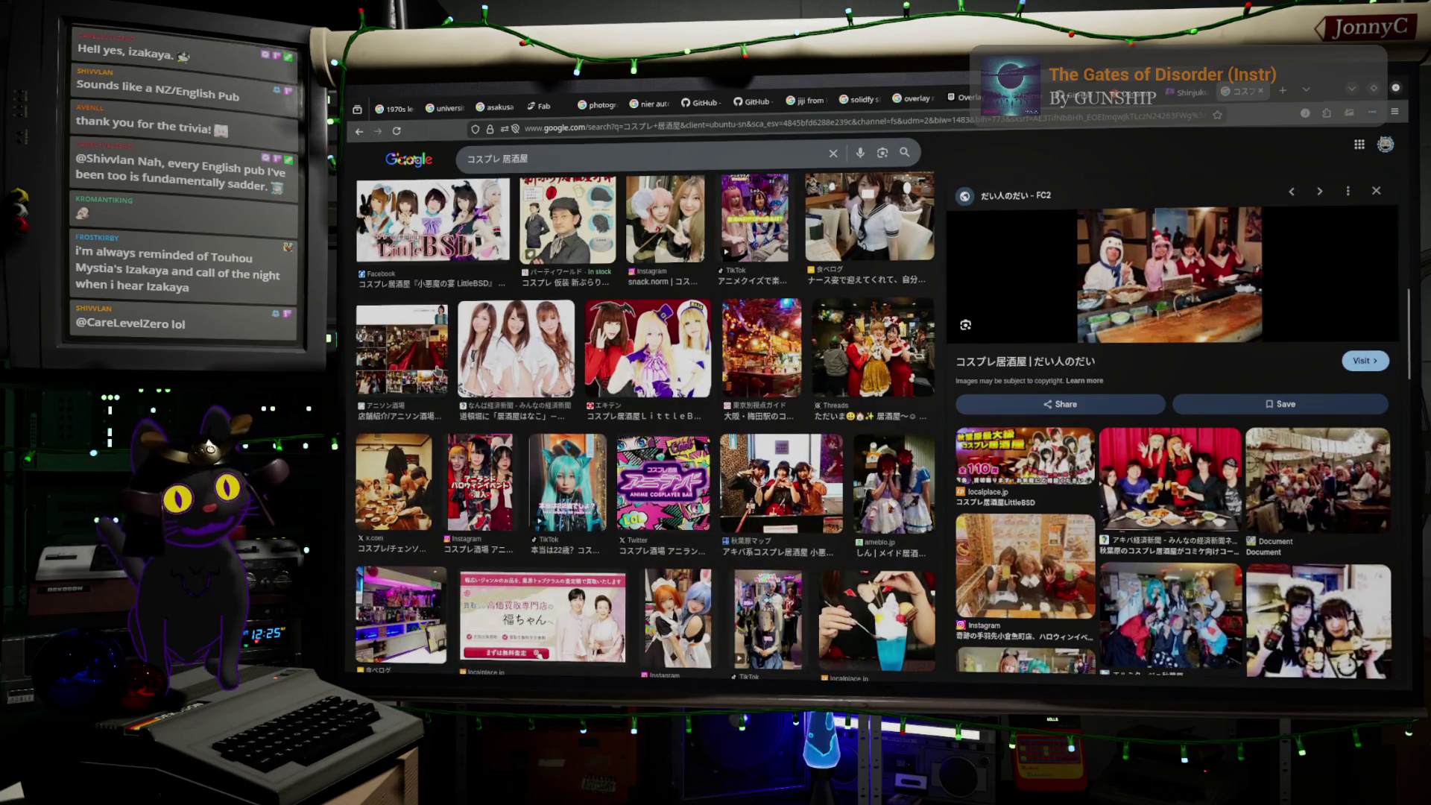
pyautogui.scroll(2, 439, 371)
pyautogui.scroll(2, 438, 370)
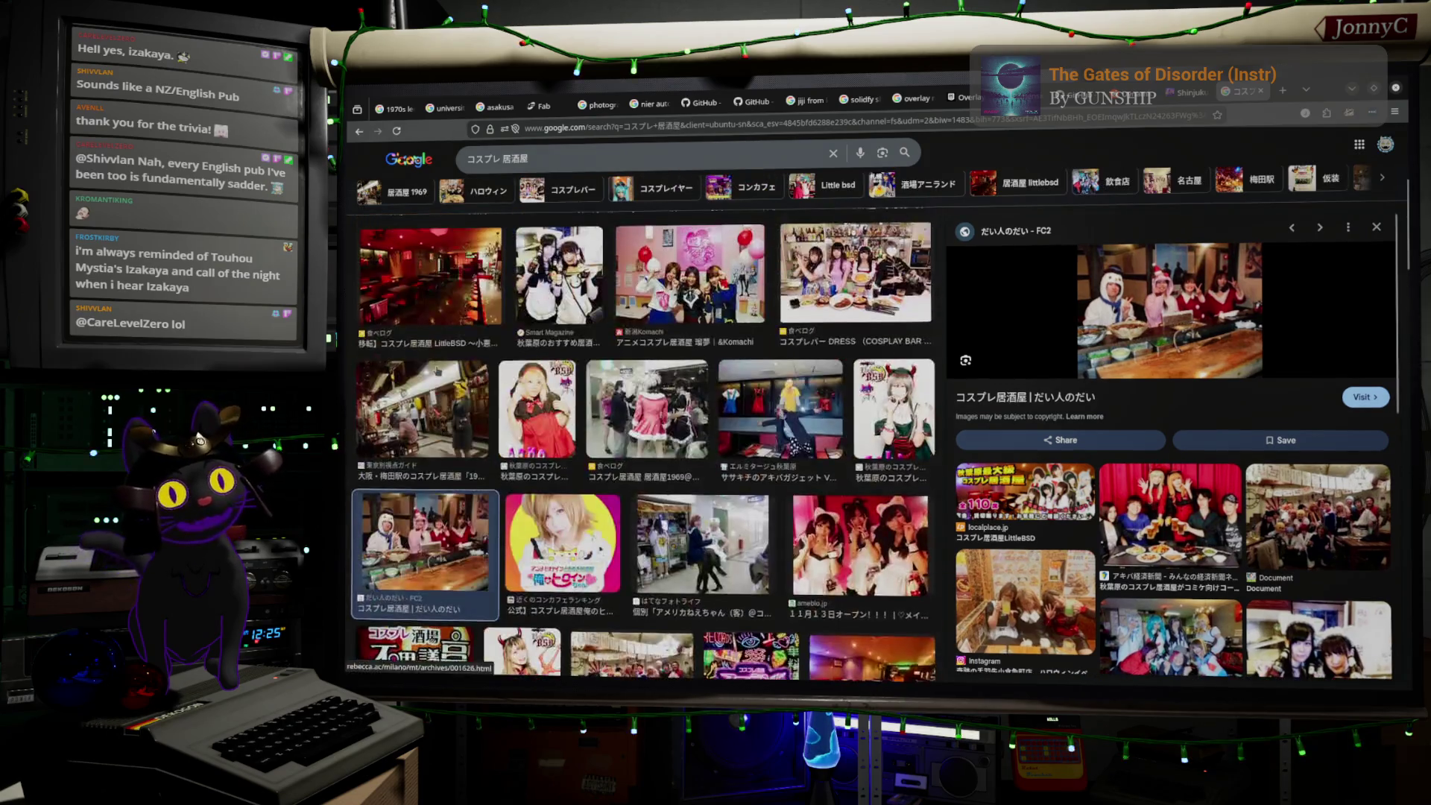
pyautogui.scroll(3, 438, 371)
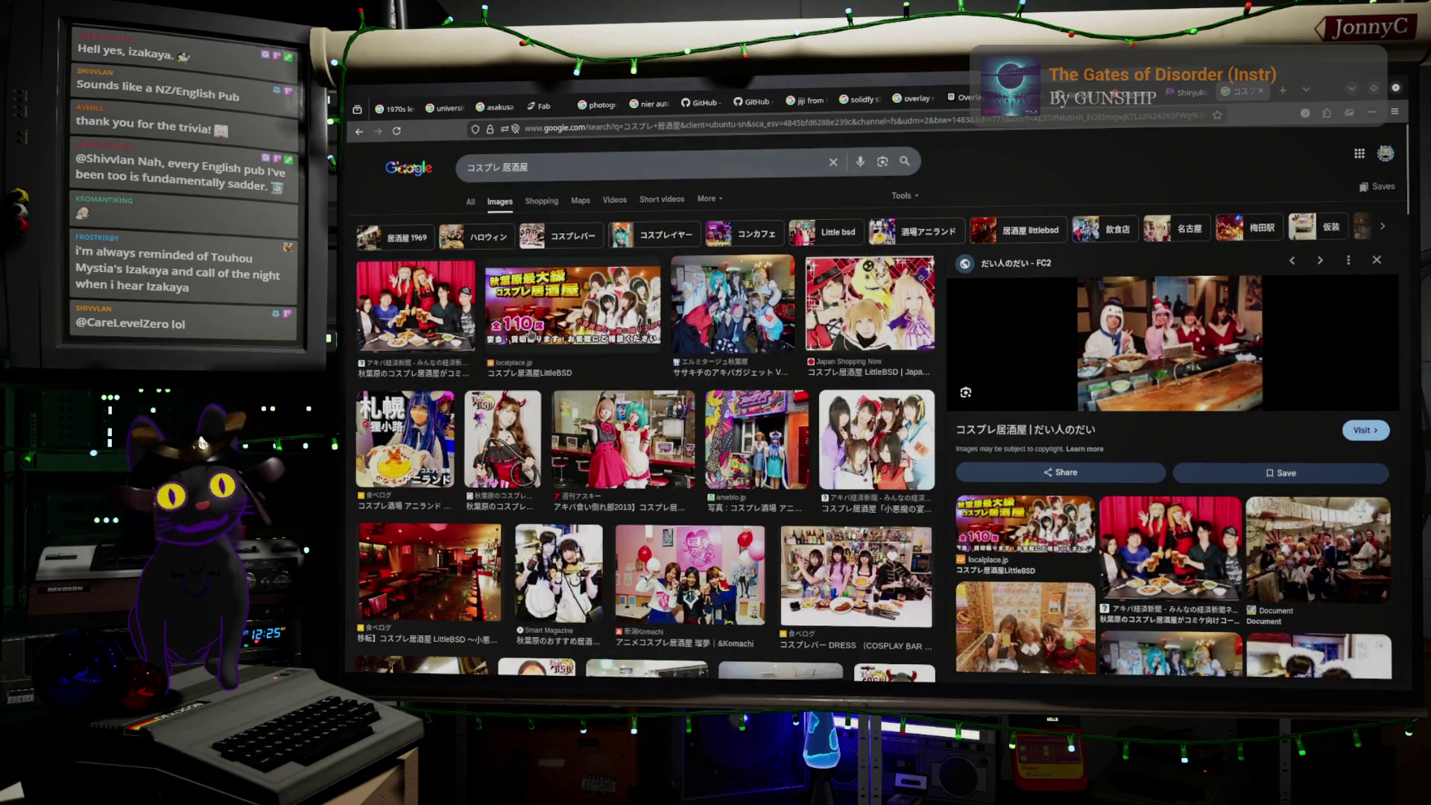
pyautogui.click(422, 301)
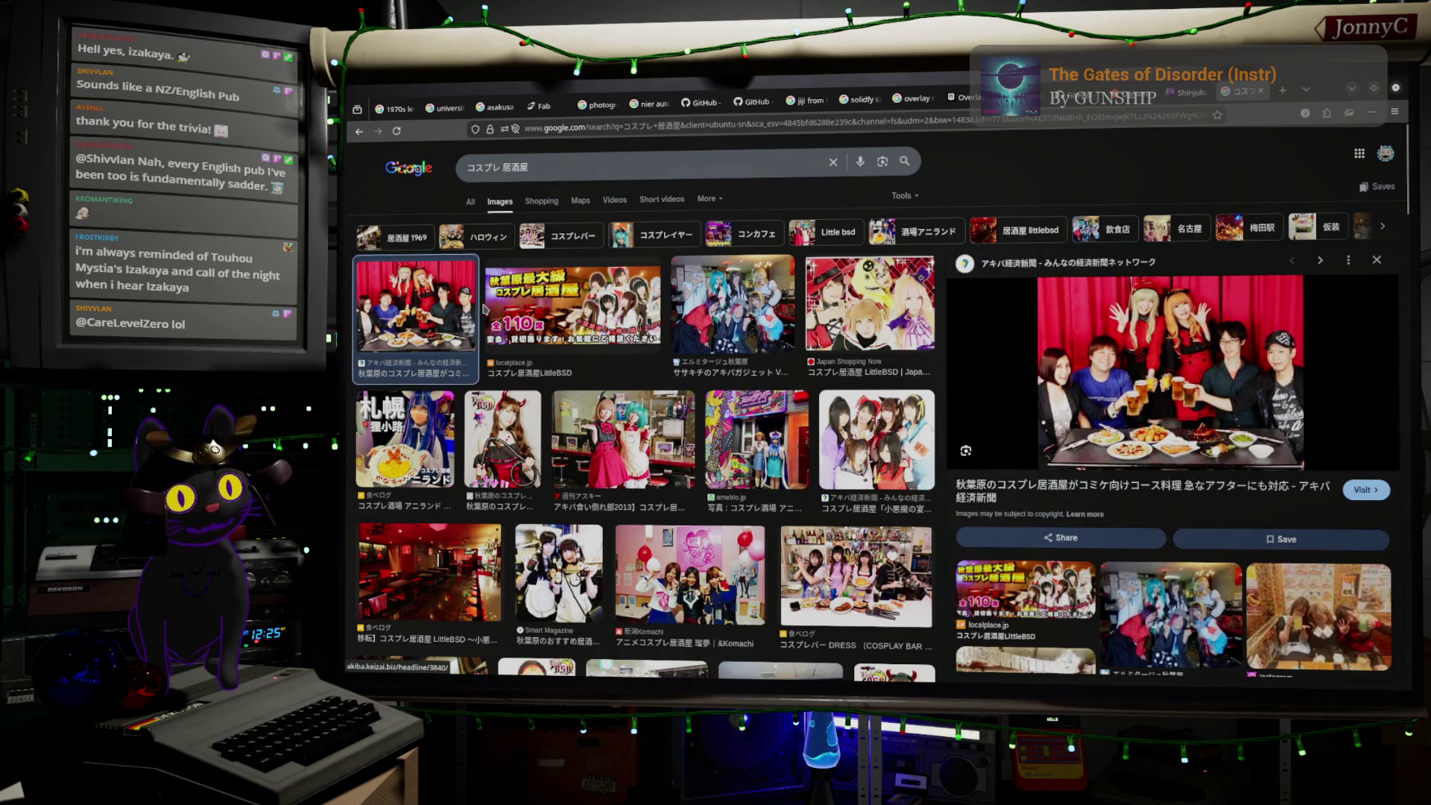
pyautogui.click(675, 409)
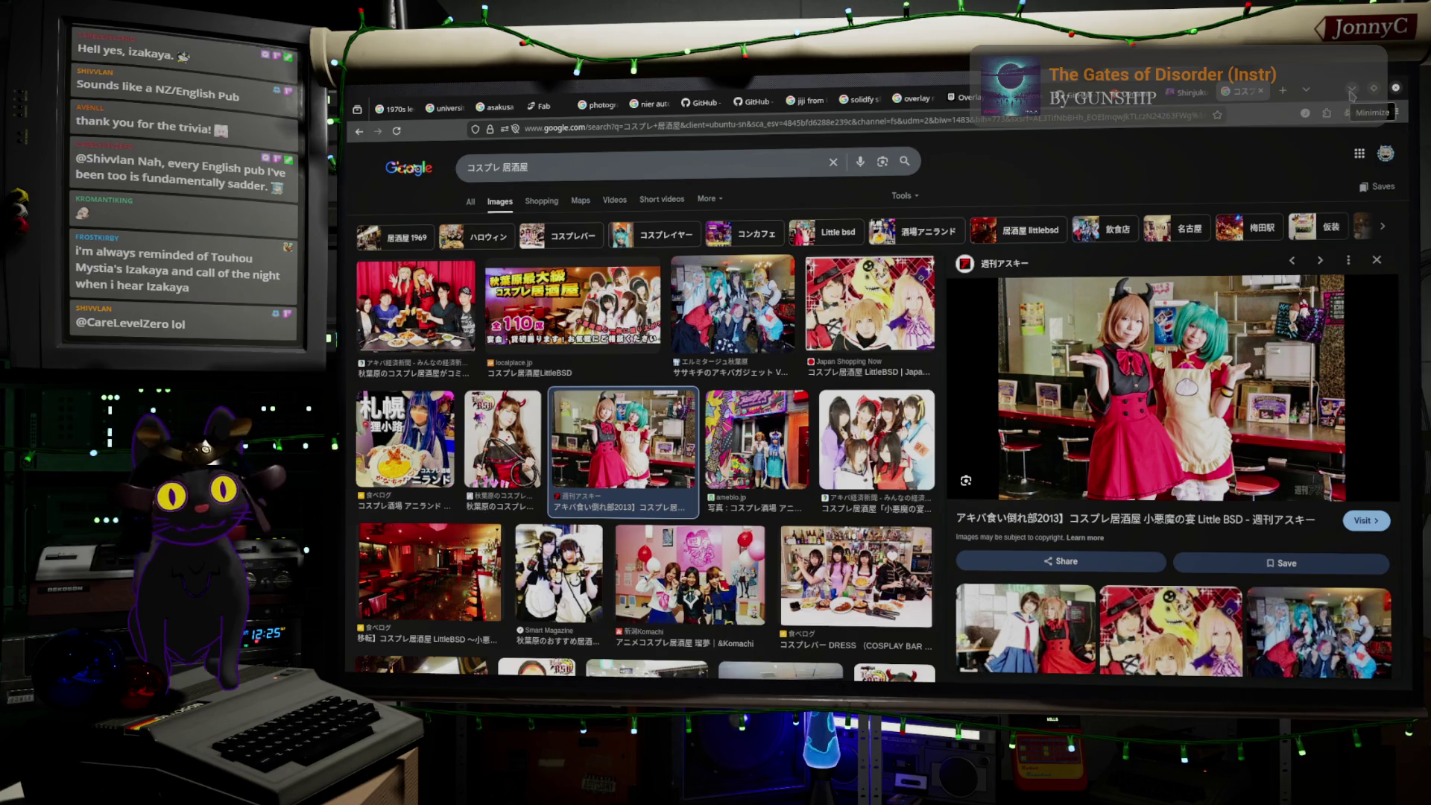
pyautogui.click(1351, 95)
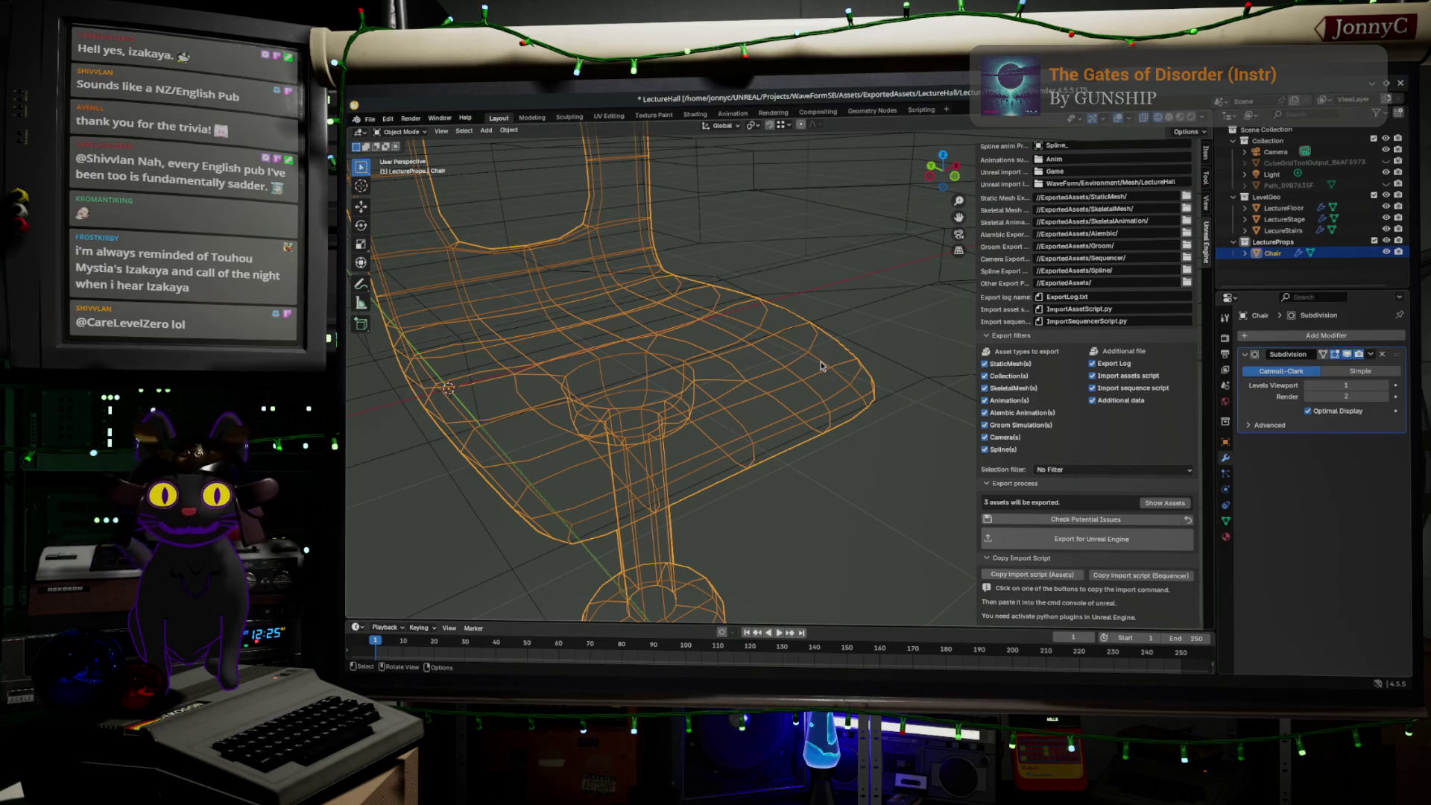
# - Orbit the chair to a side view, then return to the cosplay izakaya search
pyautogui.moveTo(821, 366); pyautogui.dragTo(844, 359, button='middle')
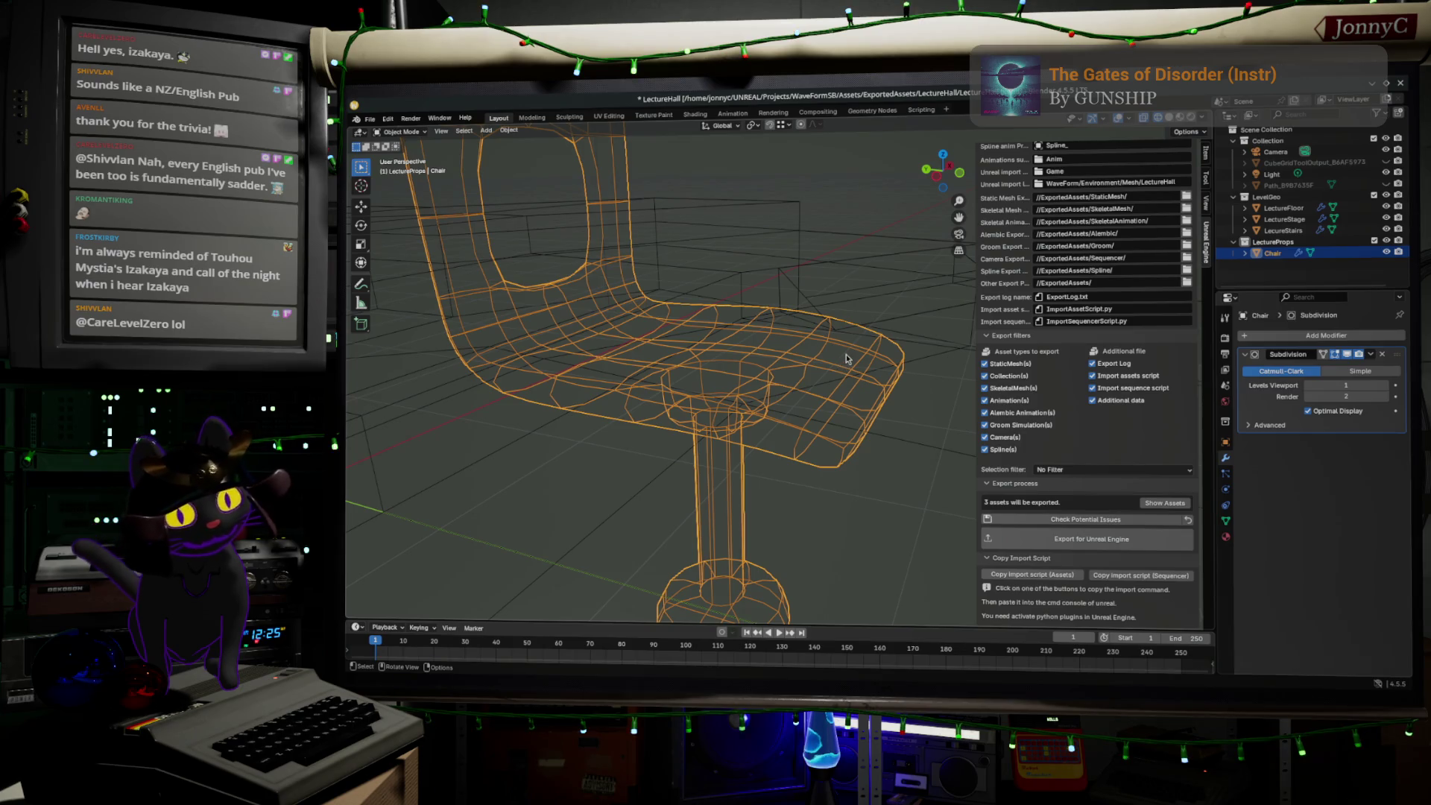
pyautogui.moveTo(838, 363); pyautogui.dragTo(752, 362, button='middle')
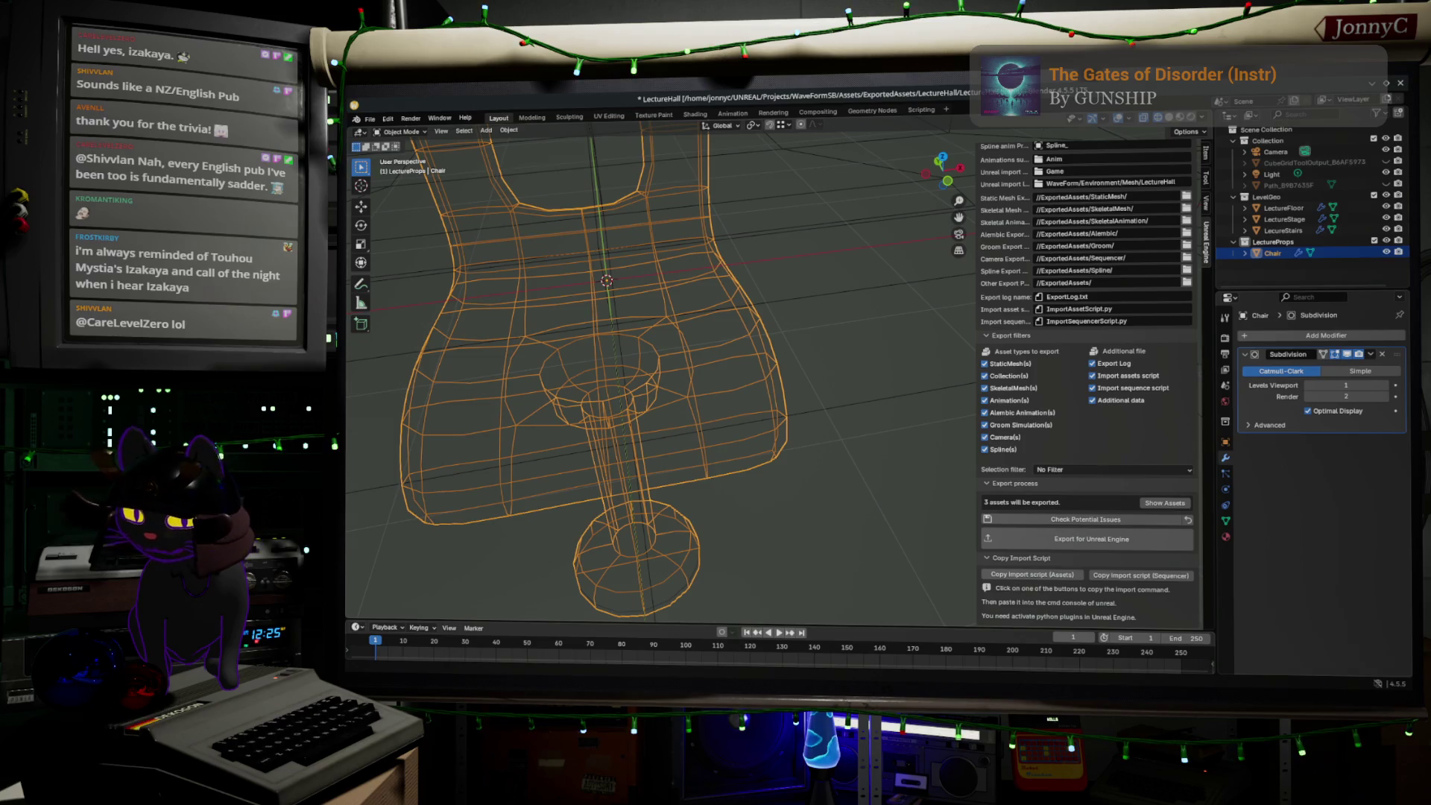
pyautogui.hotkey('alt', 'Tab')
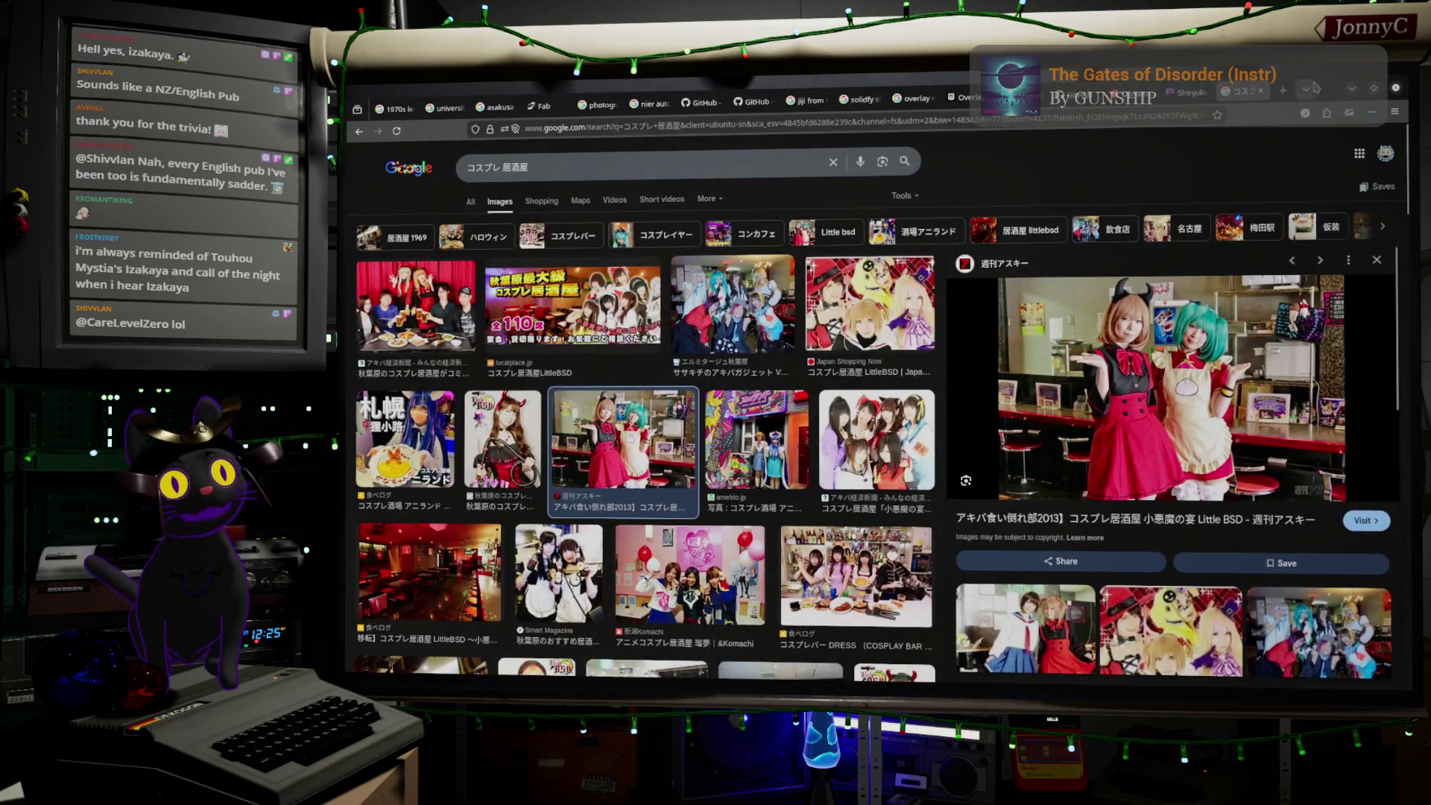
# - Browse the ニュータイプ 居酒屋 Google Images results, then minimize the browser back to Blender
pyautogui.hotkey('alt', 'Tab')
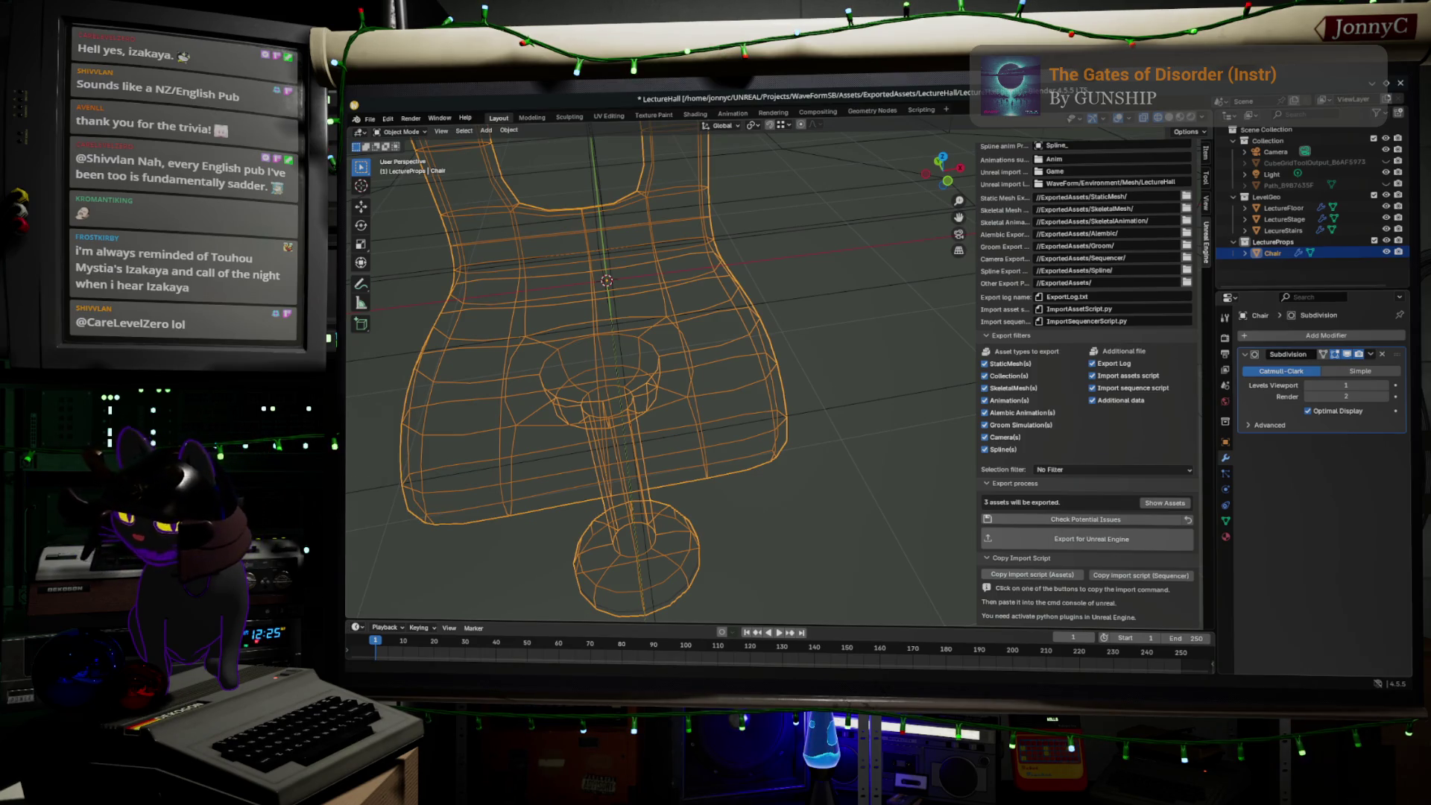
pyautogui.hotkey('alt', 'Tab')
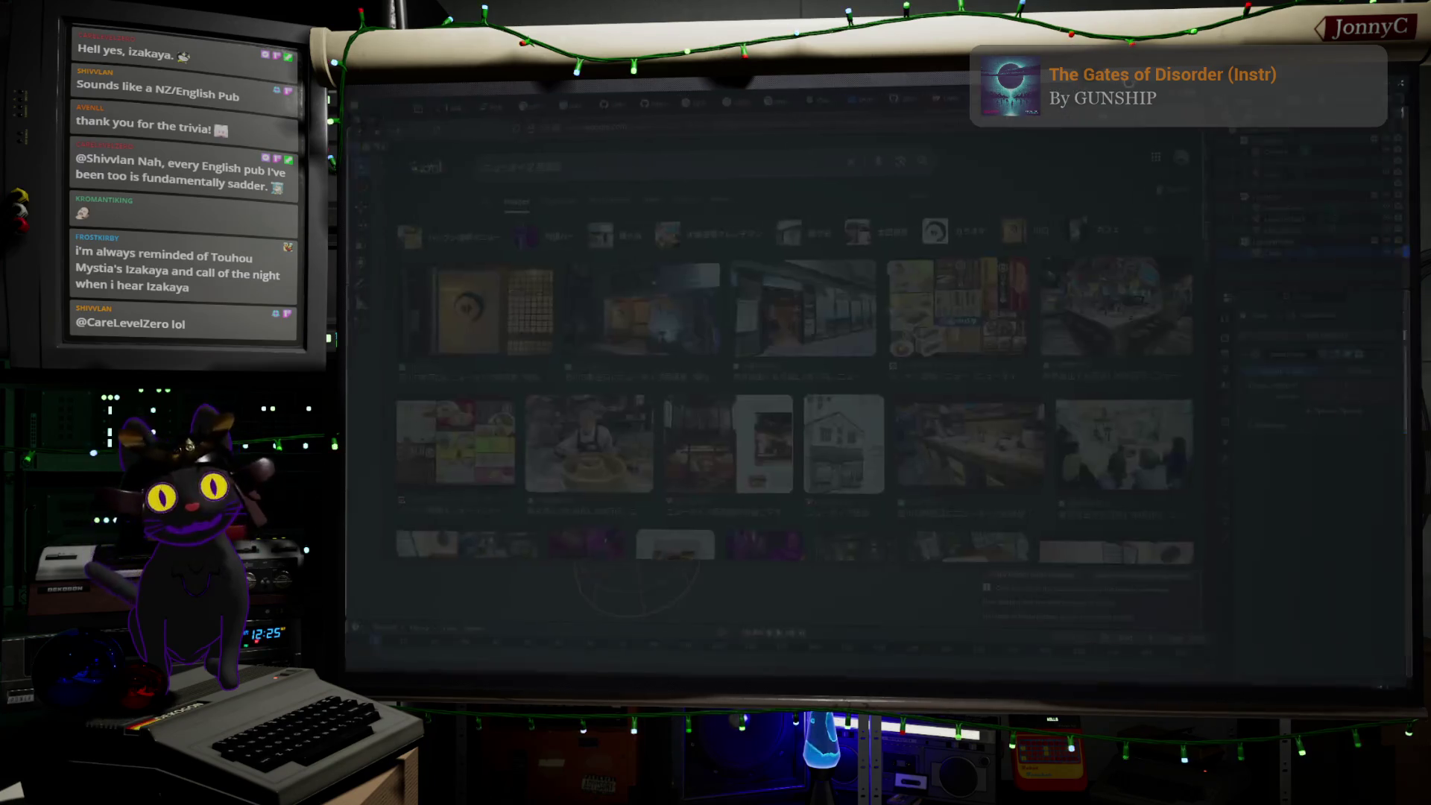
pyautogui.scroll(-1, 1123, 449)
pyautogui.scroll(-1, 1123, 448)
pyautogui.scroll(3, 1123, 449)
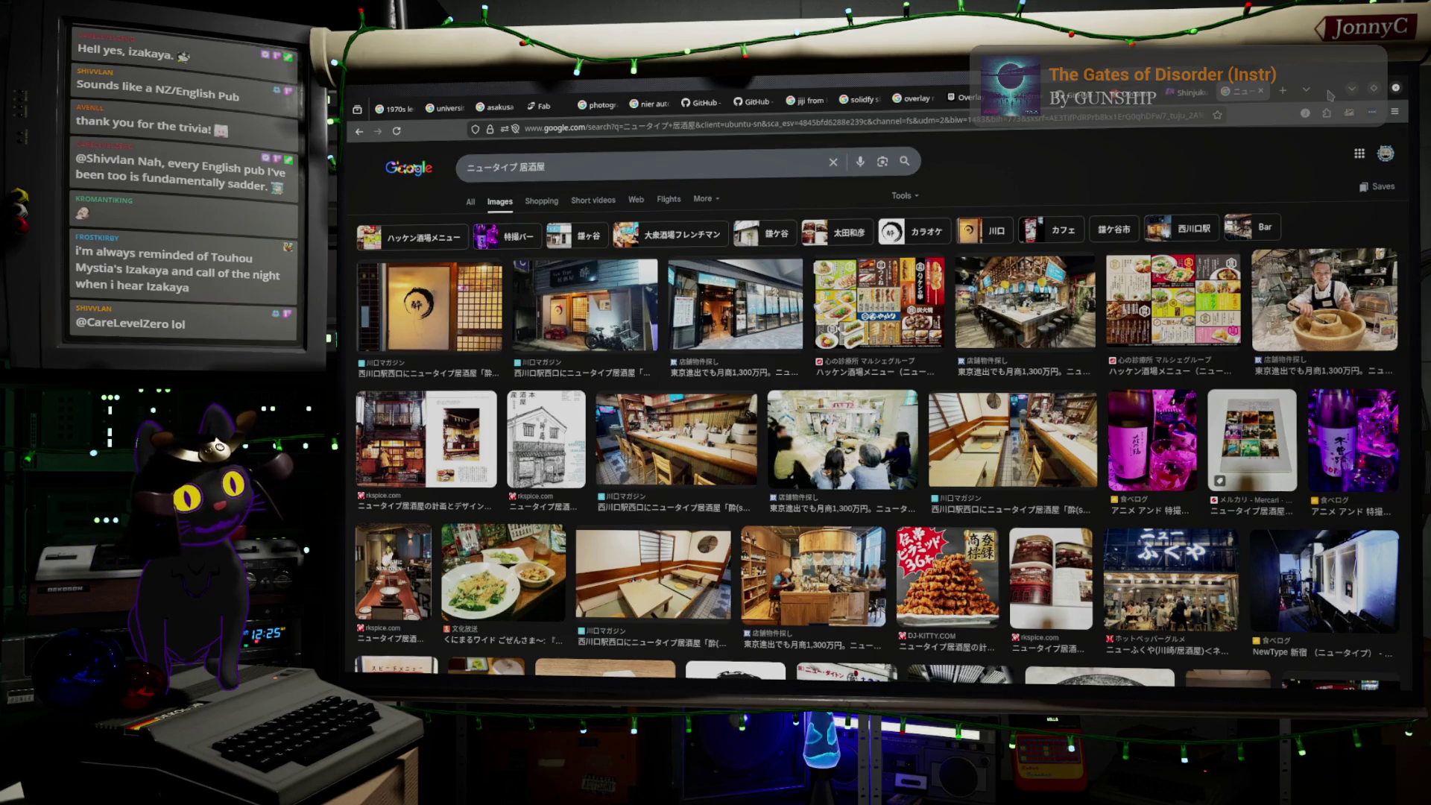
pyautogui.click(1351, 88)
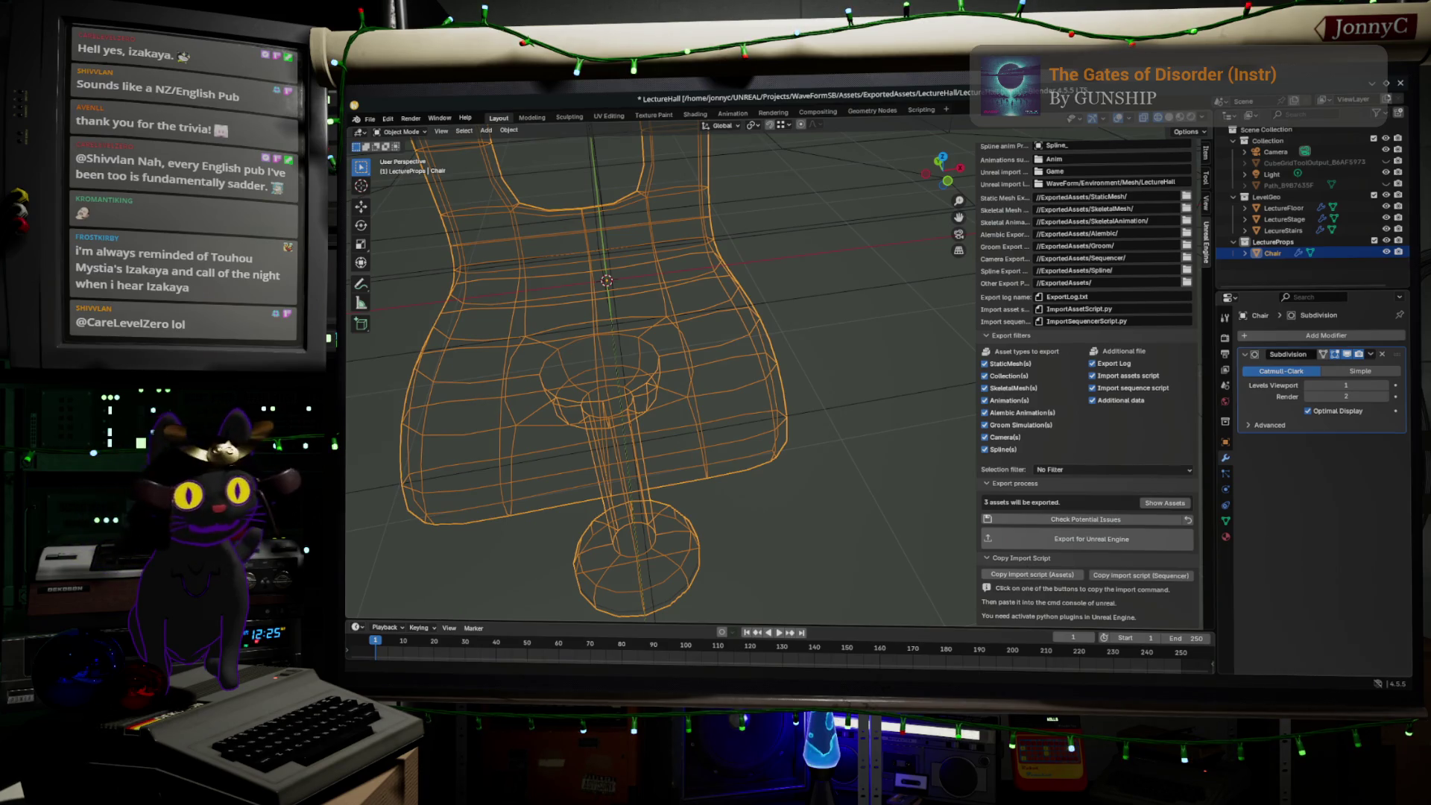
# - Enter Edit Mode, select a horizontal backrest edge loop, and switch to Back Orthographic view
pyautogui.moveTo(856, 412)
pyautogui.mouseDown(button='middle')
pyautogui.moveTo(878, 398)
pyautogui.moveTo(869, 444)
pyautogui.moveTo(869, 409)
pyautogui.moveTo(765, 443)
pyautogui.moveTo(900, 431)
pyautogui.mouseUp(button='middle')
pyautogui.scroll(-3, 831, 405)
pyautogui.press('Tab')
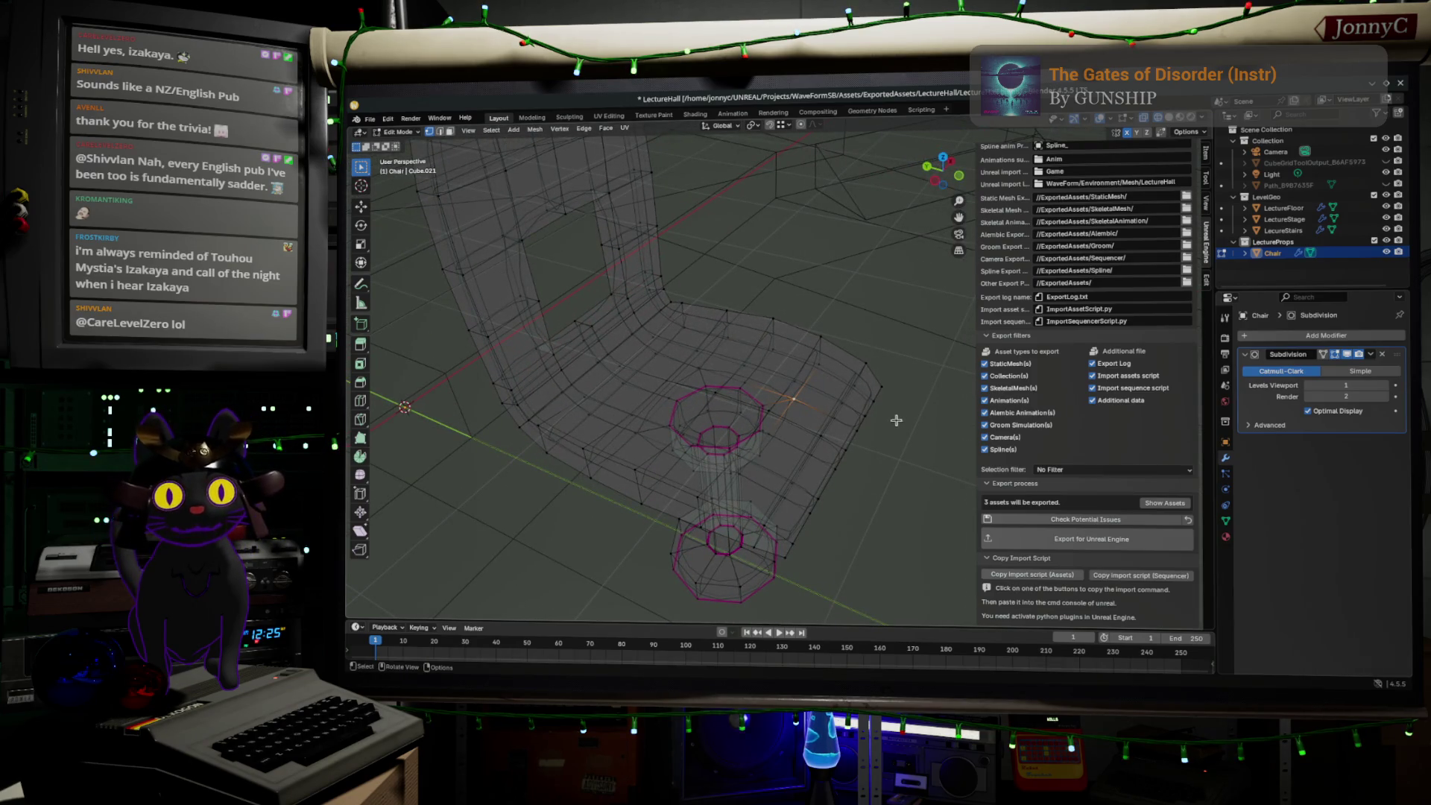
pyautogui.moveTo(904, 408)
pyautogui.mouseDown(button='middle')
pyautogui.moveTo(812, 450)
pyautogui.moveTo(767, 428)
pyautogui.moveTo(794, 446)
pyautogui.moveTo(828, 370)
pyautogui.mouseUp(button='middle')
pyautogui.keyDown('alt'); pyautogui.scroll(1, 863, 329); pyautogui.keyUp('alt')
pyautogui.keyDown('alt'); pyautogui.click(863, 329); pyautogui.keyUp('alt')
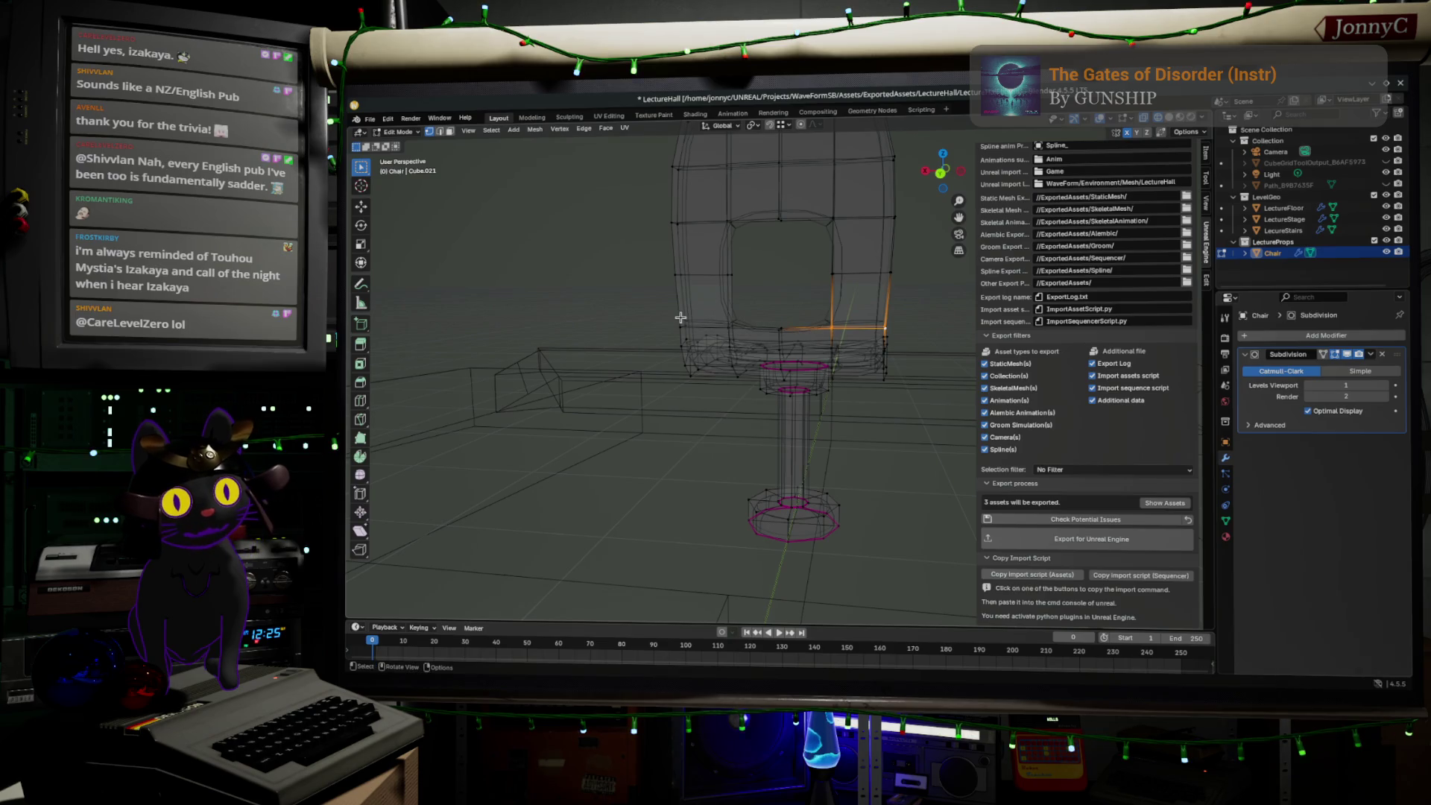
pyautogui.keyDown('alt'); pyautogui.click(808, 333); pyautogui.keyUp('alt')
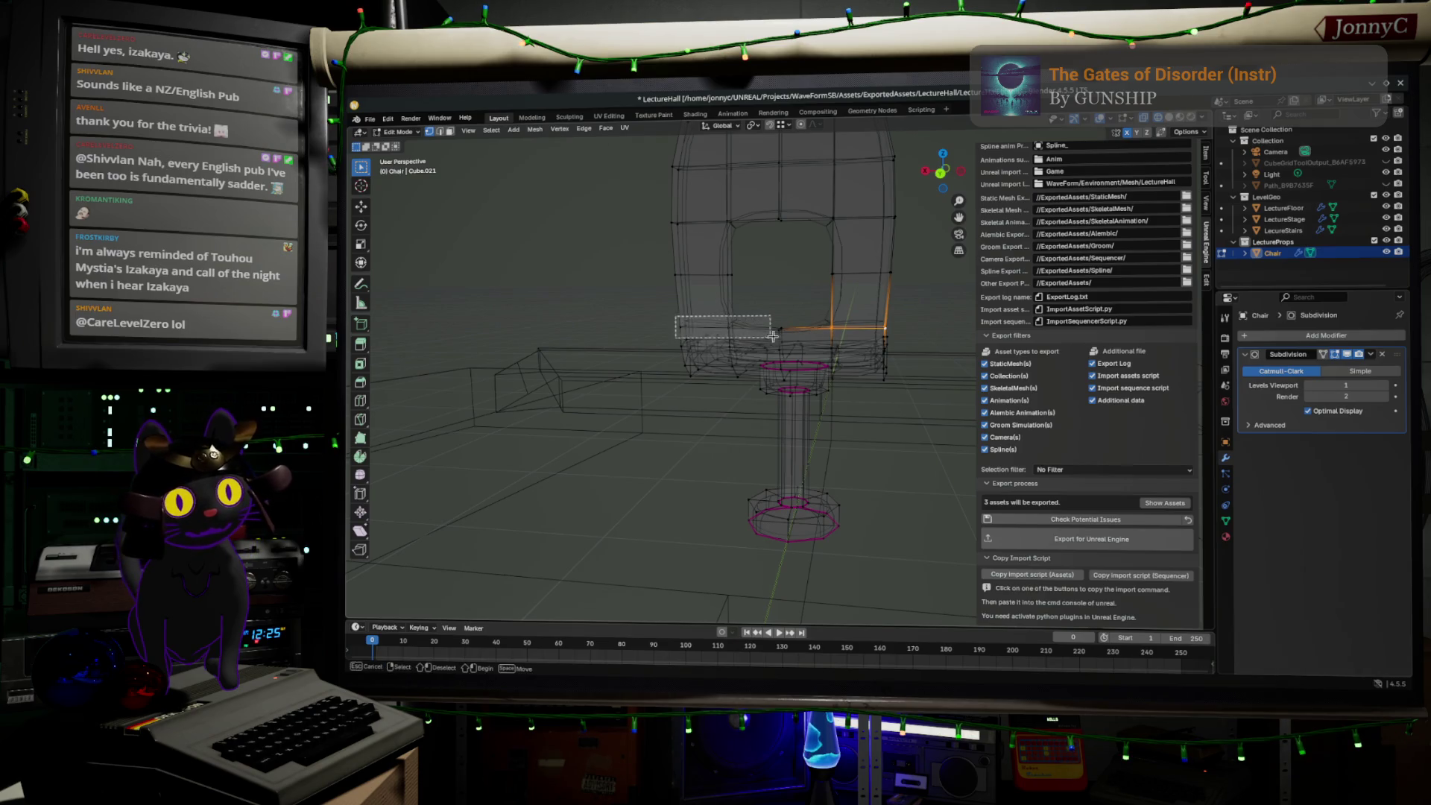
pyautogui.click(941, 173)
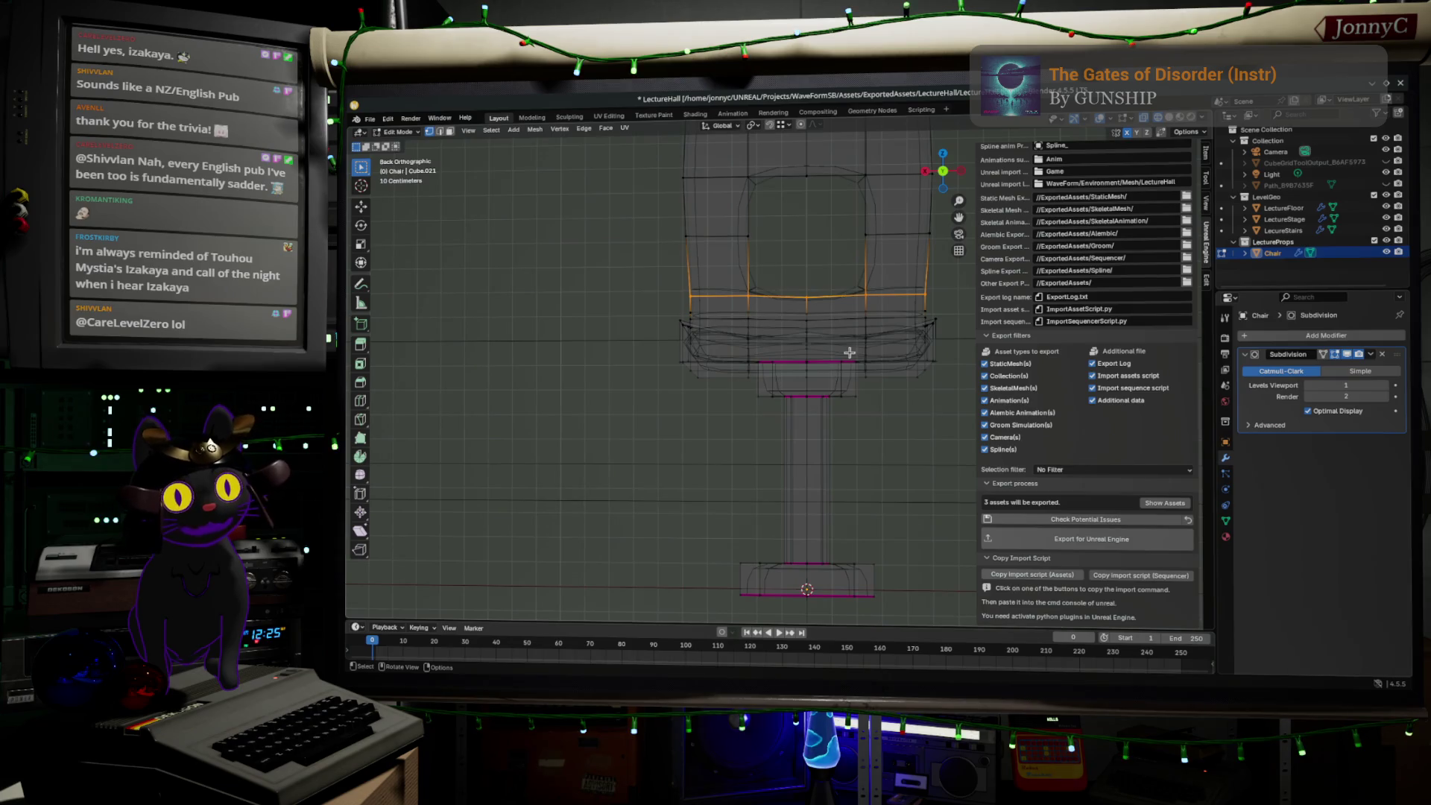
# - Widen the selected backrest loop and the middle backrest loop along X
pyautogui.press('s')
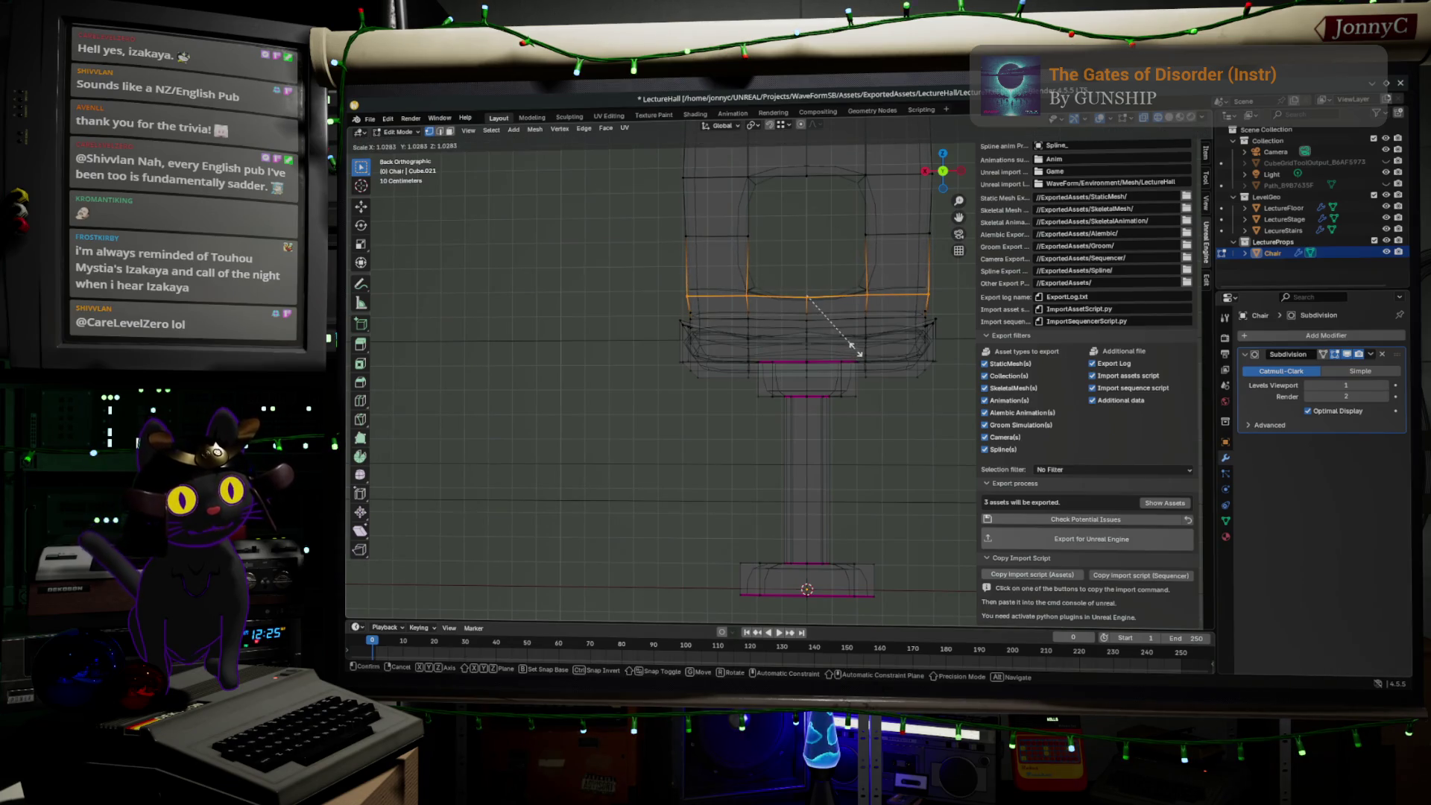
pyautogui.click(860, 353)
pyautogui.keyDown('shift'); pyautogui.moveTo(860, 353); pyautogui.dragTo(817, 466, button='middle'); pyautogui.keyUp('shift')
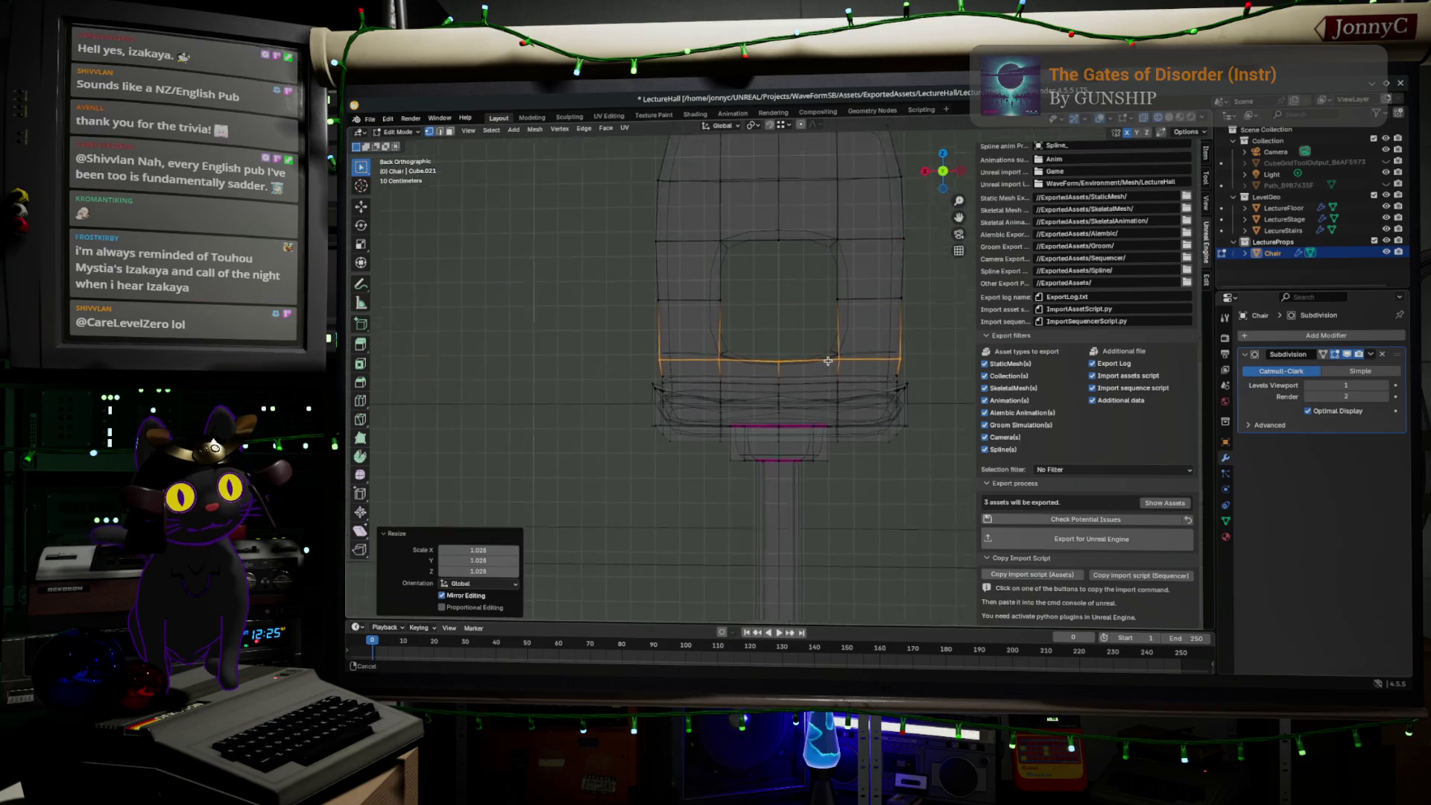
pyautogui.moveTo(591, 315)
pyautogui.mouseDown()
pyautogui.moveTo(654, 354)
pyautogui.moveTo(899, 385)
pyautogui.mouseUp()
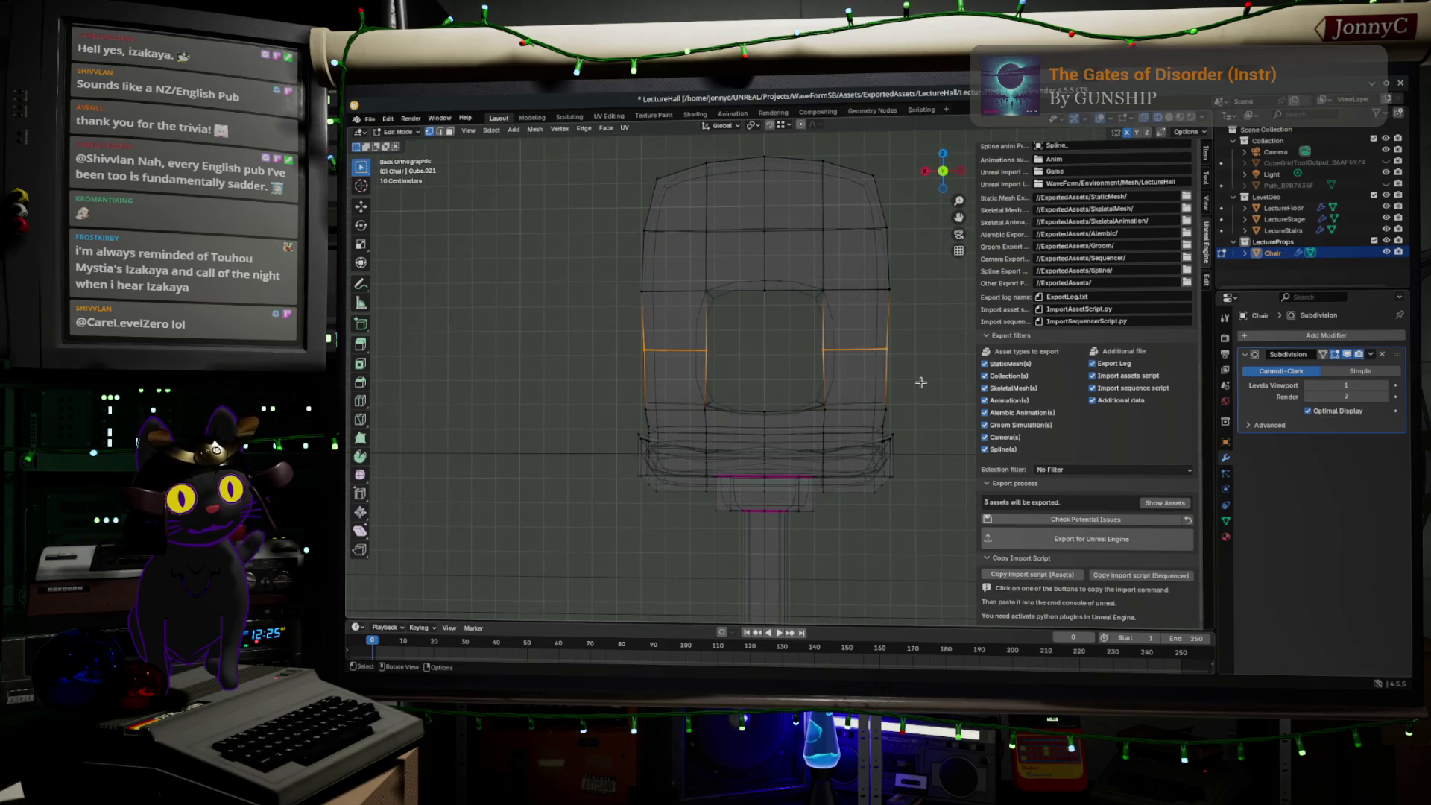
pyautogui.press('s')
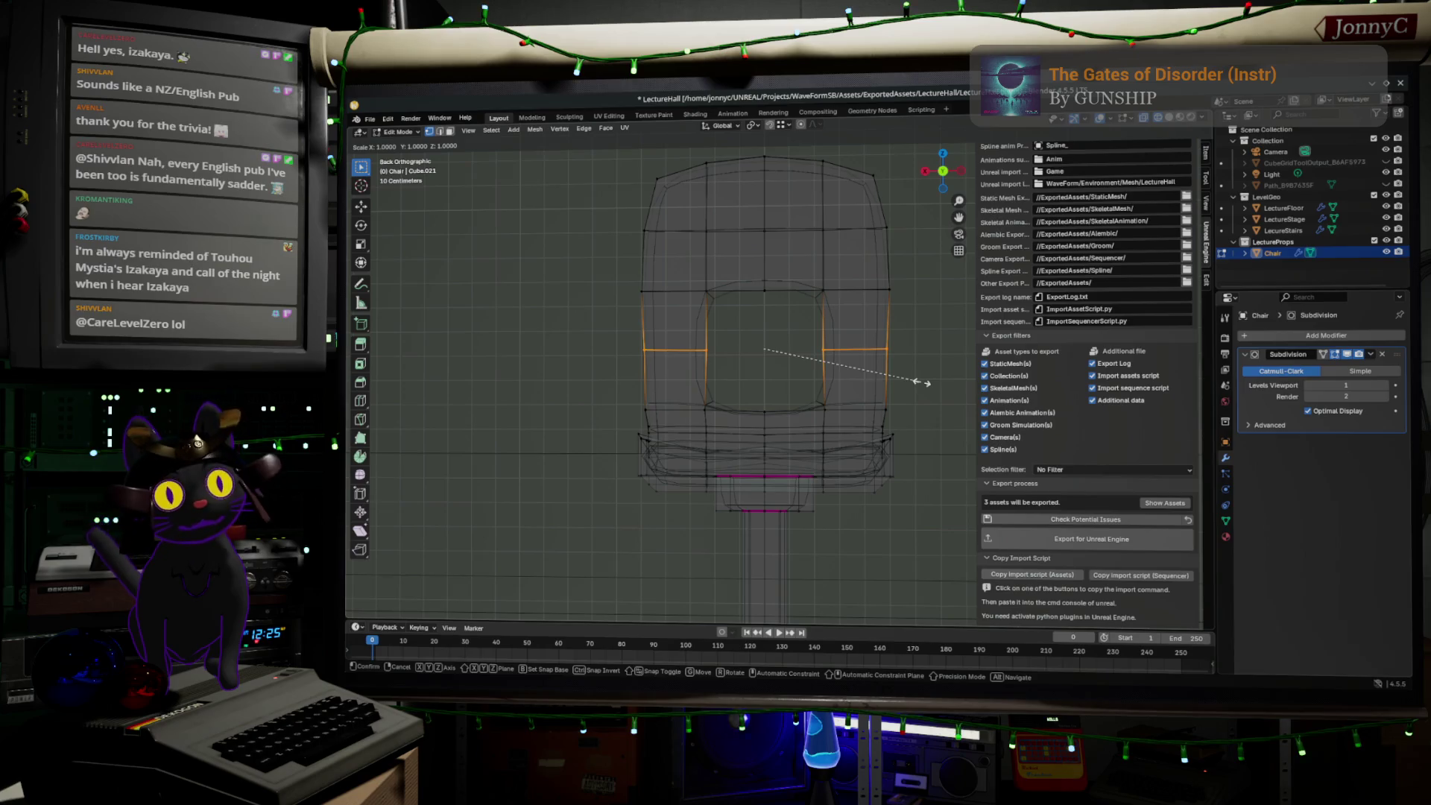
pyautogui.press('x')
pyautogui.click(924, 383)
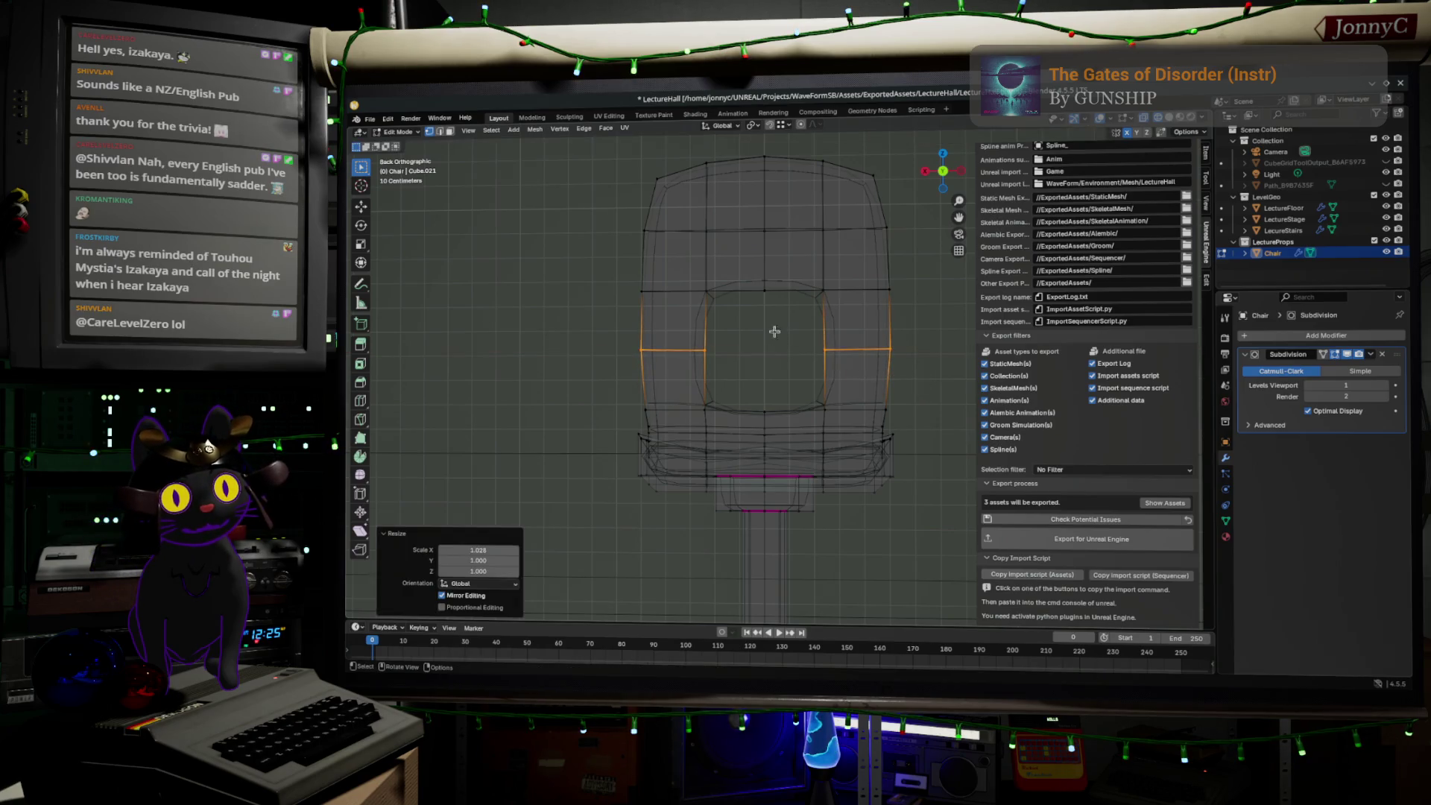
# - Widen the upper backrest loop slightly along X and select the top loop
pyautogui.moveTo(593, 259); pyautogui.dragTo(918, 329)
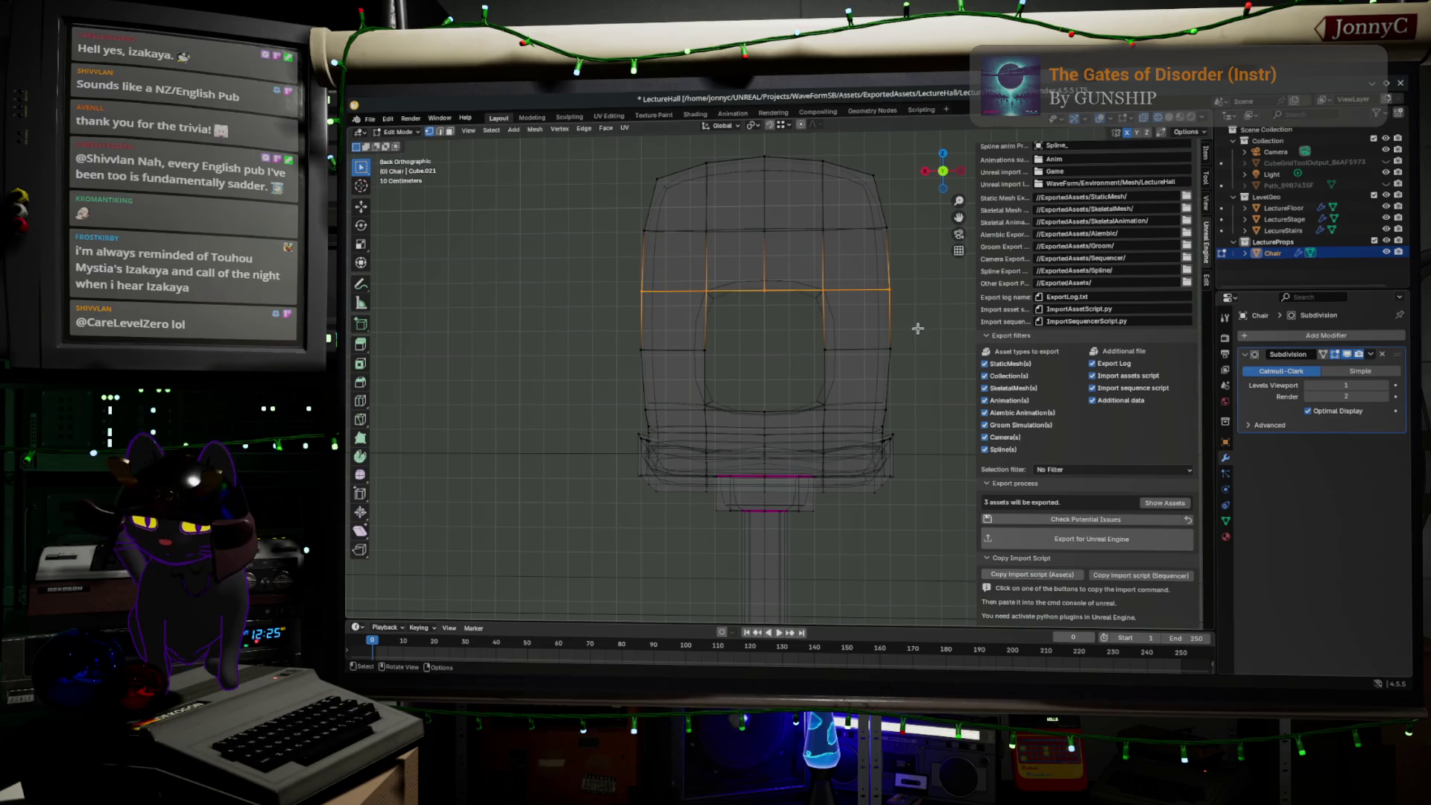
pyautogui.press('s')
pyautogui.press('x')
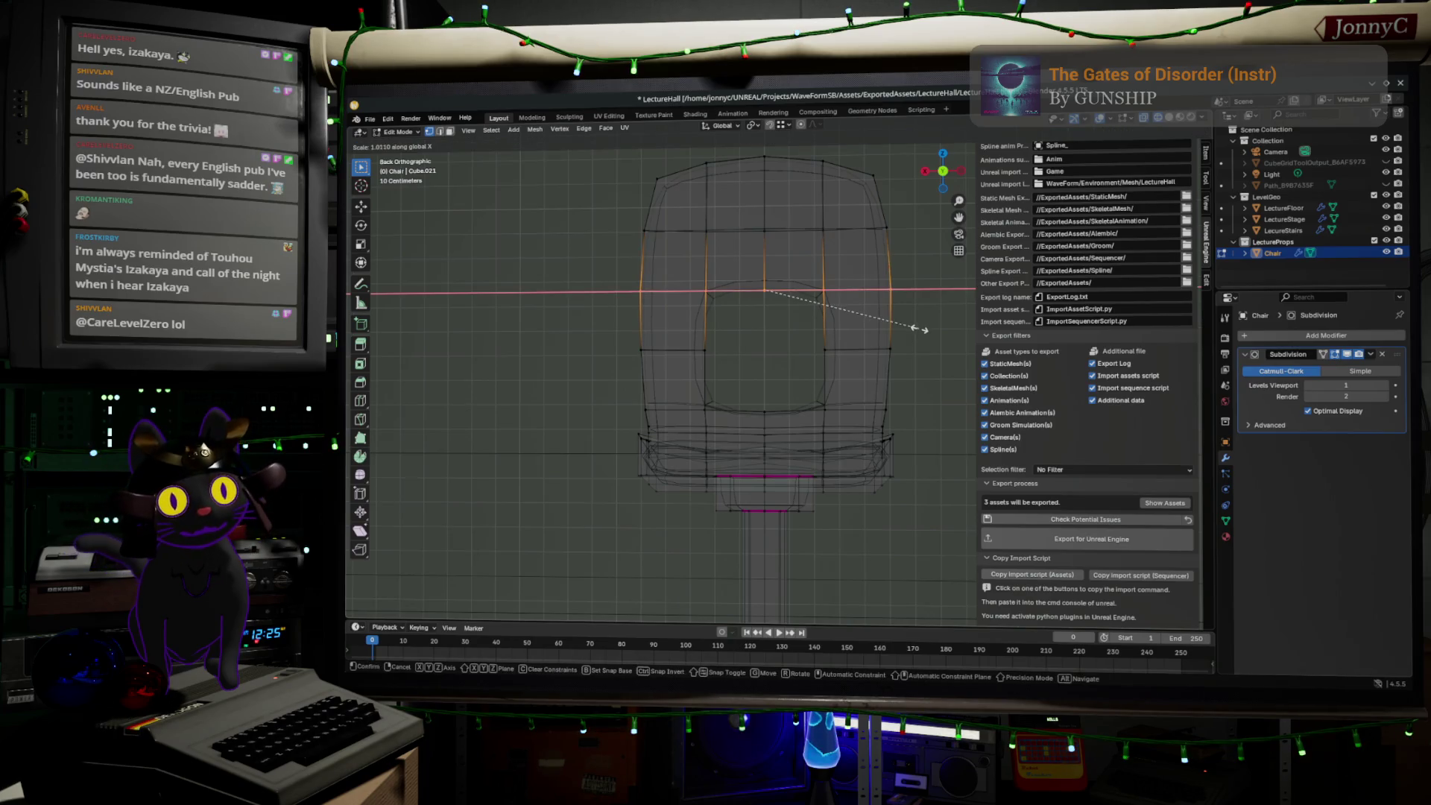
pyautogui.click(925, 320)
pyautogui.keyDown('shift'); pyautogui.moveTo(641, 151); pyautogui.dragTo(626, 200, button='middle'); pyautogui.keyUp('shift')
pyautogui.moveTo(571, 161); pyautogui.dragTo(905, 239)
# - Narrow the top backrest loop along X to about 0.92
pyautogui.press('s')
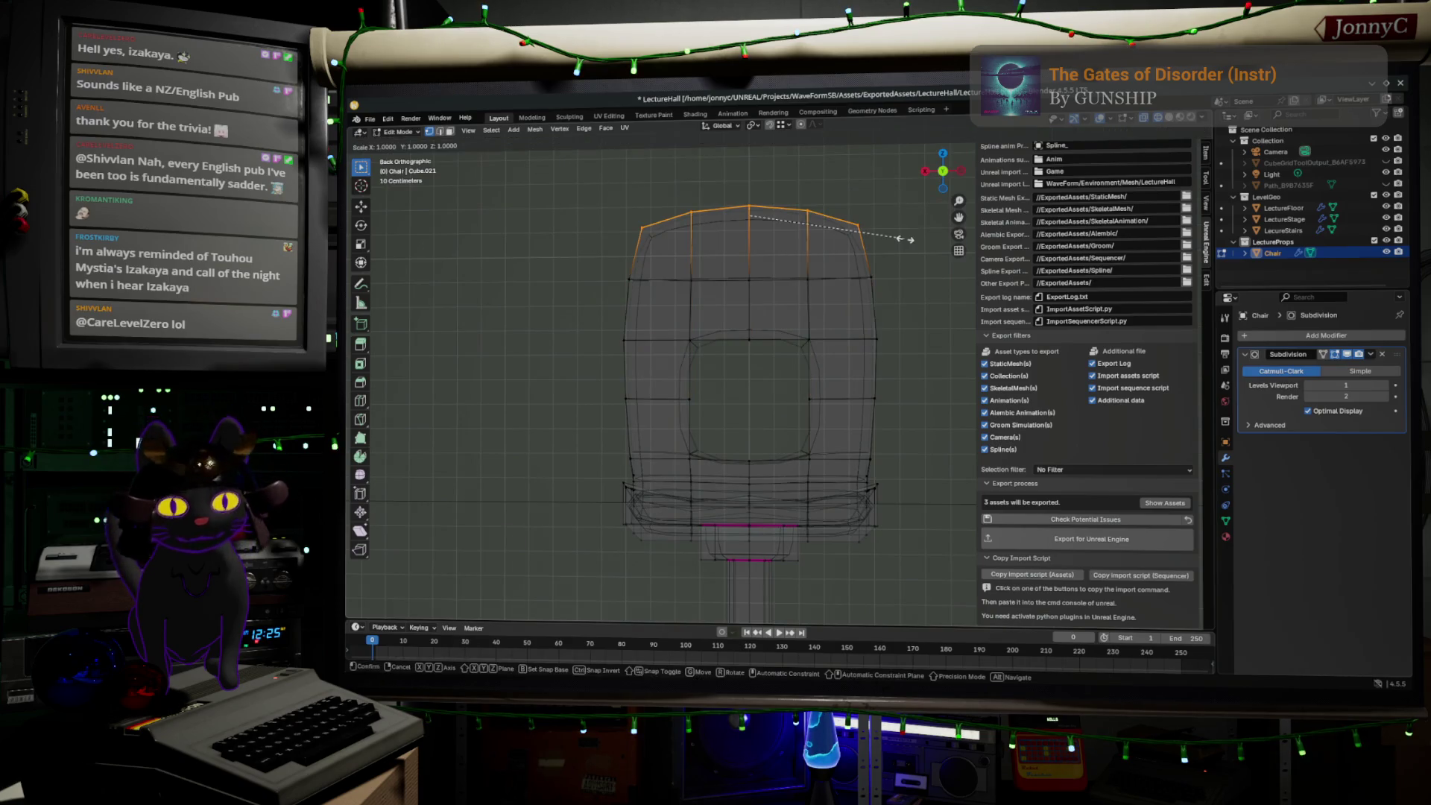
pyautogui.press('z')
pyautogui.press('x')
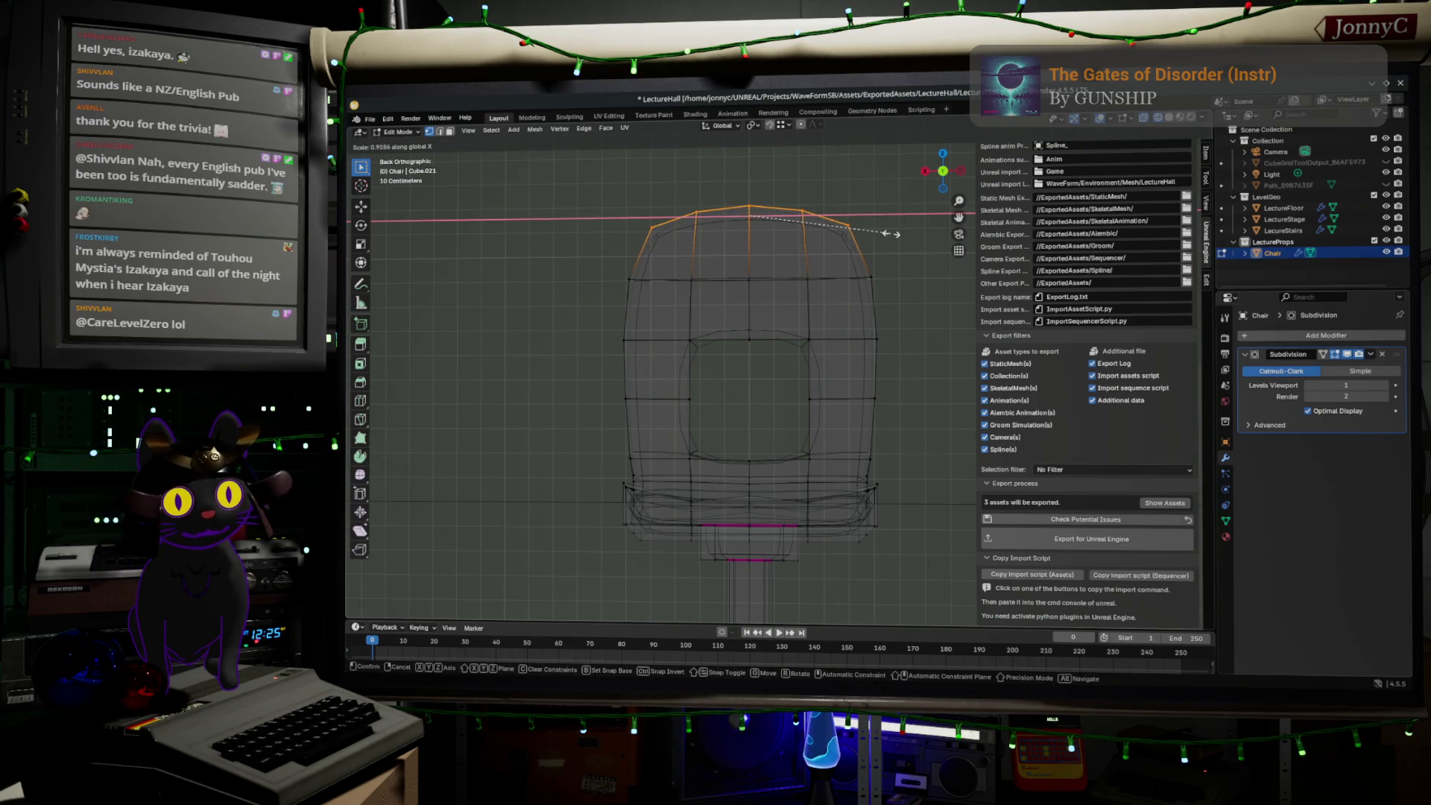
pyautogui.click(891, 233)
pyautogui.moveTo(872, 279)
pyautogui.mouseDown(button='middle')
pyautogui.moveTo(764, 345)
pyautogui.moveTo(775, 299)
pyautogui.mouseUp(button='middle')
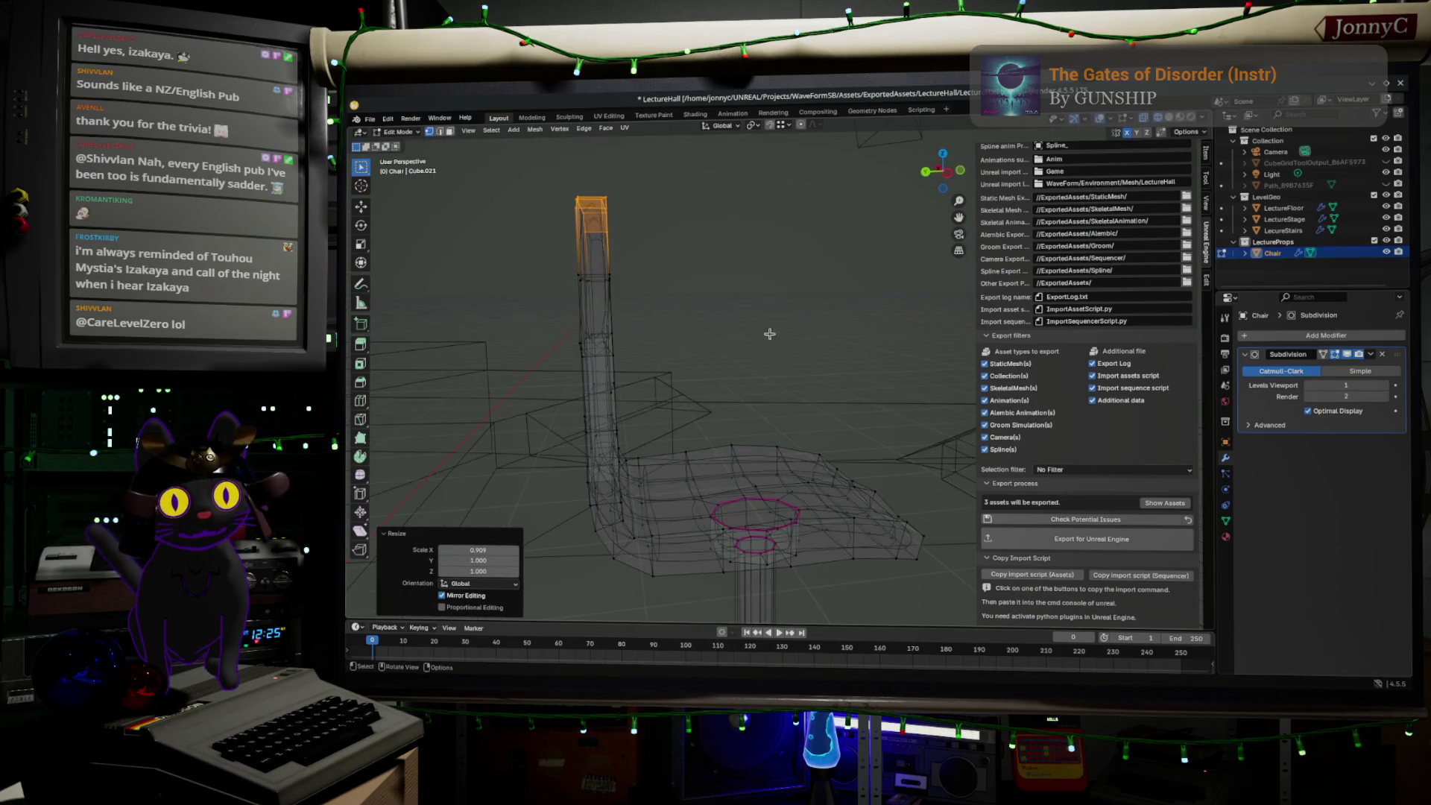
# - In Left Orthographic view, tilt the backrest top back about -22.6° and reposition it
pyautogui.click(944, 172)
pyautogui.press('r')
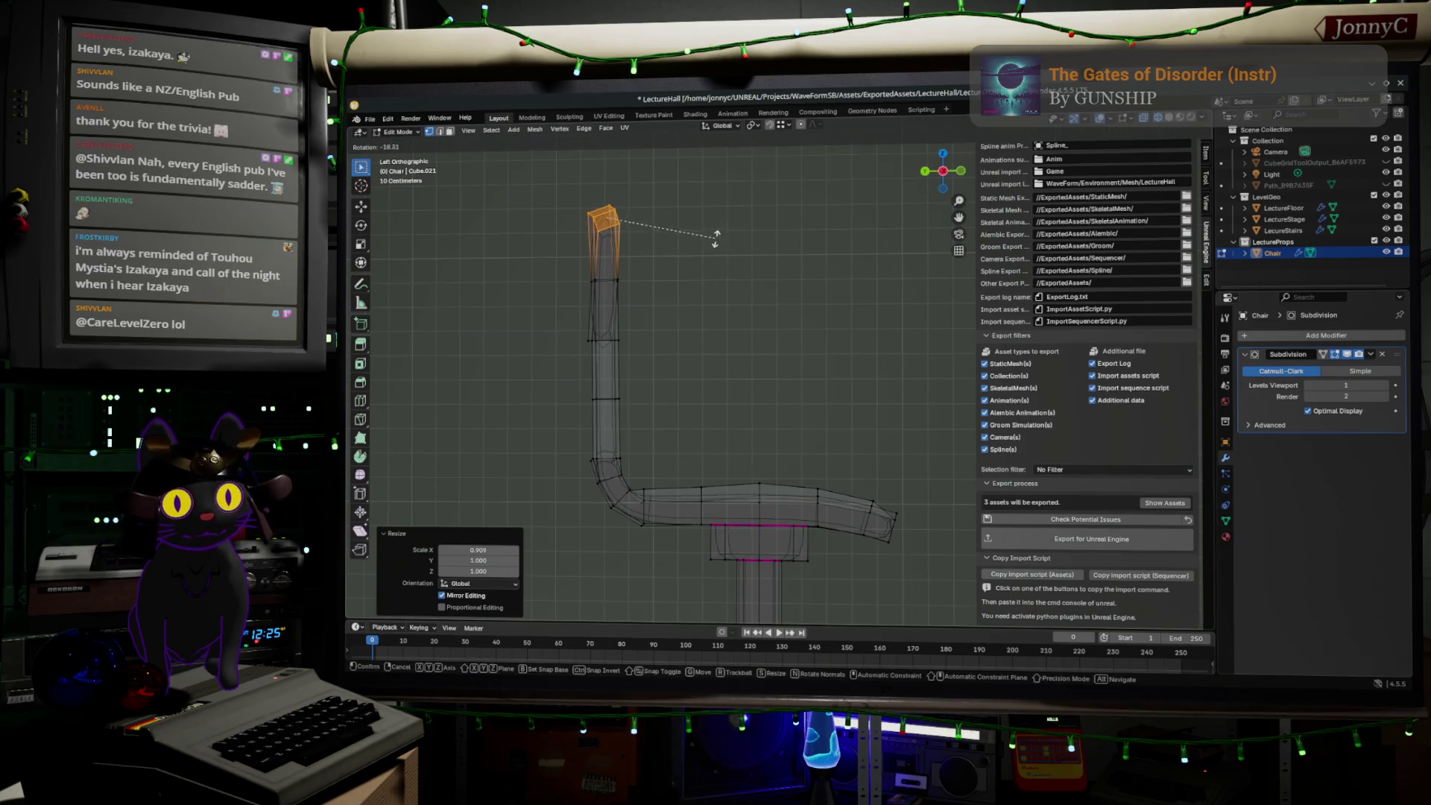
pyautogui.click(715, 230)
pyautogui.press('g')
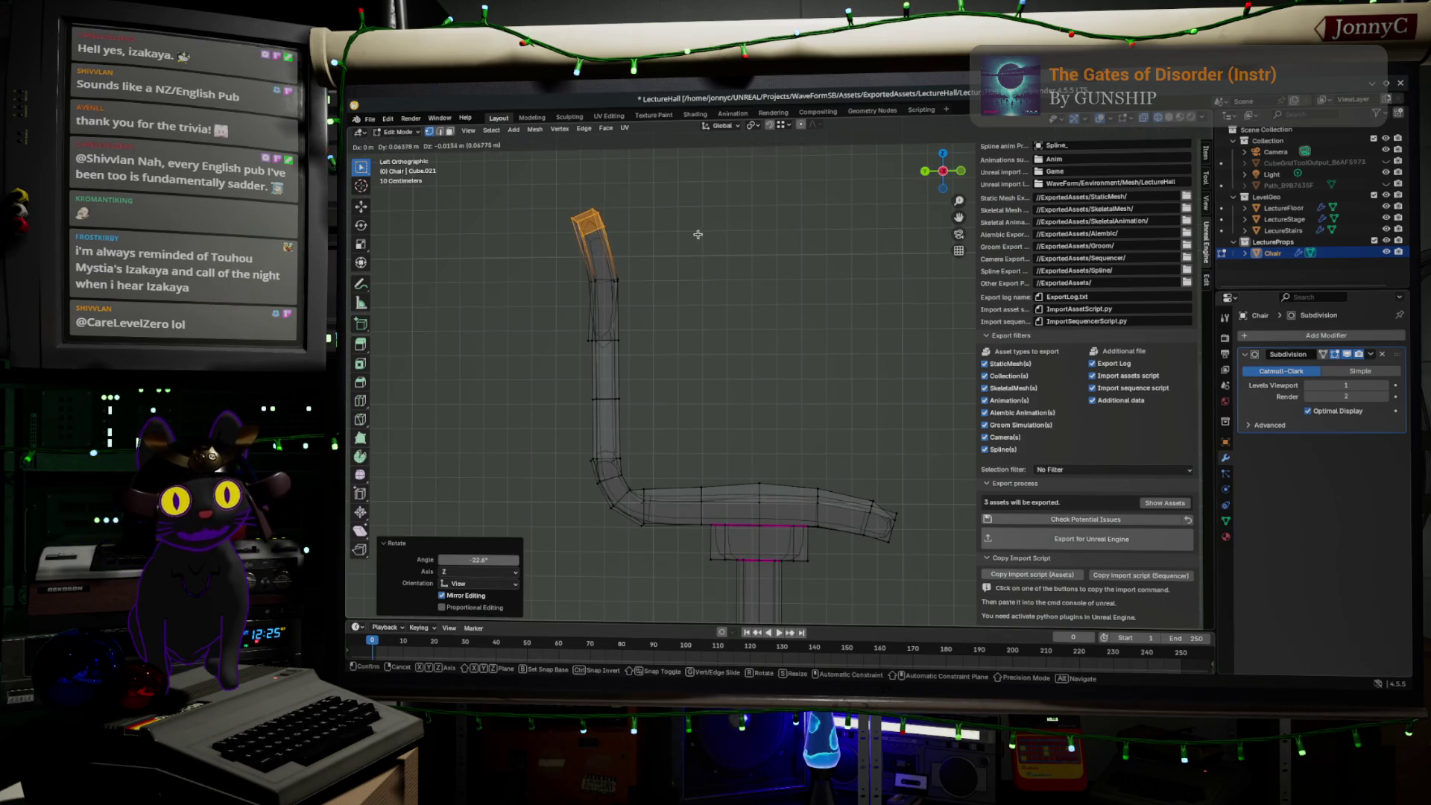
pyautogui.click(681, 232)
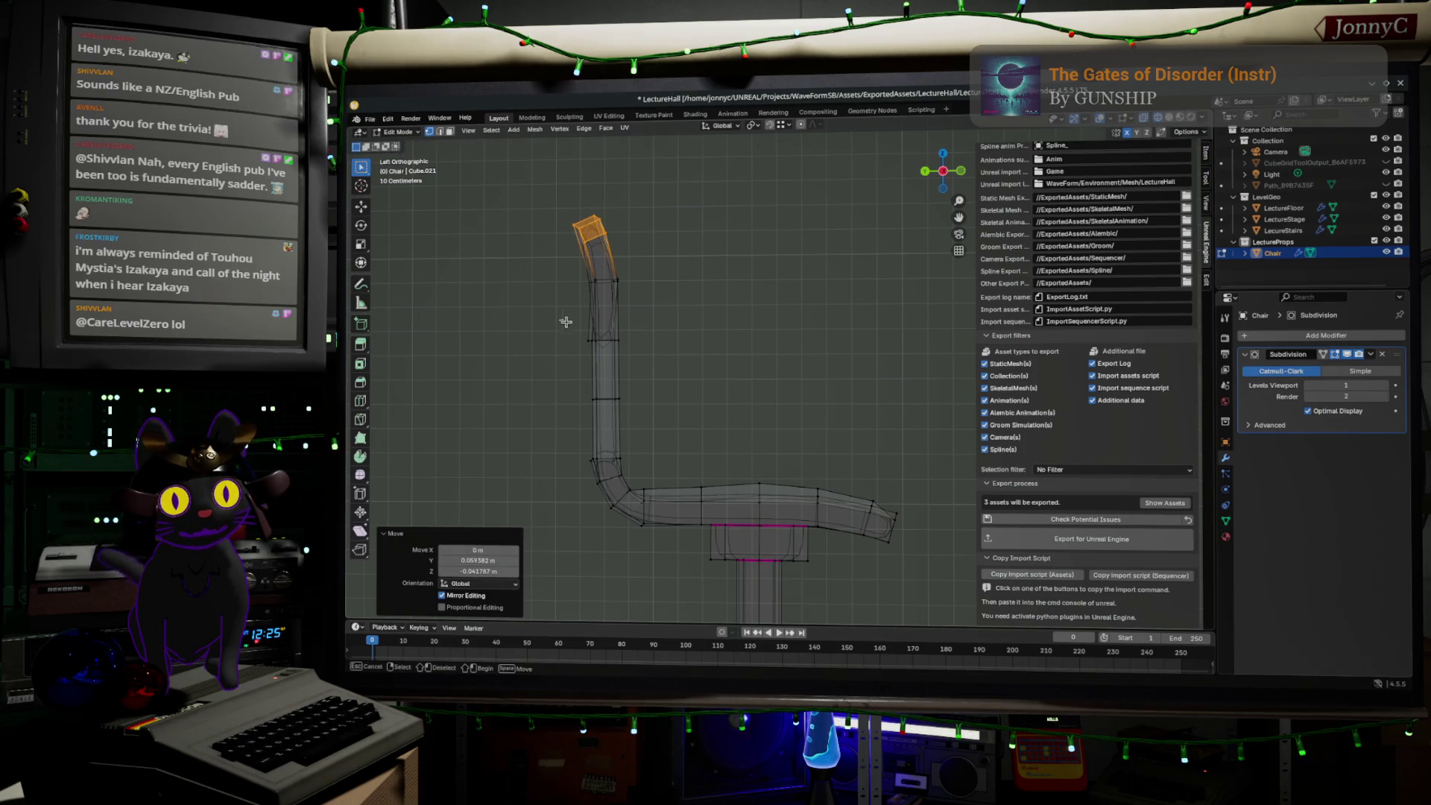
# - Move the lower and middle backrest loops to start curving the side profile
pyautogui.moveTo(566, 322); pyautogui.dragTo(668, 371)
pyautogui.moveTo(538, 270); pyautogui.dragTo(700, 352)
pyautogui.moveTo(567, 383); pyautogui.dragTo(682, 440)
pyautogui.press('g')
pyautogui.click(675, 433)
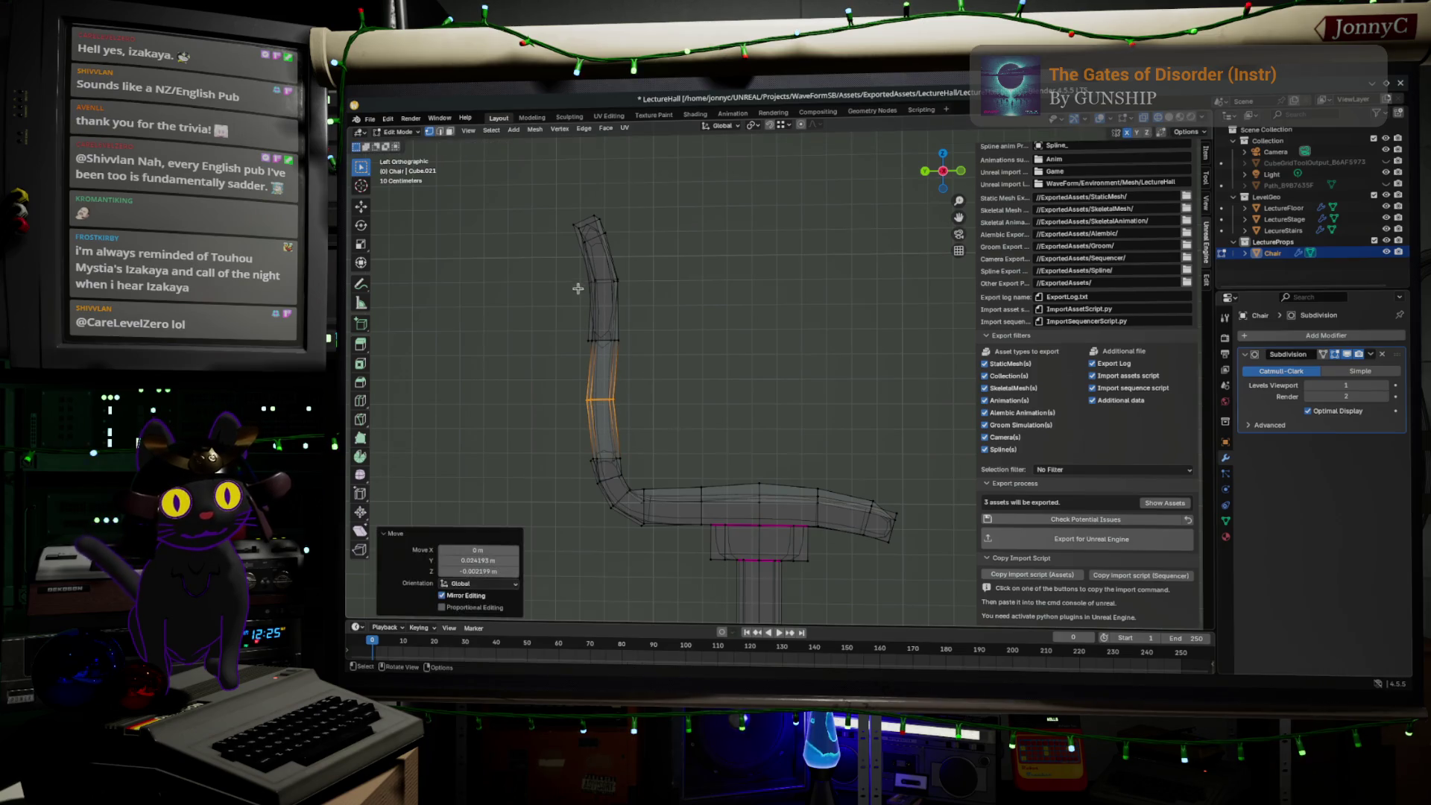
pyautogui.moveTo(575, 320); pyautogui.dragTo(656, 369)
pyautogui.press('g')
pyautogui.click(656, 368)
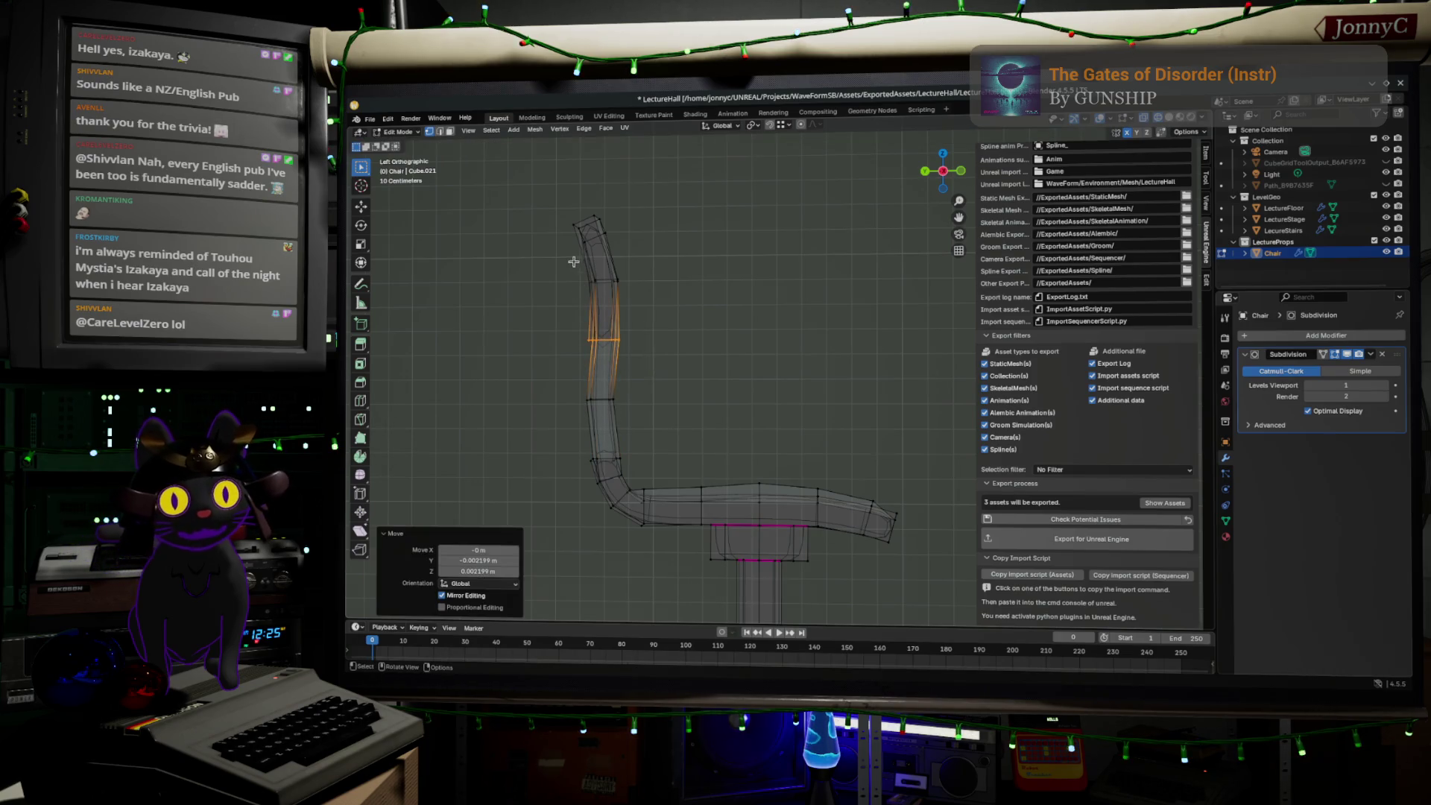
# - Nudge the lower loop and middle backrest faces to finish the backrest curve
pyautogui.moveTo(573, 262); pyautogui.dragTo(671, 318)
pyautogui.moveTo(570, 381); pyautogui.dragTo(659, 431)
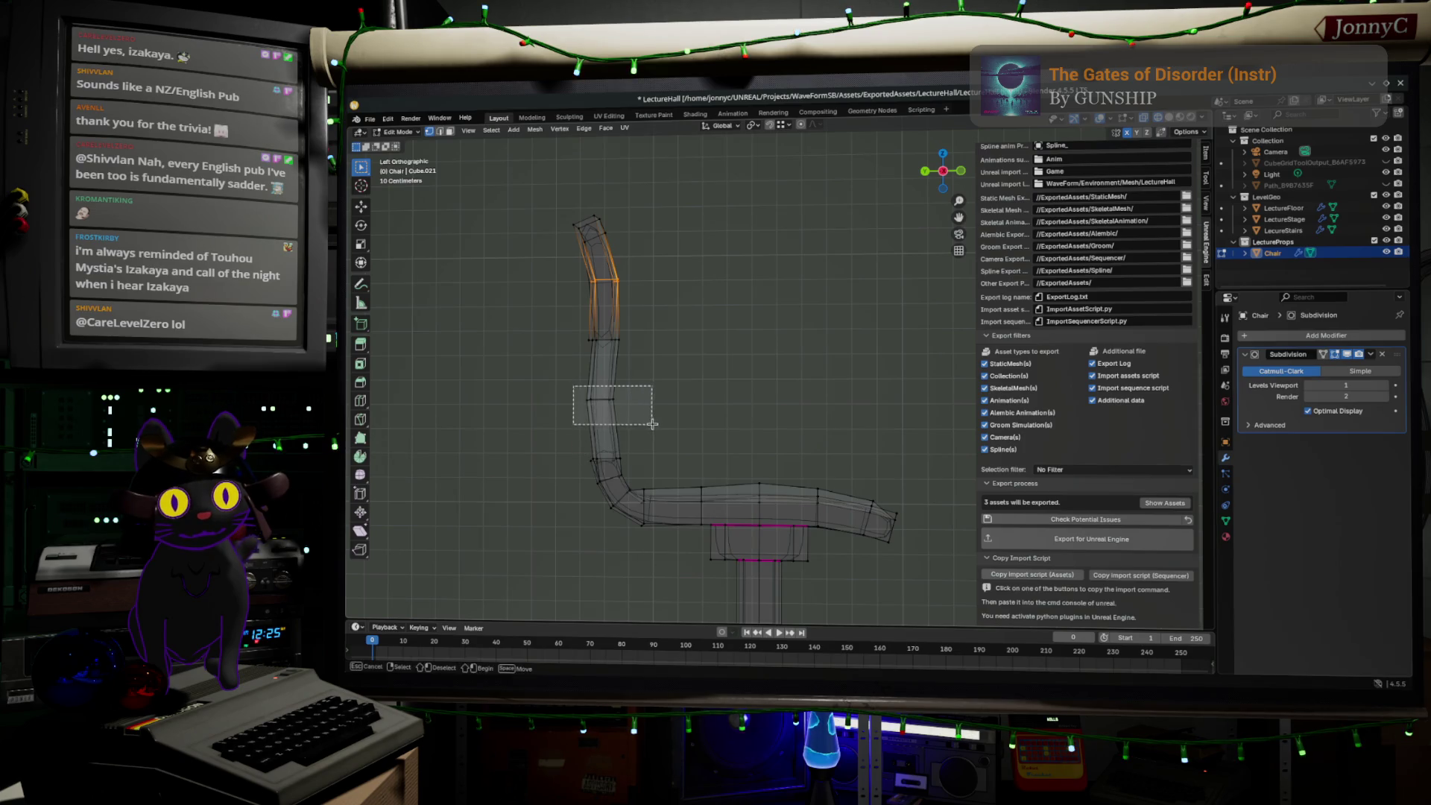
pyautogui.press('g')
pyautogui.click(658, 425)
pyautogui.moveTo(561, 240); pyautogui.dragTo(657, 368)
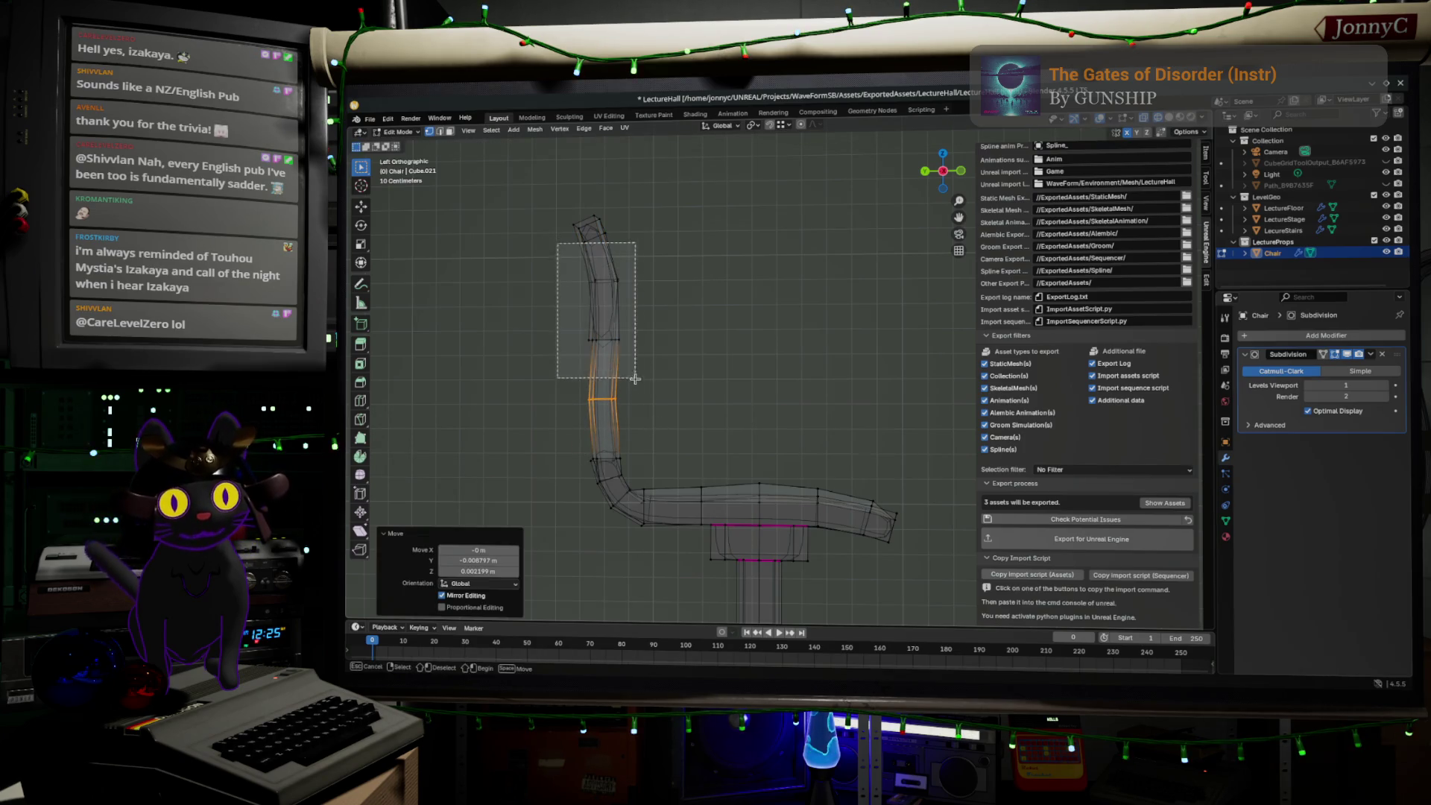
pyautogui.press('g')
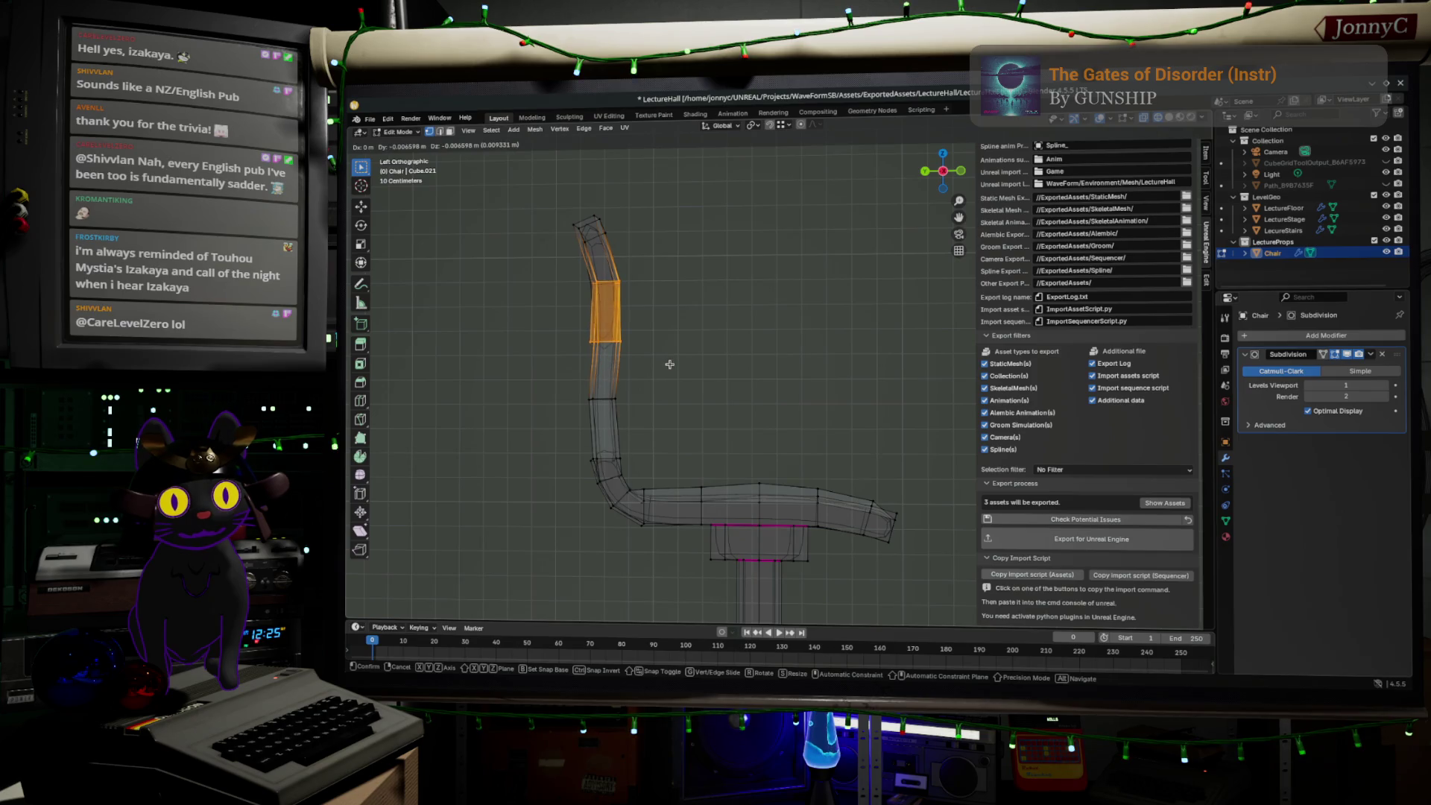
pyautogui.click(708, 370)
pyautogui.click(768, 380)
pyautogui.moveTo(943, 173); pyautogui.dragTo(941, 176)
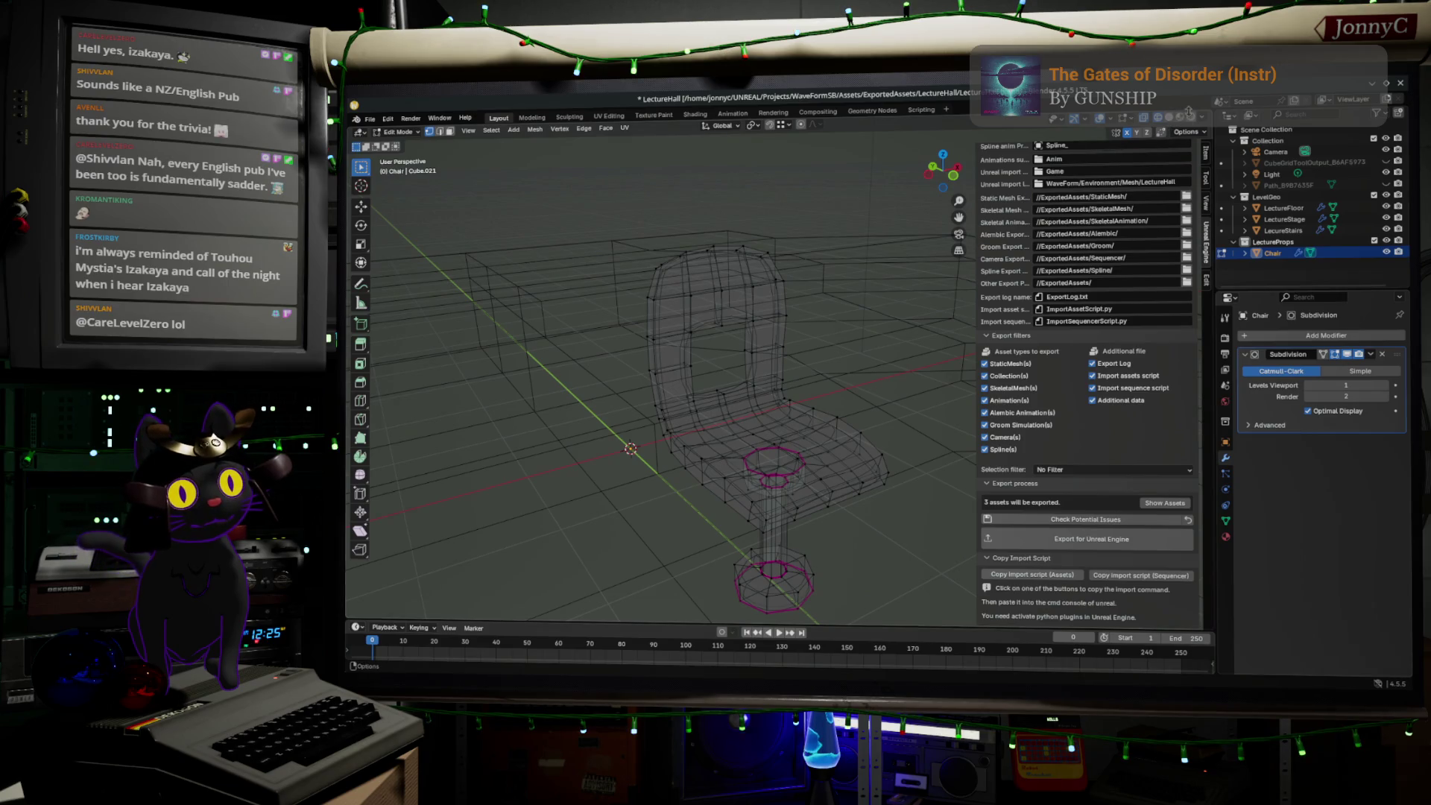
# - Inspect the reshaped chair in Object Mode with solid shading
pyautogui.hotkey('shift', 'z')
pyautogui.press('Tab')
pyautogui.moveTo(734, 428)
pyautogui.mouseDown(button='middle')
pyautogui.moveTo(803, 438)
pyautogui.moveTo(832, 416)
pyautogui.moveTo(713, 453)
pyautogui.moveTo(771, 500)
pyautogui.moveTo(655, 485)
pyautogui.moveTo(709, 371)
pyautogui.moveTo(745, 473)
pyautogui.moveTo(889, 375)
pyautogui.moveTo(815, 361)
pyautogui.moveTo(721, 464)
pyautogui.moveTo(767, 456)
pyautogui.moveTo(711, 446)
pyautogui.moveTo(745, 521)
pyautogui.mouseUp(button='middle')
# - Back in Edit Mode, loop-cut a new edge loop at the stem top beneath the seat
pyautogui.press('Tab')
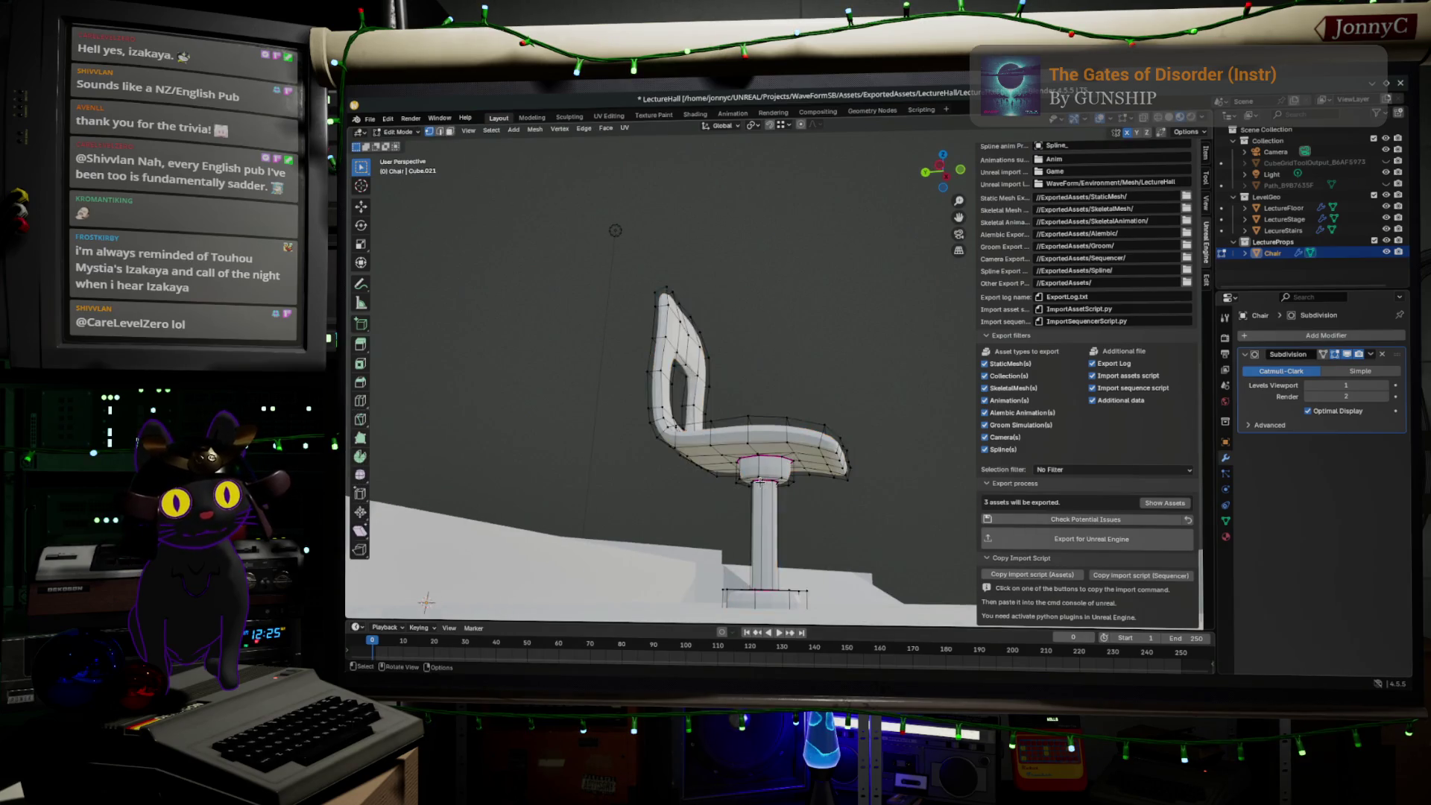
pyautogui.scroll(4, 742, 564)
pyautogui.hotkey('ctrl', 'r')
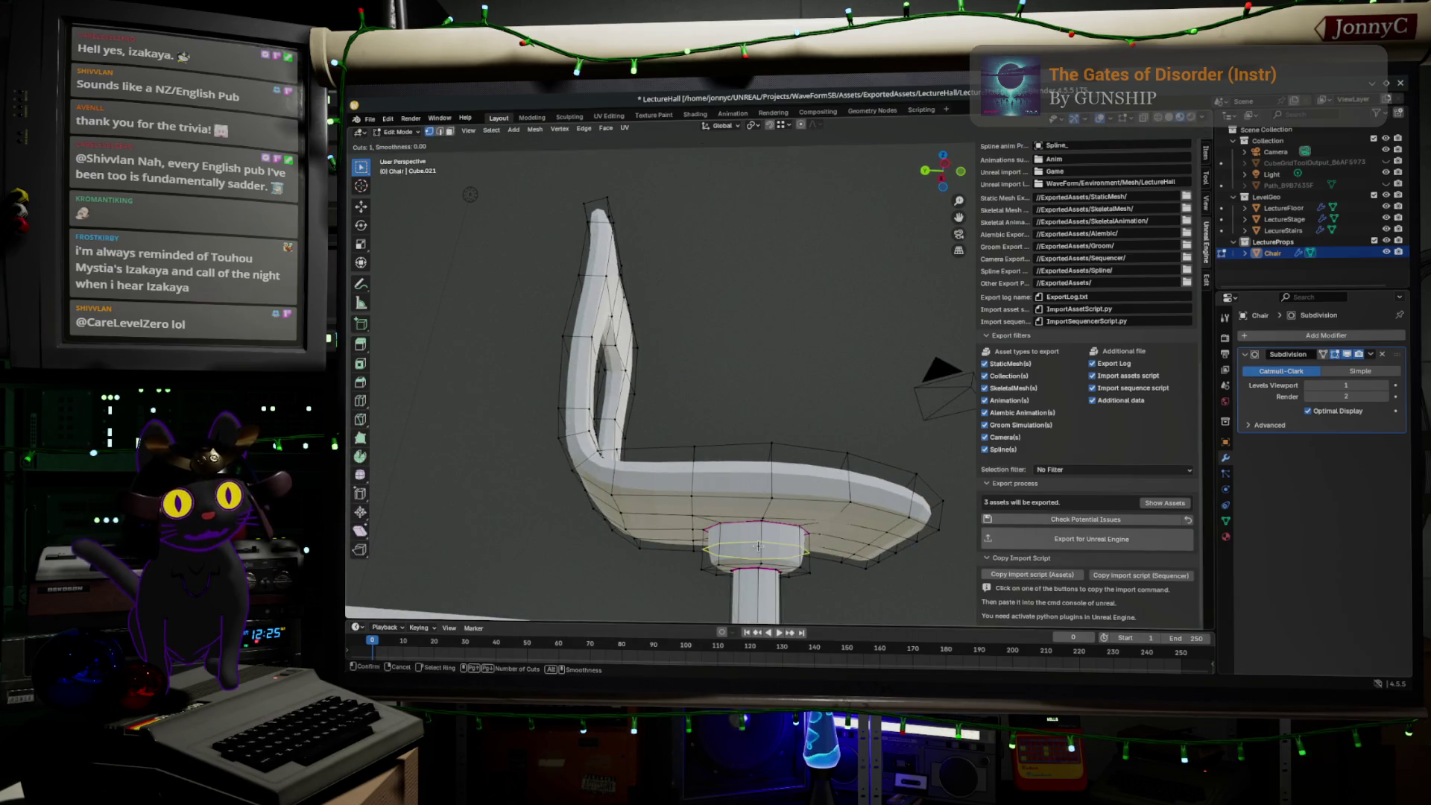
pyautogui.click(758, 547)
pyautogui.click(741, 543)
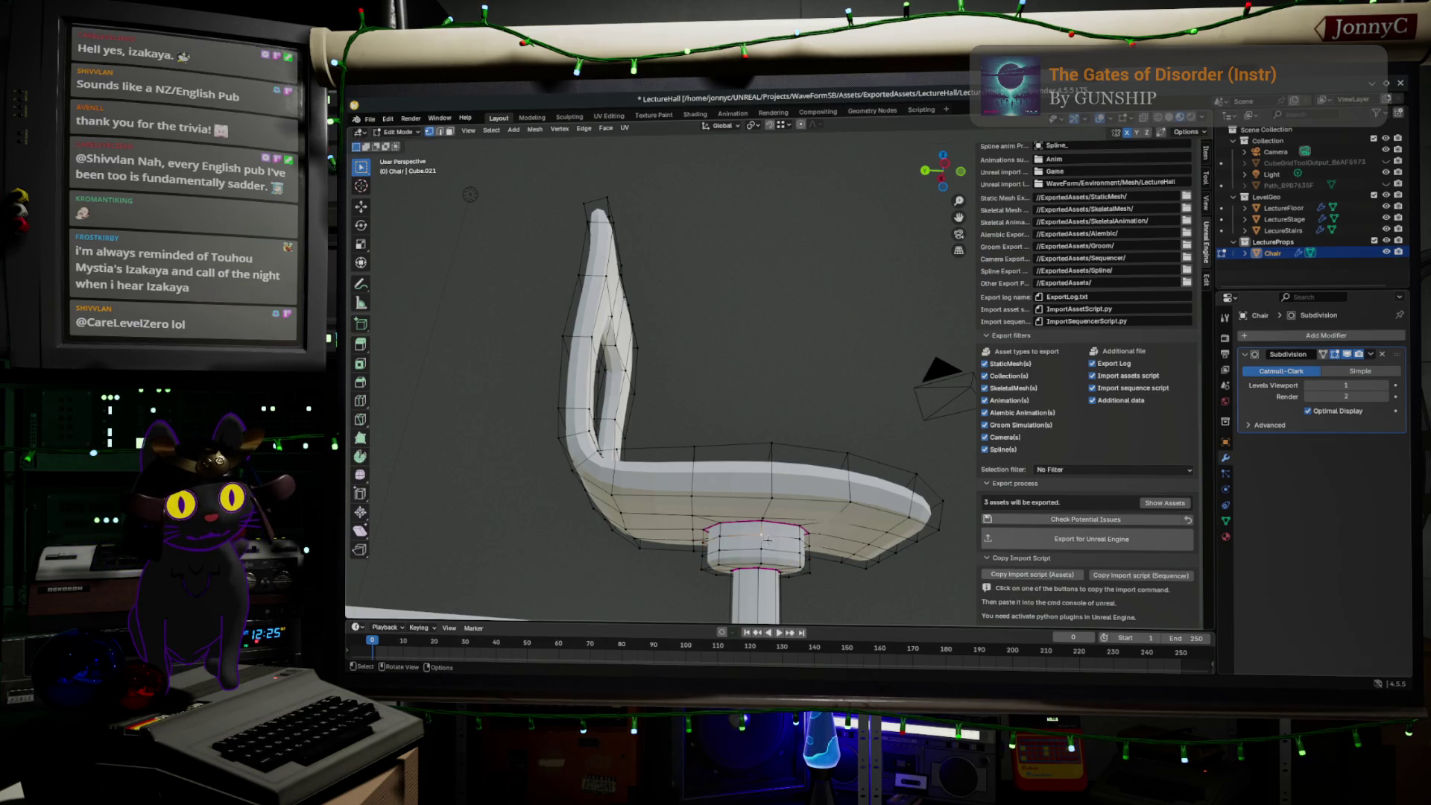
pyautogui.scroll(1, 764, 542)
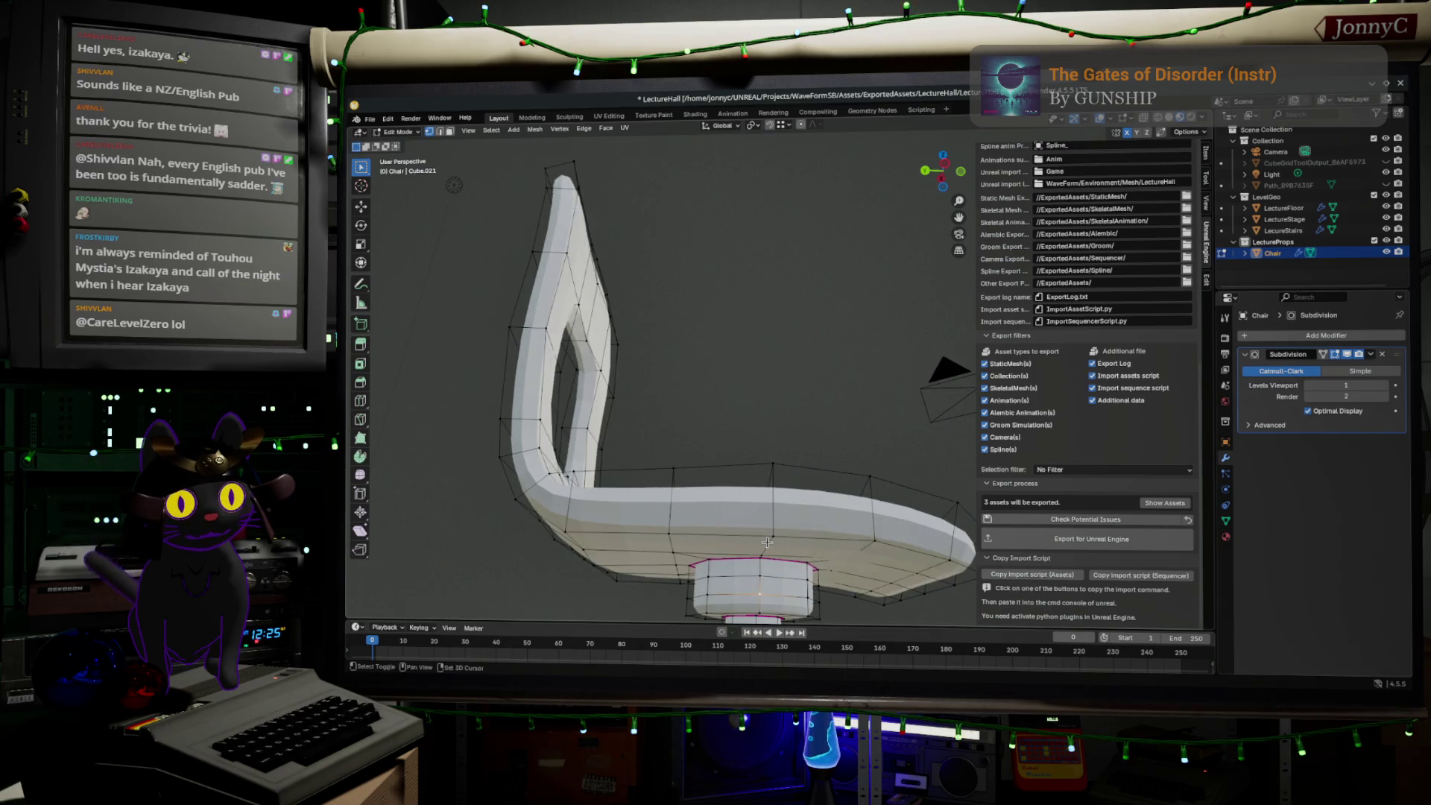
pyautogui.scroll(2, 768, 542)
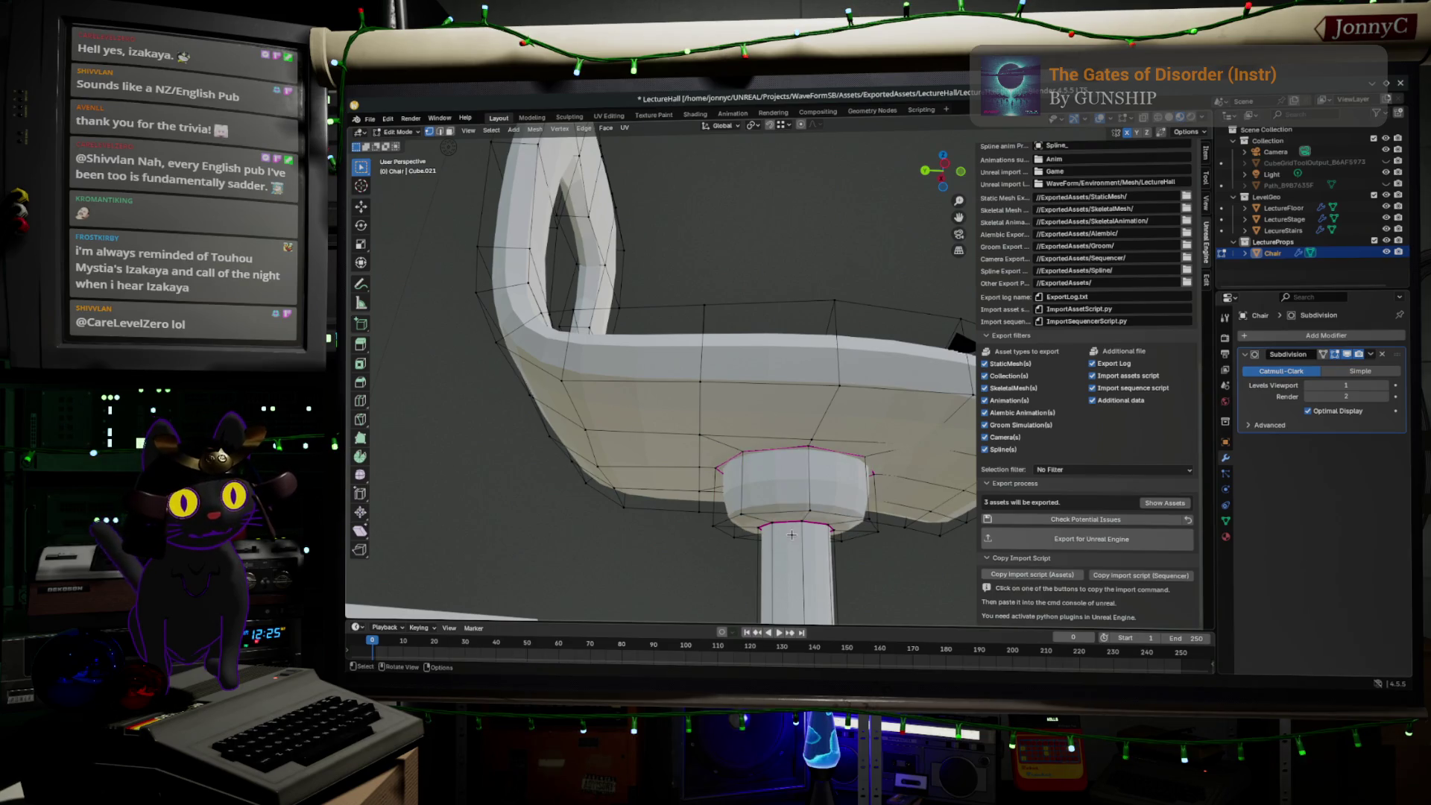
# - Cut a centred new edge loop around the stem cylinder
pyautogui.hotkey('ctrl', 'f')
pyautogui.press('Escape')
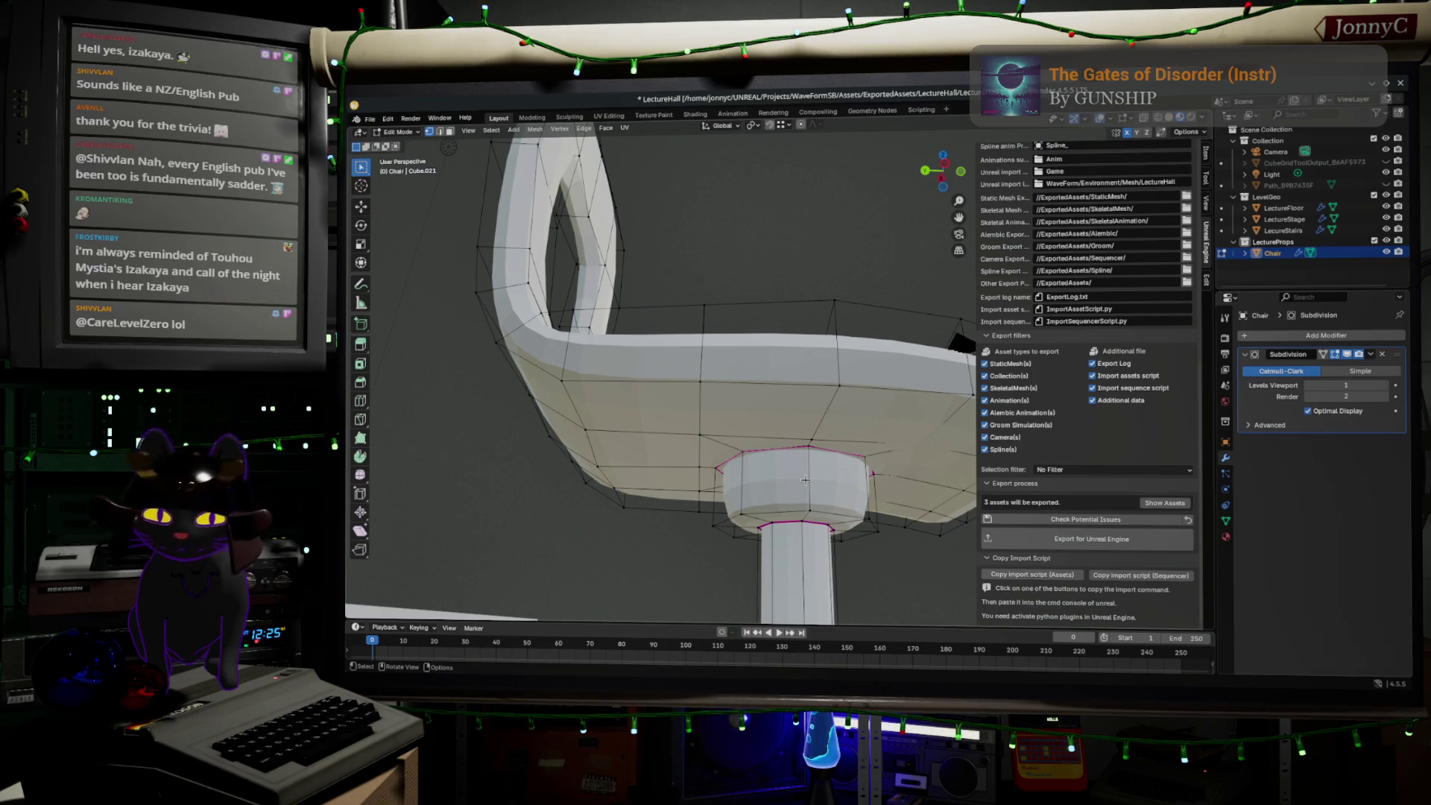
pyautogui.hotkey('ctrl', 'r')
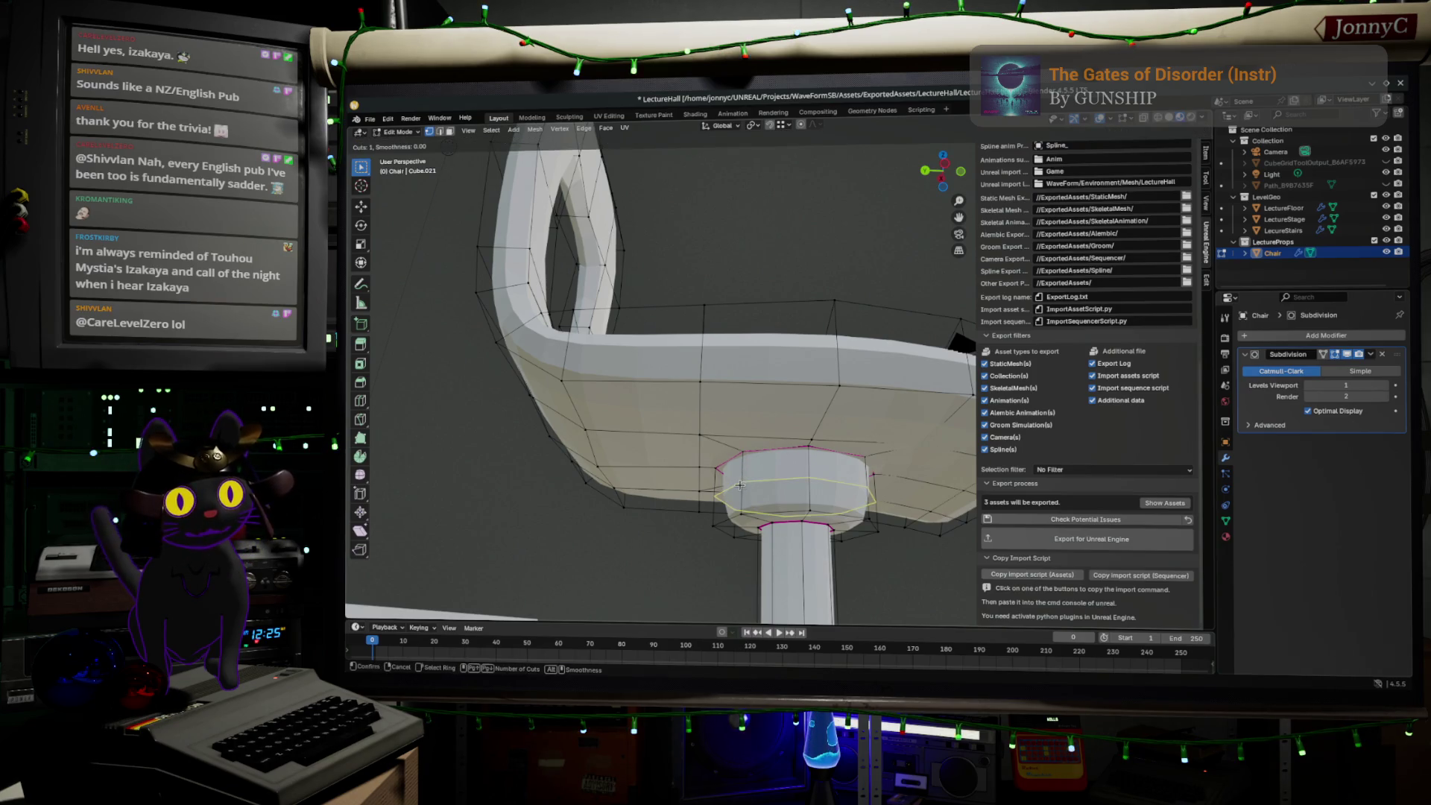
pyautogui.click(738, 486)
pyautogui.rightClick(738, 485)
# - Select a vertex on the new loop and grow it into a face band to scale
pyautogui.press('1')
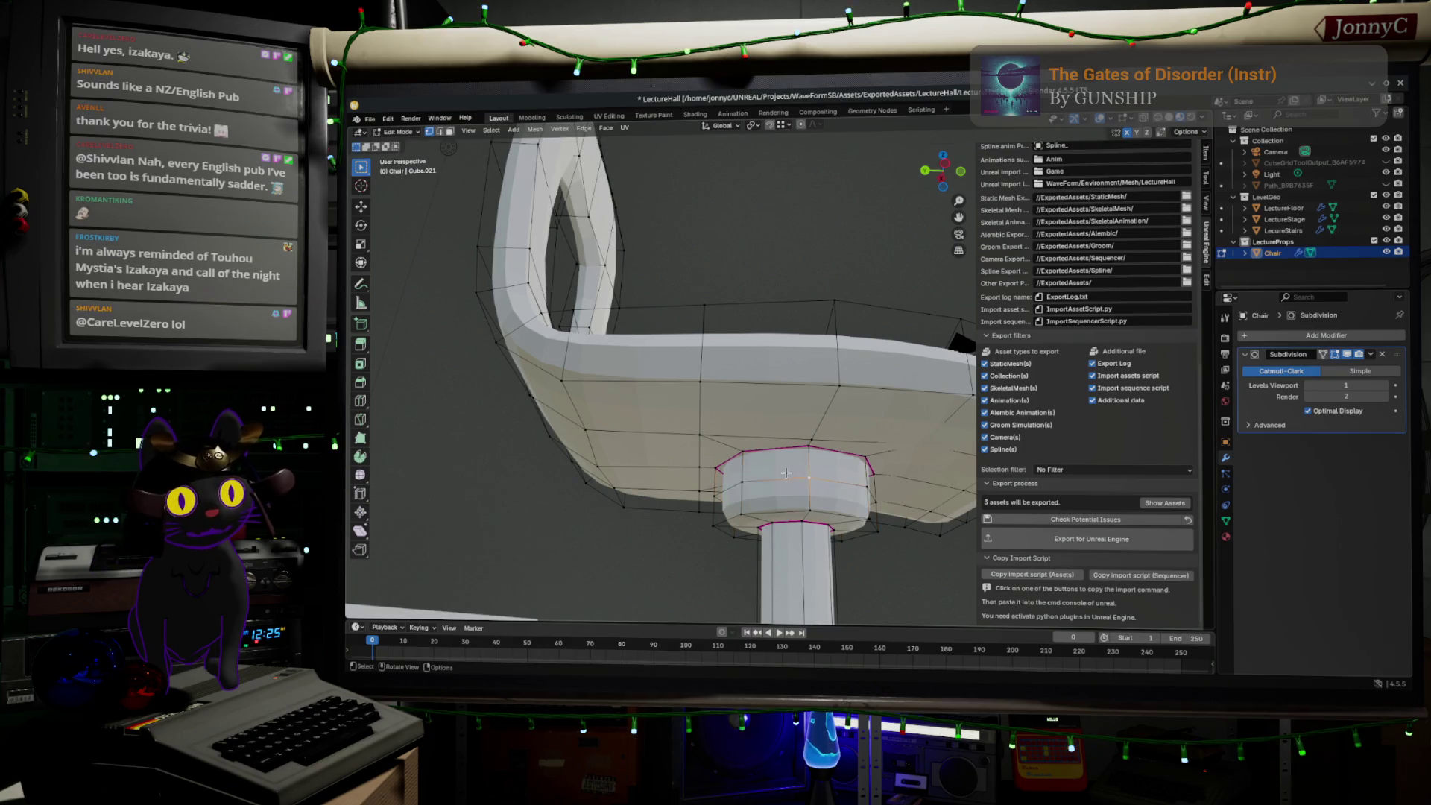
pyautogui.click(812, 478)
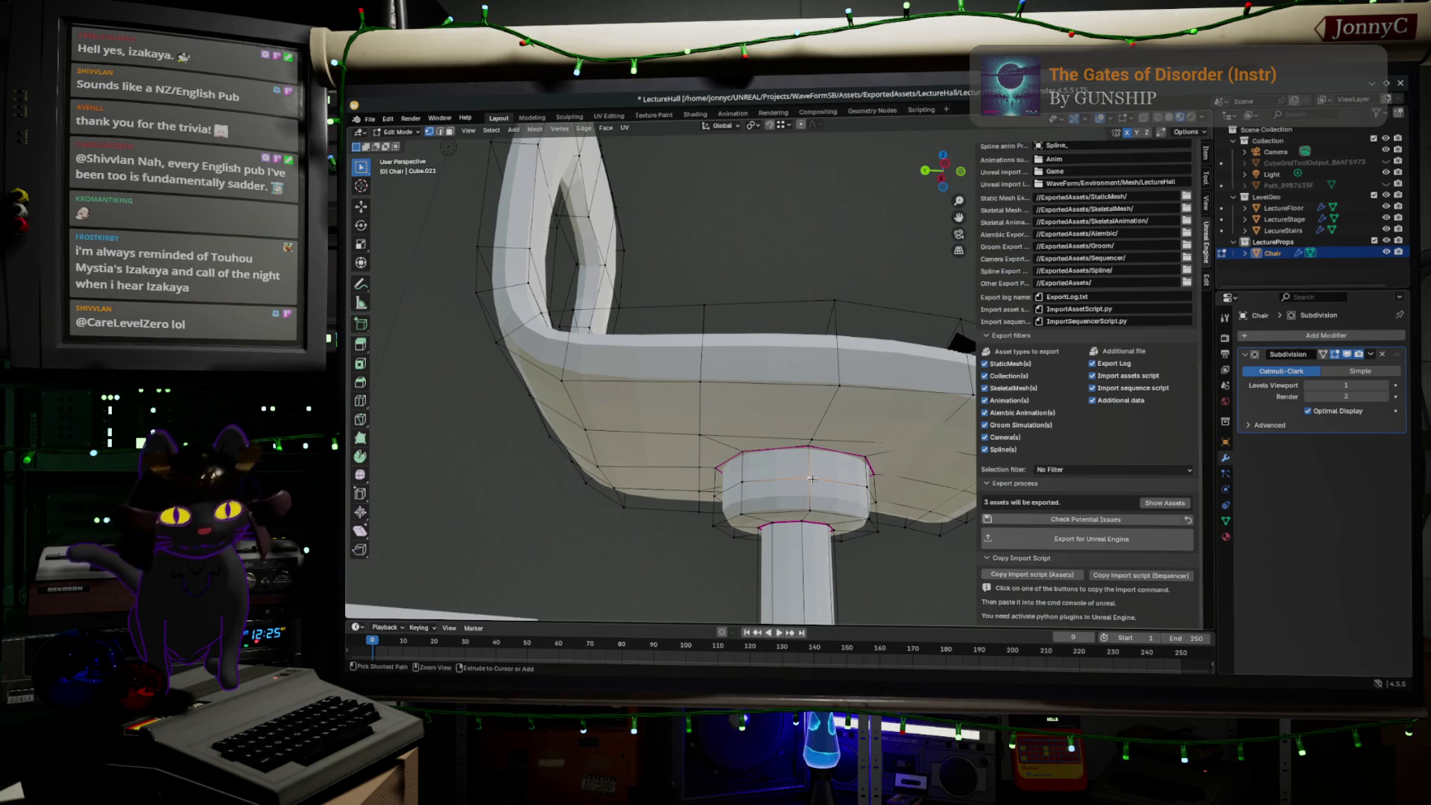
pyautogui.press('ctrl+KP_Add')
pyautogui.press('s')
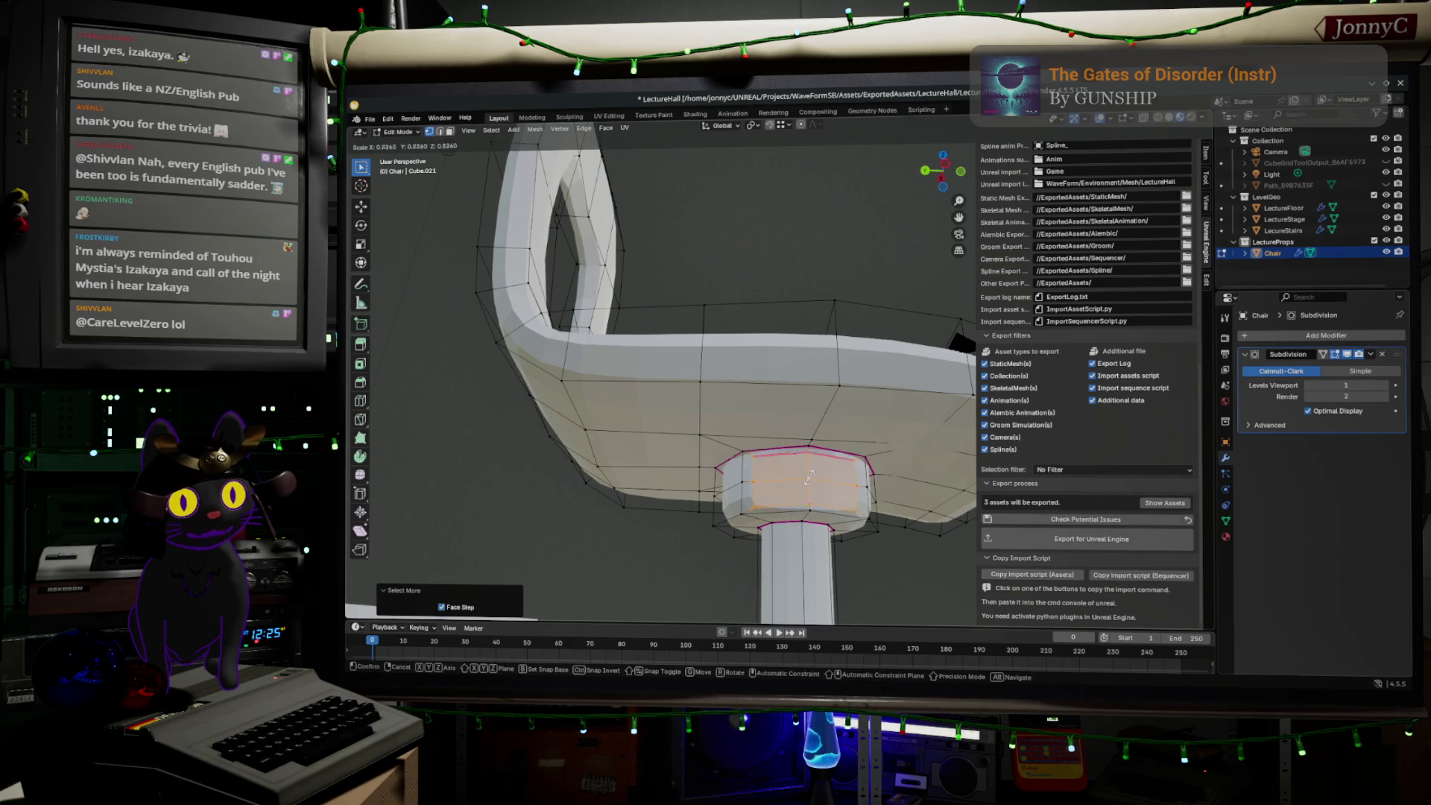
# - Shrink the stem-top face band to about 0.834 and shift it along X
pyautogui.click(807, 480)
pyautogui.moveTo(807, 481); pyautogui.dragTo(859, 489, button='middle')
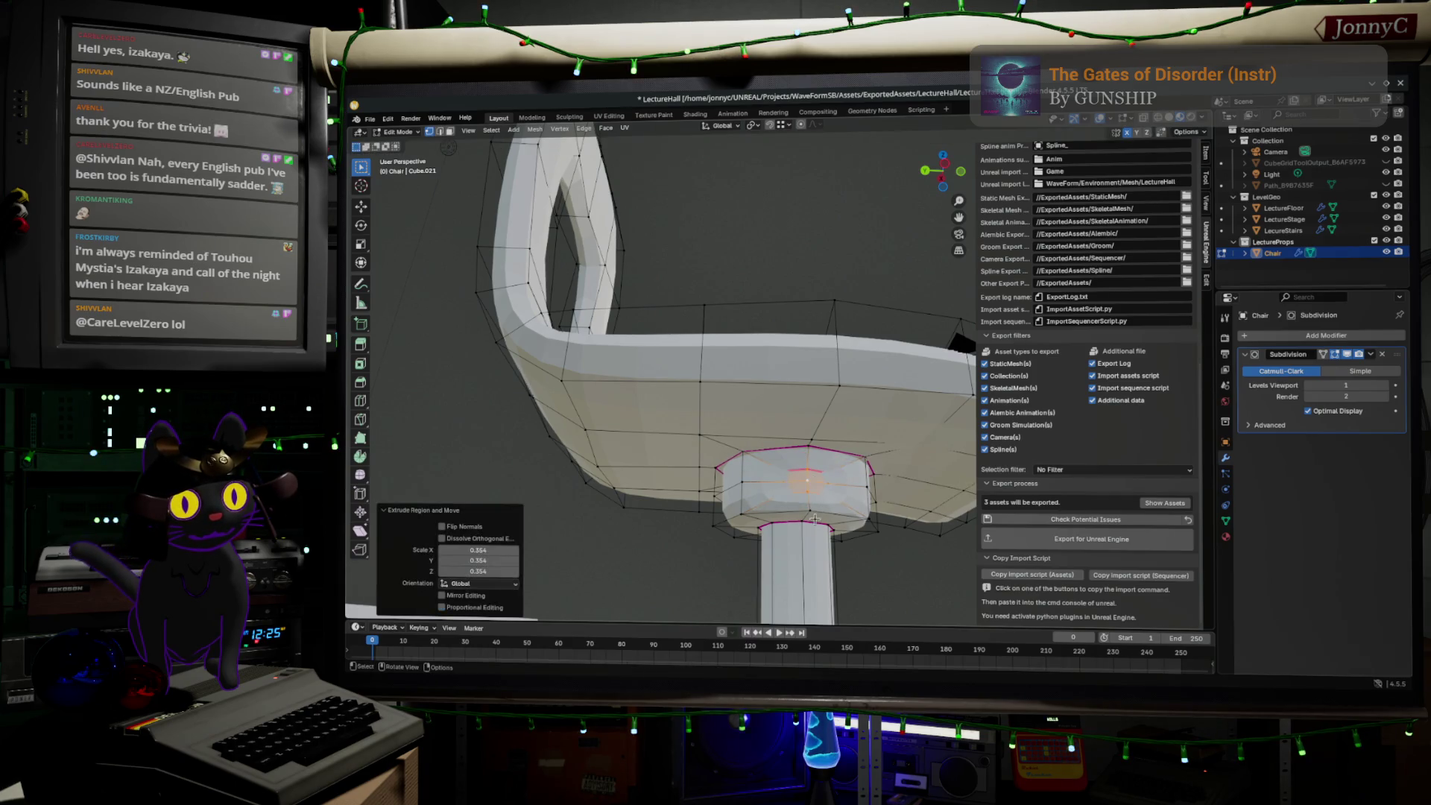
pyautogui.scroll(2, 859, 490)
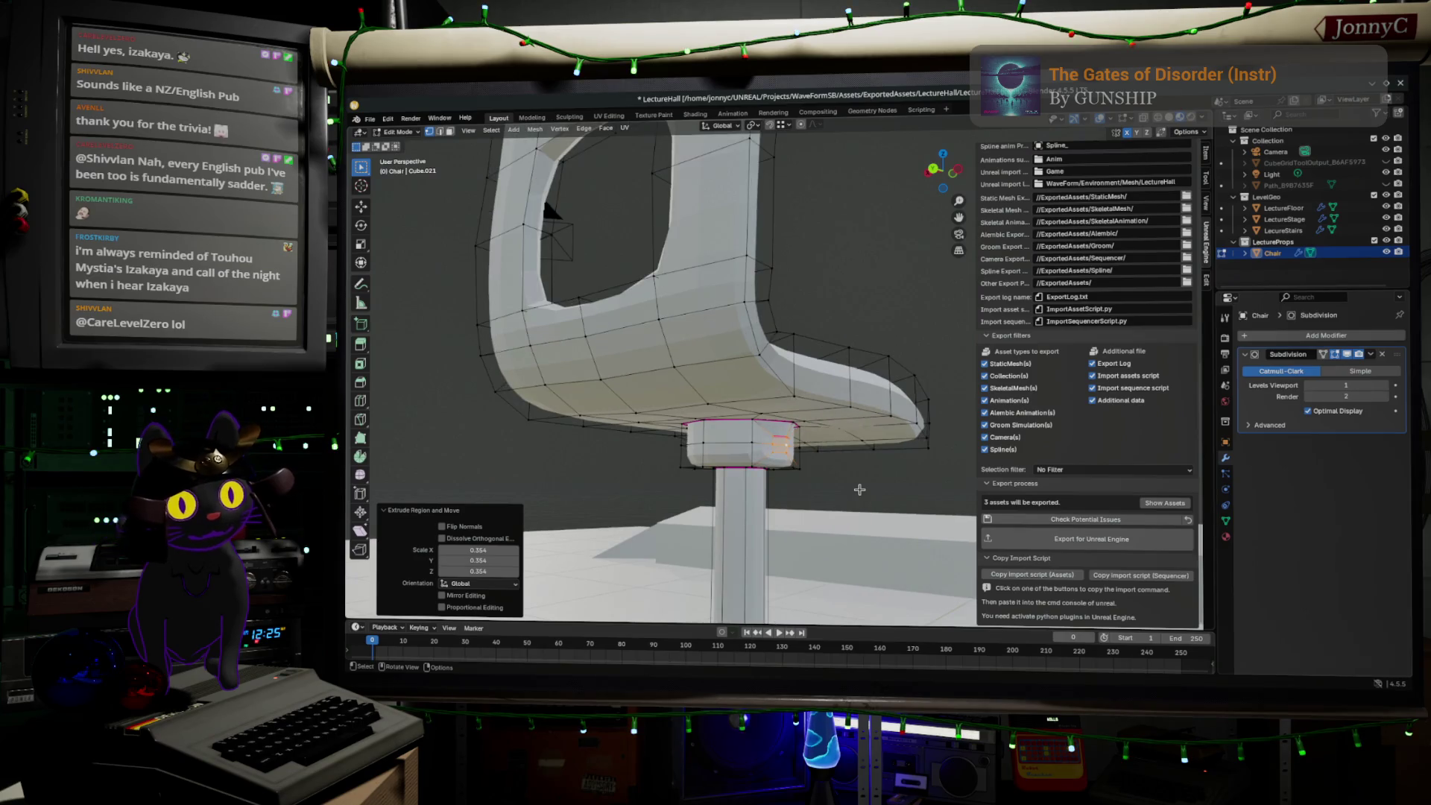
pyautogui.press('g')
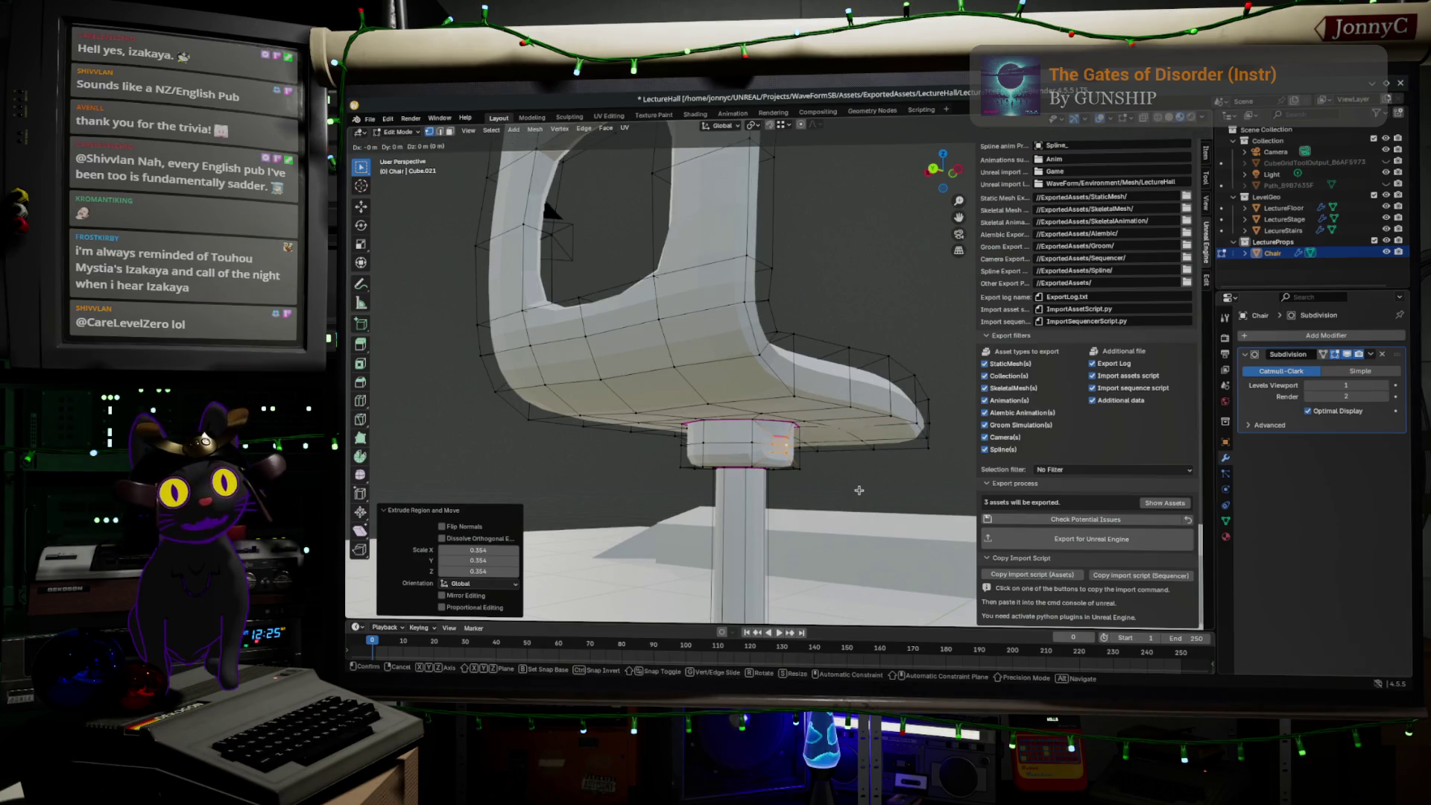
pyautogui.press('x')
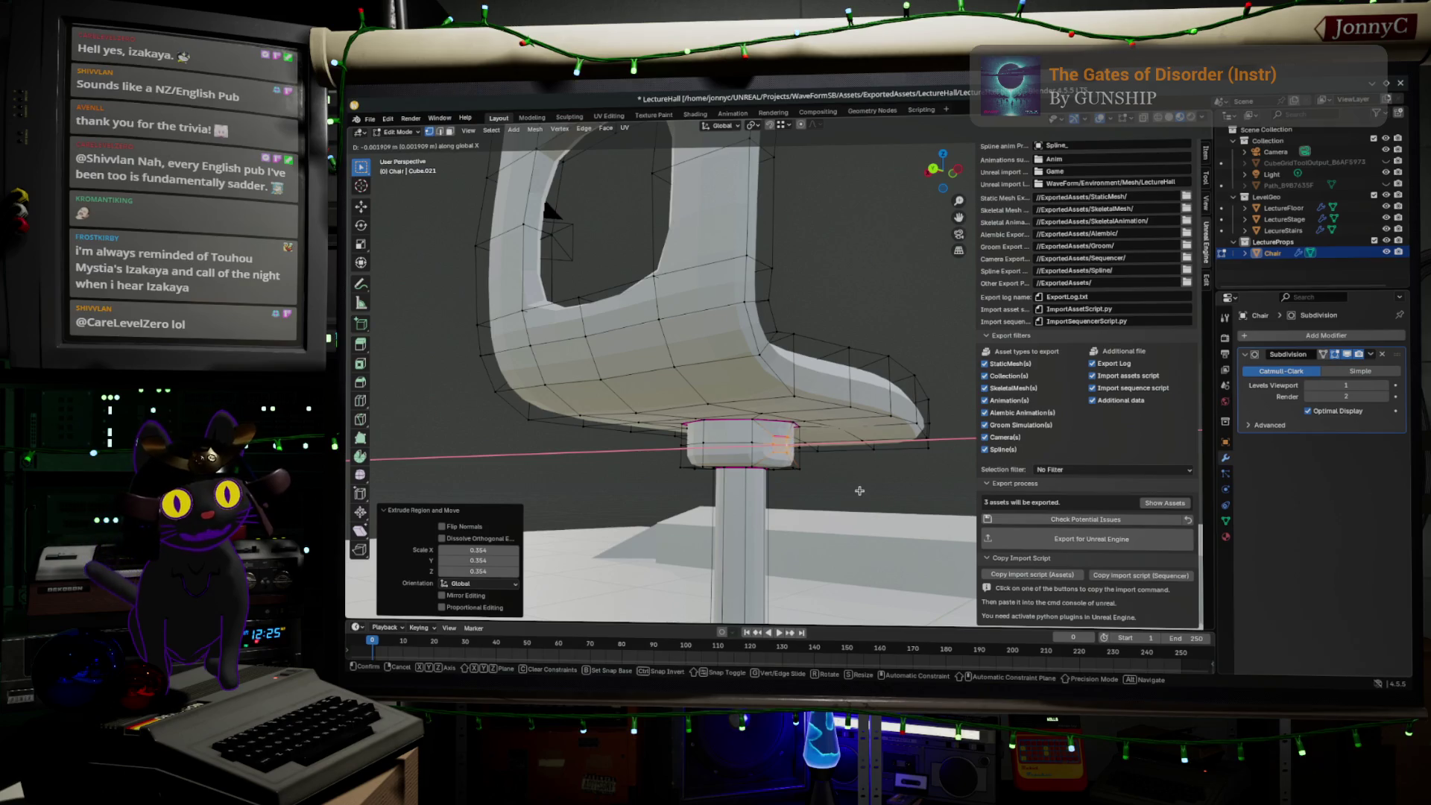
pyautogui.click(864, 492)
# - Push a lever section out sideways from the stem, then view it from the front
pyautogui.press('g')
pyautogui.press('x')
pyautogui.press('x')
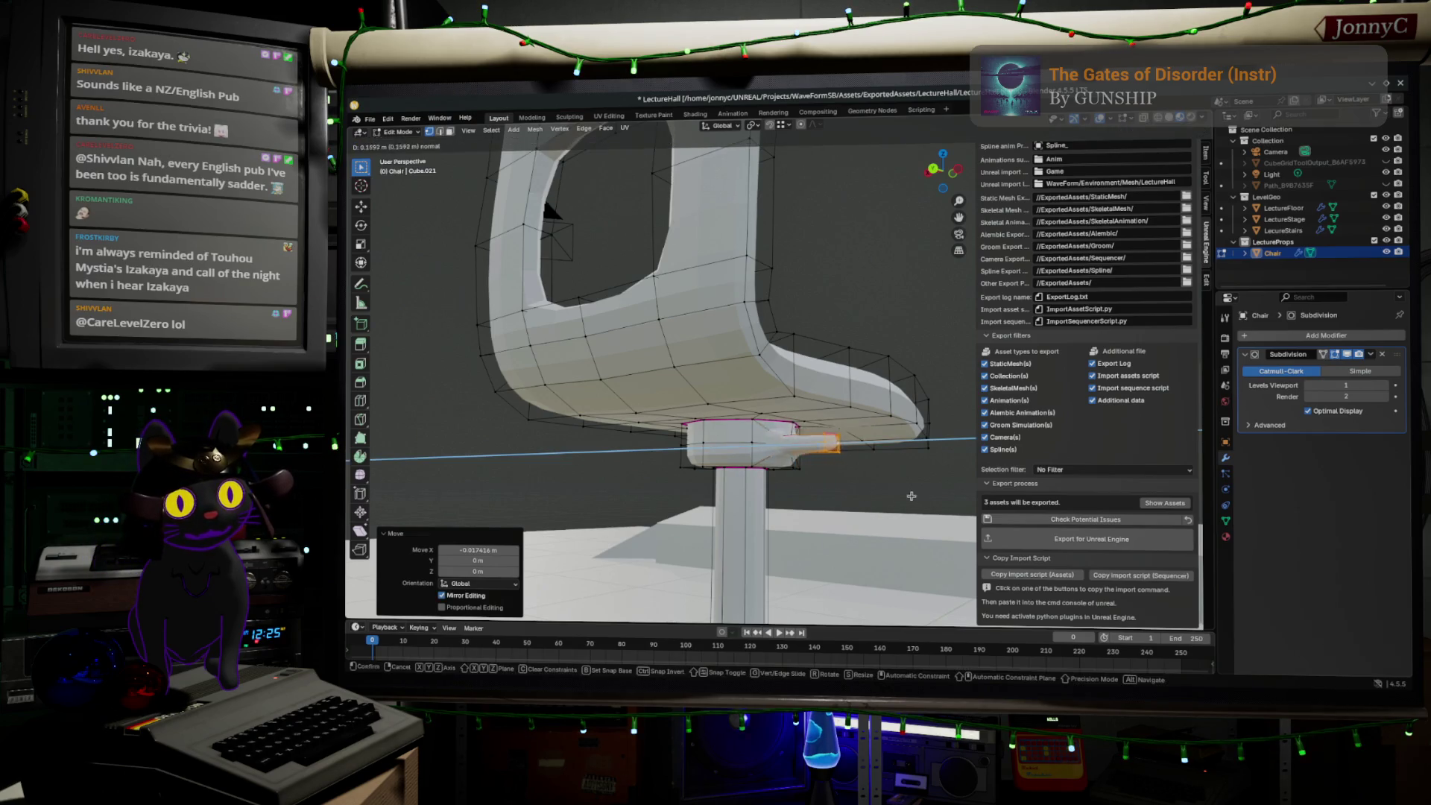
pyautogui.click(992, 504)
pyautogui.moveTo(869, 485)
pyautogui.mouseDown(button='middle')
pyautogui.moveTo(733, 489)
pyautogui.moveTo(639, 445)
pyautogui.mouseUp(button='middle')
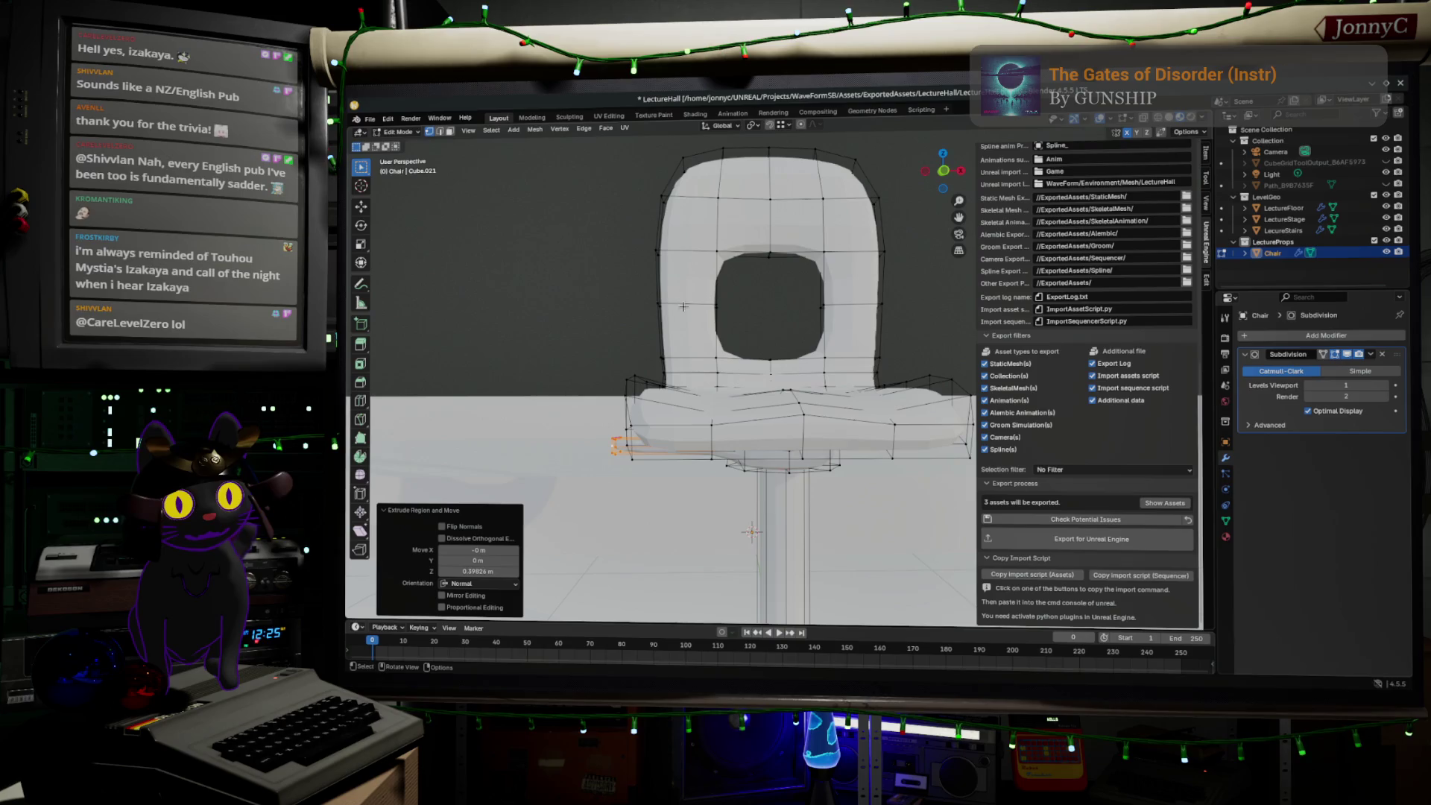
pyautogui.moveTo(644, 218)
pyautogui.mouseDown(button='middle')
pyautogui.moveTo(802, 396)
pyautogui.moveTo(794, 314)
pyautogui.mouseUp(button='middle')
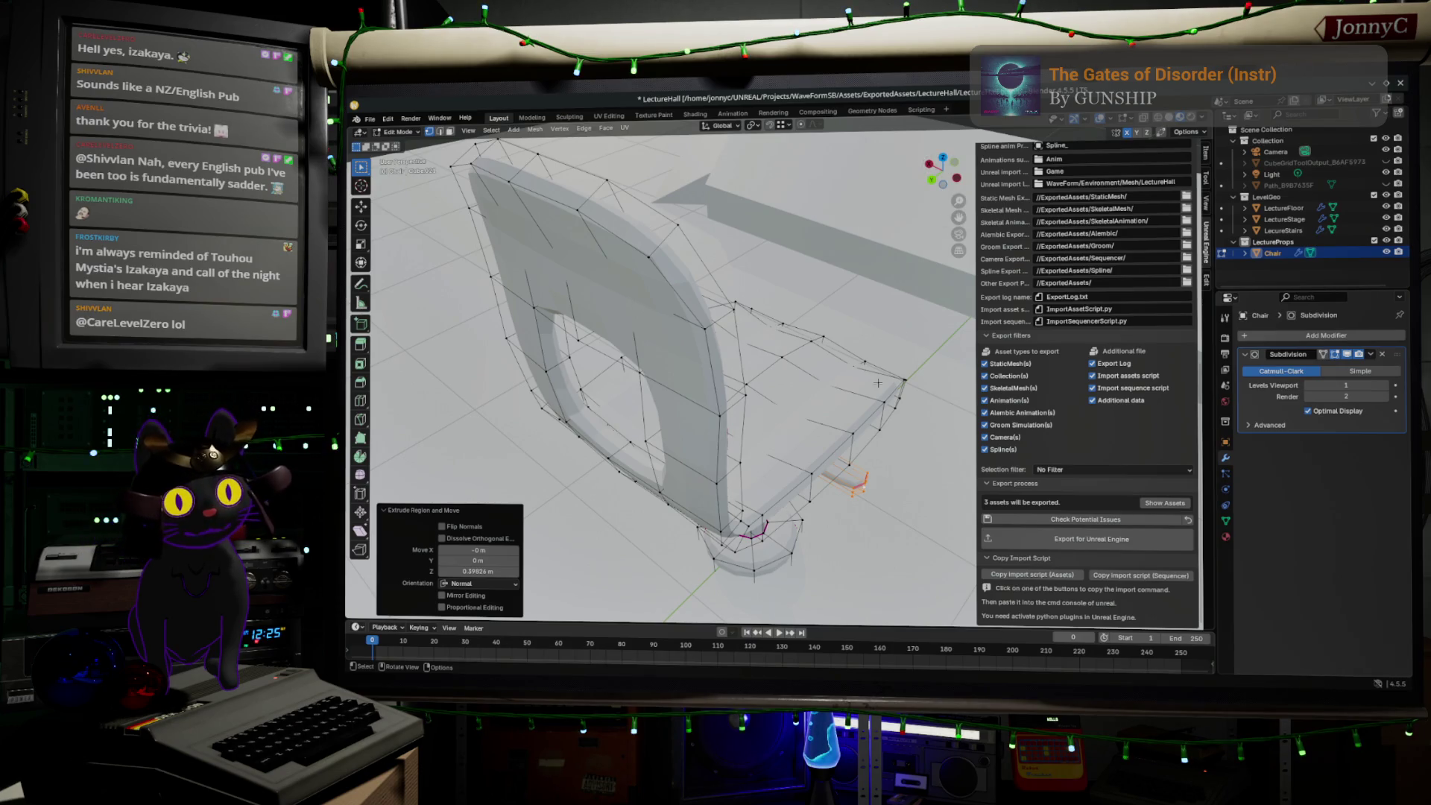
pyautogui.click(955, 163)
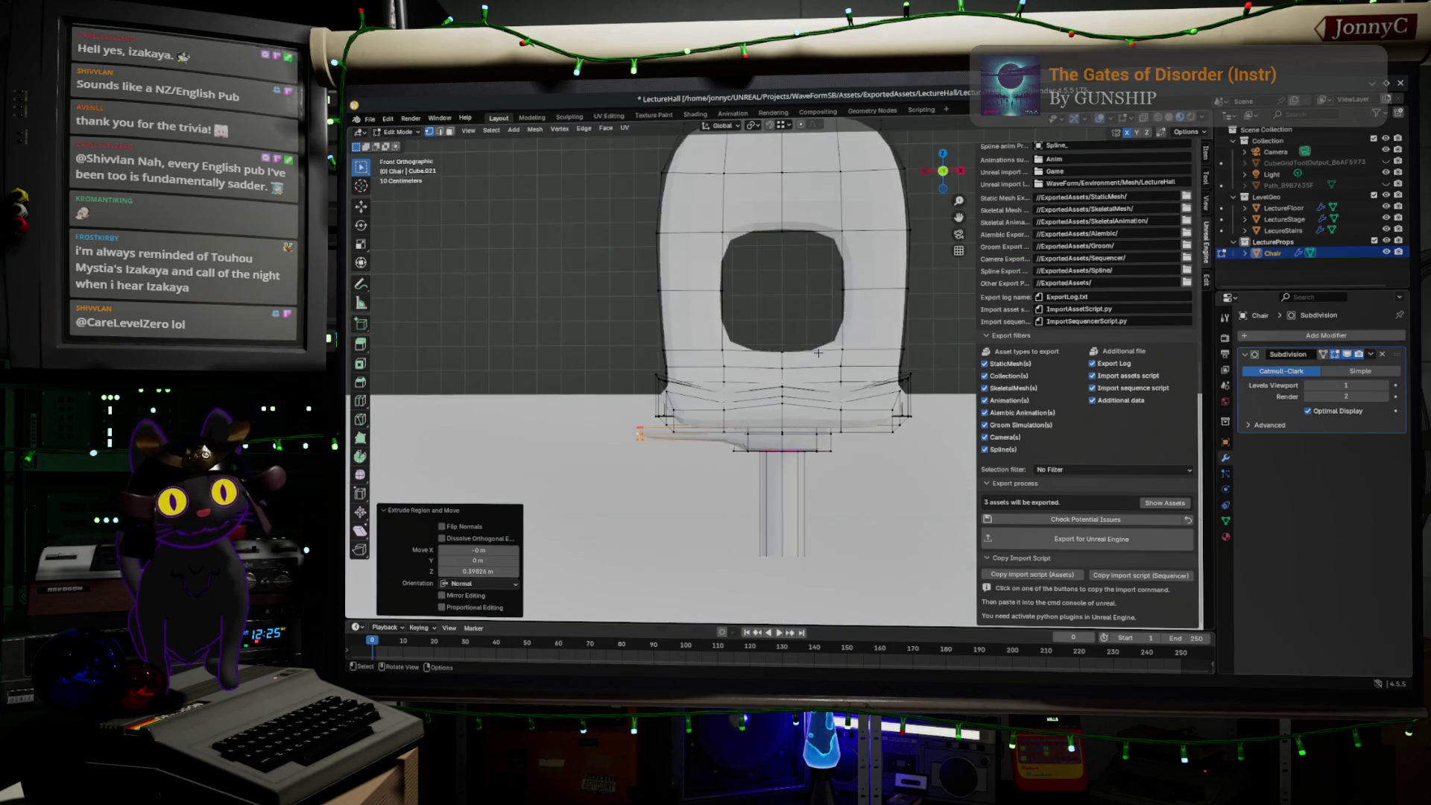
# - Zoom in and extrude the lever's end face into a short tip
pyautogui.scroll(2, 749, 435)
pyautogui.scroll(3, 748, 434)
pyautogui.scroll(3, 748, 435)
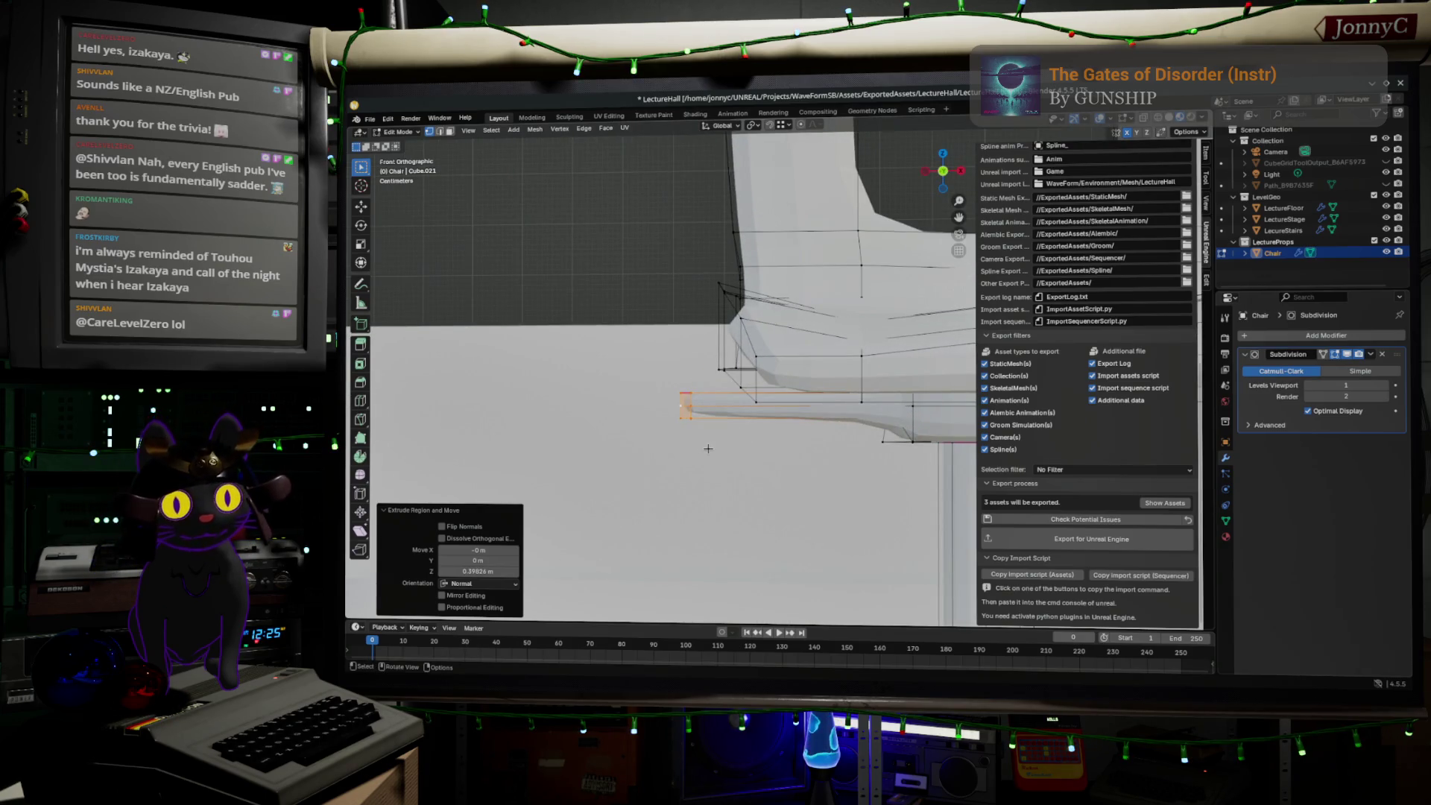
pyautogui.press('s')
pyautogui.press('x')
pyautogui.press('Escape')
pyautogui.press('e')
pyautogui.click(714, 411)
# - Tilt the lever tip upward in several rotations and nudge its end face into place
pyautogui.press('r')
pyautogui.click(720, 427)
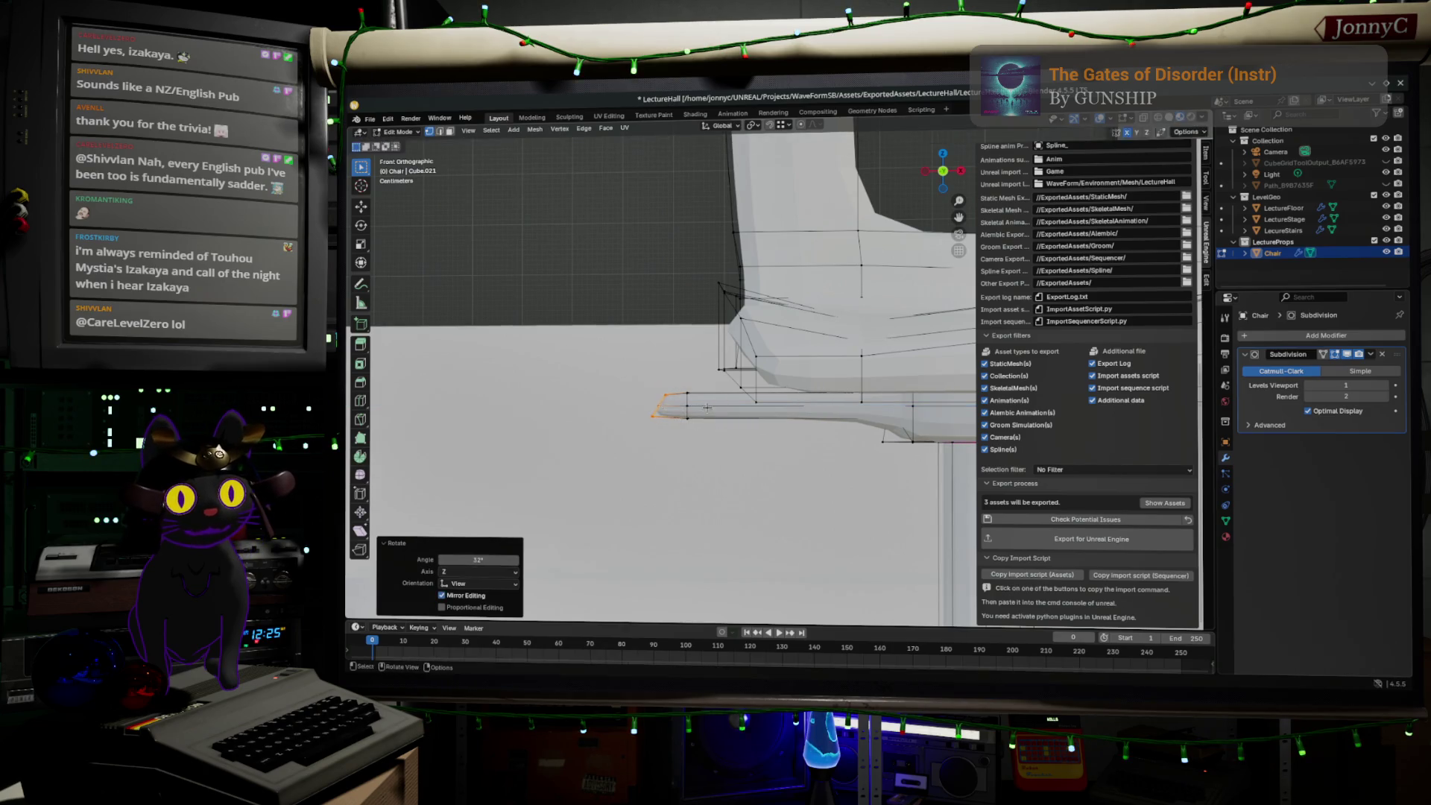
pyautogui.press('r')
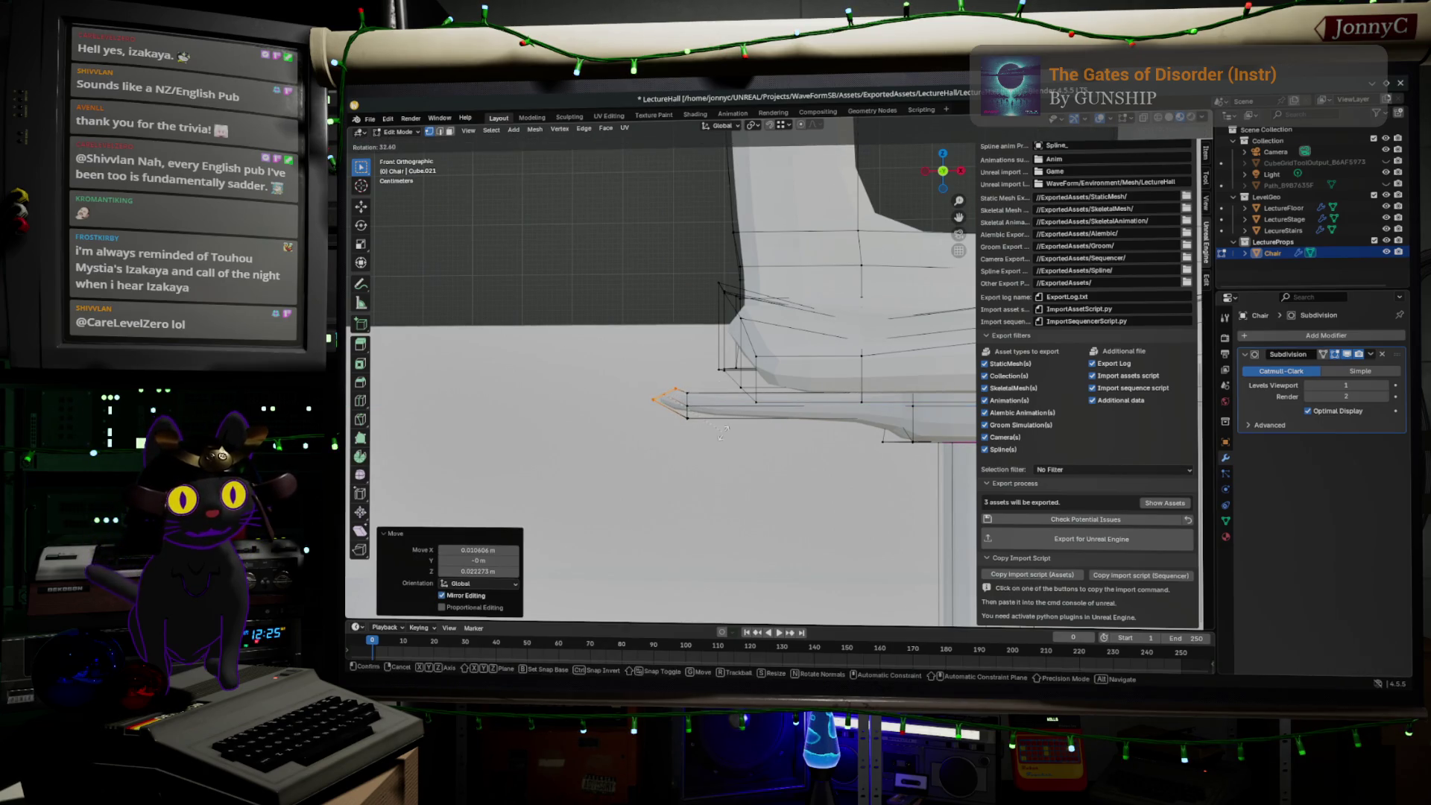
pyautogui.click(721, 431)
pyautogui.press('r')
pyautogui.click(725, 428)
pyautogui.press('r')
pyautogui.click(724, 430)
pyautogui.press('g')
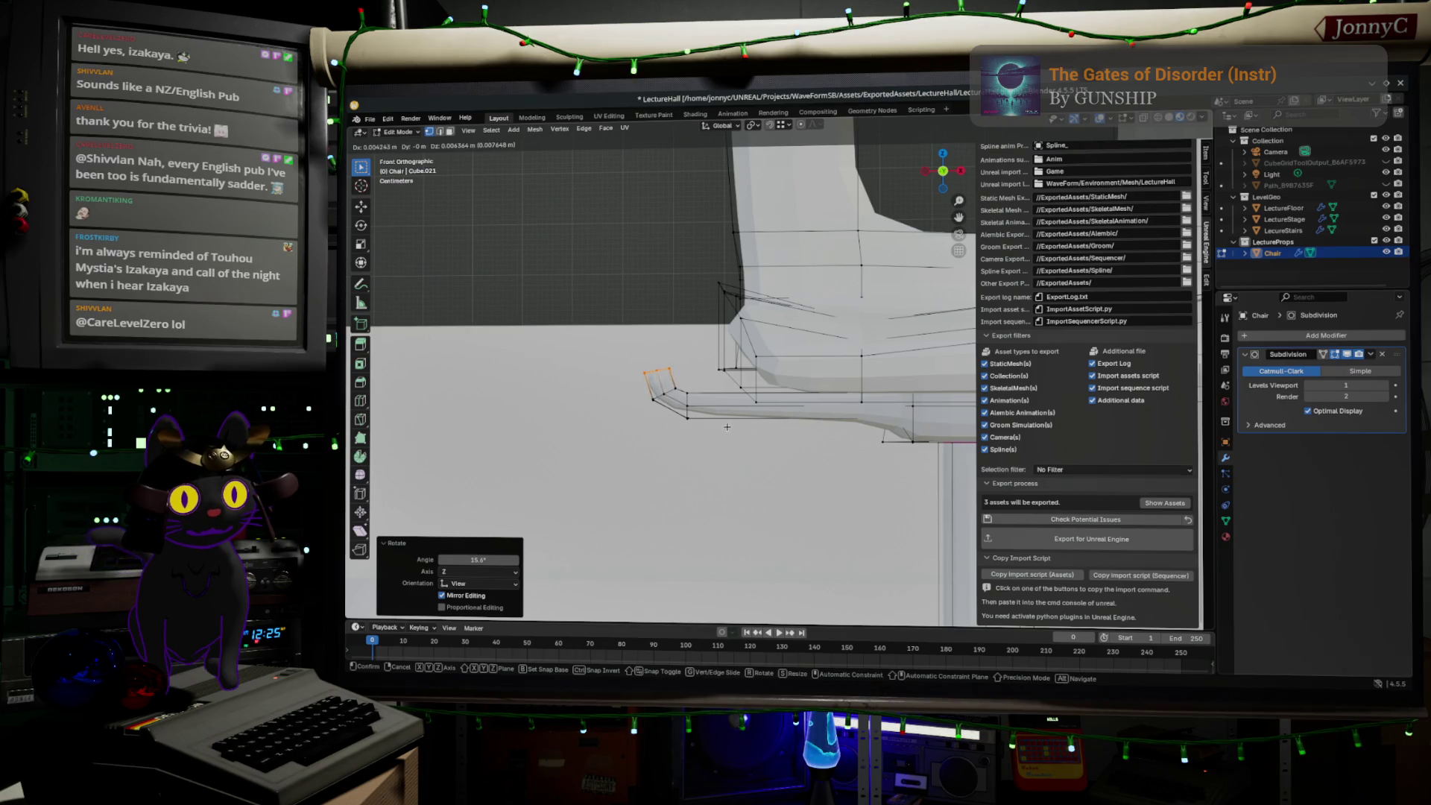
pyautogui.click(727, 427)
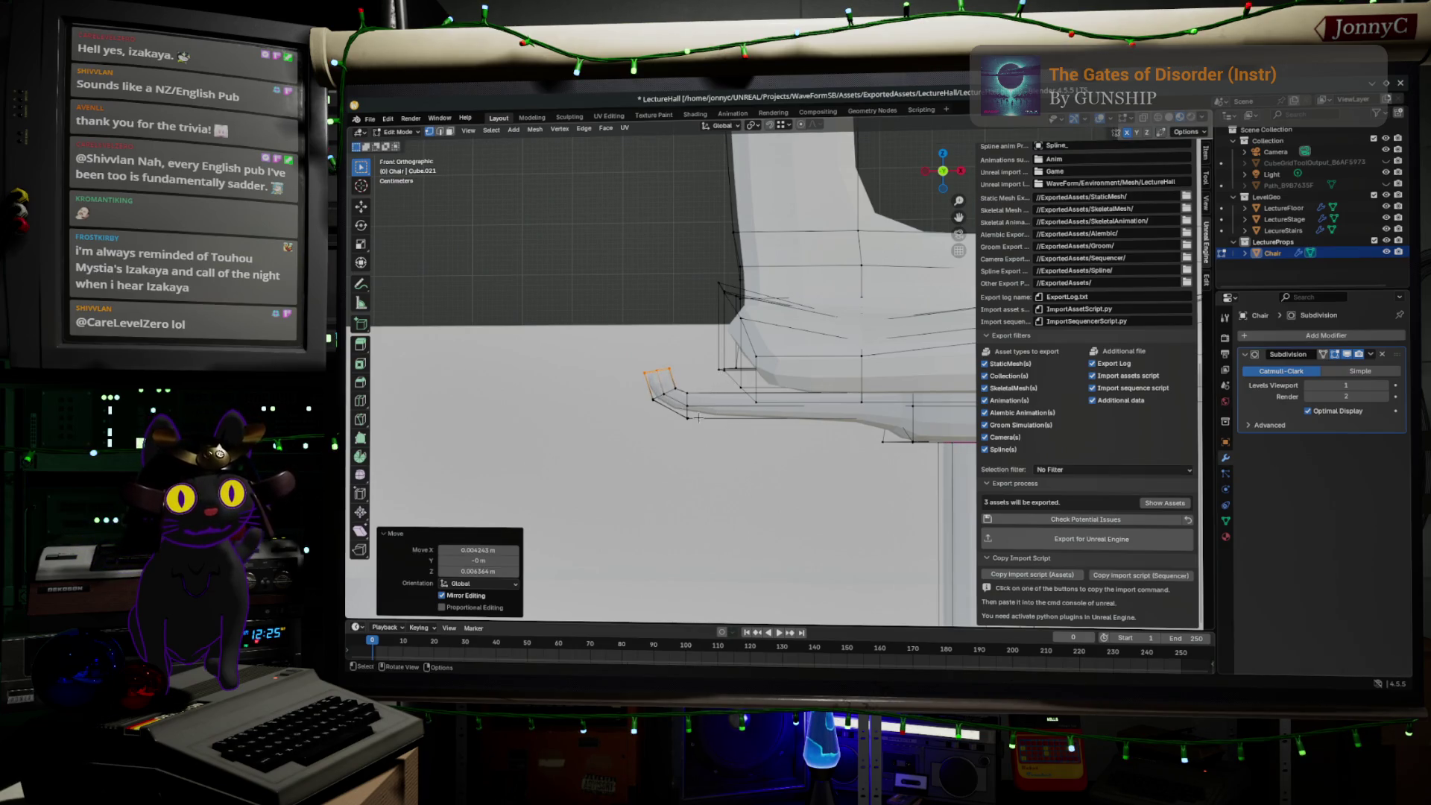
# - Move and tilt the neighbouring lever ring to follow the bend, then switch to the browser
pyautogui.keyDown('alt'); pyautogui.click(657, 398); pyautogui.keyUp('alt')
pyautogui.press('g')
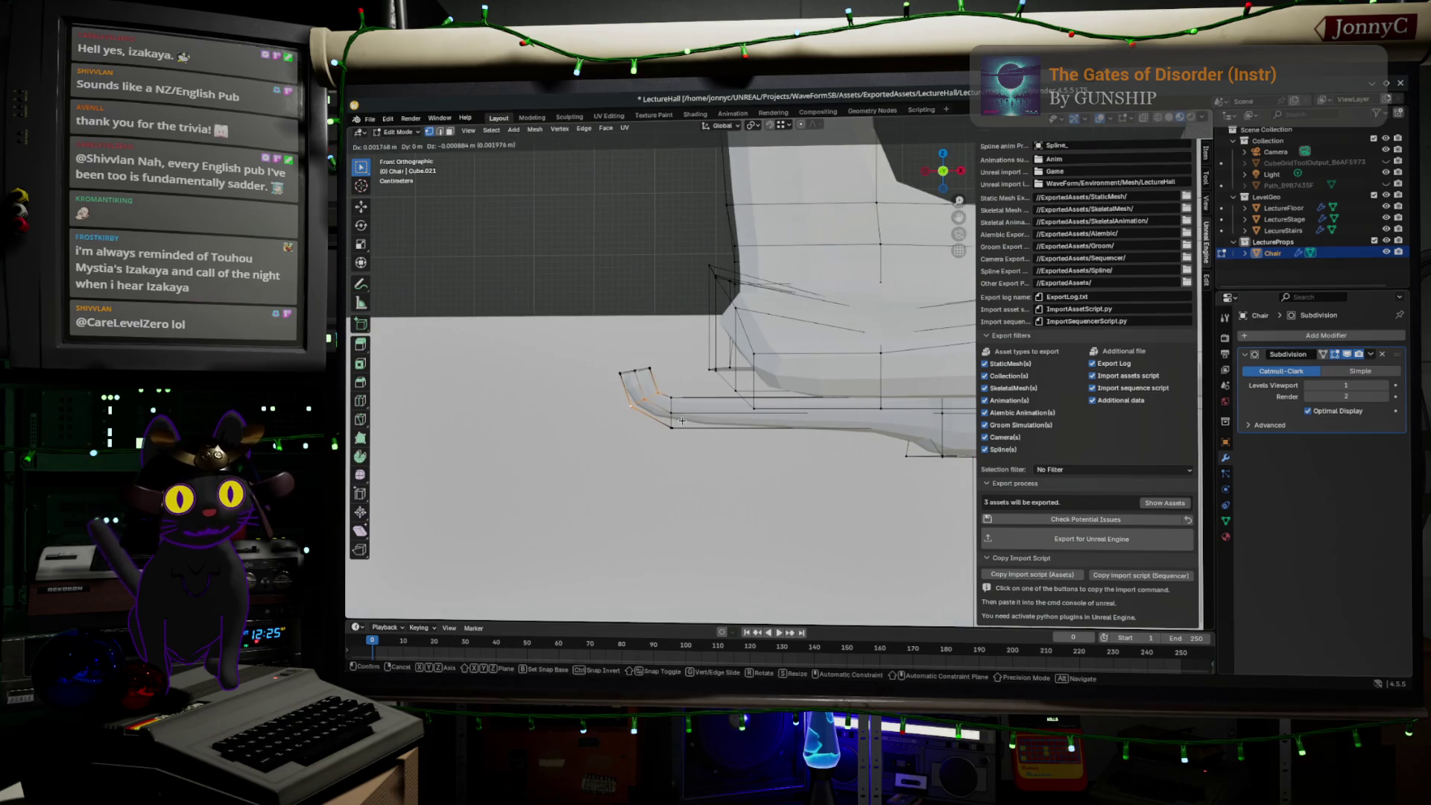
pyautogui.click(687, 421)
pyautogui.press('r')
pyautogui.click(694, 416)
pyautogui.press('g')
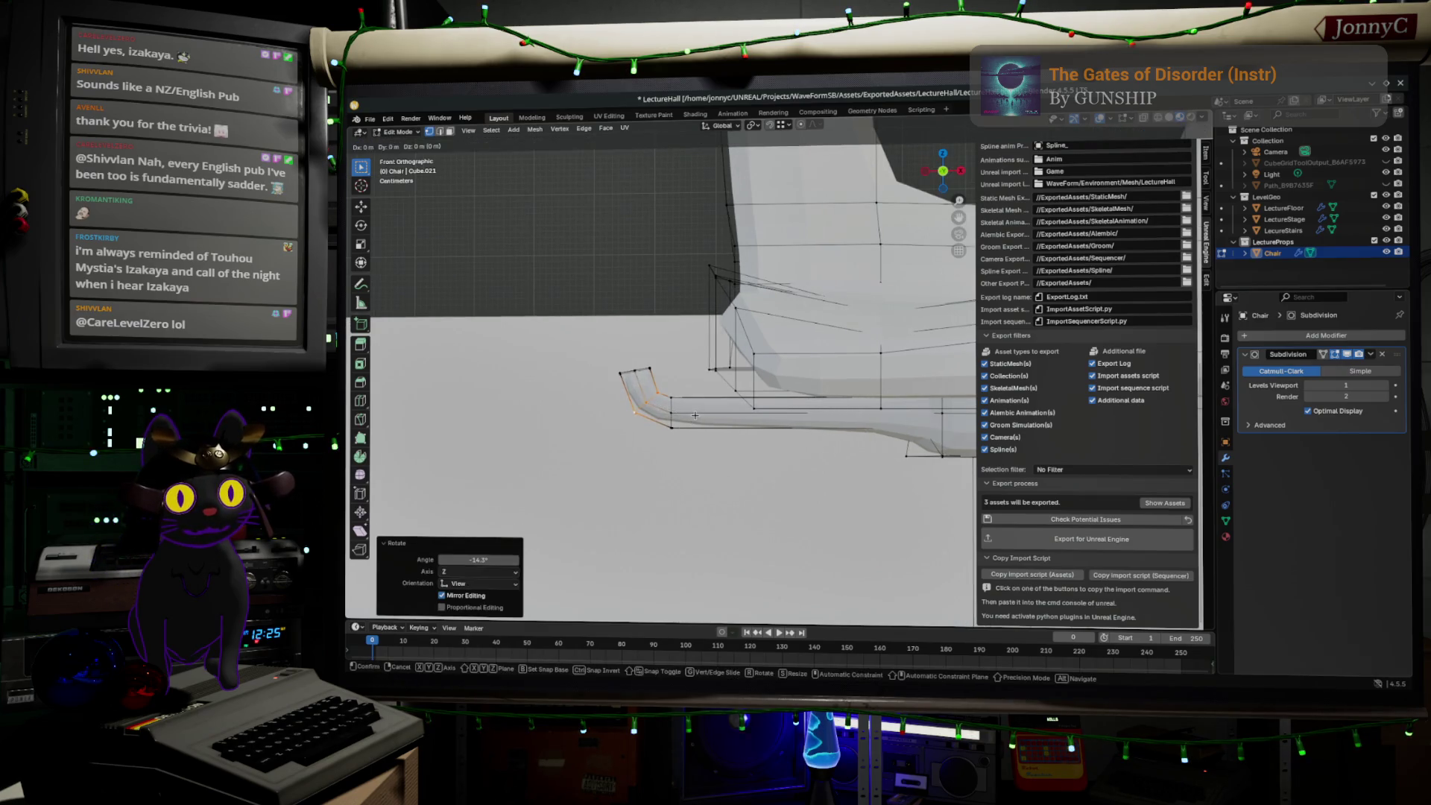
pyautogui.click(696, 416)
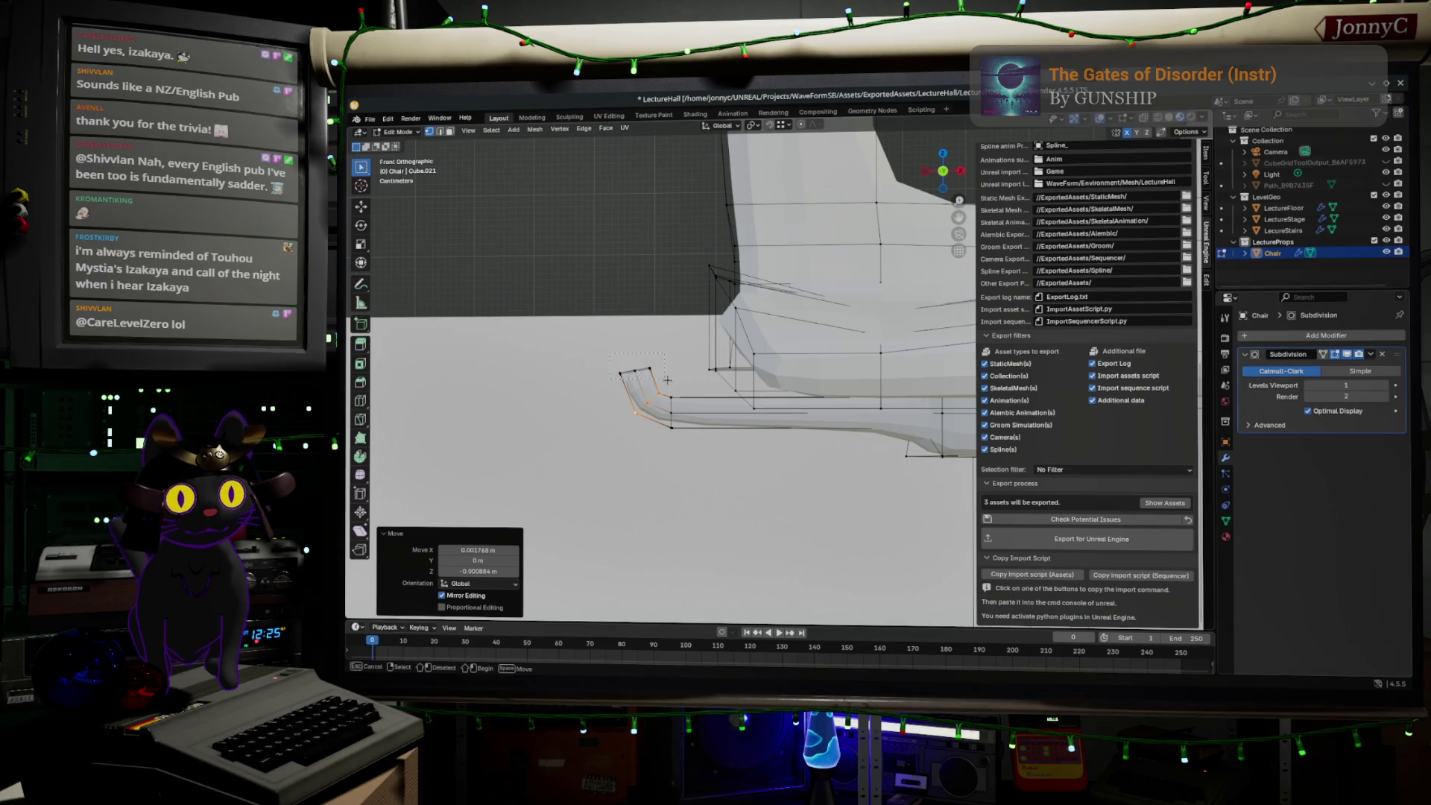
pyautogui.press('r')
pyautogui.click(721, 396)
pyautogui.press('g')
pyautogui.press('Escape')
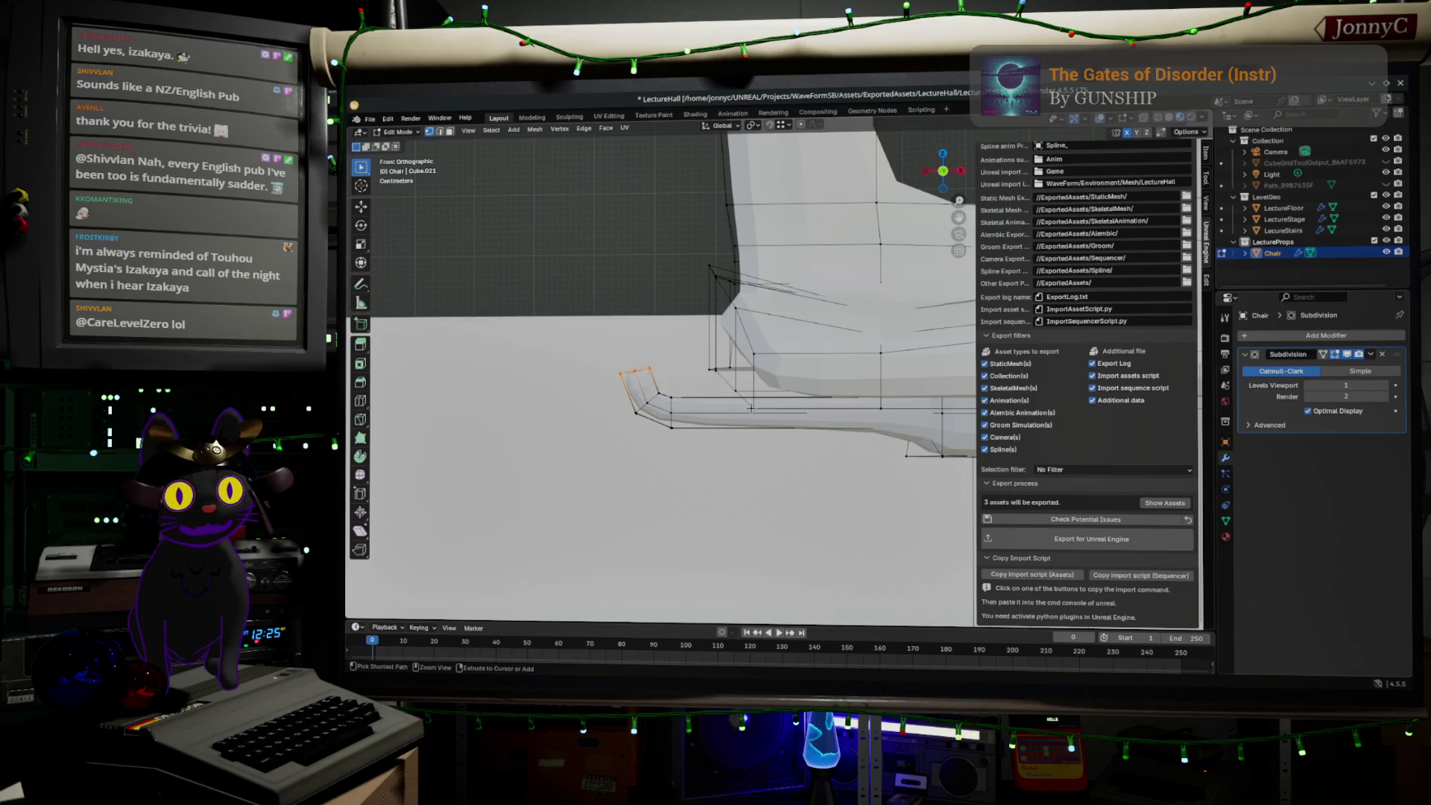
pyautogui.keyDown('ctrl'); pyautogui.click(751, 408); pyautogui.keyUp('ctrl')
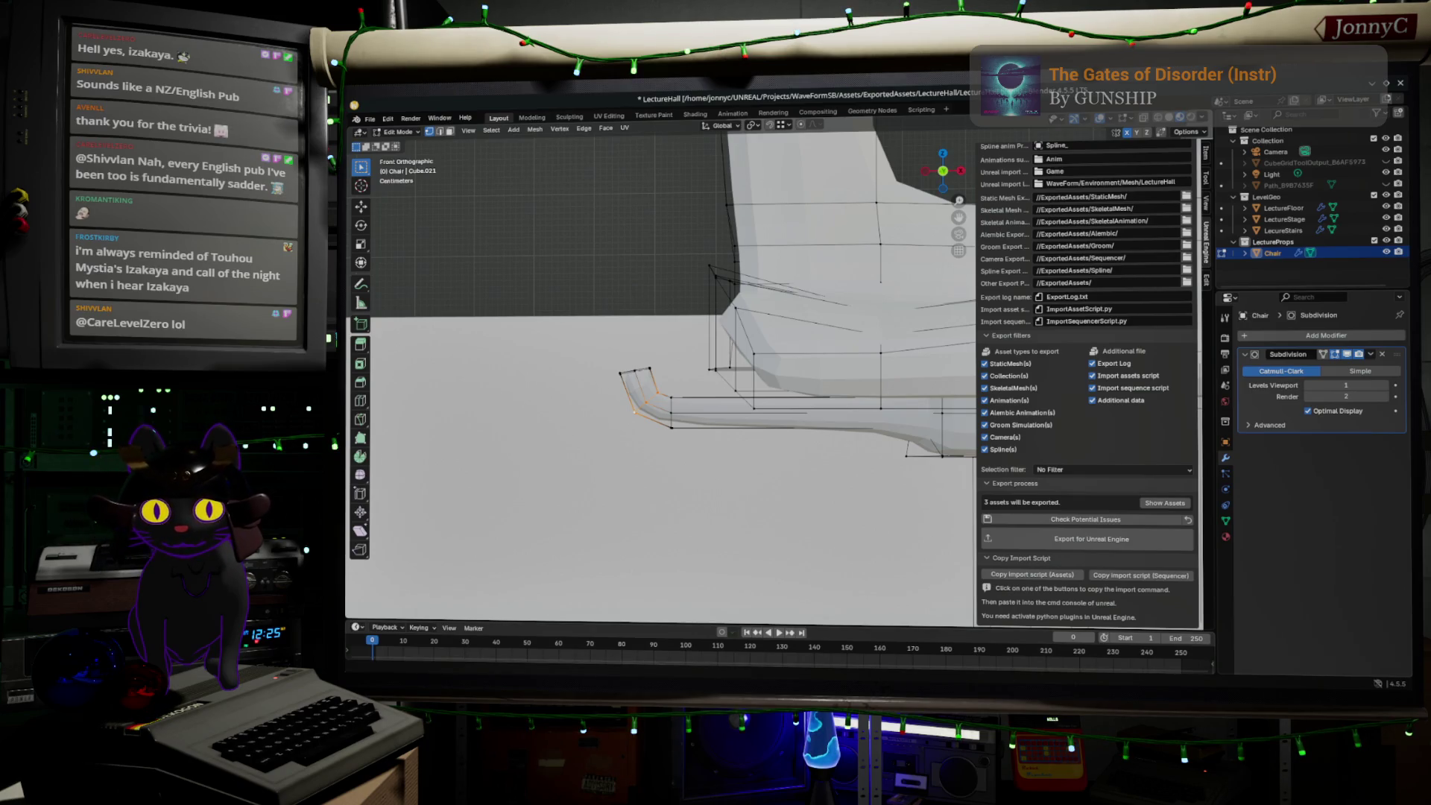
pyautogui.hotkey('alt', 'Tab')
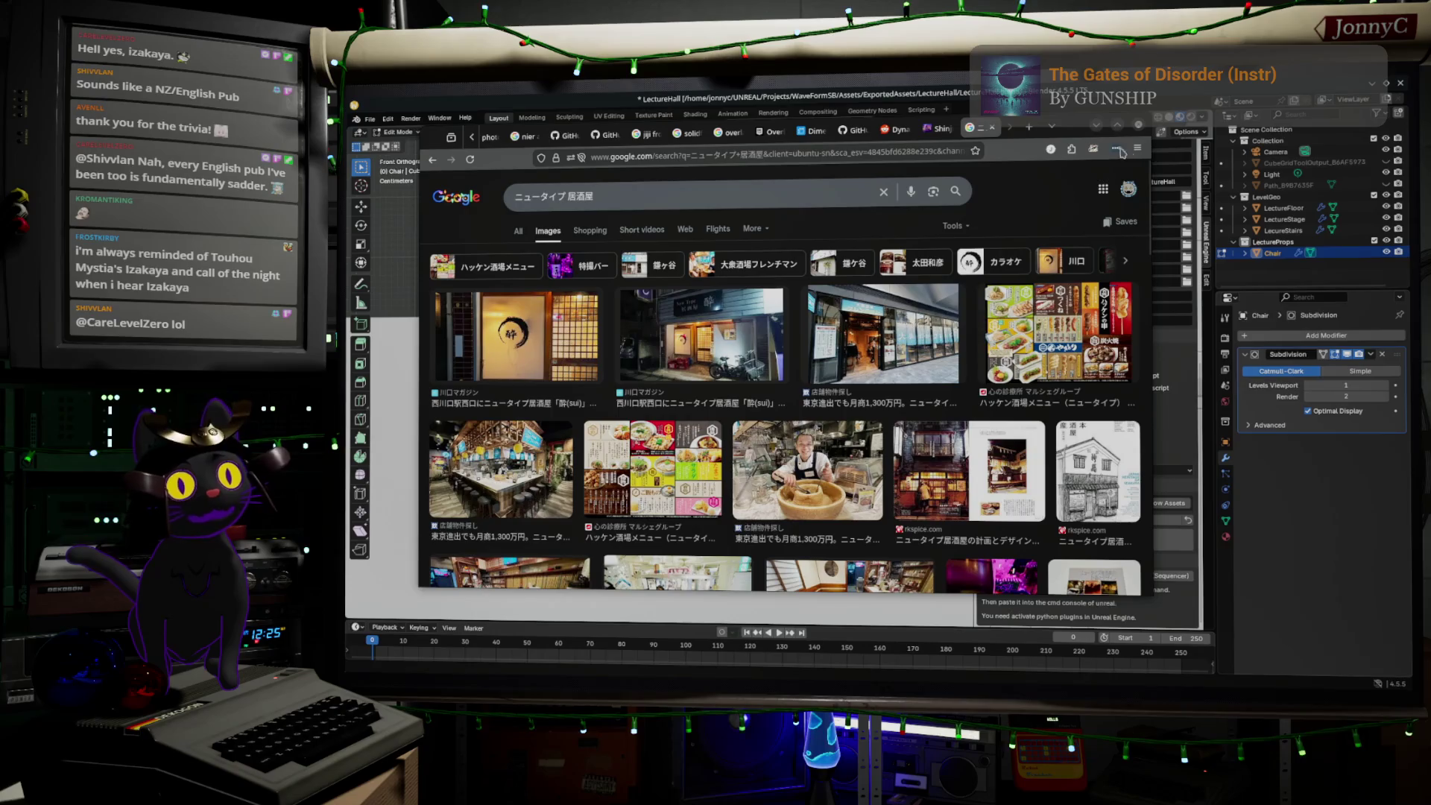
# - Open a new blank Firefox tab, clearing the half-typed にょ text
pyautogui.hotkey('ctrl', 't')
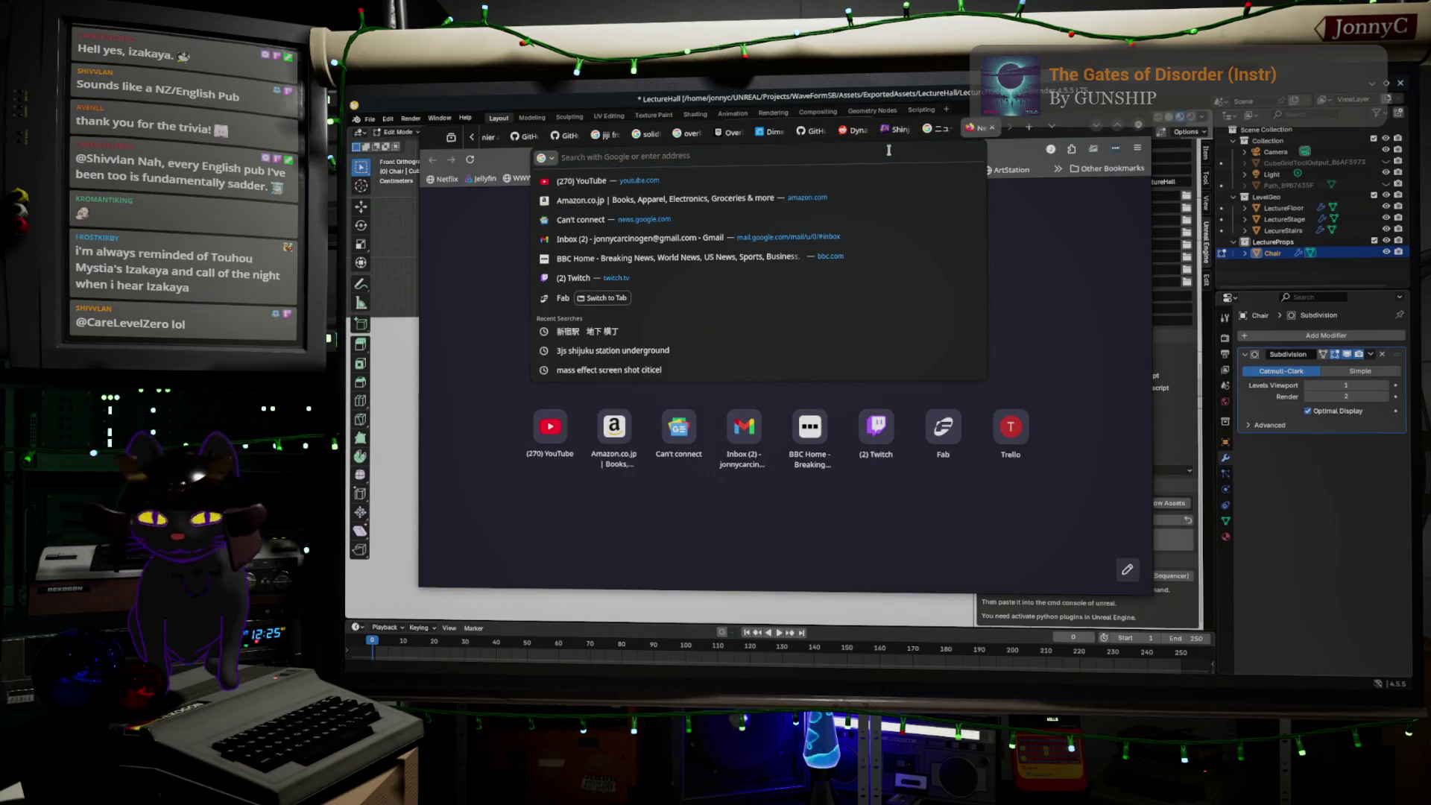
pyautogui.write('にょ')
pyautogui.press('BackSpace')
pyautogui.press('BackSpace')
pyautogui.press('BackSpace')
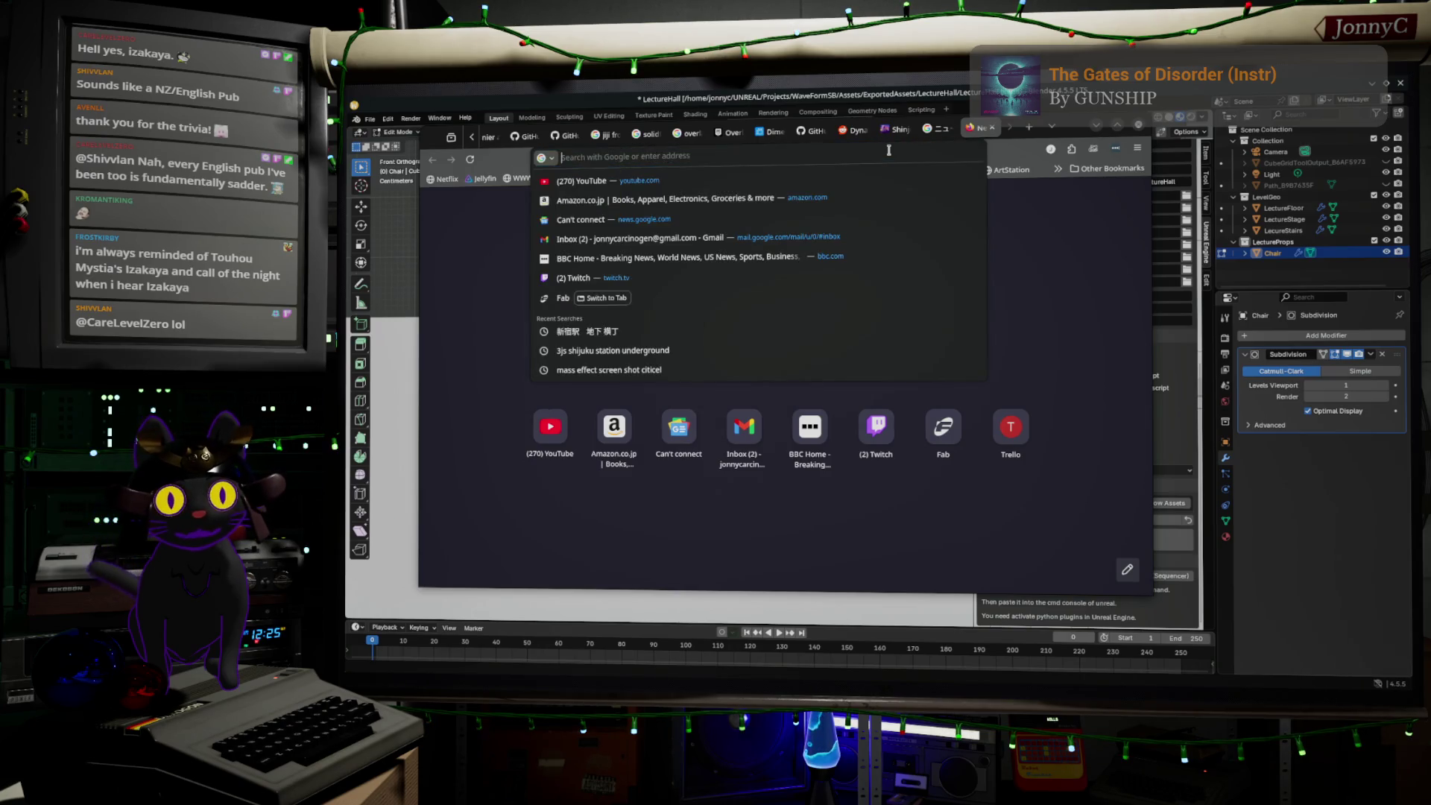
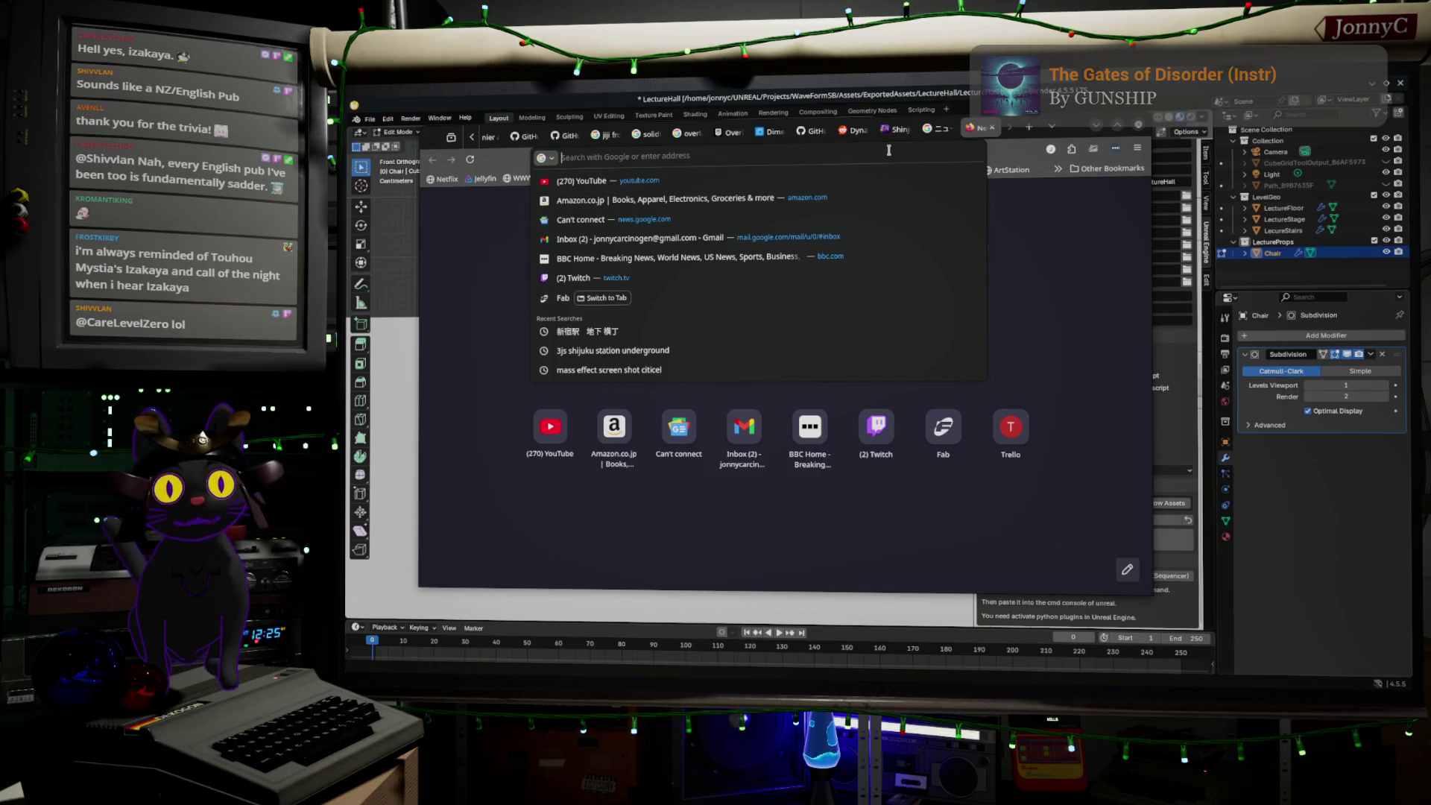
# - Search Google for 'mesh bridge blender', skim the results, then minimize Firefox
pyautogui.write('mesh b')
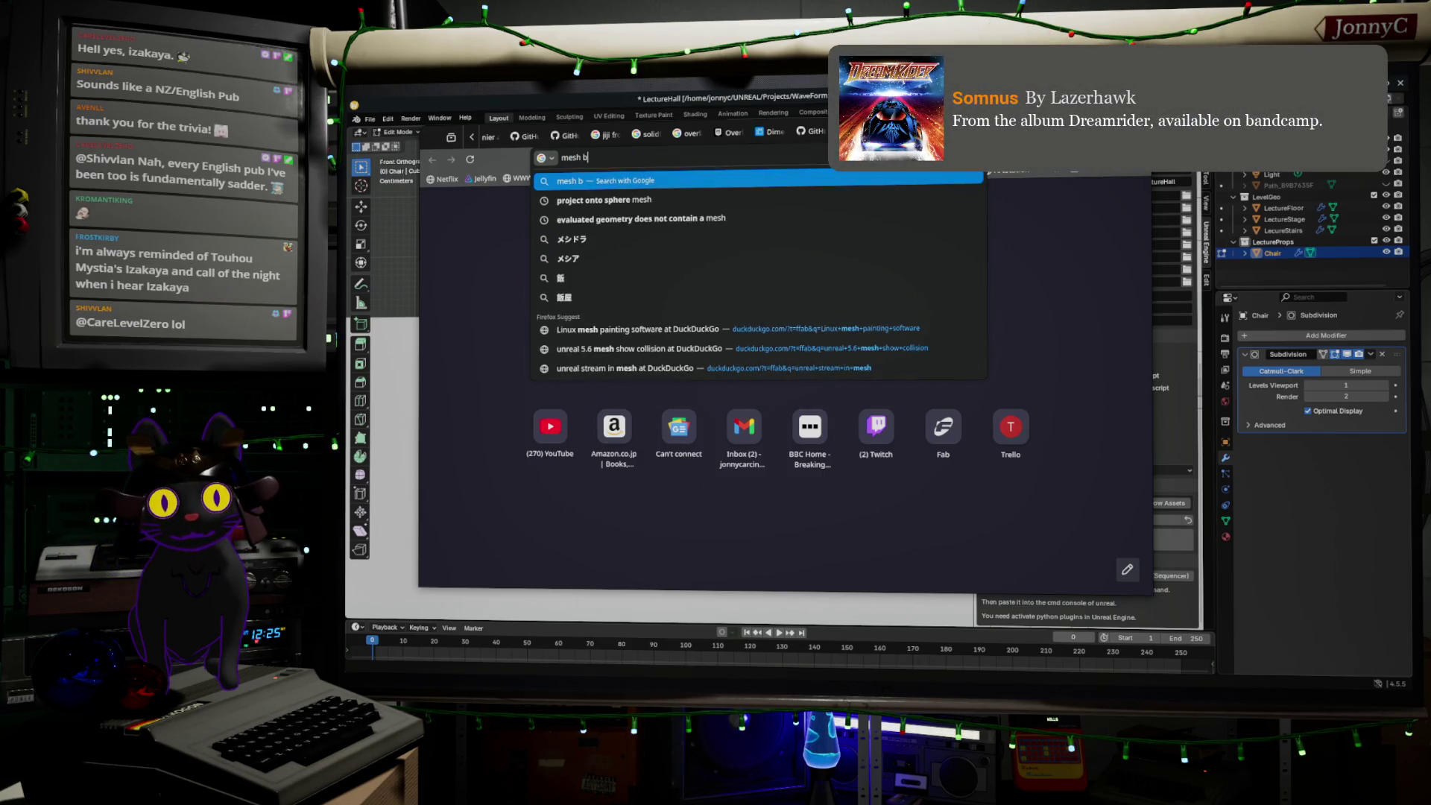
pyautogui.write('ridge')
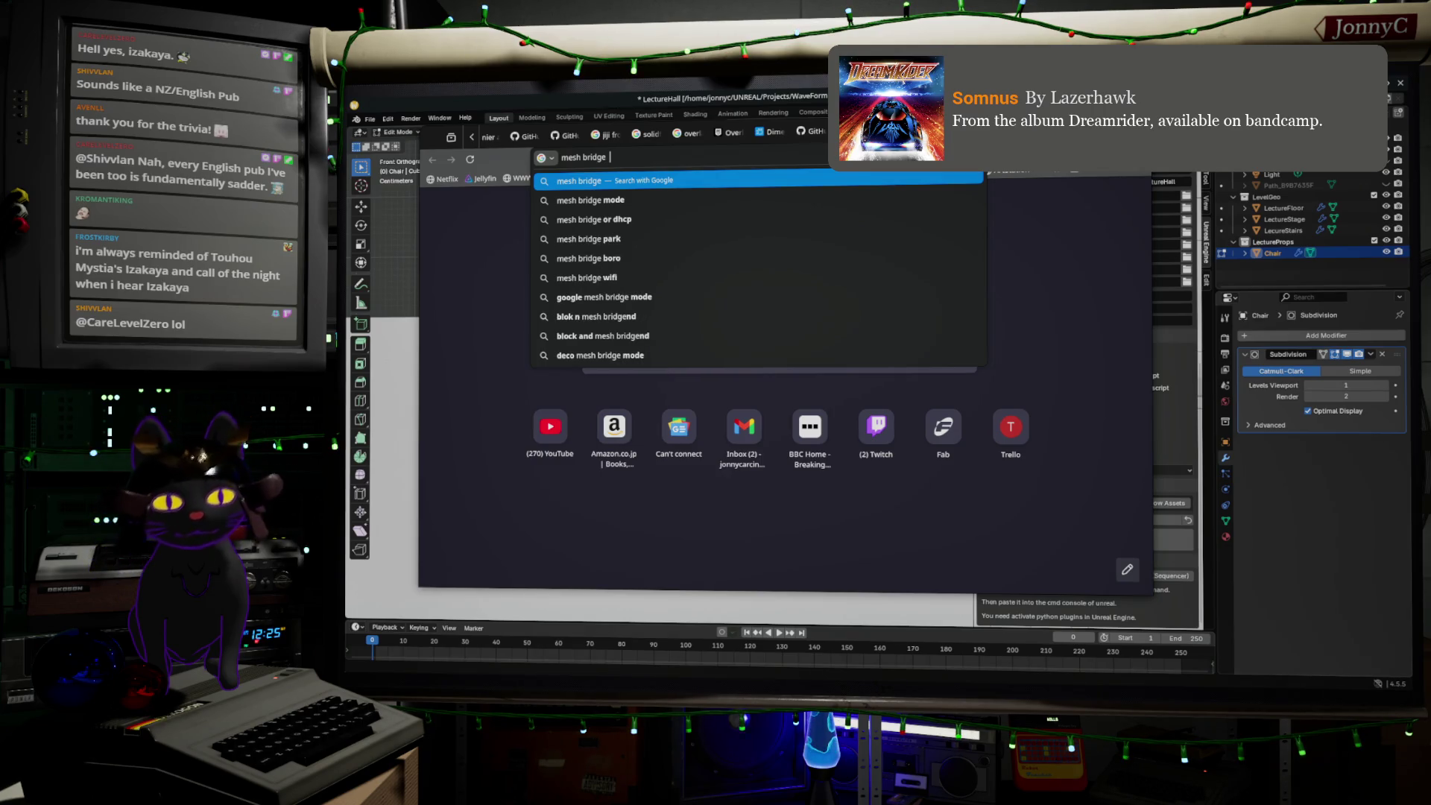
pyautogui.write(' bl')
pyautogui.write('e')
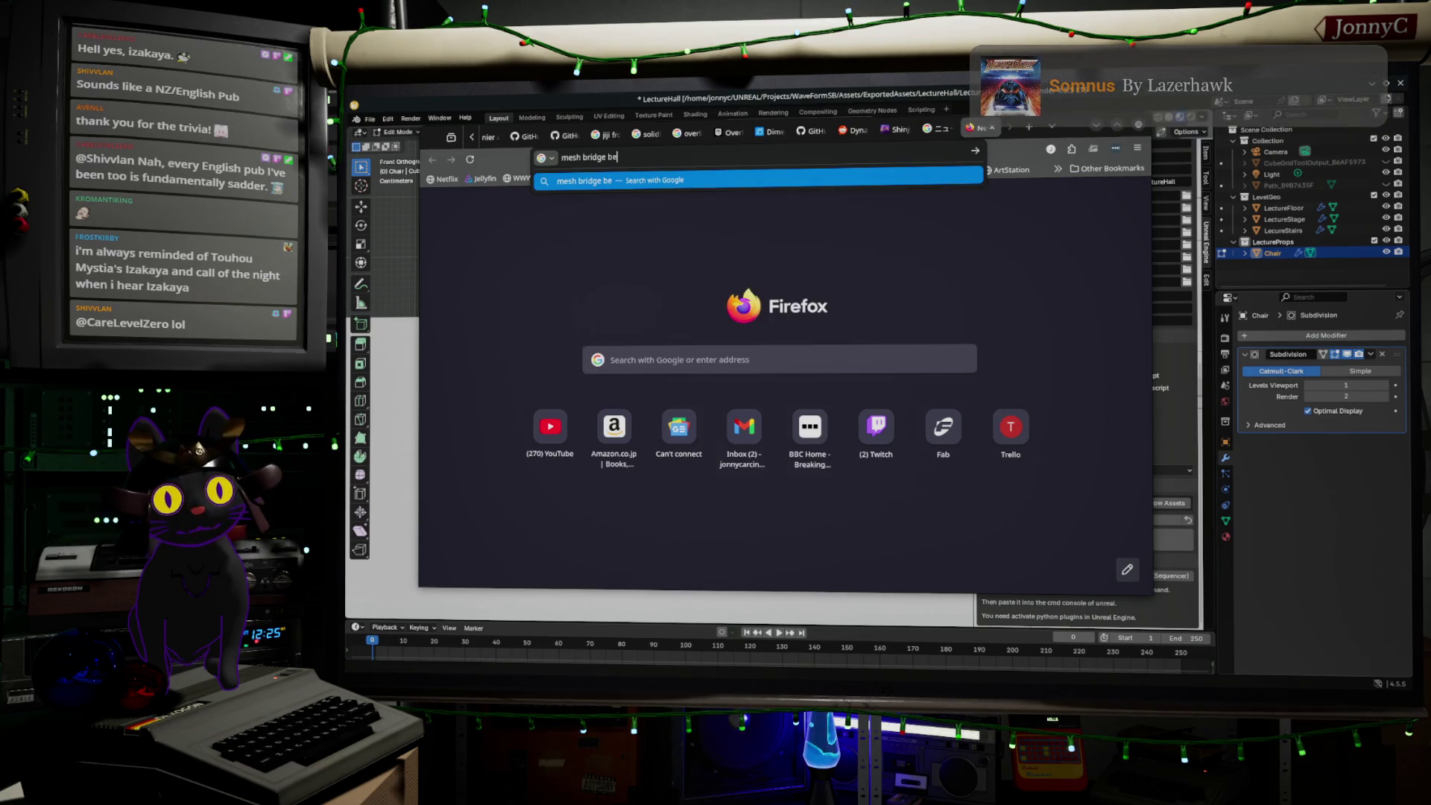
pyautogui.press('BackSpace')
pyautogui.write('lender')
pyautogui.press('Return')
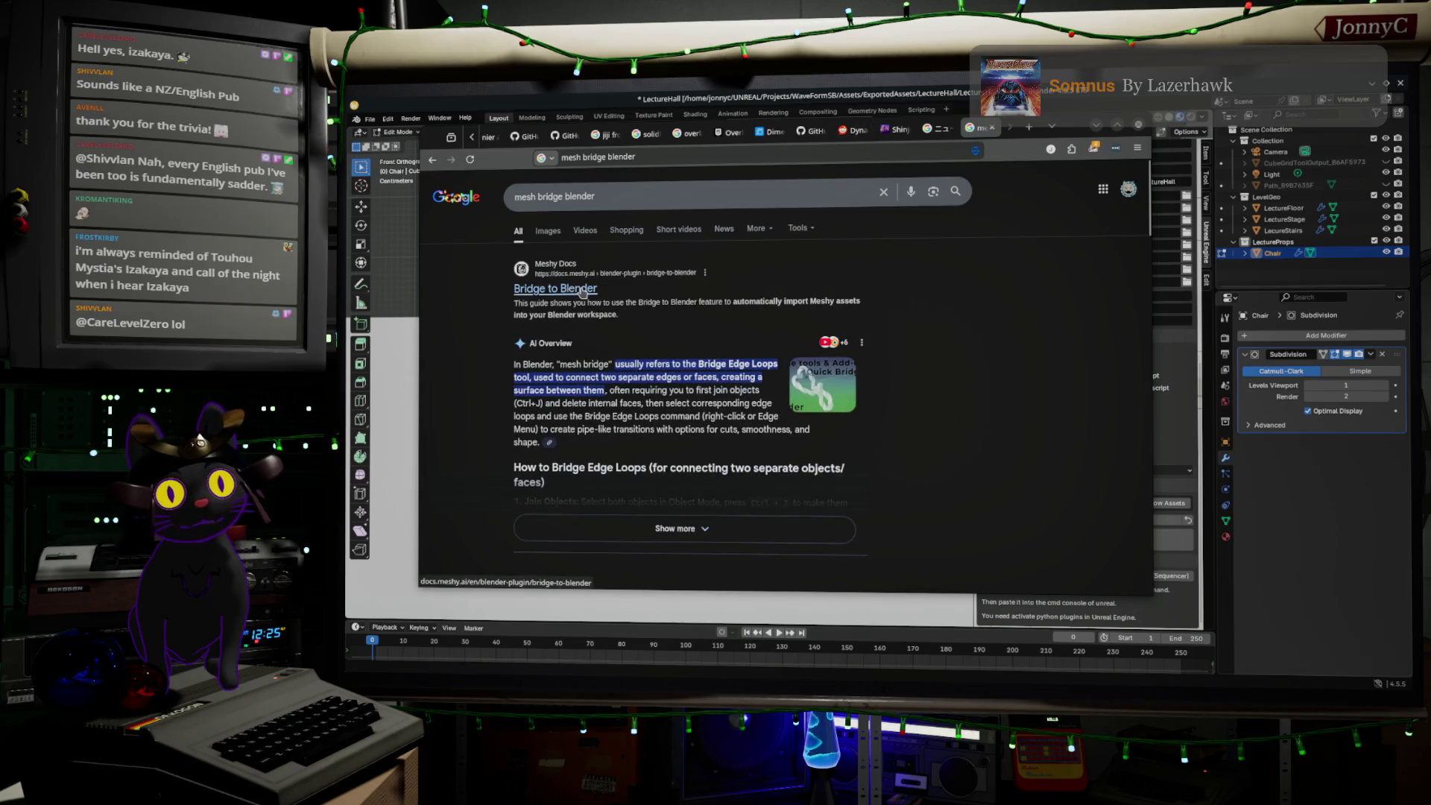
pyautogui.scroll(-2, 653, 297)
pyautogui.scroll(-2, 652, 297)
pyautogui.scroll(-2, 653, 297)
pyautogui.scroll(-1, 652, 296)
pyautogui.scroll(-2, 653, 296)
pyautogui.scroll(-1, 652, 297)
pyautogui.scroll(-1, 650, 298)
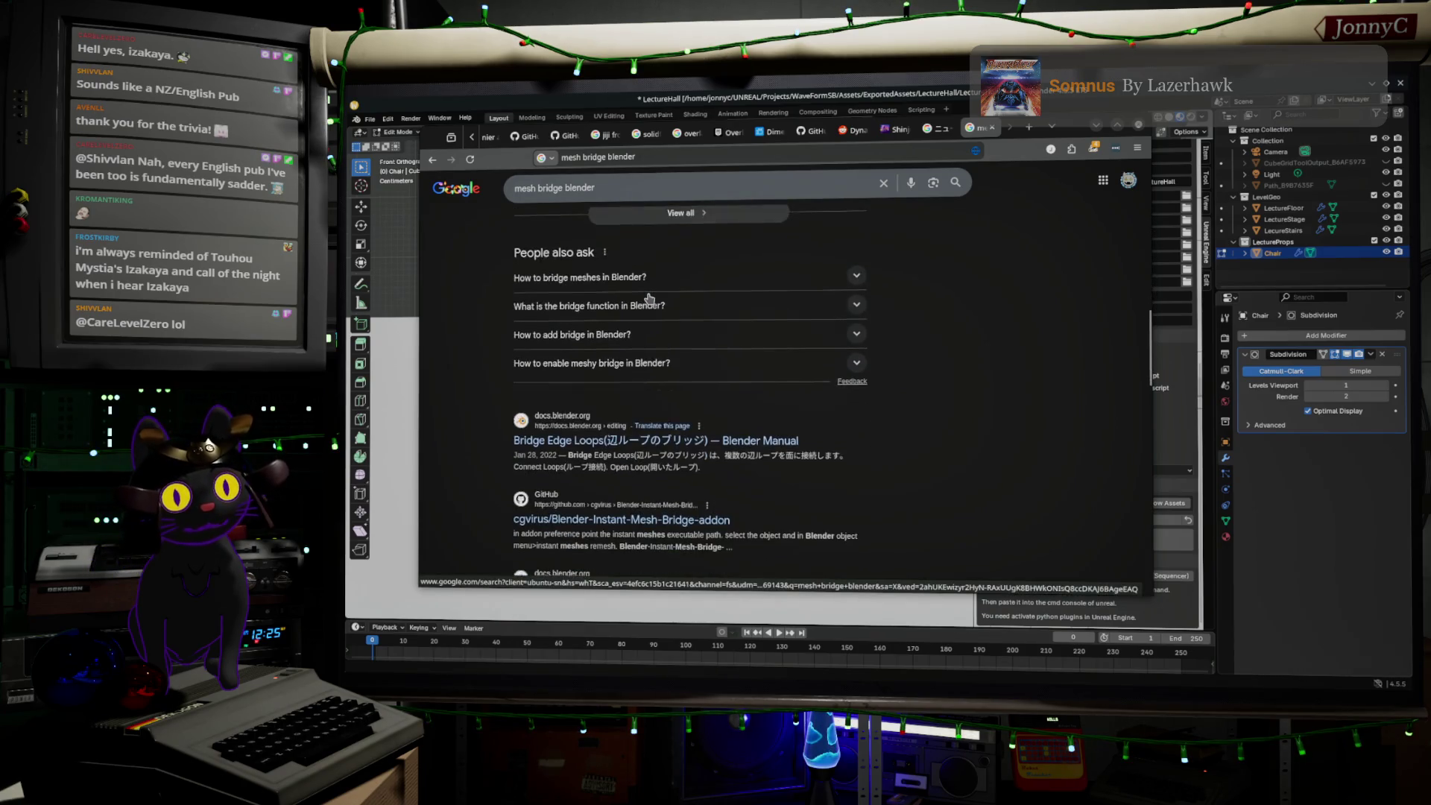
pyautogui.scroll(-1, 649, 299)
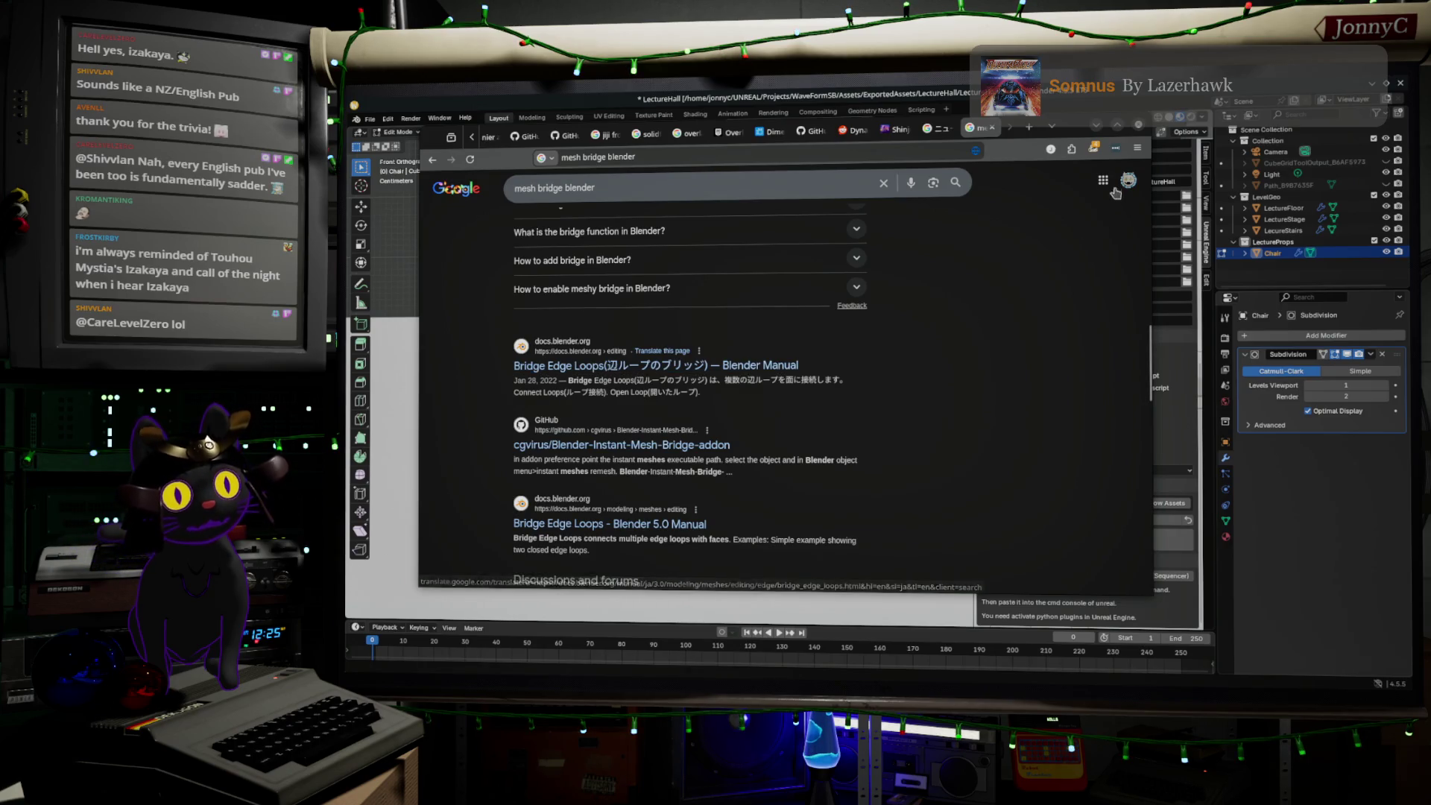
pyautogui.click(1092, 129)
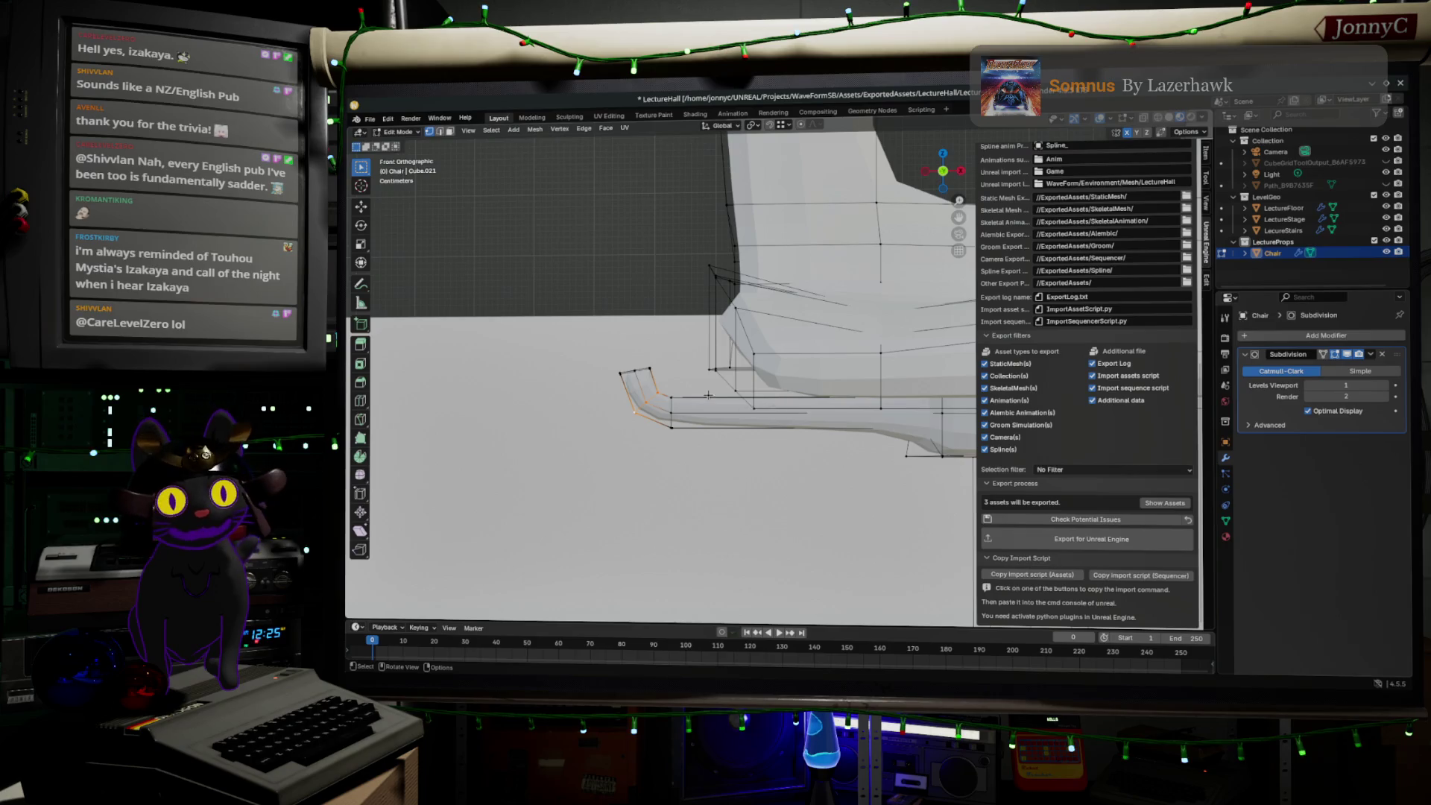
# - In X-ray mode, select the chair piece's end vertices, then move and rotate them
pyautogui.moveTo(670, 382); pyautogui.dragTo(670, 382)
pyautogui.click(1162, 120)
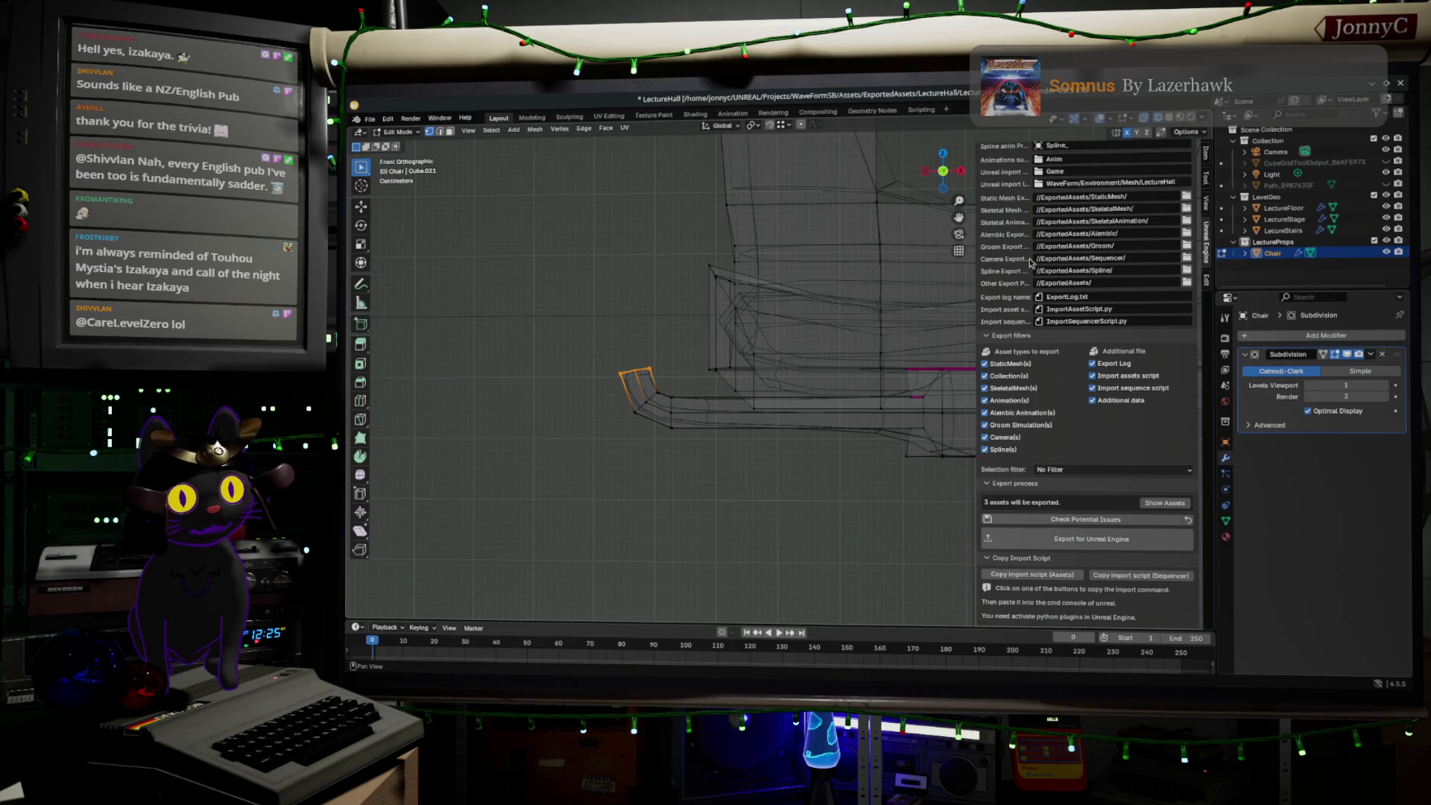
pyautogui.moveTo(559, 316); pyautogui.dragTo(694, 380)
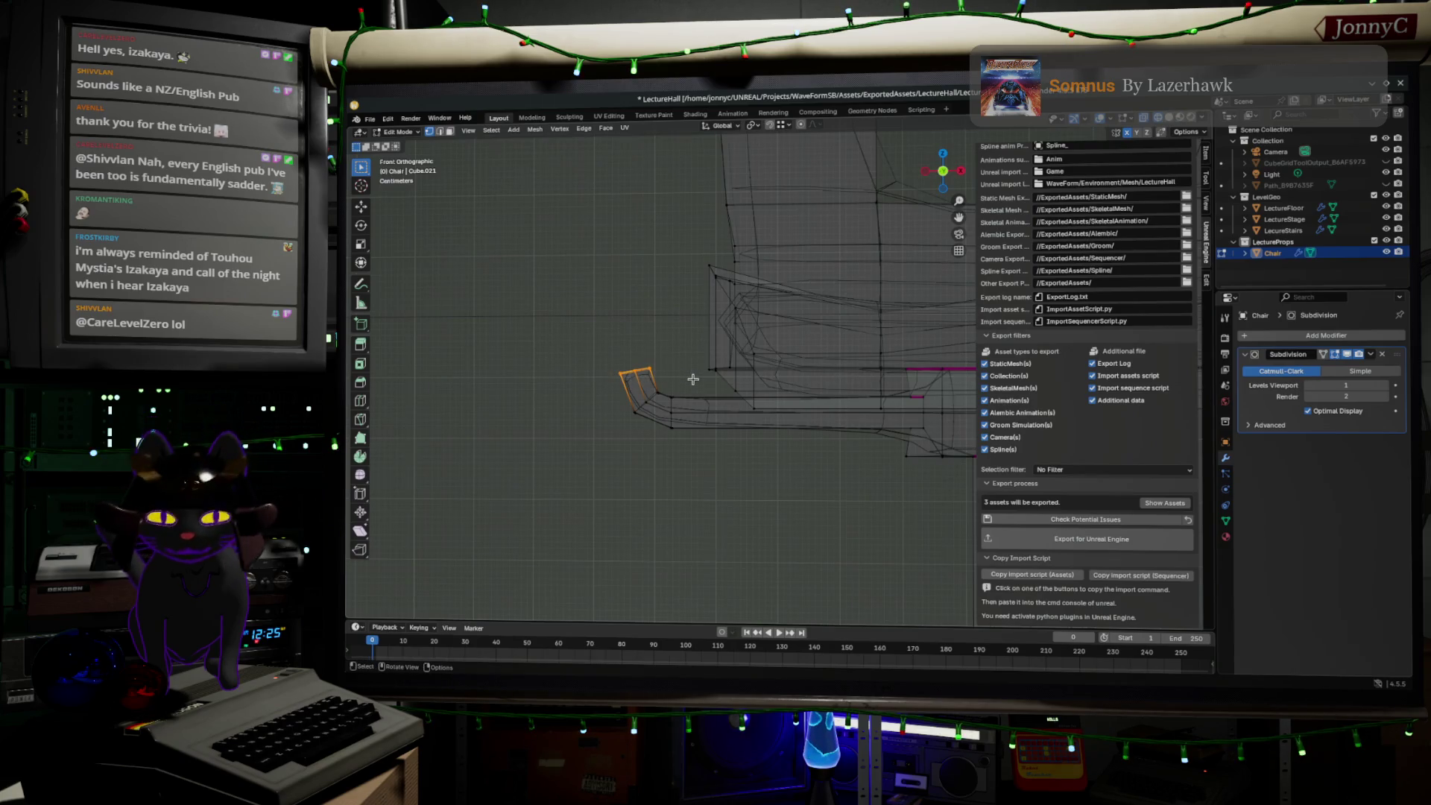
pyautogui.press('g')
pyautogui.press('z')
pyautogui.press('z')
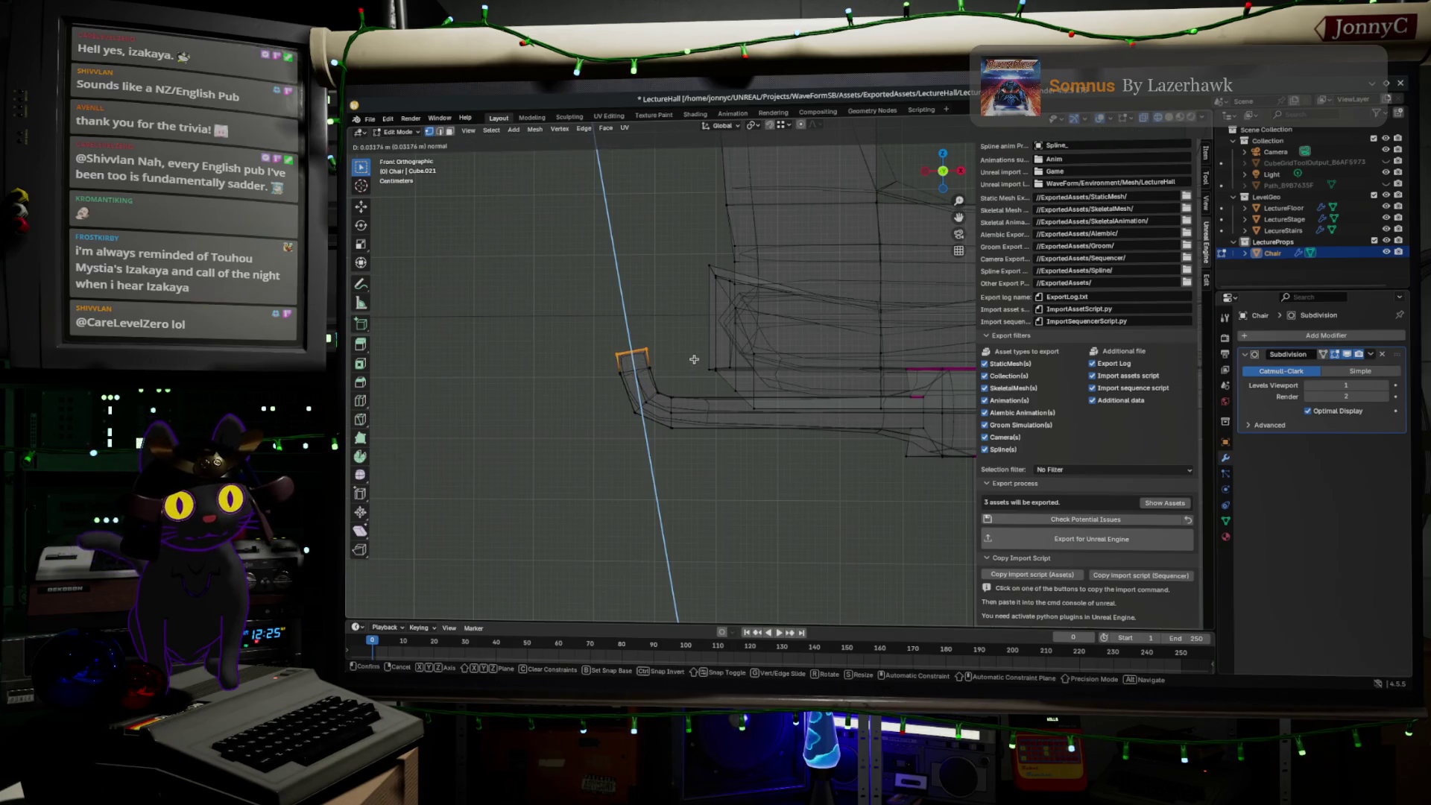
pyautogui.click(694, 359)
pyautogui.press('r')
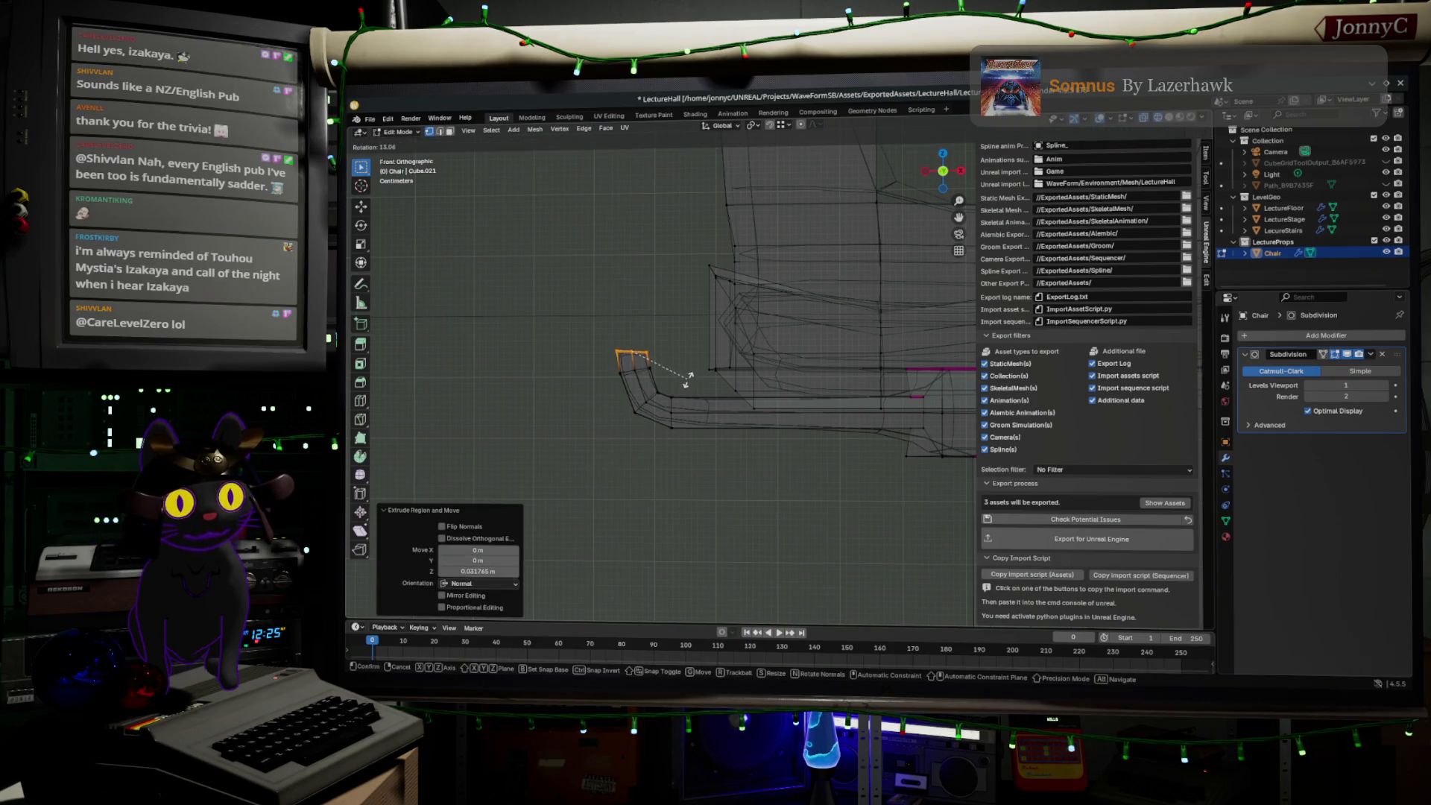
pyautogui.click(687, 380)
# - Delete the vertices at the bent corner of the base piece
pyautogui.moveTo(603, 365); pyautogui.dragTo(663, 429)
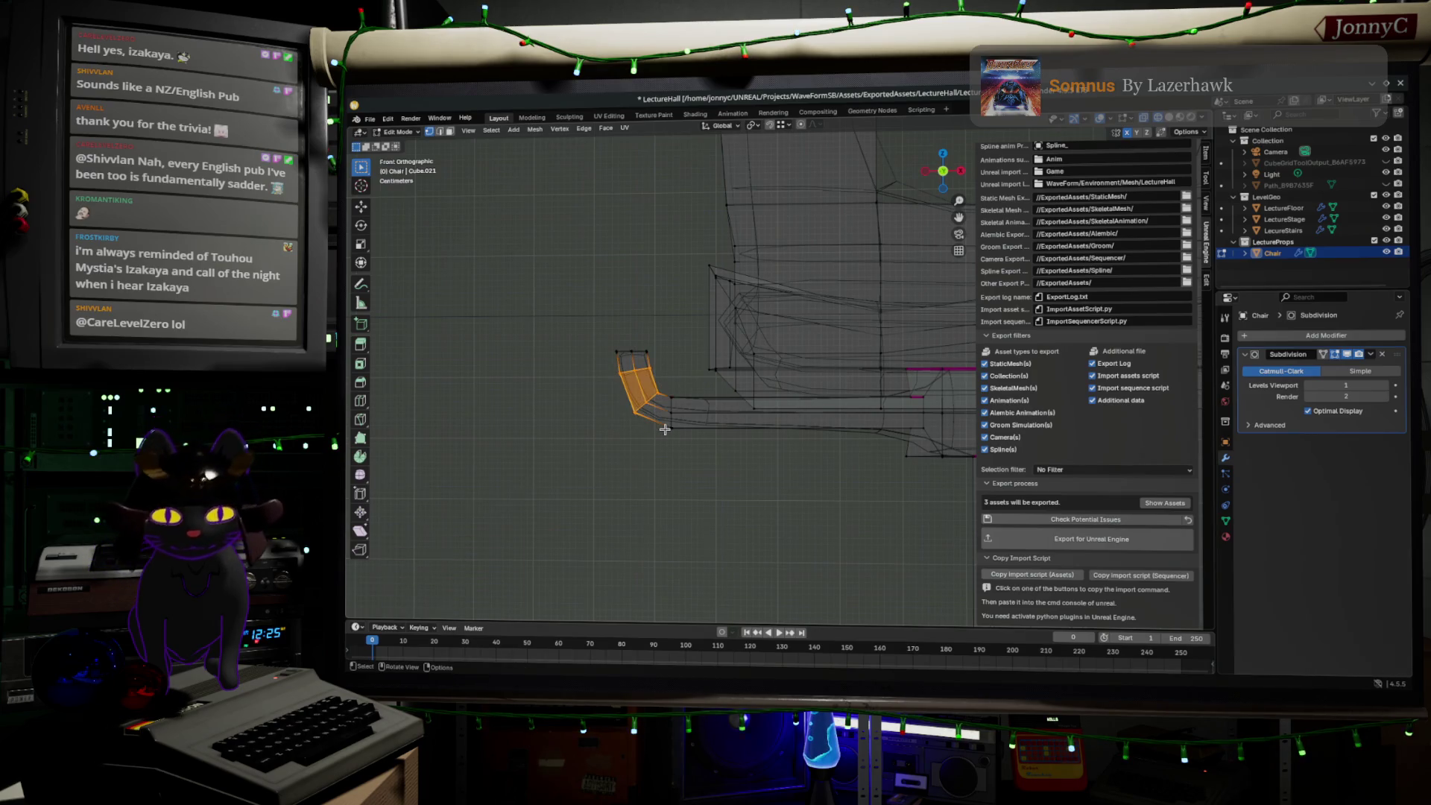
pyautogui.press('x')
pyautogui.click(666, 435)
pyautogui.moveTo(665, 434); pyautogui.dragTo(636, 361, button='middle')
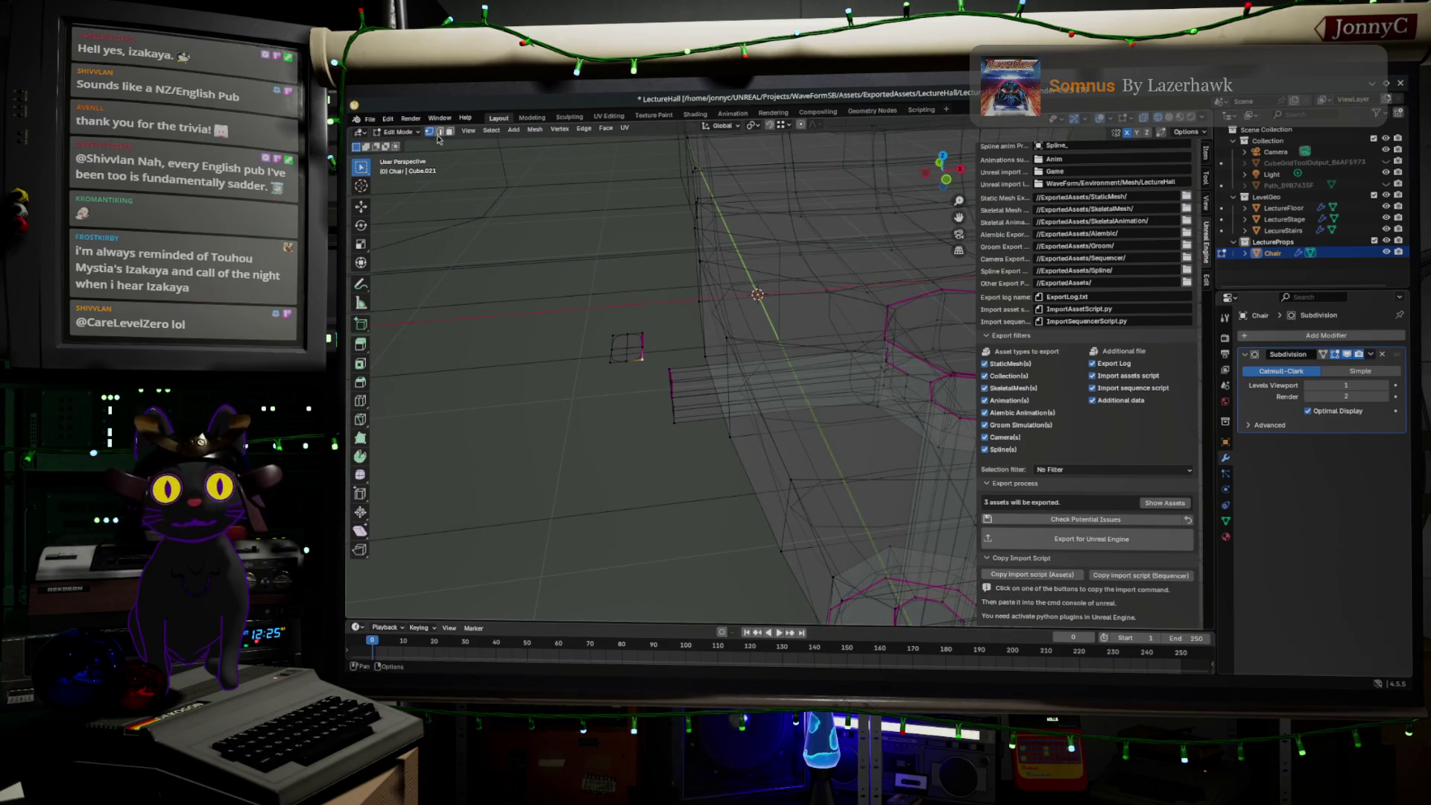
# - Extrude the small detached quad upward 0.2042 m in front view into a post
pyautogui.moveTo(571, 311); pyautogui.dragTo(671, 403)
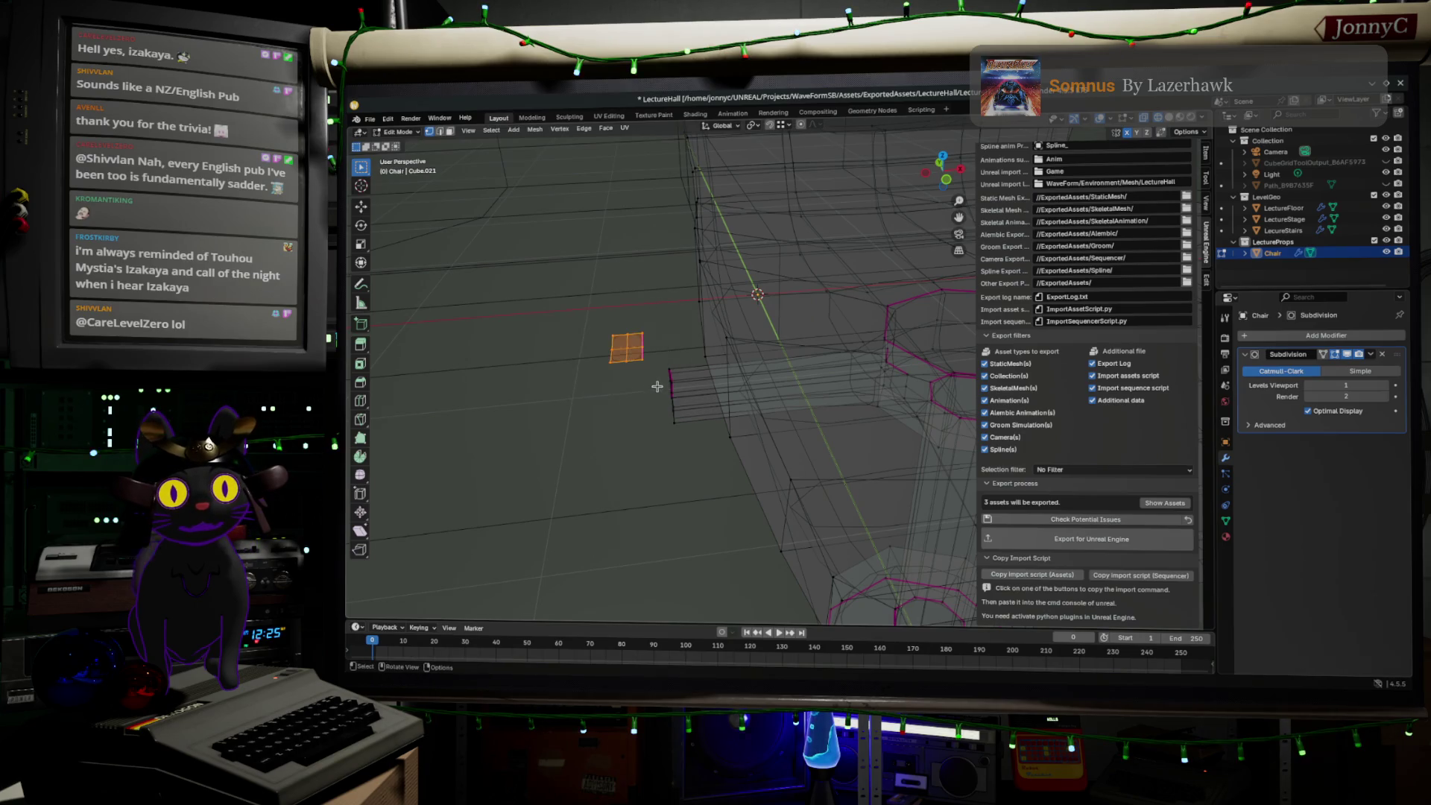
pyautogui.moveTo(662, 383); pyautogui.dragTo(646, 329, button='middle')
pyautogui.click(943, 154)
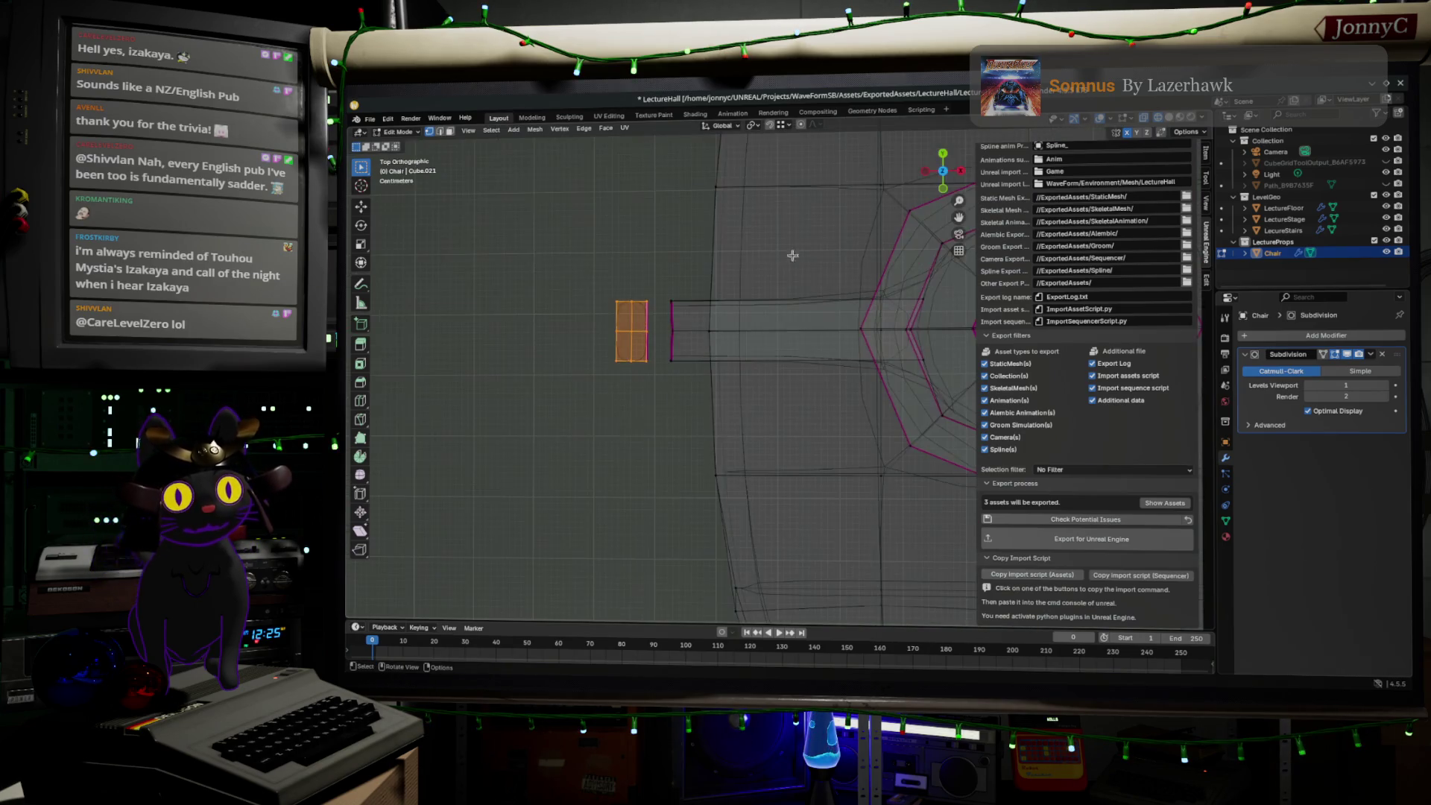
pyautogui.click(944, 189)
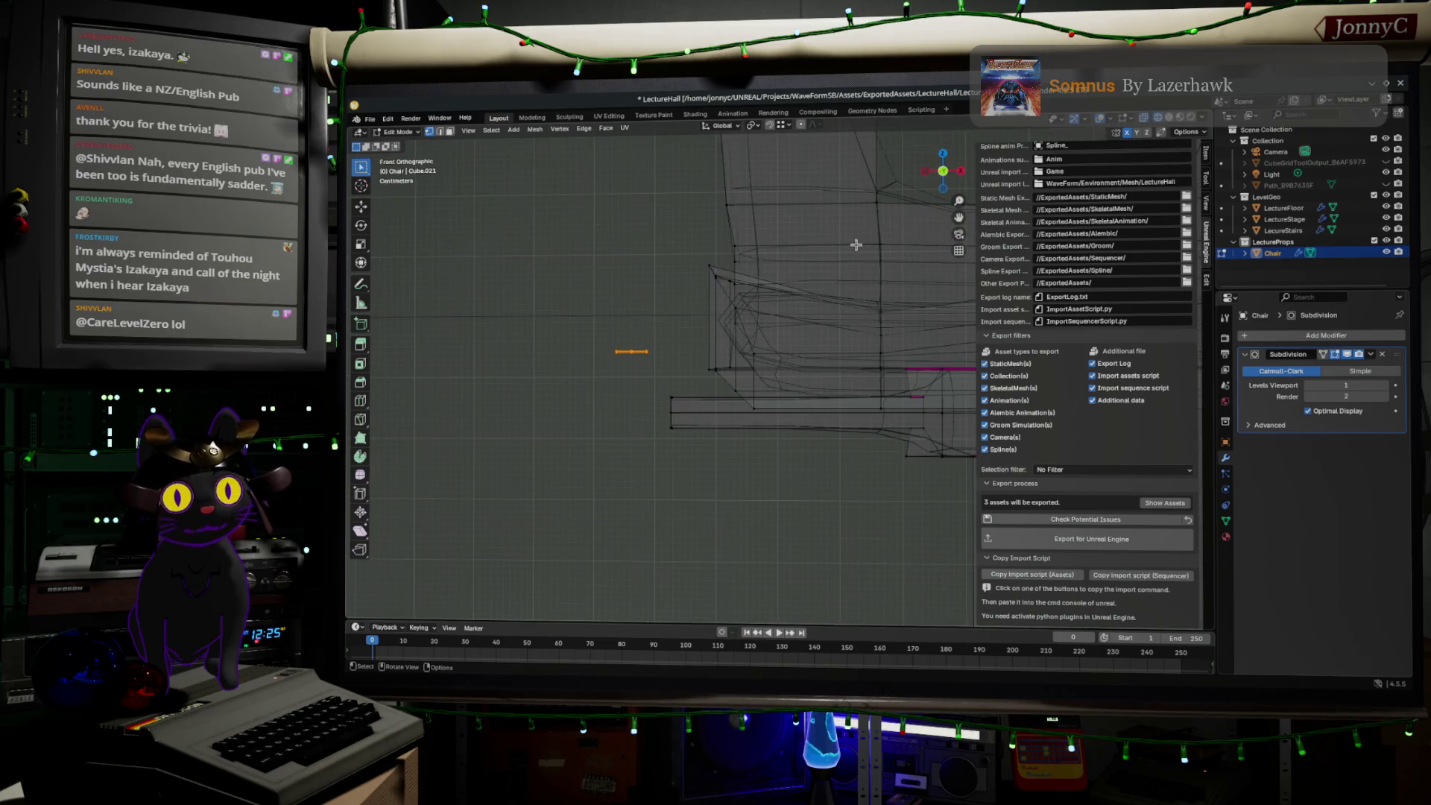
pyautogui.press('e')
pyautogui.click(848, 119)
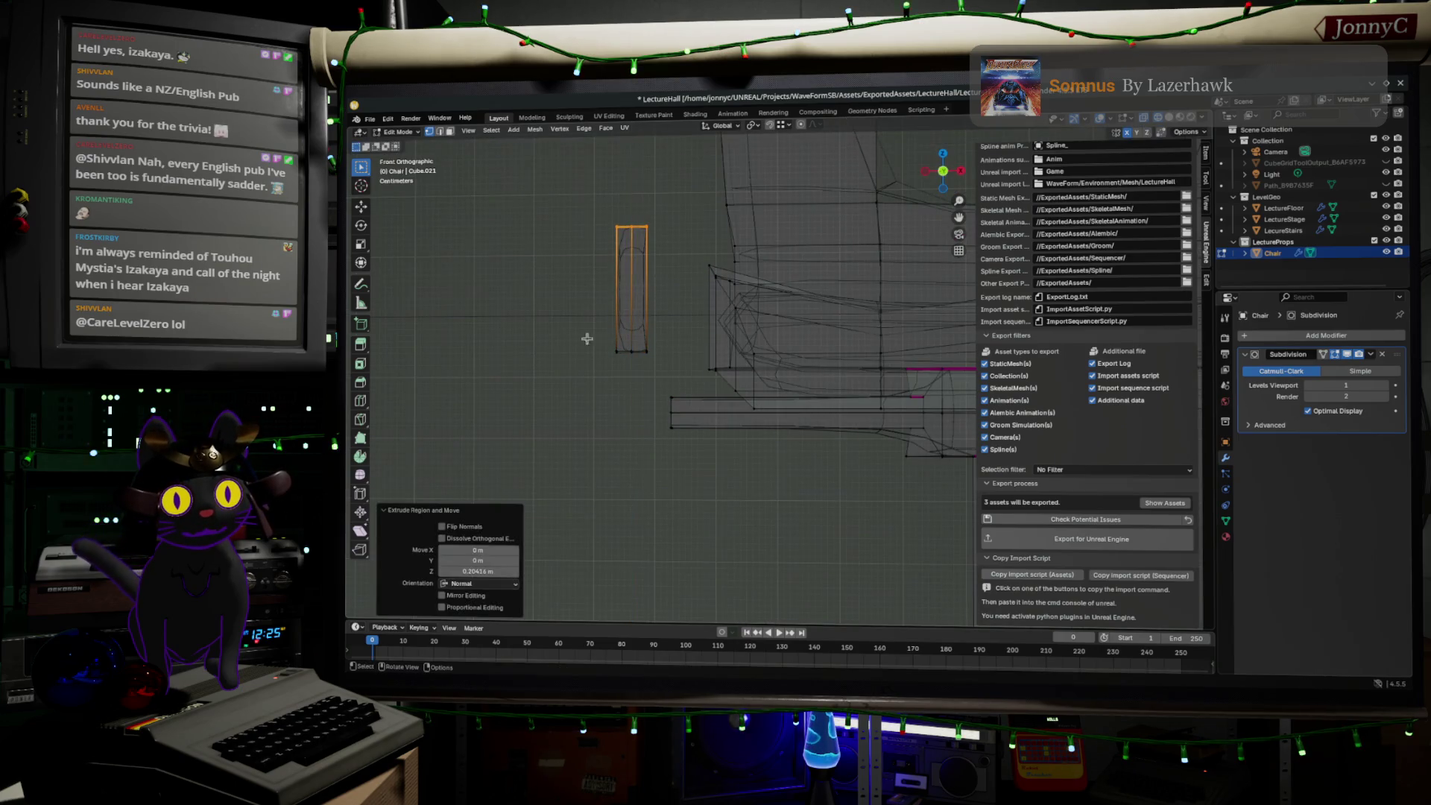
pyautogui.moveTo(607, 322); pyautogui.dragTo(629, 355, button='middle')
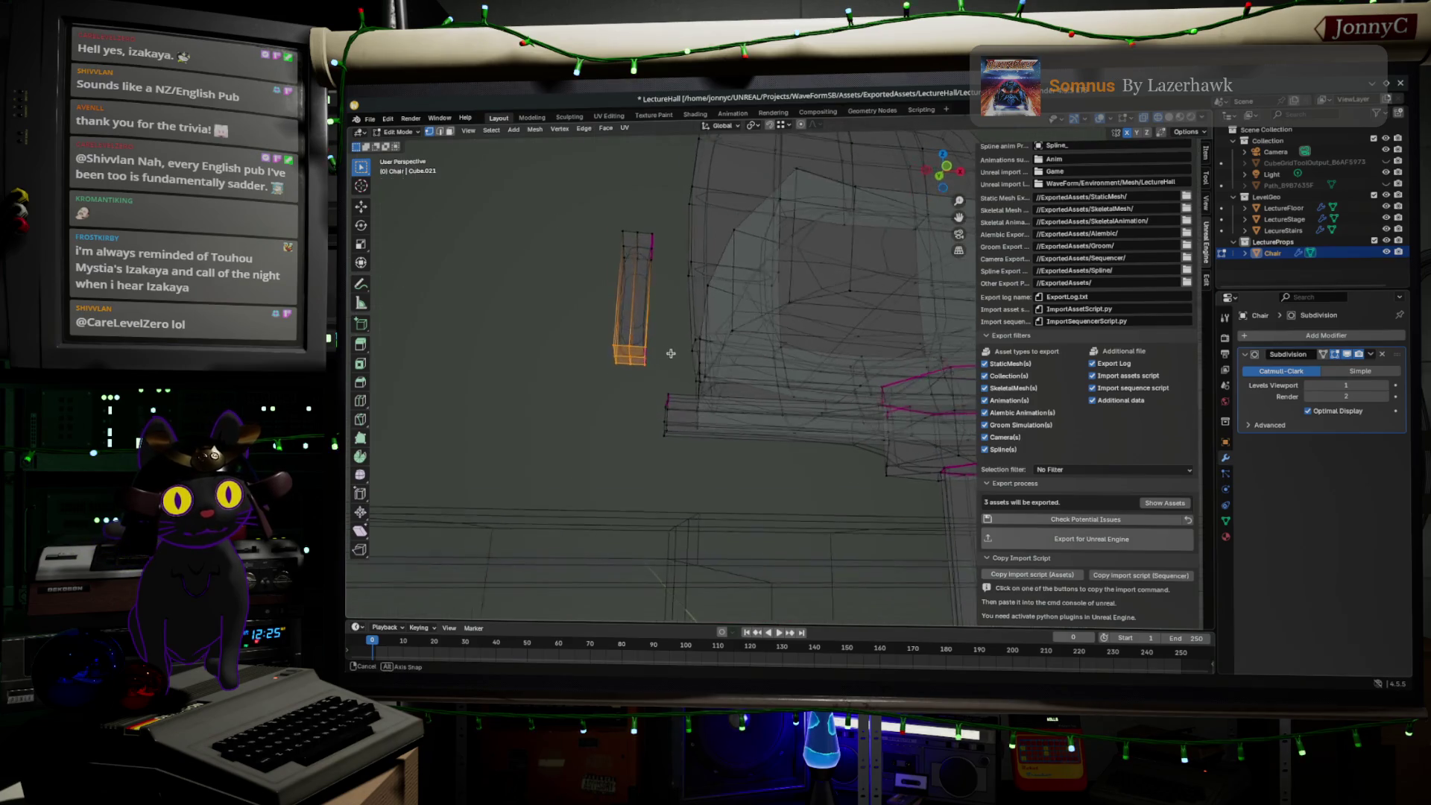
pyautogui.click(628, 355)
# - Select the post's and base's open ends and join them with Bridge Edge Loops
pyautogui.press('x')
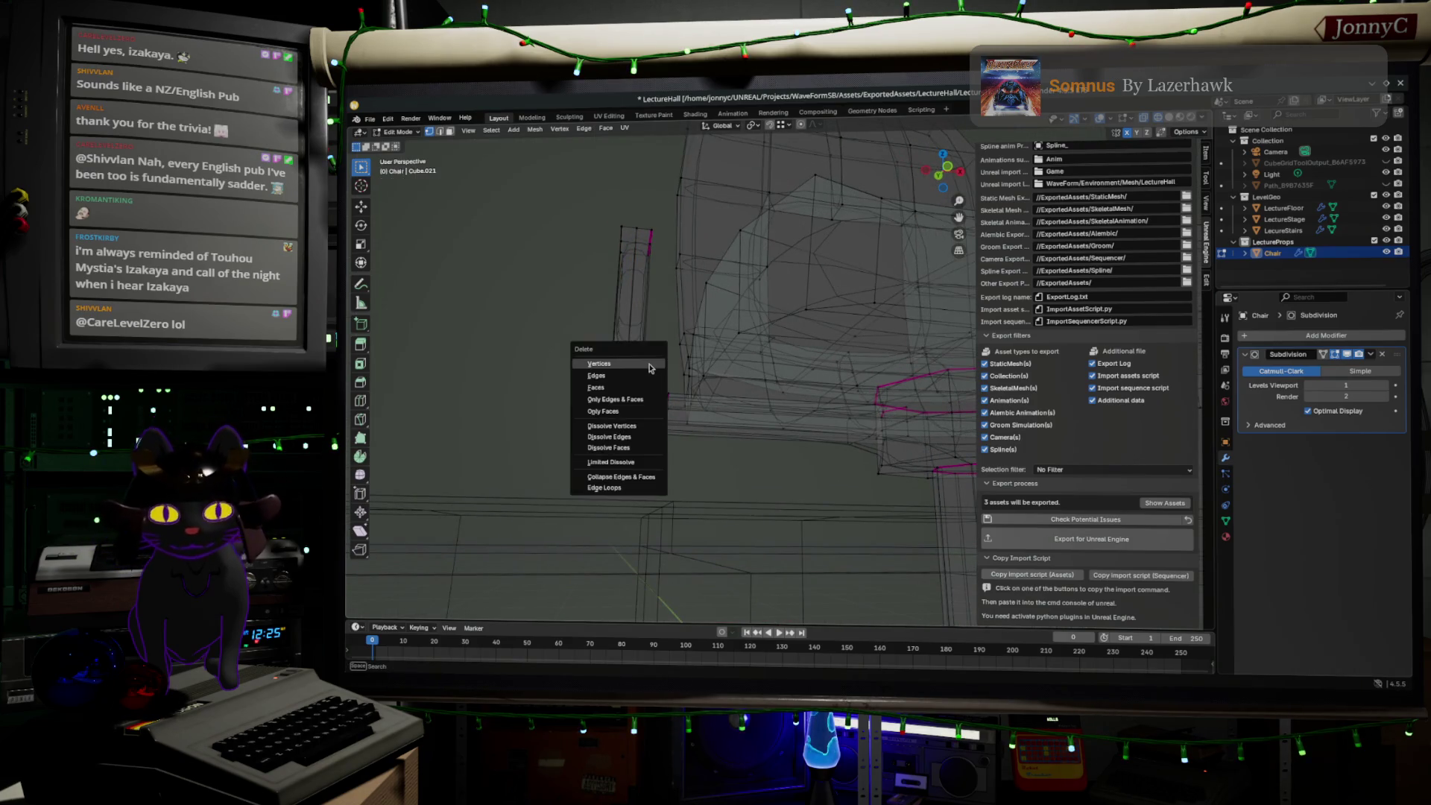
pyautogui.press('Escape')
pyautogui.hotkey('ctrl', 'z')
pyautogui.moveTo(652, 387); pyautogui.dragTo(675, 449)
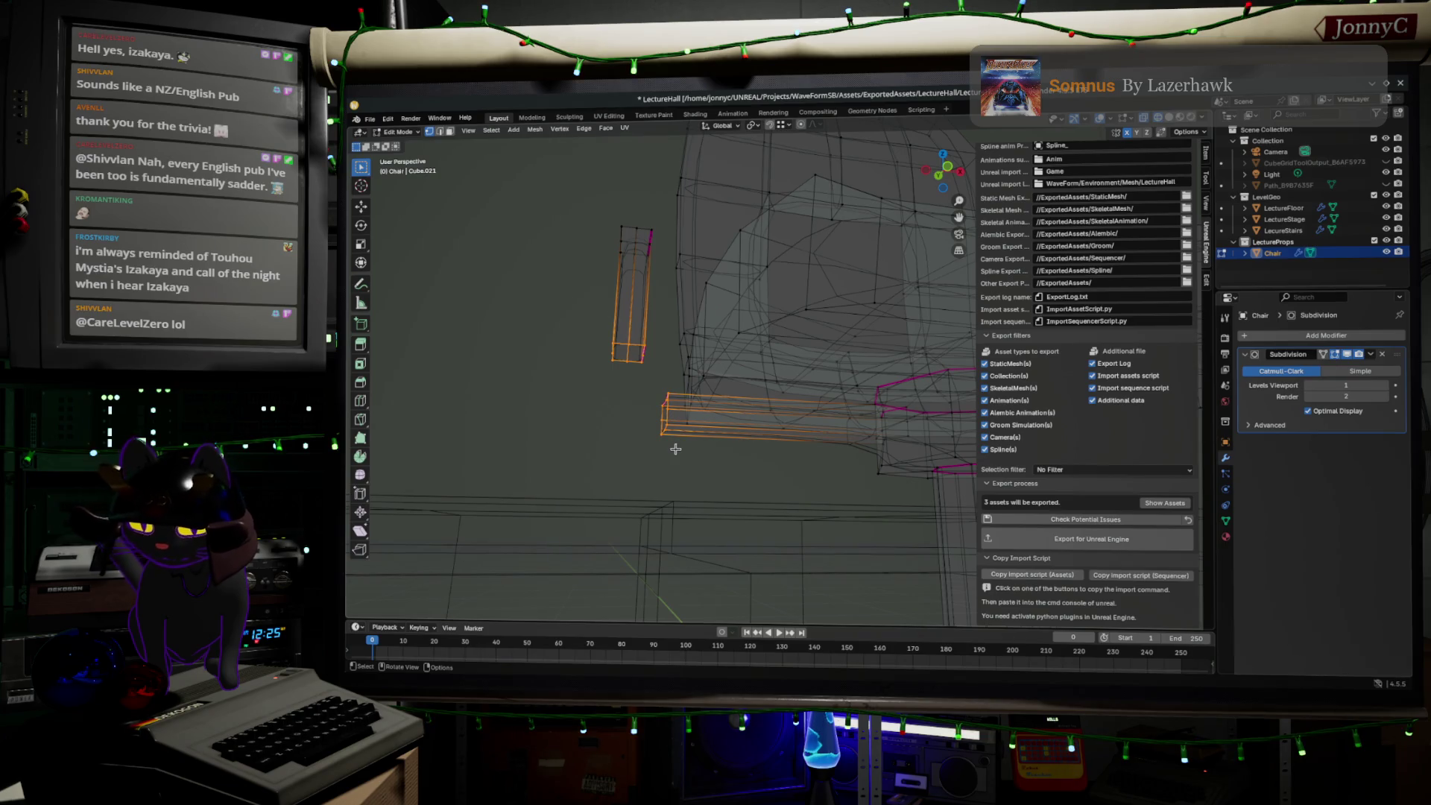
pyautogui.press('F3')
pyautogui.write('bridge')
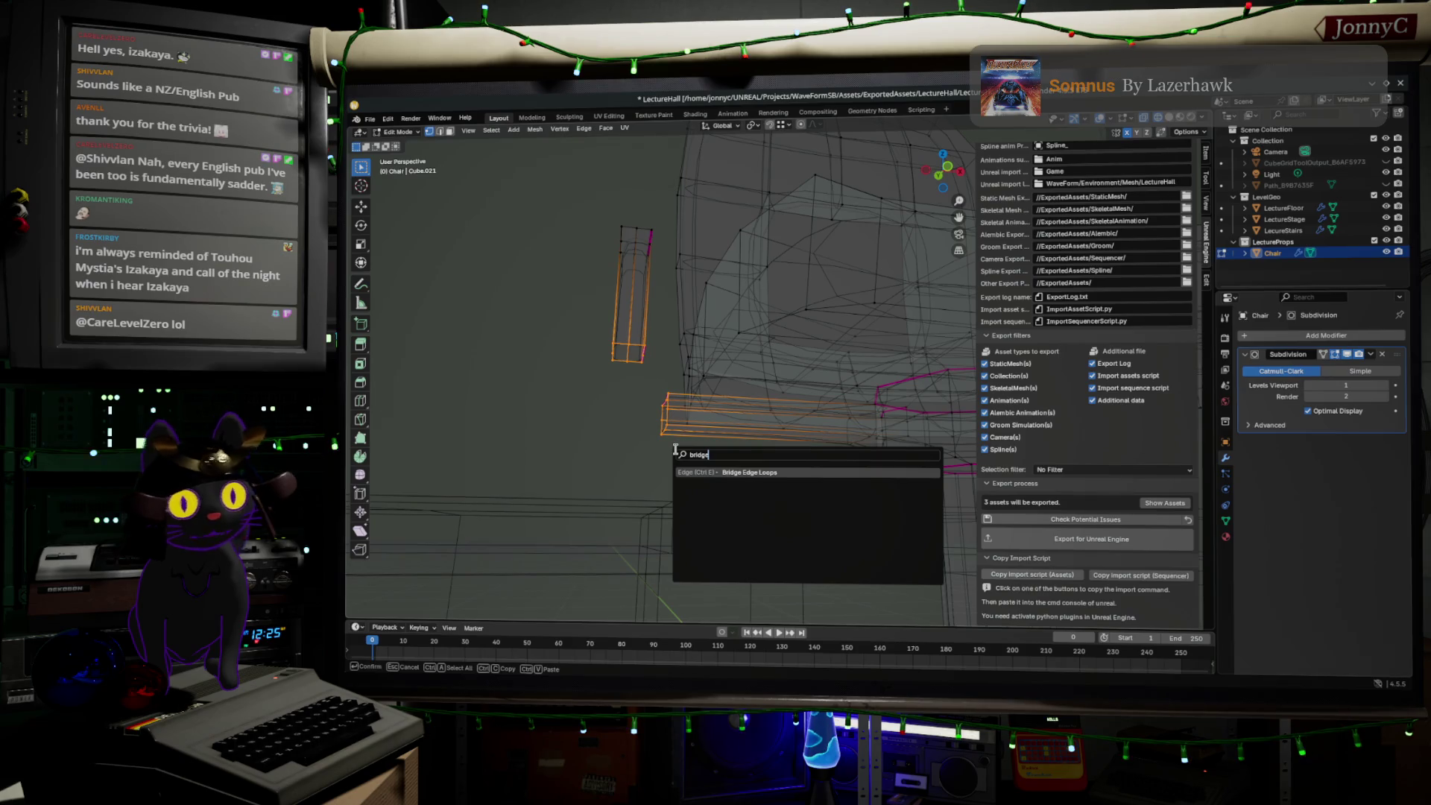
pyautogui.click(760, 472)
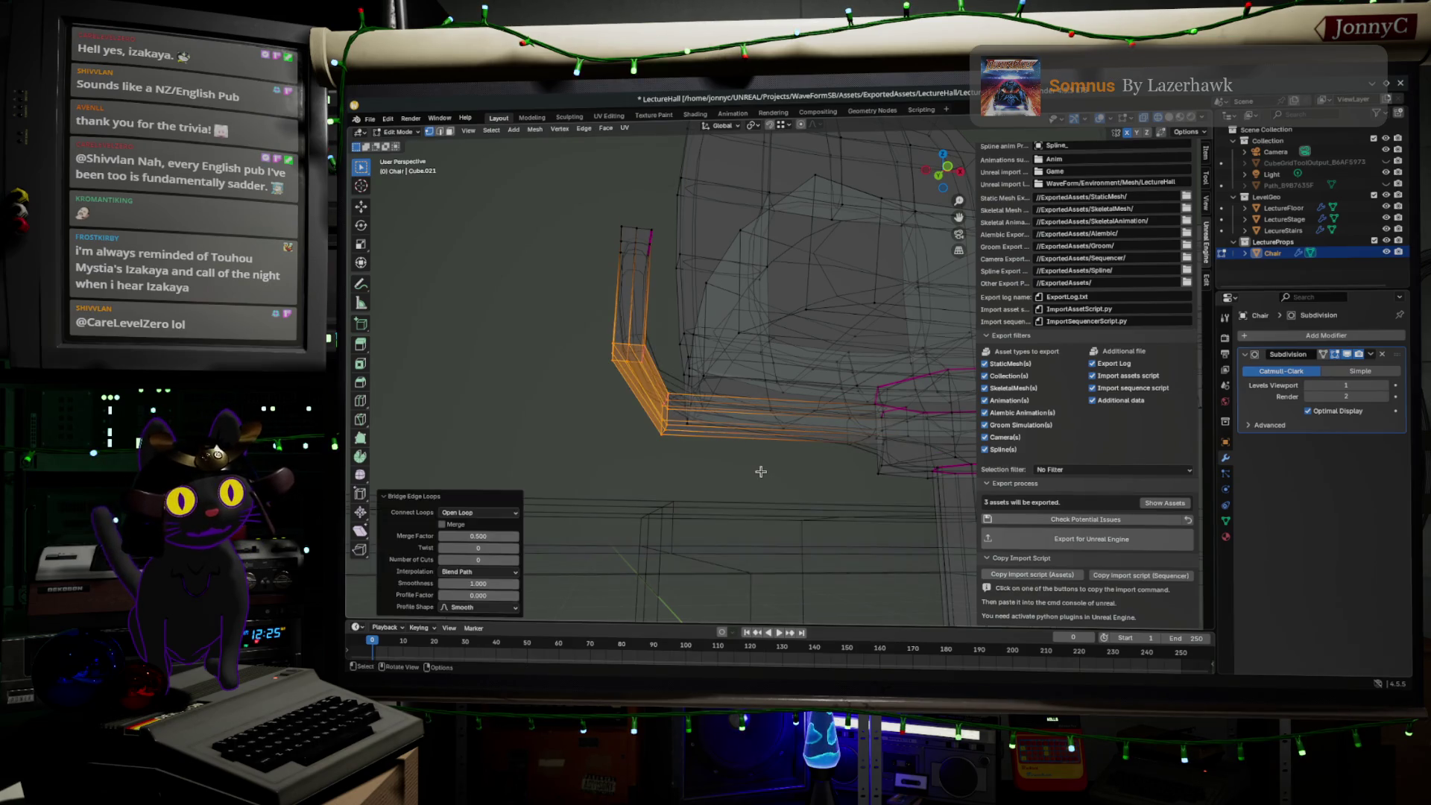
pyautogui.moveTo(478, 559)
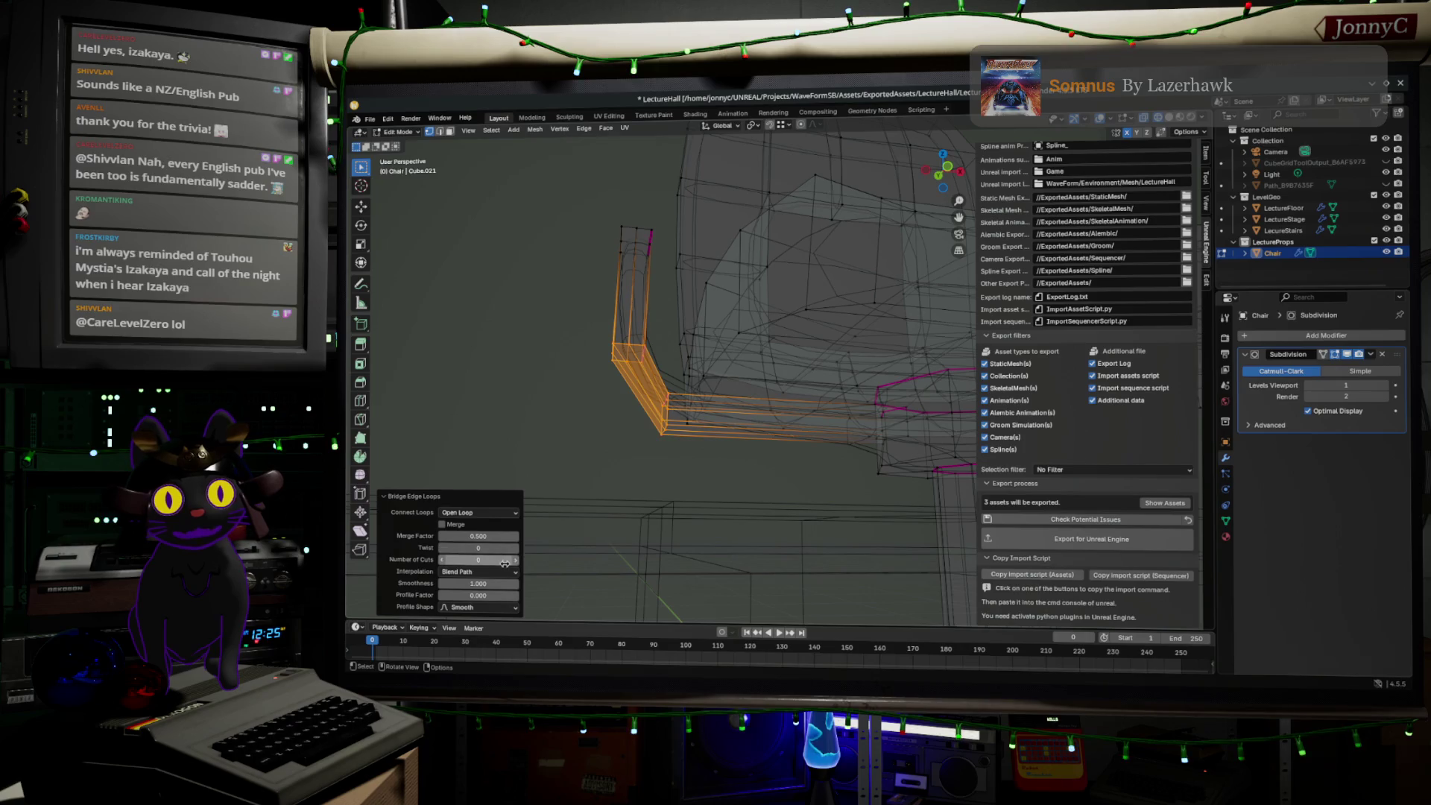
# - Give the bridge 2 cuts, a lower merge factor and smoothness 0.550
pyautogui.click(513, 560)
pyautogui.click(515, 560)
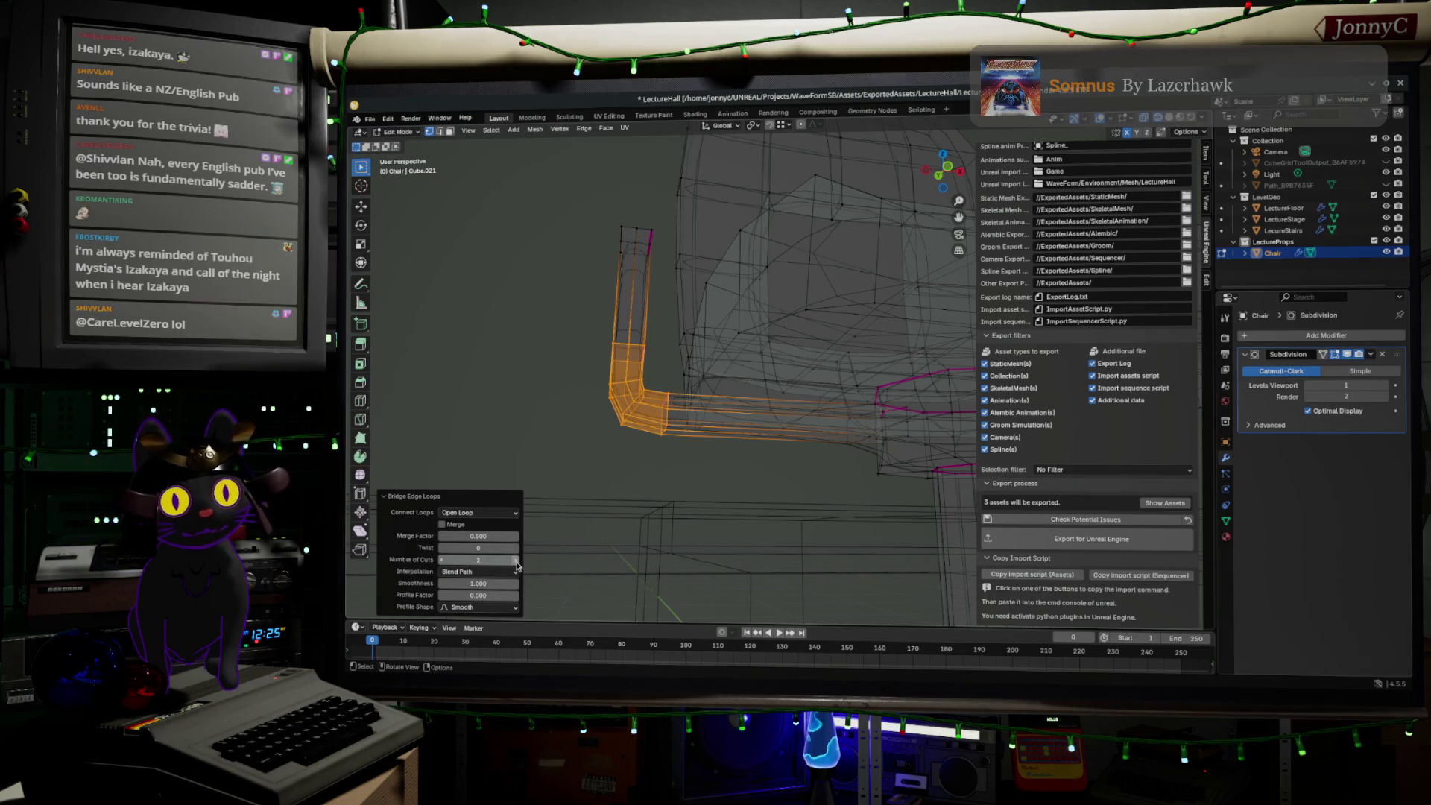
pyautogui.moveTo(499, 532); pyautogui.dragTo(463, 536)
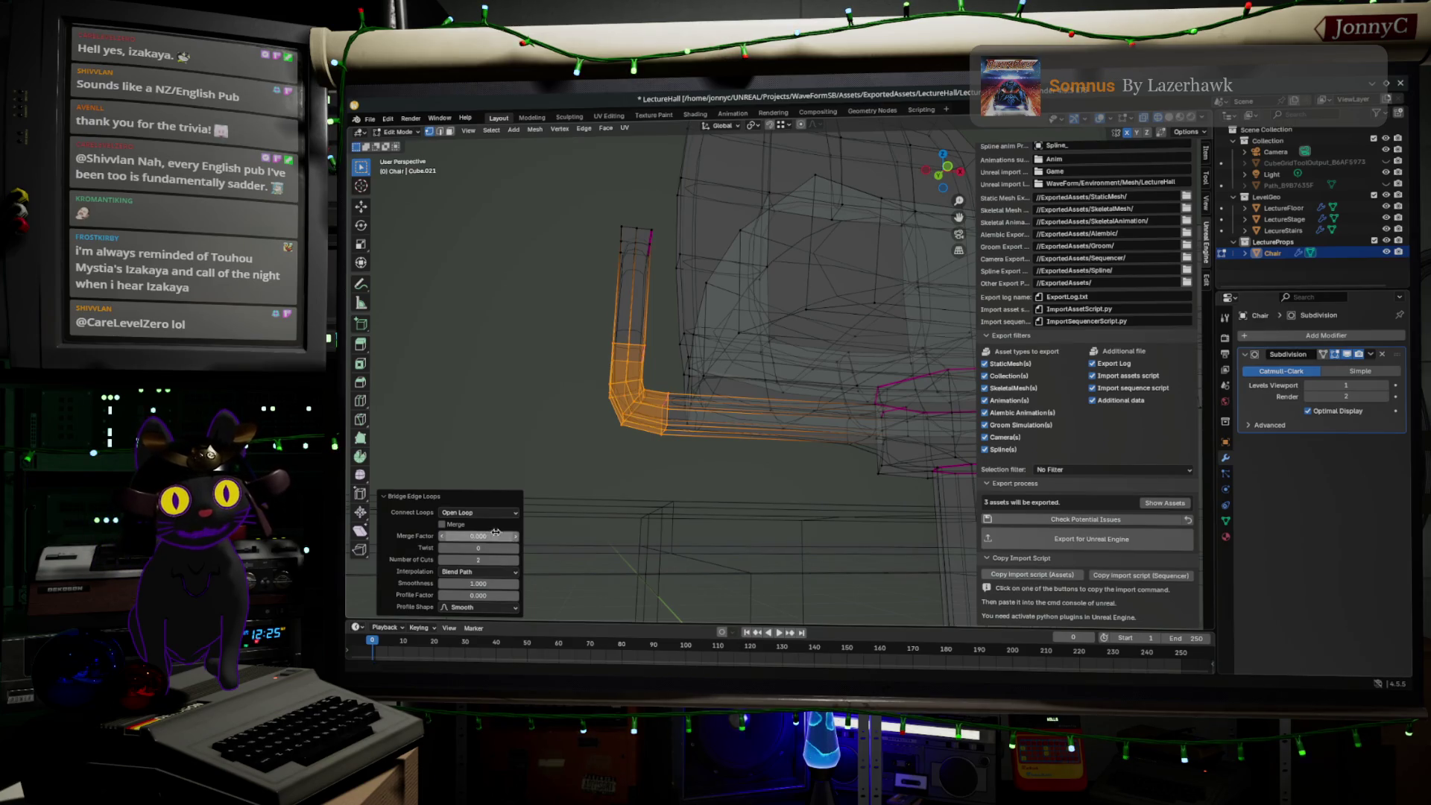
pyautogui.moveTo(499, 589)
pyautogui.mouseDown()
pyautogui.moveTo(471, 588)
pyautogui.moveTo(483, 584)
pyautogui.mouseUp()
pyautogui.moveTo(833, 383)
pyautogui.mouseDown(button='middle')
pyautogui.moveTo(806, 415)
pyautogui.moveTo(783, 403)
pyautogui.mouseUp(button='middle')
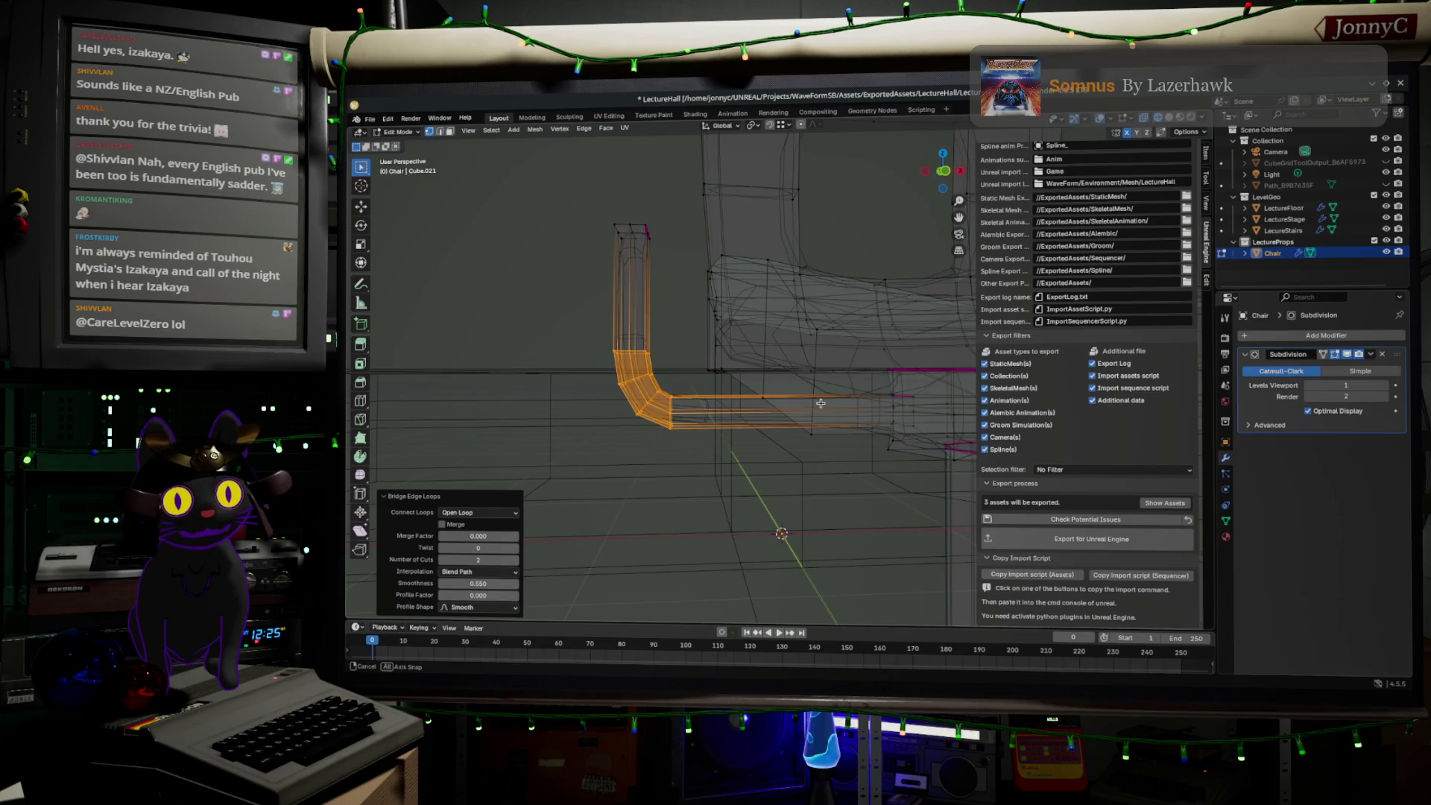
# - Inspect the bent corner from back and front orthographic views
pyautogui.click(944, 172)
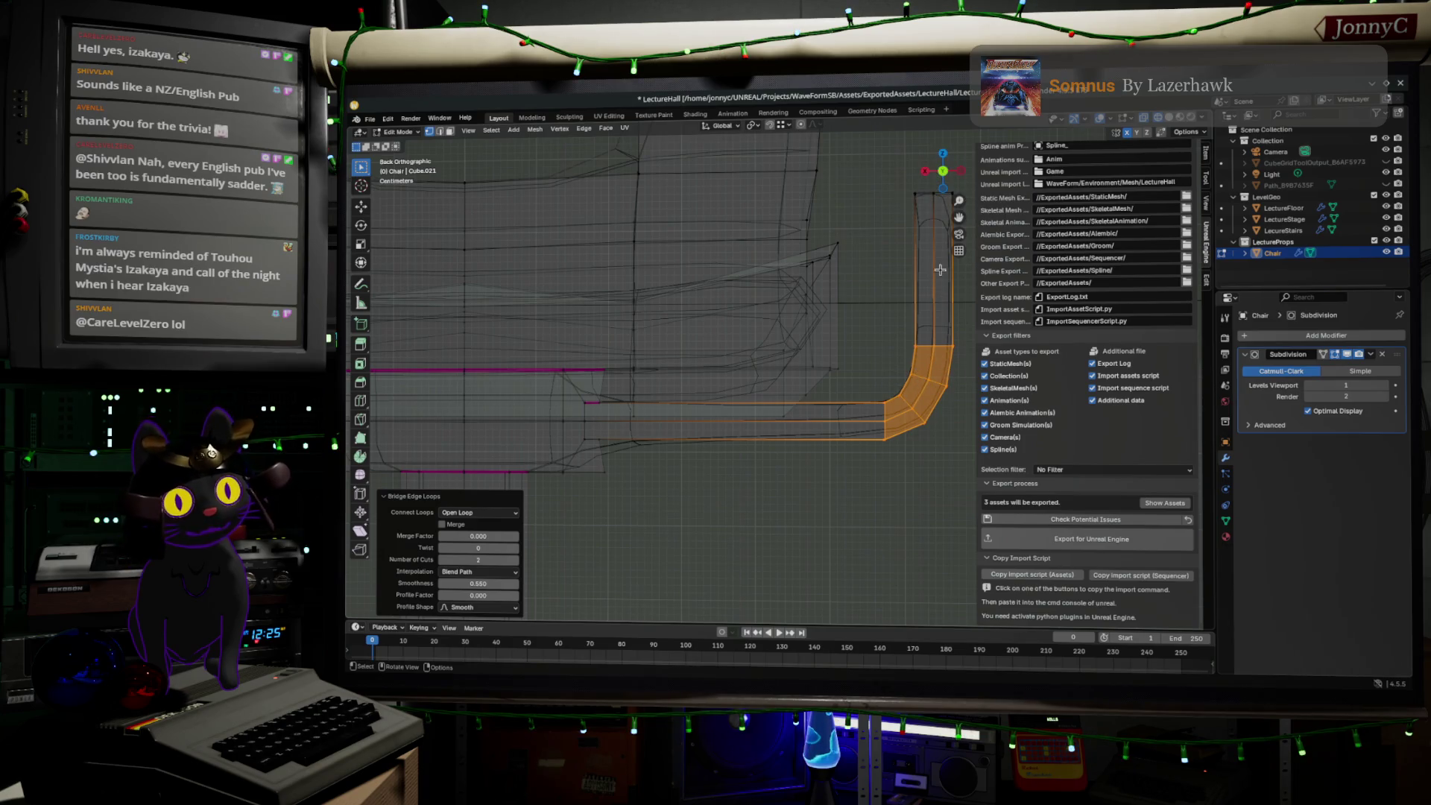
pyautogui.moveTo(874, 301)
pyautogui.mouseDown(button='middle')
pyautogui.moveTo(632, 324)
pyautogui.moveTo(945, 176)
pyautogui.mouseUp(button='middle')
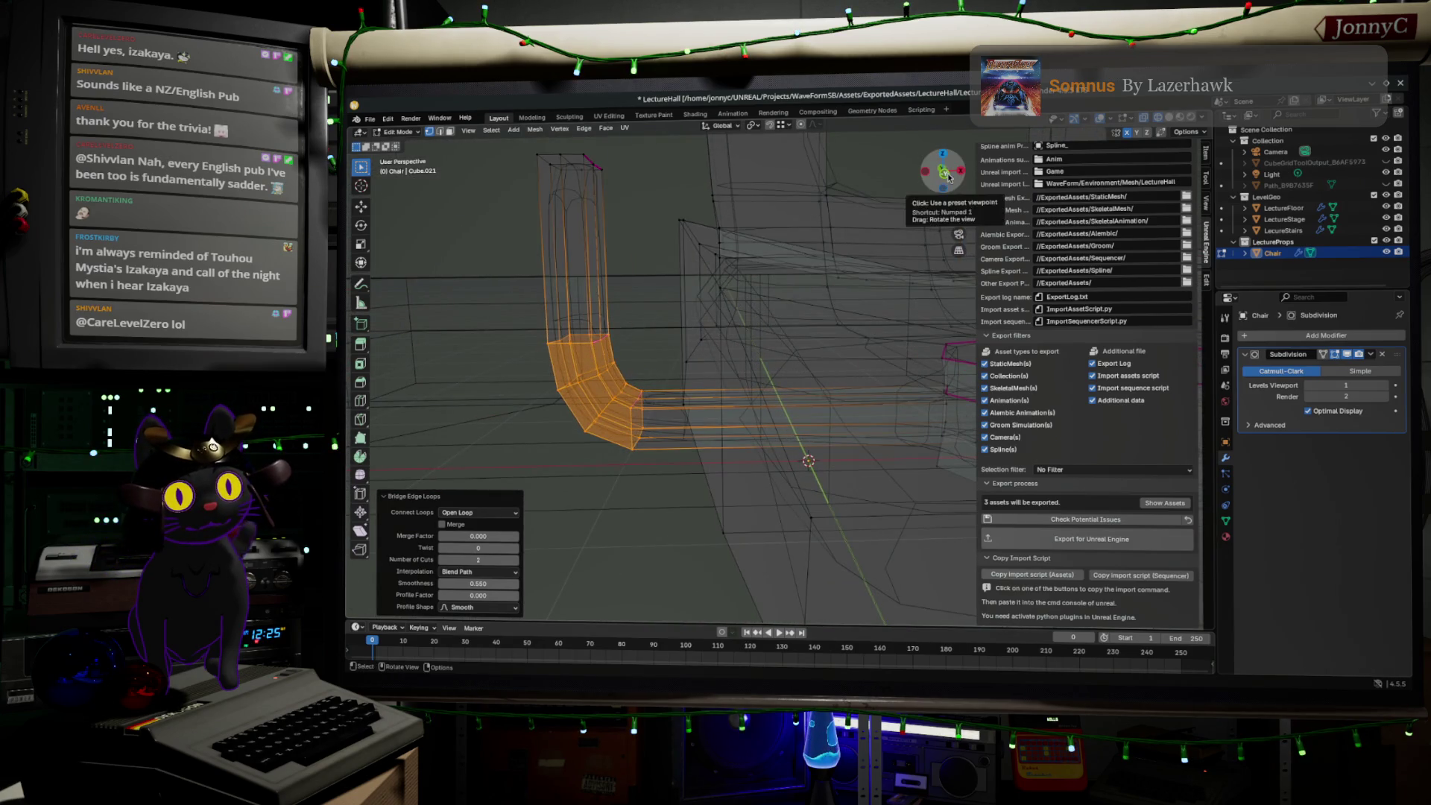
pyautogui.click(945, 173)
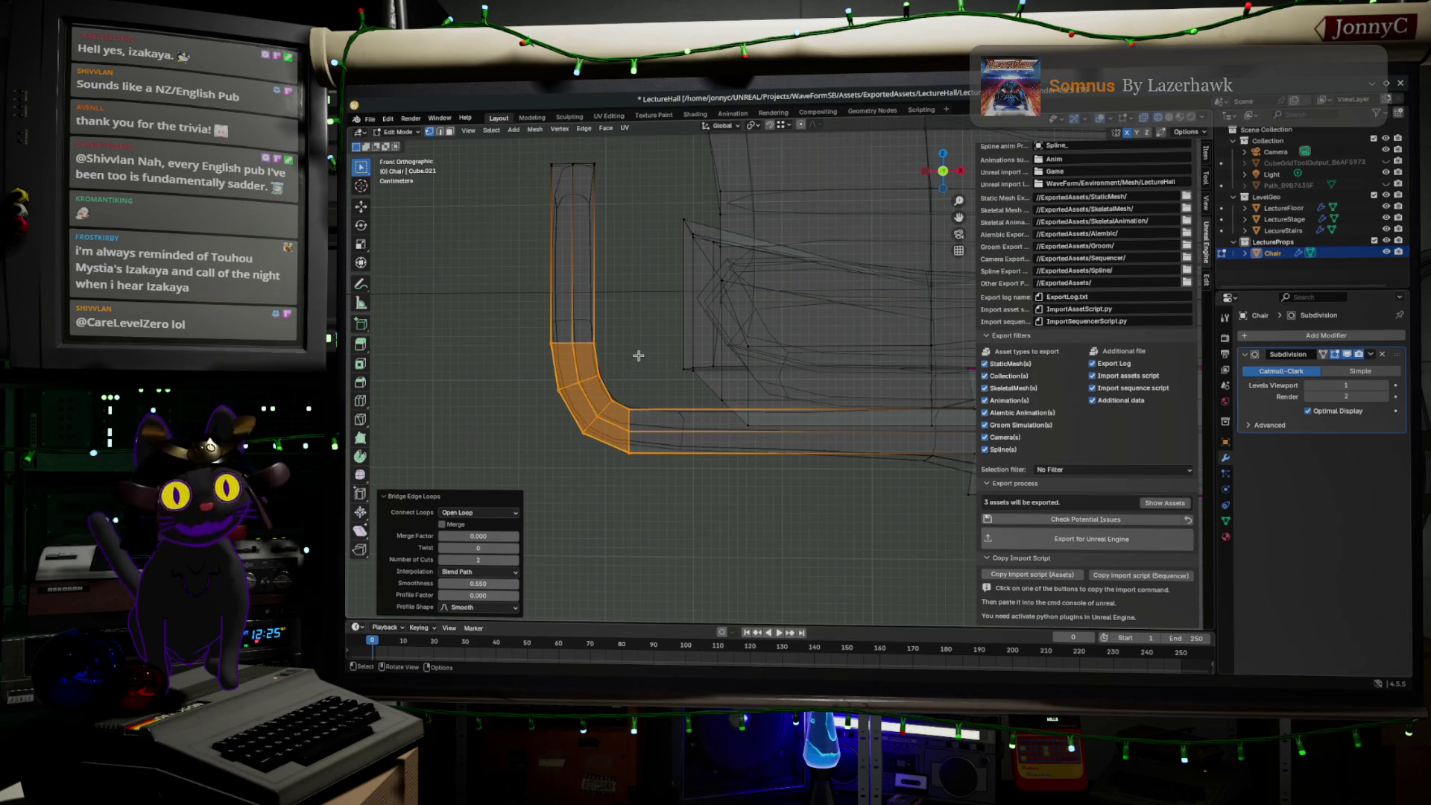
pyautogui.press('KP_5')
pyautogui.moveTo(697, 278)
pyautogui.keyDown('shift'); pyautogui.mouseDown(button='middle')
pyautogui.moveTo(736, 432)
pyautogui.moveTo(863, 383)
pyautogui.moveTo(837, 388)
pyautogui.mouseUp(button='middle'); pyautogui.keyUp('shift')
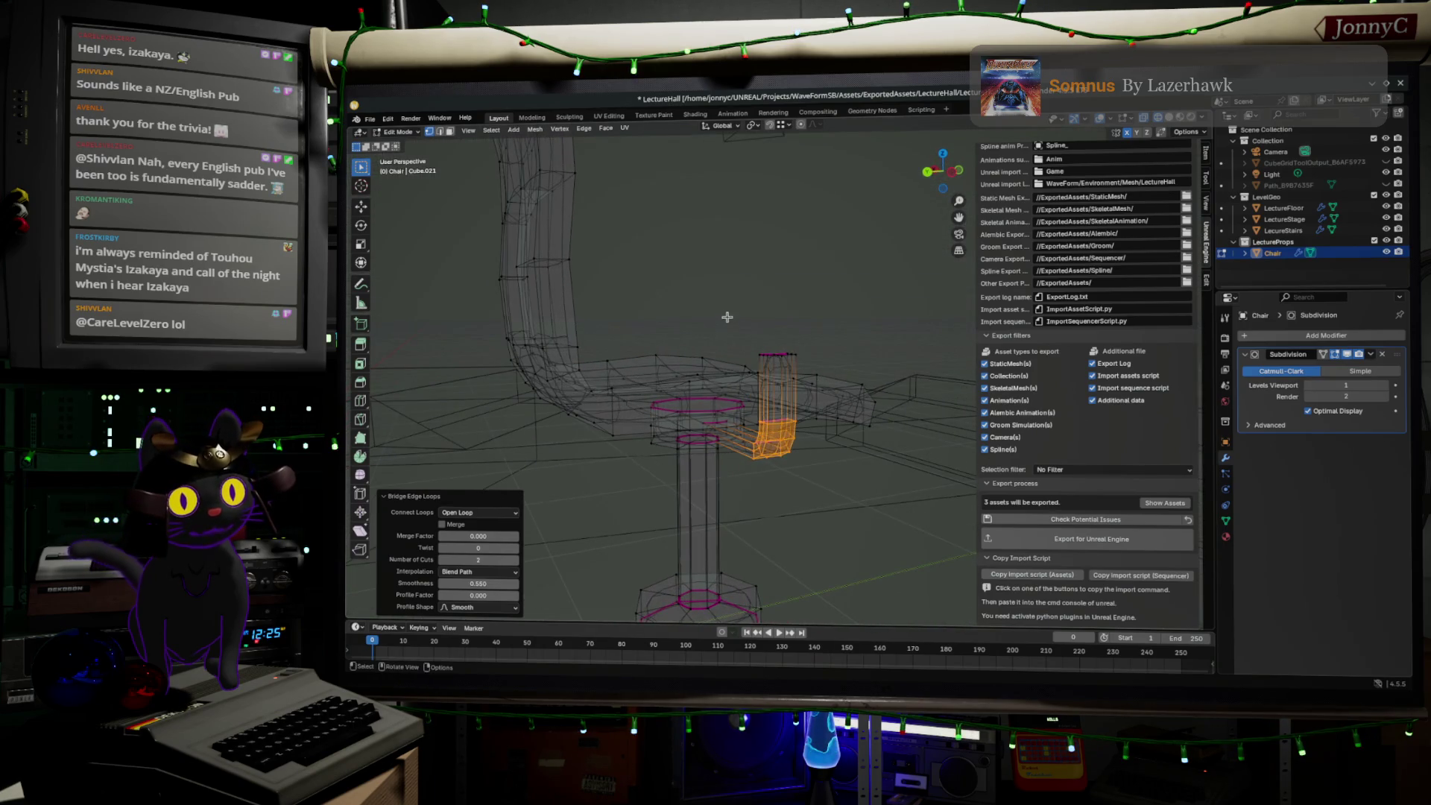
# - Undo the bridged section, select the bent tube and show its Item transform values
pyautogui.hotkey('ctrl', 'z')
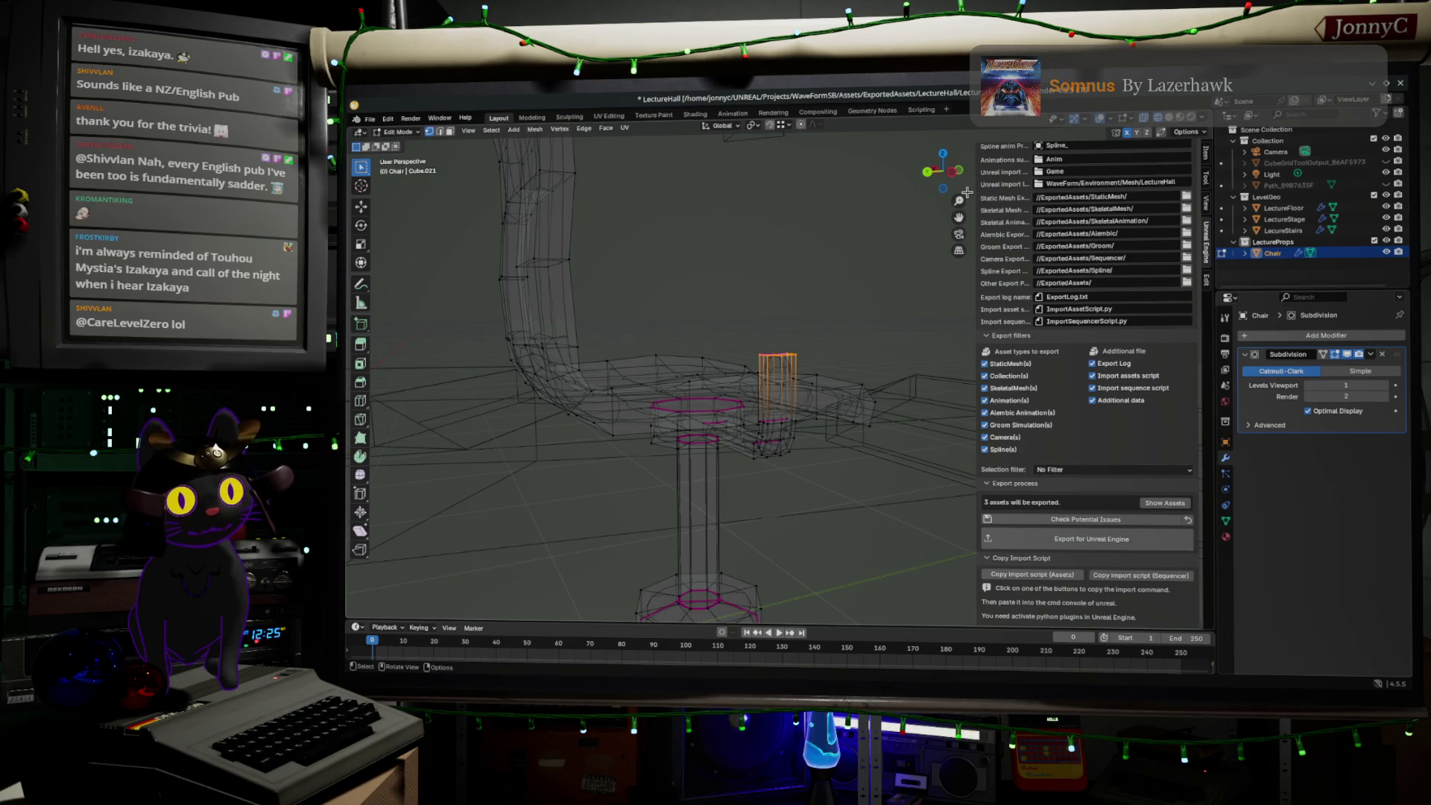
pyautogui.moveTo(827, 355); pyautogui.dragTo(771, 351, button='middle')
pyautogui.moveTo(771, 352); pyautogui.dragTo(886, 510)
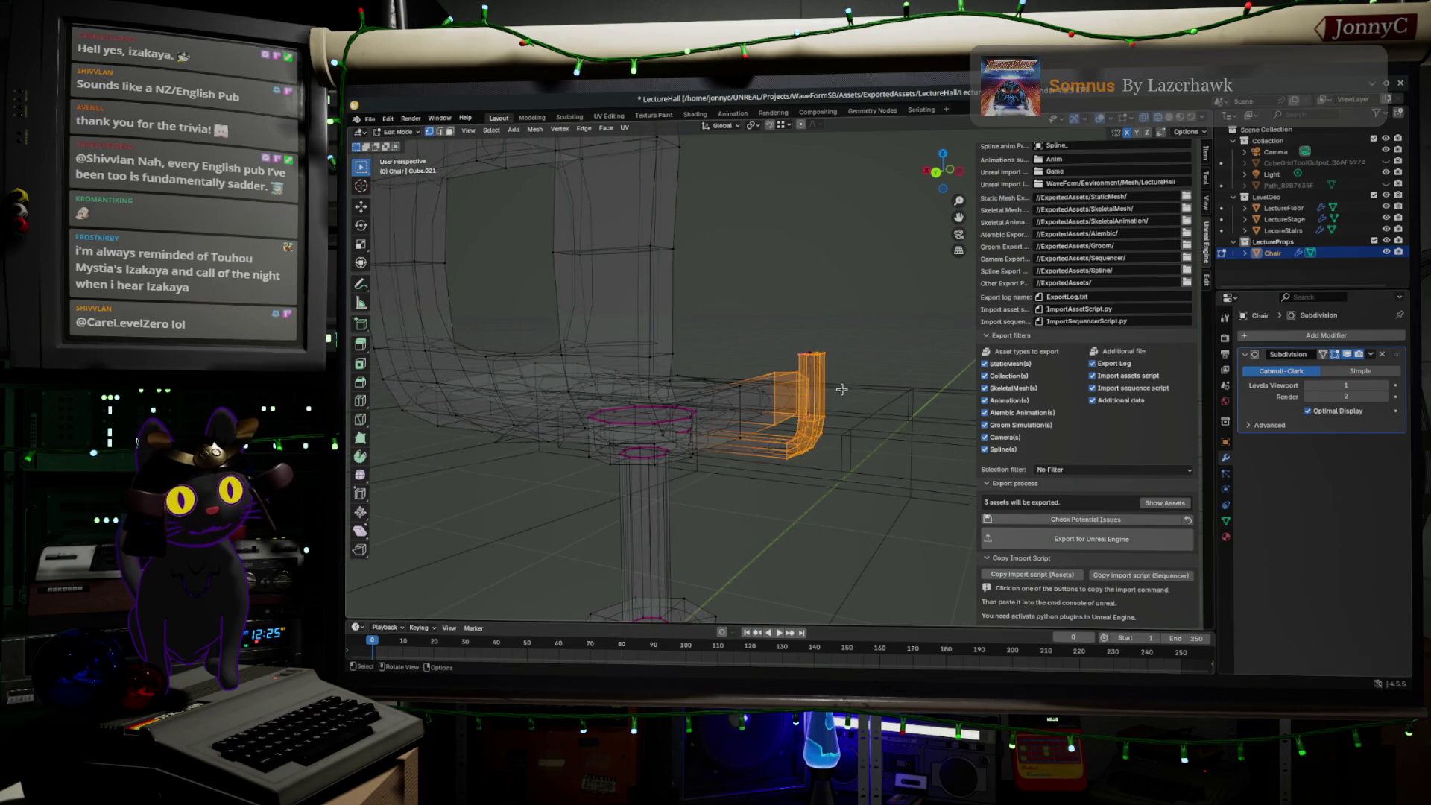
pyautogui.moveTo(759, 326); pyautogui.dragTo(885, 479)
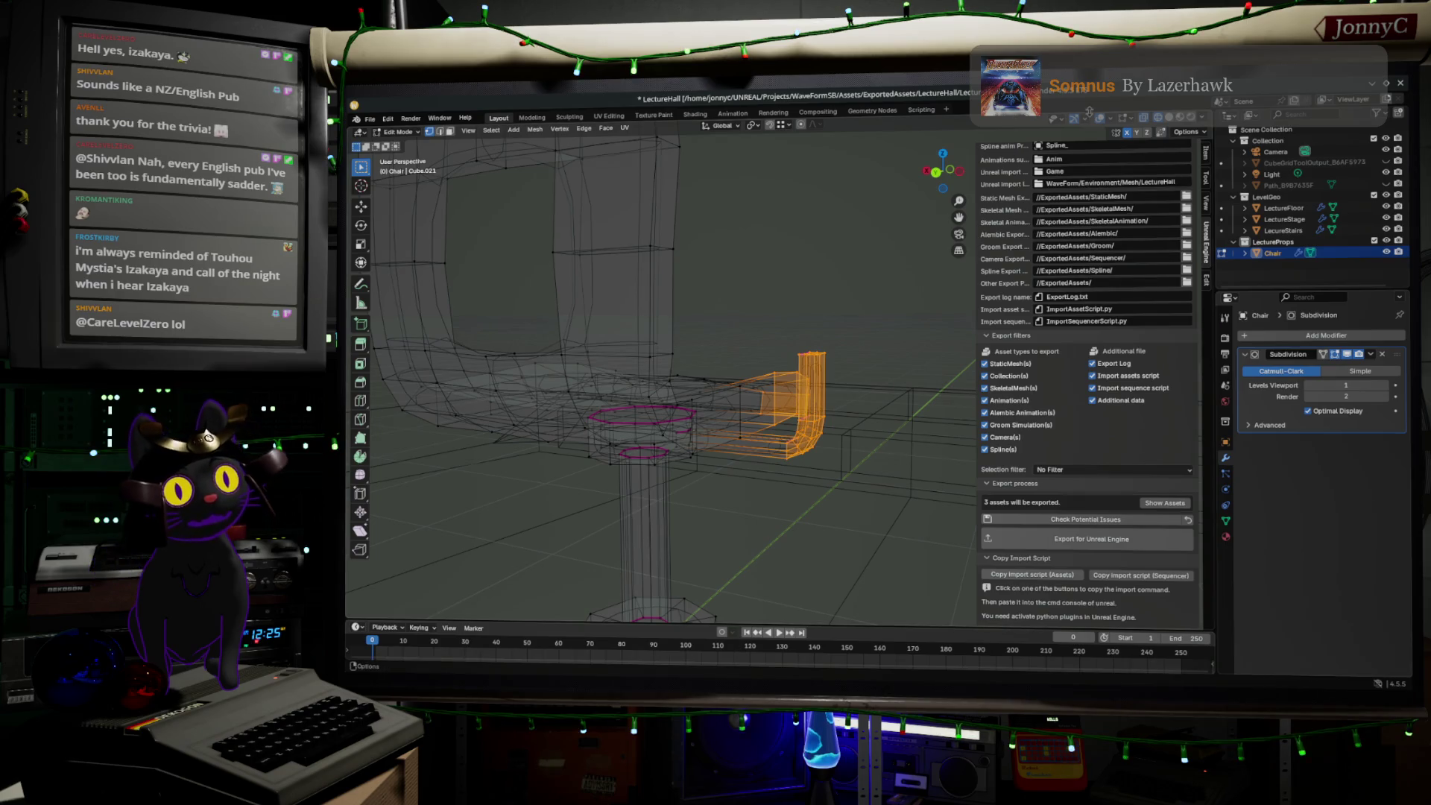
pyautogui.click(1206, 155)
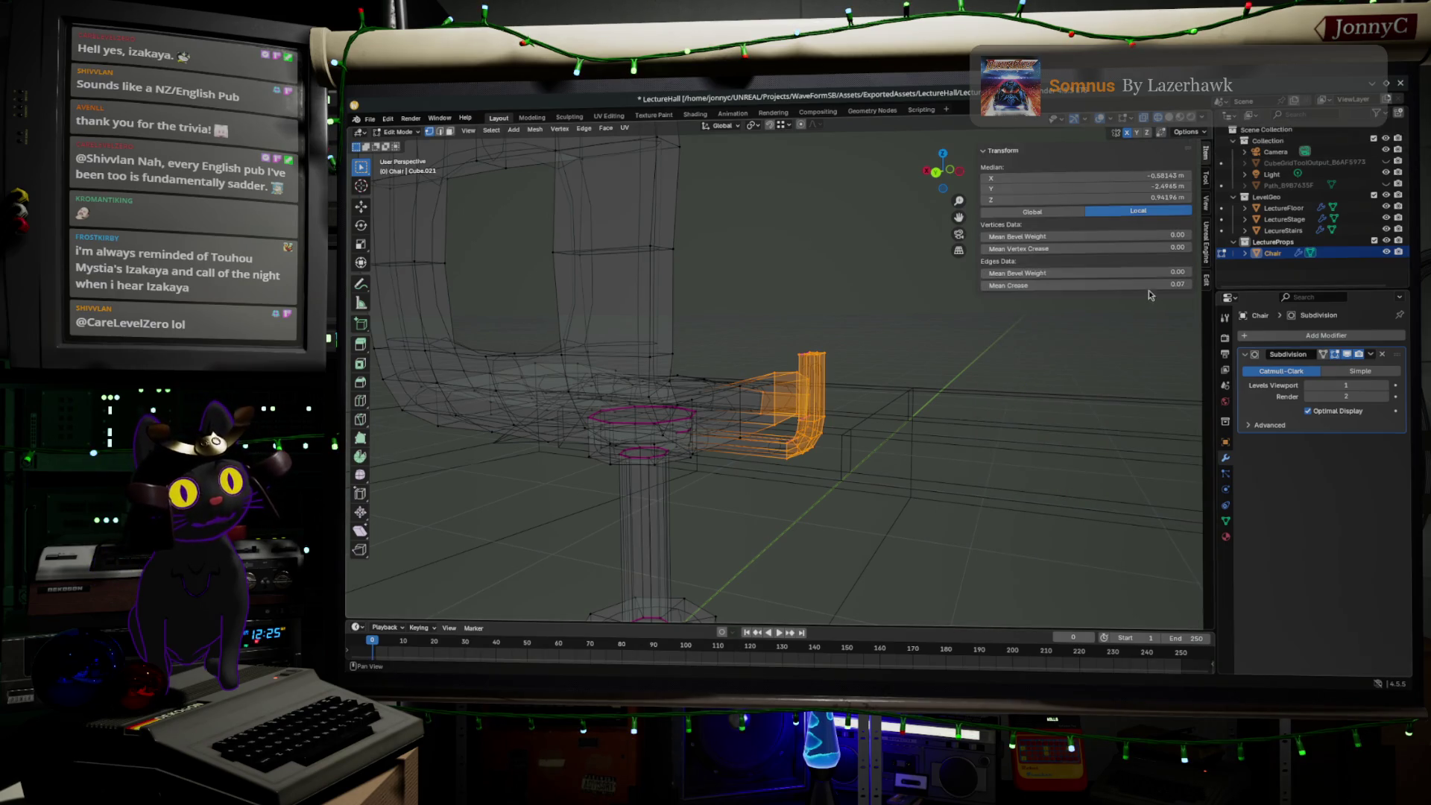
# - Clear the selection and zoom in on the seat and armrest tube
pyautogui.click(1053, 467)
pyautogui.scroll(3, 1053, 467)
pyautogui.moveTo(996, 390); pyautogui.dragTo(762, 426, button='middle')
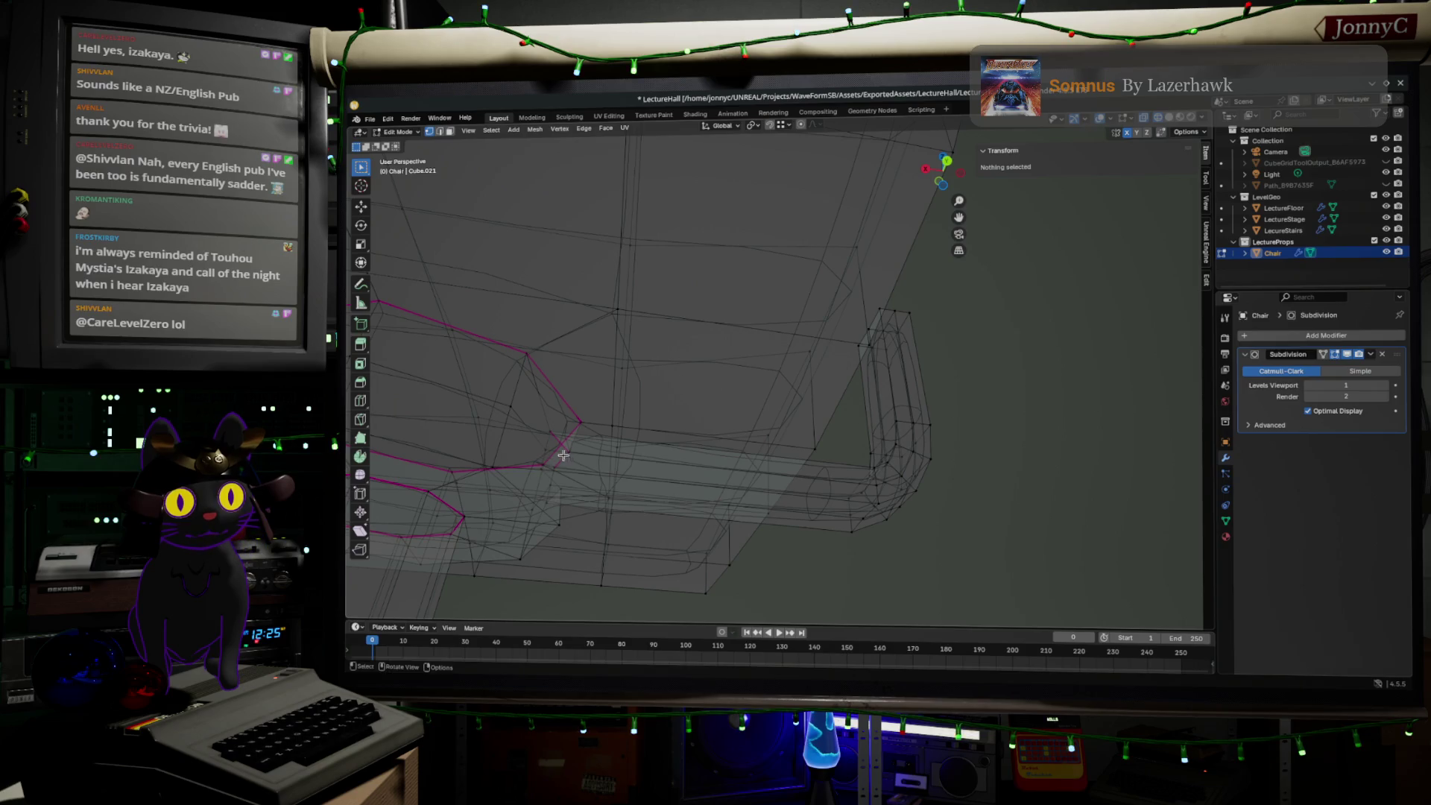
pyautogui.scroll(2, 541, 458)
pyautogui.moveTo(541, 458); pyautogui.dragTo(527, 480, button='middle')
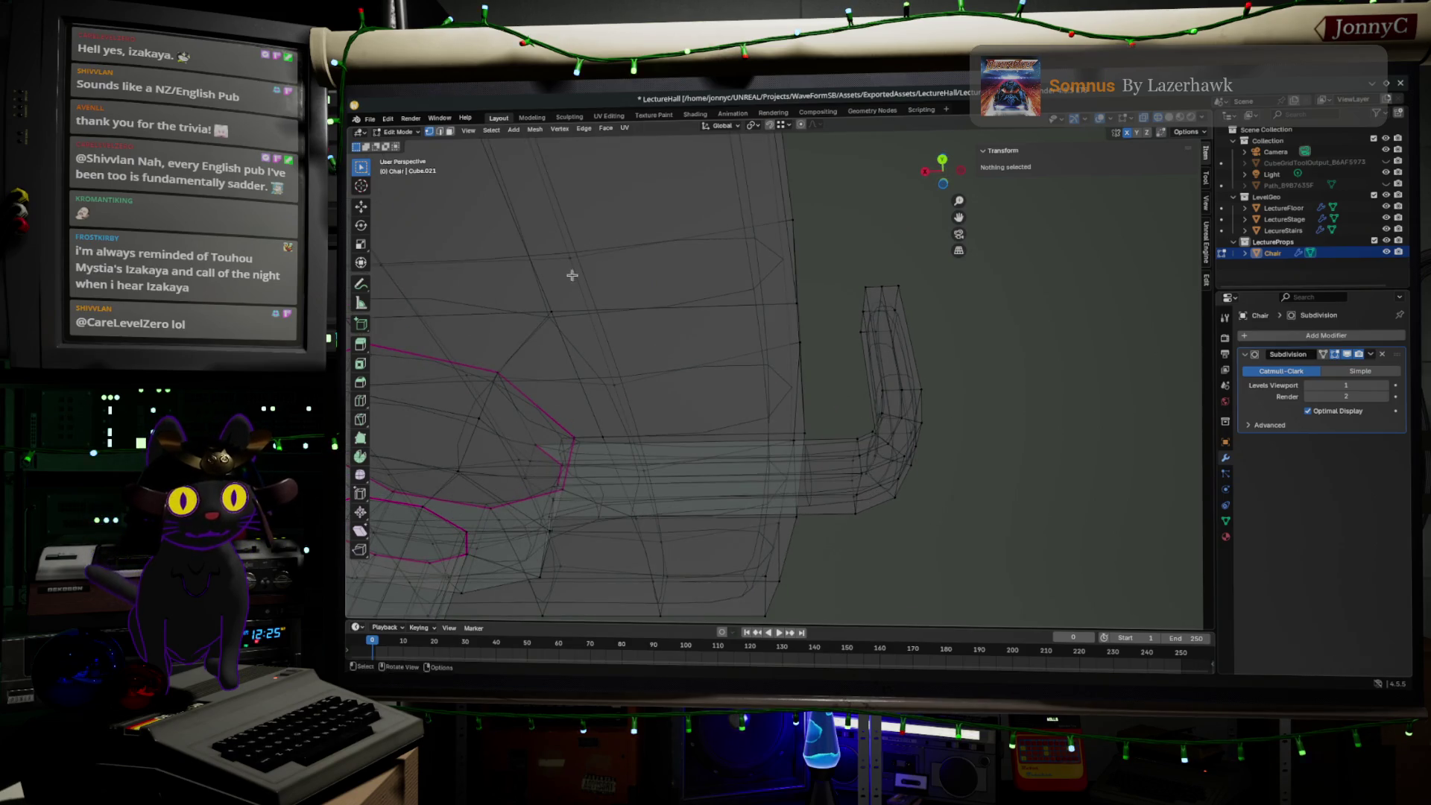
pyautogui.moveTo(594, 440)
pyautogui.mouseDown(button='middle')
pyautogui.moveTo(625, 431)
pyautogui.moveTo(522, 471)
pyautogui.mouseUp(button='middle')
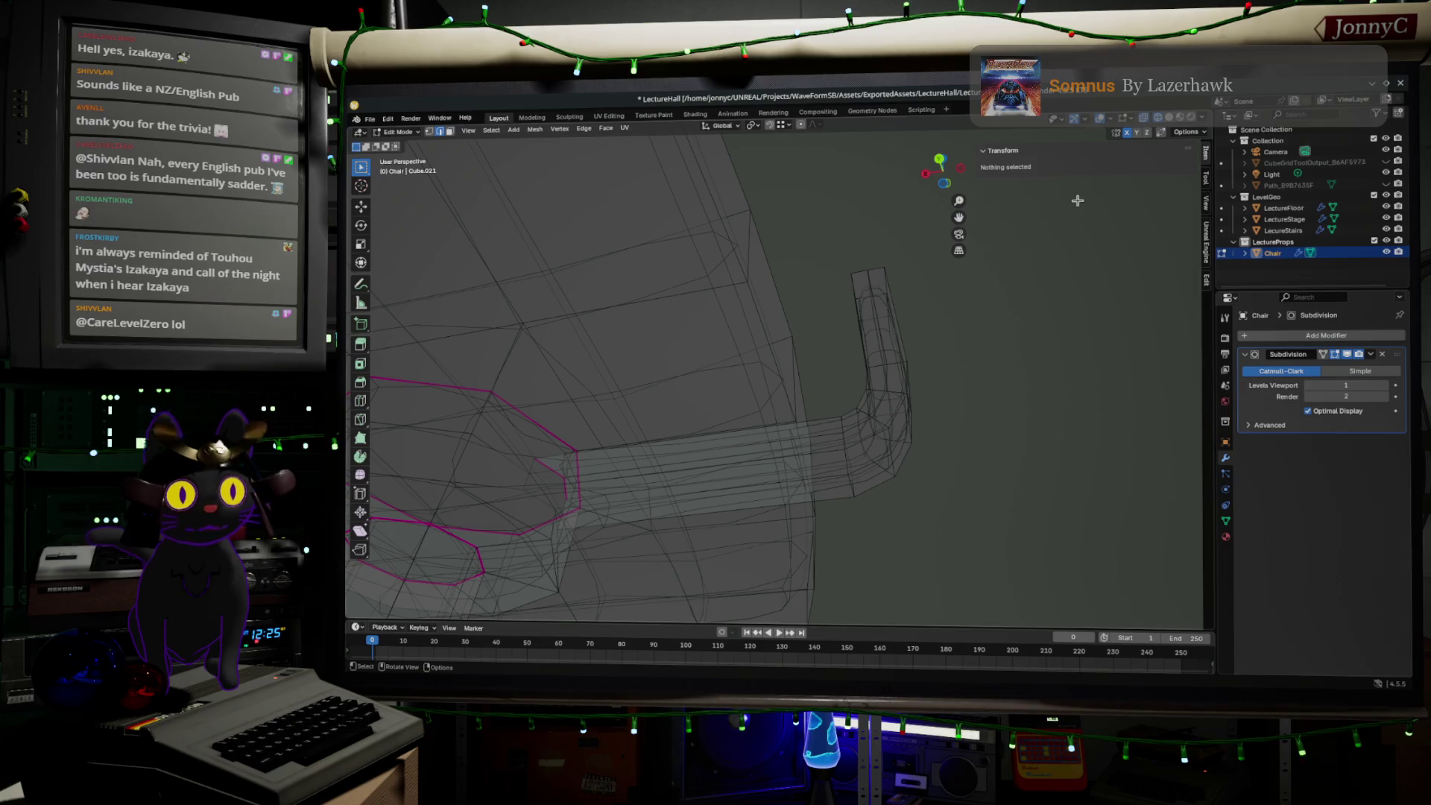
# - Hide the Subdivision modifier's edit-mode display and select the seat's edge loop
pyautogui.click(1342, 354)
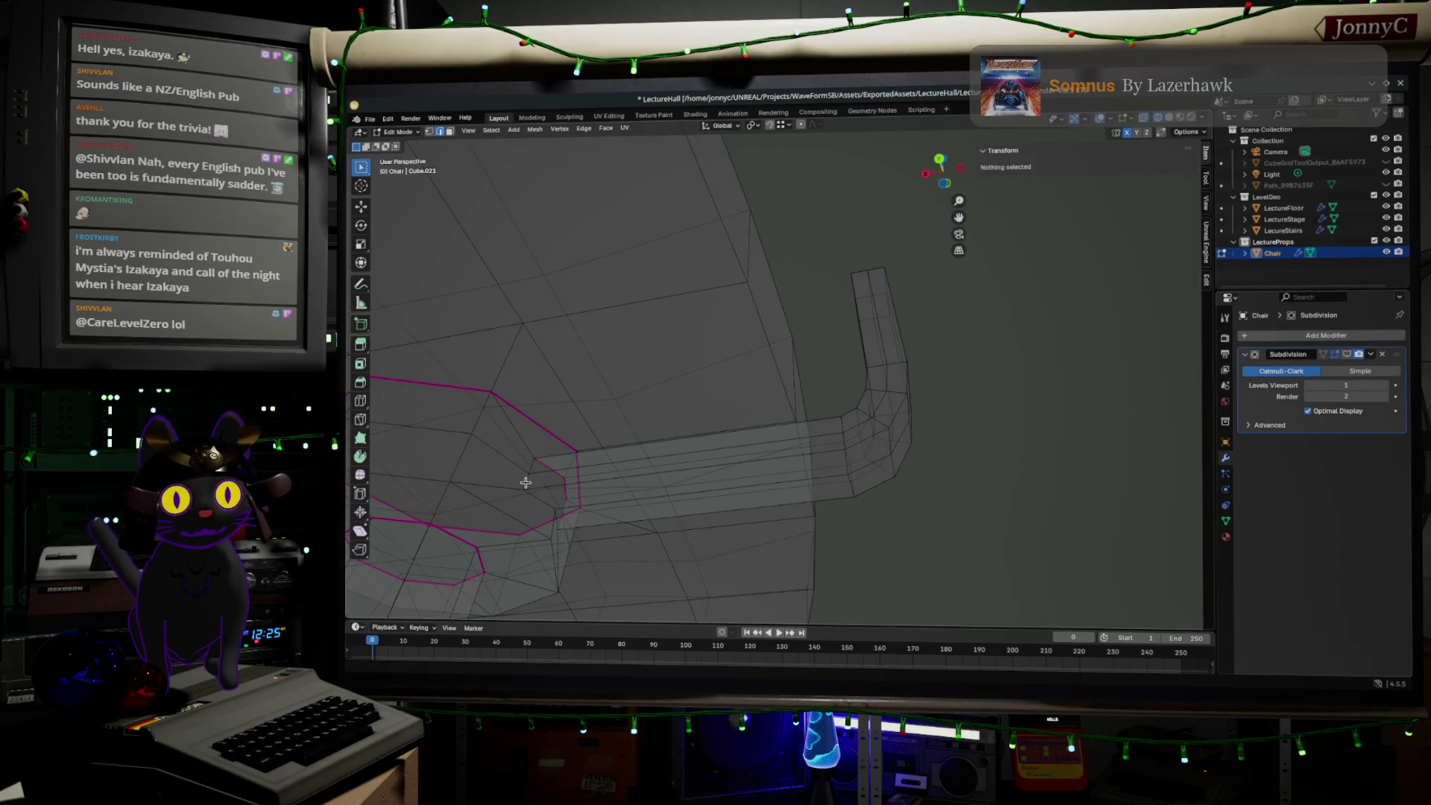
pyautogui.press('alt')
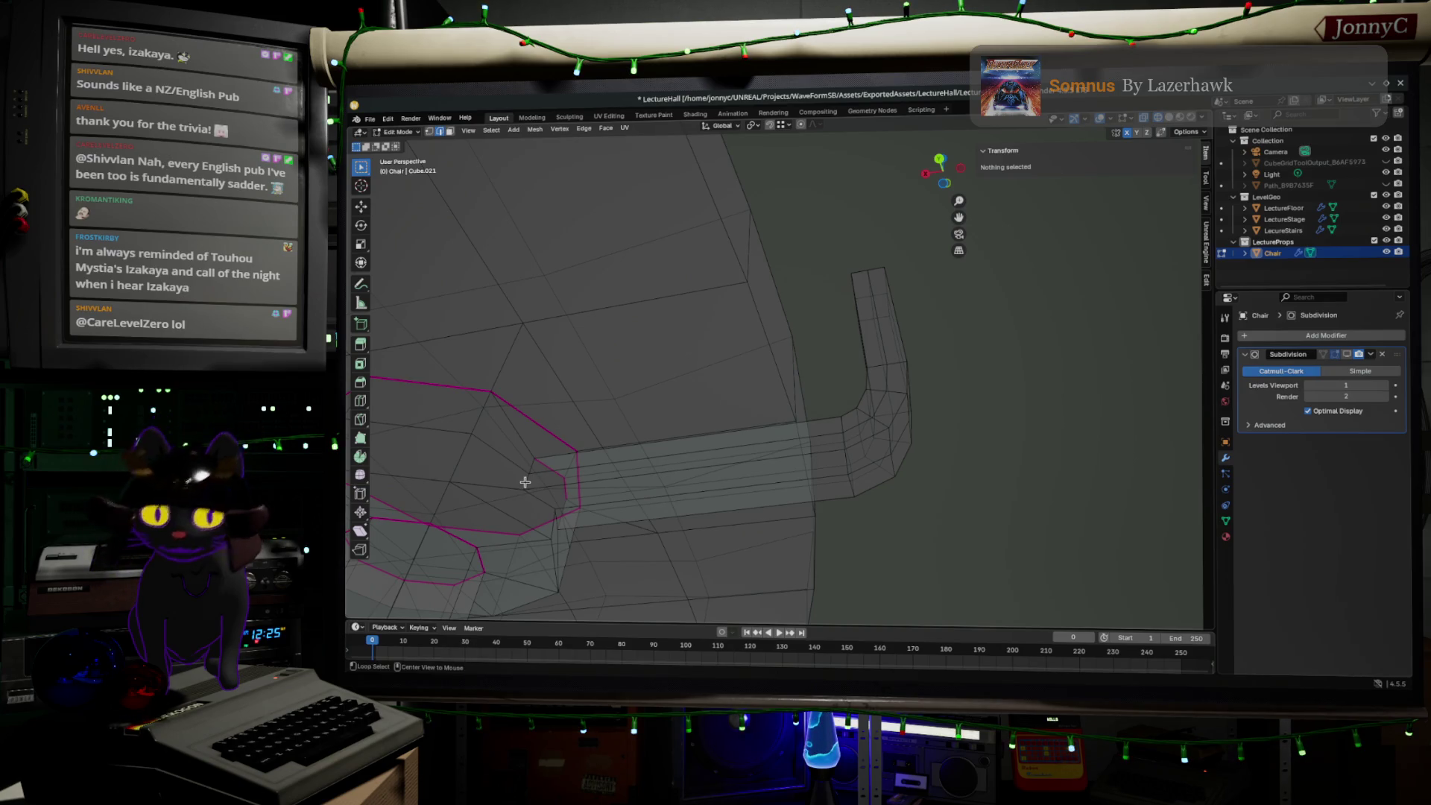
pyautogui.keyDown('alt'); pyautogui.click(525, 482); pyautogui.keyUp('alt')
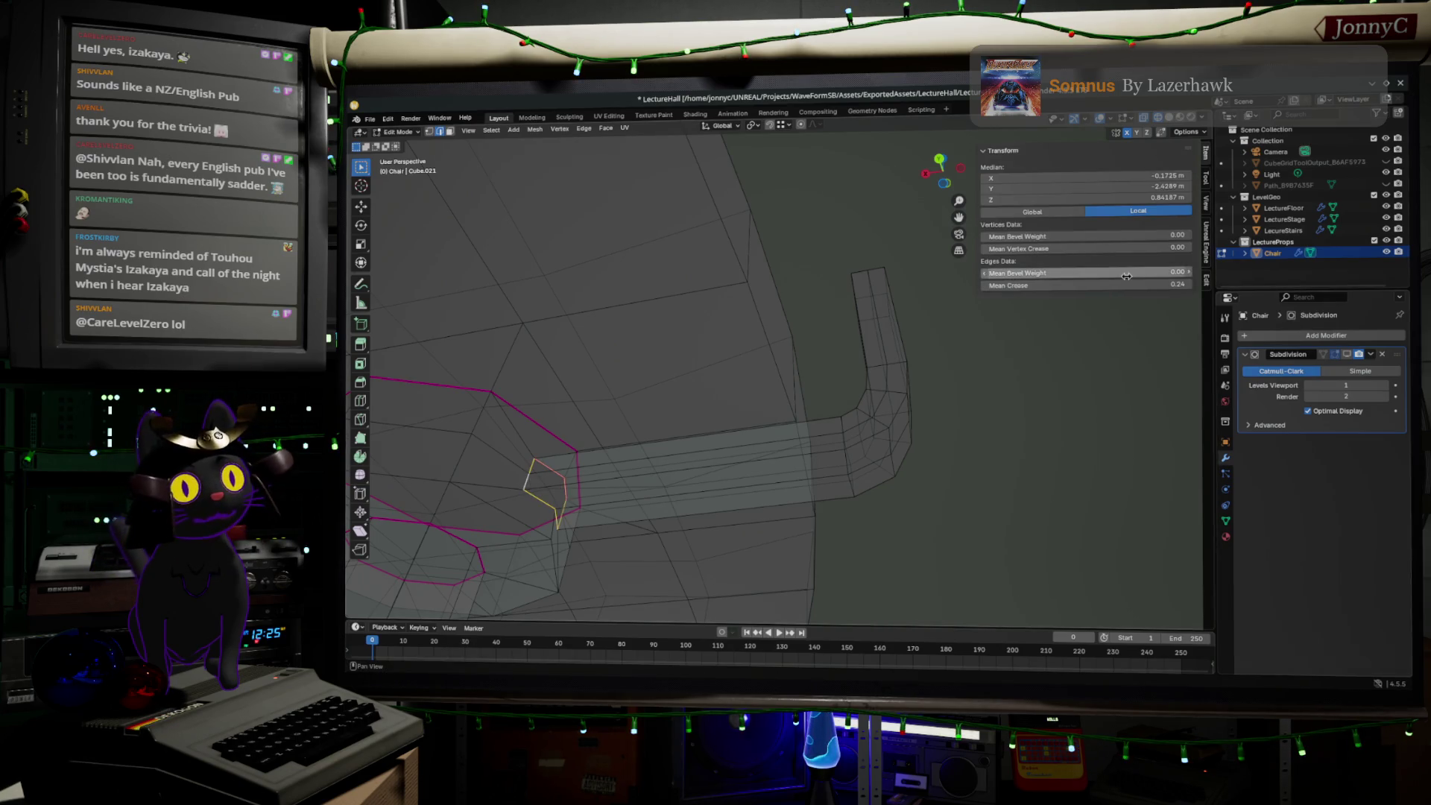
# - Set the seat edge loop's mean crease to 0.90, then switch to front orthographic view
pyautogui.moveTo(1126, 285); pyautogui.dragTo(1186, 285)
pyautogui.moveTo(678, 486)
pyautogui.mouseDown(button='middle')
pyautogui.moveTo(700, 532)
pyautogui.moveTo(705, 515)
pyautogui.mouseUp(button='middle')
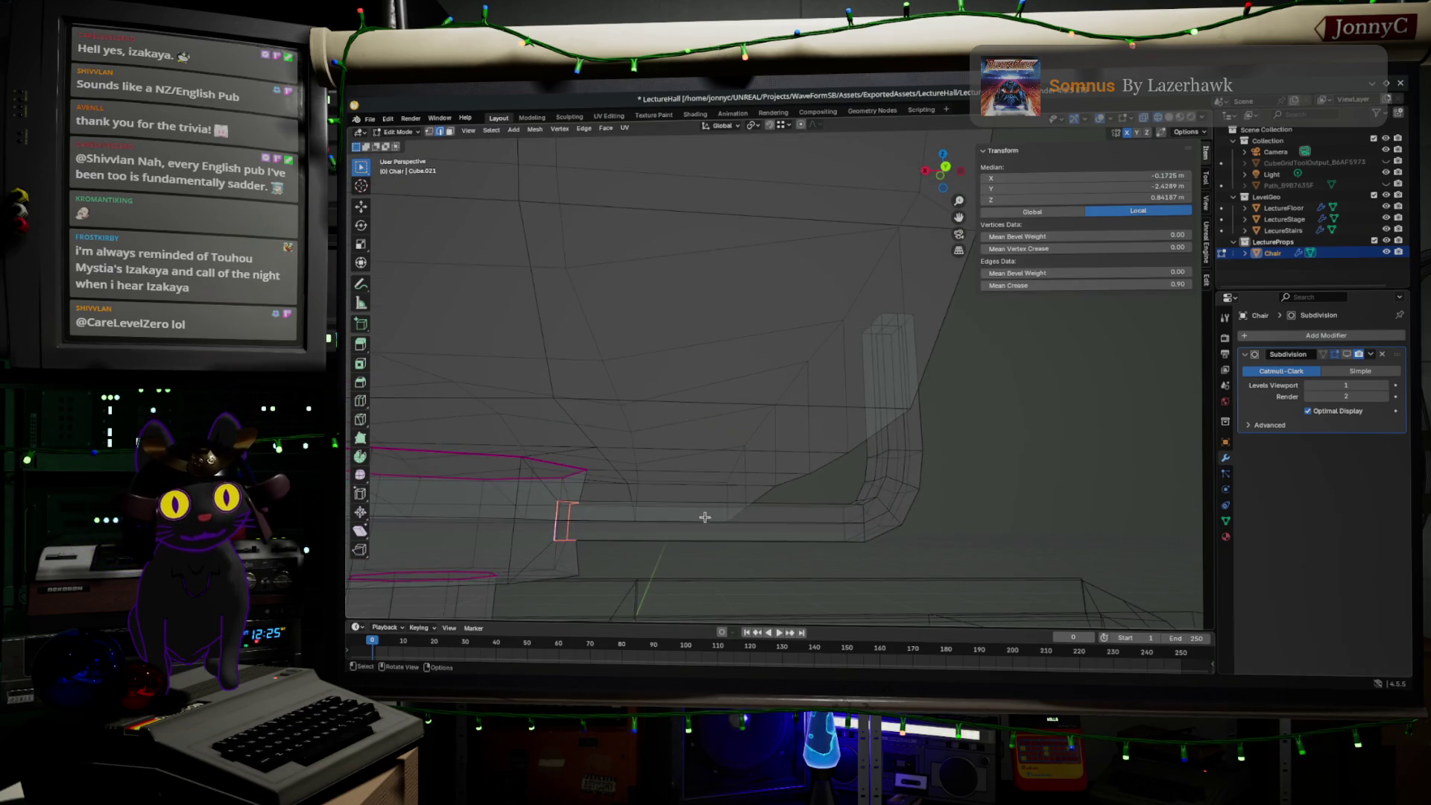
pyautogui.click(947, 188)
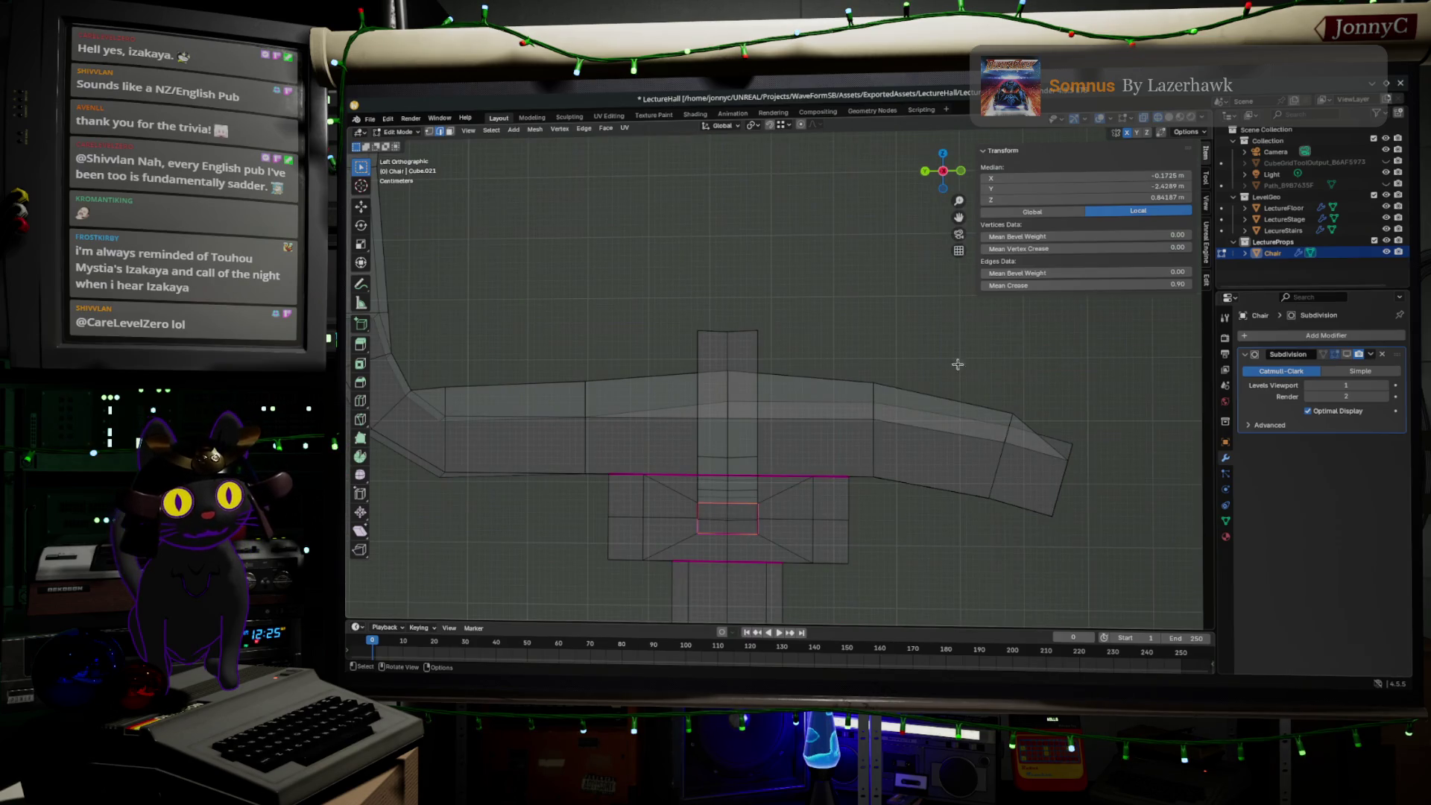
pyautogui.click(964, 179)
pyautogui.click(962, 173)
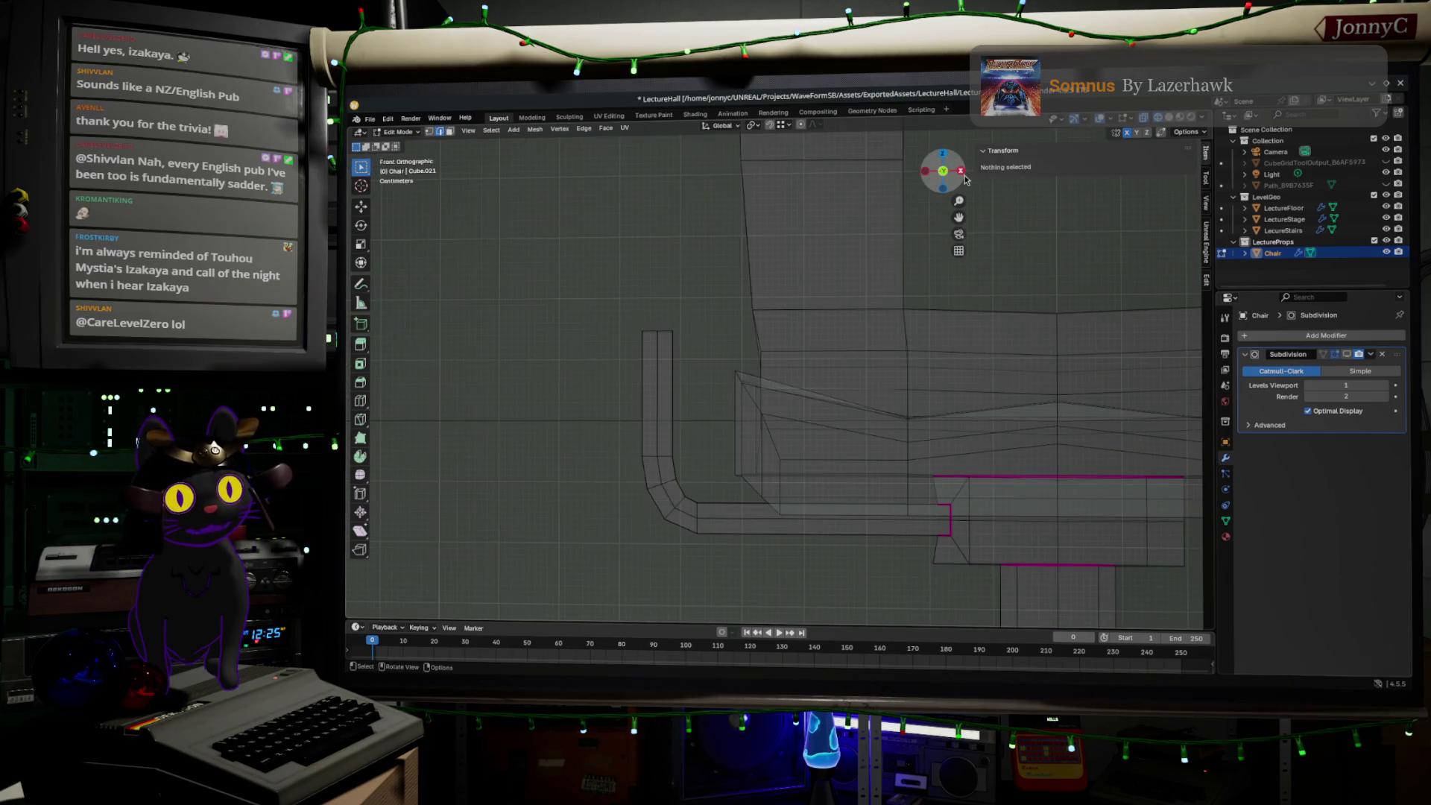
# - Nudge the loop where the tube meets the seat about 0.008 m along X
pyautogui.keyDown('alt'); pyautogui.click(956, 536); pyautogui.keyUp('alt')
pyautogui.press('g')
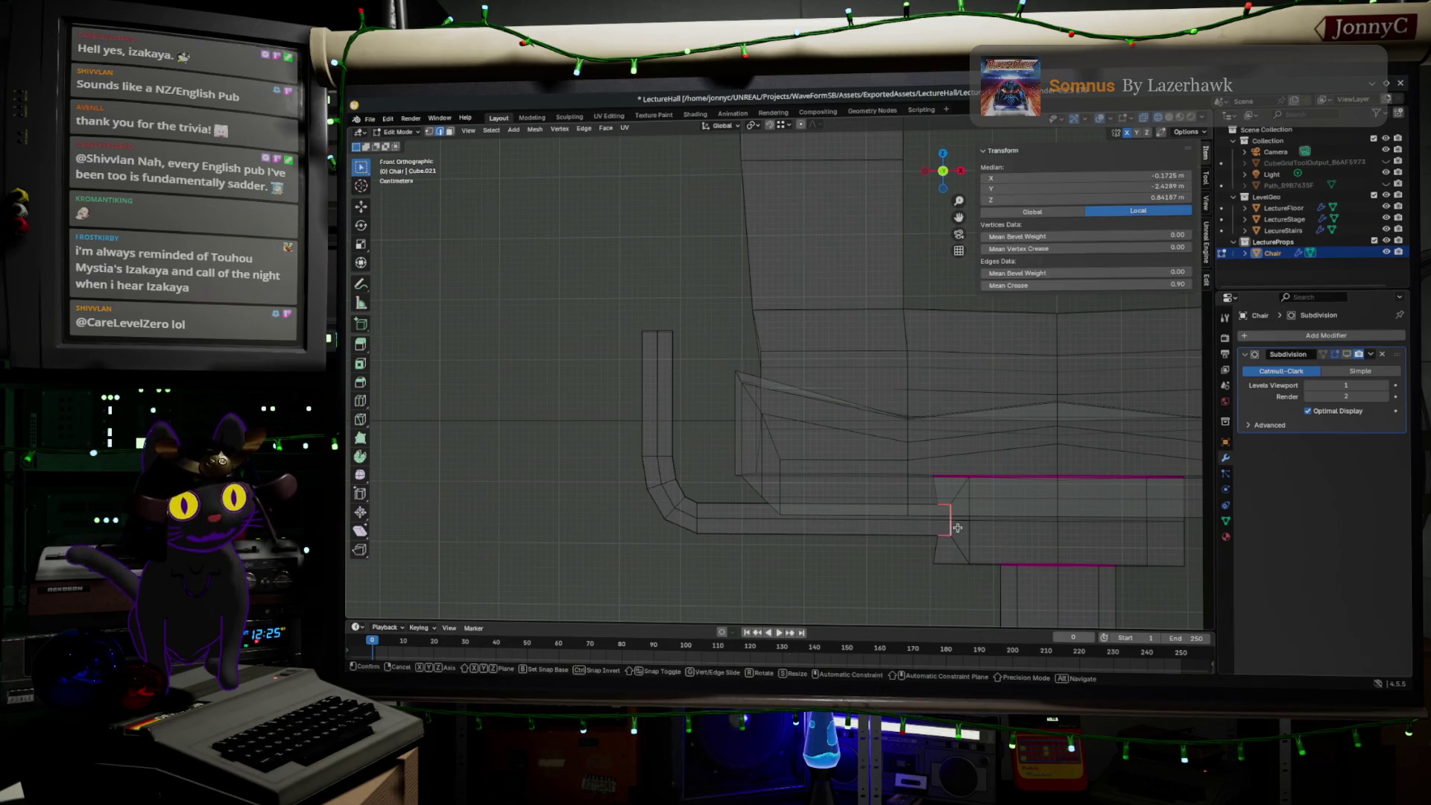
pyautogui.press('x')
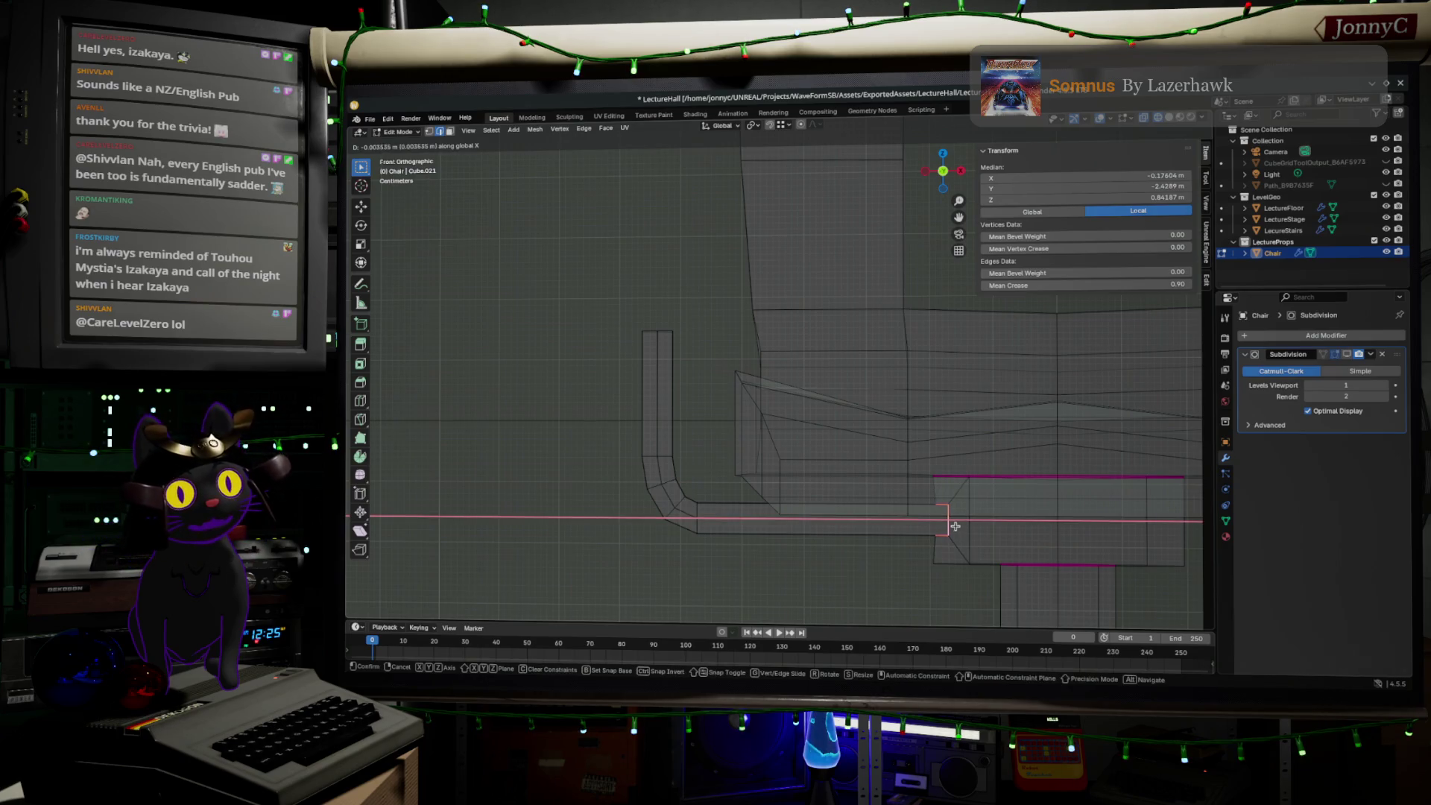
pyautogui.click(954, 525)
# - Select the upright tube's top end and frame it in front orthographic view
pyautogui.moveTo(947, 555)
pyautogui.mouseDown(button='middle')
pyautogui.moveTo(1182, 483)
pyautogui.moveTo(637, 553)
pyautogui.mouseUp(button='middle')
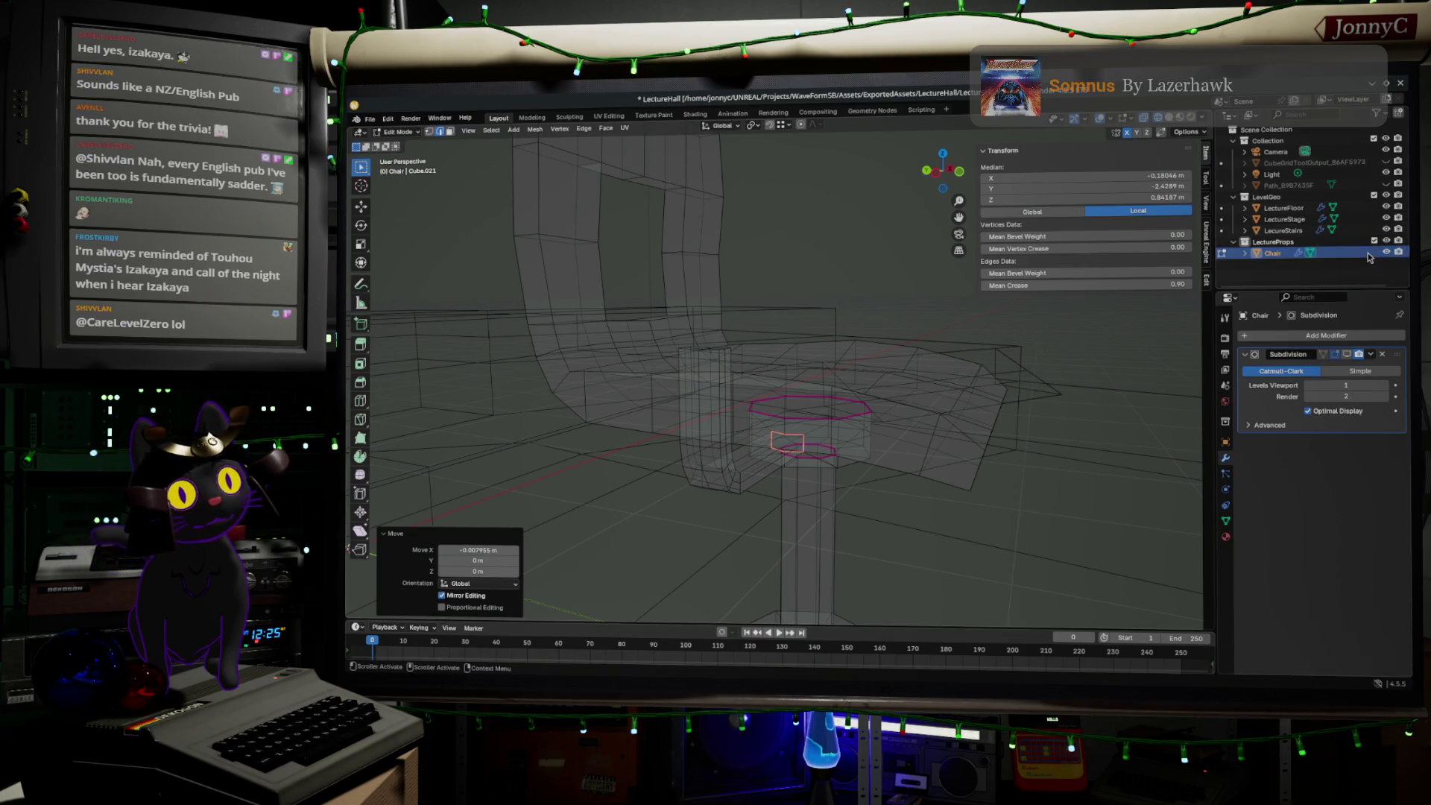
pyautogui.moveTo(746, 358); pyautogui.dragTo(720, 390, button='middle')
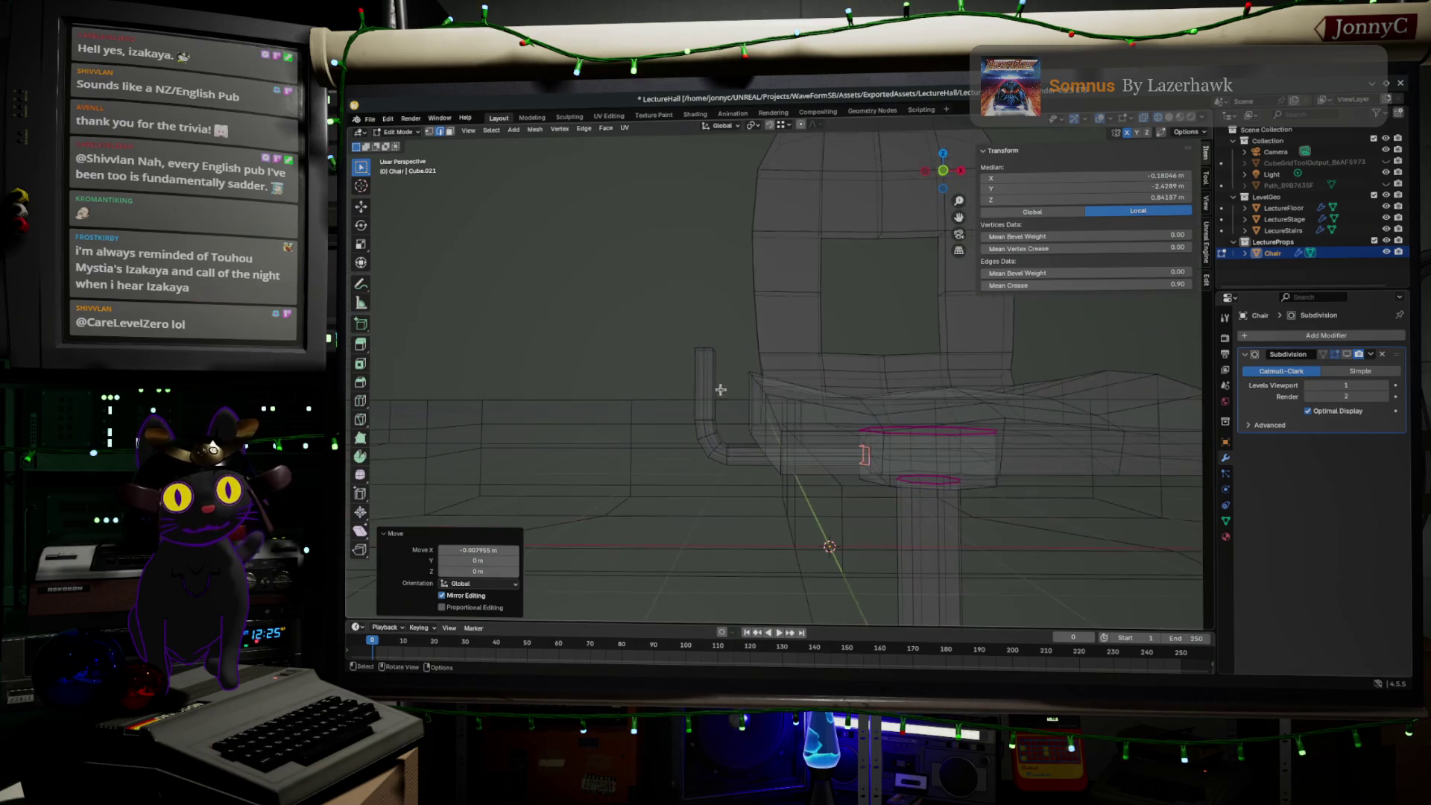
pyautogui.moveTo(674, 309); pyautogui.dragTo(731, 368)
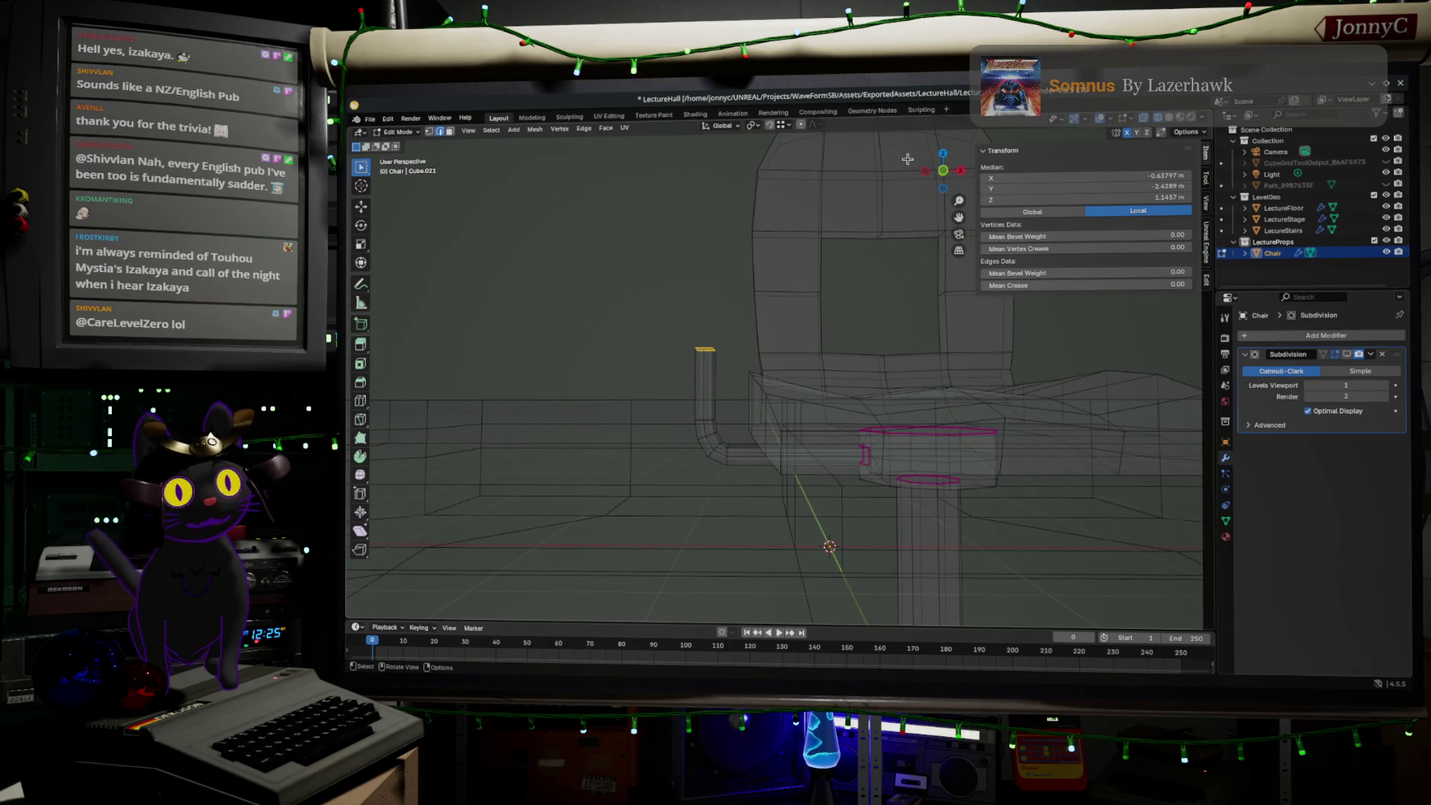
pyautogui.click(943, 171)
pyautogui.press('KP_Decimal')
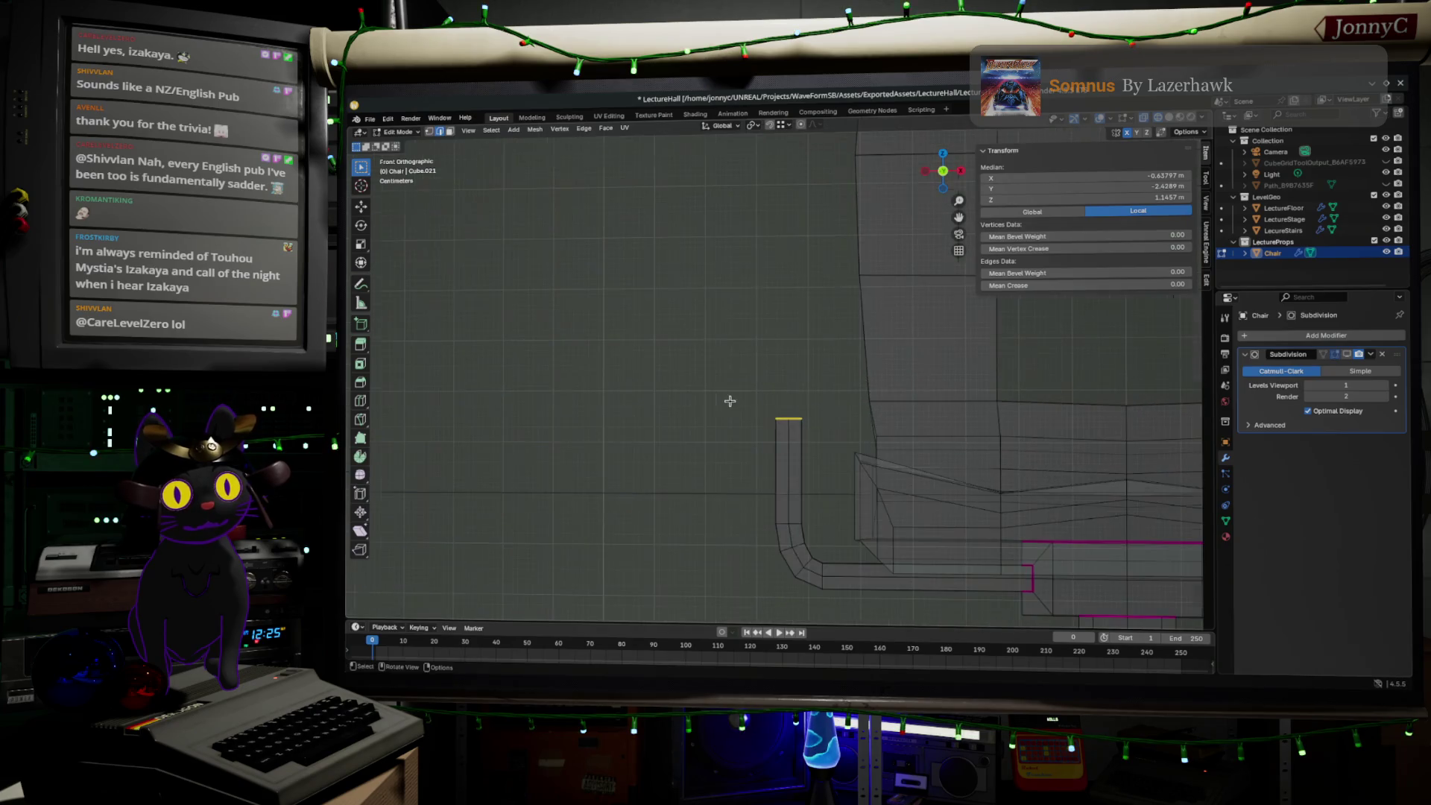
# - Extrude the upright tube's top 0.15061 m along Z and orbit to check it
pyautogui.press('g')
pyautogui.press('z')
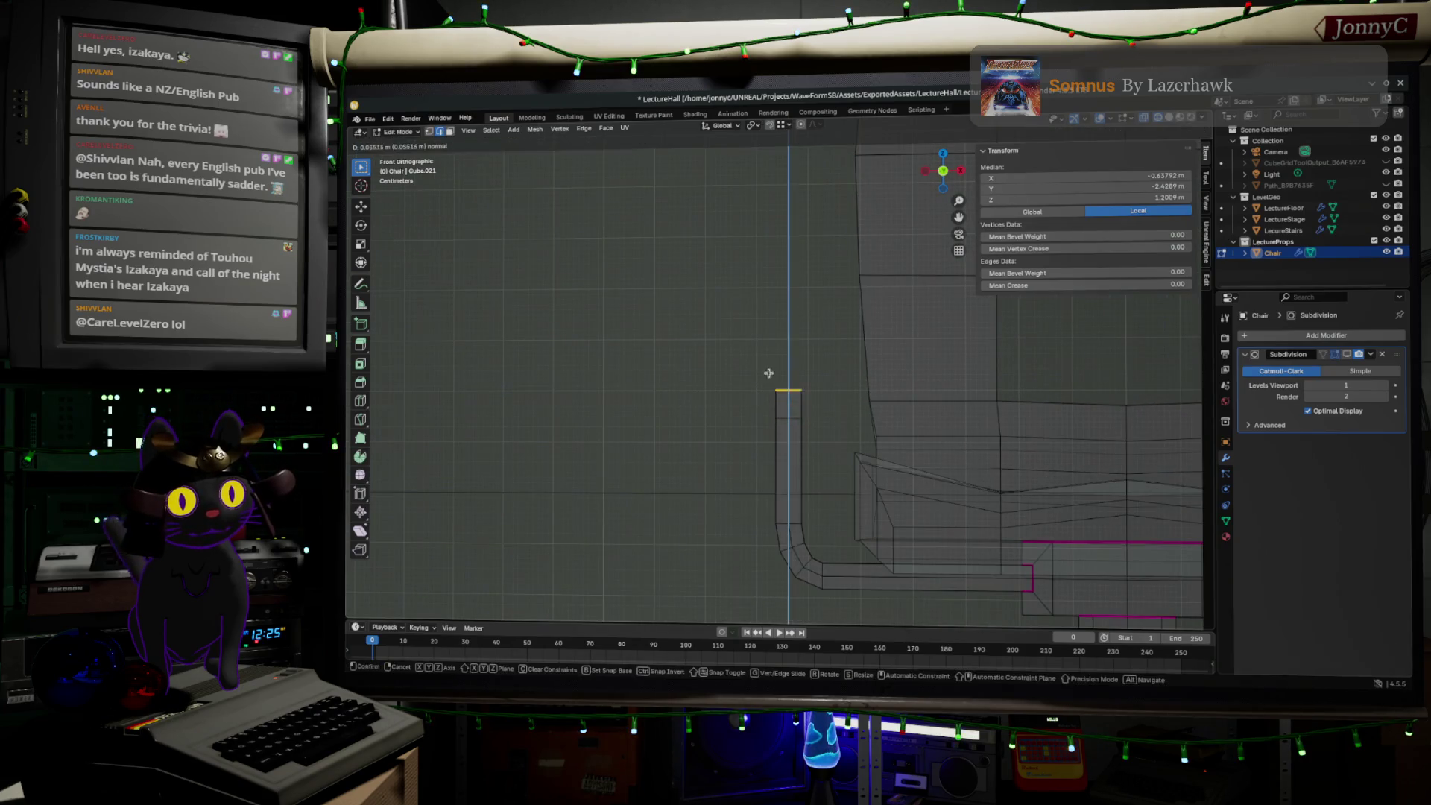
pyautogui.click(764, 324)
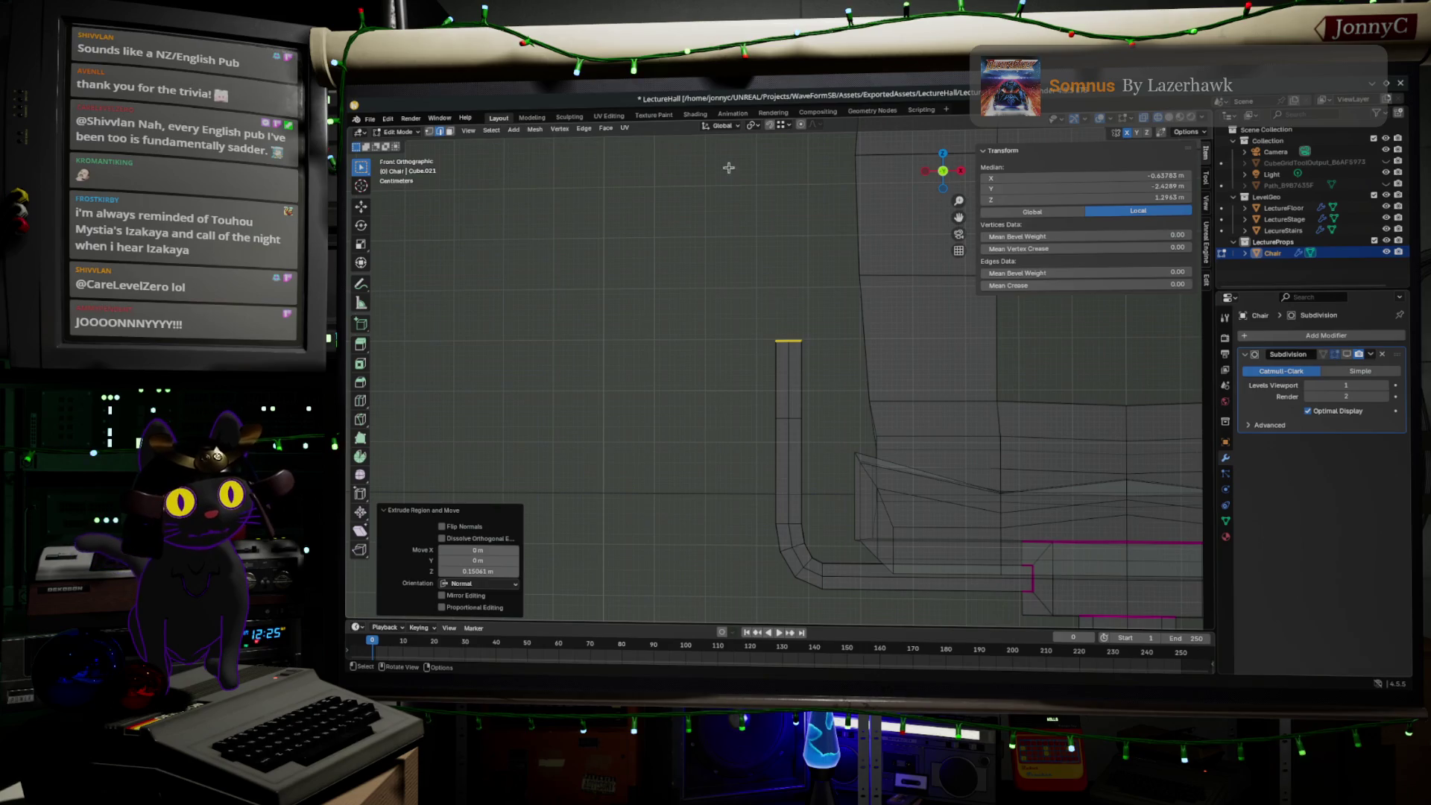
pyautogui.moveTo(719, 443); pyautogui.dragTo(800, 410, button='middle')
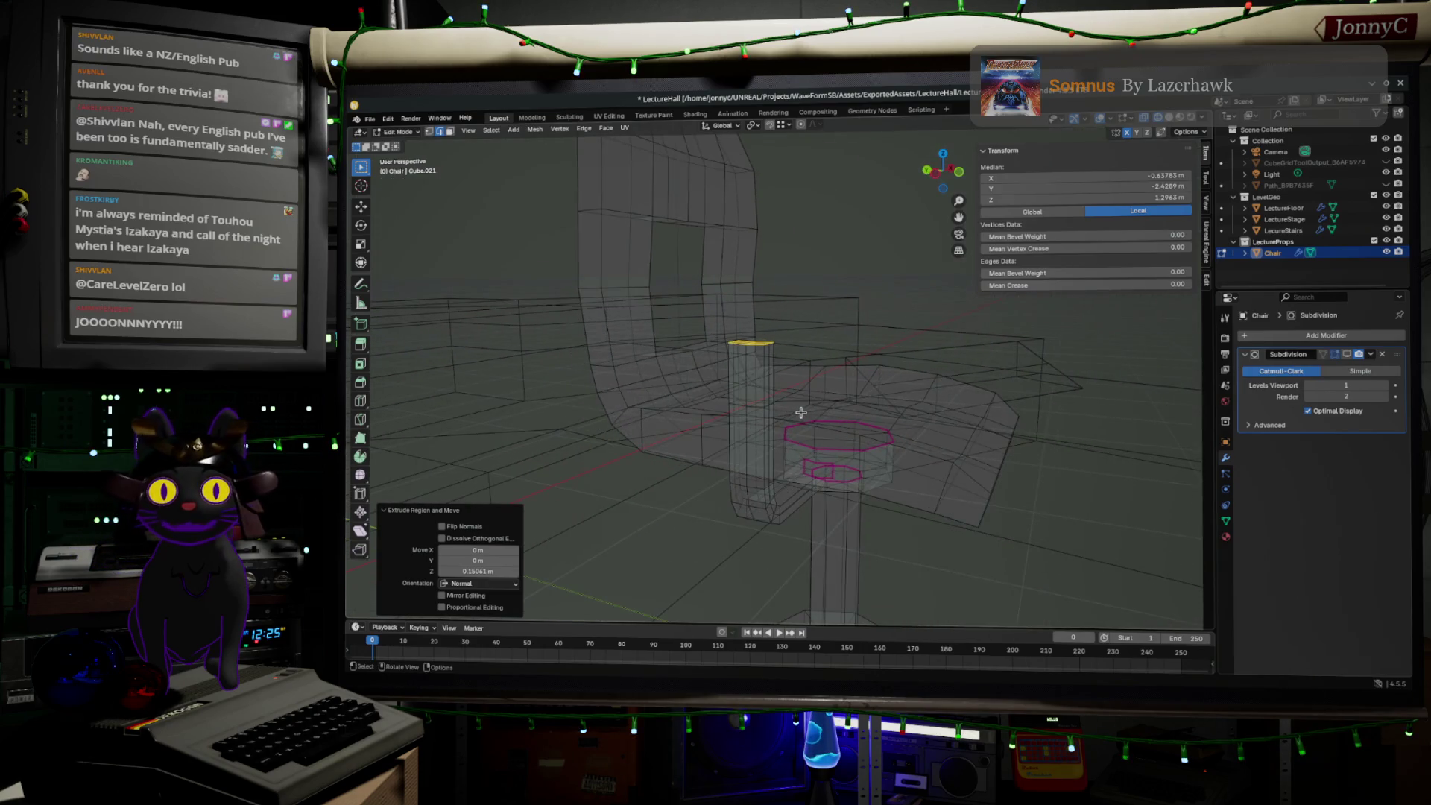
pyautogui.moveTo(834, 409)
pyautogui.mouseDown(button='middle')
pyautogui.moveTo(942, 456)
pyautogui.moveTo(914, 444)
pyautogui.mouseUp(button='middle')
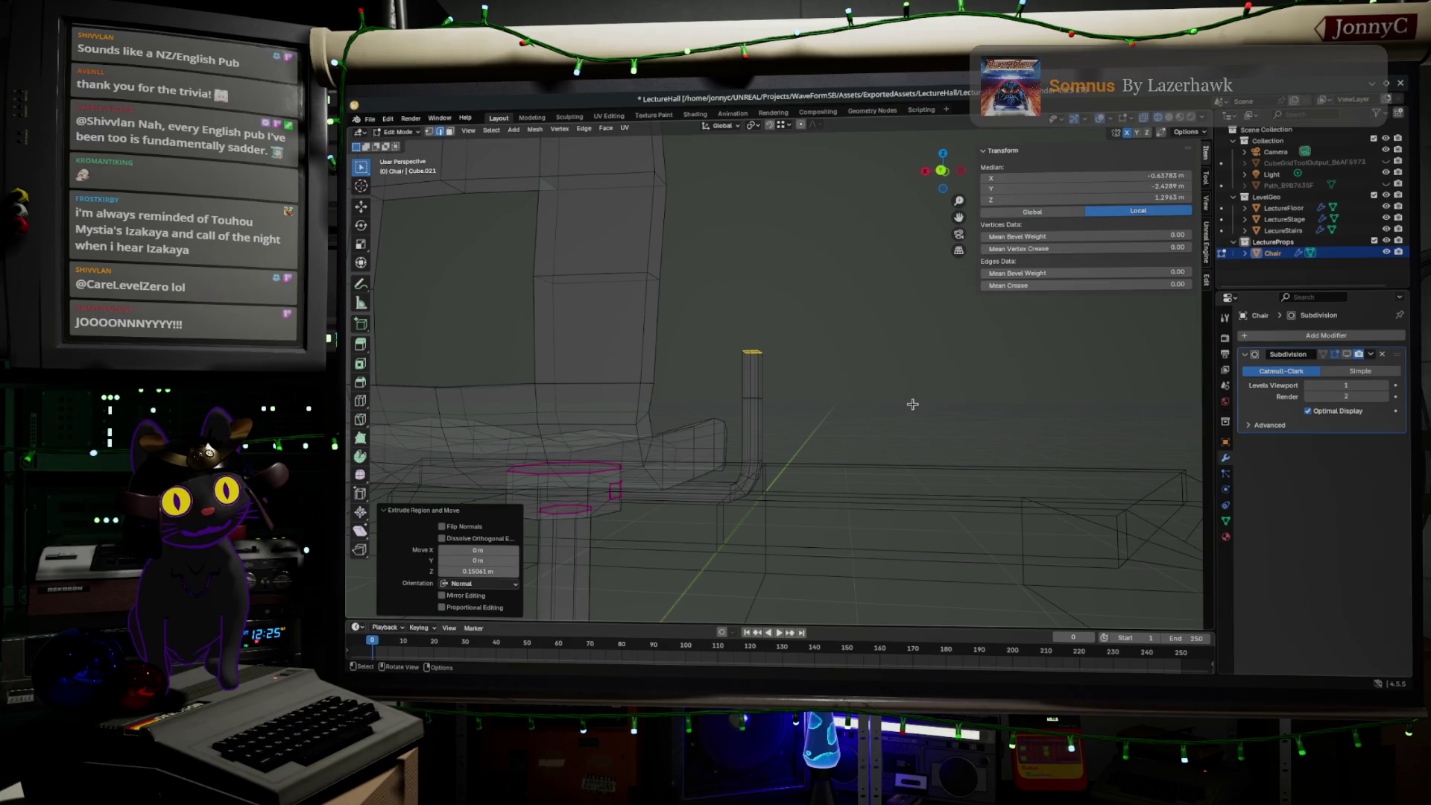
pyautogui.moveTo(911, 346)
pyautogui.mouseDown(button='middle')
pyautogui.moveTo(812, 322)
pyautogui.moveTo(903, 430)
pyautogui.moveTo(847, 477)
pyautogui.moveTo(864, 398)
pyautogui.moveTo(936, 393)
pyautogui.mouseUp(button='middle')
# - Switch to Unreal Editor and fly the camera toward the lecture hall's stage
pyautogui.scroll(-5, 903, 430)
pyautogui.scroll(3, 847, 477)
pyautogui.scroll(3, 847, 477)
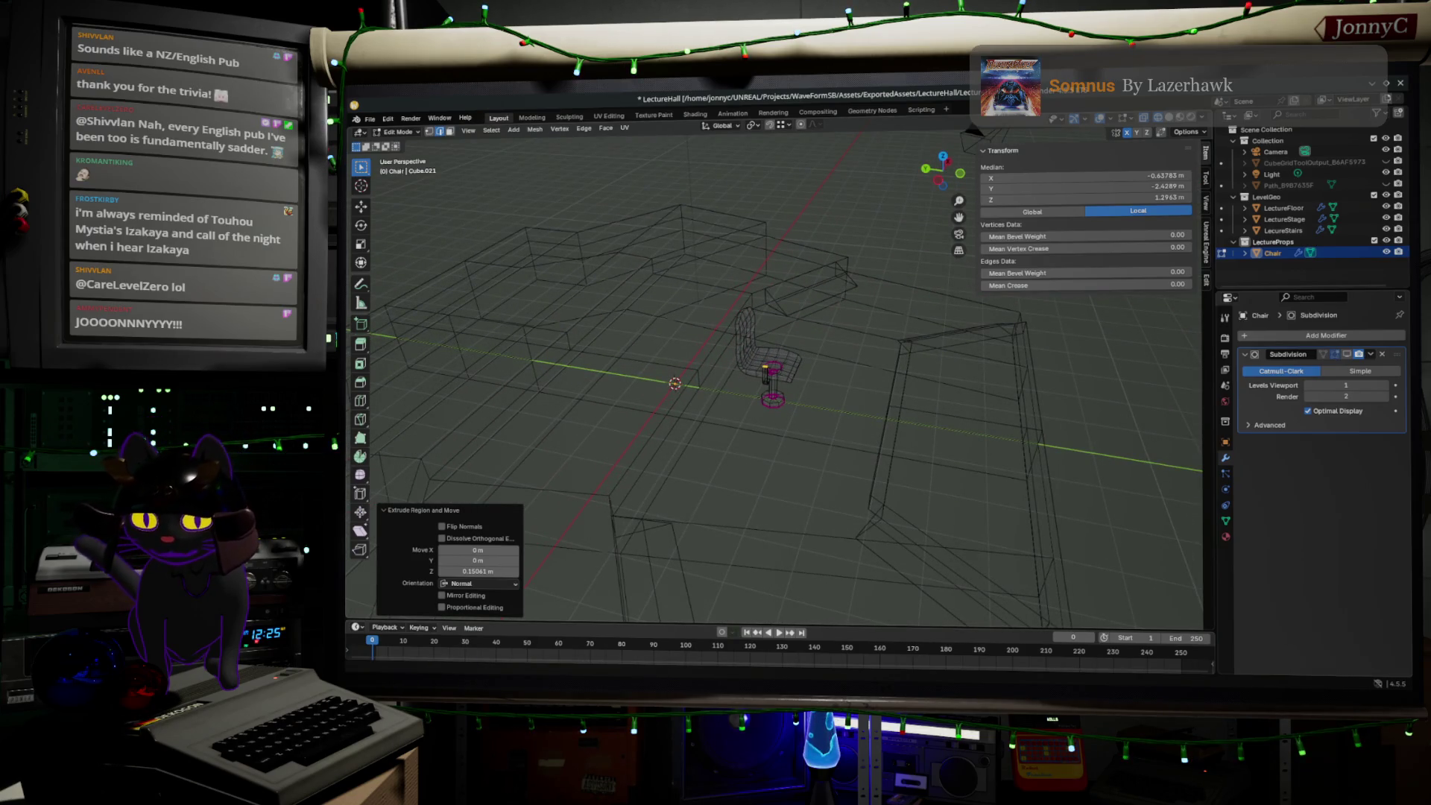
pyautogui.hotkey('alt', 'Tab')
pyautogui.moveTo(723, 306); pyautogui.dragTo(678, 312, button='right')
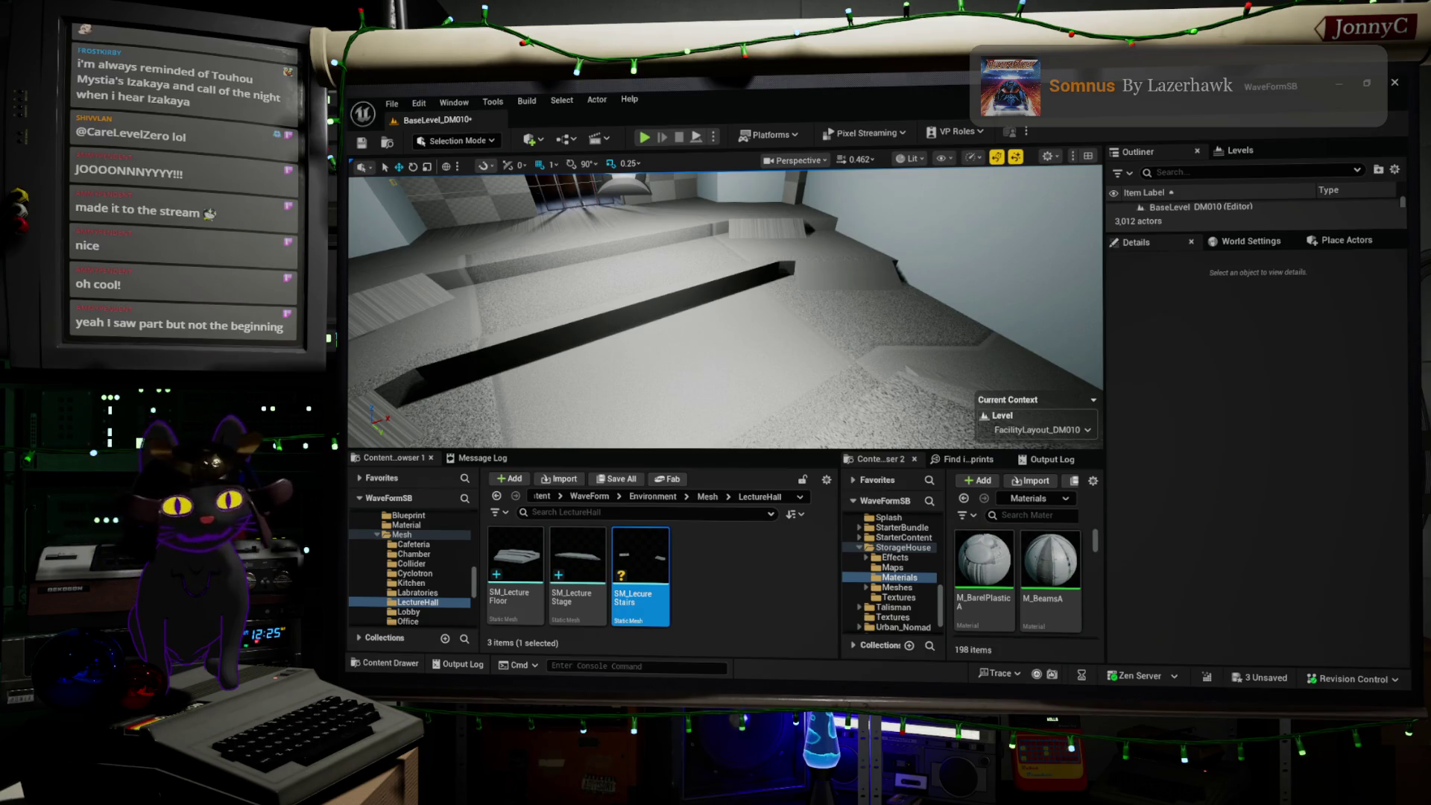
# - Return from Unreal Engine to Blender's LectureHall chair file
pyautogui.hotkey('alt', 'Tab')
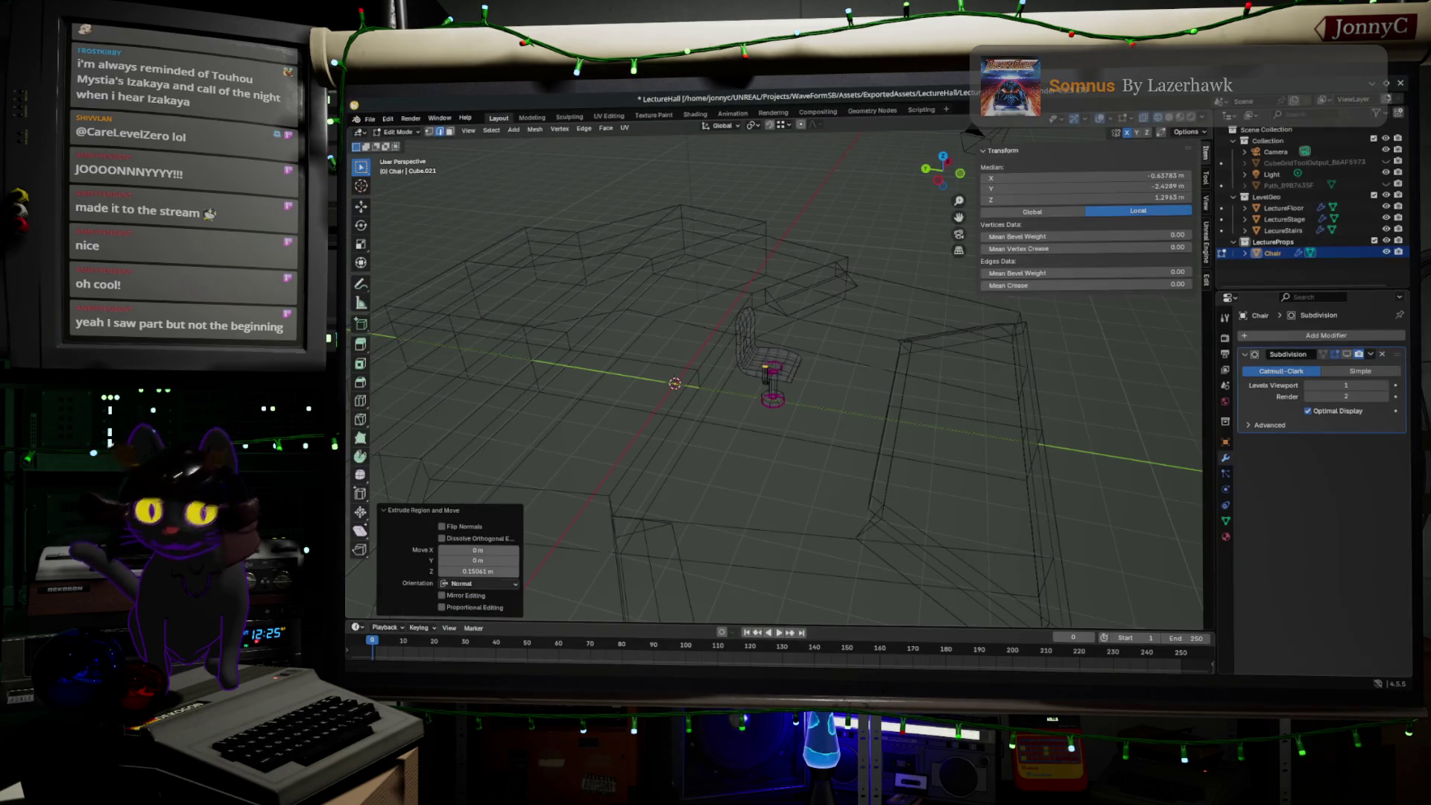
# - Orbit and zoom around the chair, settling on the front orthographic view
pyautogui.moveTo(880, 402)
pyautogui.mouseDown(button='middle')
pyautogui.moveTo(926, 410)
pyautogui.moveTo(925, 392)
pyautogui.moveTo(894, 418)
pyautogui.mouseUp(button='middle')
pyautogui.scroll(3, 925, 391)
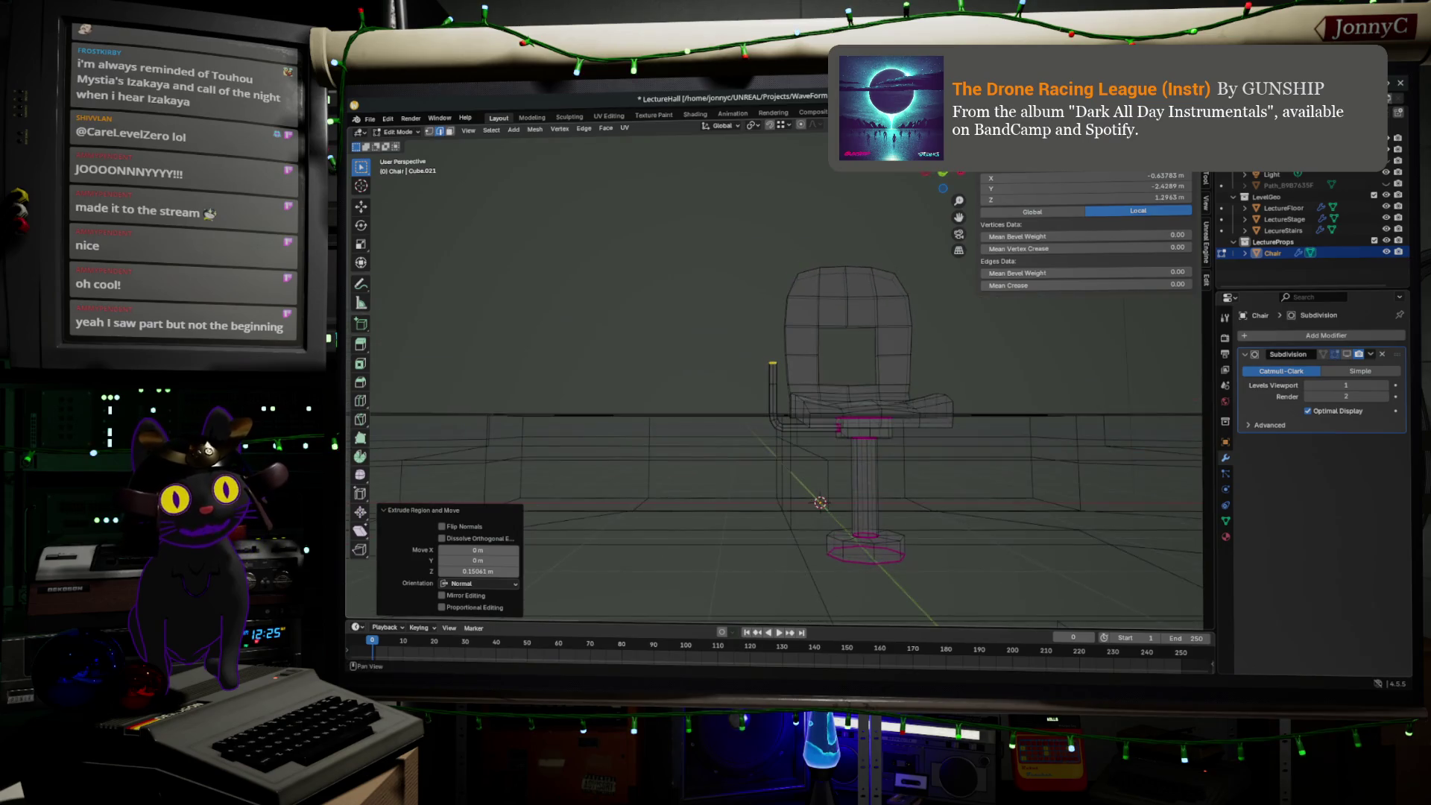
pyautogui.click(945, 175)
pyautogui.scroll(3, 800, 384)
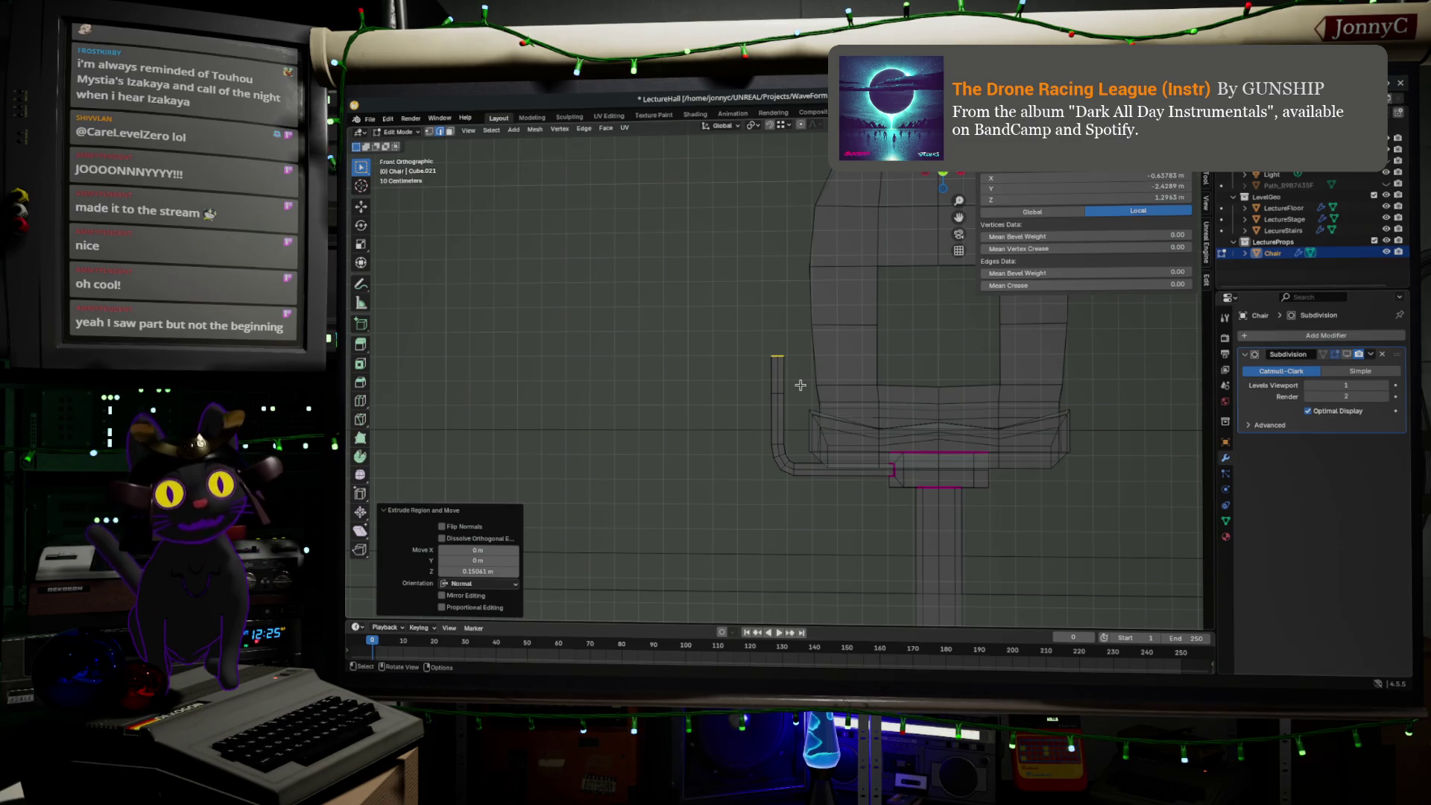
pyautogui.scroll(2, 805, 380)
pyautogui.moveTo(840, 329); pyautogui.dragTo(1078, 327, button='middle')
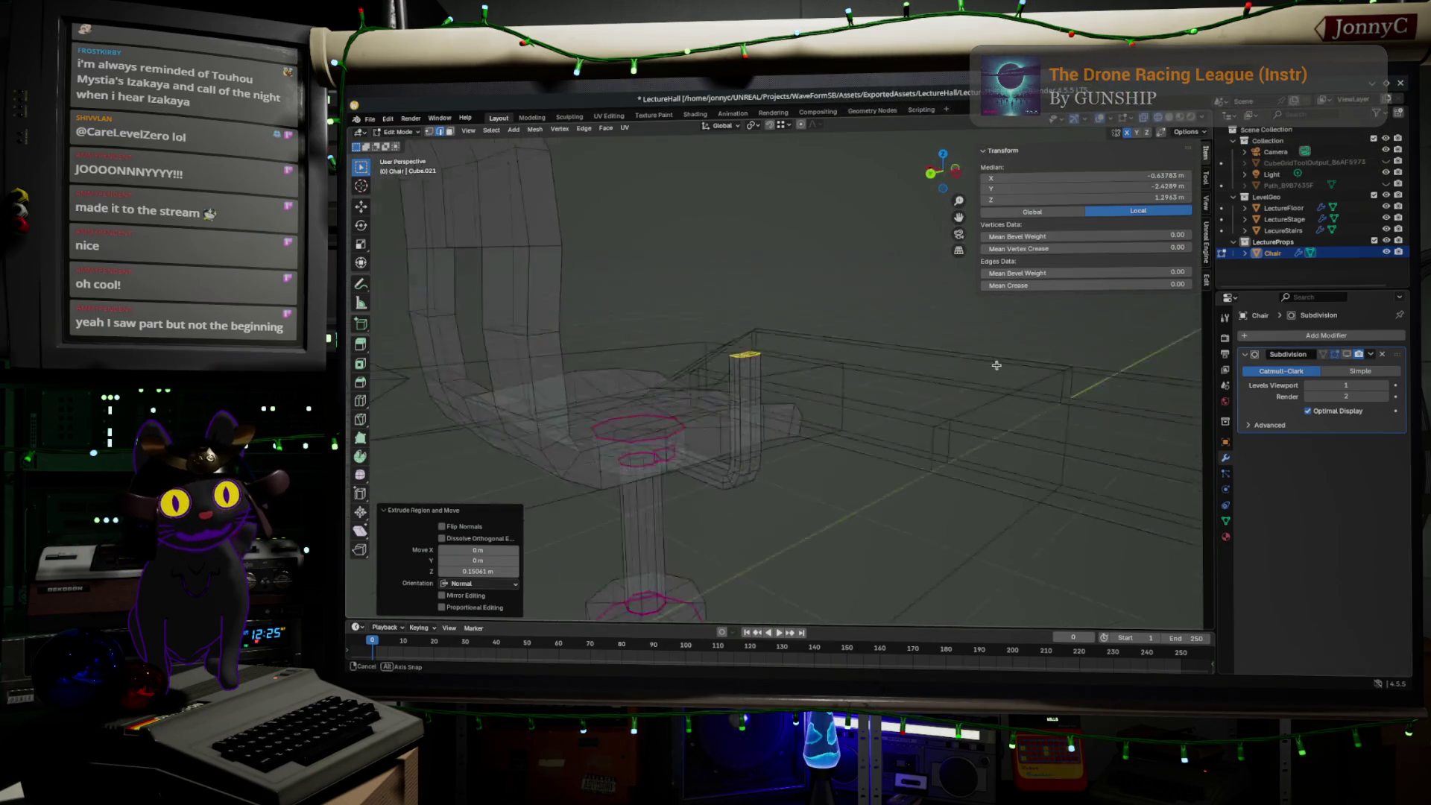
pyautogui.moveTo(1077, 327); pyautogui.dragTo(895, 284, button='middle')
pyautogui.click(942, 177)
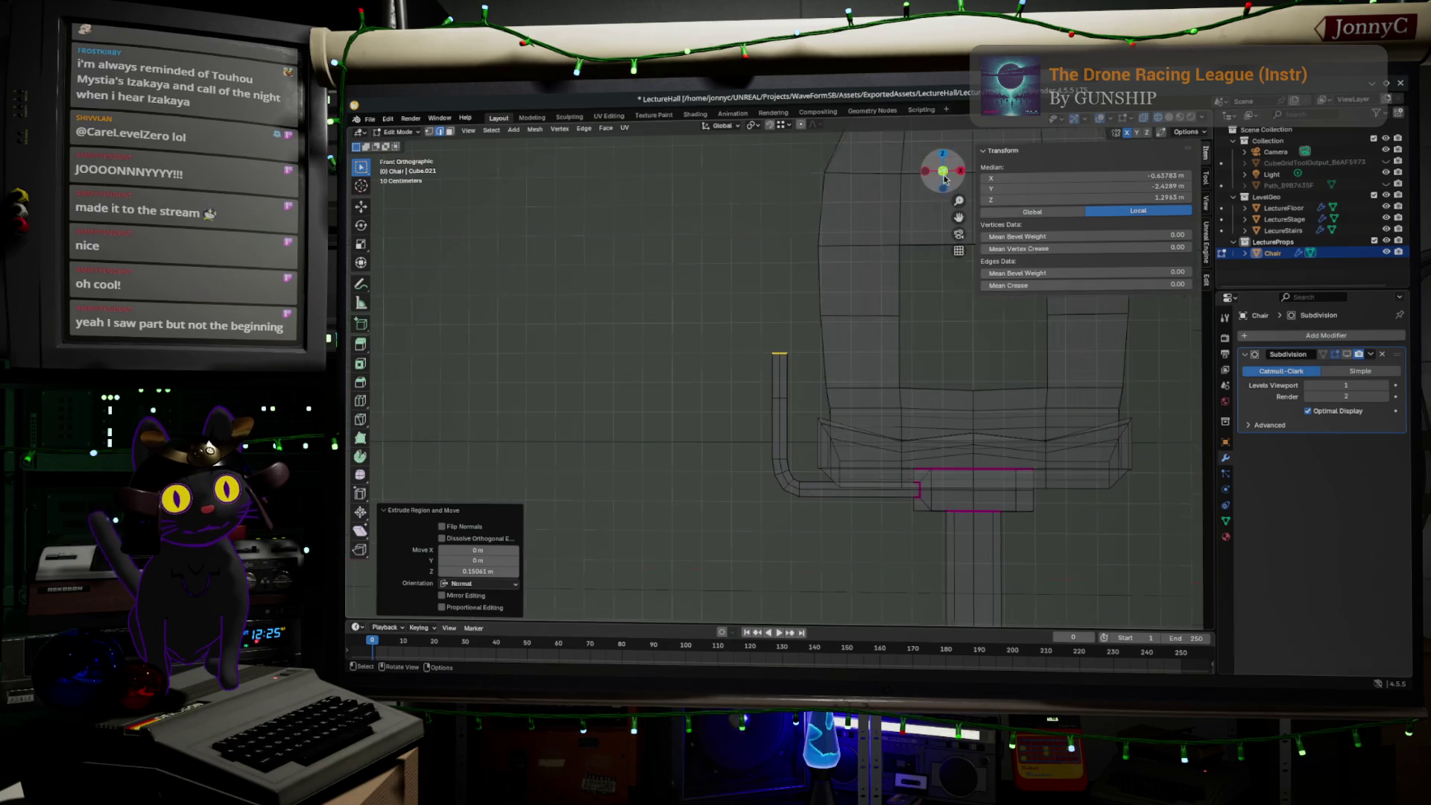
# - Duplicate the tube's top edge, placing the copy about -0.042 m X and 0.053 m up
pyautogui.press('shift')
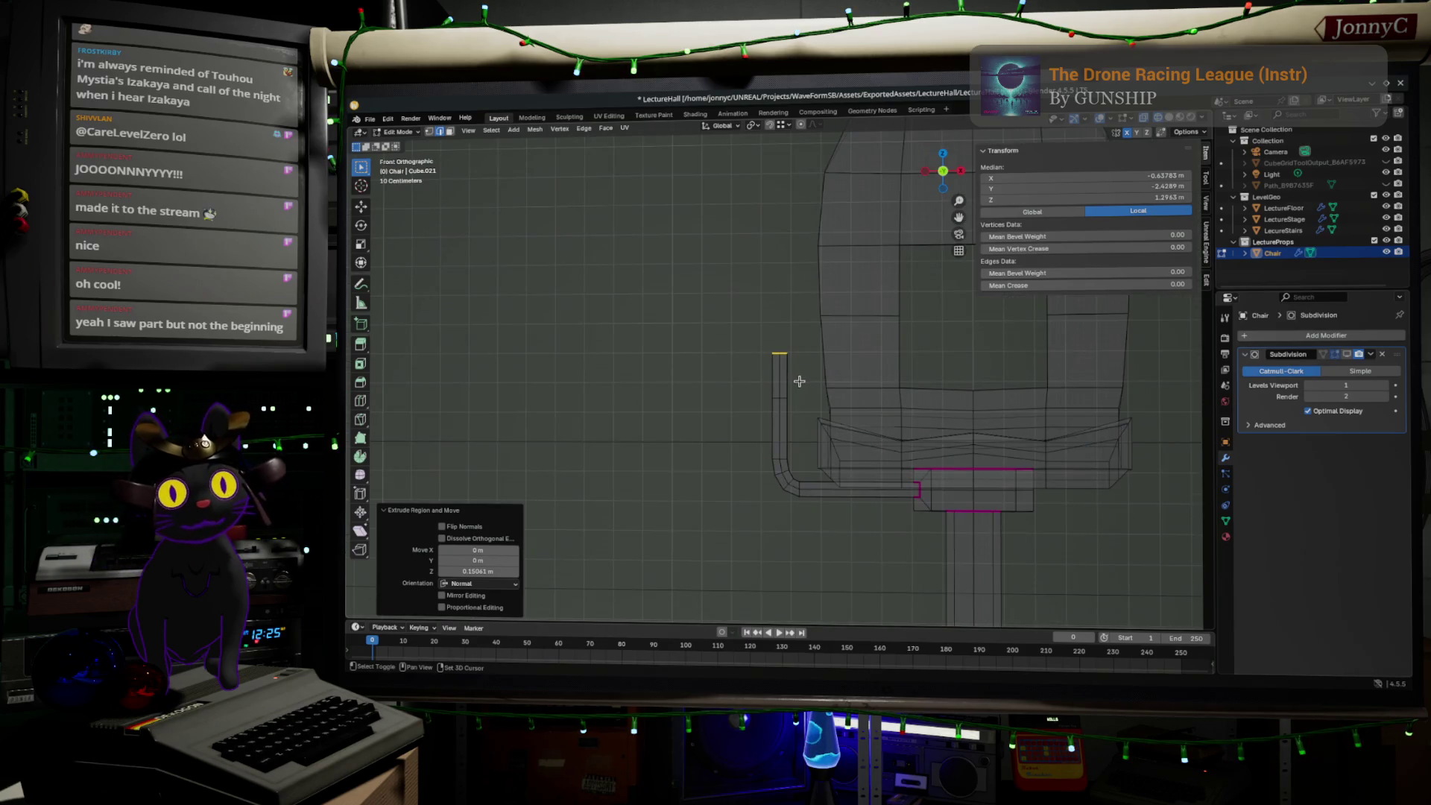
pyautogui.hotkey('shift', 'd')
pyautogui.click(787, 365)
pyautogui.press('r')
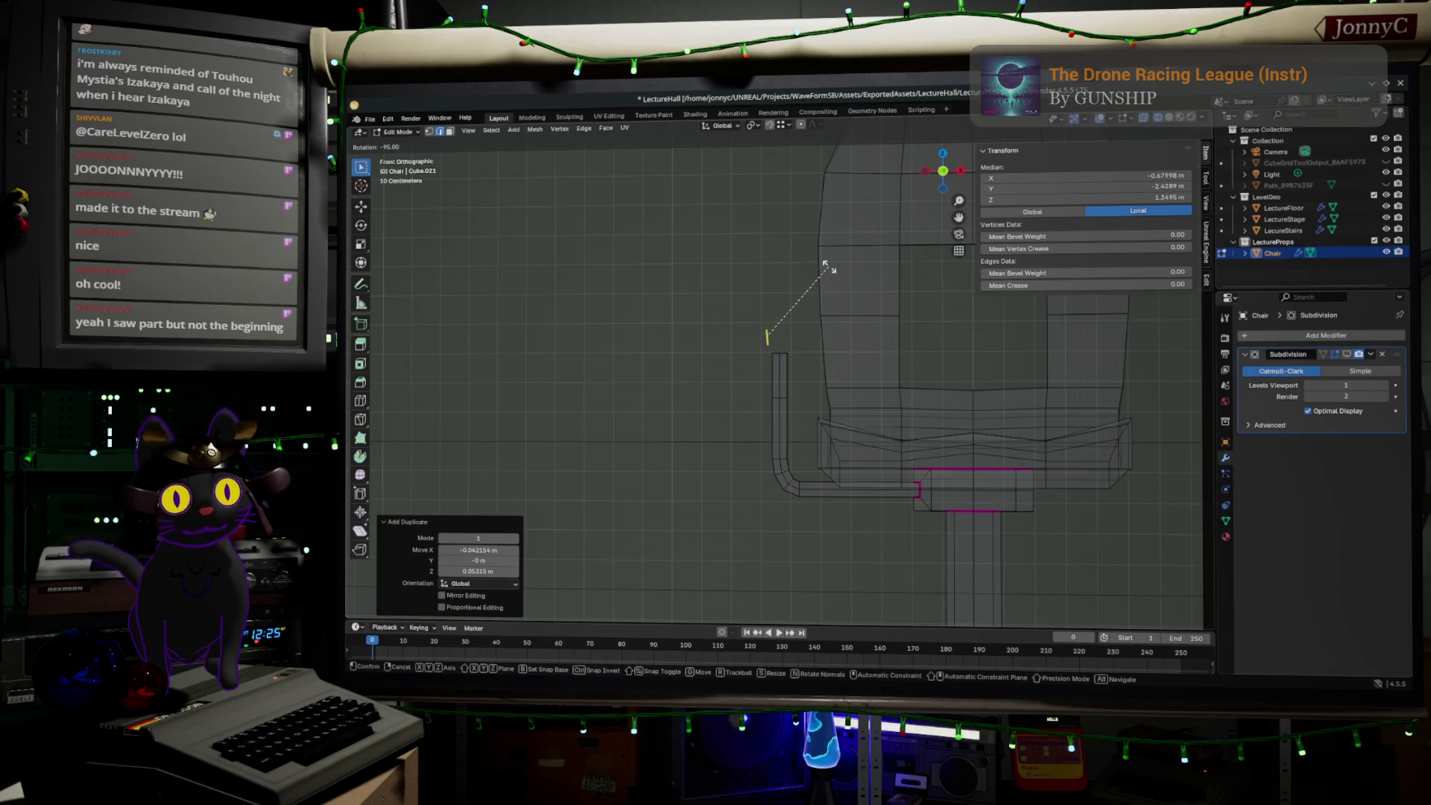
# - Rotate the copy -90° and select the whole piece in Left orthographic view
pyautogui.click(834, 273)
pyautogui.moveTo(833, 273)
pyautogui.mouseDown(button='middle')
pyautogui.moveTo(1024, 351)
pyautogui.moveTo(901, 371)
pyautogui.mouseUp(button='middle')
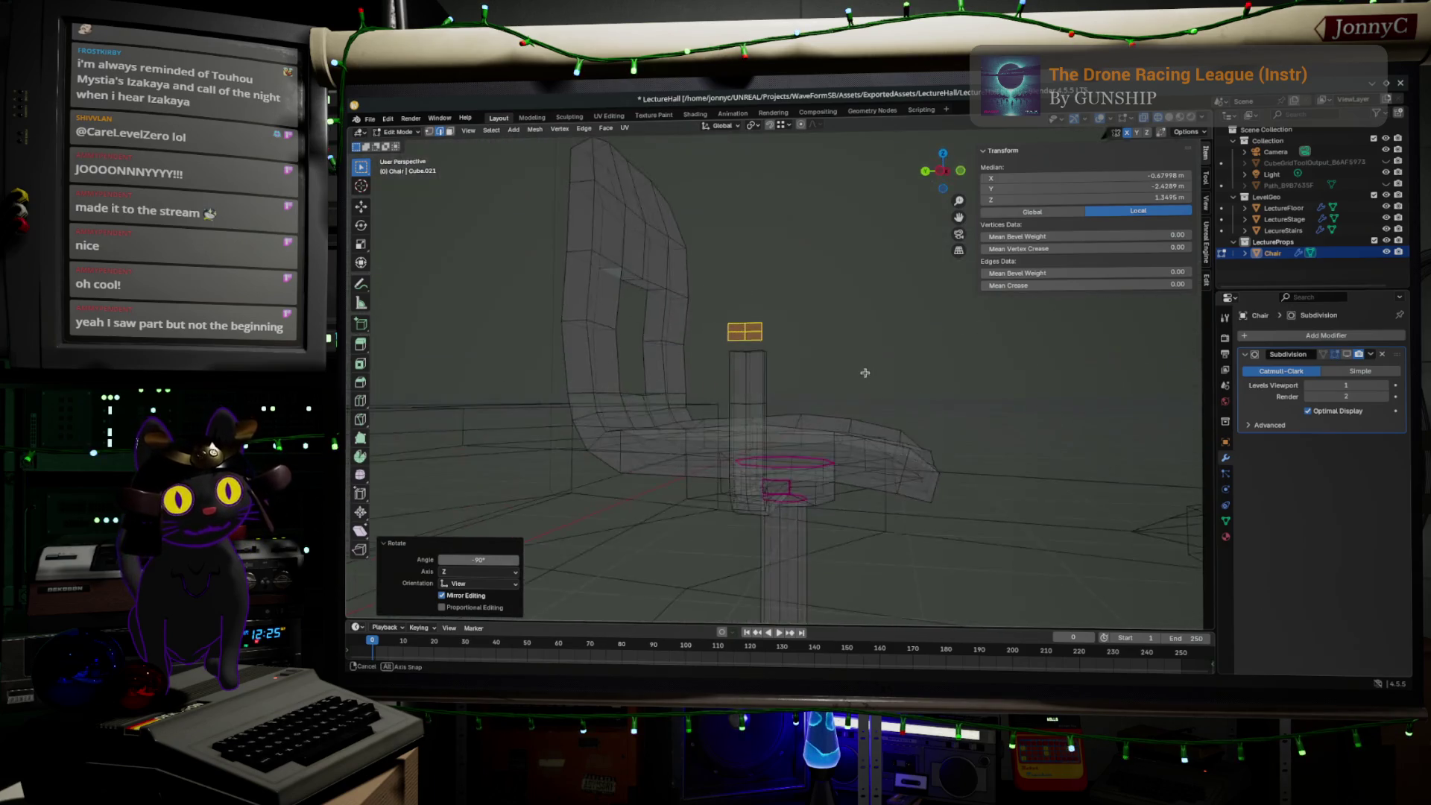
pyautogui.click(946, 171)
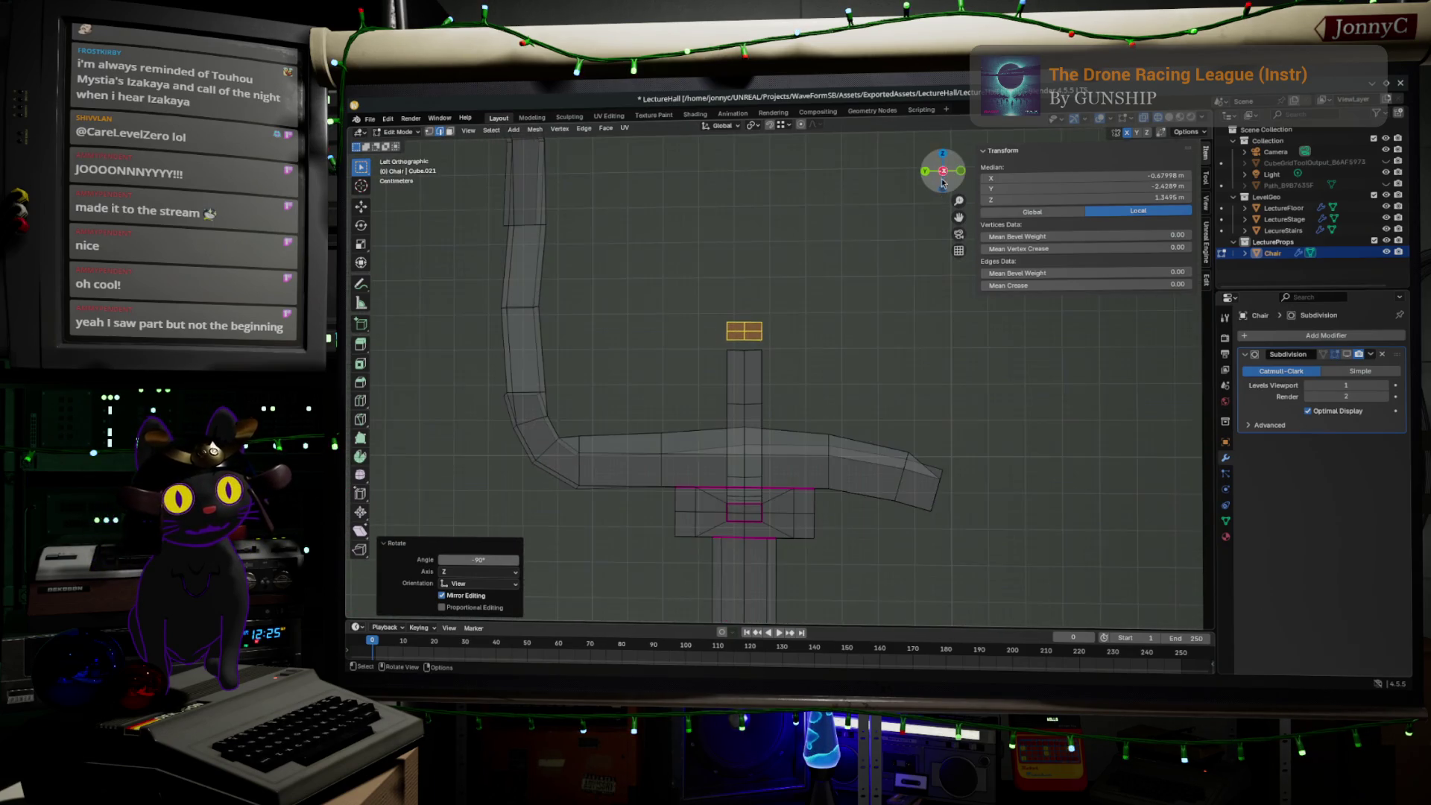
pyautogui.click(728, 324)
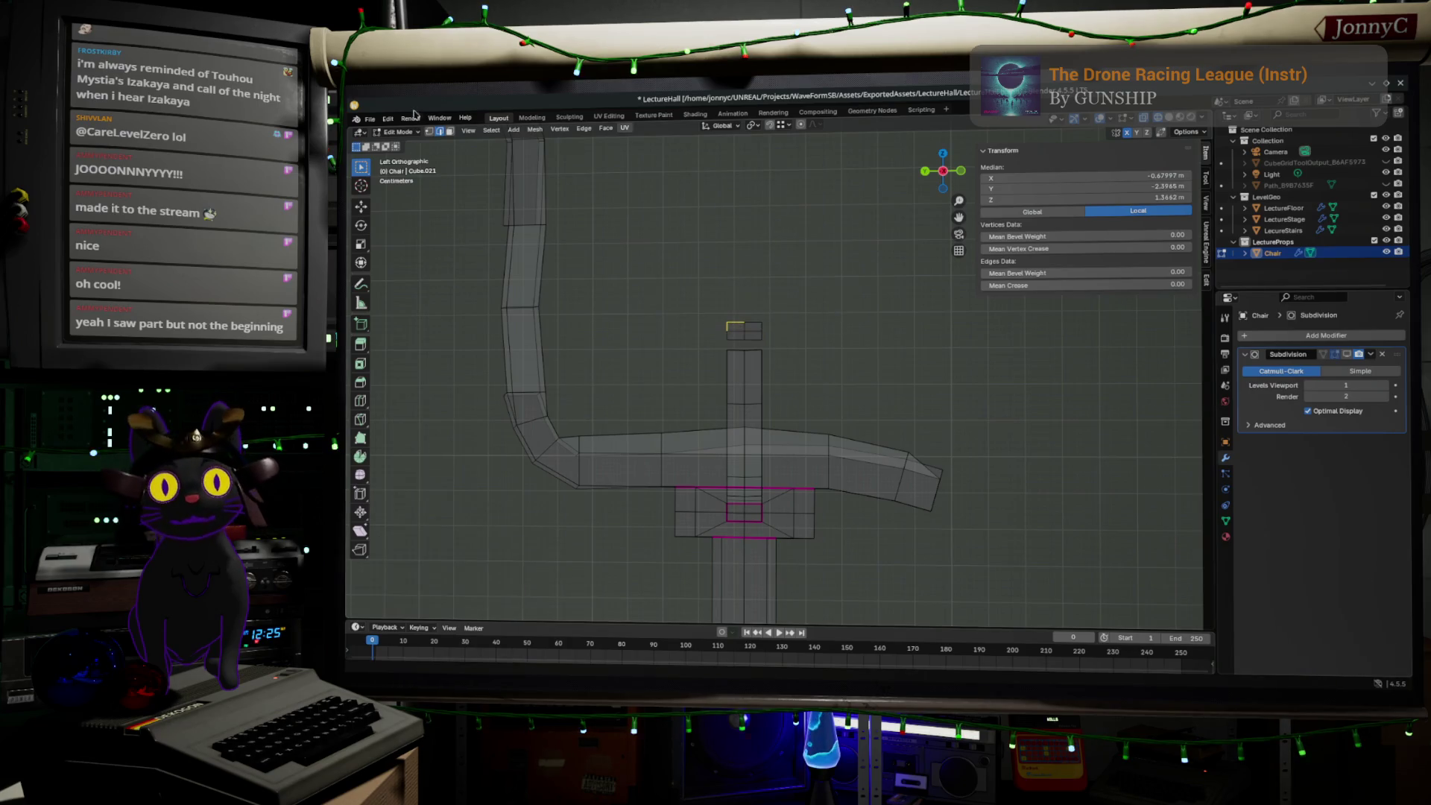
pyautogui.moveTo(709, 300); pyautogui.dragTo(815, 324)
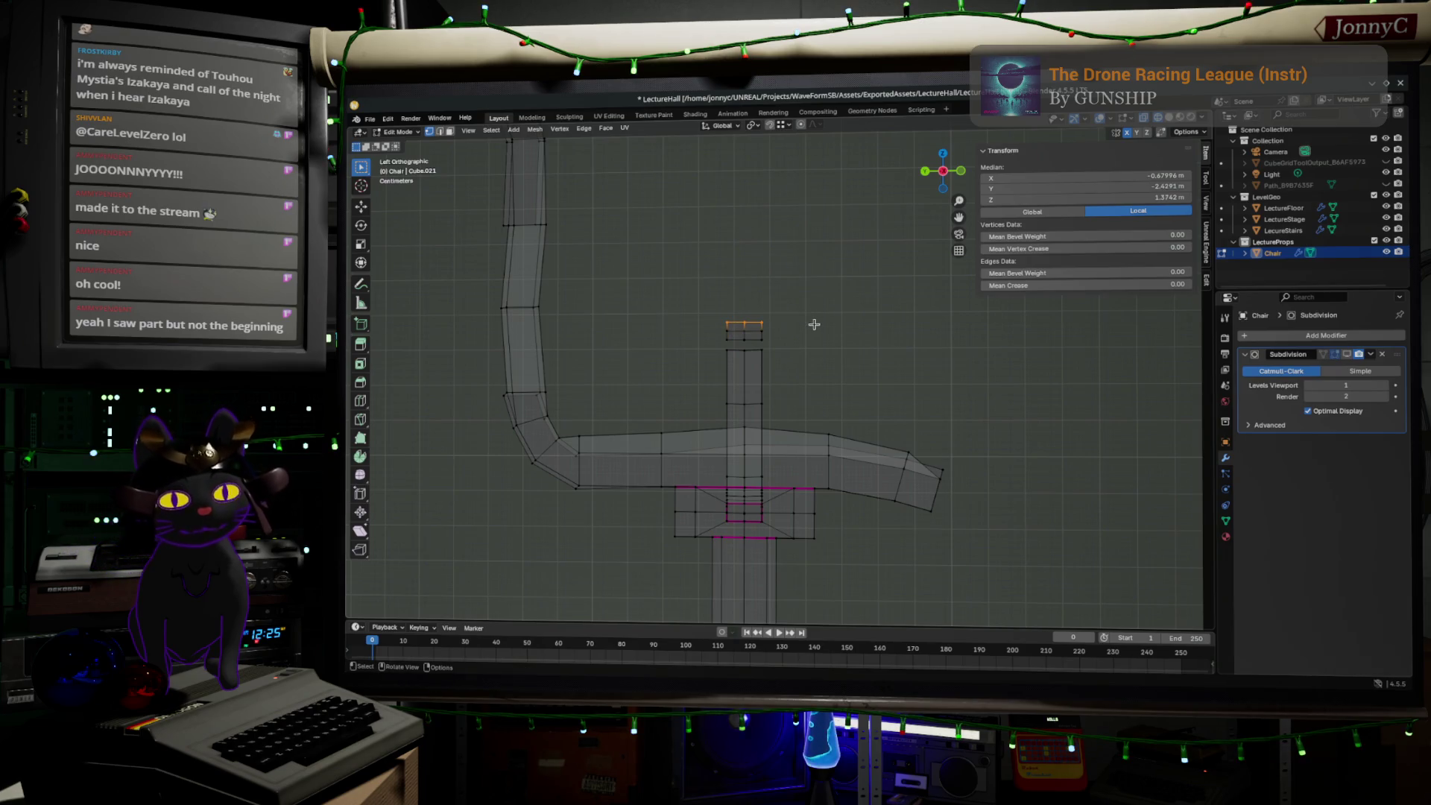
pyautogui.moveTo(689, 284); pyautogui.dragTo(806, 346)
# - Scale the piece 4.613 along Z and 5.908 along Y into a wide panel
pyautogui.press('s')
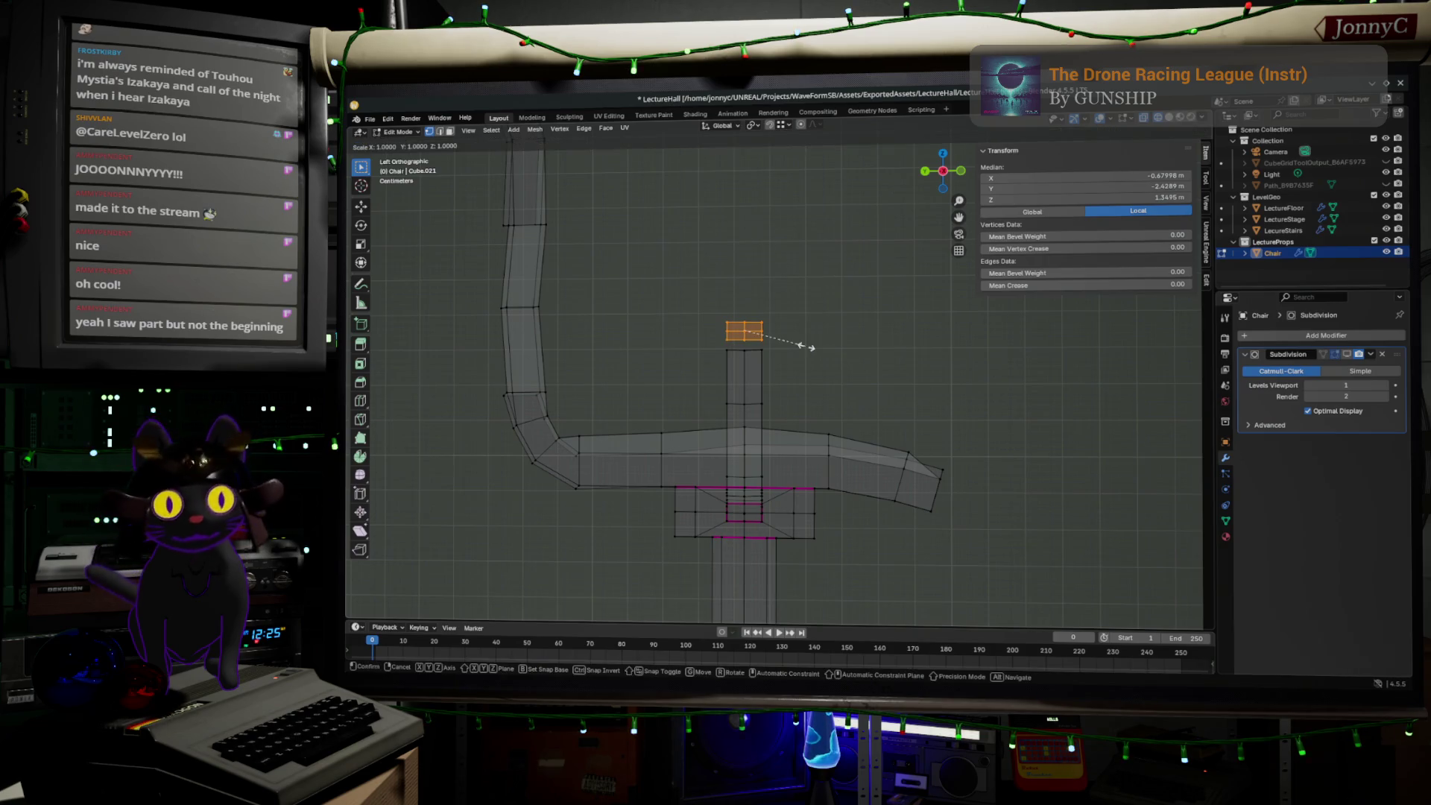
pyautogui.press('z')
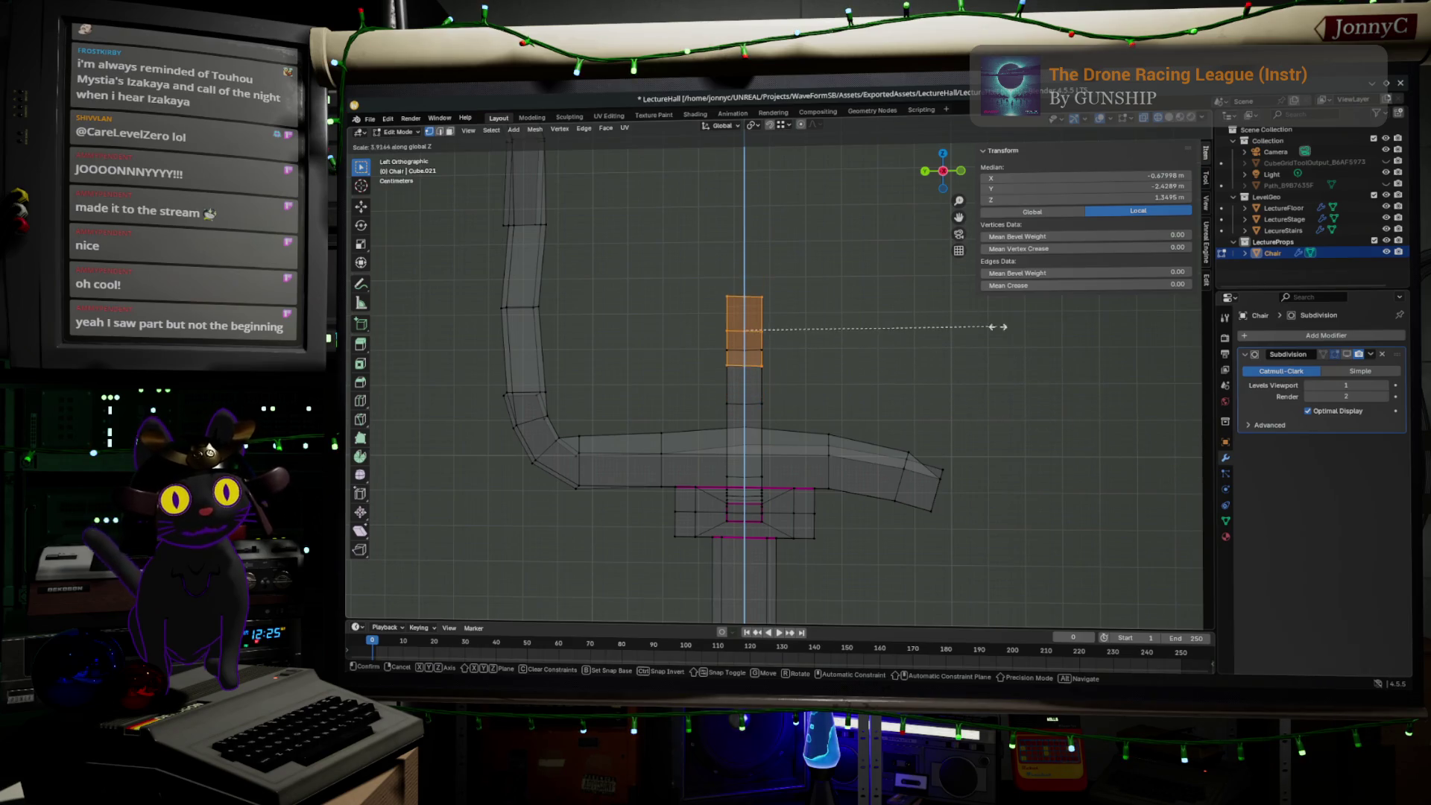
pyautogui.click(1043, 339)
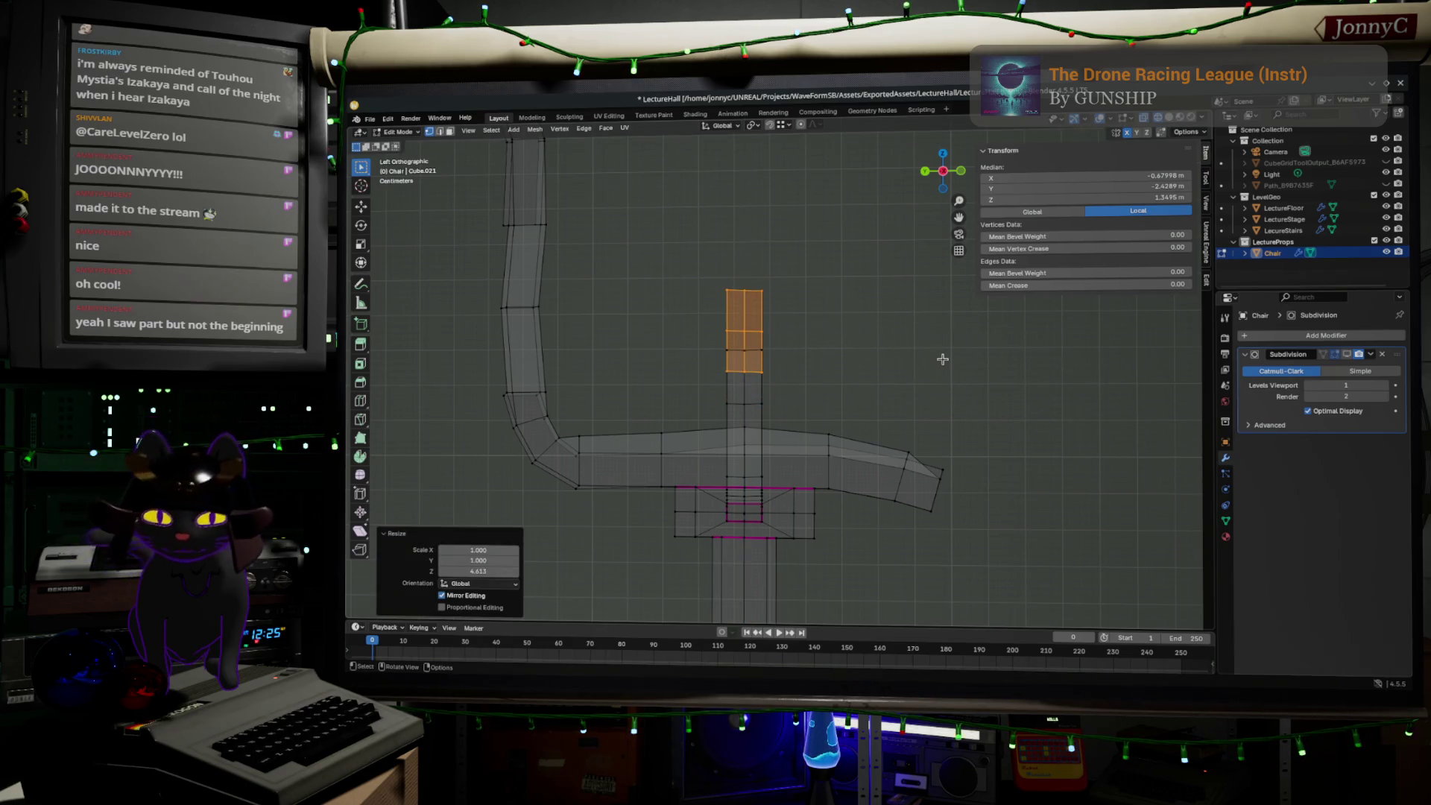
pyautogui.press('s')
pyautogui.press('y')
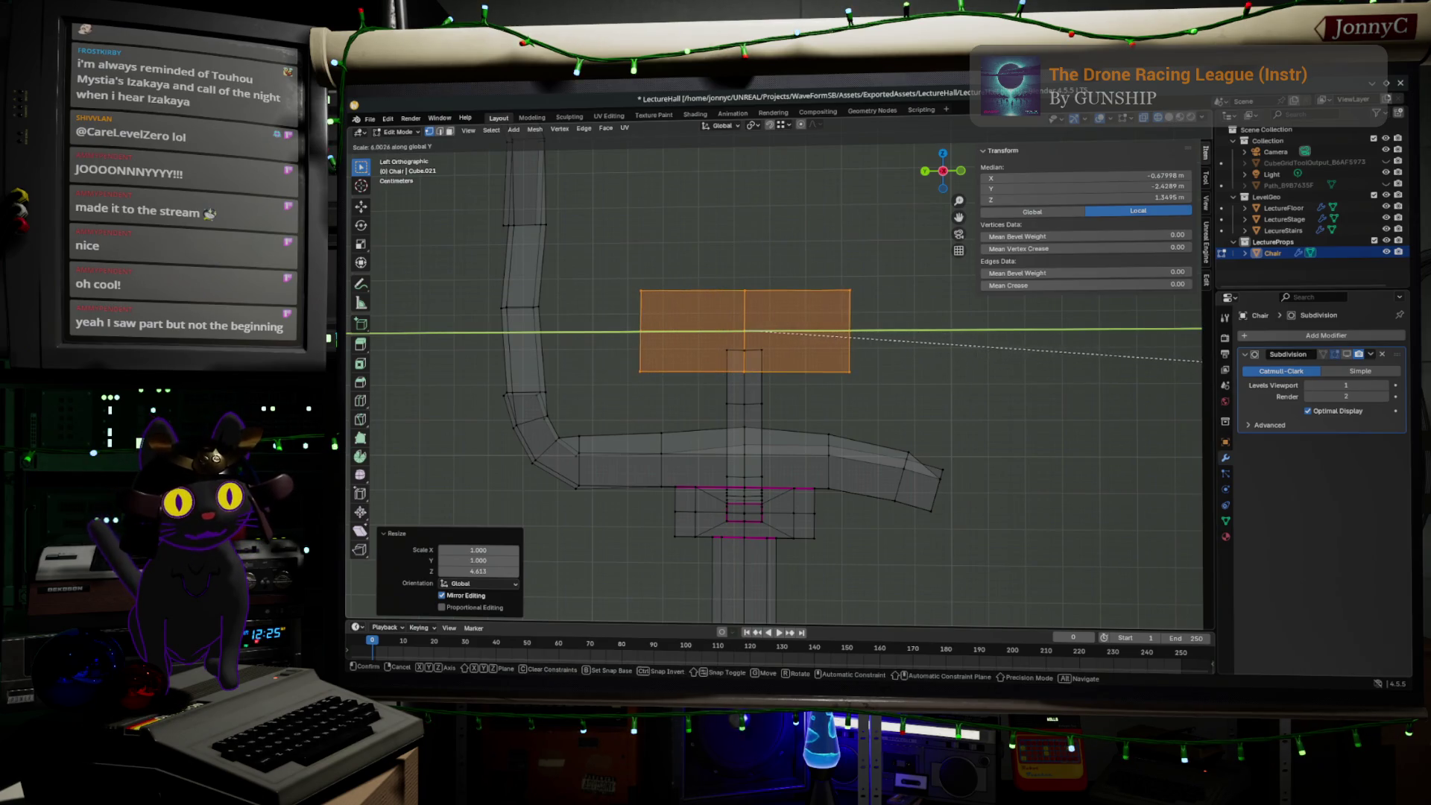
pyautogui.click(1049, 408)
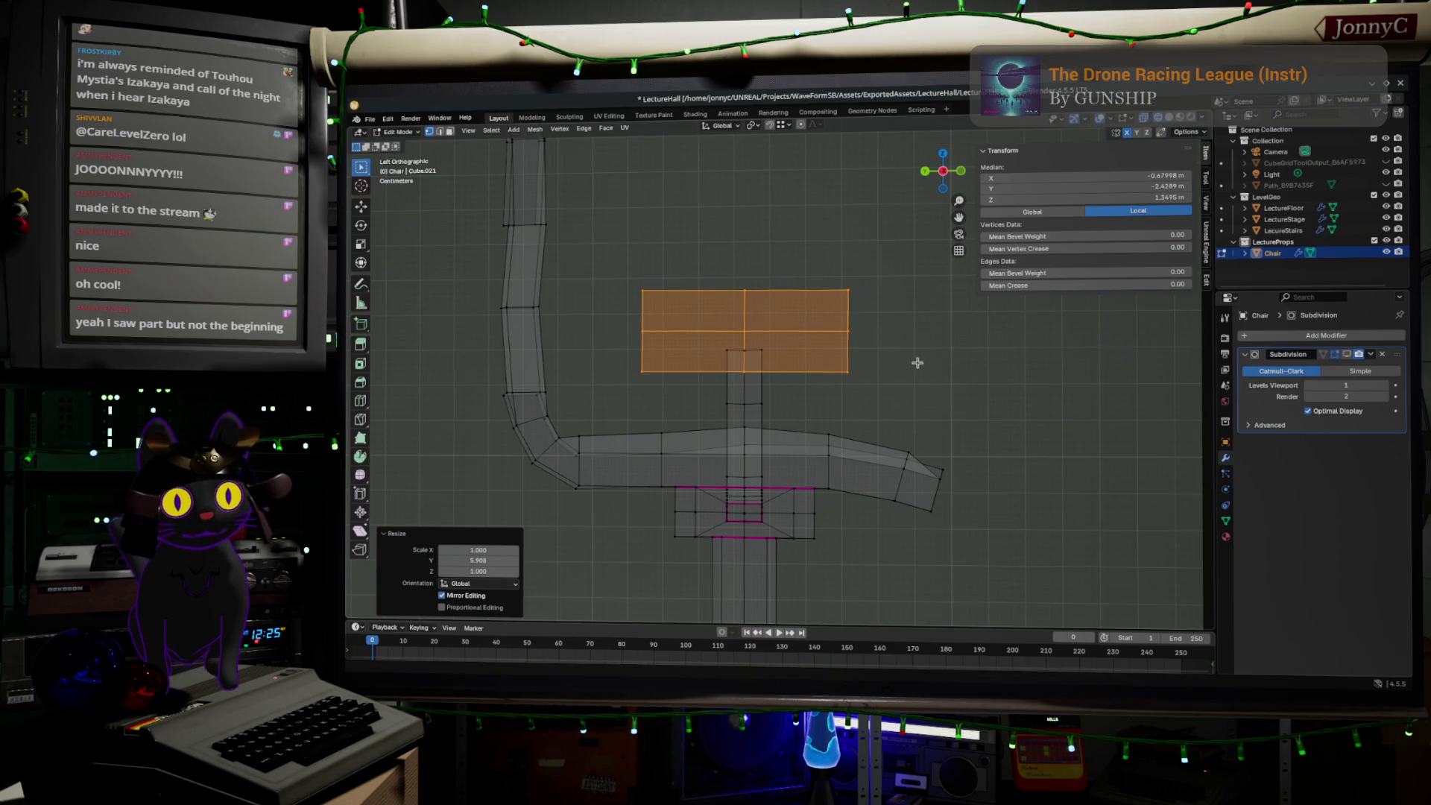
pyautogui.keyDown('shift'); pyautogui.moveTo(917, 363); pyautogui.dragTo(785, 431, button='middle'); pyautogui.keyUp('shift')
pyautogui.moveTo(666, 317); pyautogui.dragTo(771, 452)
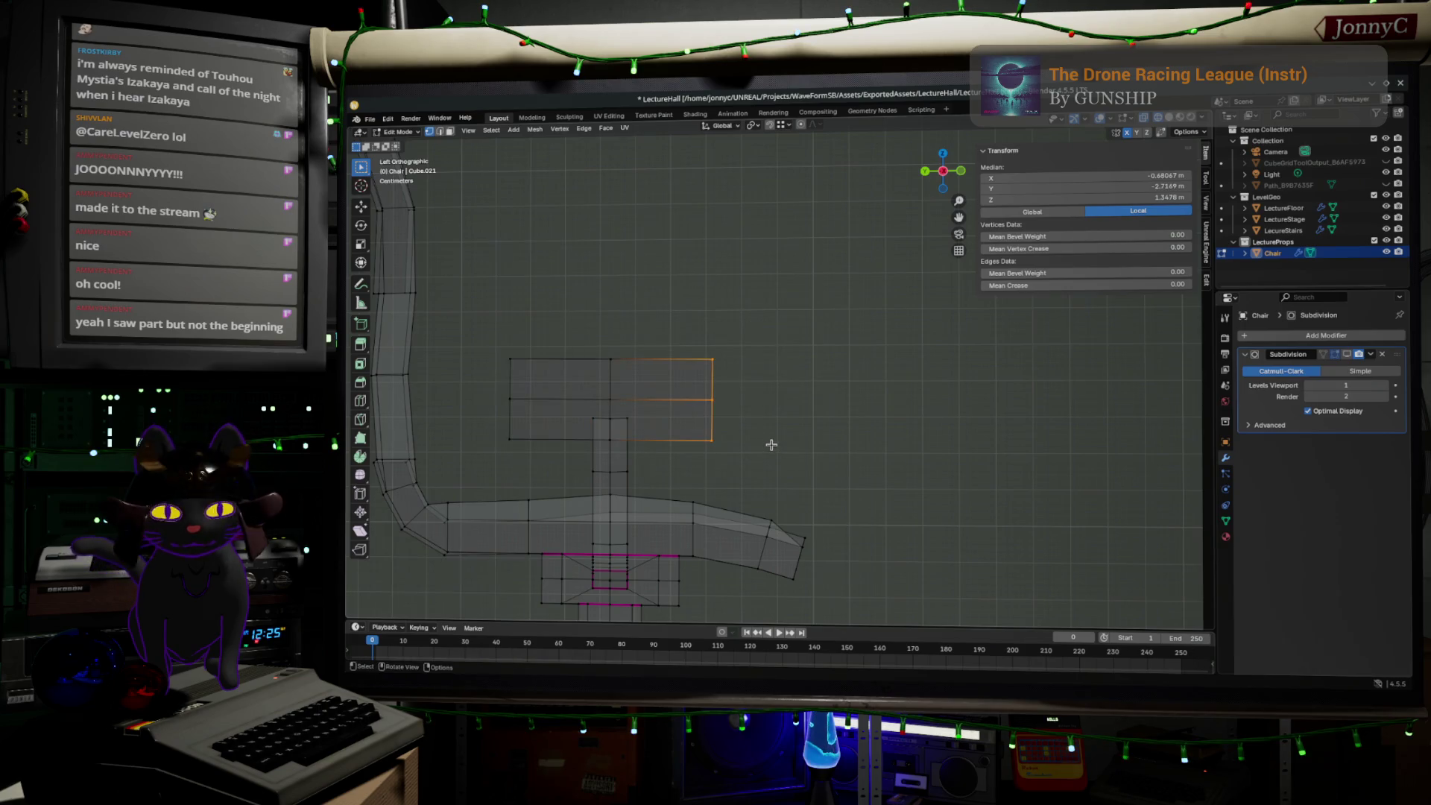
# - Extend the panel's right edge backward along Y and shift the middle vertex column along Y
pyautogui.press('e')
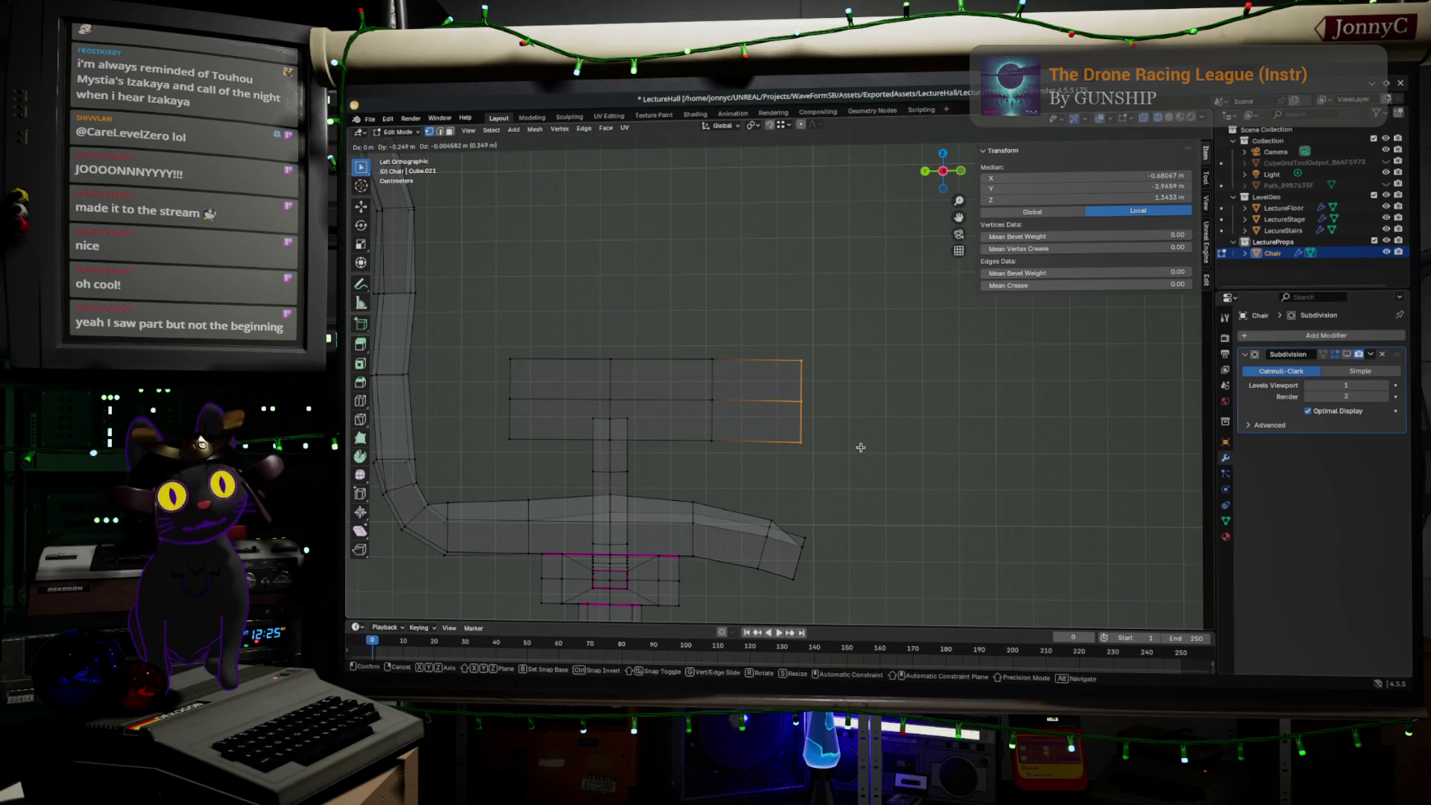
pyautogui.press('y')
pyautogui.click(879, 450)
pyautogui.moveTo(664, 328); pyautogui.dragTo(754, 471)
pyautogui.press('g')
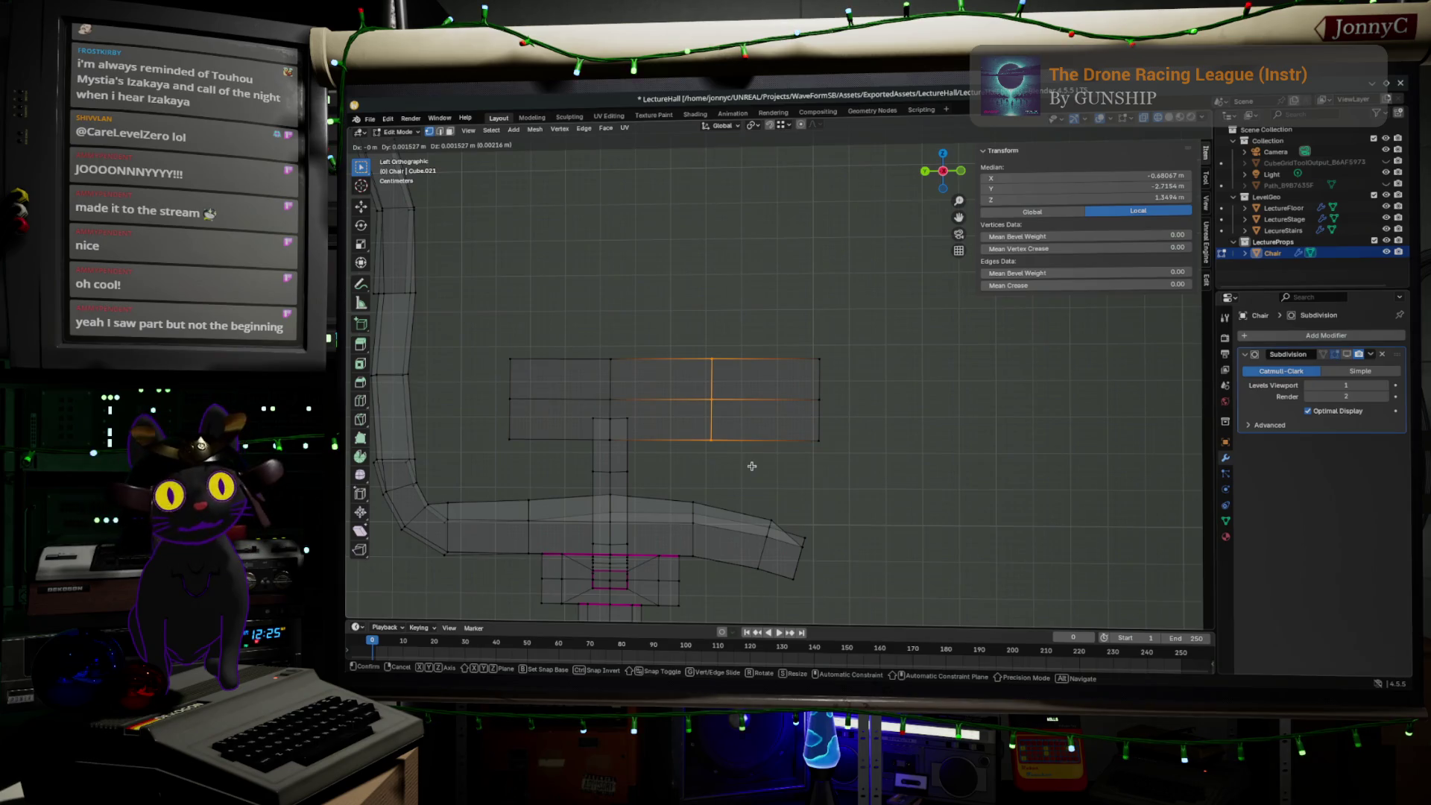
pyautogui.press('y')
pyautogui.click(716, 453)
# - Raise an upright section about 0.2 m from the rear half's top edge, then return to Object Mode
pyautogui.moveTo(660, 307); pyautogui.dragTo(863, 383)
pyautogui.press('g')
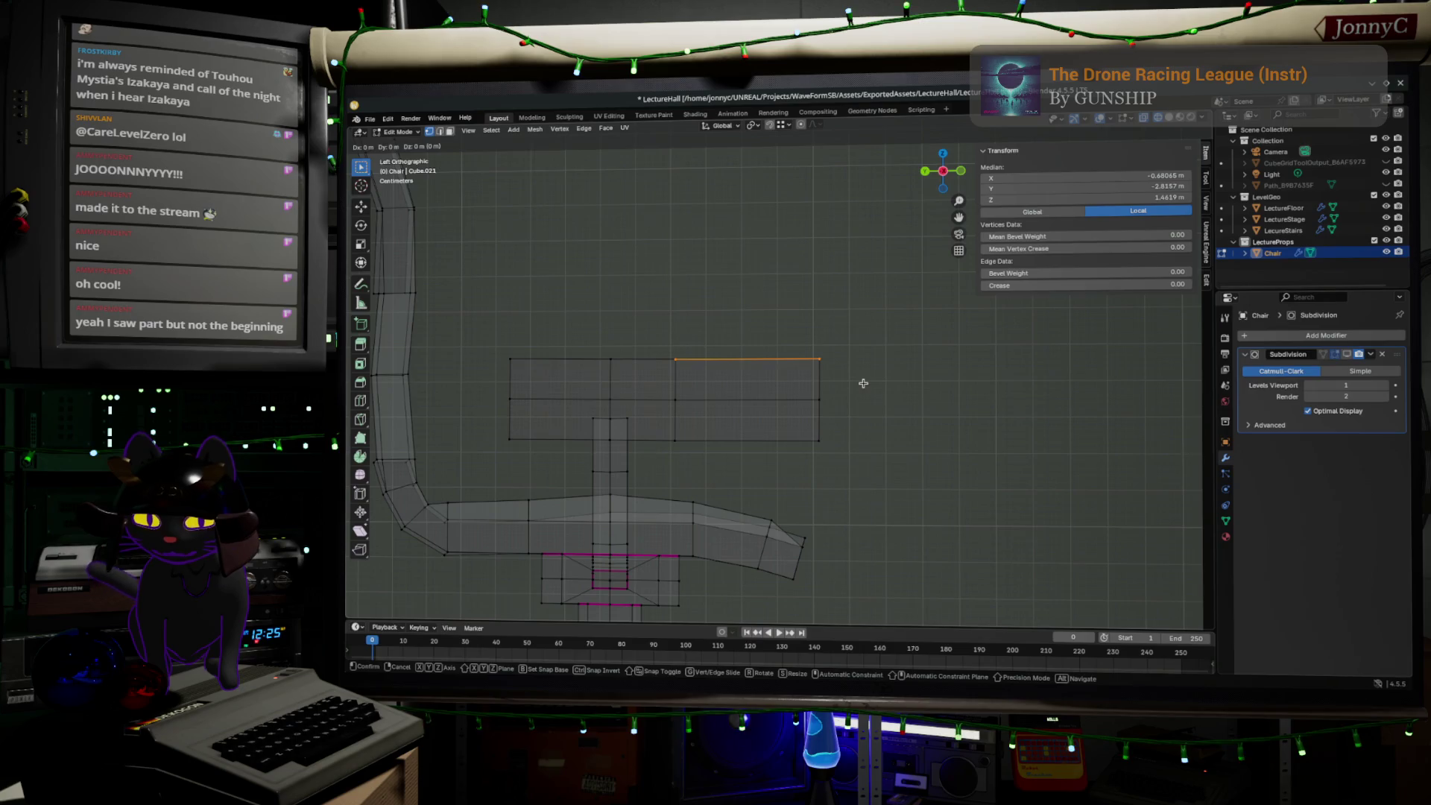
pyautogui.press('z')
pyautogui.click(864, 312)
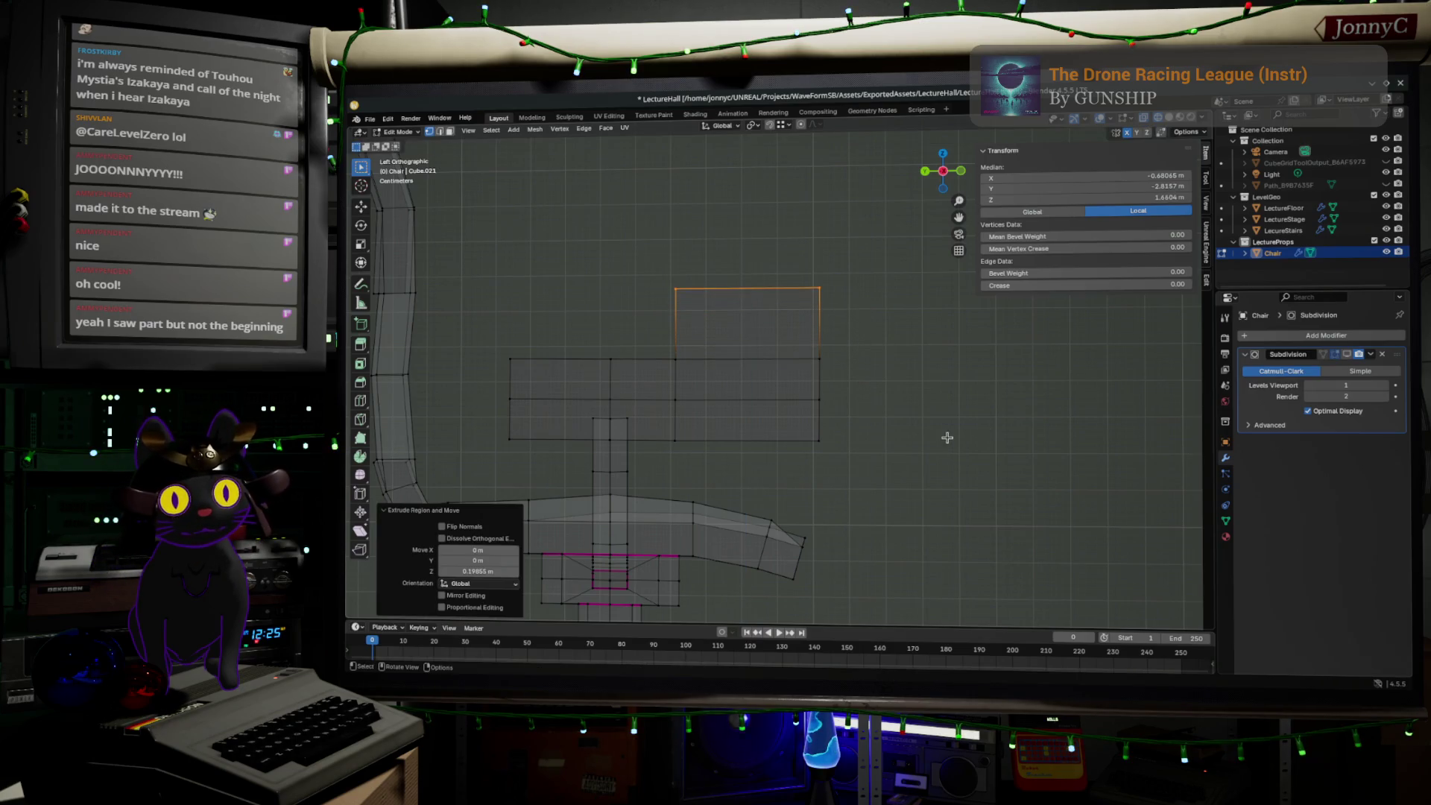
pyautogui.press('Tab')
pyautogui.moveTo(994, 490)
pyautogui.mouseDown(button='middle')
pyautogui.moveTo(1016, 484)
pyautogui.moveTo(894, 455)
pyautogui.moveTo(858, 380)
pyautogui.moveTo(858, 409)
pyautogui.moveTo(771, 394)
pyautogui.mouseUp(button='middle')
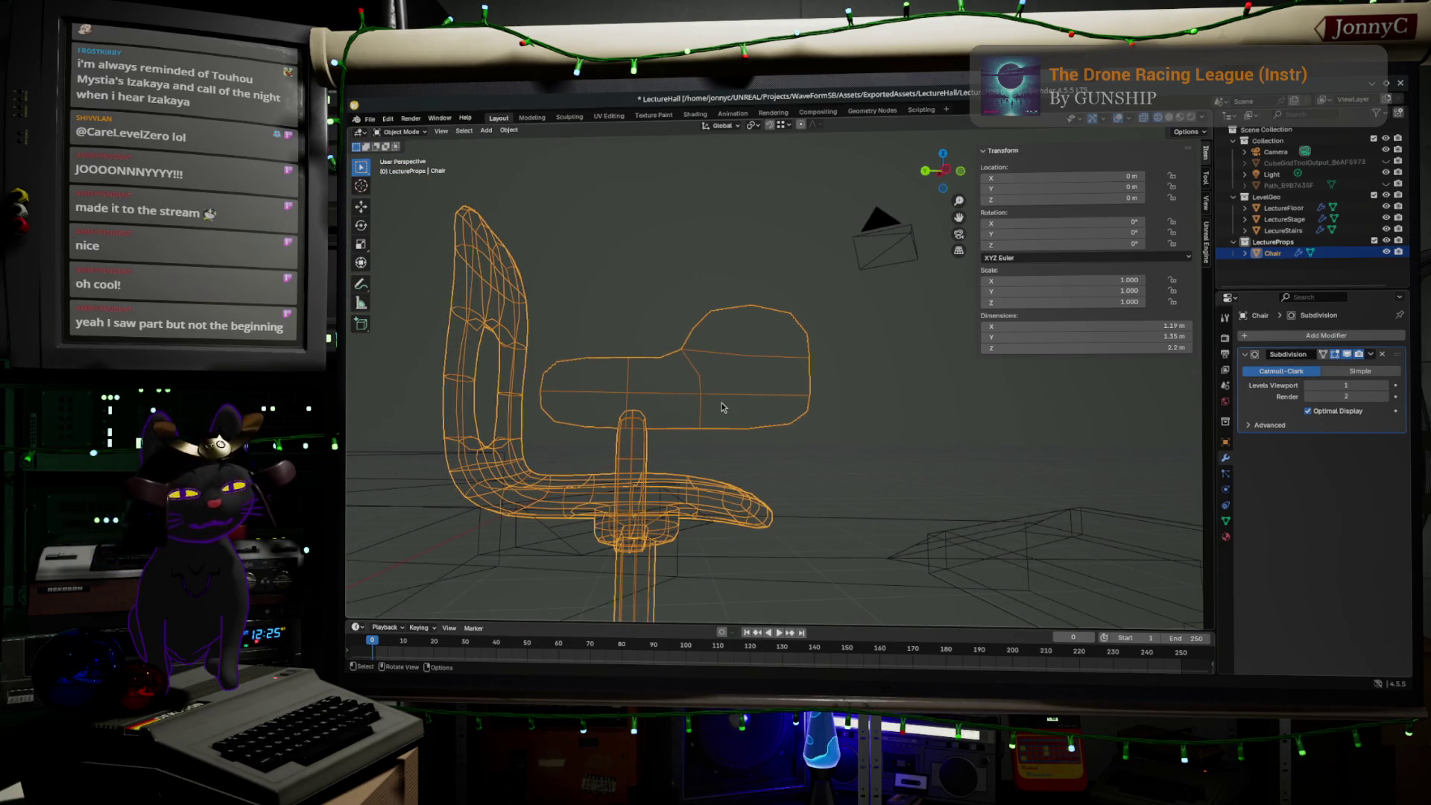
# - Re-enter Edit Mode on the chair and switch to Left Orthographic view
pyautogui.press('Tab')
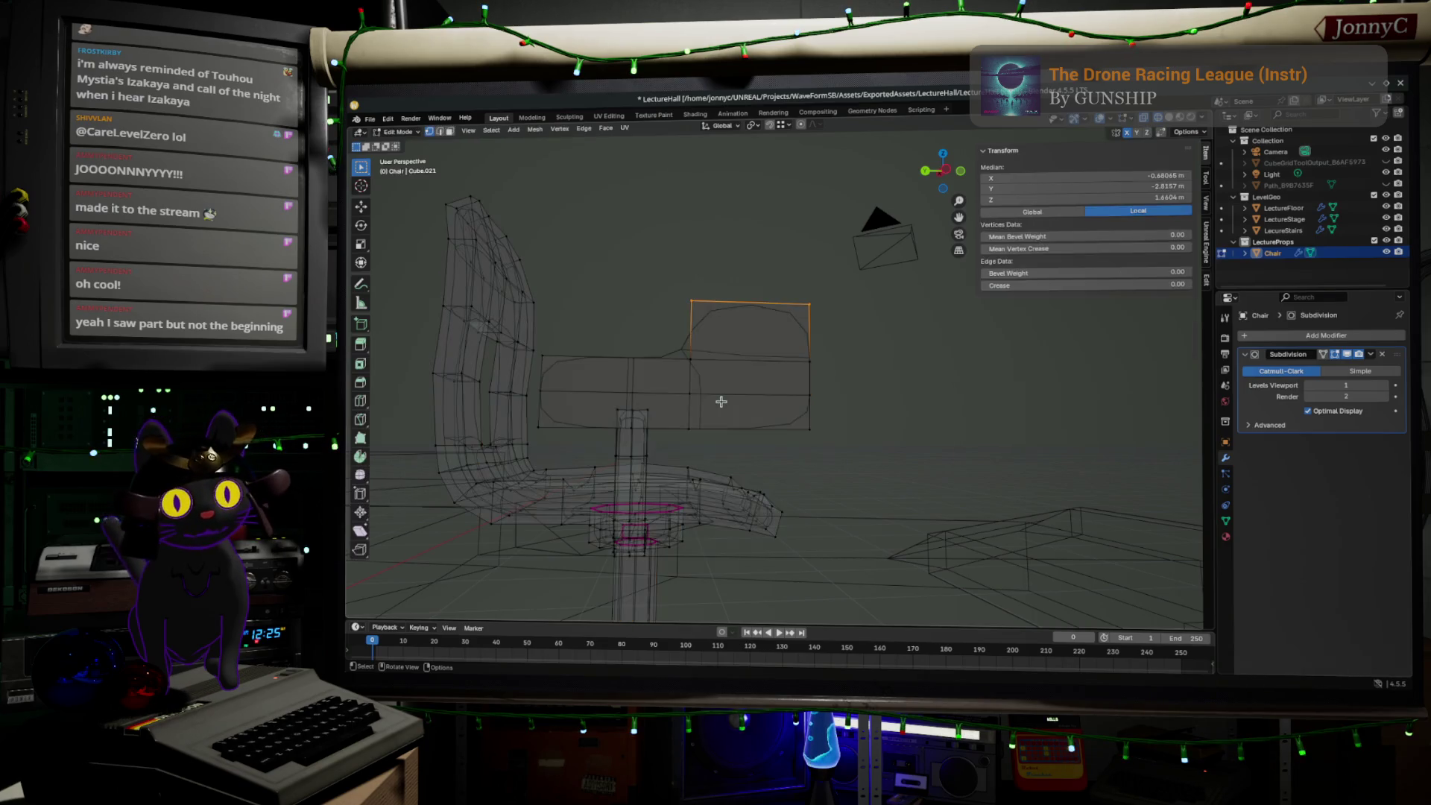
pyautogui.moveTo(663, 383)
pyautogui.mouseDown(button='middle')
pyautogui.moveTo(639, 357)
pyautogui.moveTo(563, 355)
pyautogui.moveTo(665, 348)
pyautogui.moveTo(649, 353)
pyautogui.moveTo(711, 368)
pyautogui.mouseUp(button='middle')
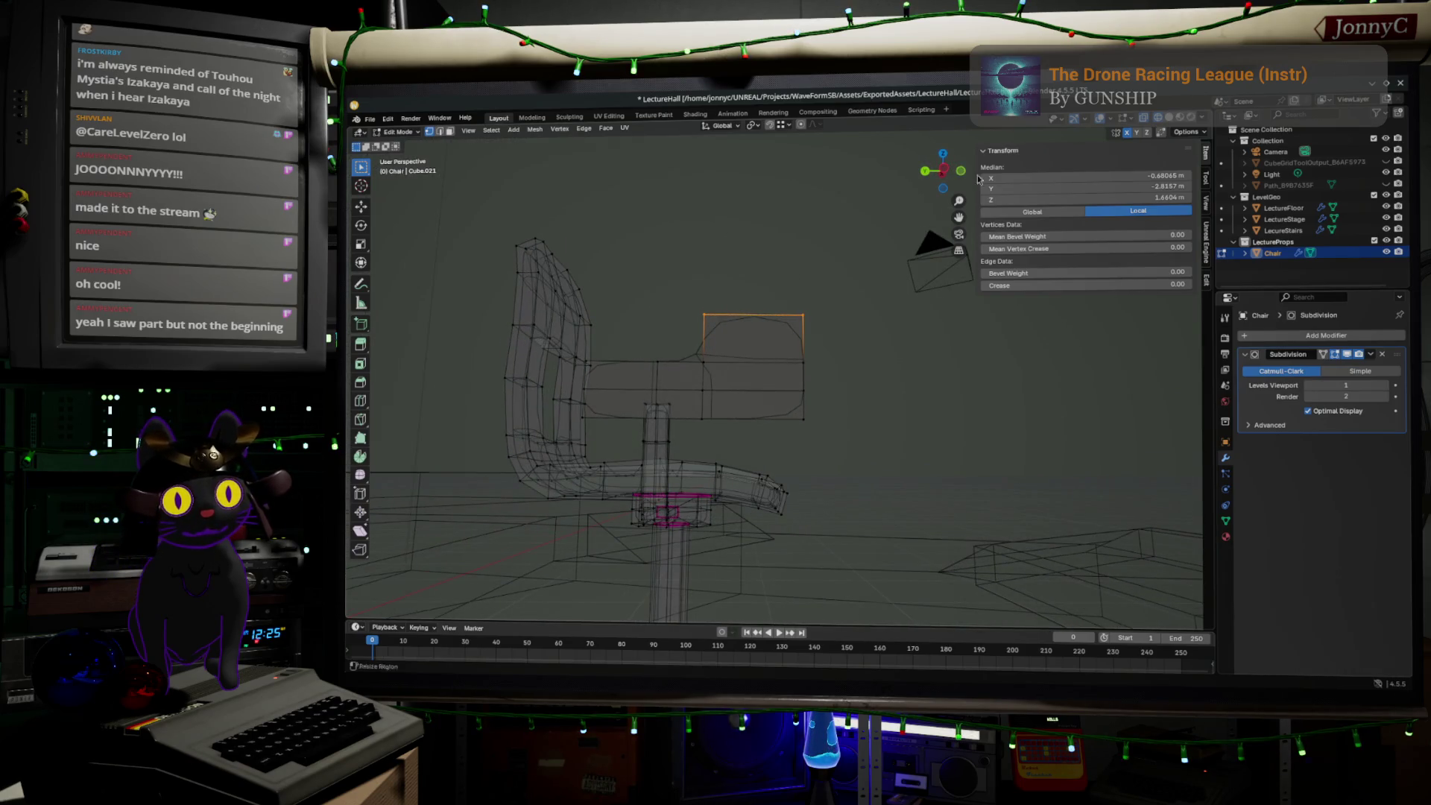
pyautogui.click(944, 172)
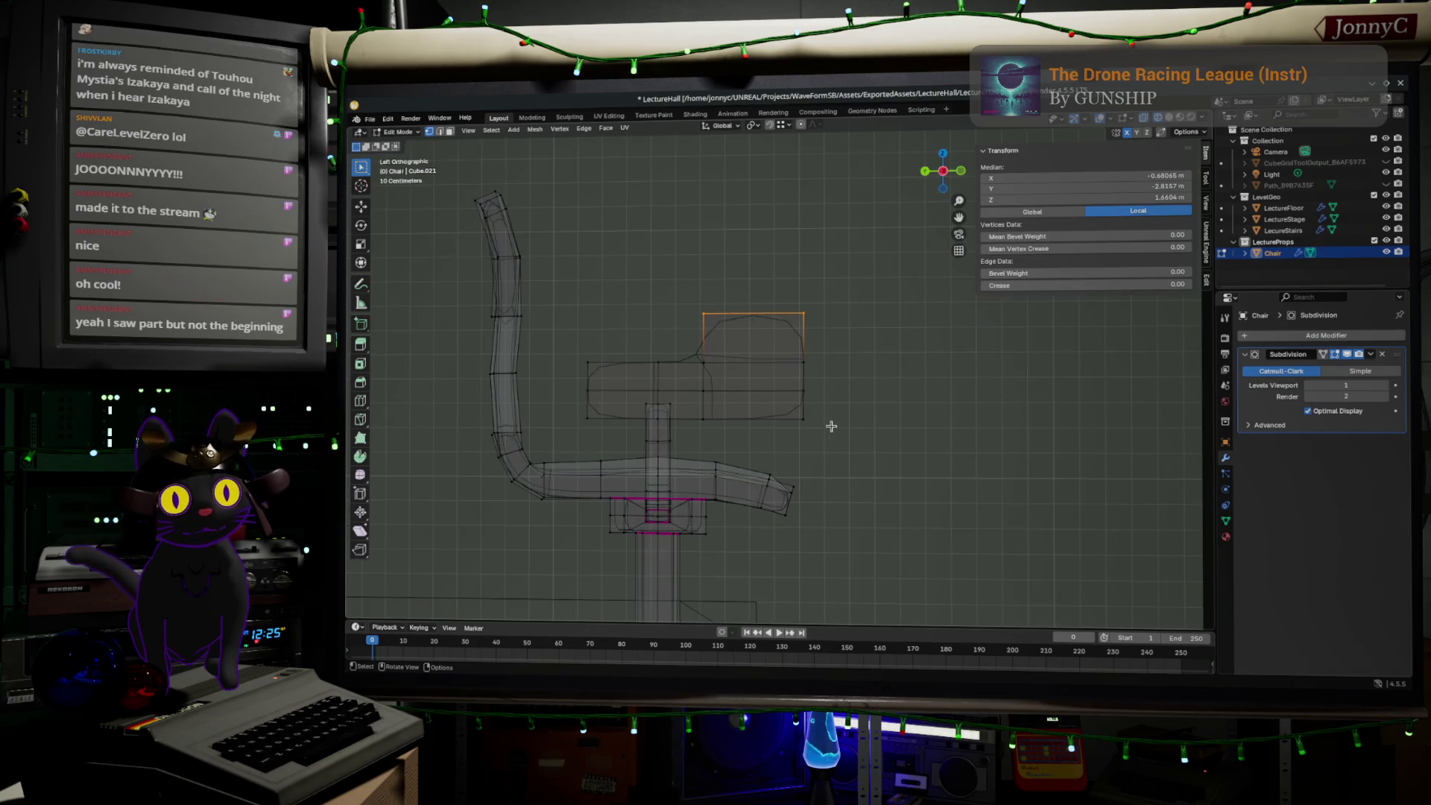
# - Grow the face selection twice and inset the faces by 0.0544 m
pyautogui.press('ctrl+KP_Add')
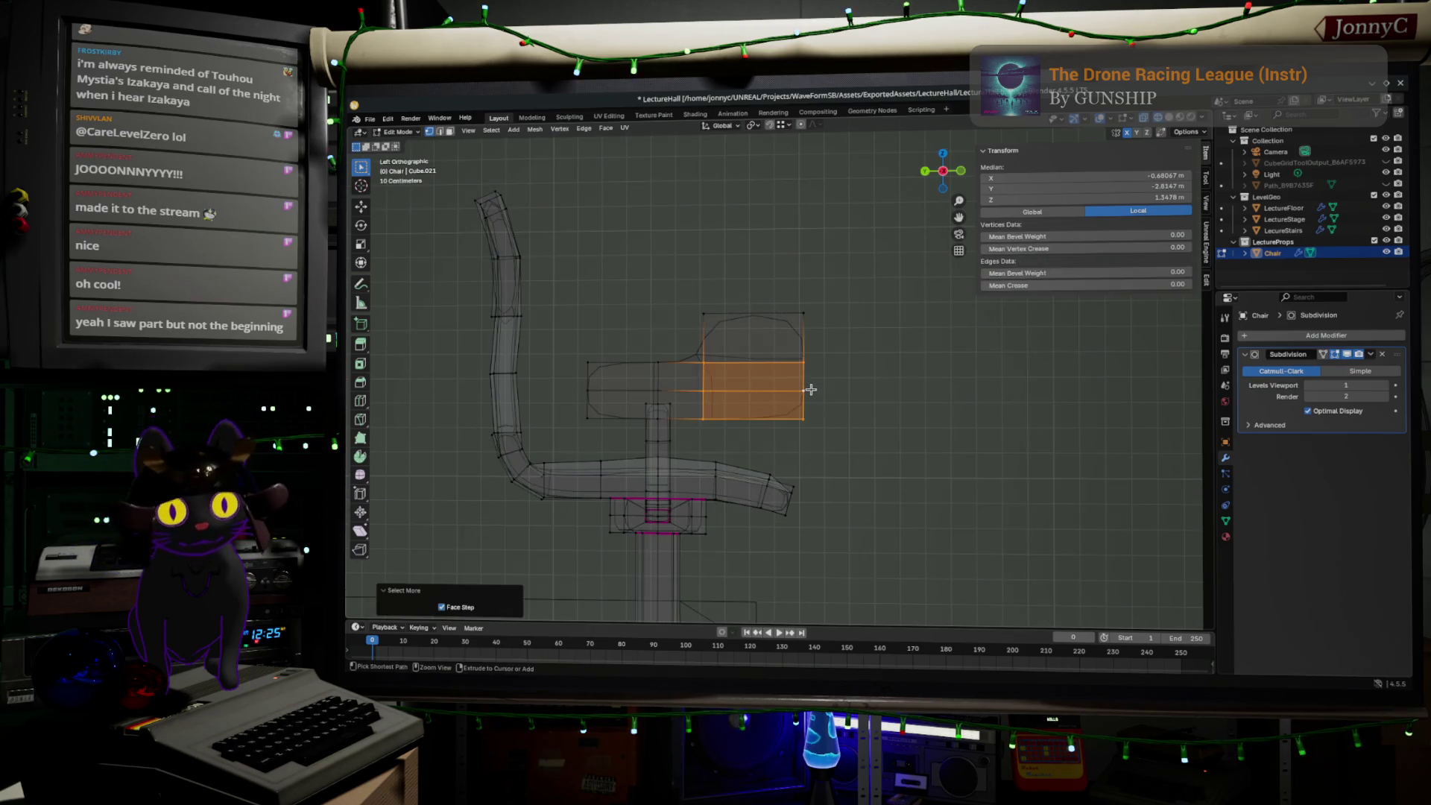
pyautogui.press('ctrl+KP_Add')
pyautogui.press('ctrl+KP_Add')
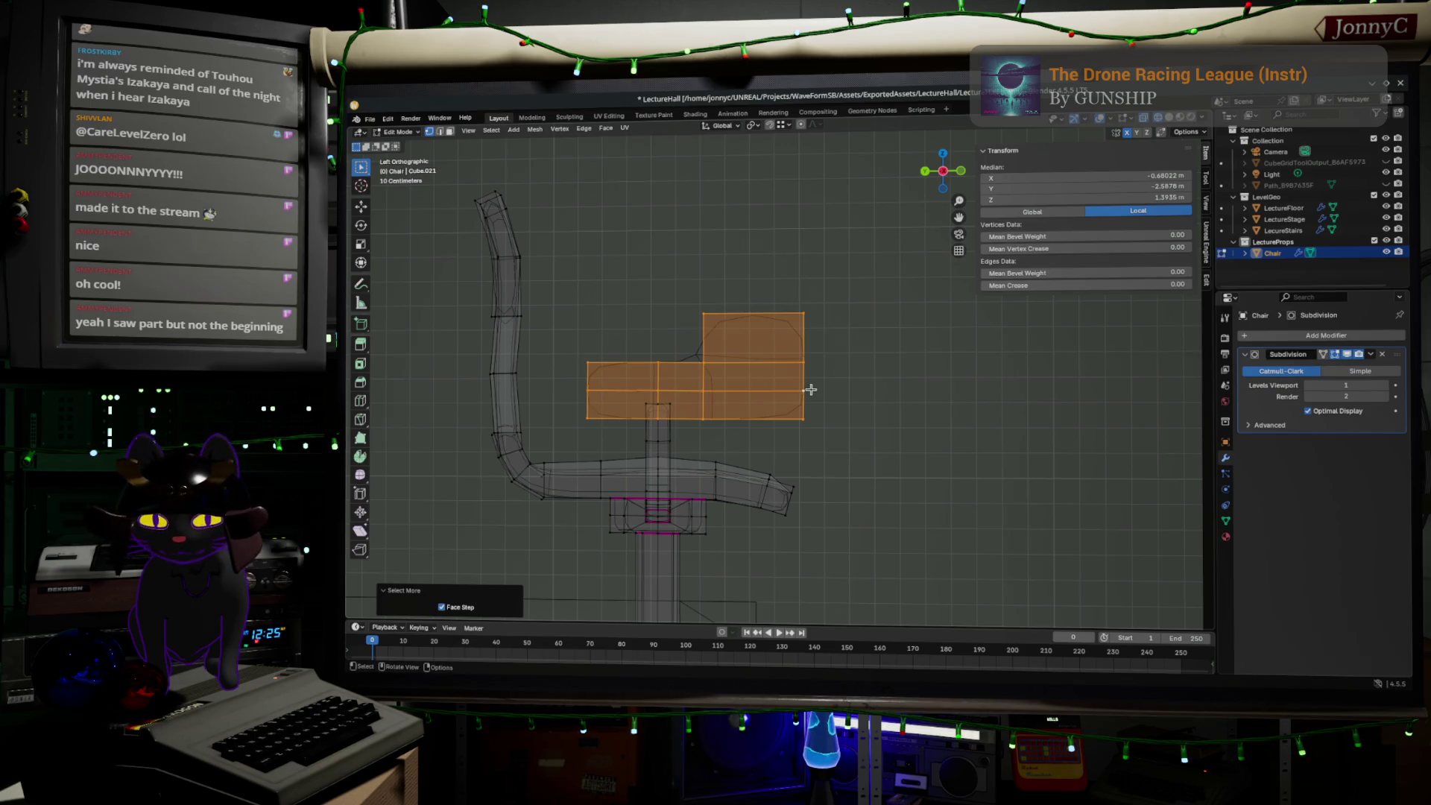
pyautogui.press('i')
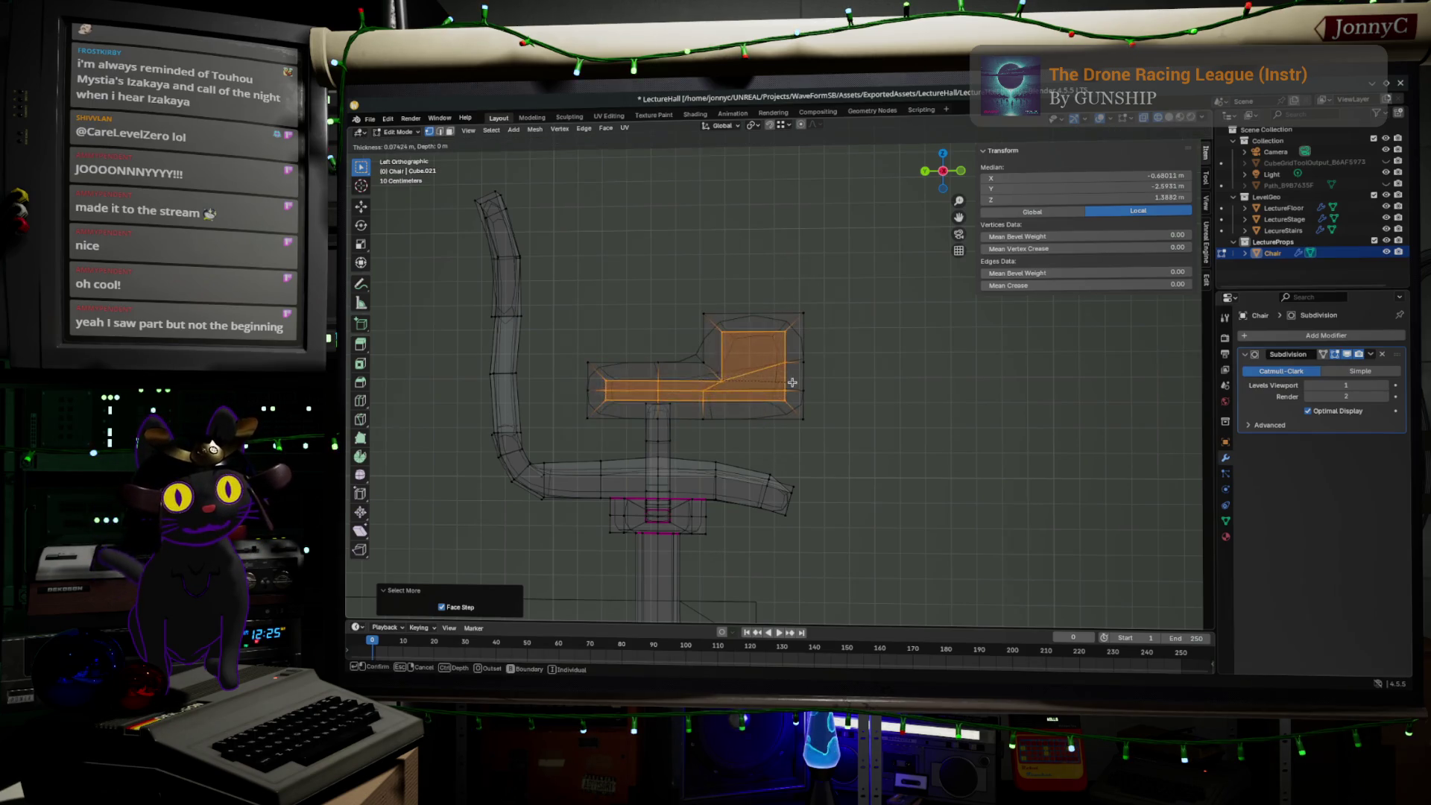
pyautogui.click(746, 395)
pyautogui.scroll(3, 740, 399)
# - Clear the selection and box-select the backrest's top edge loop
pyautogui.moveTo(740, 400); pyautogui.dragTo(745, 387, button='middle')
pyautogui.hotkey('alt', 'a')
pyautogui.moveTo(832, 326); pyautogui.dragTo(827, 375, button='middle')
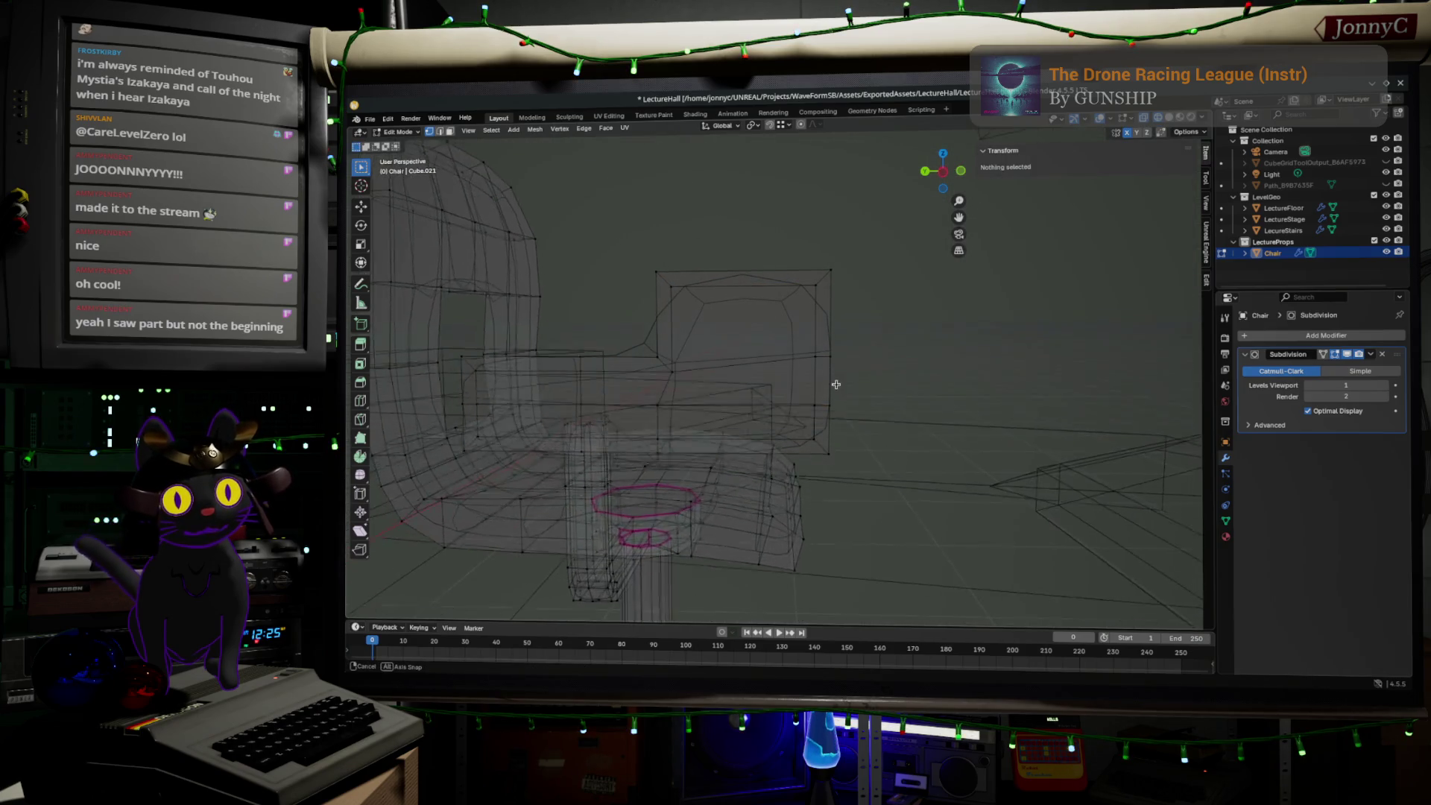
pyautogui.moveTo(624, 244); pyautogui.dragTo(894, 341)
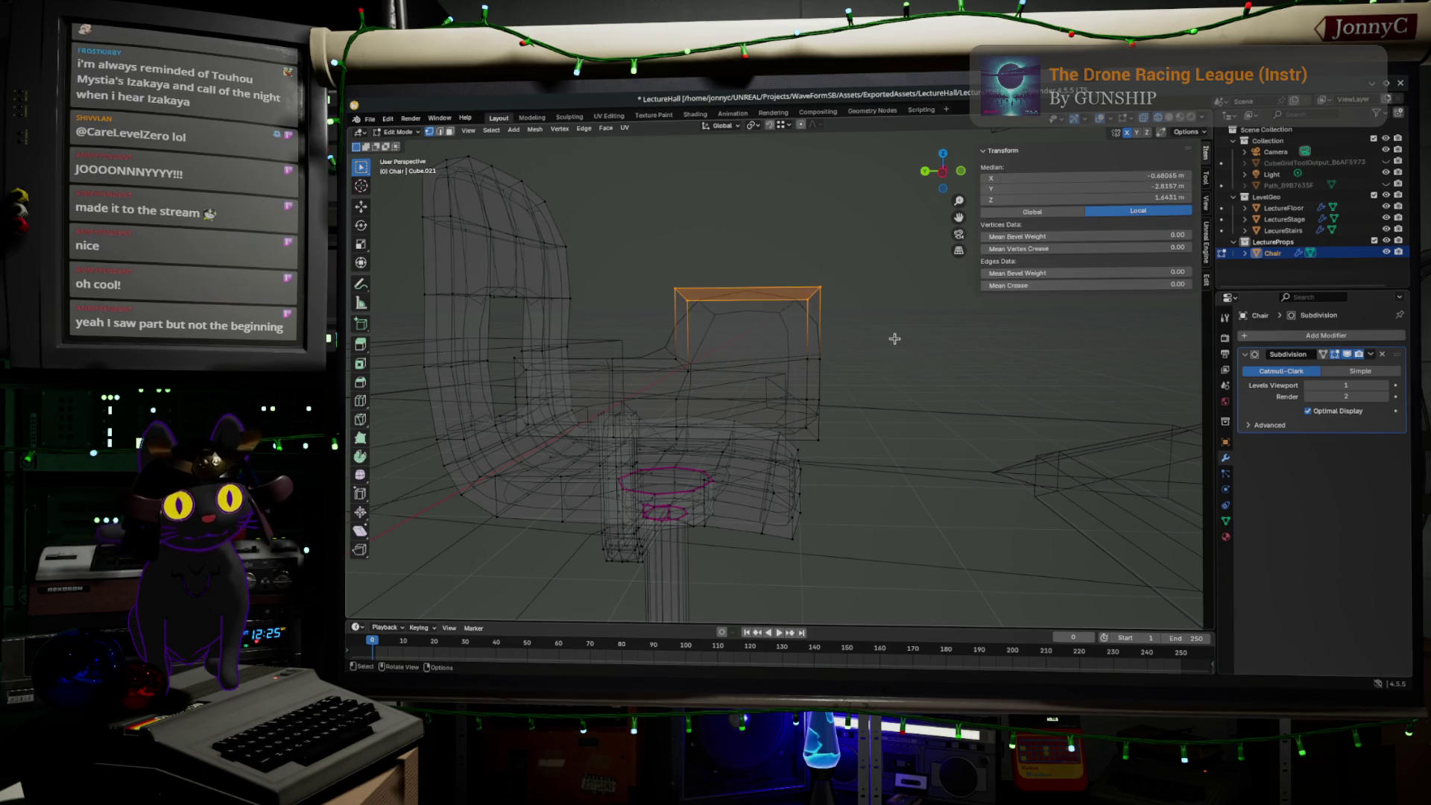
# - Raise the backrest's top loop slightly and nudge its rear part outward in Left view
pyautogui.press('g')
pyautogui.press('z')
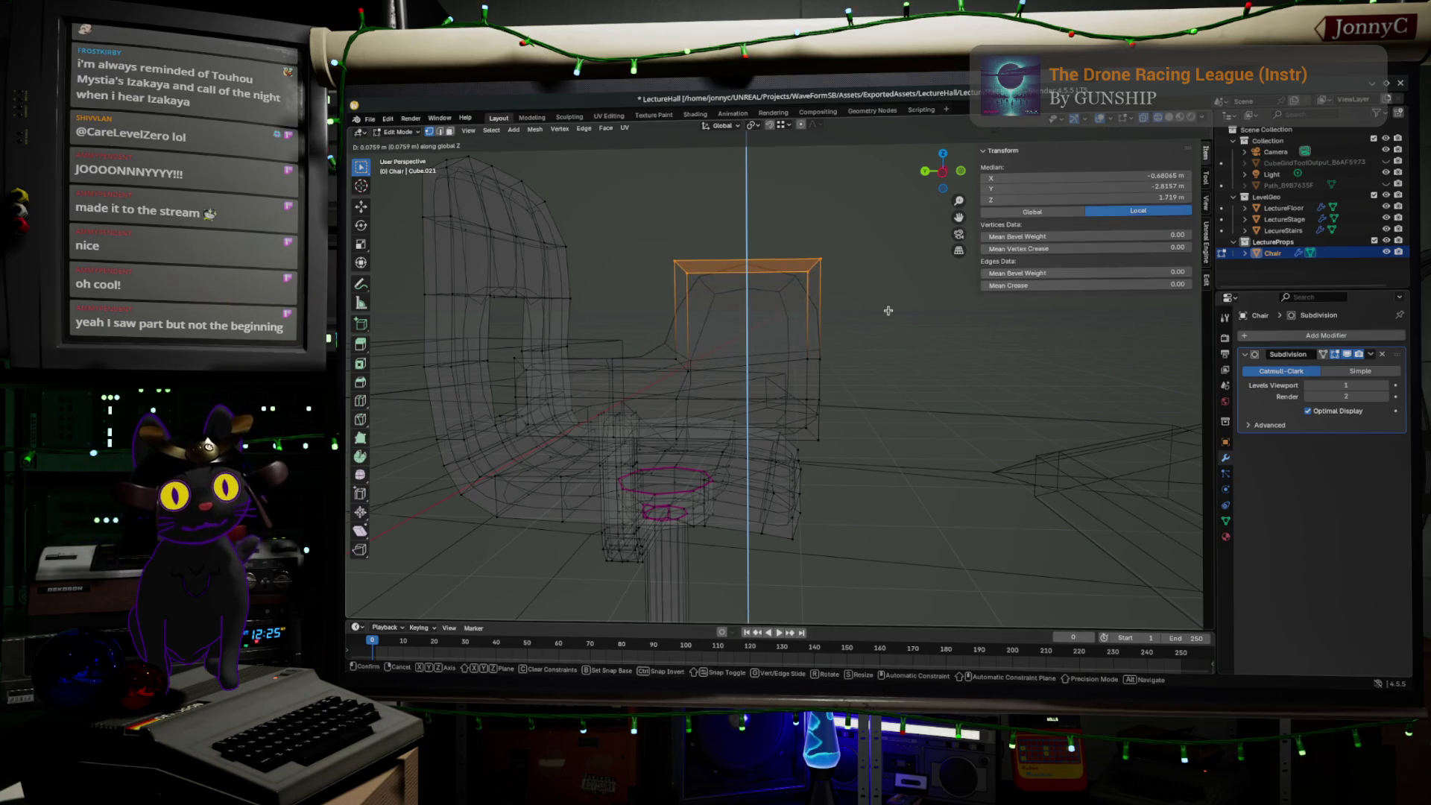
pyautogui.click(890, 311)
pyautogui.moveTo(792, 339); pyautogui.dragTo(859, 425)
pyautogui.moveTo(859, 425); pyautogui.dragTo(973, 192, button='middle')
pyautogui.click(943, 172)
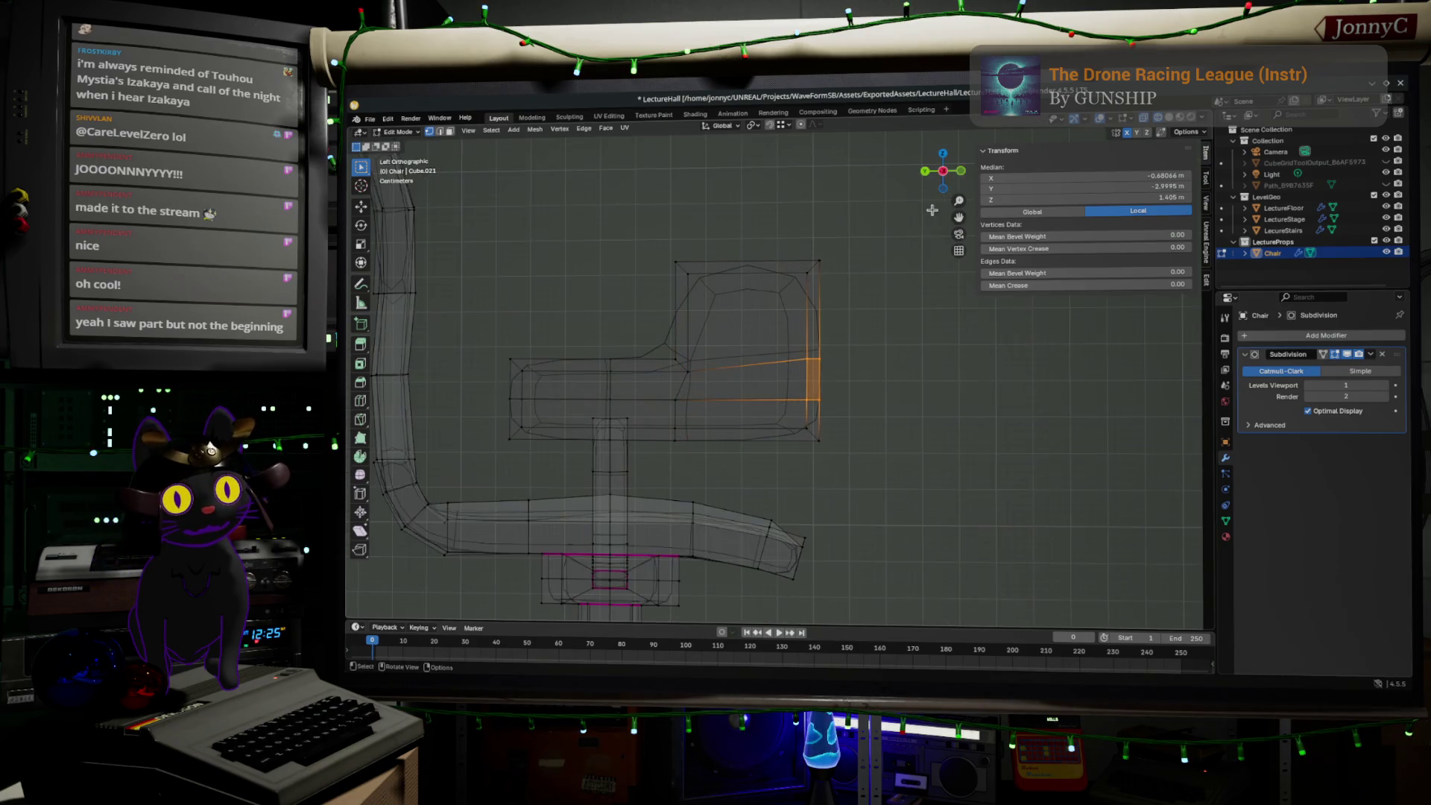
pyautogui.moveTo(781, 208); pyautogui.dragTo(892, 474)
pyautogui.press('g')
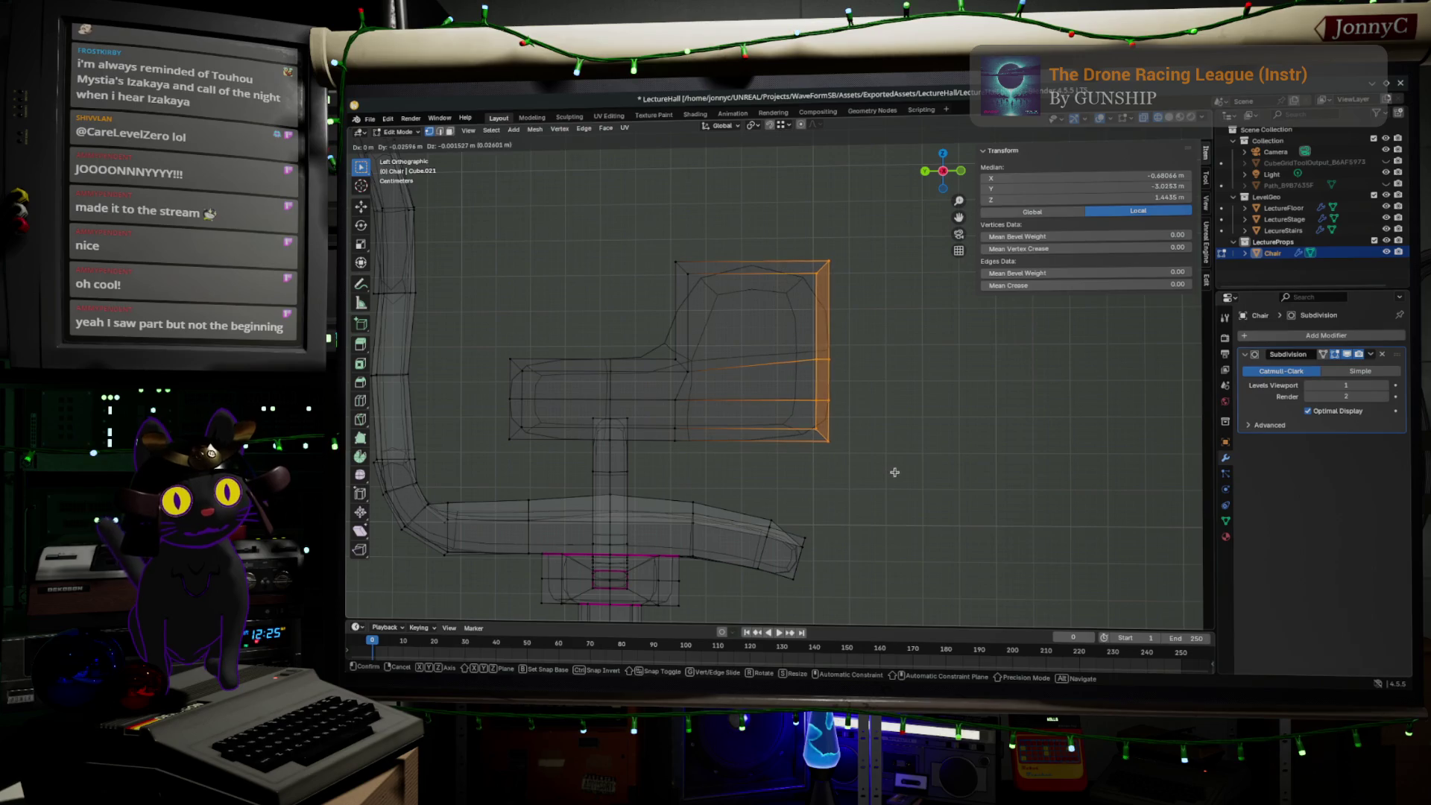
pyautogui.click(896, 472)
# - Add an edge loop across the seat and scale the selected loops to 0.214 along Y
pyautogui.hotkey('ctrl', 'r')
pyautogui.click(680, 414)
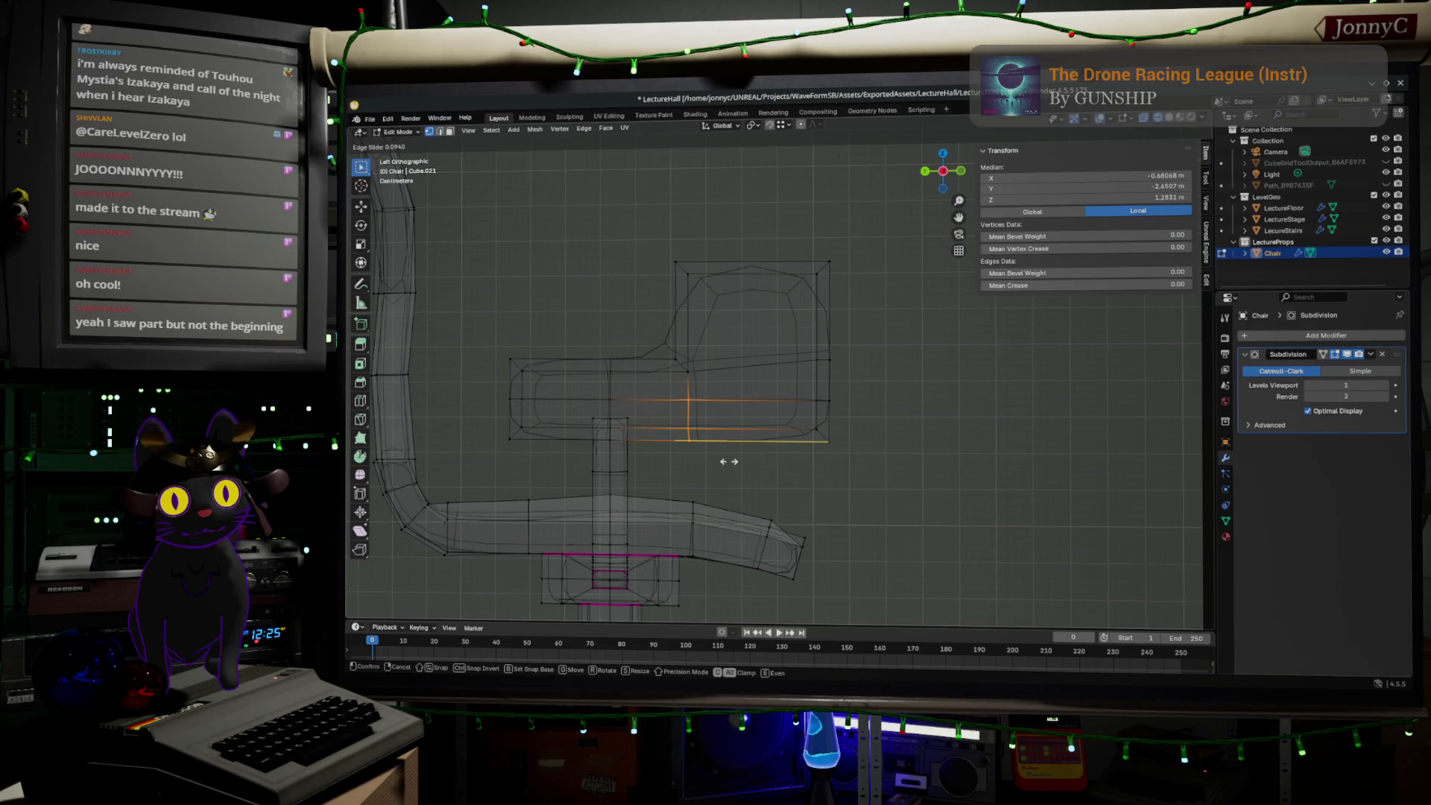
pyautogui.click(729, 461)
pyautogui.keyDown('alt'); pyautogui.keyDown('shift'); pyautogui.click(680, 347); pyautogui.keyUp('shift'); pyautogui.keyUp('alt')
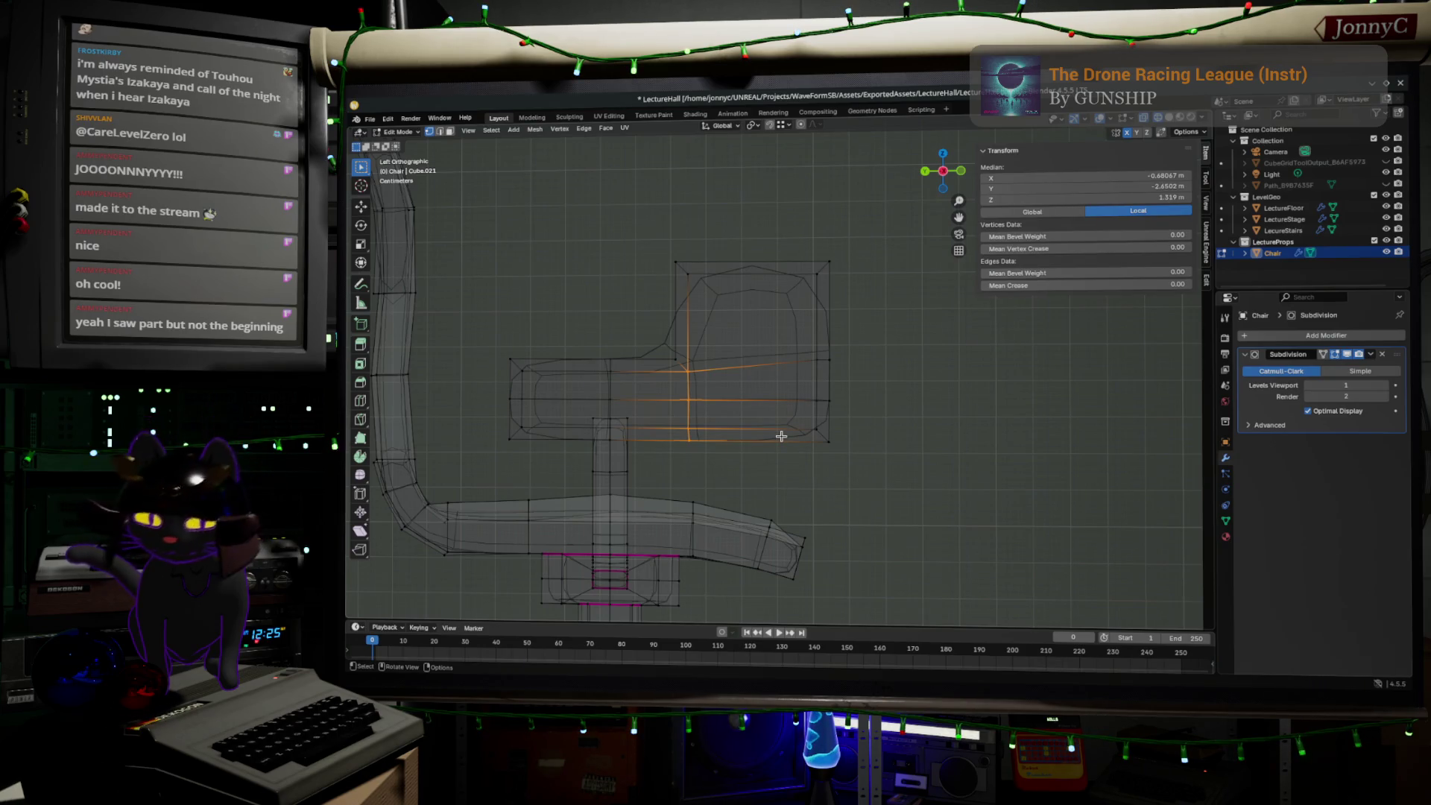
pyautogui.press('s')
pyautogui.press('y')
pyautogui.click(671, 400)
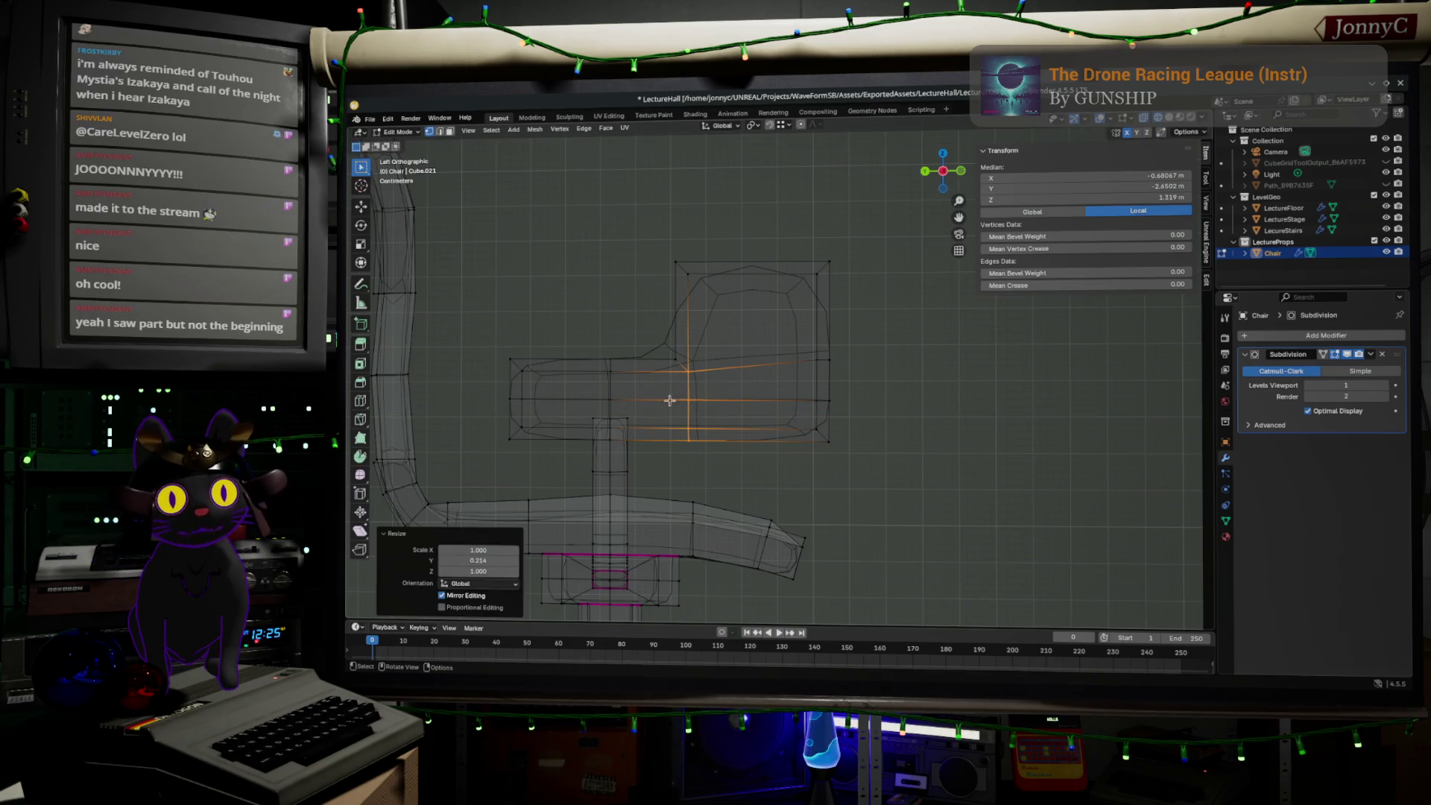
# - Select the chair's outer side edge and grow it to the vertical face strip
pyautogui.click(522, 400)
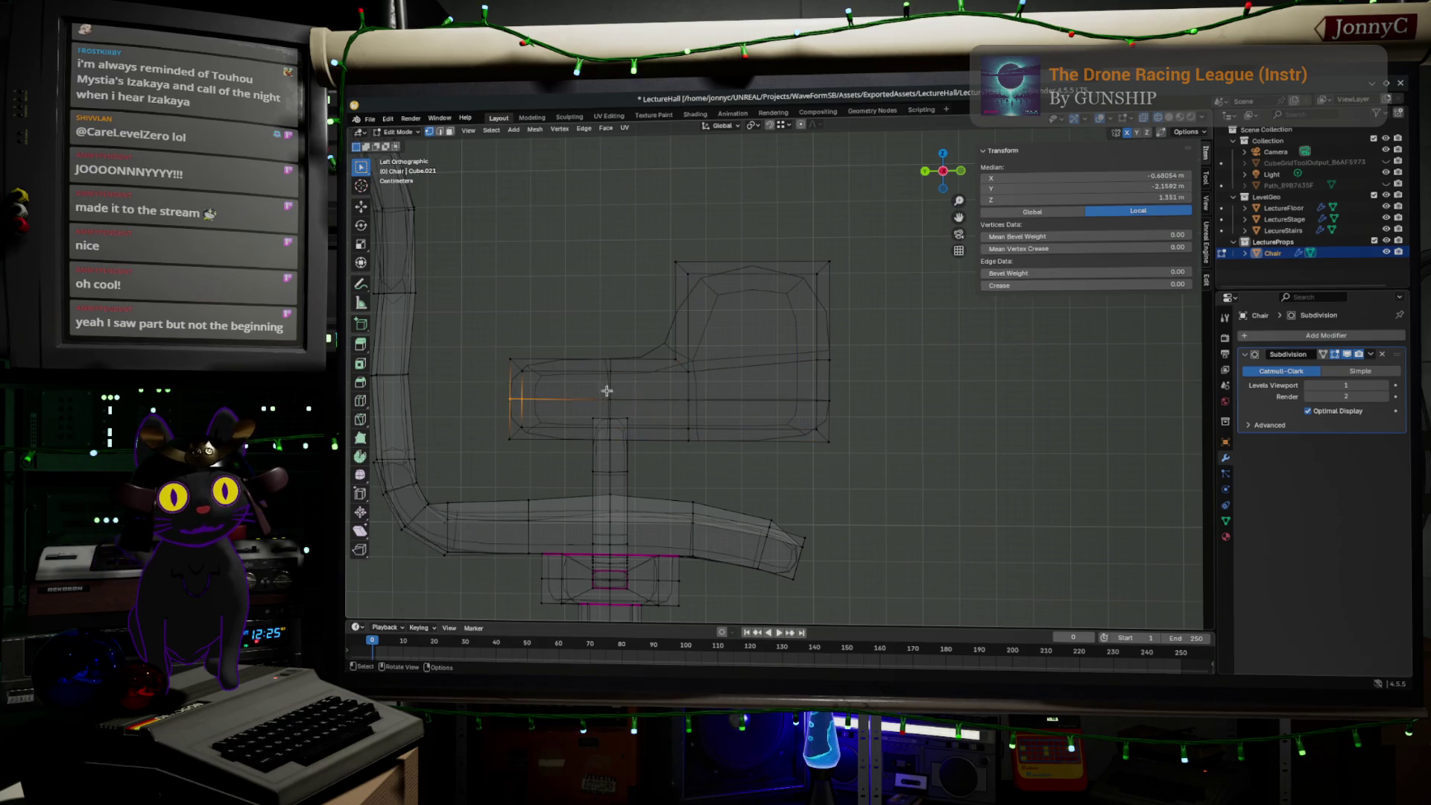
pyautogui.moveTo(848, 350)
pyautogui.mouseDown(button='middle')
pyautogui.moveTo(872, 339)
pyautogui.moveTo(738, 325)
pyautogui.moveTo(748, 341)
pyautogui.mouseUp(button='middle')
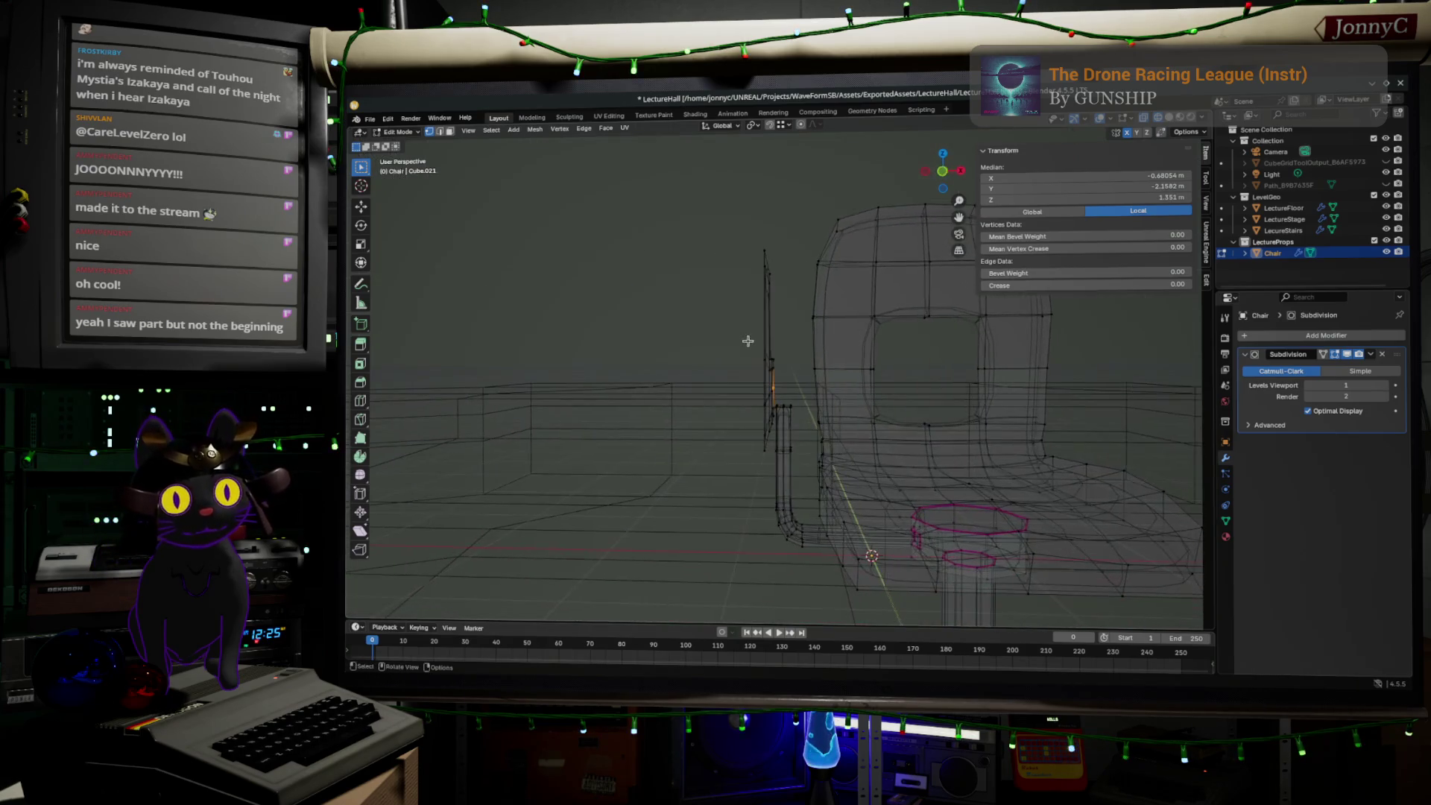
pyautogui.press('ctrl+KP_Add')
pyautogui.press('ctrl+KP_Add')
pyautogui.press('ctrl+KP_Add')
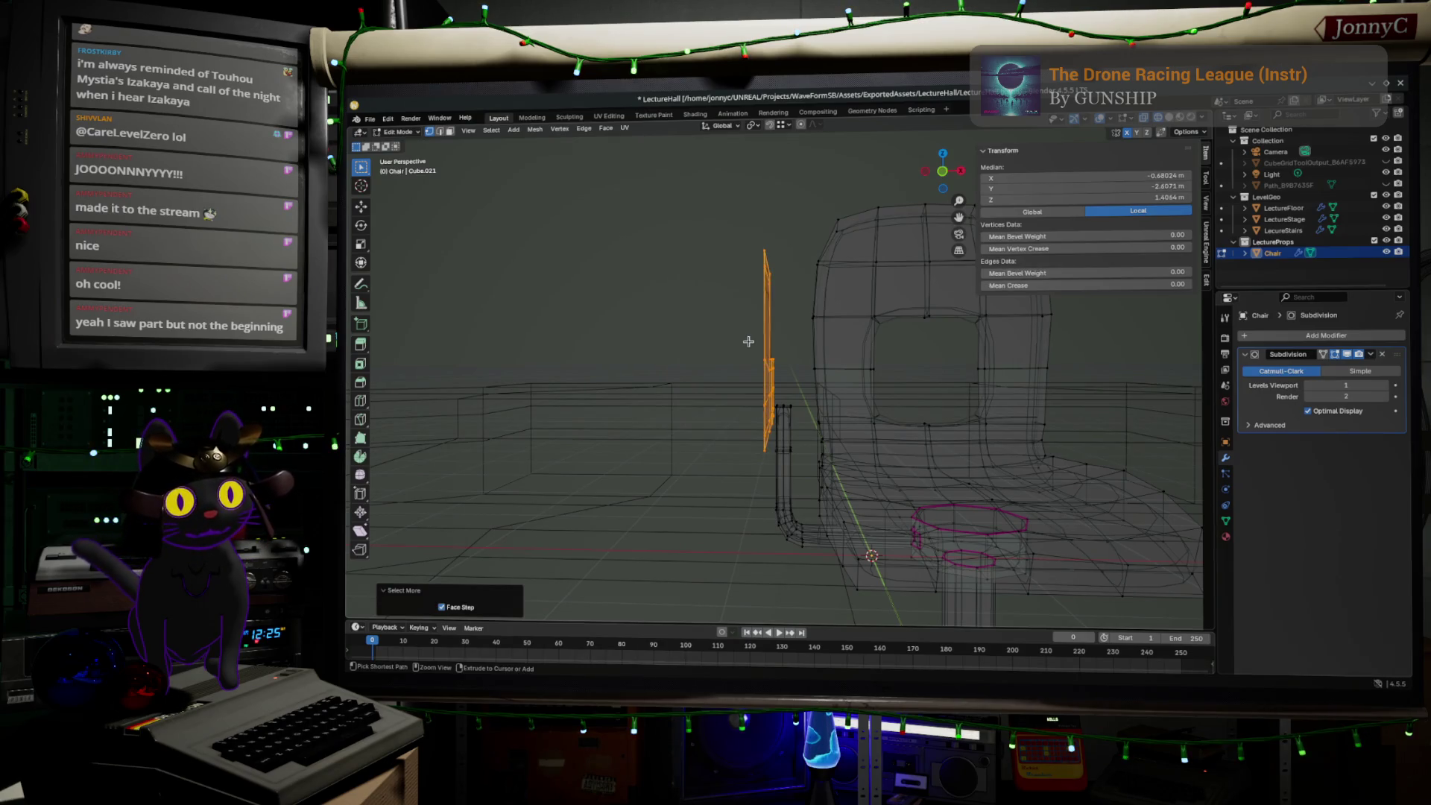
# - In Front view, flatten the side strip along X and extrude it slightly outward
pyautogui.click(938, 174)
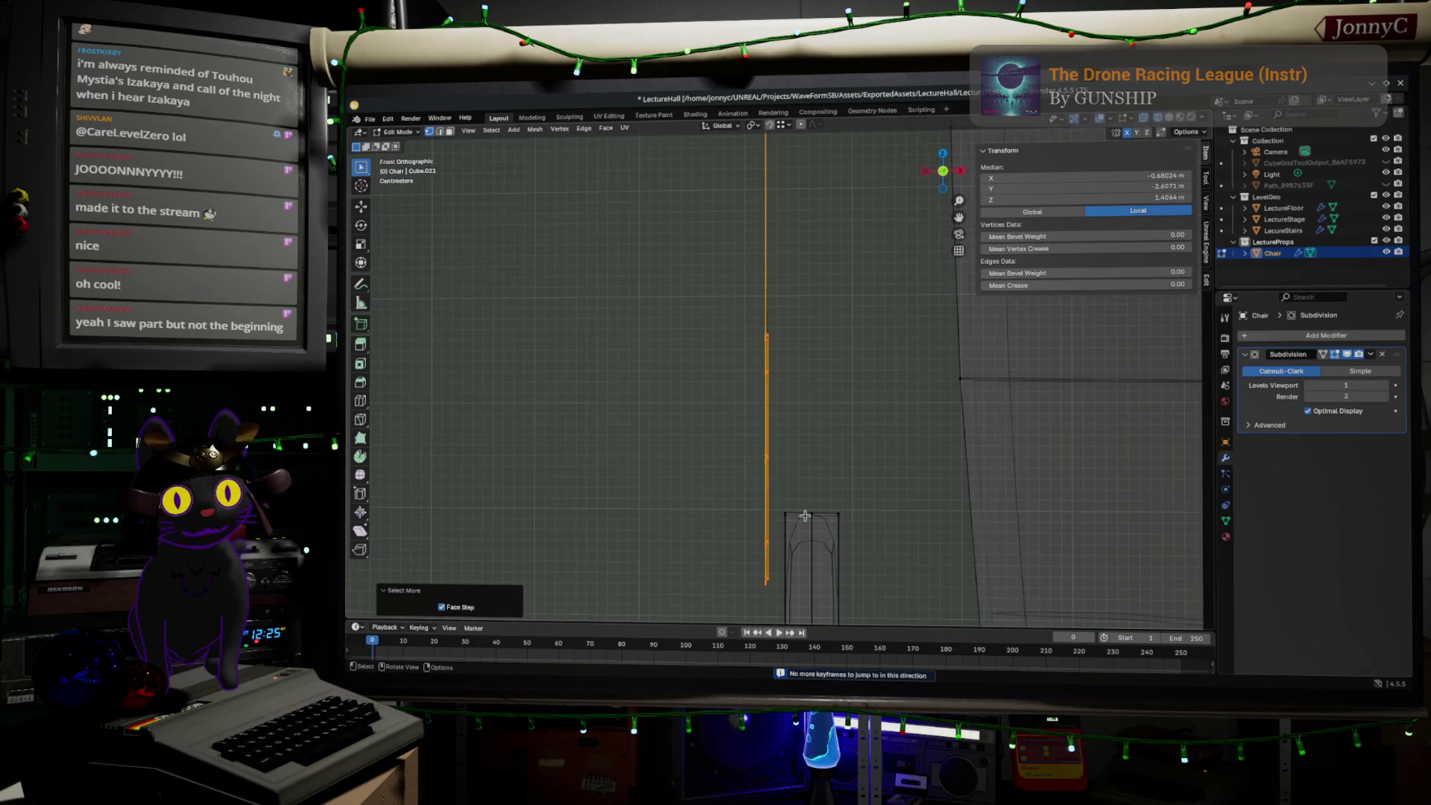
pyautogui.press('s')
pyautogui.press('x')
pyautogui.press('Return')
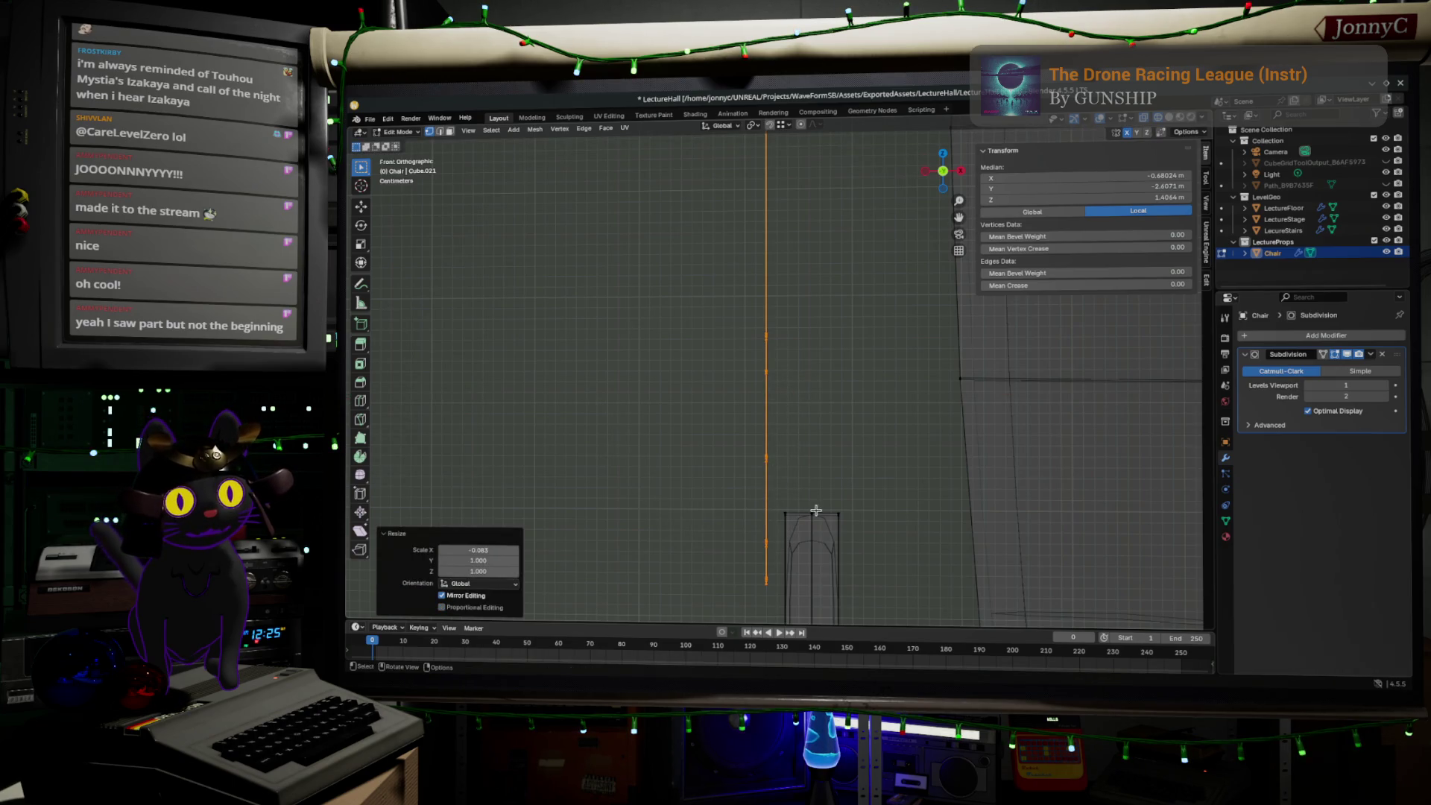
pyautogui.press('g')
pyautogui.press('z')
pyautogui.press('z')
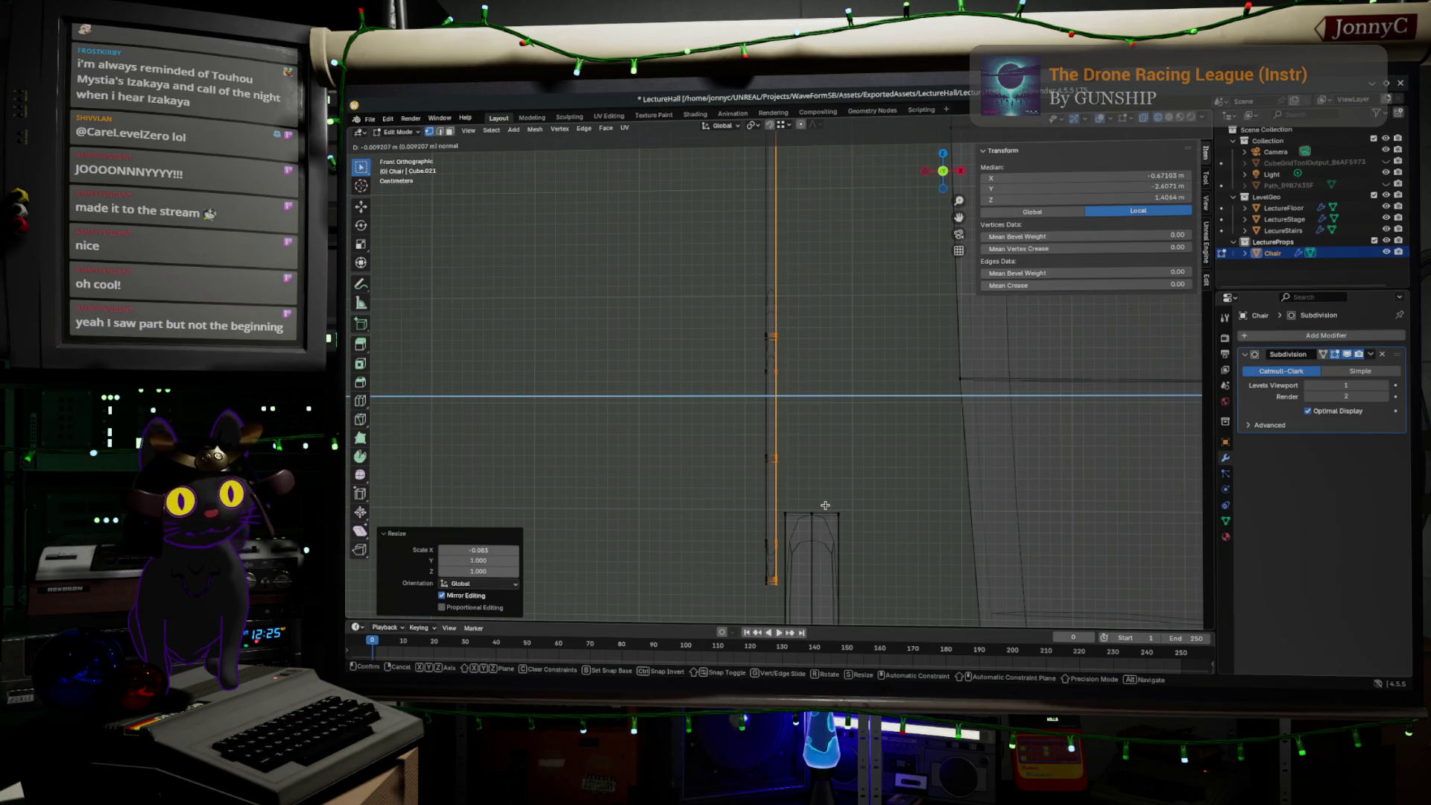
pyautogui.click(826, 506)
# - Box-select the extruded strip and shift it about 0.02 m along X
pyautogui.scroll(-2, 679, 381)
pyautogui.scroll(-2, 739, 153)
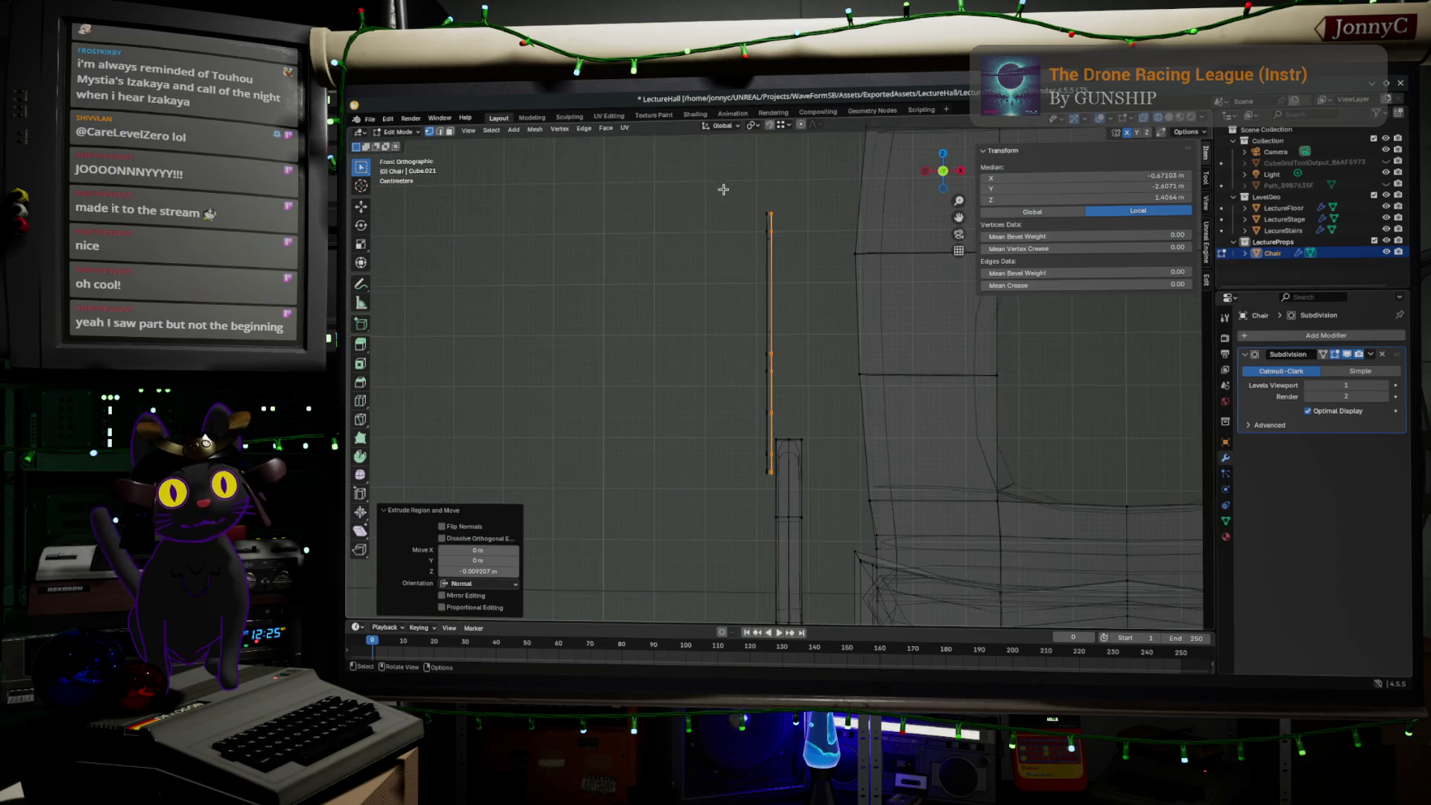
pyautogui.moveTo(718, 179); pyautogui.dragTo(771, 566)
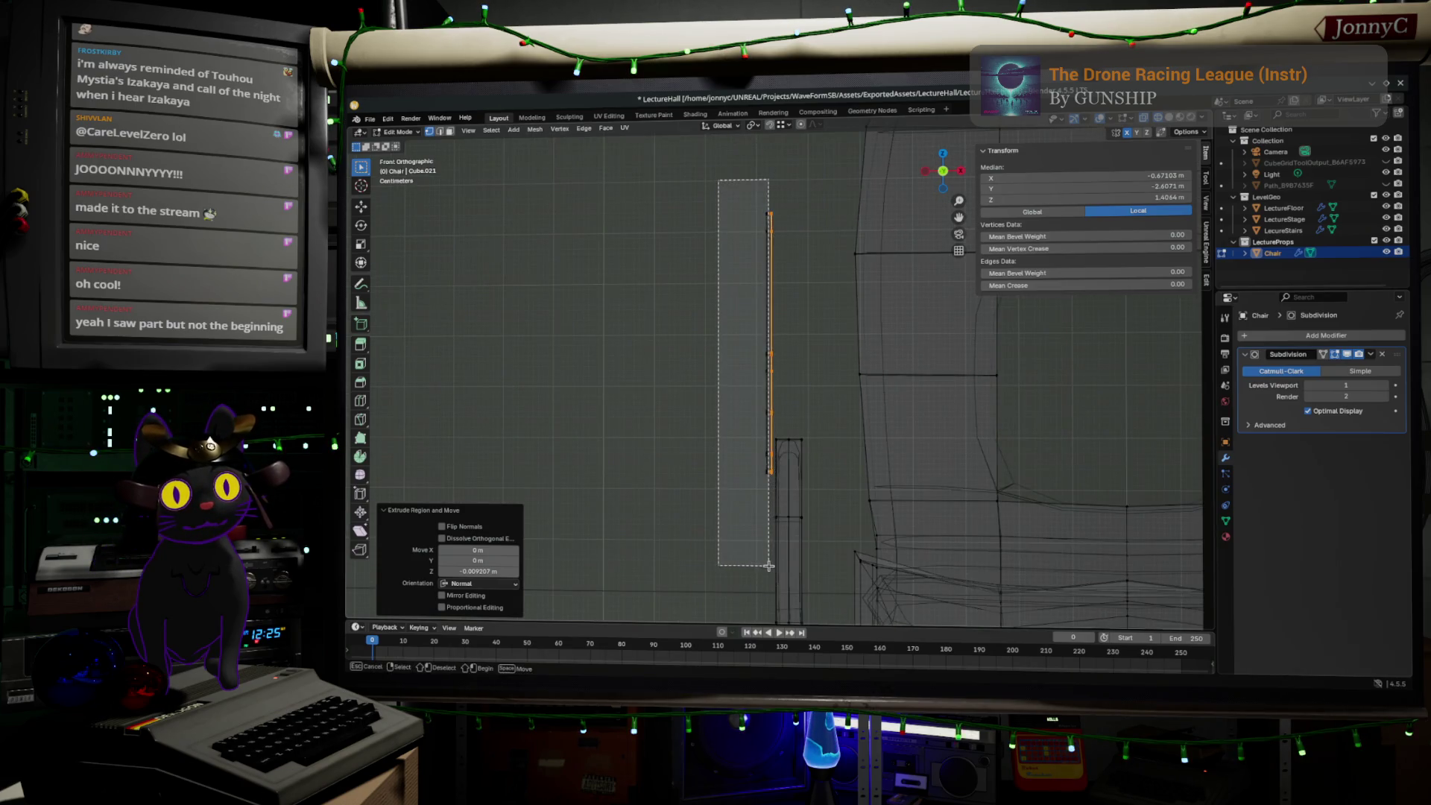
pyautogui.scroll(4, 790, 550)
pyautogui.press('g')
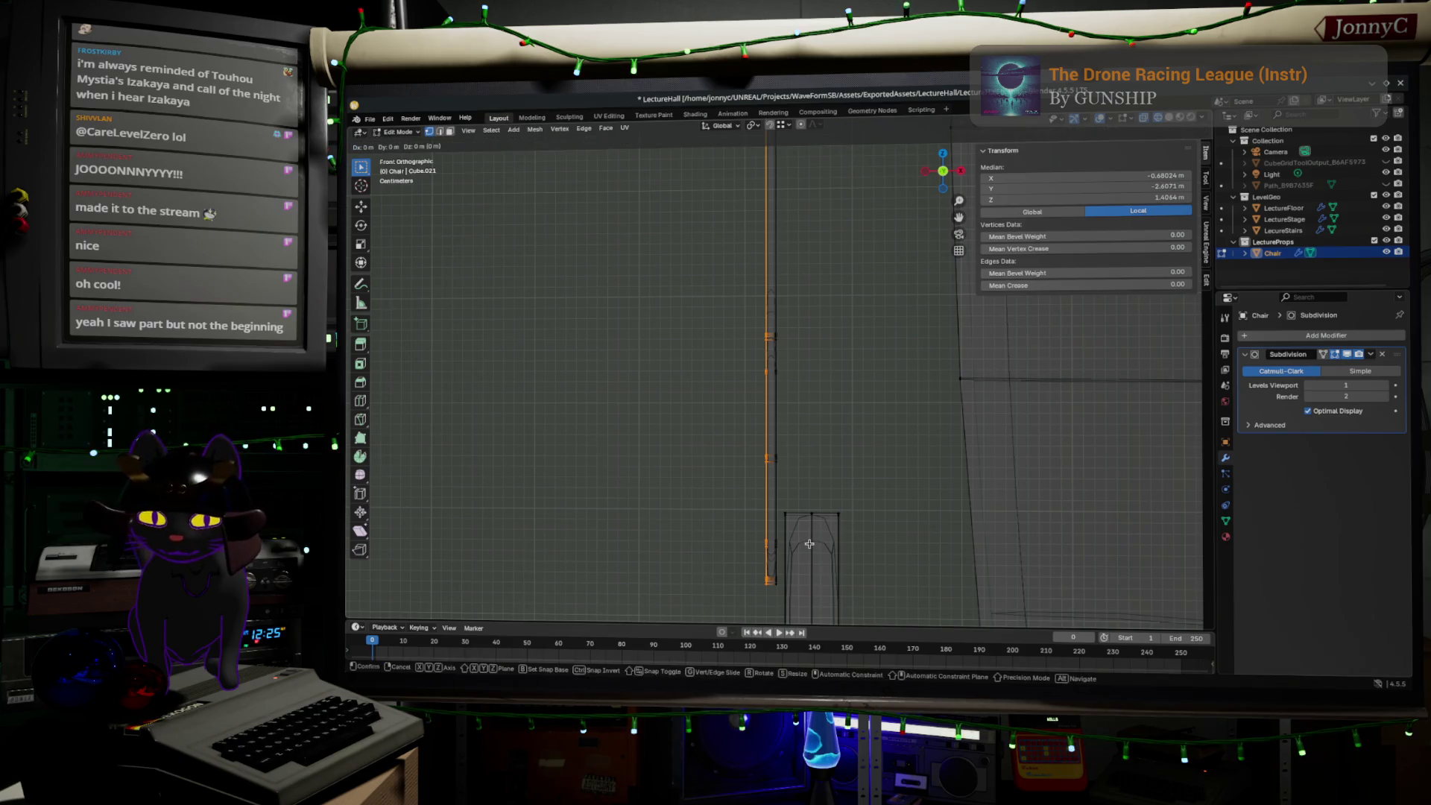
pyautogui.press('x')
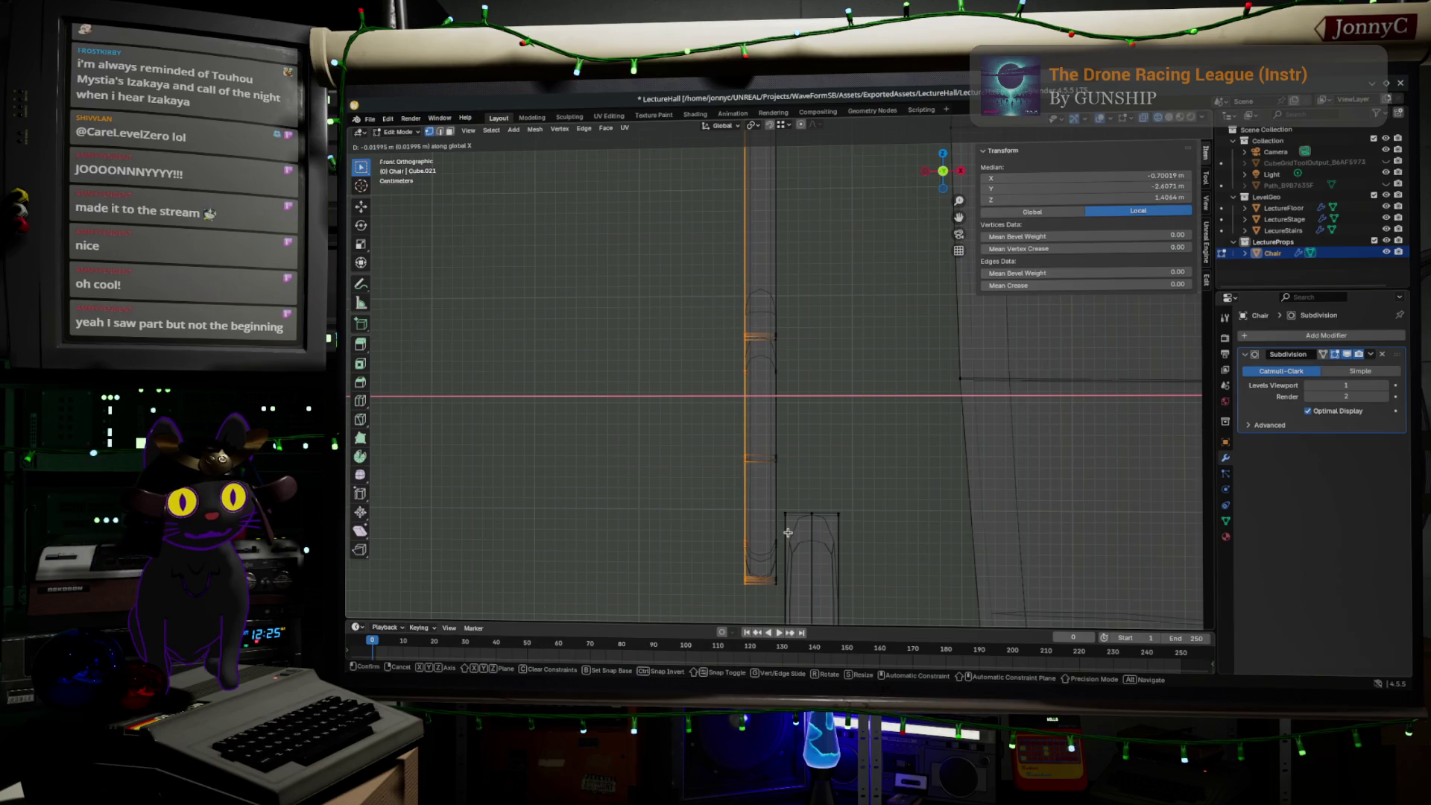
pyautogui.click(788, 532)
# - Inspect the shifted panel in 3D, return to Front view and box-select the middle part
pyautogui.moveTo(788, 531)
pyautogui.mouseDown(button='middle')
pyautogui.moveTo(776, 496)
pyautogui.moveTo(907, 503)
pyautogui.mouseUp(button='middle')
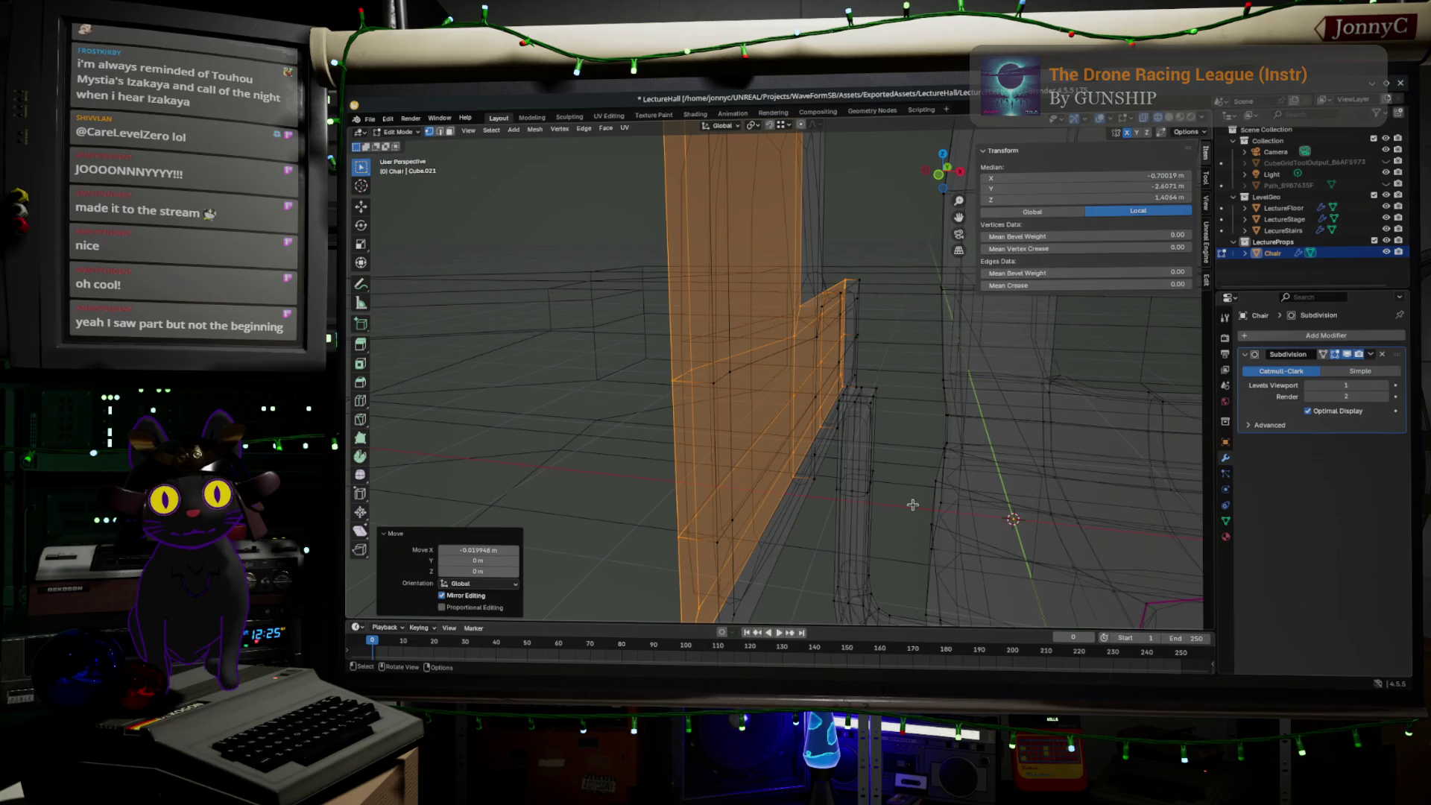
pyautogui.moveTo(947, 433); pyautogui.dragTo(836, 415, button='middle')
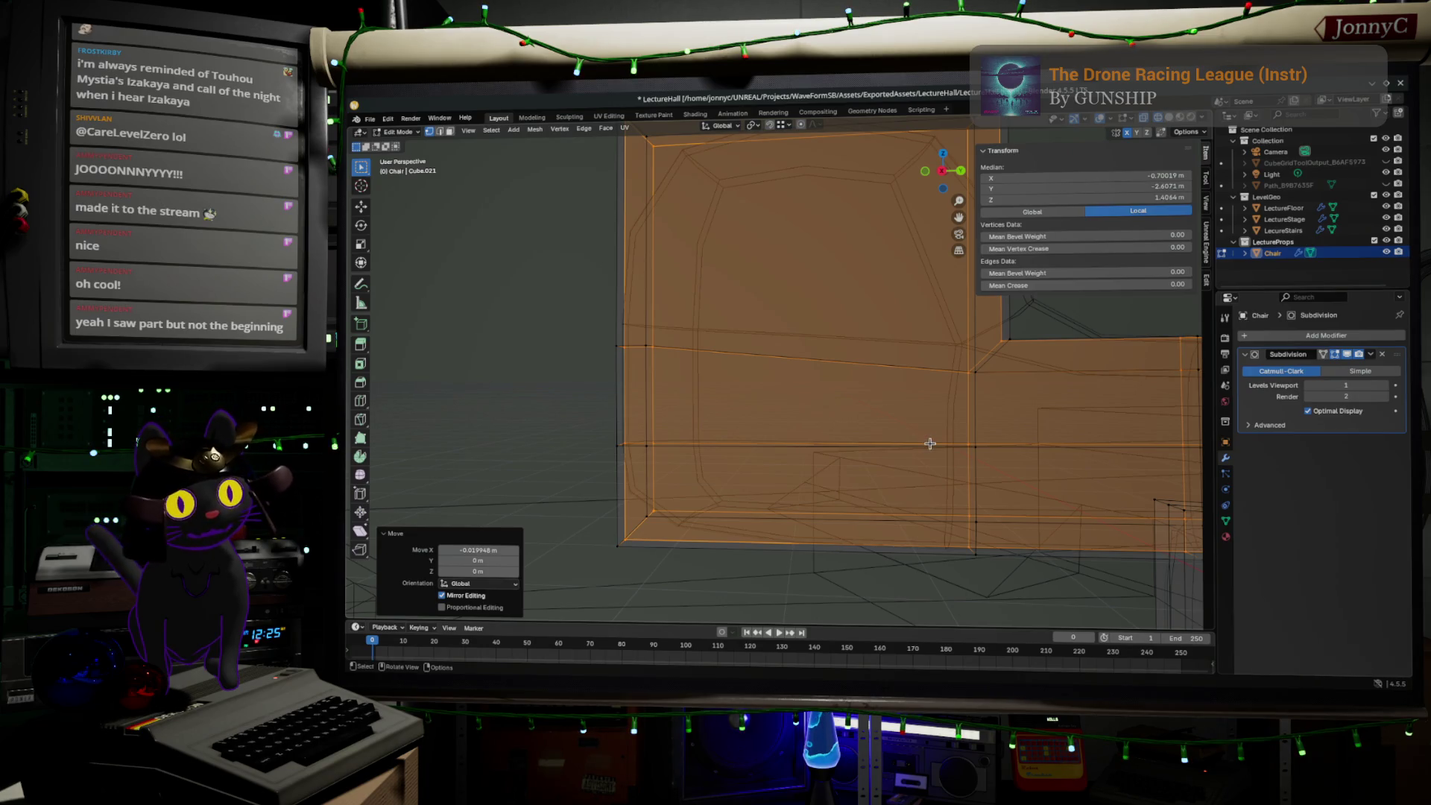
pyautogui.moveTo(944, 446)
pyautogui.mouseDown(button='middle')
pyautogui.moveTo(1083, 434)
pyautogui.moveTo(874, 339)
pyautogui.mouseUp(button='middle')
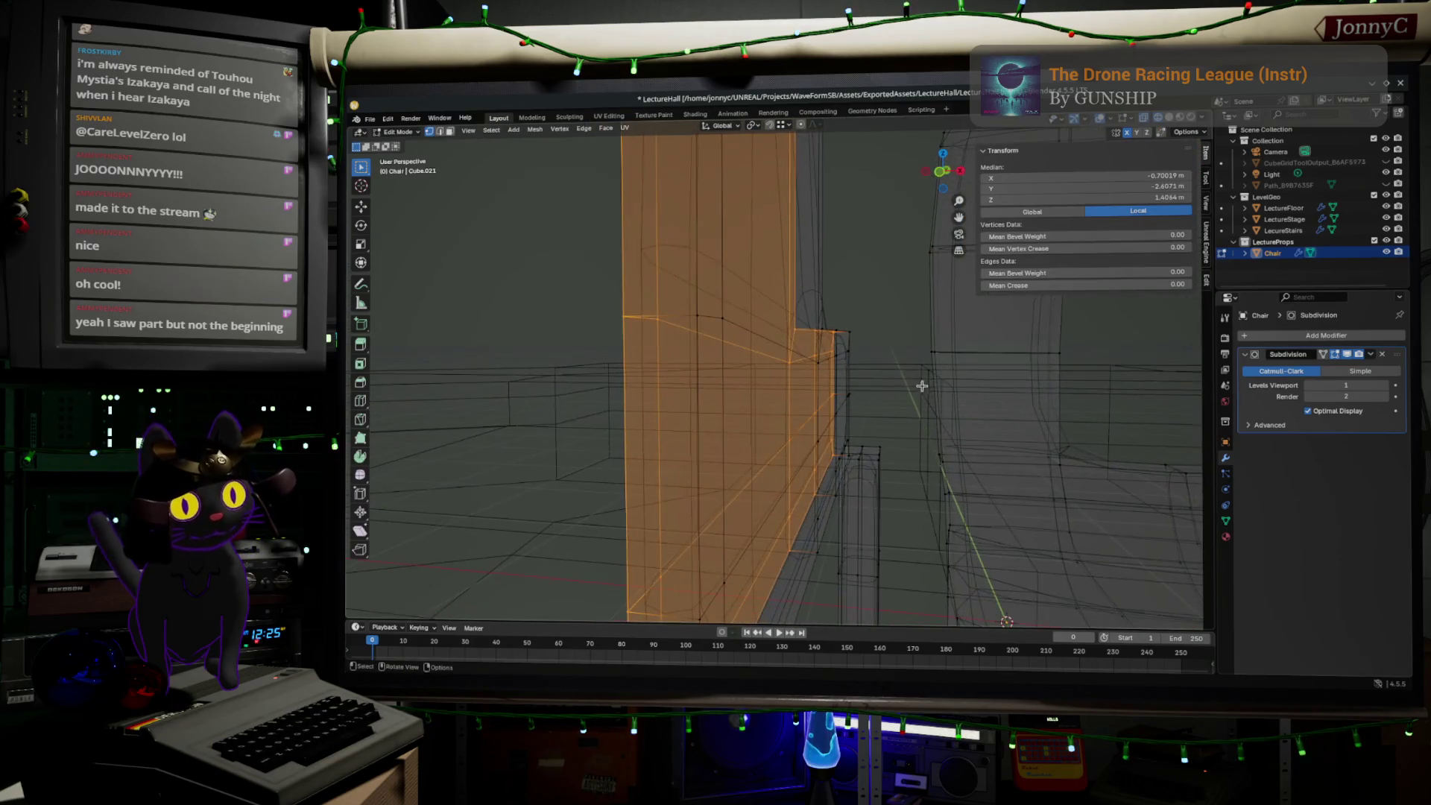
pyautogui.moveTo(874, 339)
pyautogui.mouseDown(button='middle')
pyautogui.moveTo(794, 491)
pyautogui.moveTo(879, 313)
pyautogui.mouseUp(button='middle')
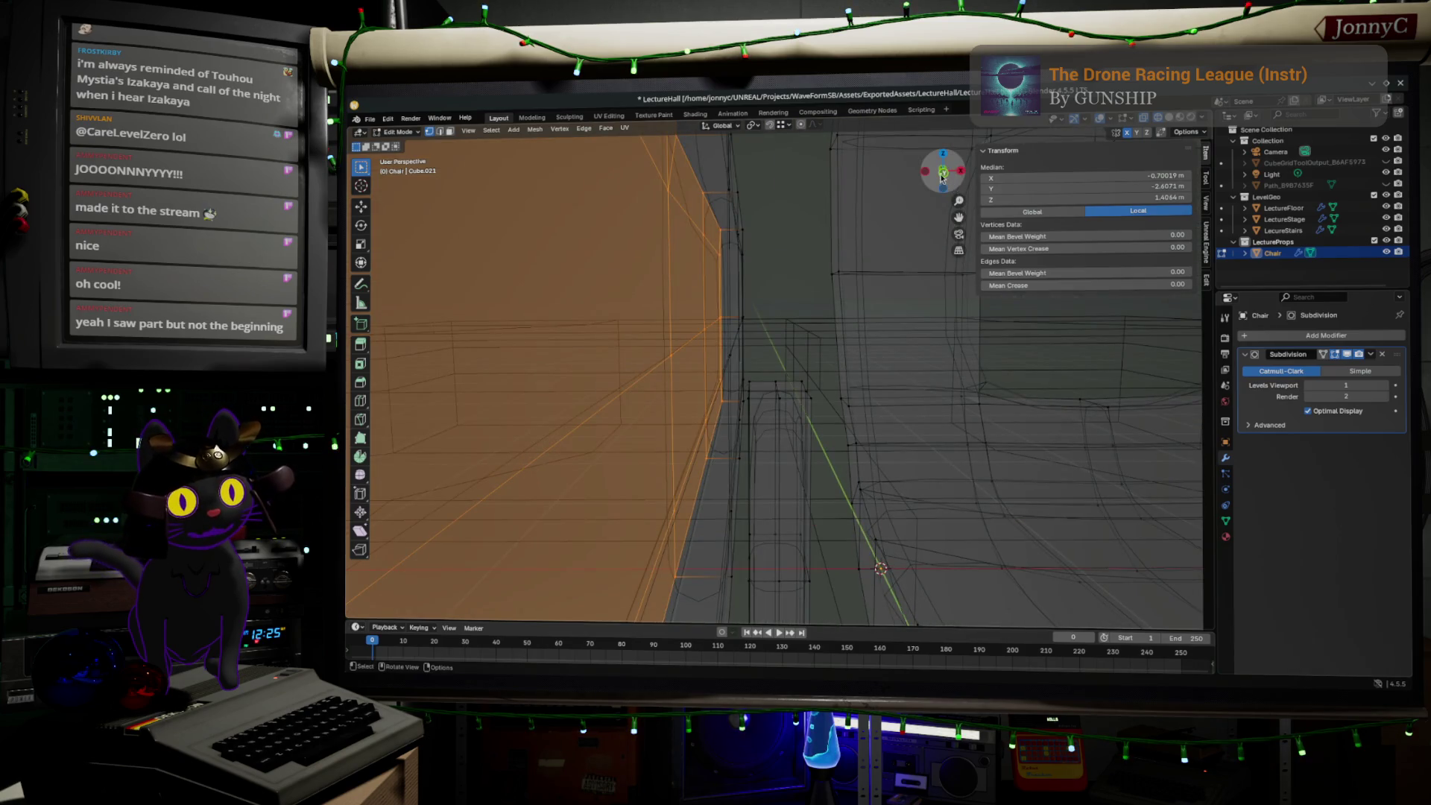
pyautogui.click(942, 175)
pyautogui.scroll(-4, 735, 395)
pyautogui.scroll(1, 760, 395)
pyautogui.moveTo(690, 374); pyautogui.dragTo(928, 447)
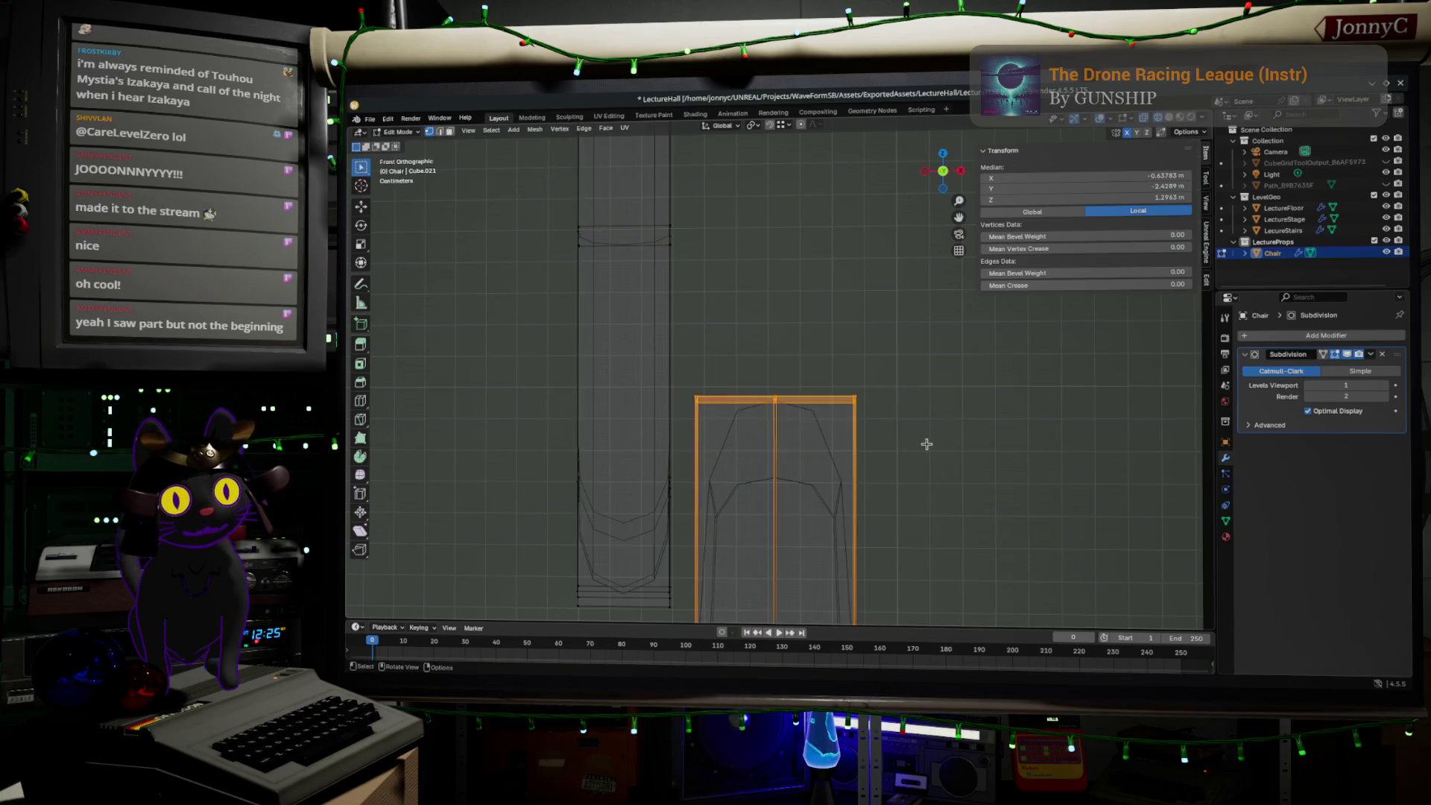
# - Flatten the selected part along Z and reselect its top edge
pyautogui.press('s')
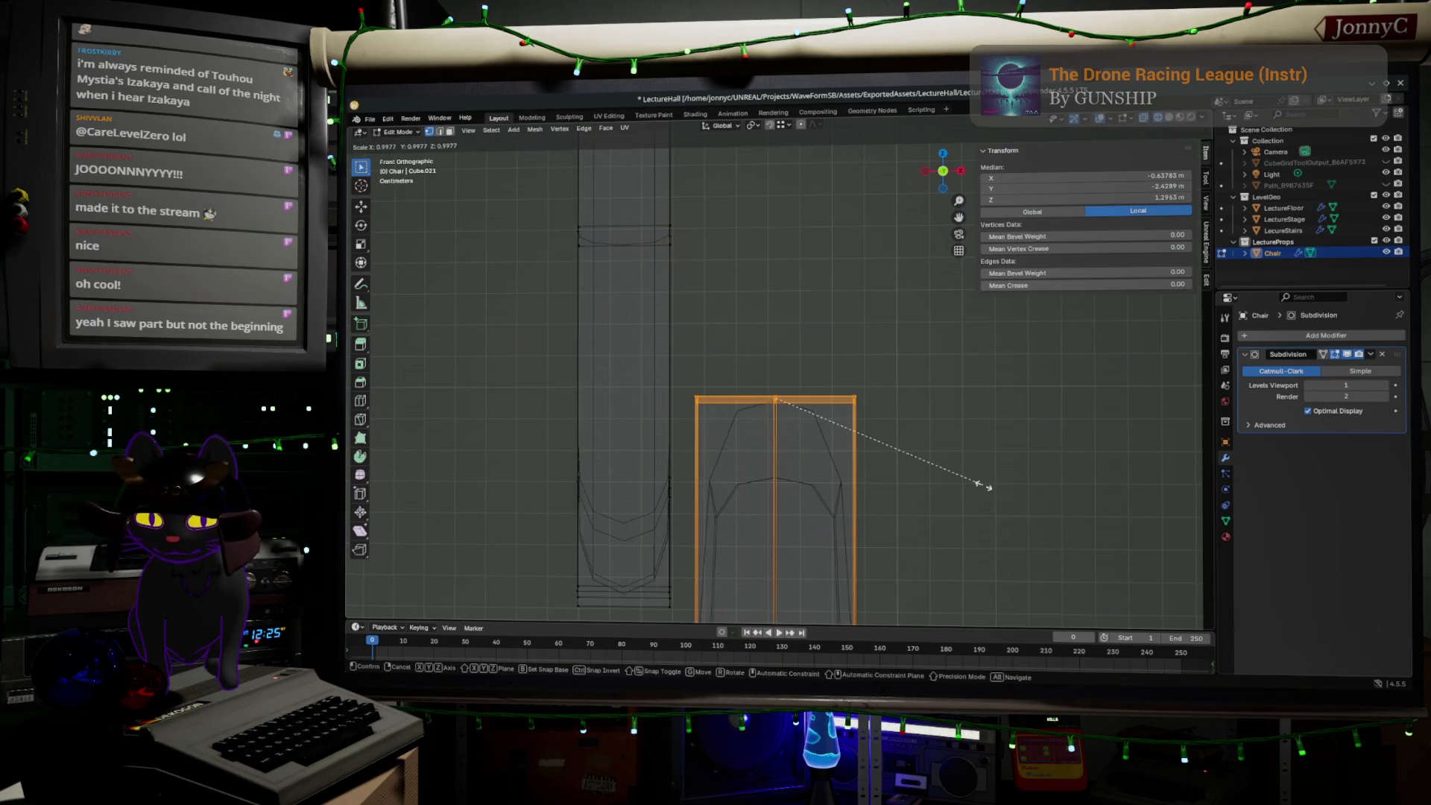
pyautogui.press('z')
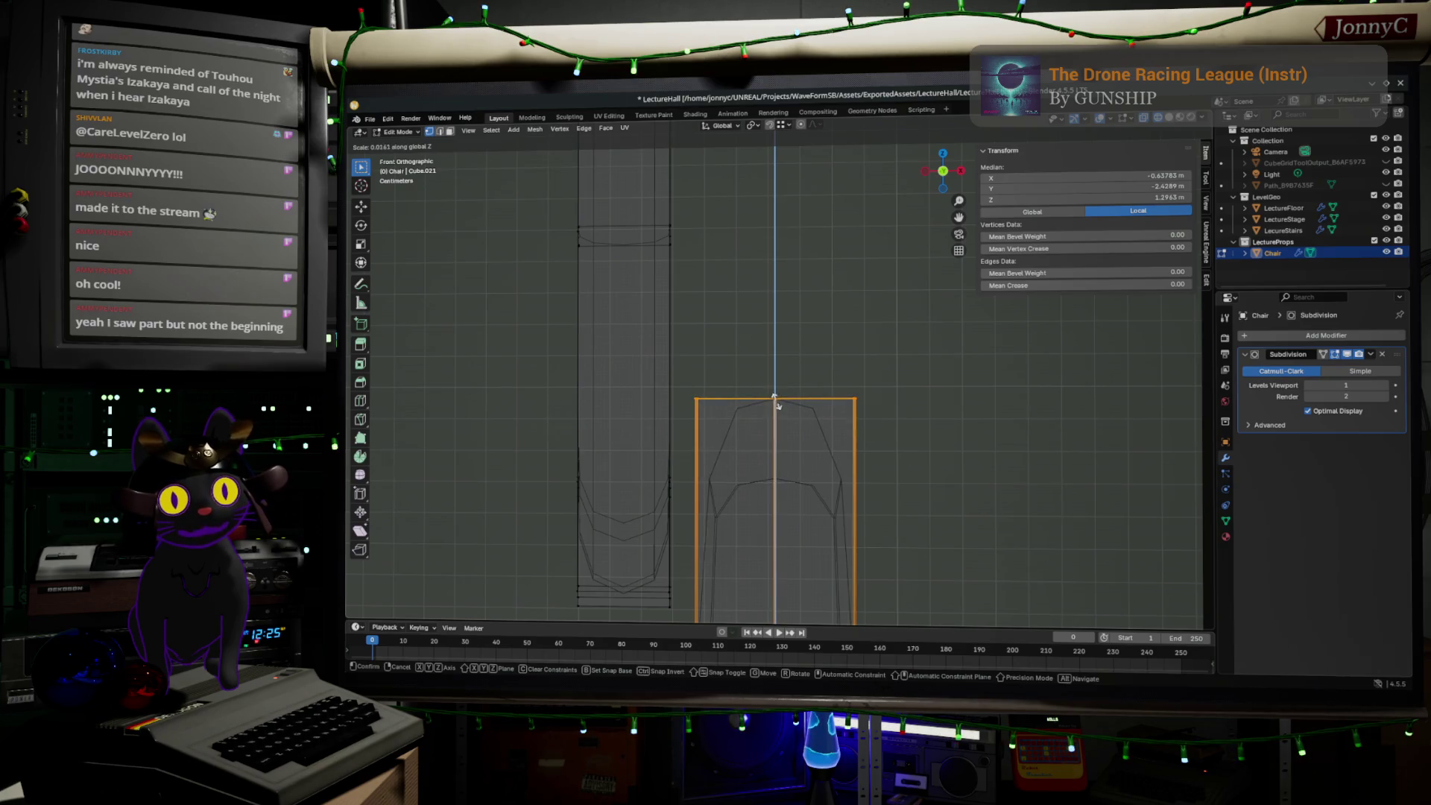
pyautogui.click(777, 397)
pyautogui.moveTo(693, 363); pyautogui.dragTo(928, 440)
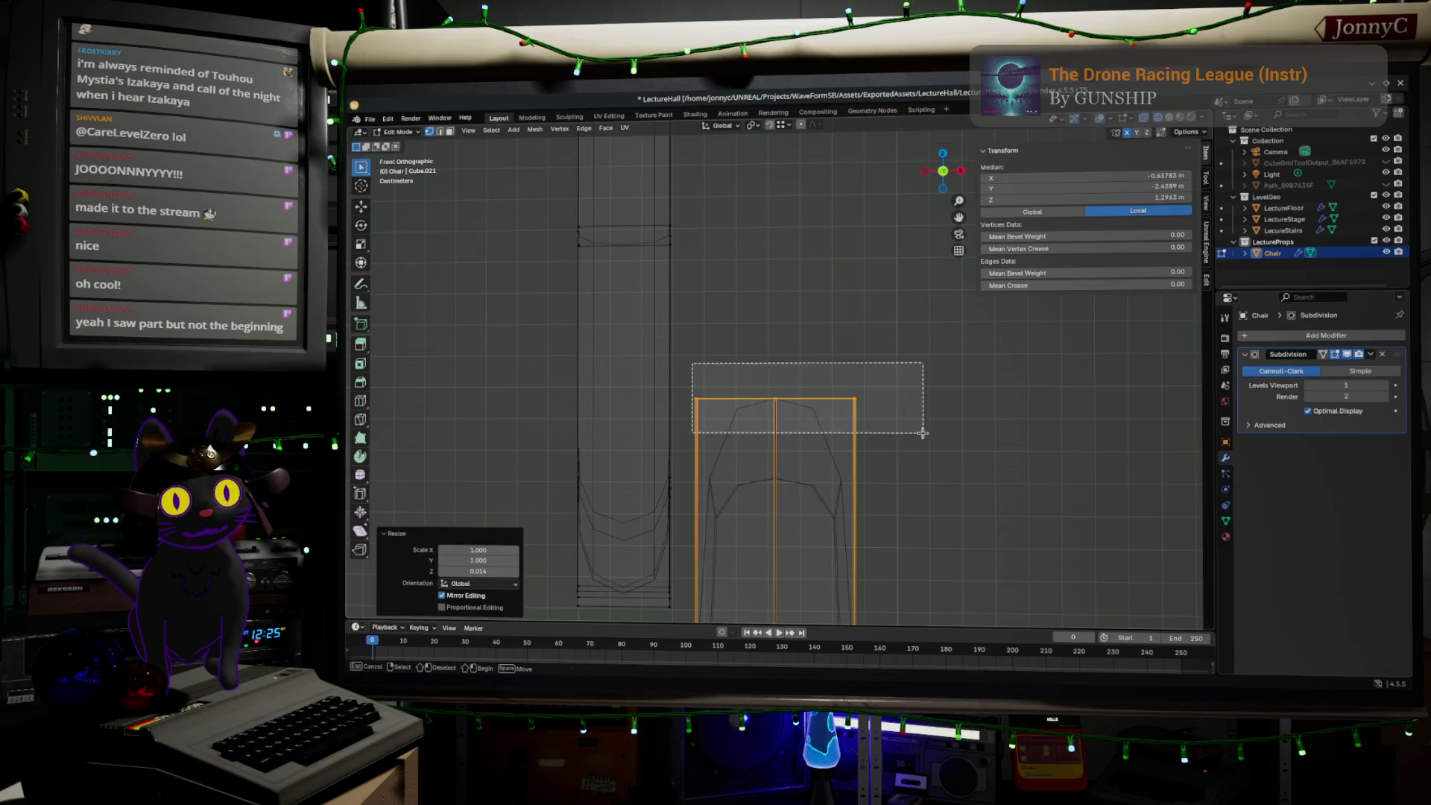
pyautogui.press('g')
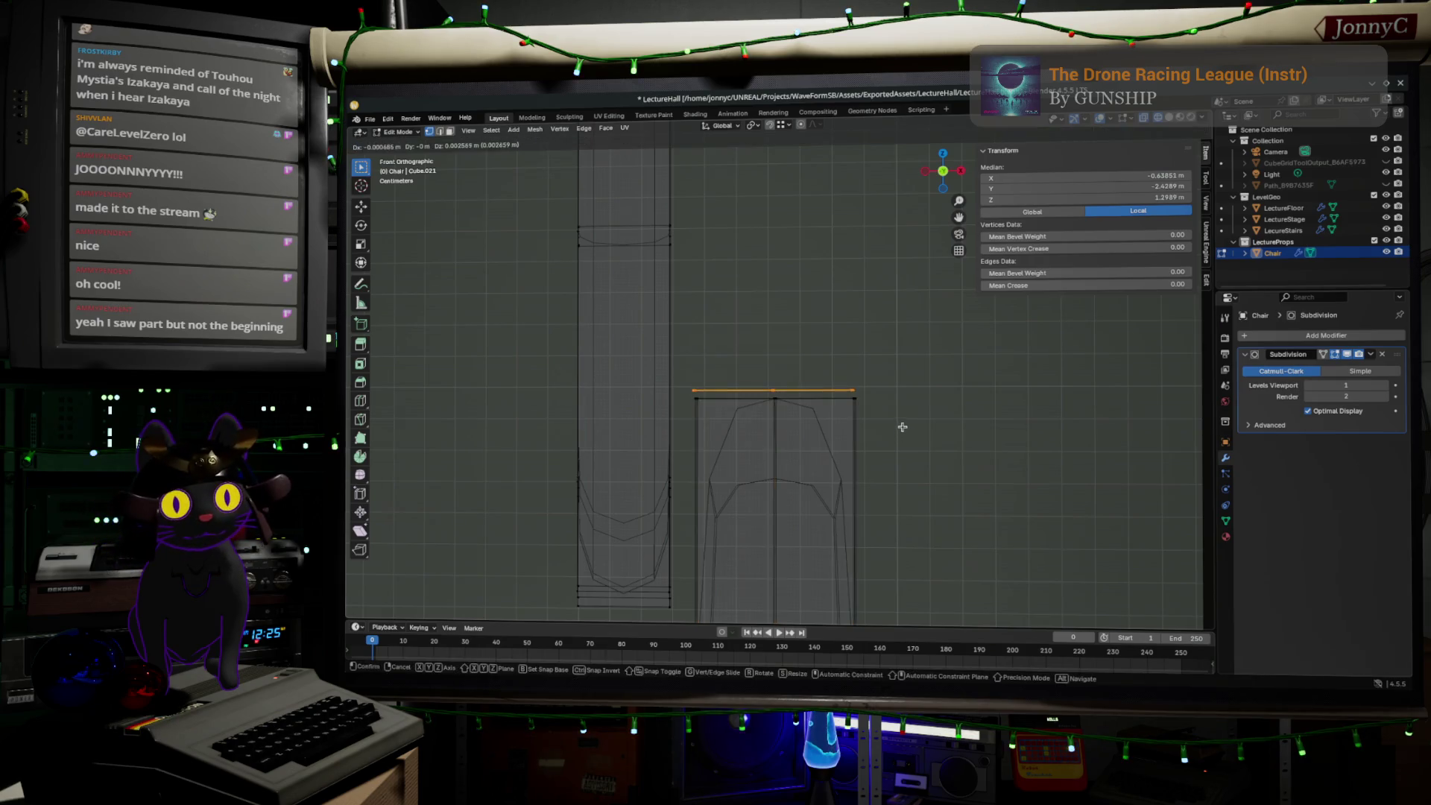
pyautogui.rightClick(906, 416)
pyautogui.moveTo(897, 431); pyautogui.dragTo(687, 358)
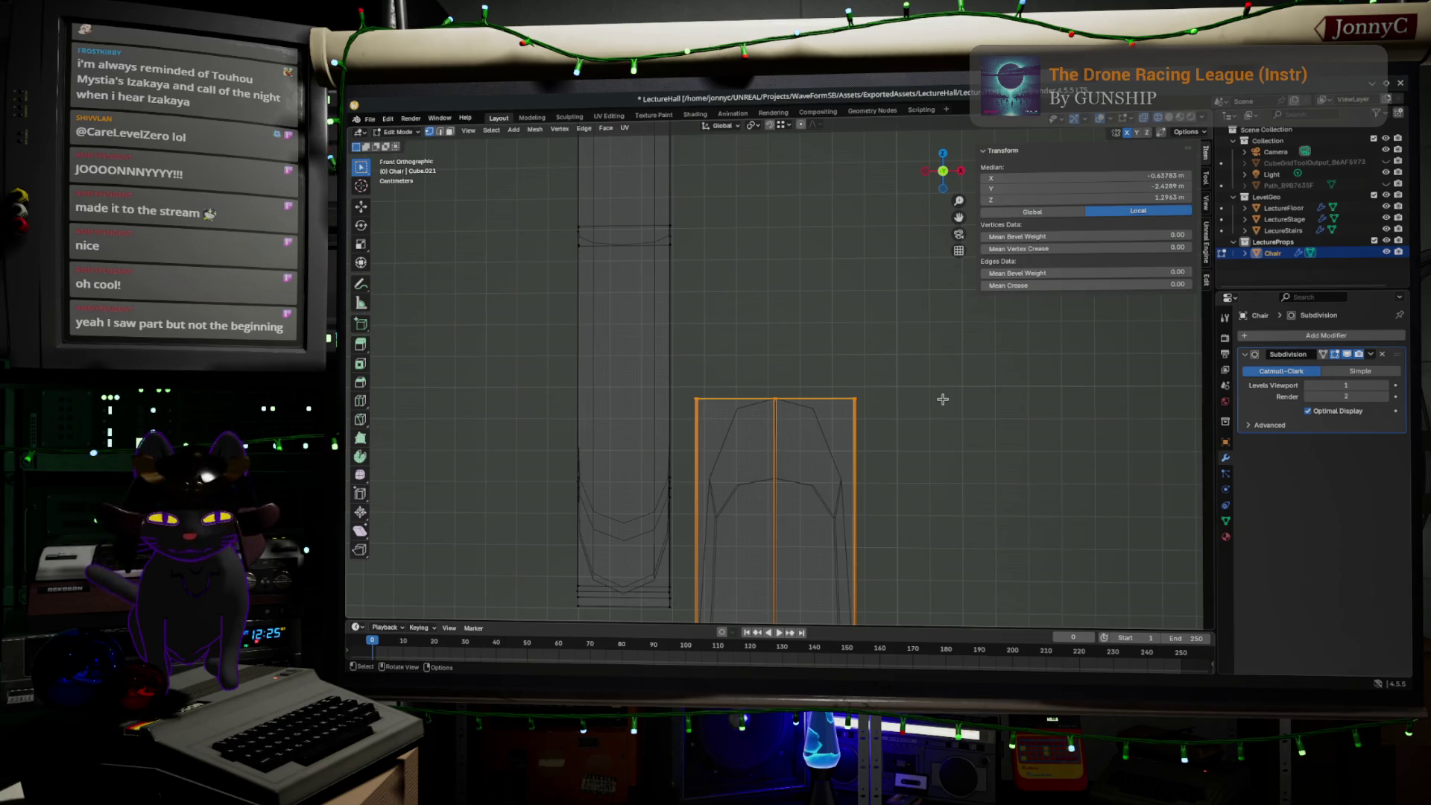
# - Extrude the top edge up a little and pull its corner vertex about 0.01 m along X
pyautogui.press('e')
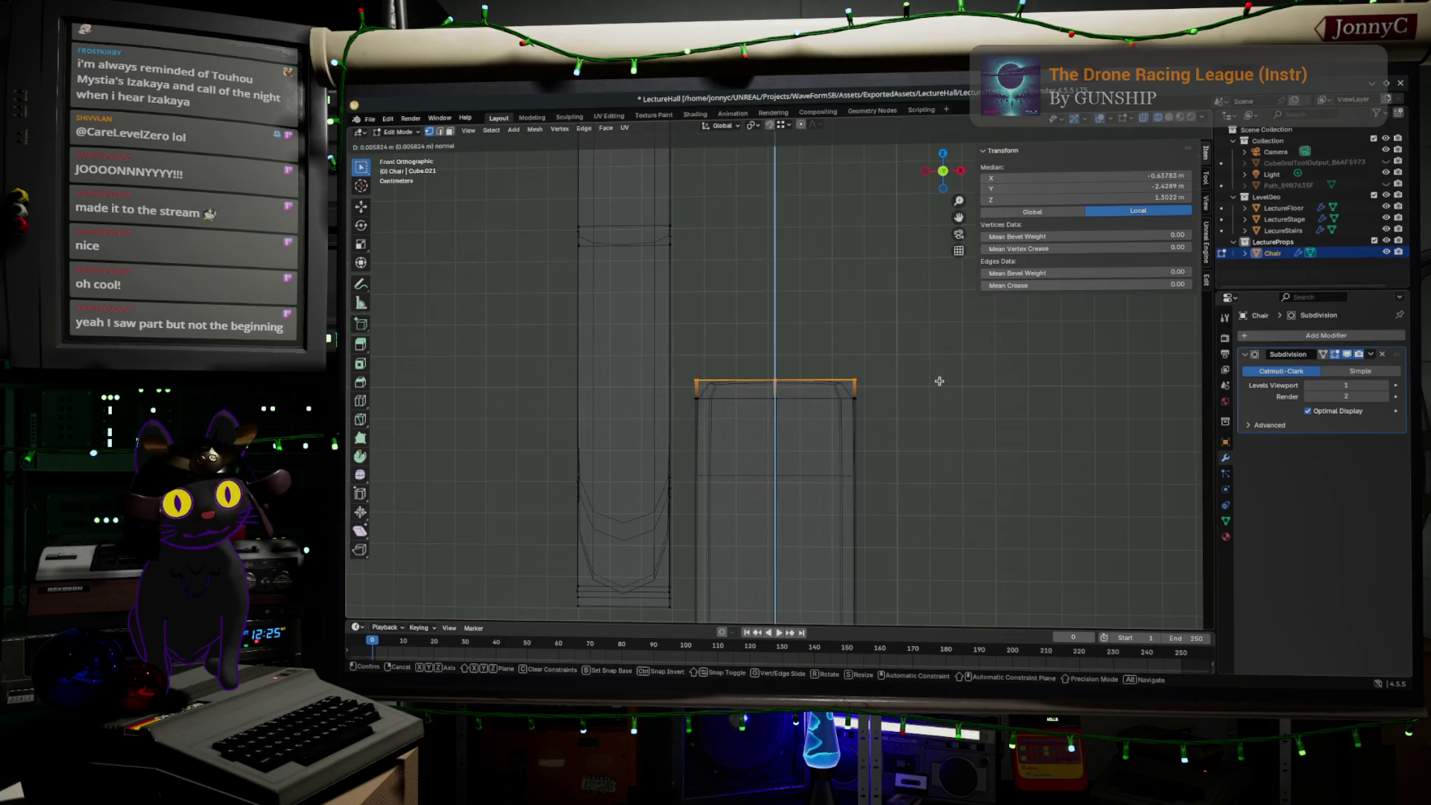
pyautogui.click(939, 381)
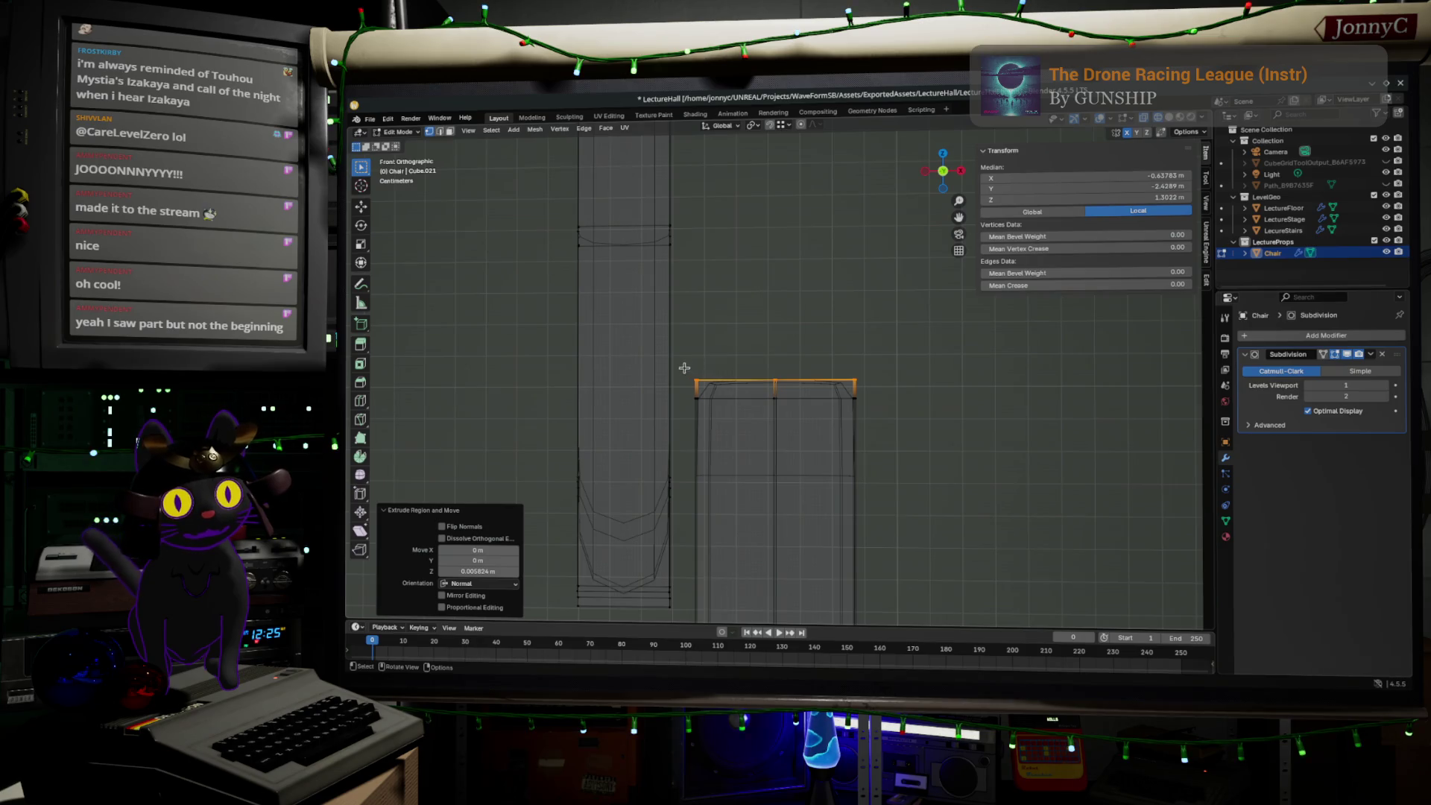
pyautogui.click(714, 384)
pyautogui.press('g')
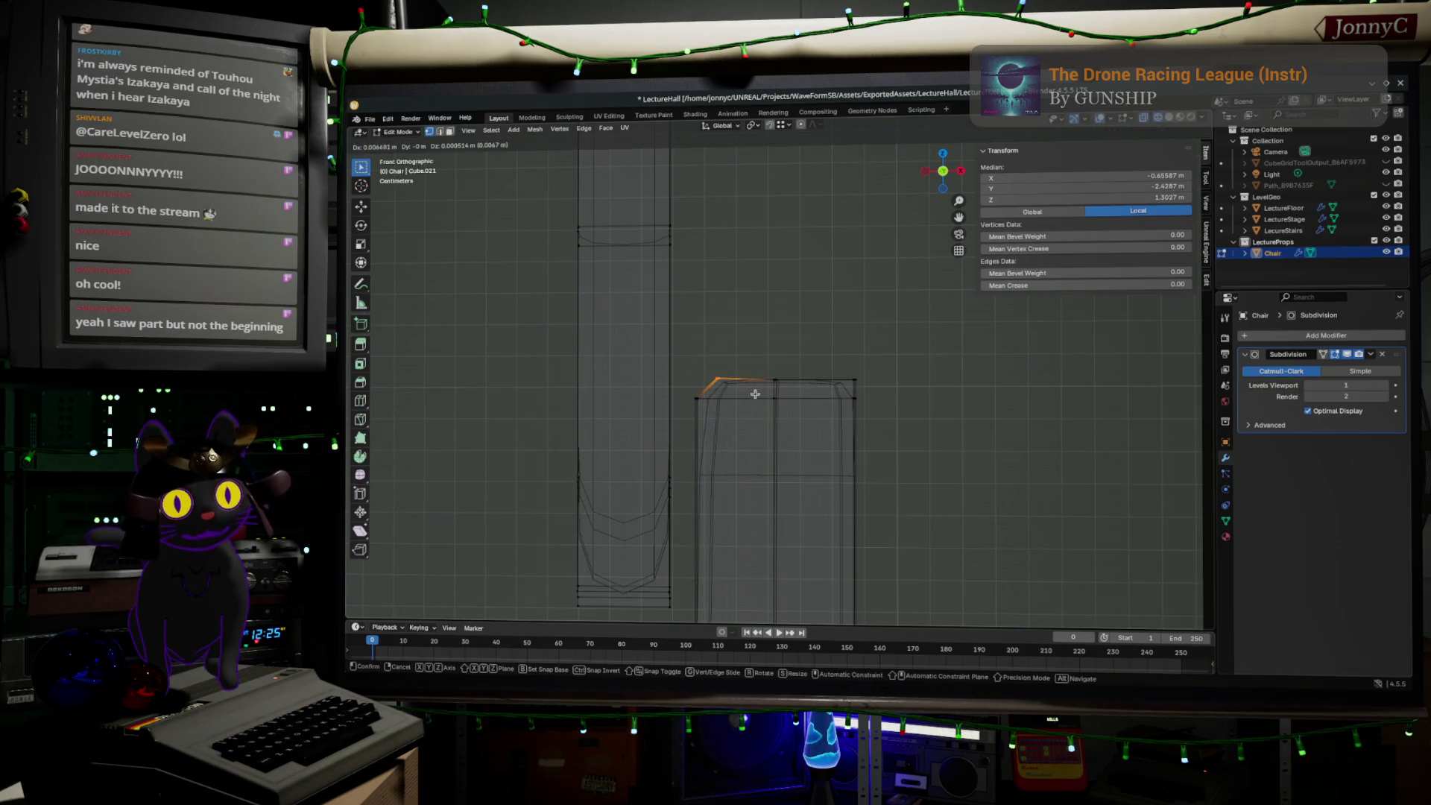
pyautogui.press('x')
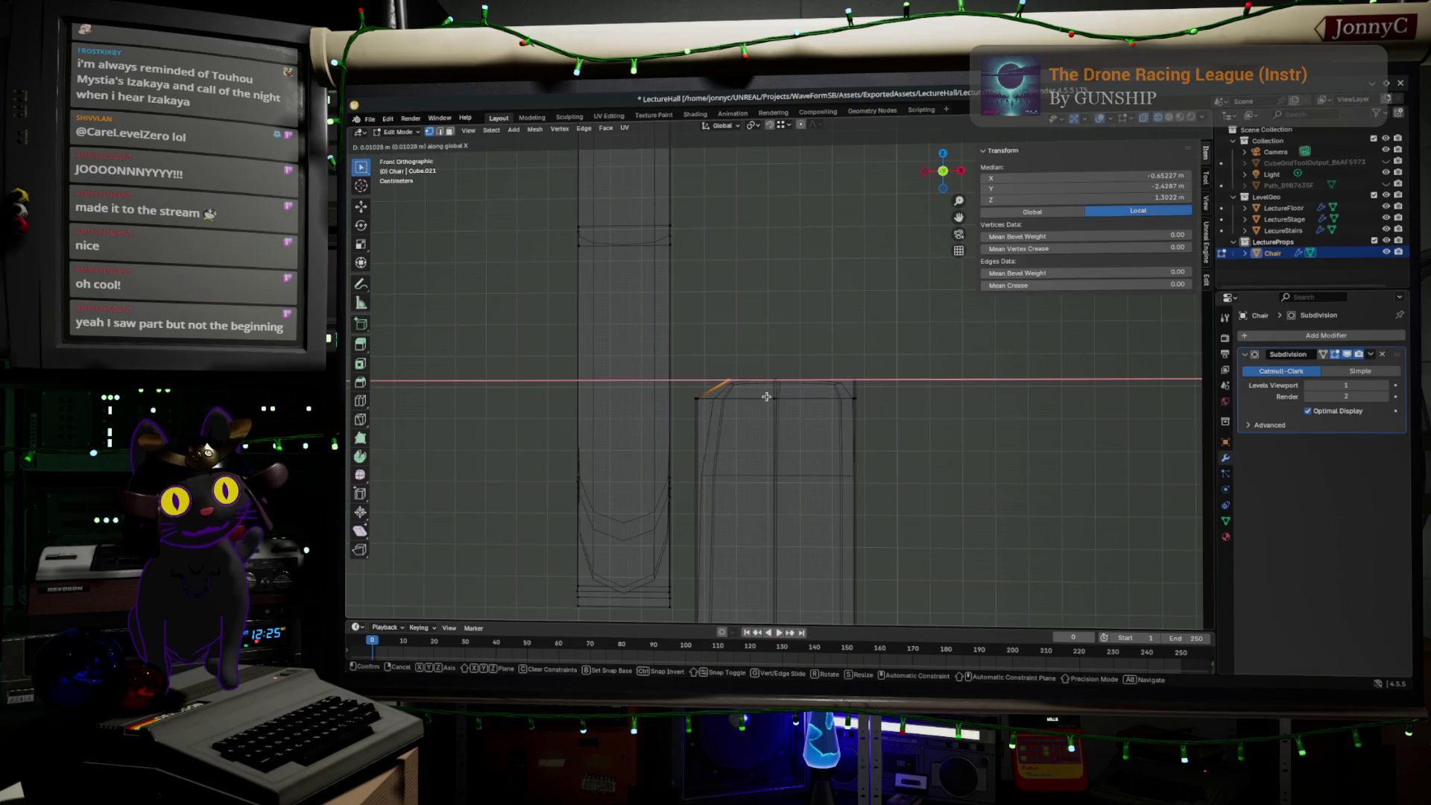
pyautogui.click(766, 396)
# - Extrude the slanted top-left edge, tilt it, and extrude it upward again
pyautogui.moveTo(687, 364); pyautogui.dragTo(755, 422)
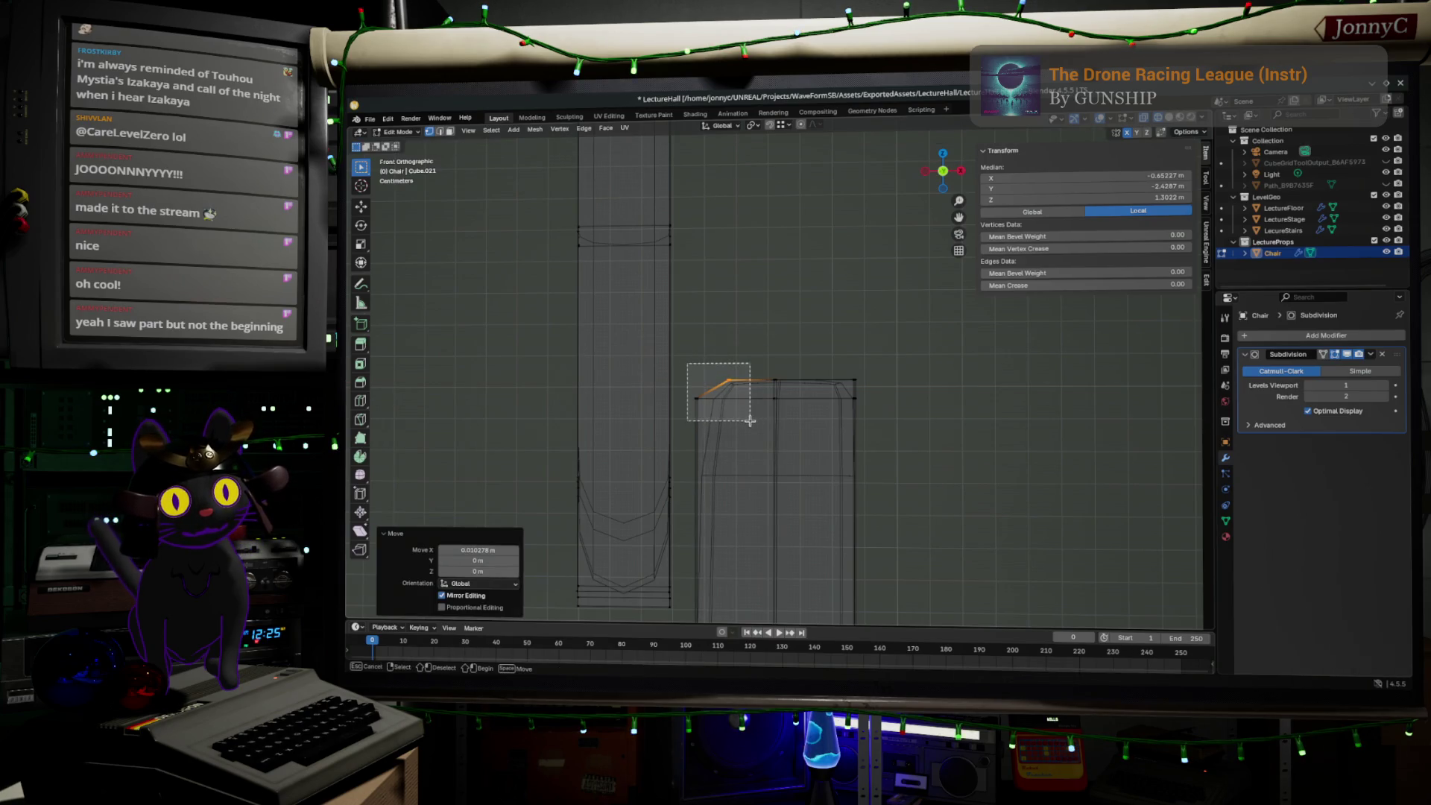
pyautogui.press('e')
pyautogui.click(815, 387)
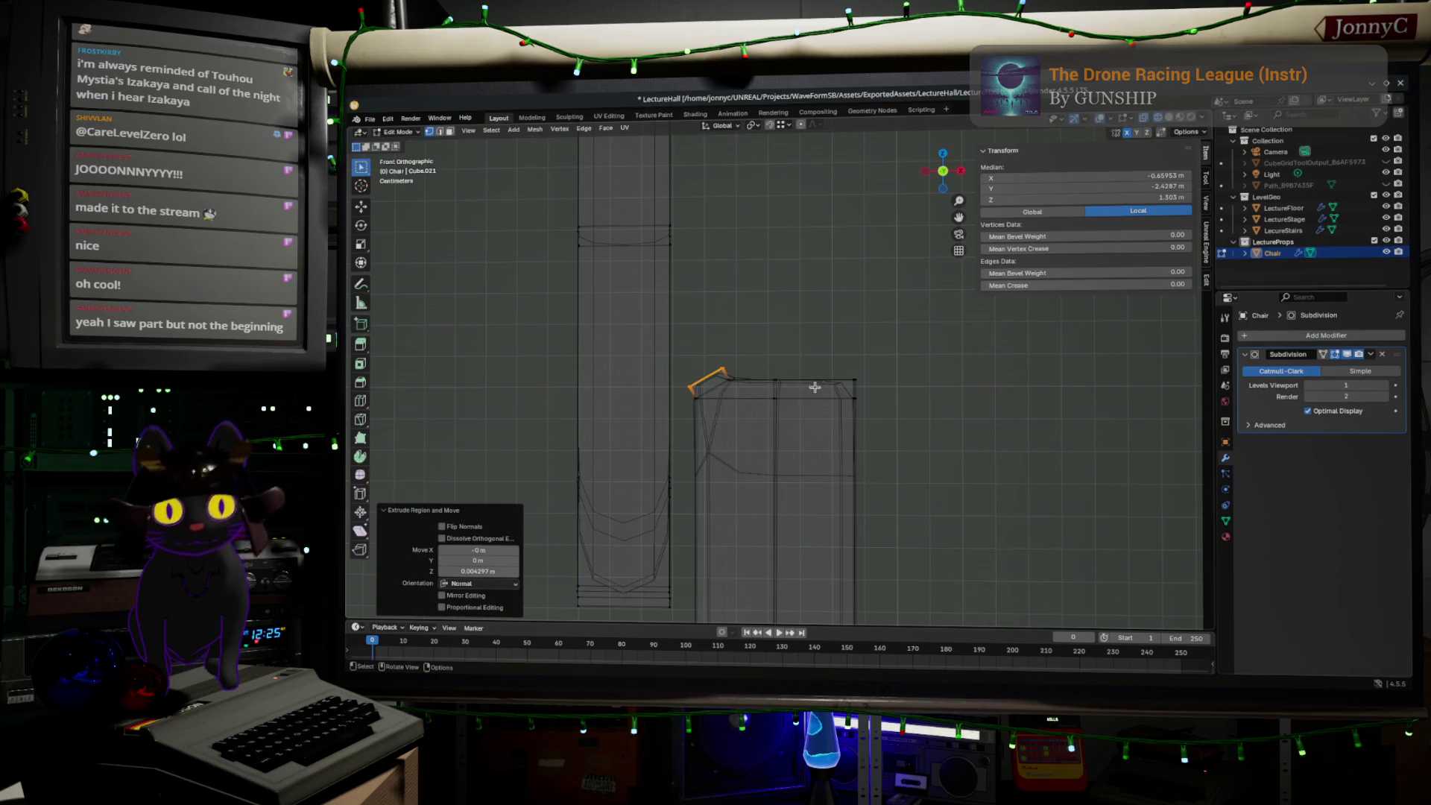
pyautogui.press('r')
pyautogui.click(812, 428)
pyautogui.press('e')
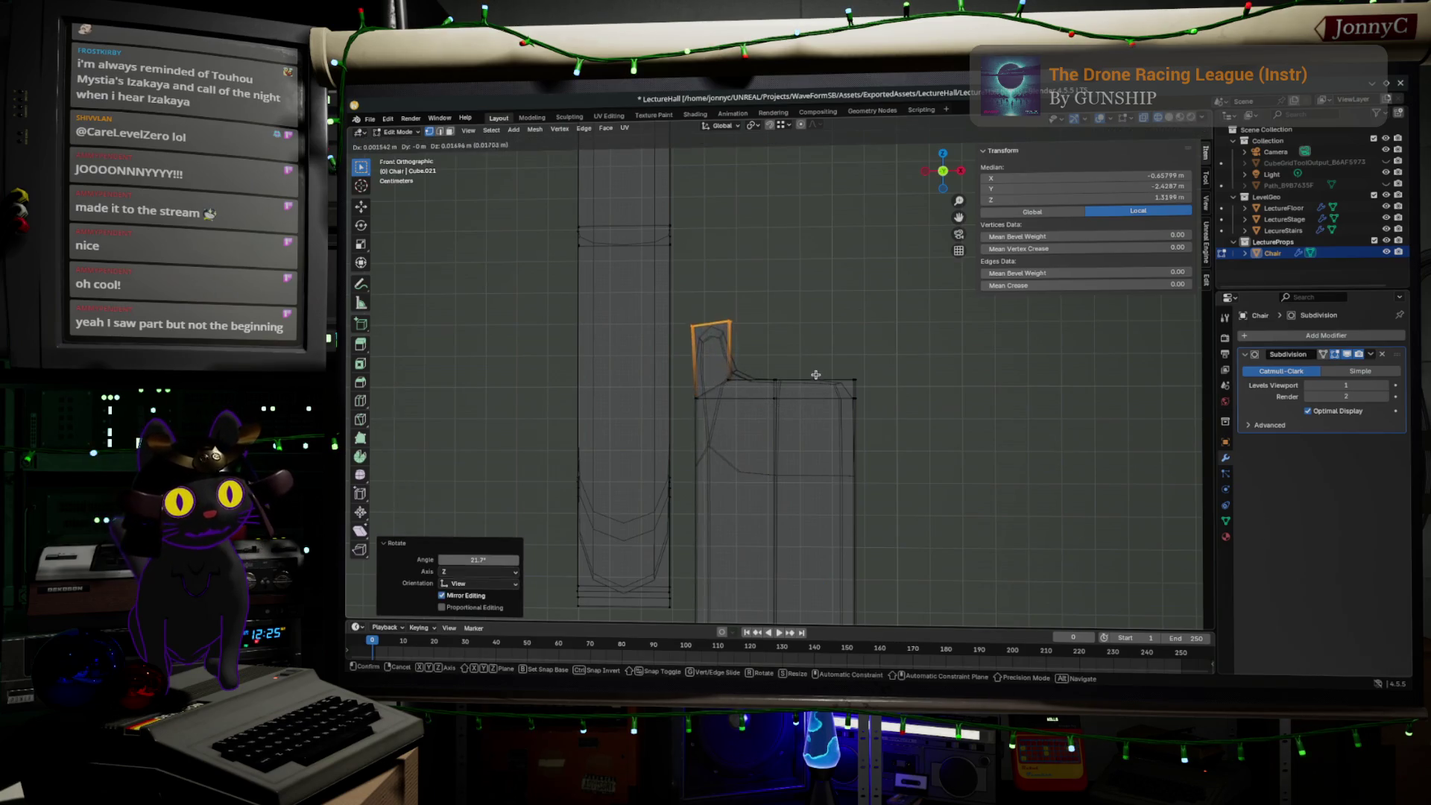
pyautogui.click(815, 316)
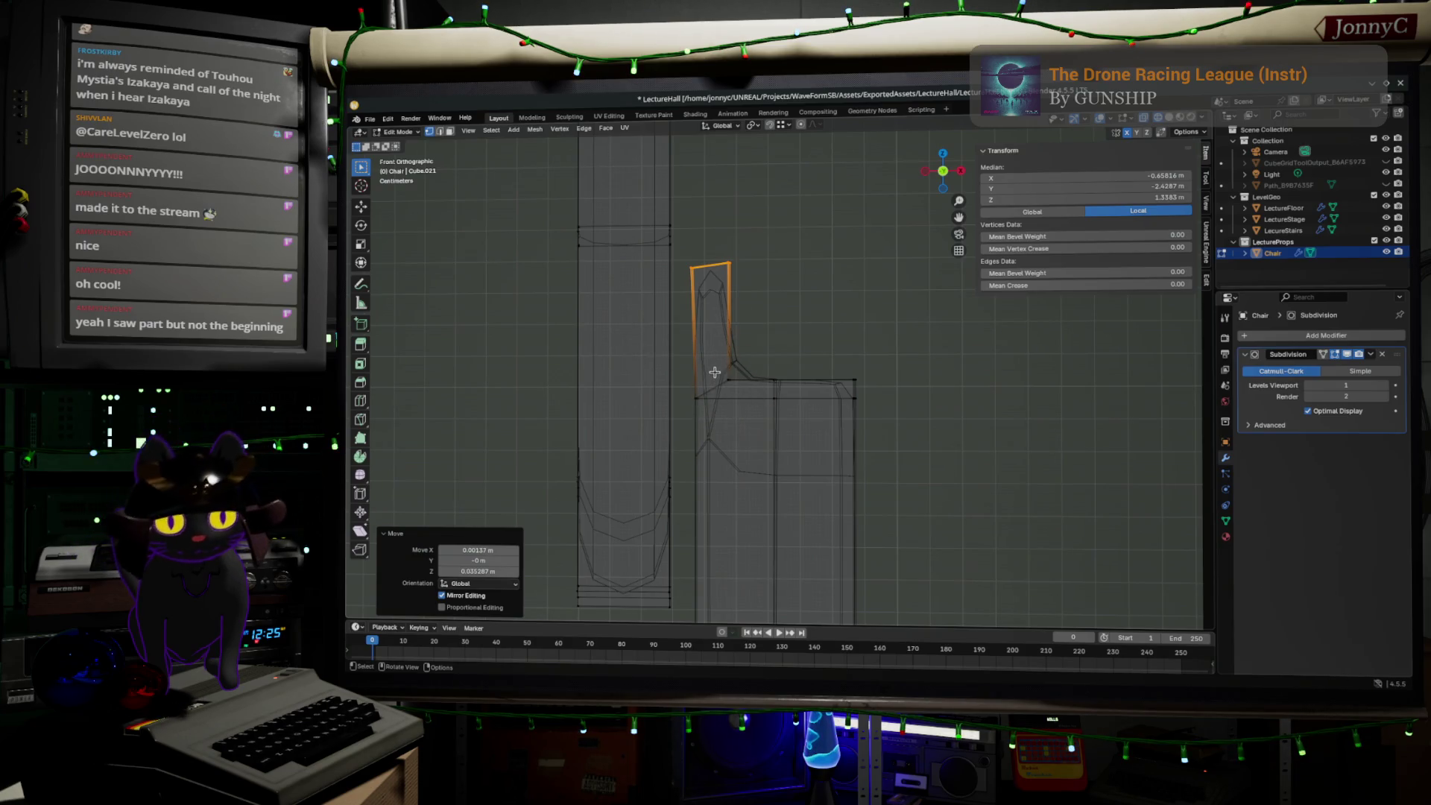
pyautogui.moveTo(834, 352)
pyautogui.mouseDown(button='middle')
pyautogui.moveTo(824, 310)
pyautogui.moveTo(815, 369)
pyautogui.moveTo(827, 351)
pyautogui.moveTo(897, 332)
pyautogui.moveTo(661, 470)
pyautogui.moveTo(767, 447)
pyautogui.moveTo(640, 491)
pyautogui.moveTo(931, 403)
pyautogui.moveTo(1000, 437)
pyautogui.moveTo(843, 466)
pyautogui.moveTo(464, 329)
pyautogui.moveTo(755, 532)
pyautogui.mouseUp(button='middle')
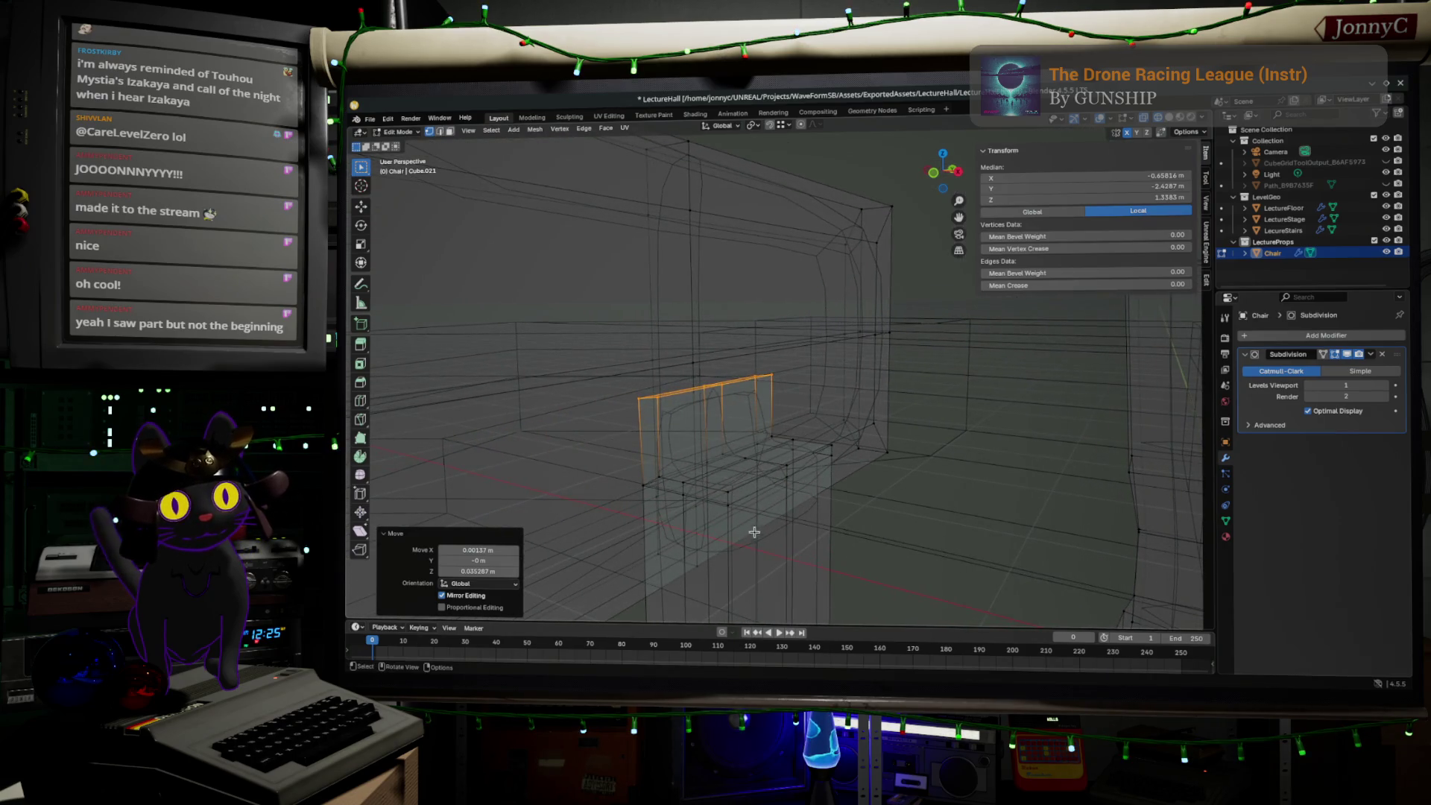
# - Try selecting edges along the chair back, then clear the selection
pyautogui.click(662, 475)
pyautogui.keyDown('ctrl'); pyautogui.click(770, 435); pyautogui.keyUp('ctrl')
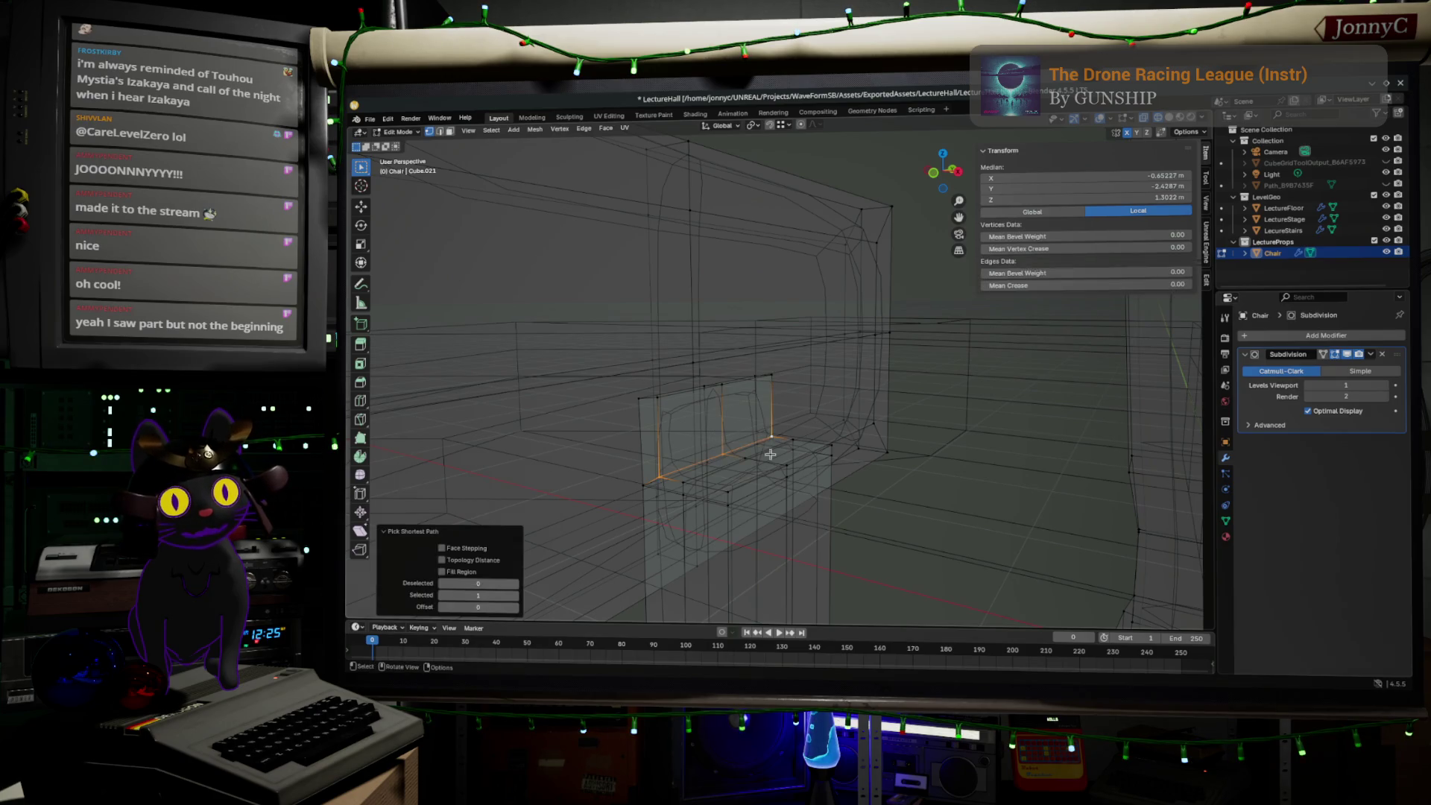
pyautogui.moveTo(740, 516)
pyautogui.mouseDown(button='middle')
pyautogui.moveTo(728, 511)
pyautogui.moveTo(1194, 418)
pyautogui.moveTo(521, 412)
pyautogui.mouseUp(button='middle')
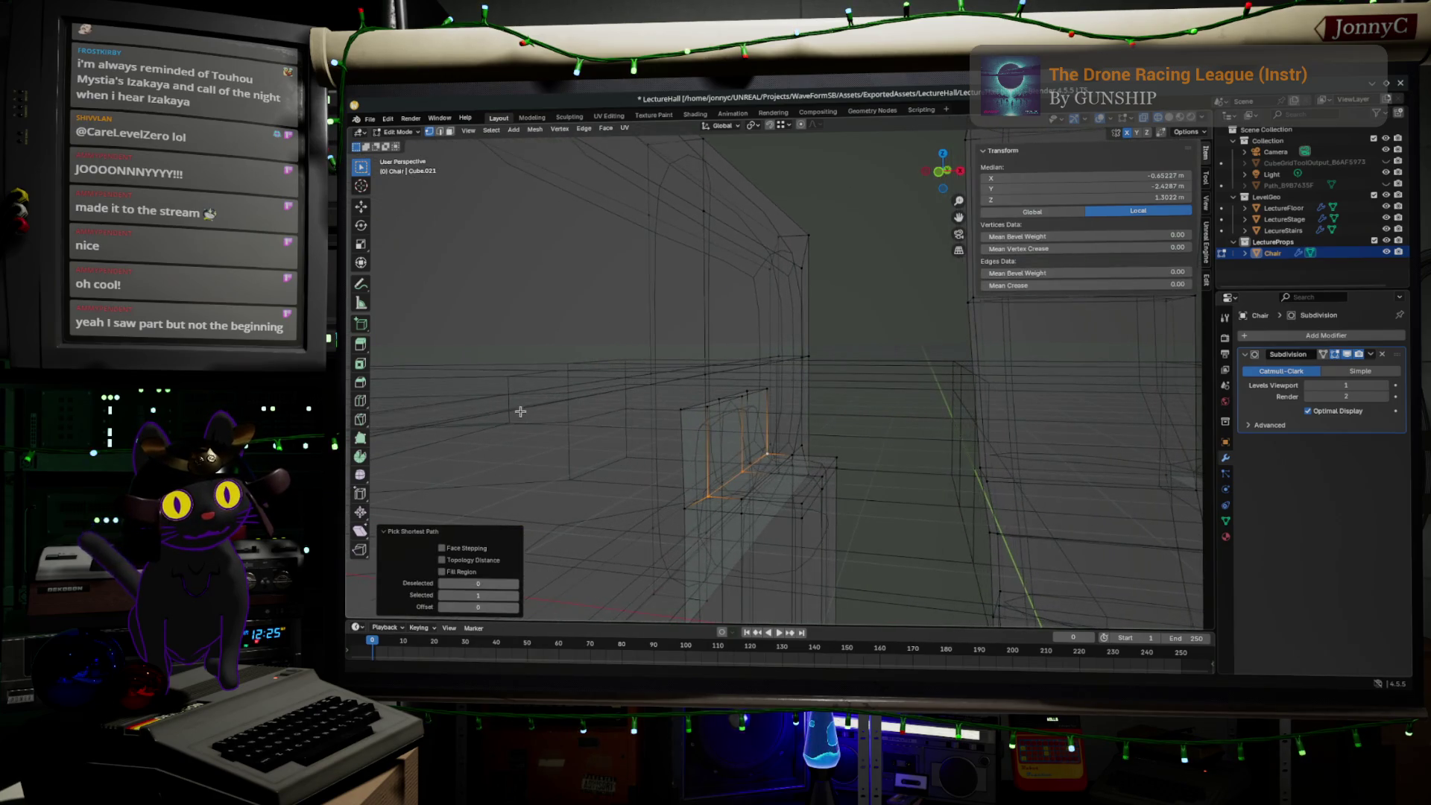
pyautogui.moveTo(930, 585)
pyautogui.mouseDown(button='middle')
pyautogui.moveTo(1002, 568)
pyautogui.moveTo(996, 537)
pyautogui.mouseUp(button='middle')
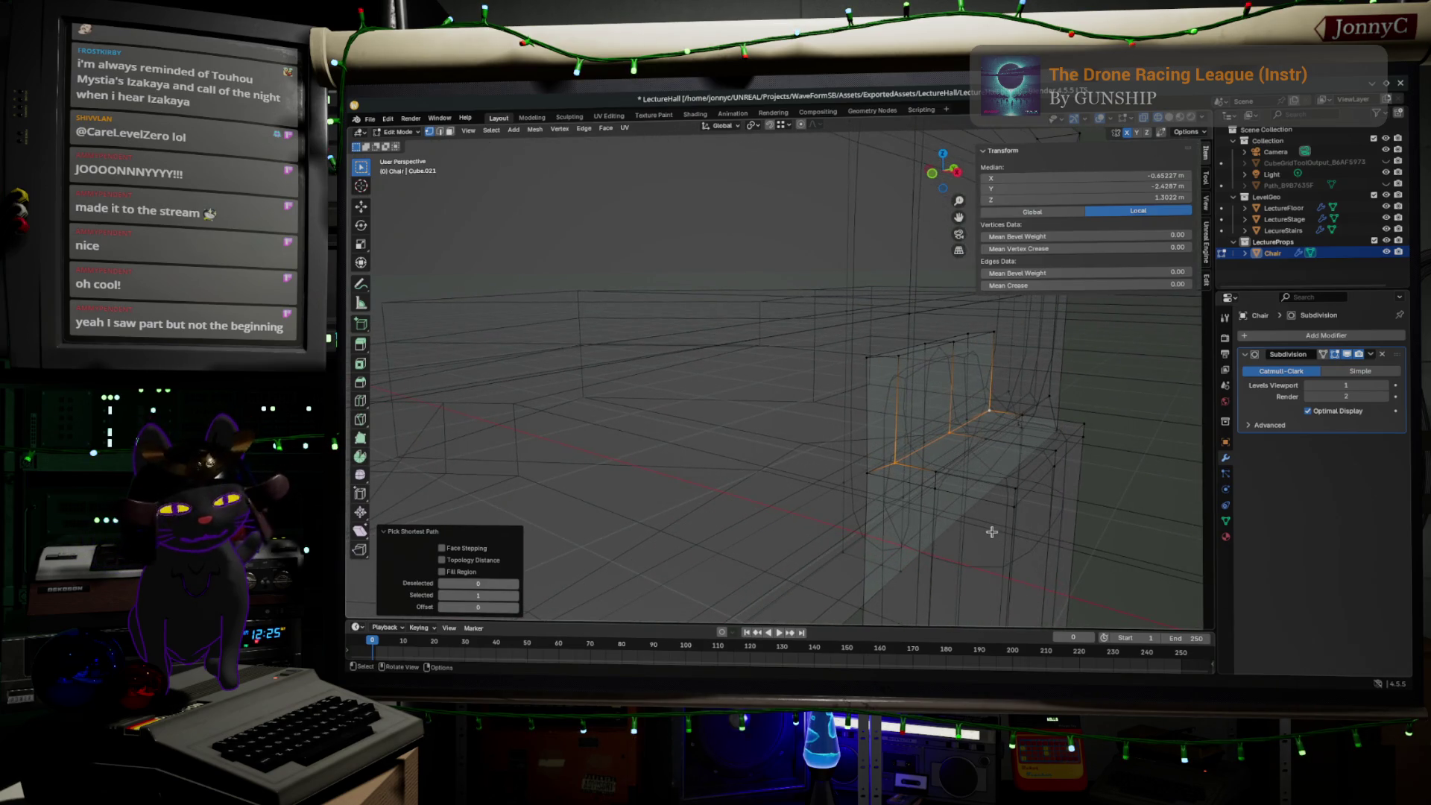
pyautogui.hotkey('ctrl', 'z')
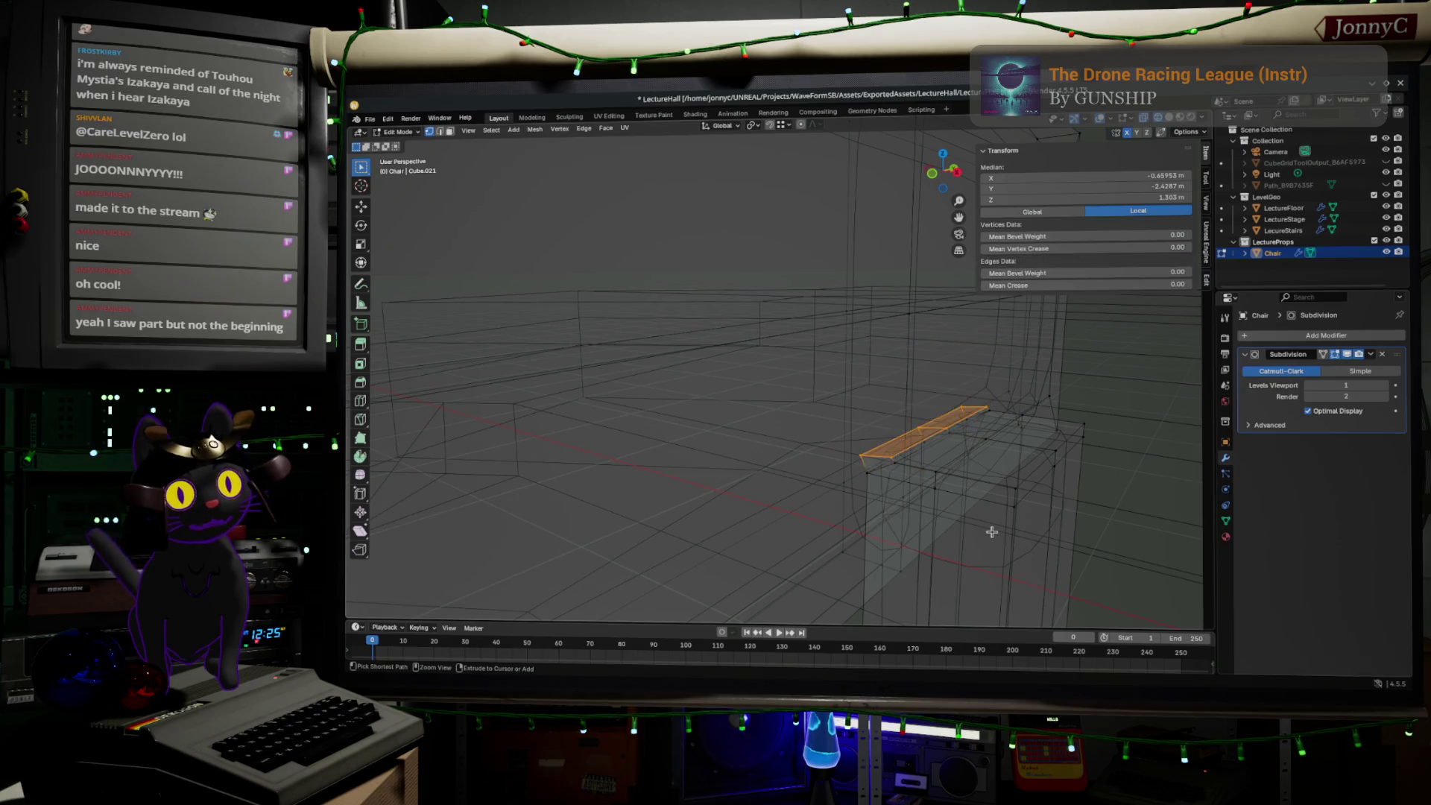
pyautogui.hotkey('ctrl', 'shift', 'z')
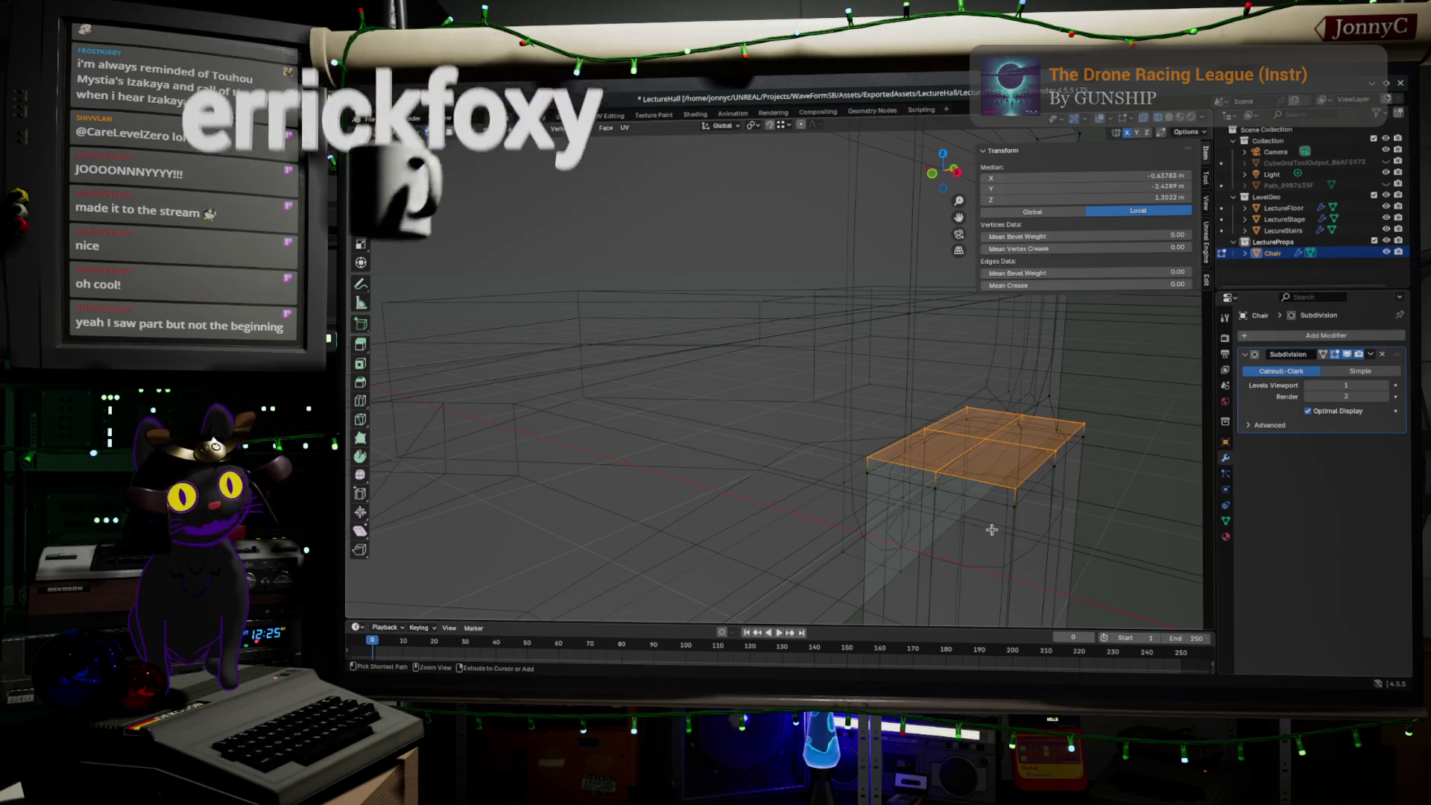
pyautogui.hotkey('ctrl', 'l')
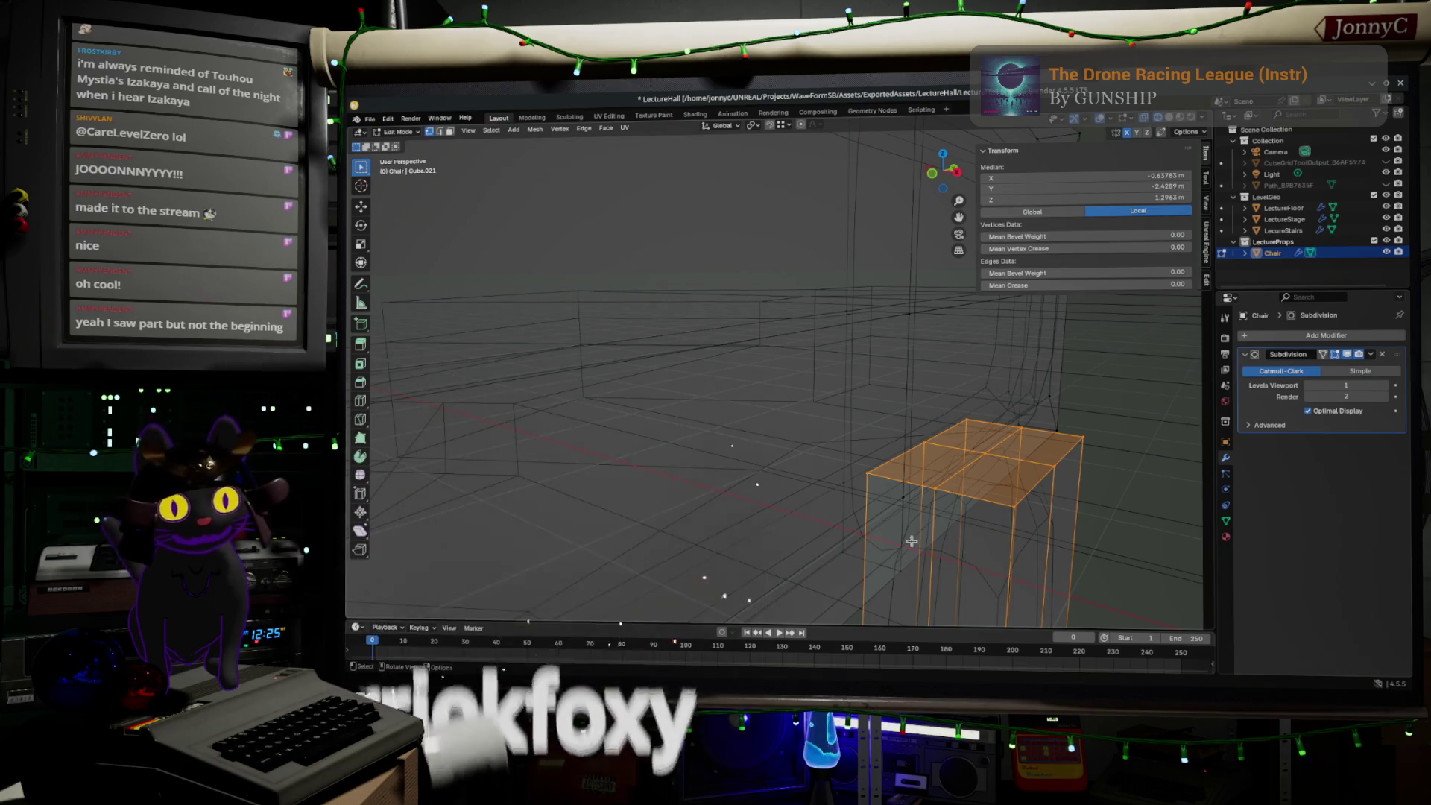
pyautogui.hotkey('alt', 'a')
pyautogui.moveTo(948, 464)
pyautogui.mouseDown(button='middle')
pyautogui.moveTo(1042, 451)
pyautogui.moveTo(869, 418)
pyautogui.mouseUp(button='middle')
# - Add a centred loop cut across the top of the chair's upper block
pyautogui.hotkey('ctrl', 'r')
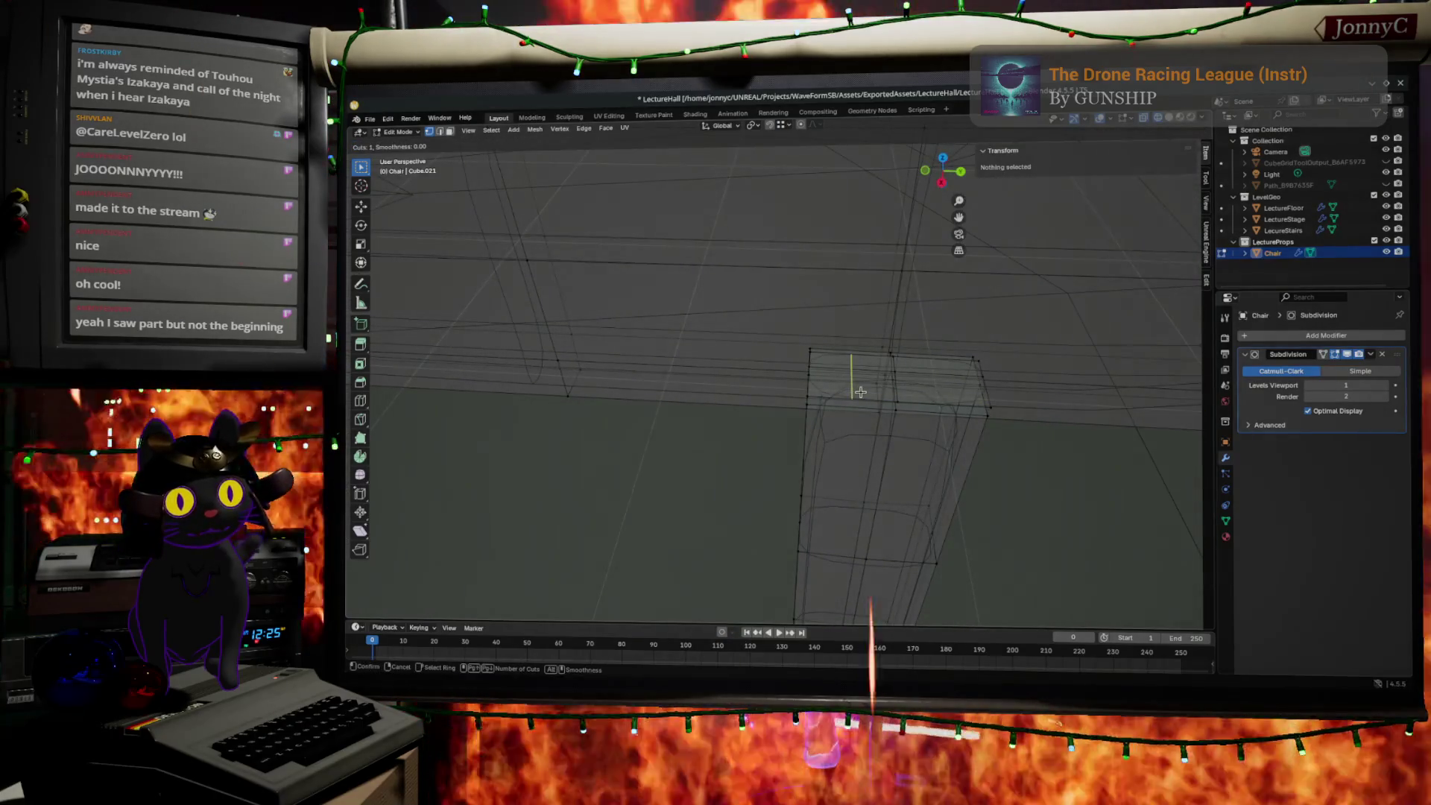
pyautogui.click(853, 386)
pyautogui.rightClick(854, 386)
pyautogui.hotkey('ctrl', 'r')
pyautogui.rightClick(957, 402)
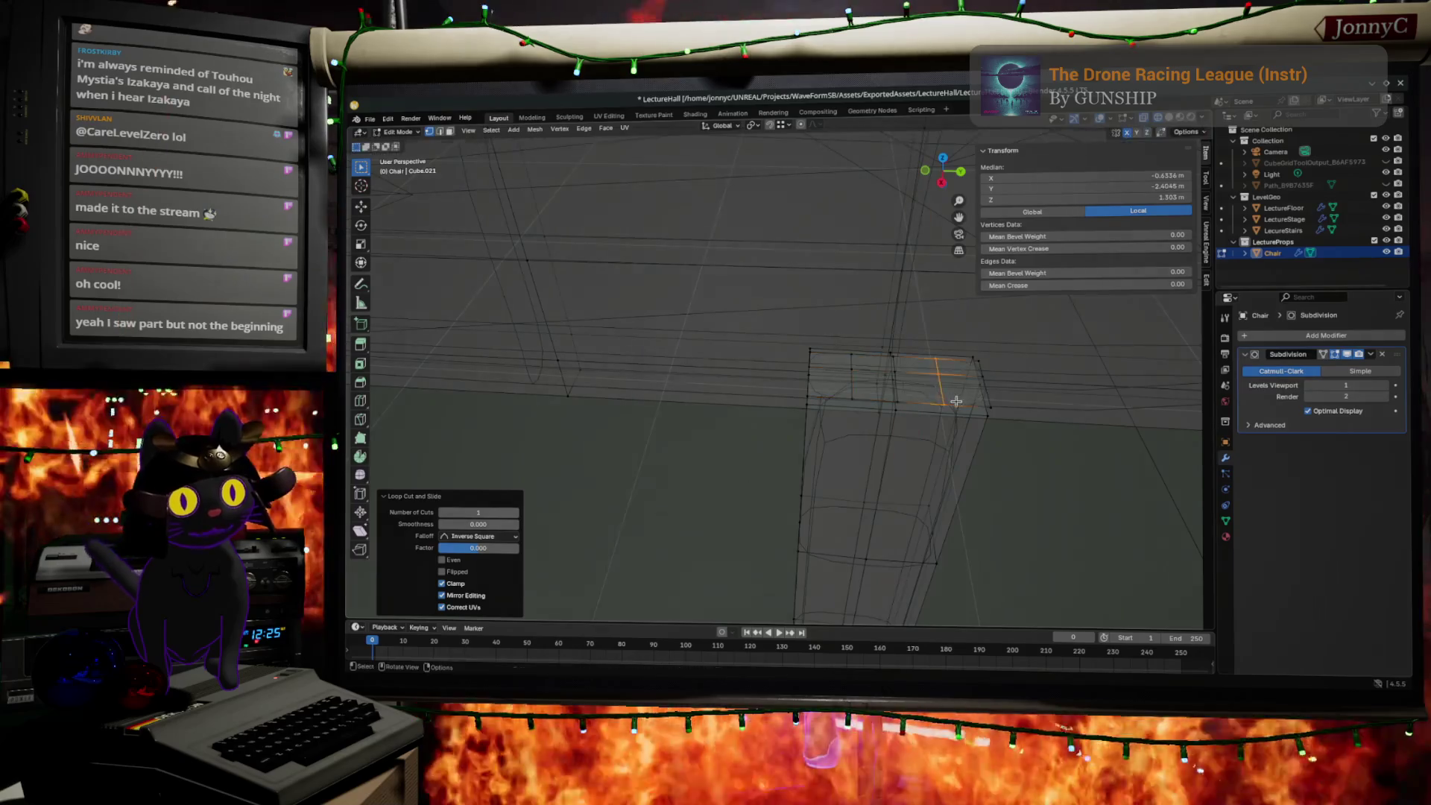
# - Select an edge on the top and raise it straight up about 0.018 m
pyautogui.click(898, 351)
pyautogui.keyDown('ctrl'); pyautogui.click(897, 352); pyautogui.keyUp('ctrl')
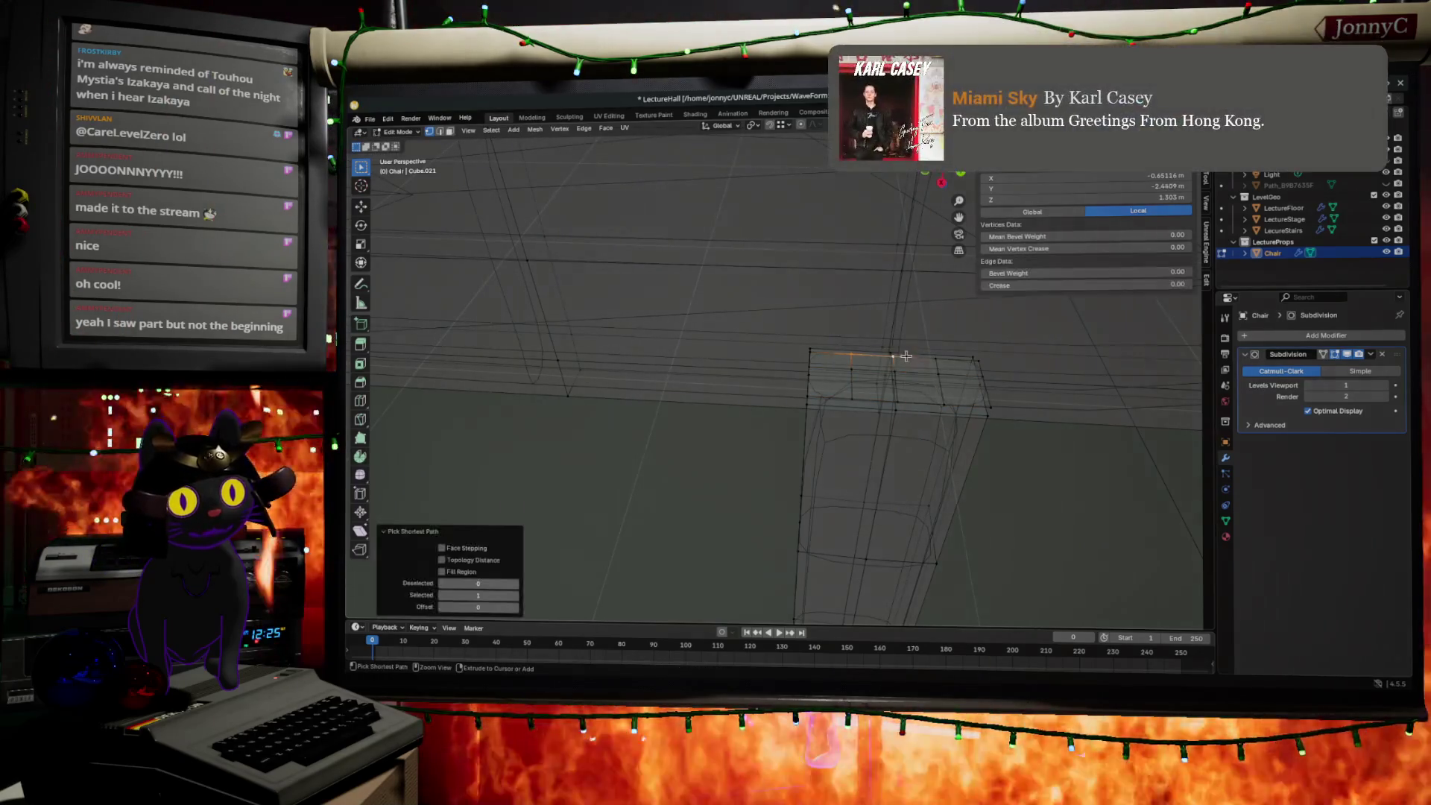
pyautogui.moveTo(897, 352)
pyautogui.mouseDown(button='middle')
pyautogui.moveTo(983, 364)
pyautogui.moveTo(943, 173)
pyautogui.mouseUp(button='middle')
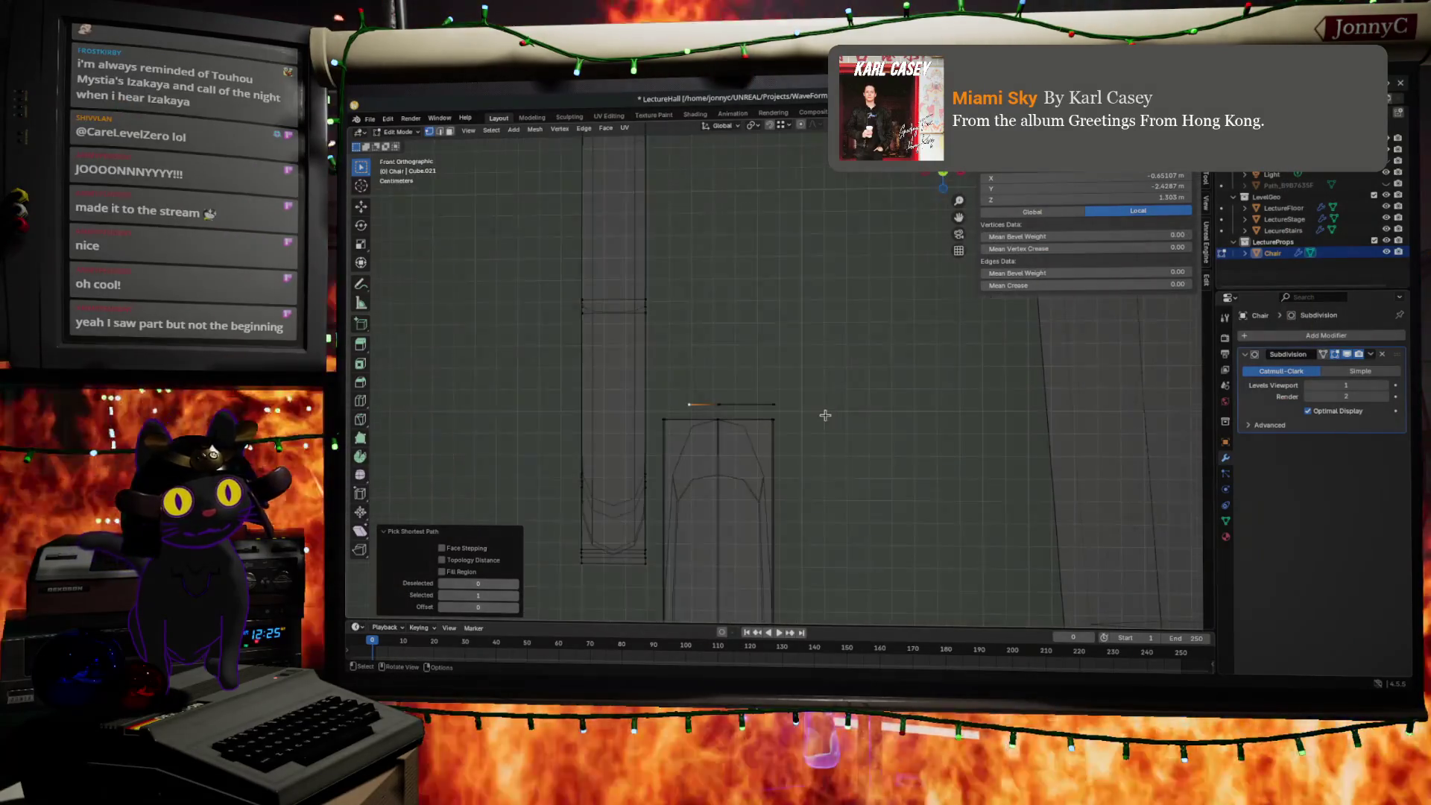
pyautogui.press('g')
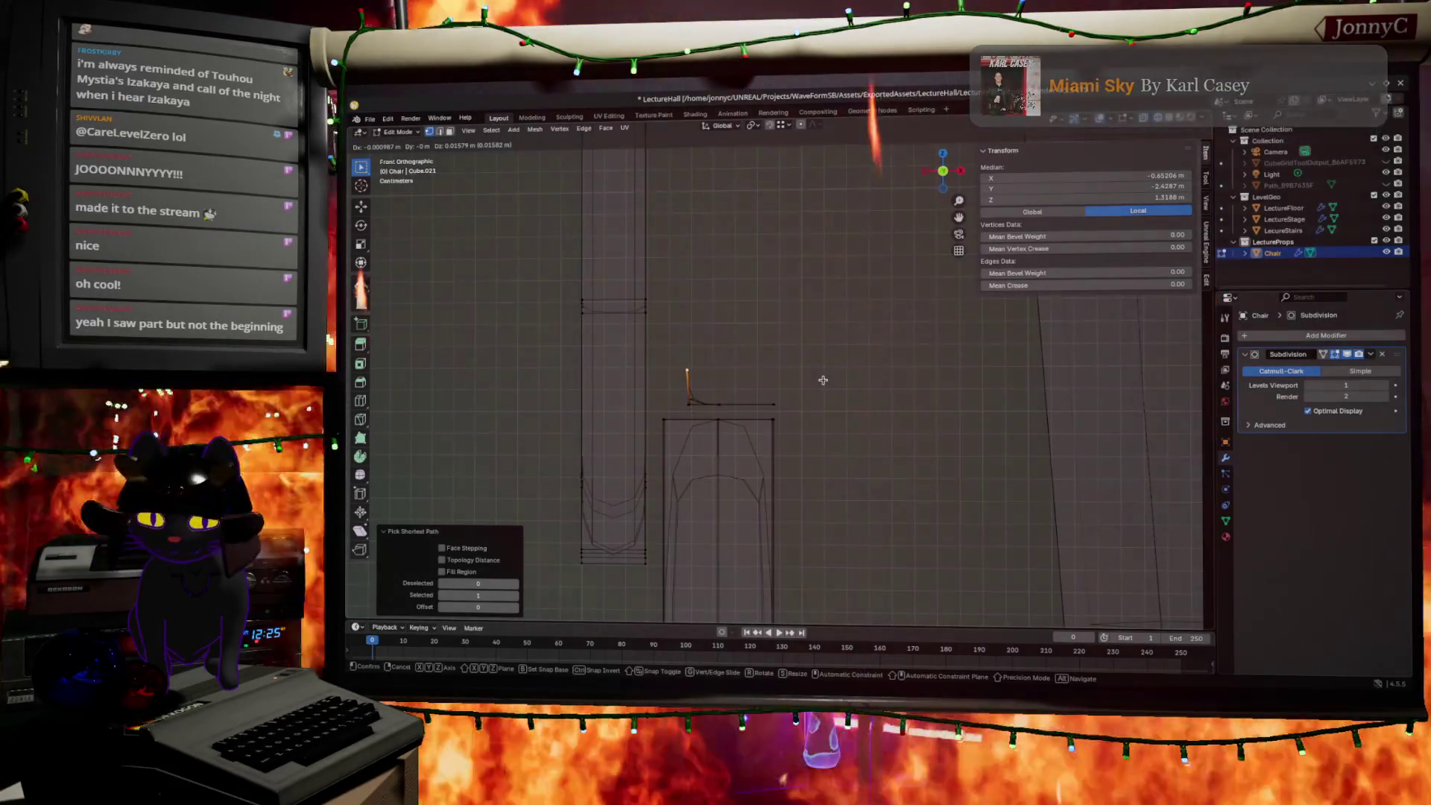
pyautogui.press('z')
pyautogui.click(825, 375)
pyautogui.moveTo(825, 375)
pyautogui.mouseDown(button='middle')
pyautogui.moveTo(924, 400)
pyautogui.moveTo(738, 397)
pyautogui.mouseUp(button='middle')
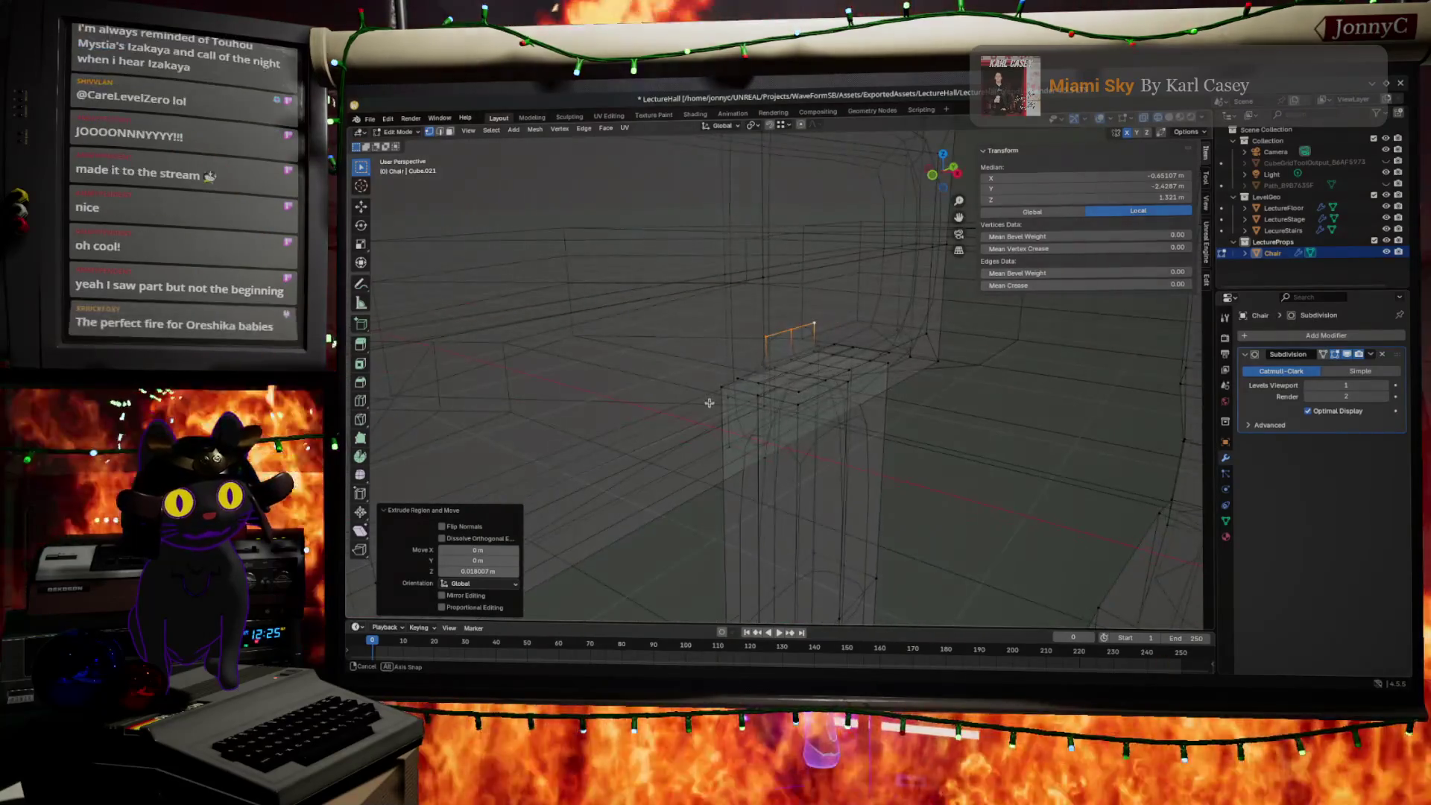
pyautogui.moveTo(738, 398); pyautogui.dragTo(784, 370, button='middle')
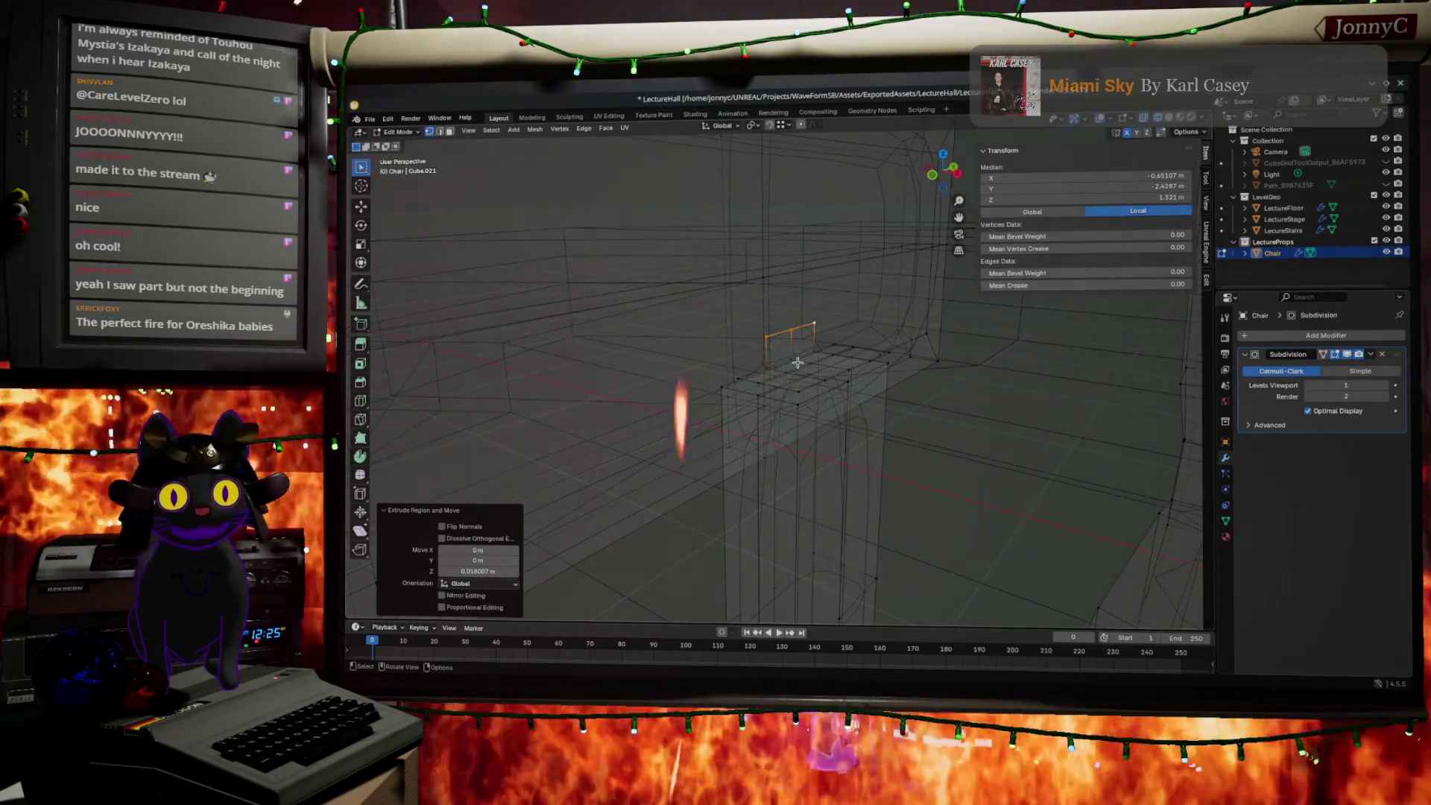
pyautogui.moveTo(798, 362)
pyautogui.mouseDown(button='middle')
pyautogui.moveTo(816, 359)
pyautogui.moveTo(695, 353)
pyautogui.mouseUp(button='middle')
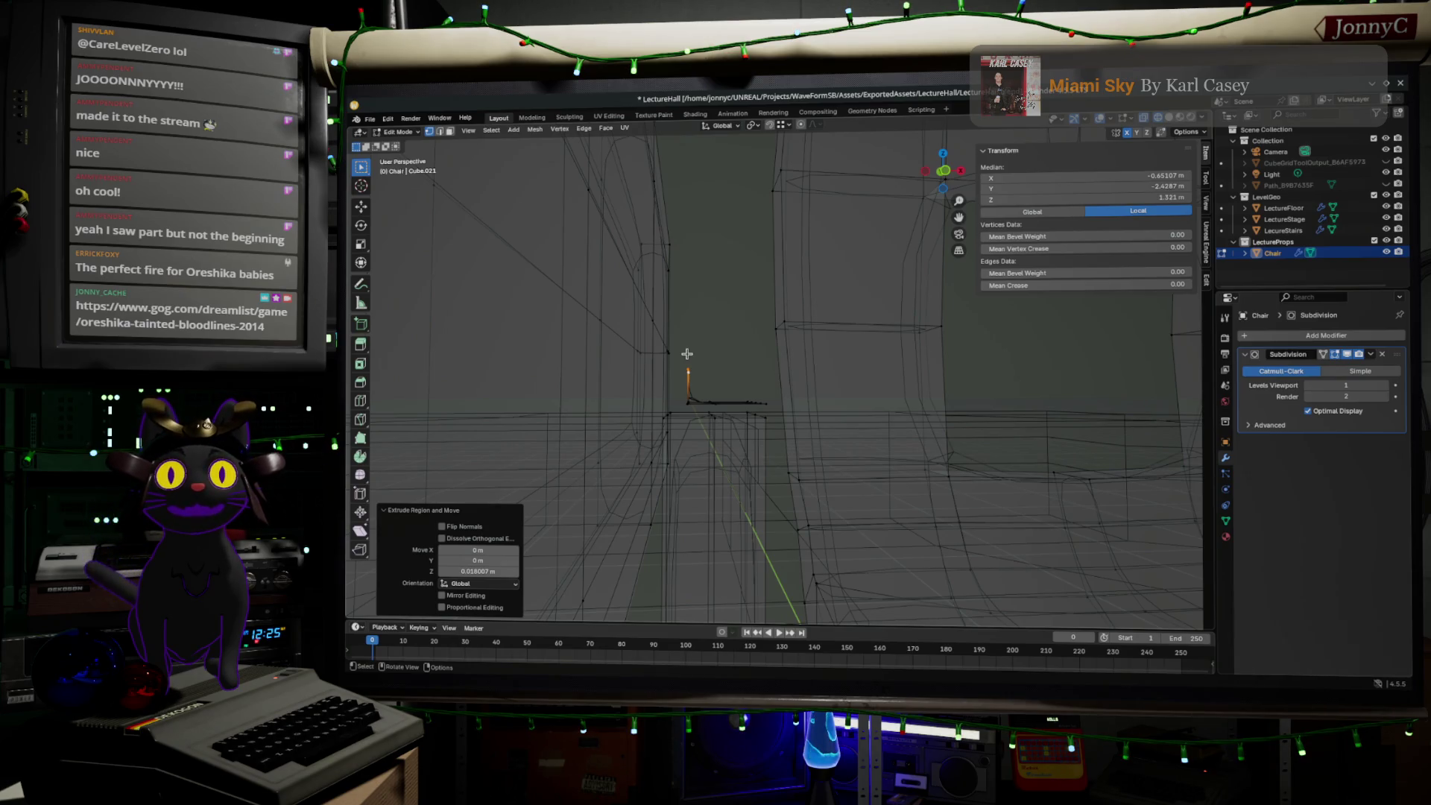
# - Switch to Firefox showing the GOG Dreamlist page for Oreshika: Tainted Bloodlines
pyautogui.hotkey('alt', 'Tab')
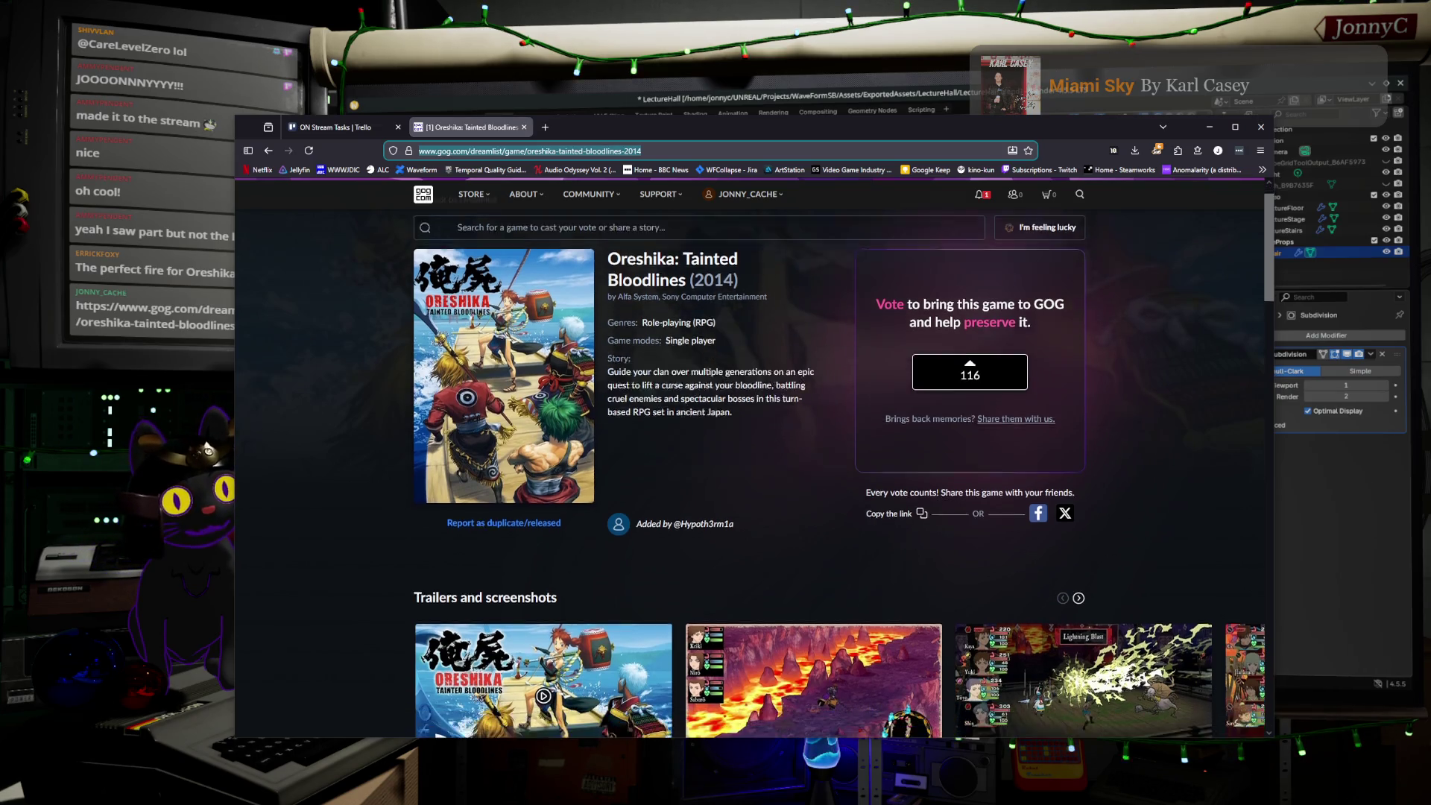
# - Scroll through the Oreshika Dreamlist page, then minimize Firefox to return to Blender
pyautogui.scroll(-5, 753, 462)
pyautogui.scroll(2, 753, 462)
pyautogui.scroll(2, 753, 462)
pyautogui.scroll(-2, 753, 462)
pyautogui.scroll(-3, 753, 462)
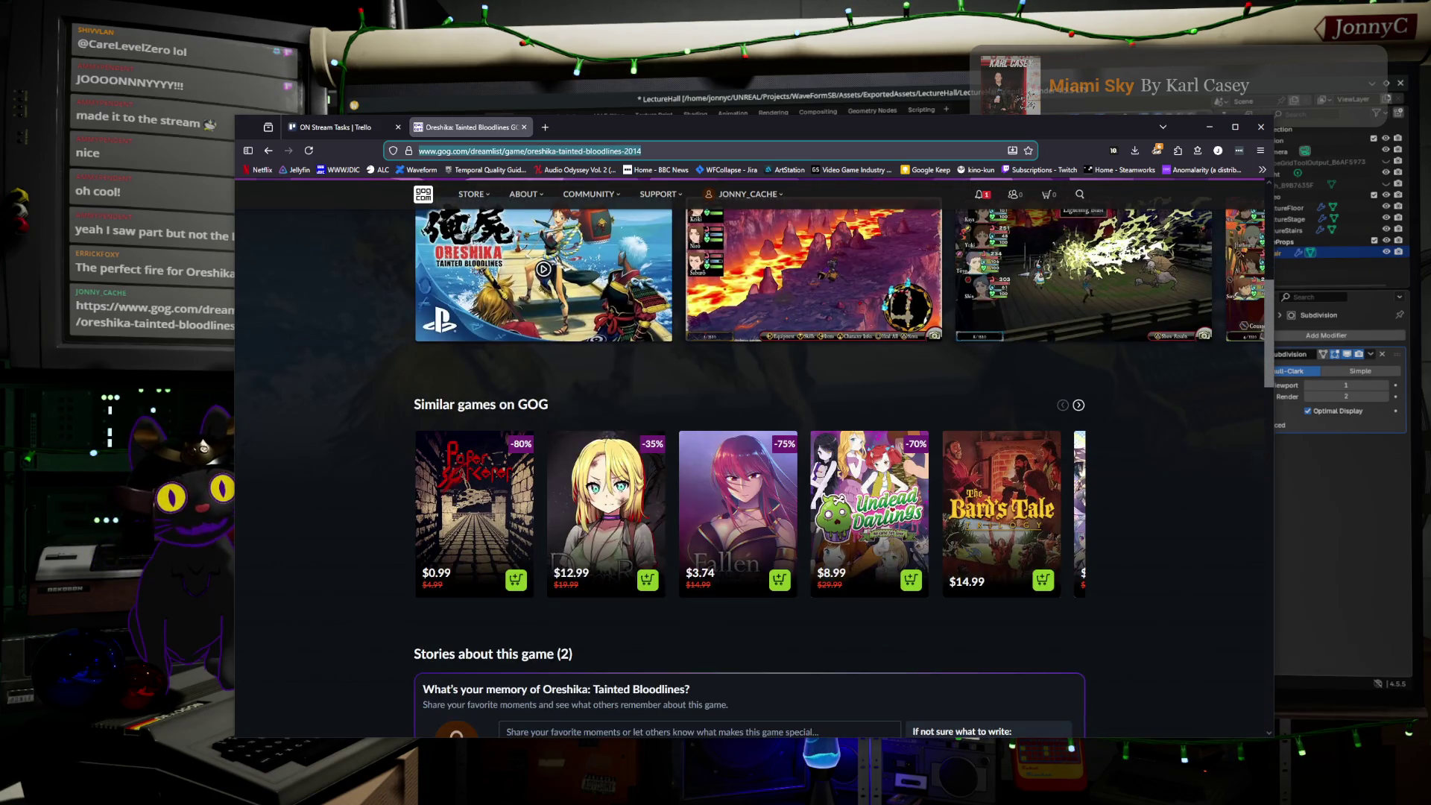
pyautogui.scroll(3, 753, 462)
pyautogui.scroll(3, 753, 463)
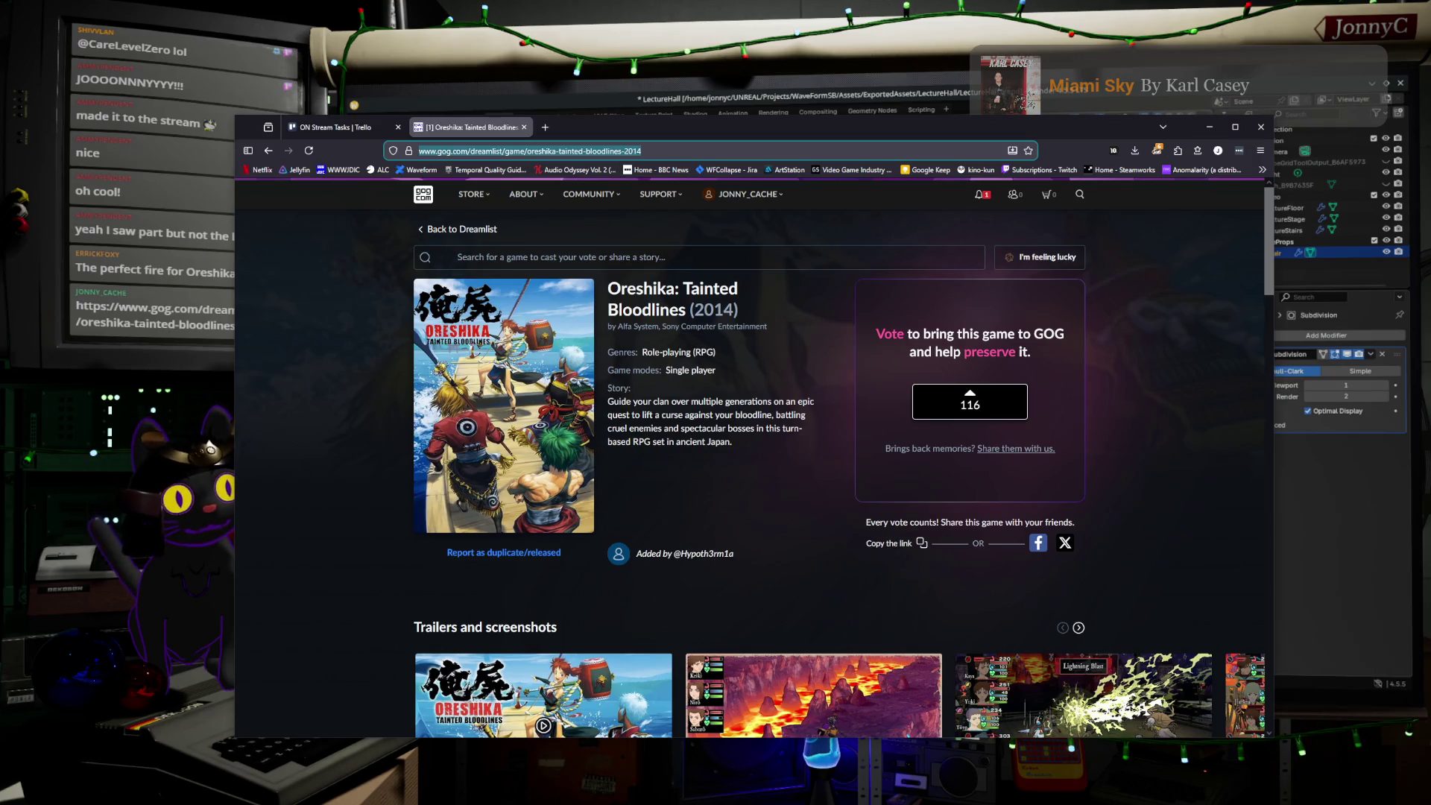
pyautogui.click(1210, 127)
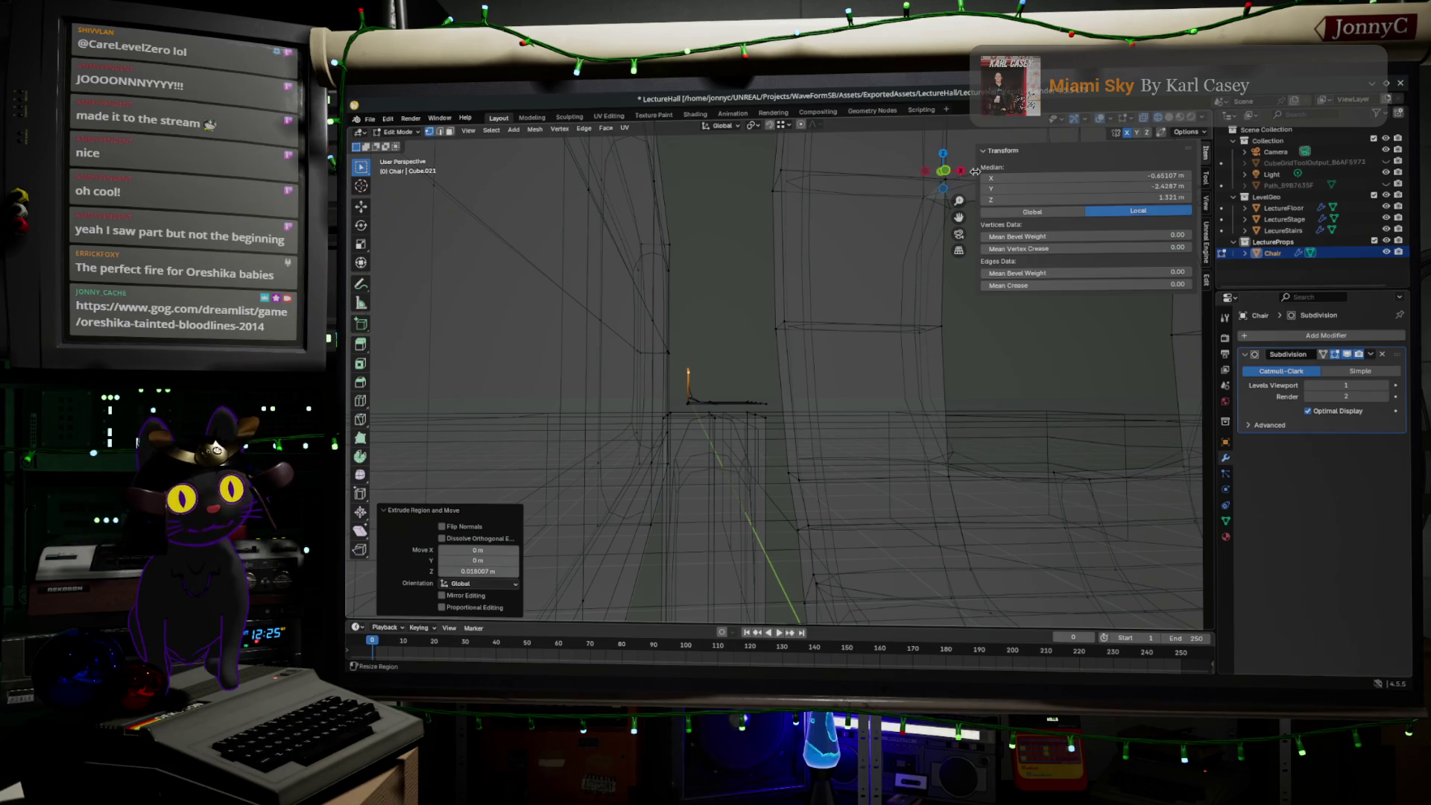
# - Select the edge path across the chair top, undoing the upright edge
pyautogui.moveTo(943, 170)
pyautogui.mouseDown()
pyautogui.moveTo(857, 319)
pyautogui.moveTo(769, 333)
pyautogui.mouseUp()
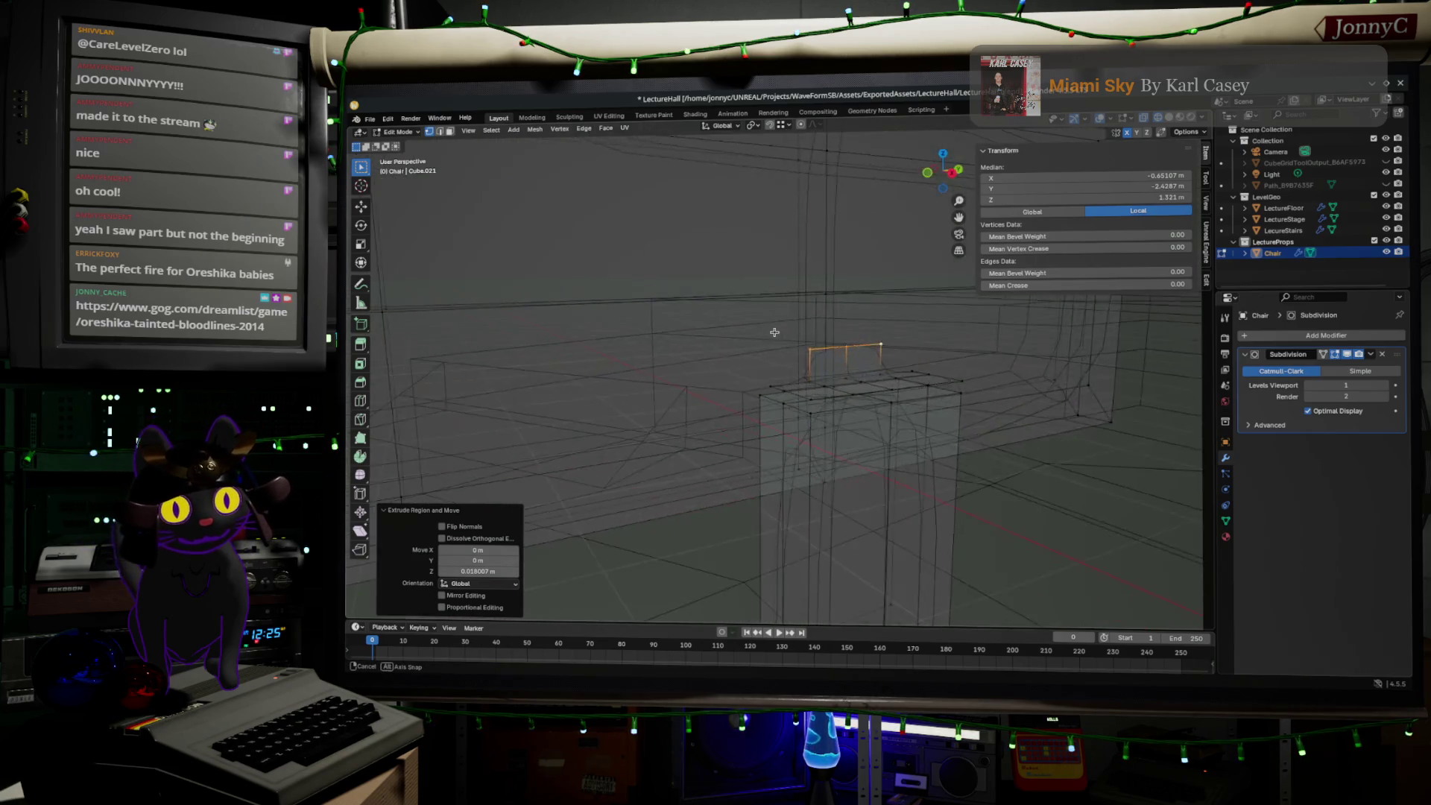
pyautogui.moveTo(768, 333)
pyautogui.mouseDown(button='middle')
pyautogui.moveTo(904, 315)
pyautogui.moveTo(879, 309)
pyautogui.moveTo(802, 386)
pyautogui.mouseUp(button='middle')
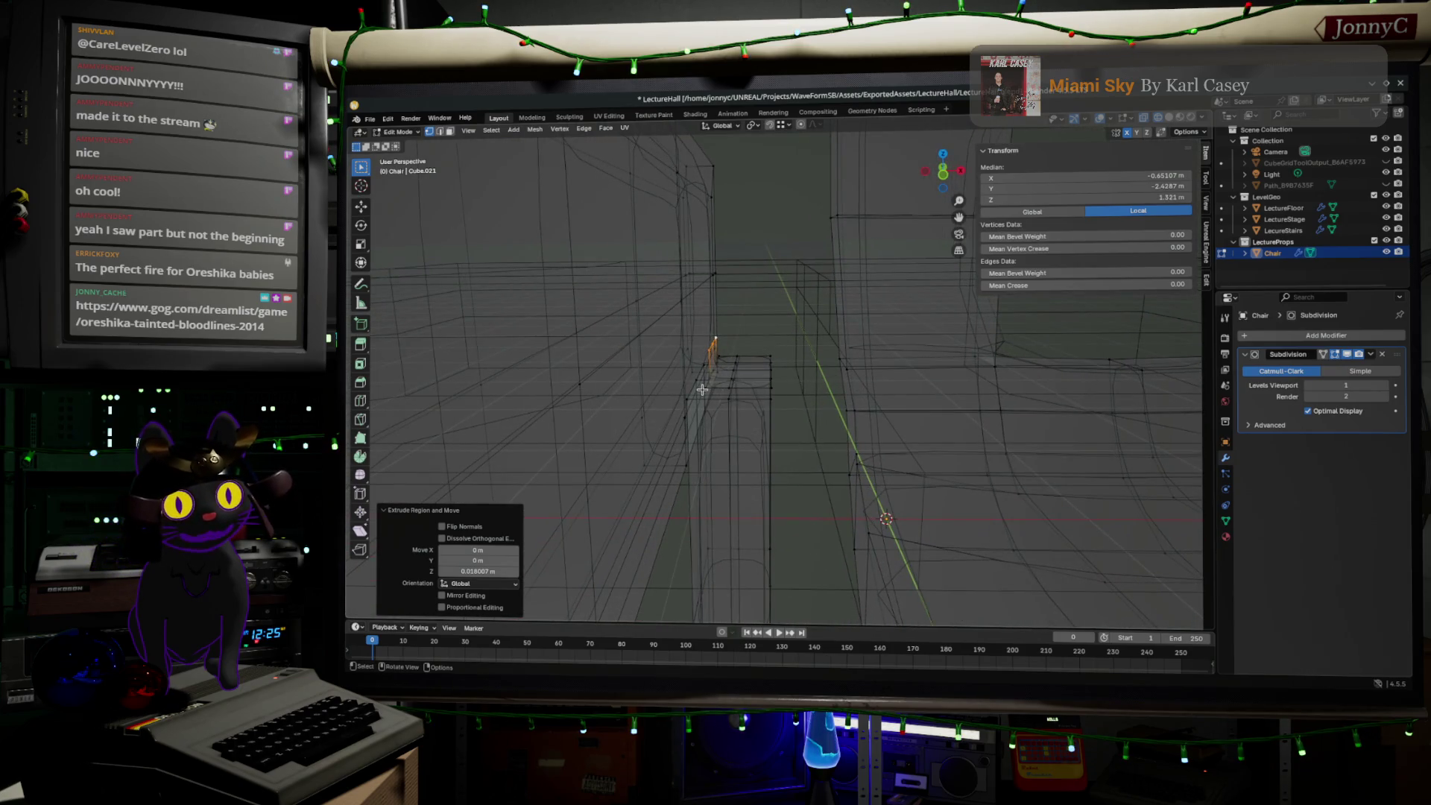
pyautogui.click(702, 389)
pyautogui.moveTo(702, 389); pyautogui.dragTo(763, 361, button='middle')
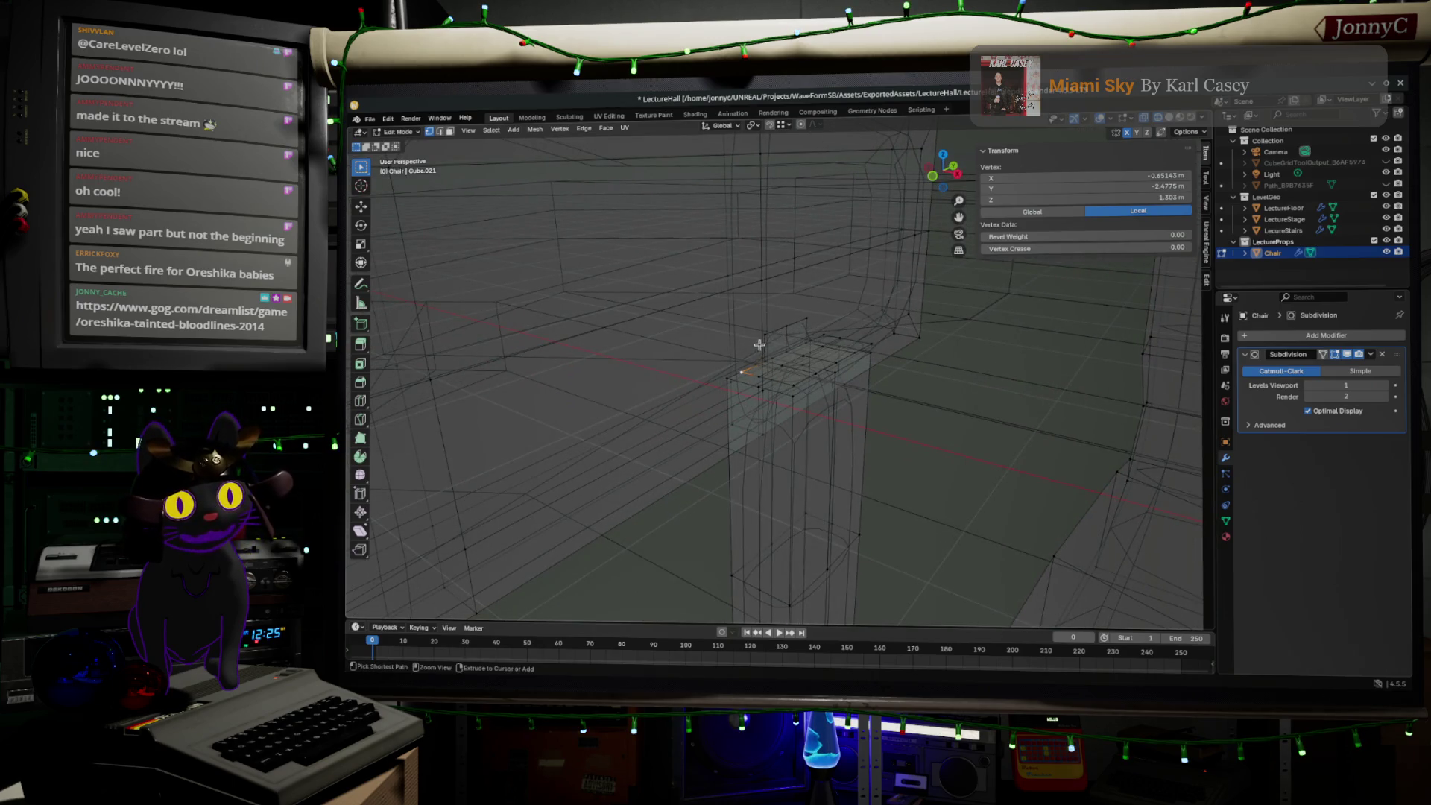
pyautogui.keyDown('ctrl'); pyautogui.click(781, 330); pyautogui.keyUp('ctrl')
pyautogui.keyDown('ctrl'); pyautogui.click(802, 320); pyautogui.keyUp('ctrl')
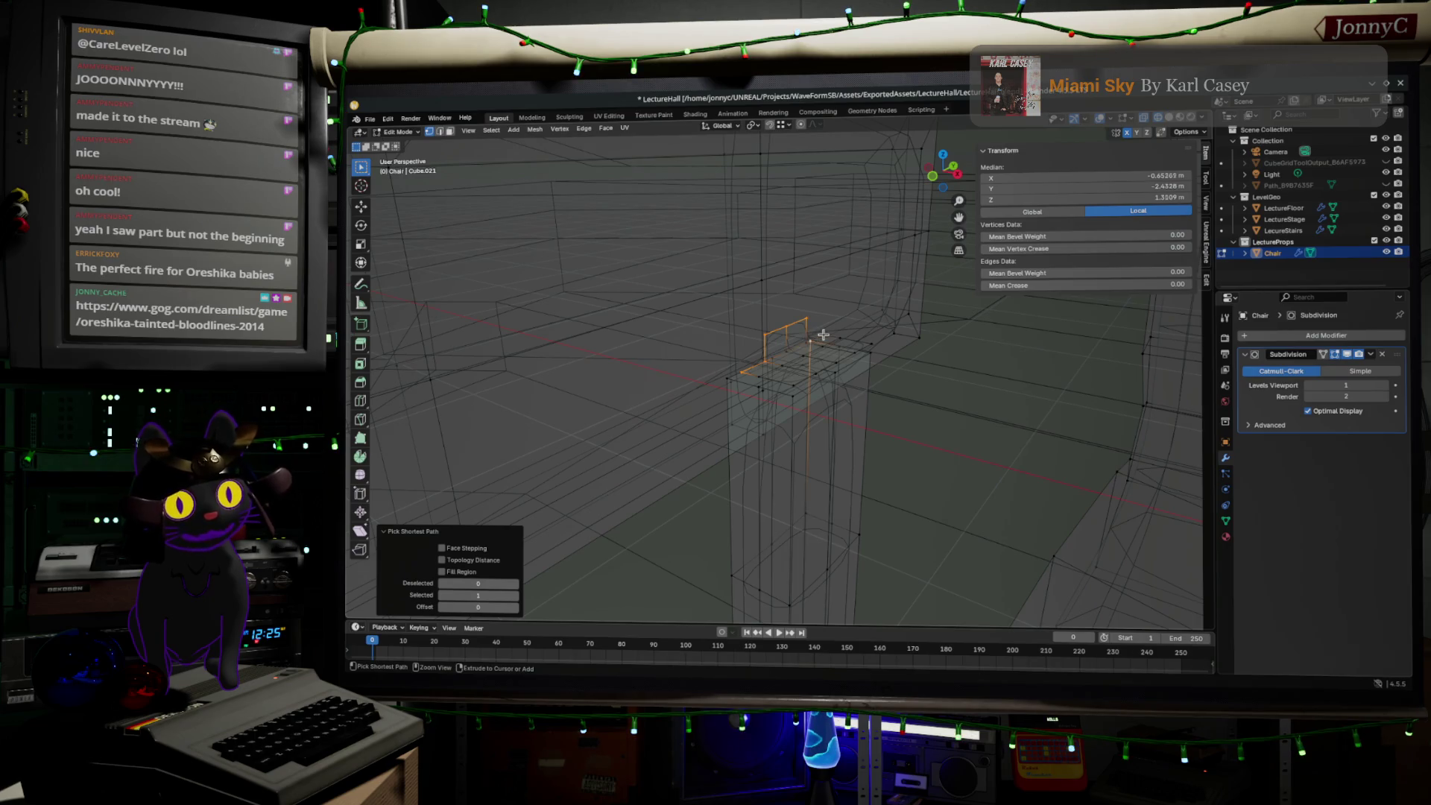
pyautogui.hotkey('ctrl', 'z')
pyautogui.scroll(2, 853, 351)
pyautogui.scroll(2, 820, 354)
pyautogui.moveTo(818, 355); pyautogui.dragTo(984, 390, button='middle')
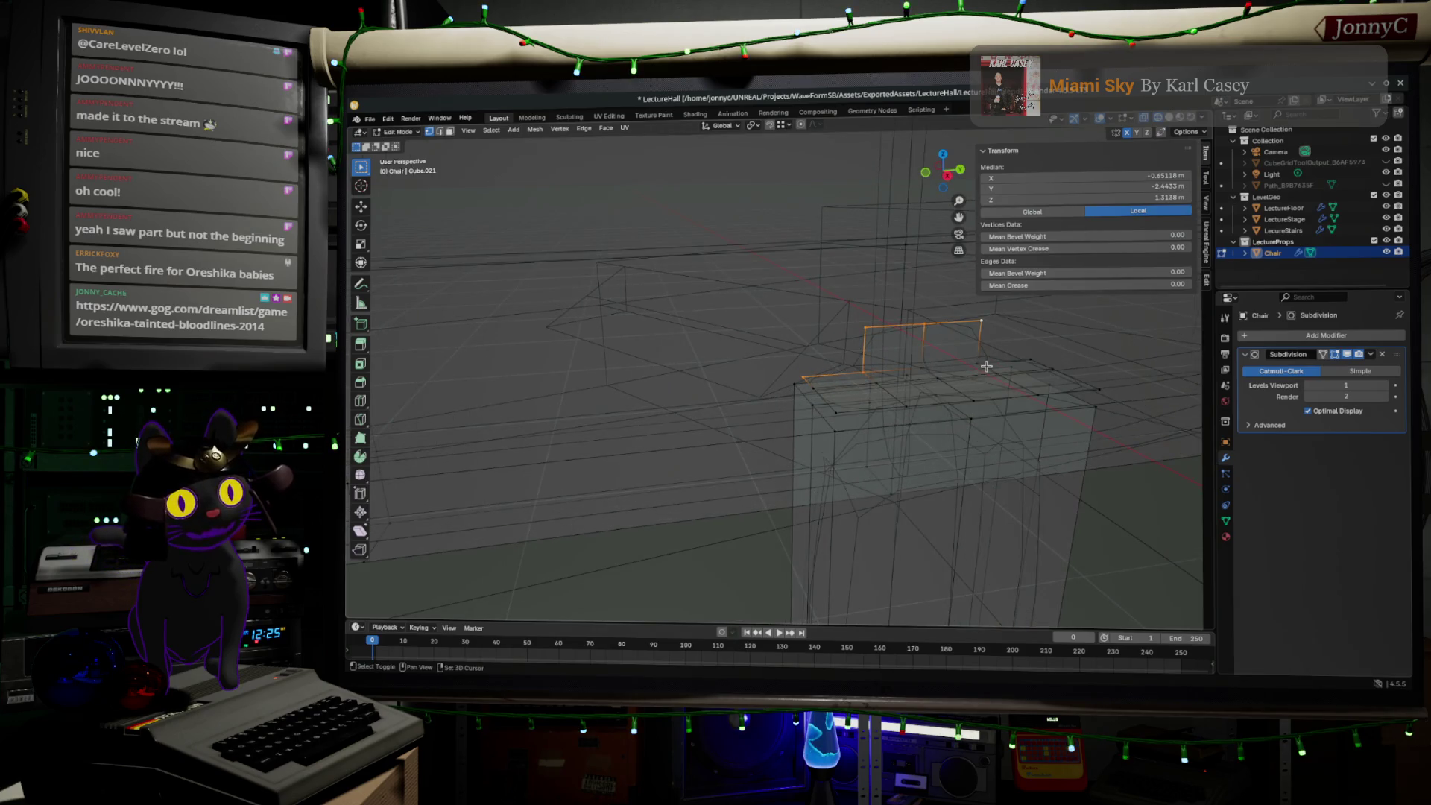
pyautogui.moveTo(1039, 381); pyautogui.dragTo(1067, 367, button='middle')
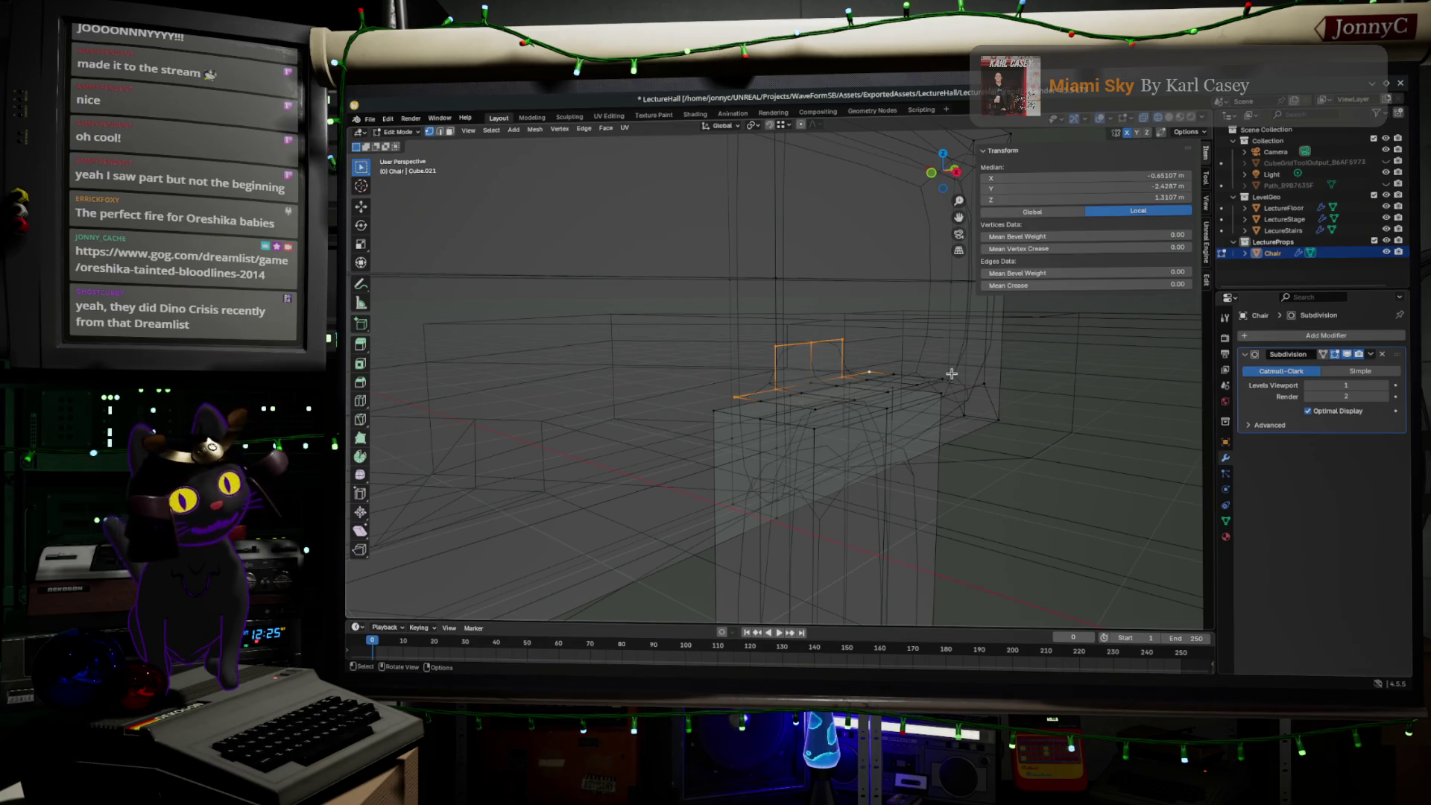
# - In front orthographic view, move the selected edges sideways along X
pyautogui.click(931, 174)
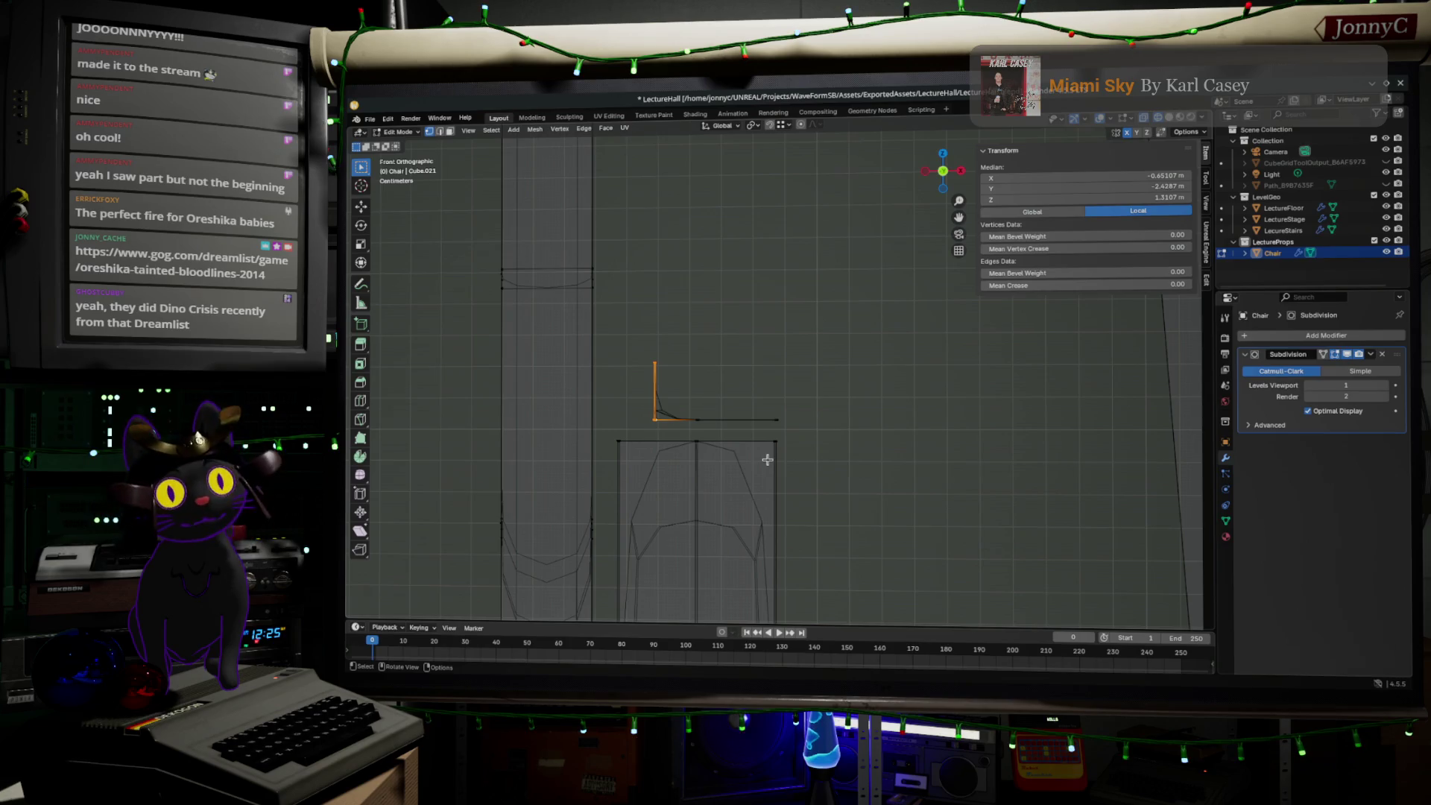
pyautogui.press('g')
pyautogui.press('x')
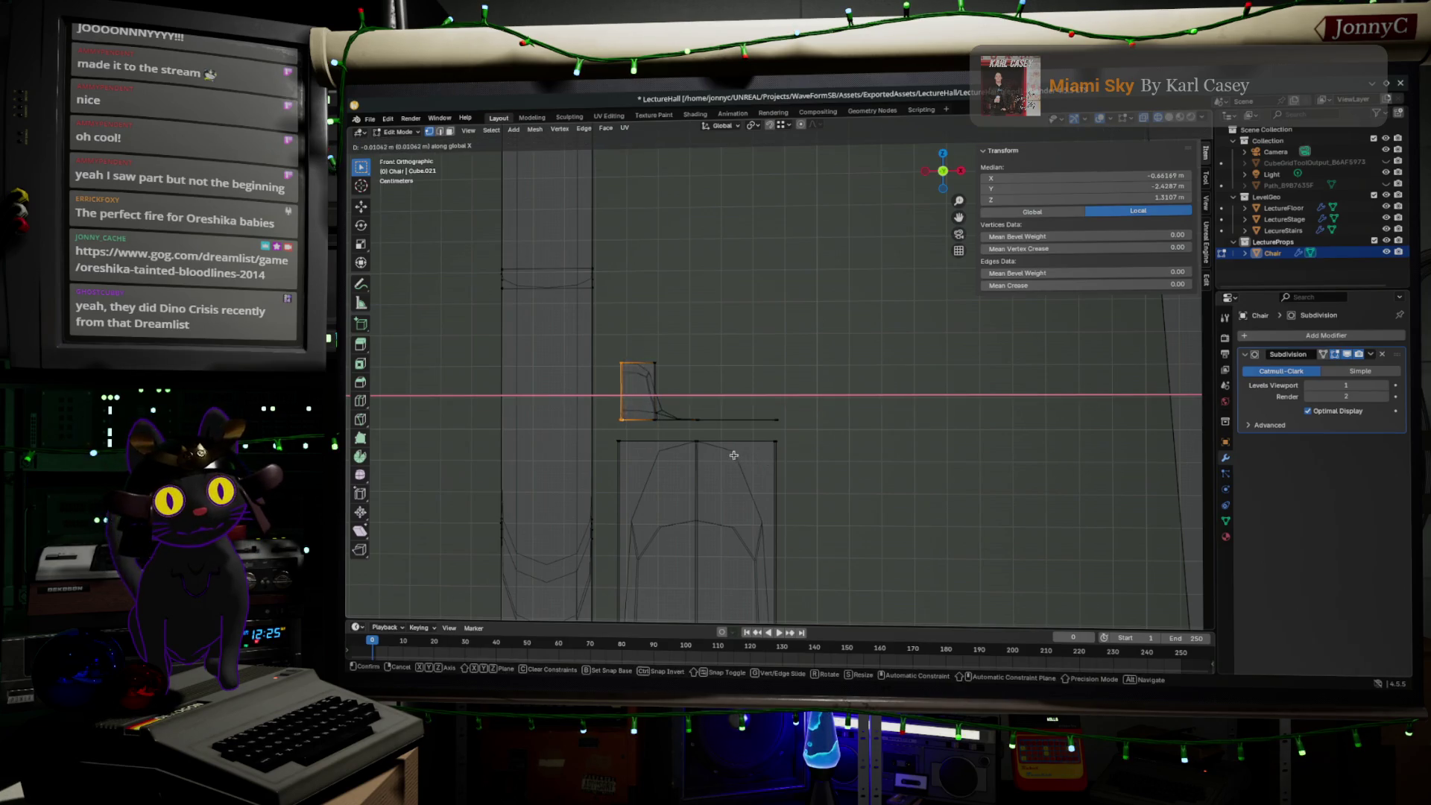
pyautogui.click(731, 454)
pyautogui.moveTo(731, 454)
pyautogui.mouseDown(button='middle')
pyautogui.moveTo(756, 471)
pyautogui.moveTo(681, 432)
pyautogui.mouseUp(button='middle')
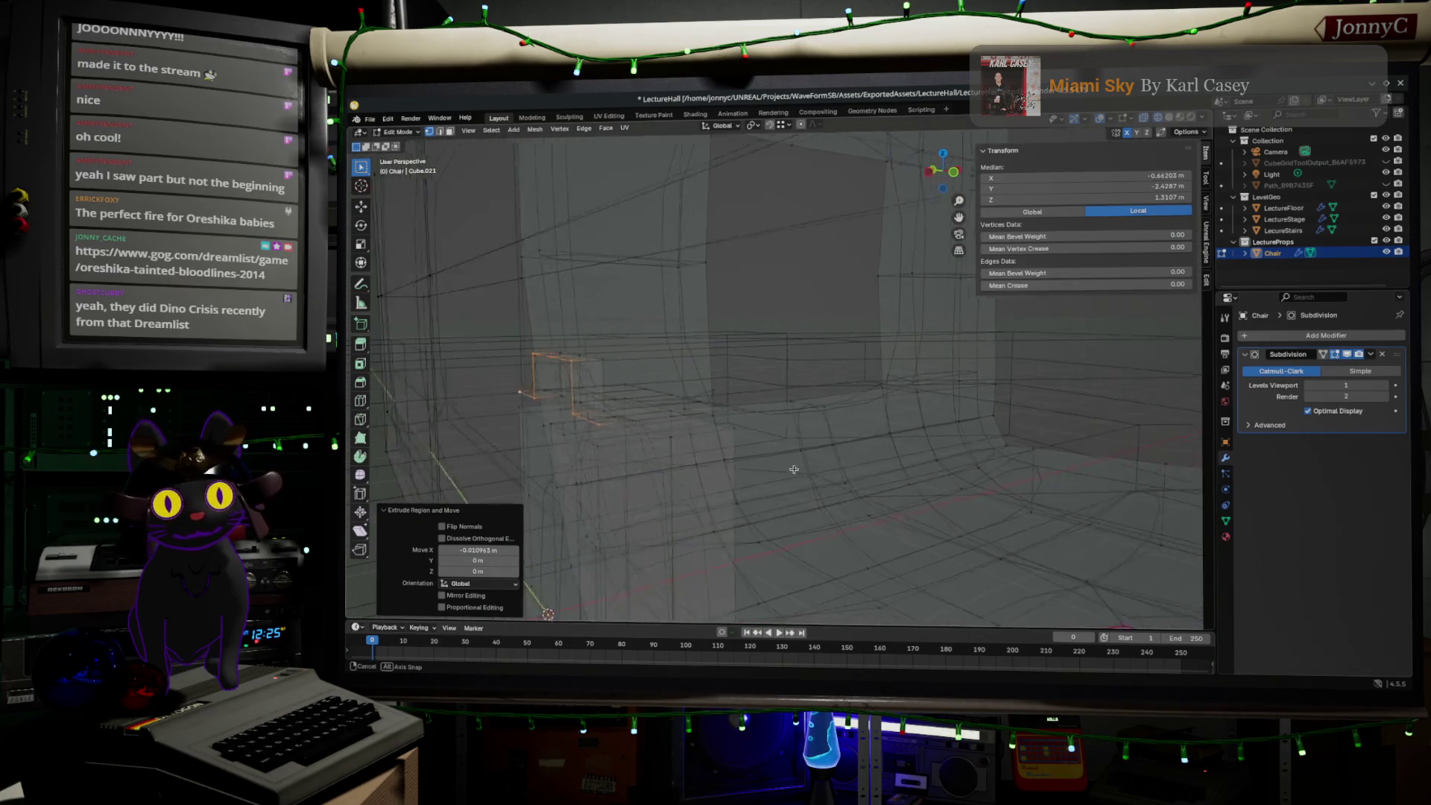
# - Extrude one edge of the new piece a short way down along Z
pyautogui.click(511, 354)
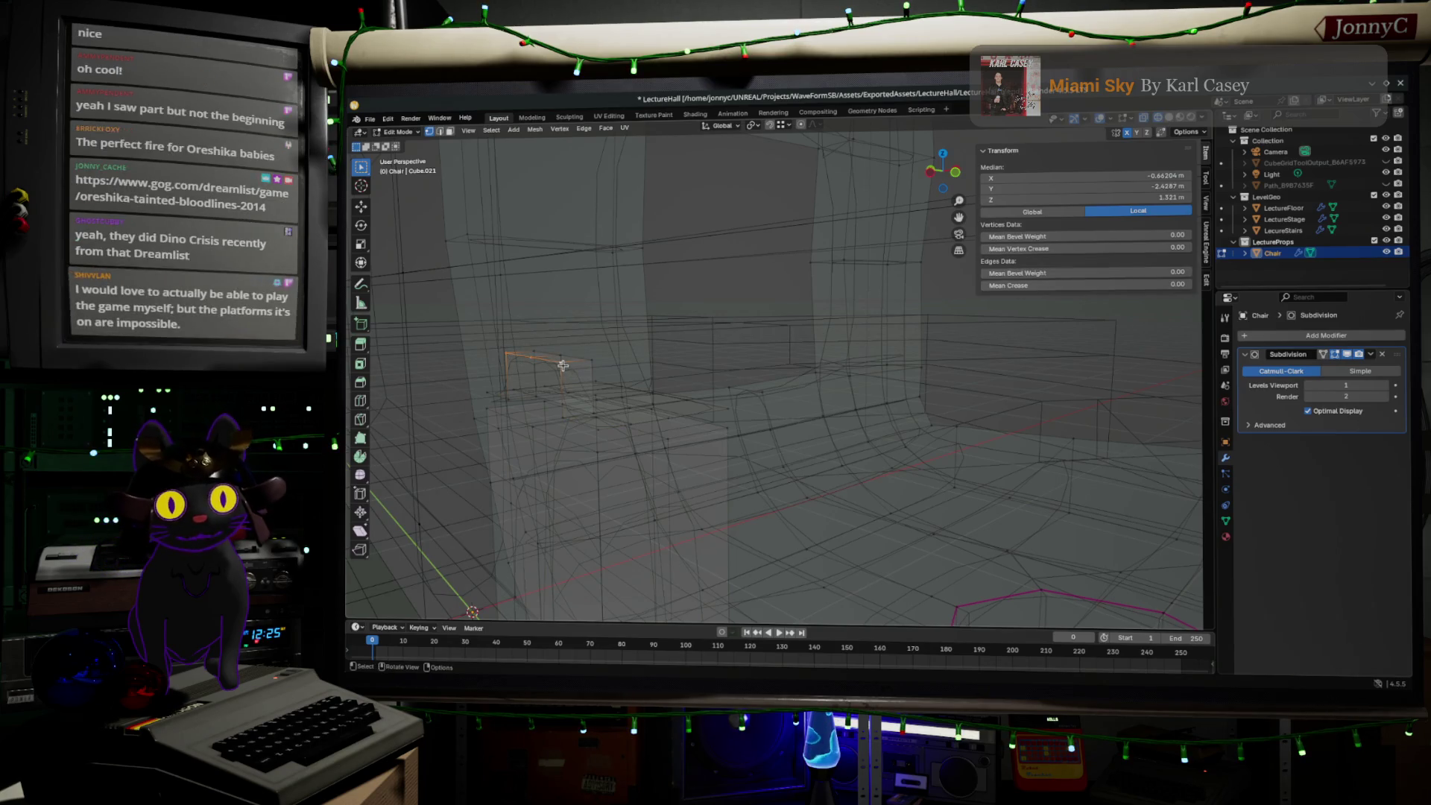
pyautogui.press('e')
pyautogui.press('z')
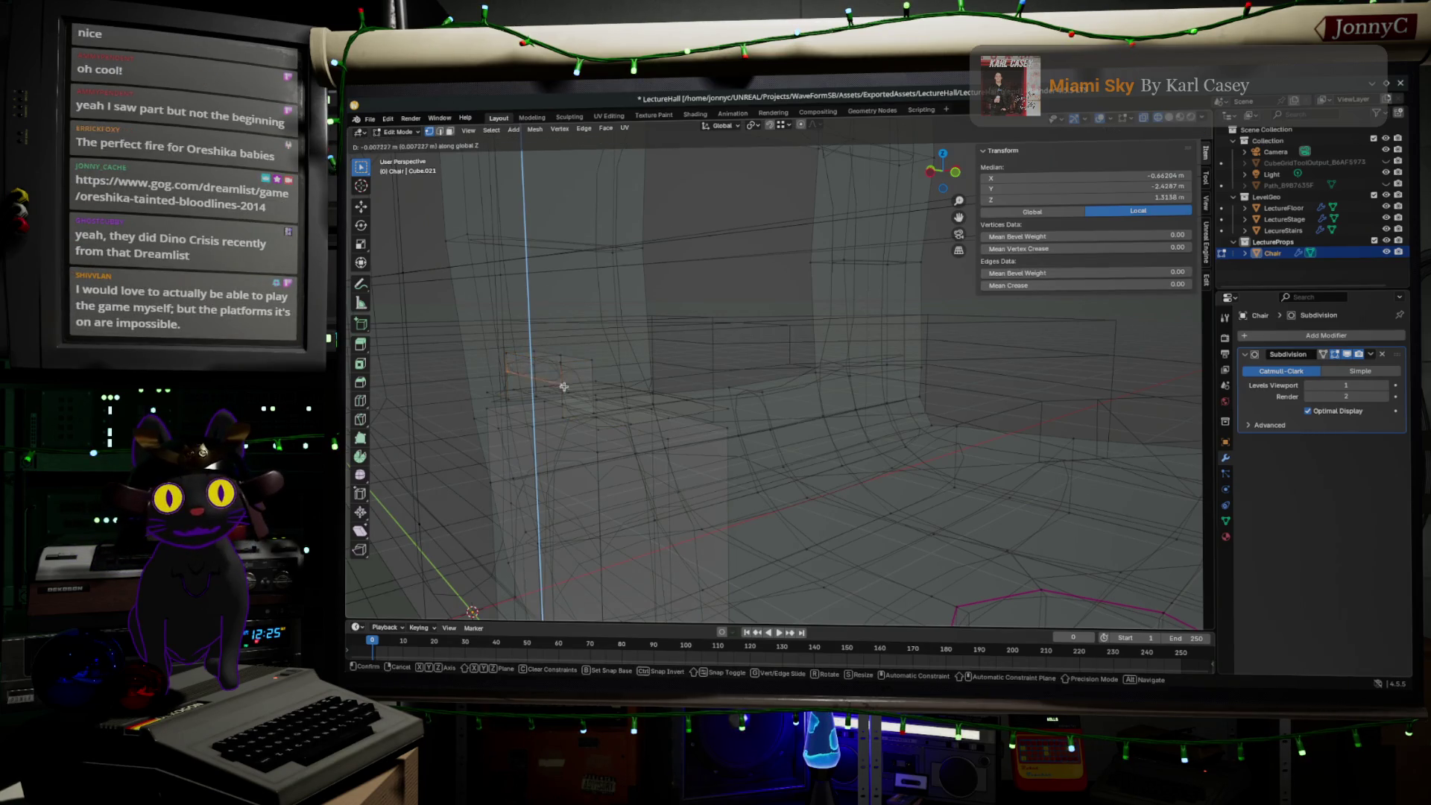
pyautogui.click(561, 410)
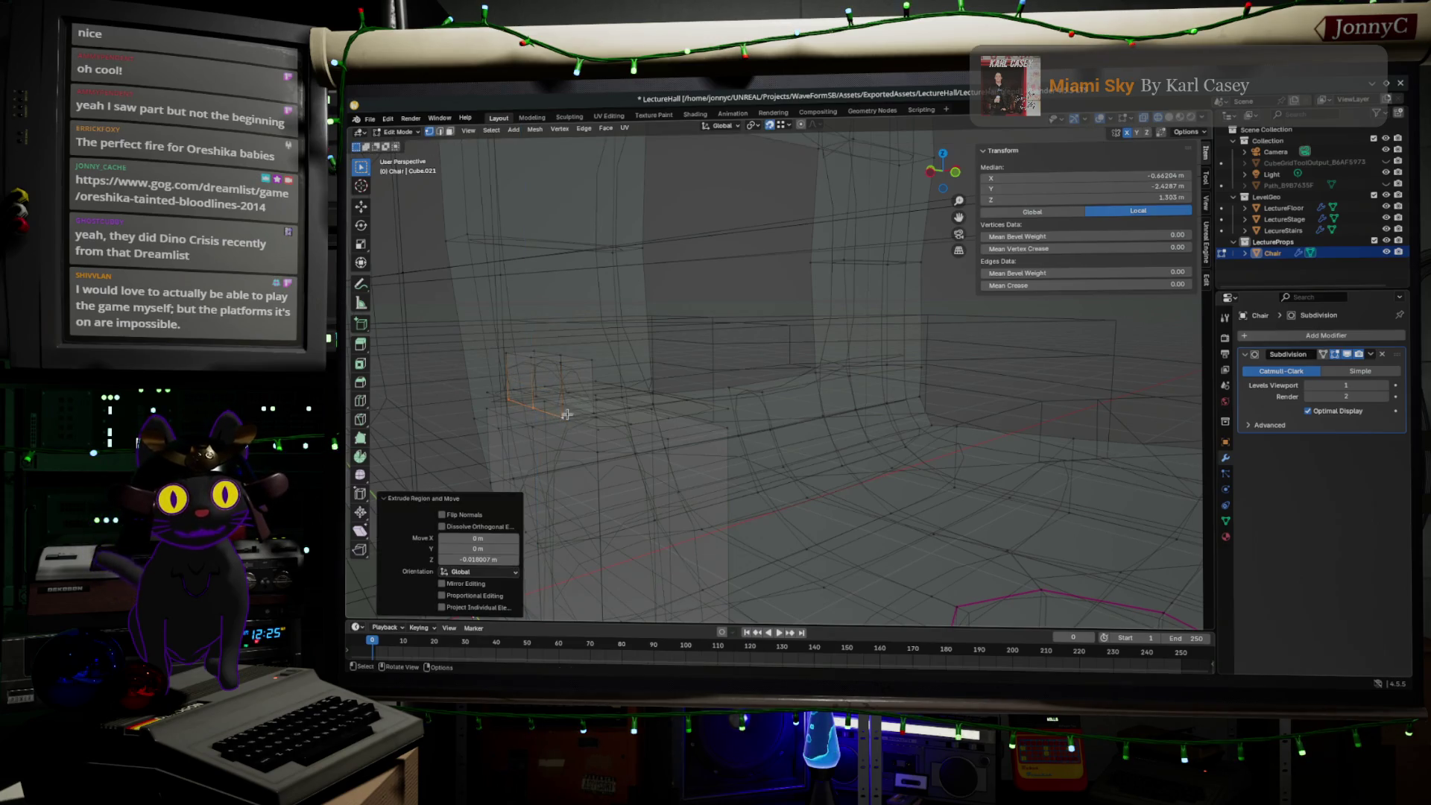
pyautogui.moveTo(559, 407); pyautogui.dragTo(591, 407, button='middle')
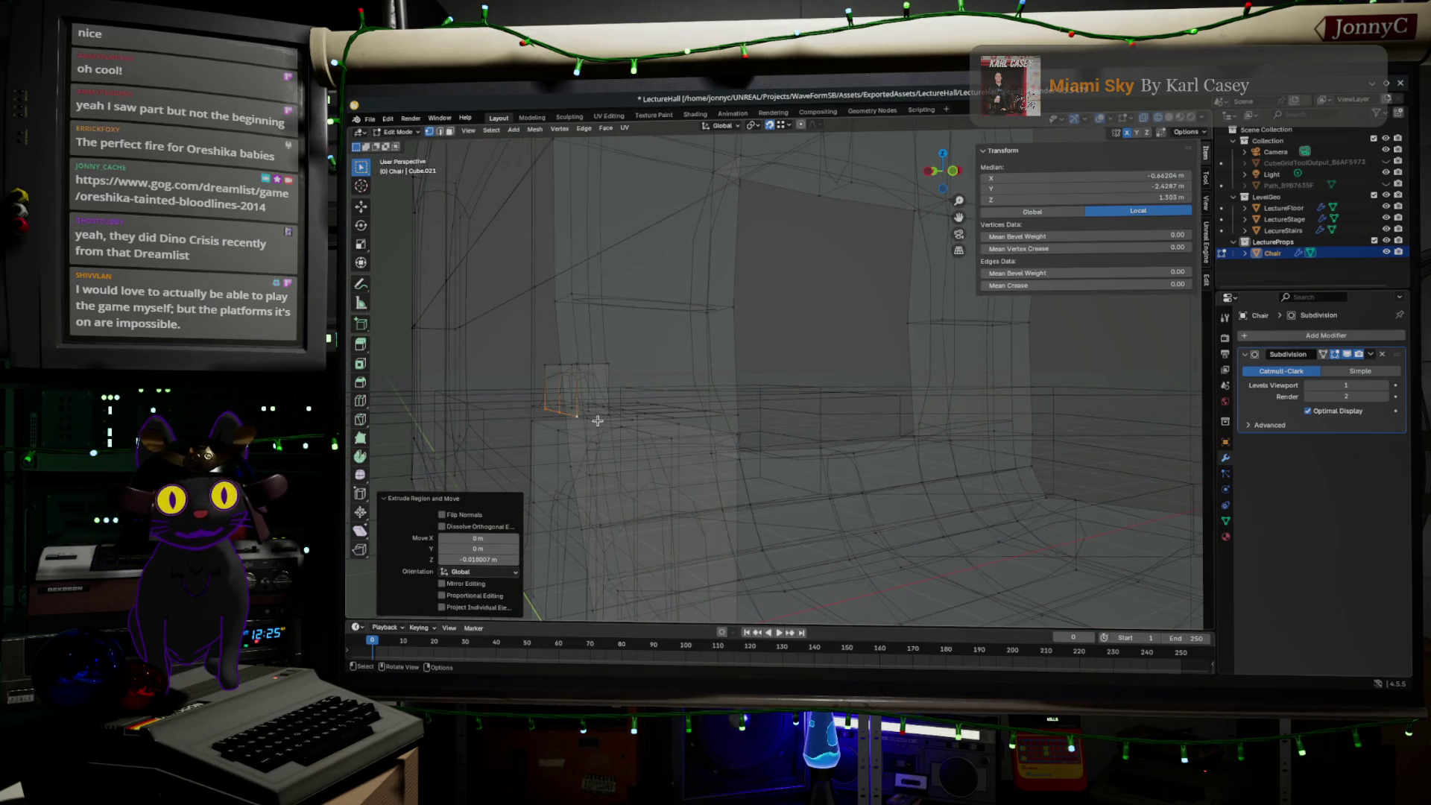
# - Merge the whole mesh by distance, removing 2 duplicate vertices
pyautogui.press('a')
pyautogui.press('m')
pyautogui.click(601, 427)
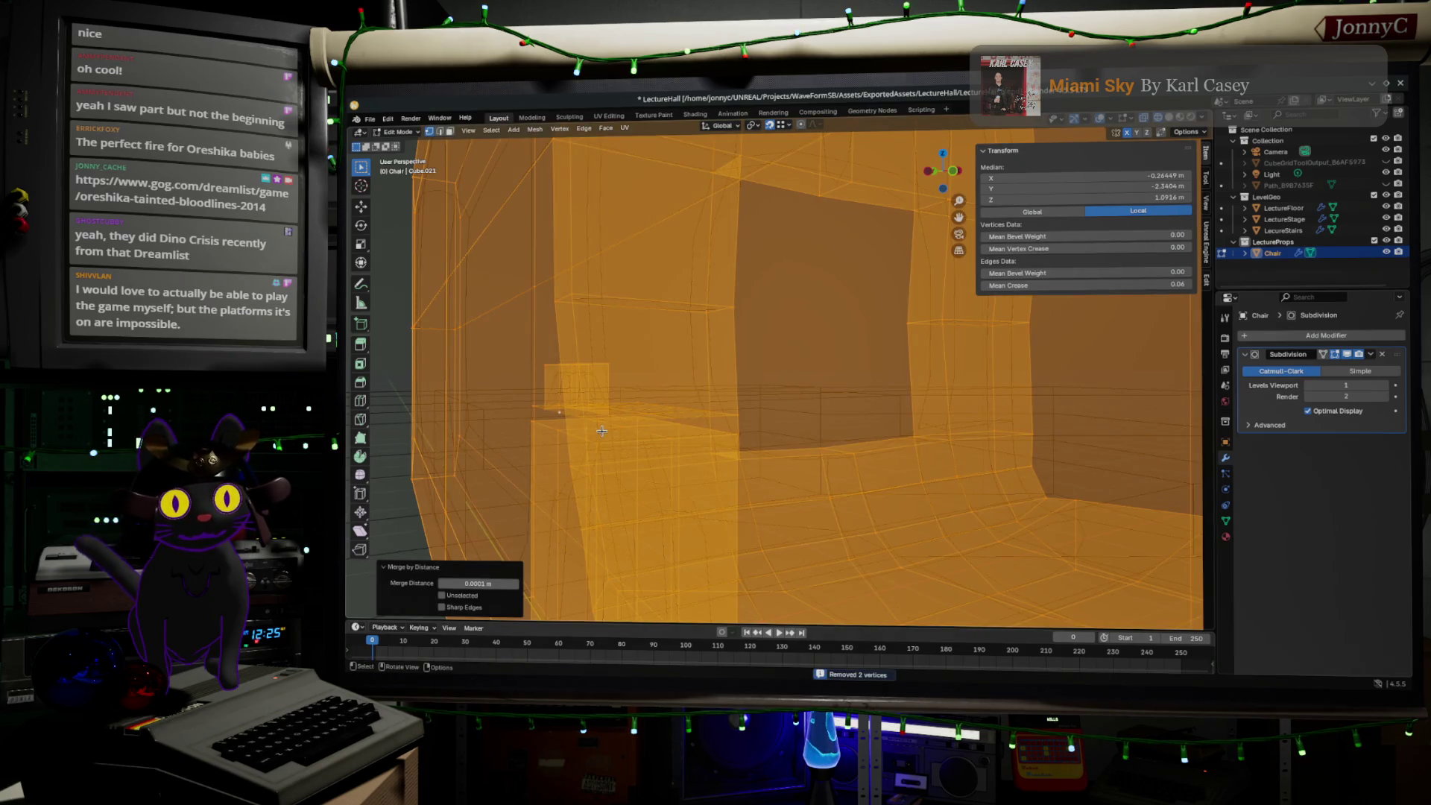
# - Select two vertices on the chair to pick out an edge
pyautogui.click(602, 431)
pyautogui.moveTo(602, 431); pyautogui.dragTo(619, 445, button='middle')
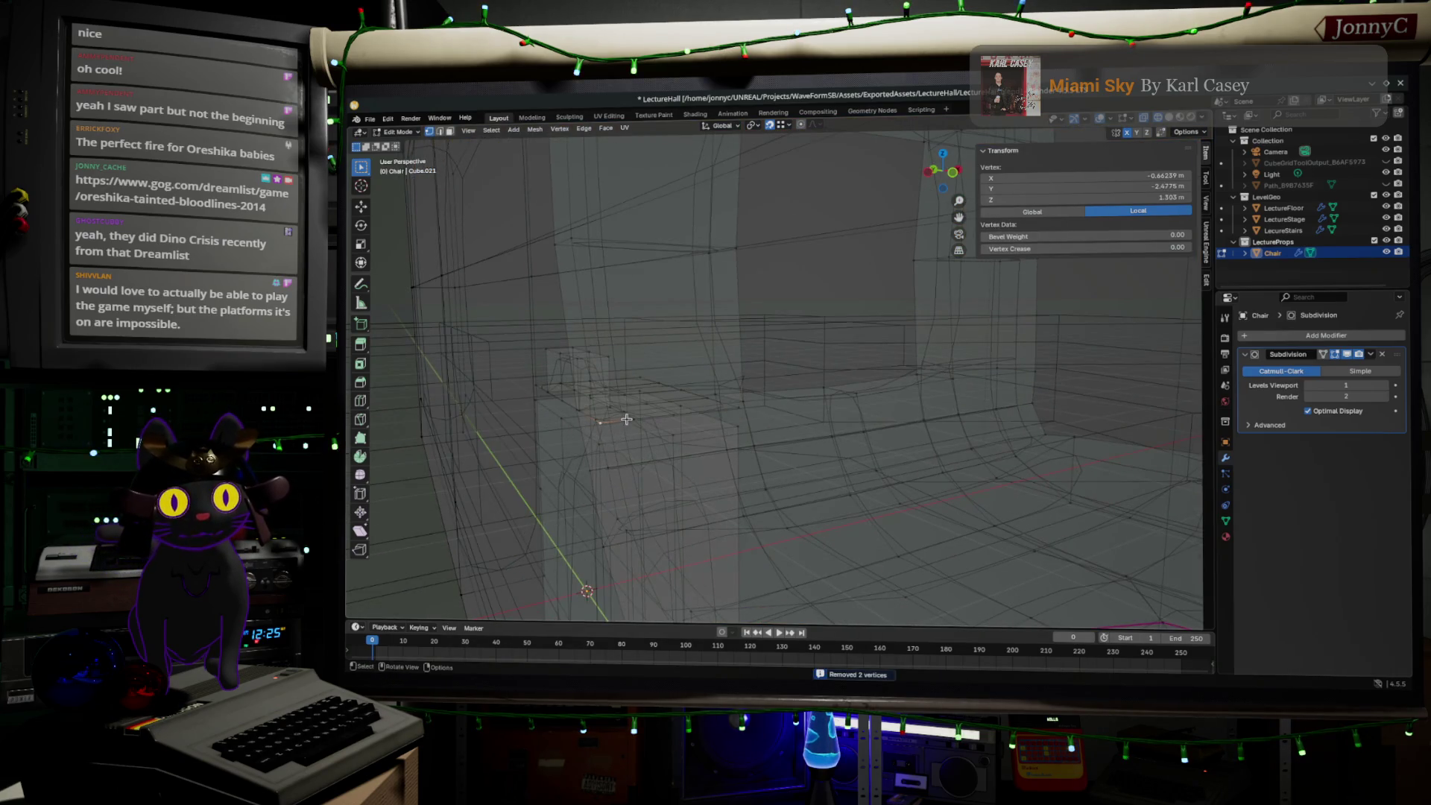
pyautogui.keyDown('shift'); pyautogui.click(634, 418); pyautogui.keyUp('shift')
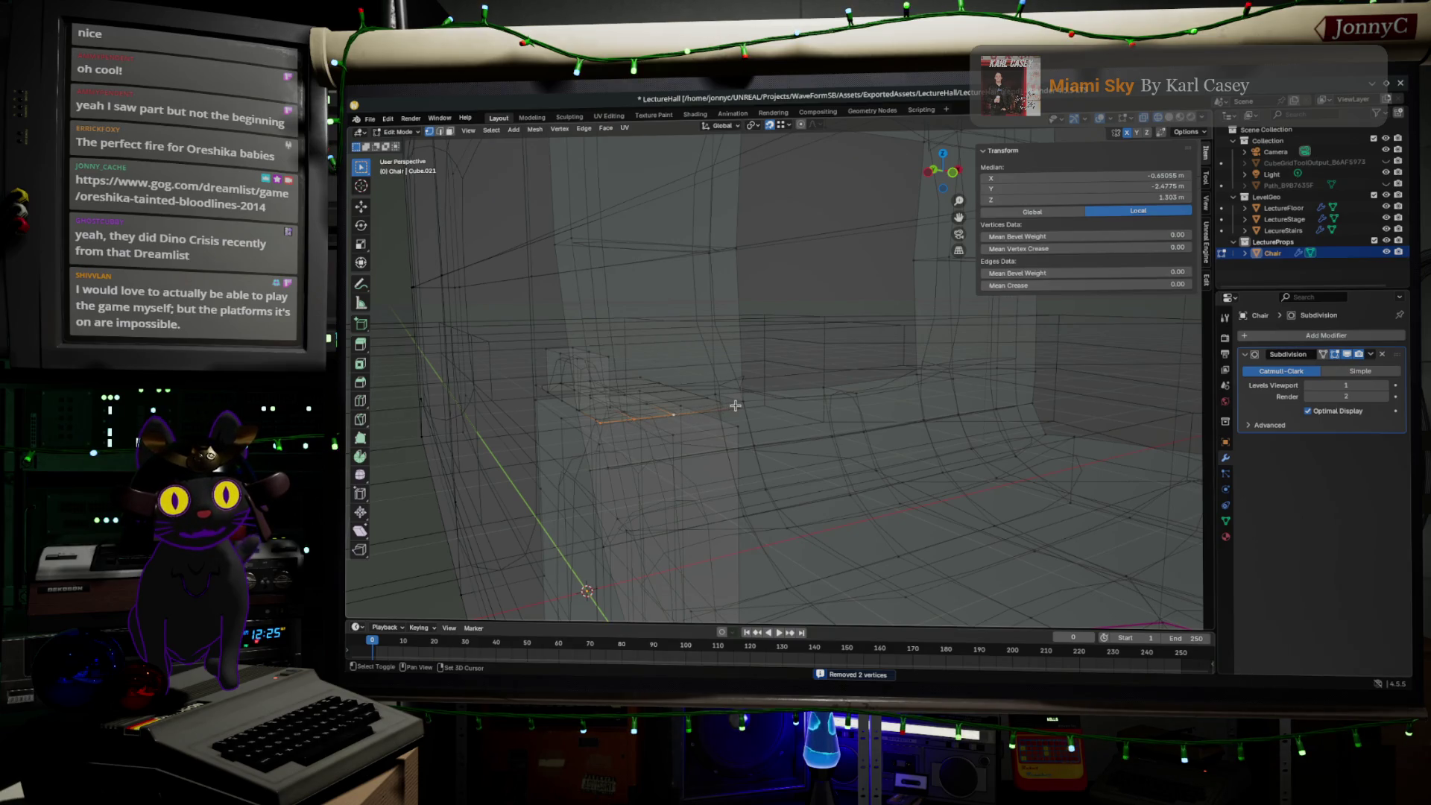
pyautogui.scroll(4, 736, 405)
# - Extend the edge selection along the chair's side and raise the strip along Z
pyautogui.moveTo(736, 406); pyautogui.dragTo(623, 425, button='middle')
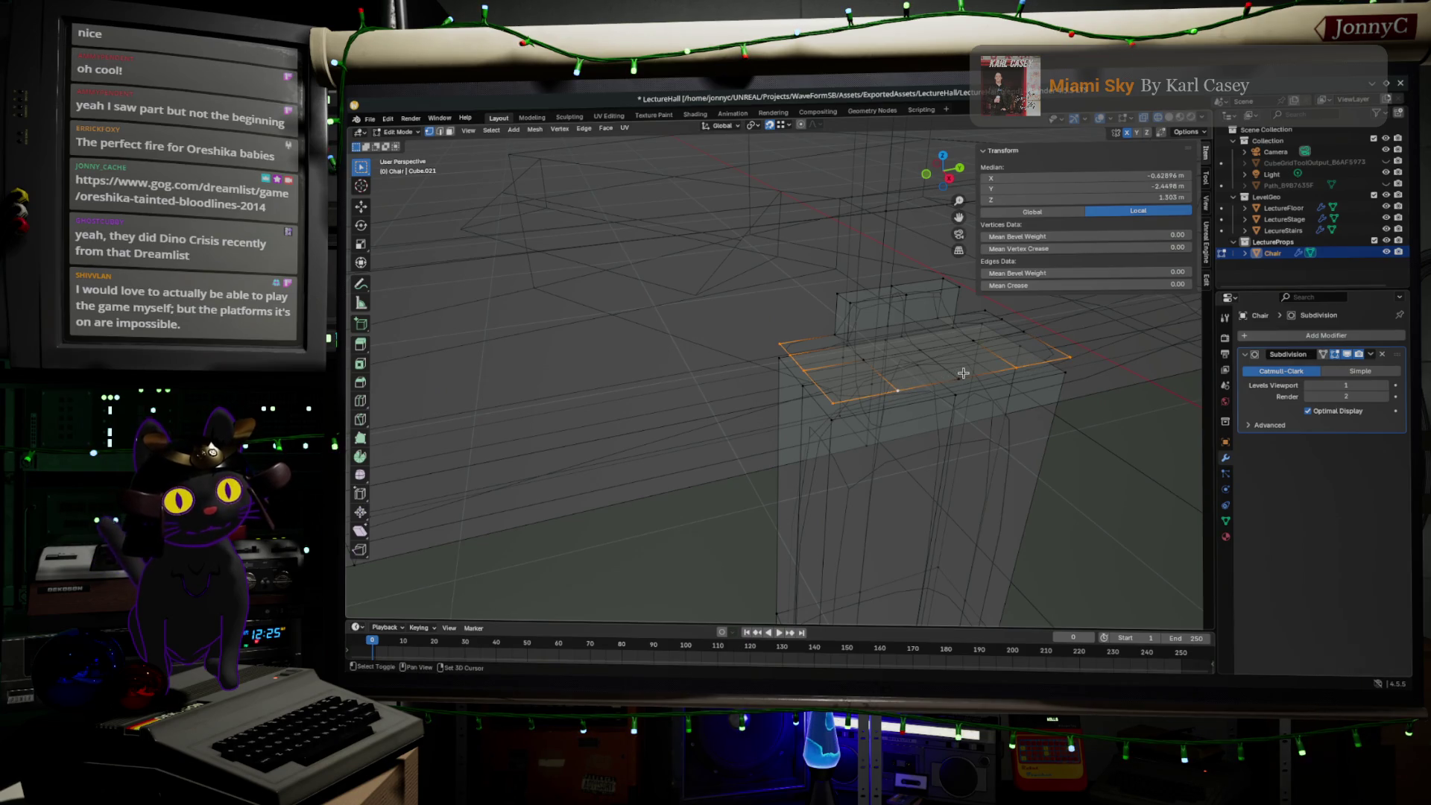
pyautogui.moveTo(963, 373); pyautogui.dragTo(1195, 448, button='middle')
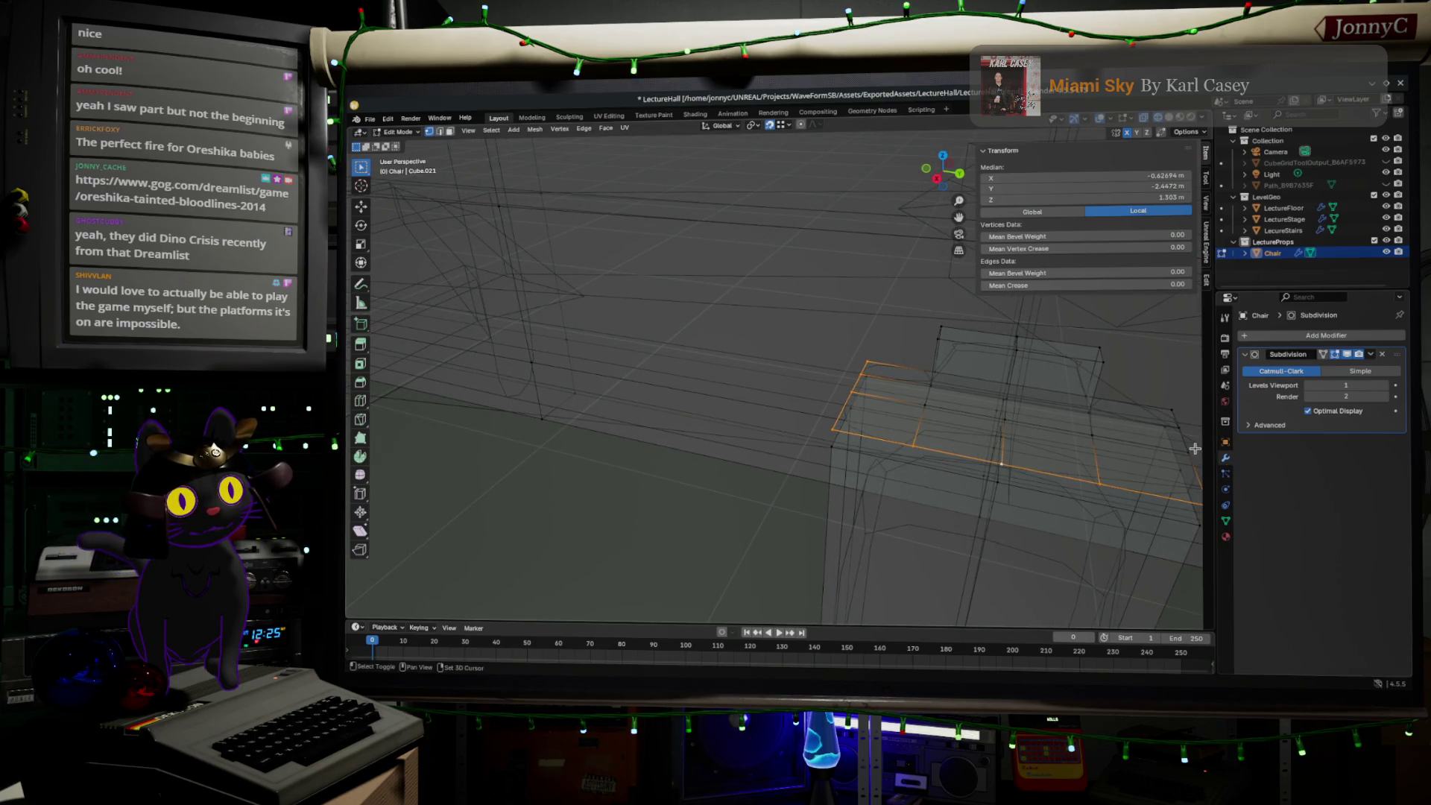
pyautogui.keyDown('ctrl'); pyautogui.click(1103, 396); pyautogui.keyUp('ctrl')
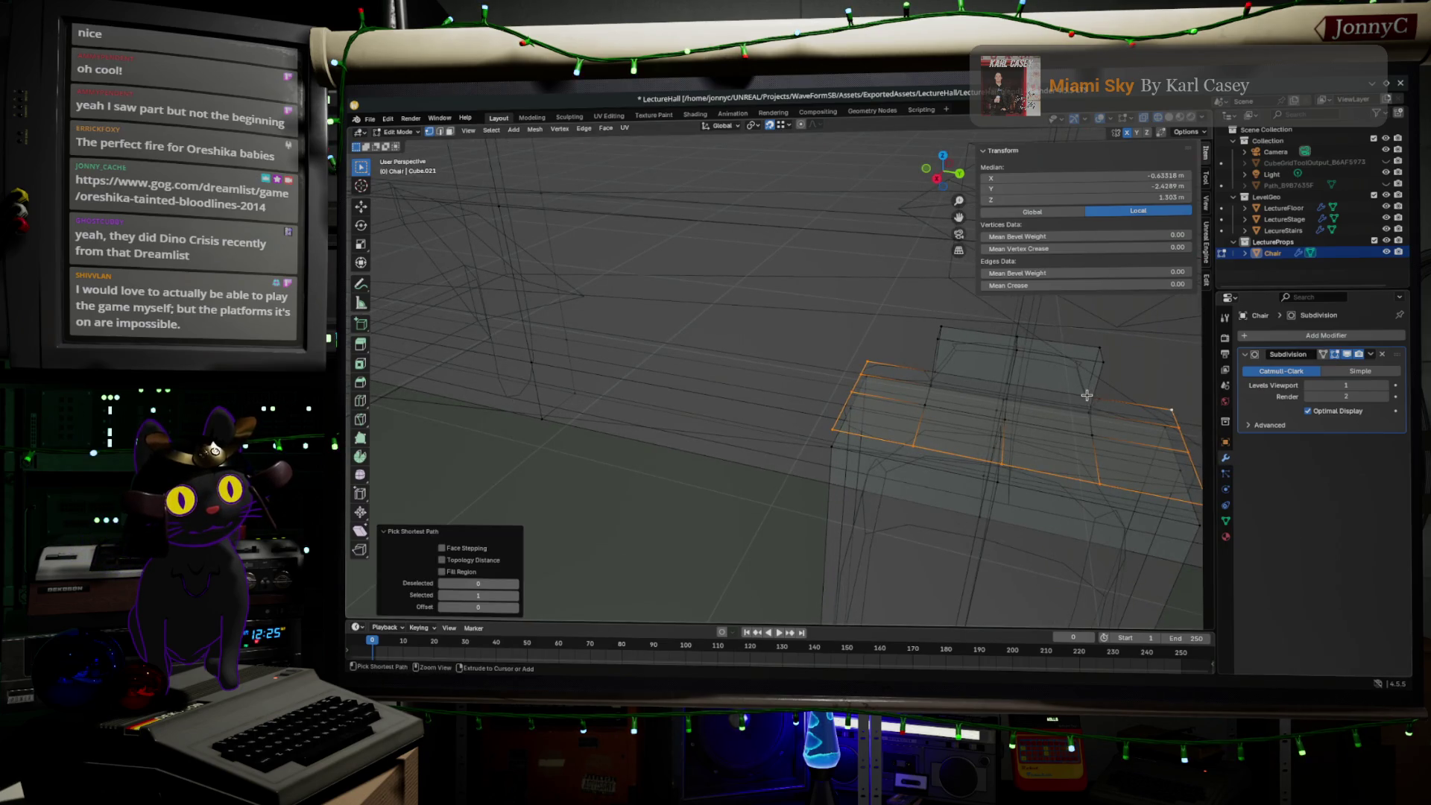
pyautogui.moveTo(914, 368)
pyautogui.mouseDown(button='middle')
pyautogui.moveTo(823, 328)
pyautogui.moveTo(938, 297)
pyautogui.mouseUp(button='middle')
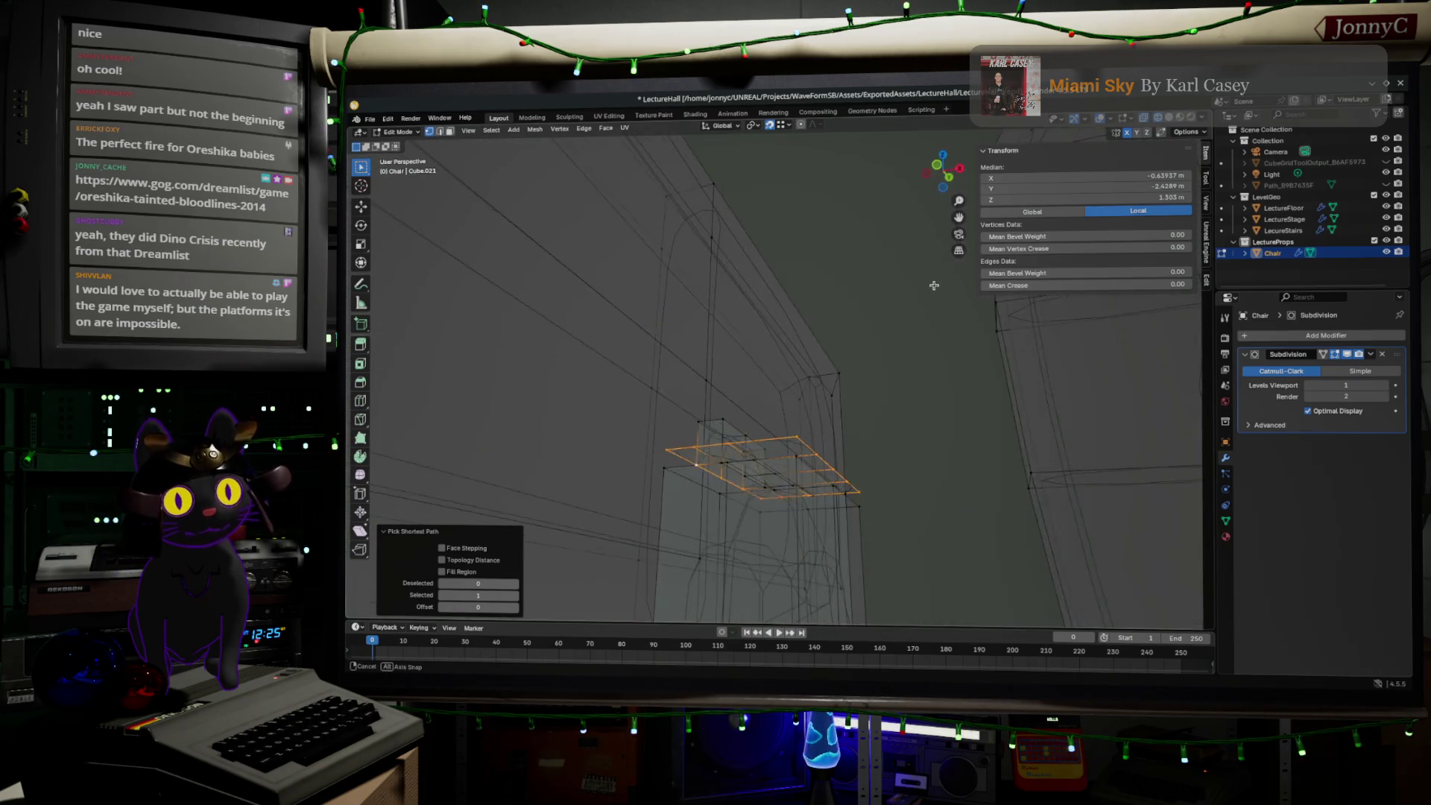
pyautogui.press('g')
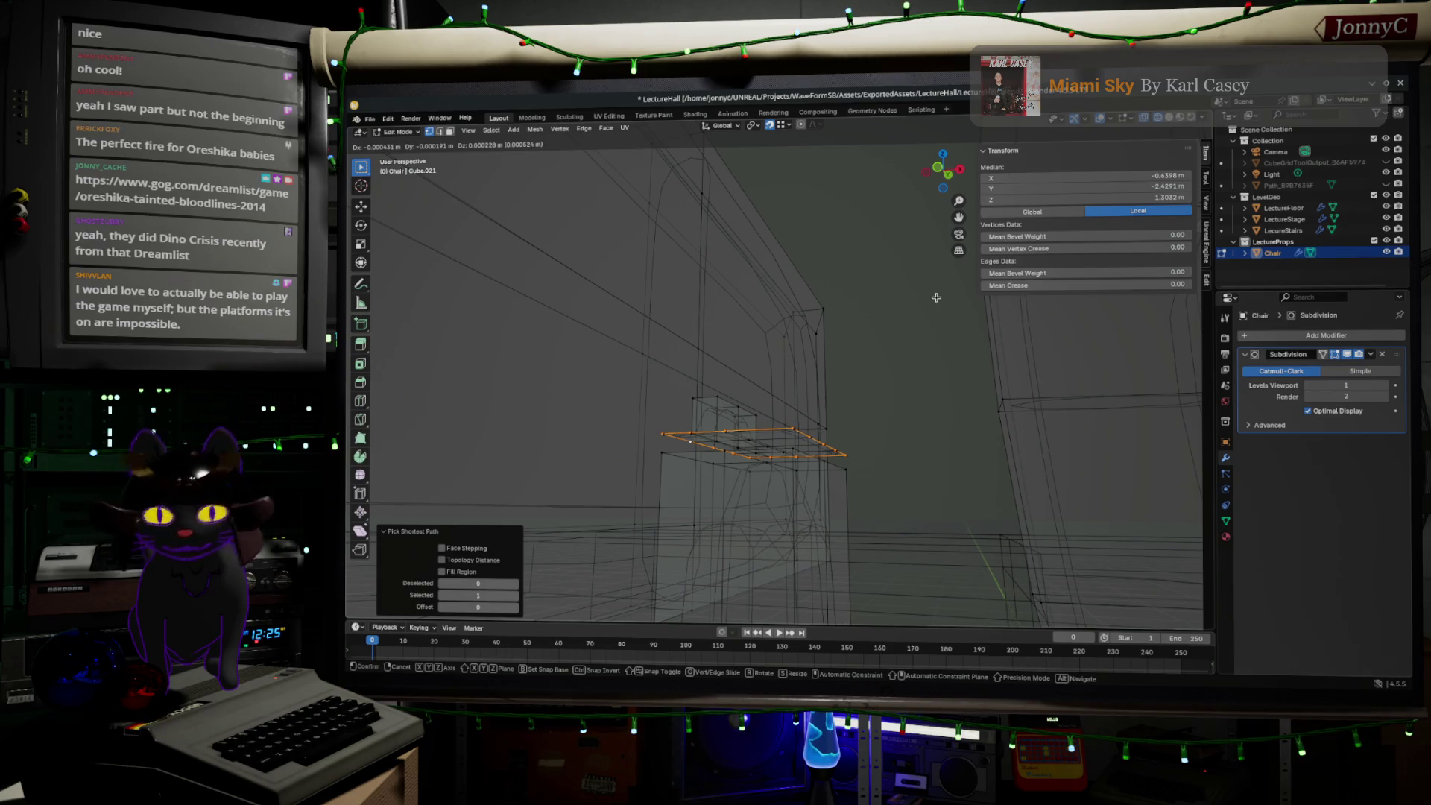
pyautogui.press('z')
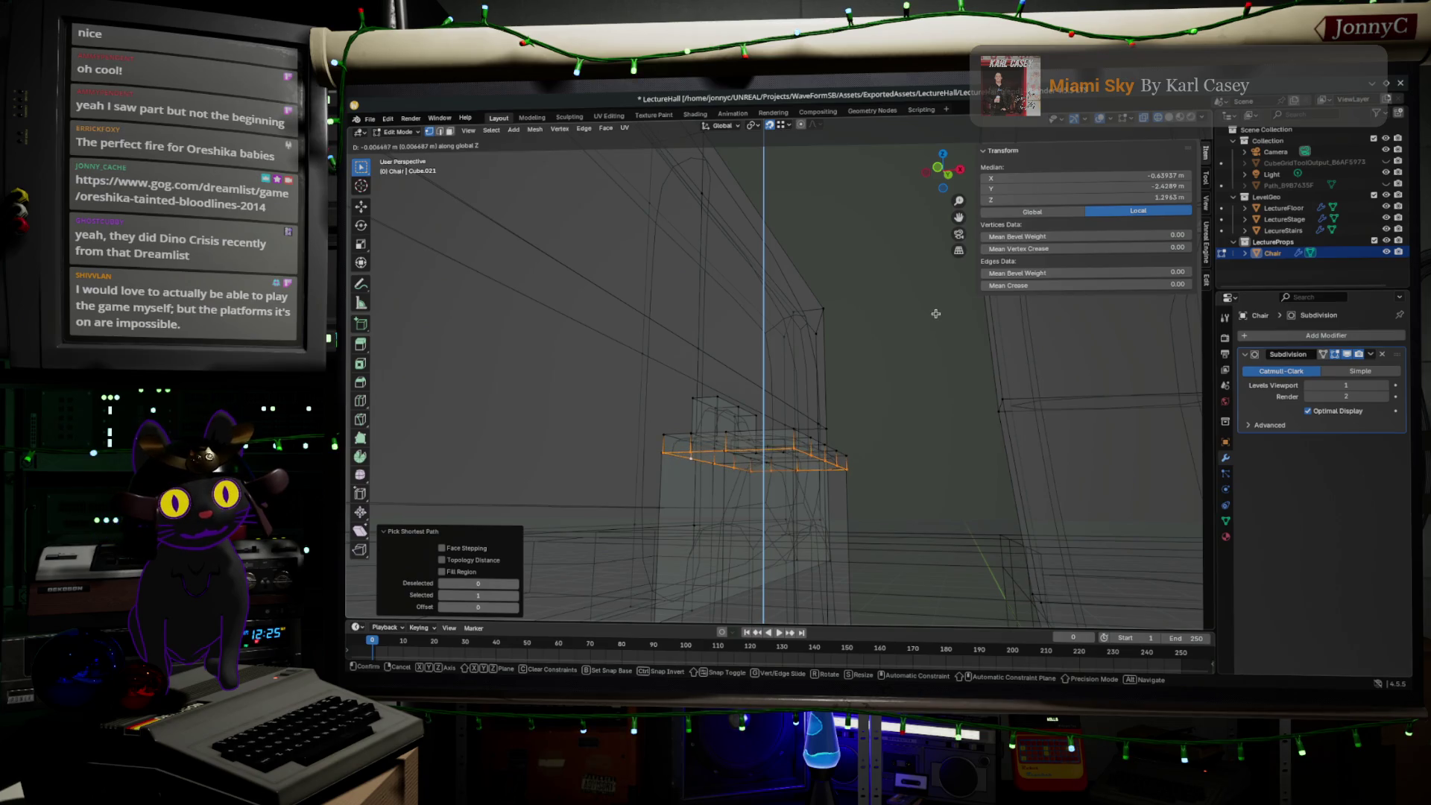
pyautogui.click(936, 316)
pyautogui.moveTo(936, 316)
pyautogui.mouseDown(button='middle')
pyautogui.moveTo(889, 421)
pyautogui.moveTo(905, 396)
pyautogui.mouseUp(button='middle')
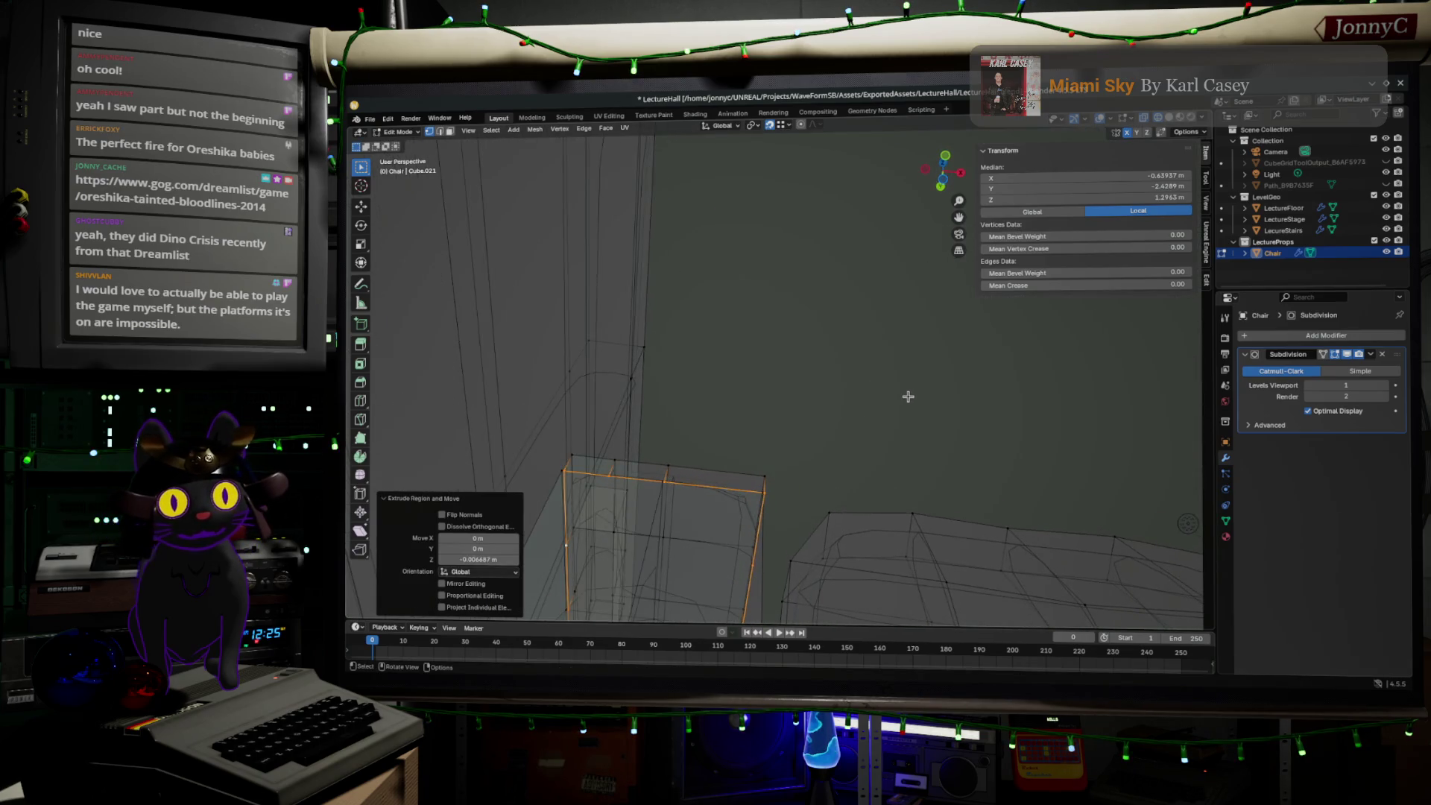
# - Select the side edge path, snap it onto a vertex, and extrude it sideways
pyautogui.moveTo(880, 429); pyautogui.dragTo(926, 314, button='middle')
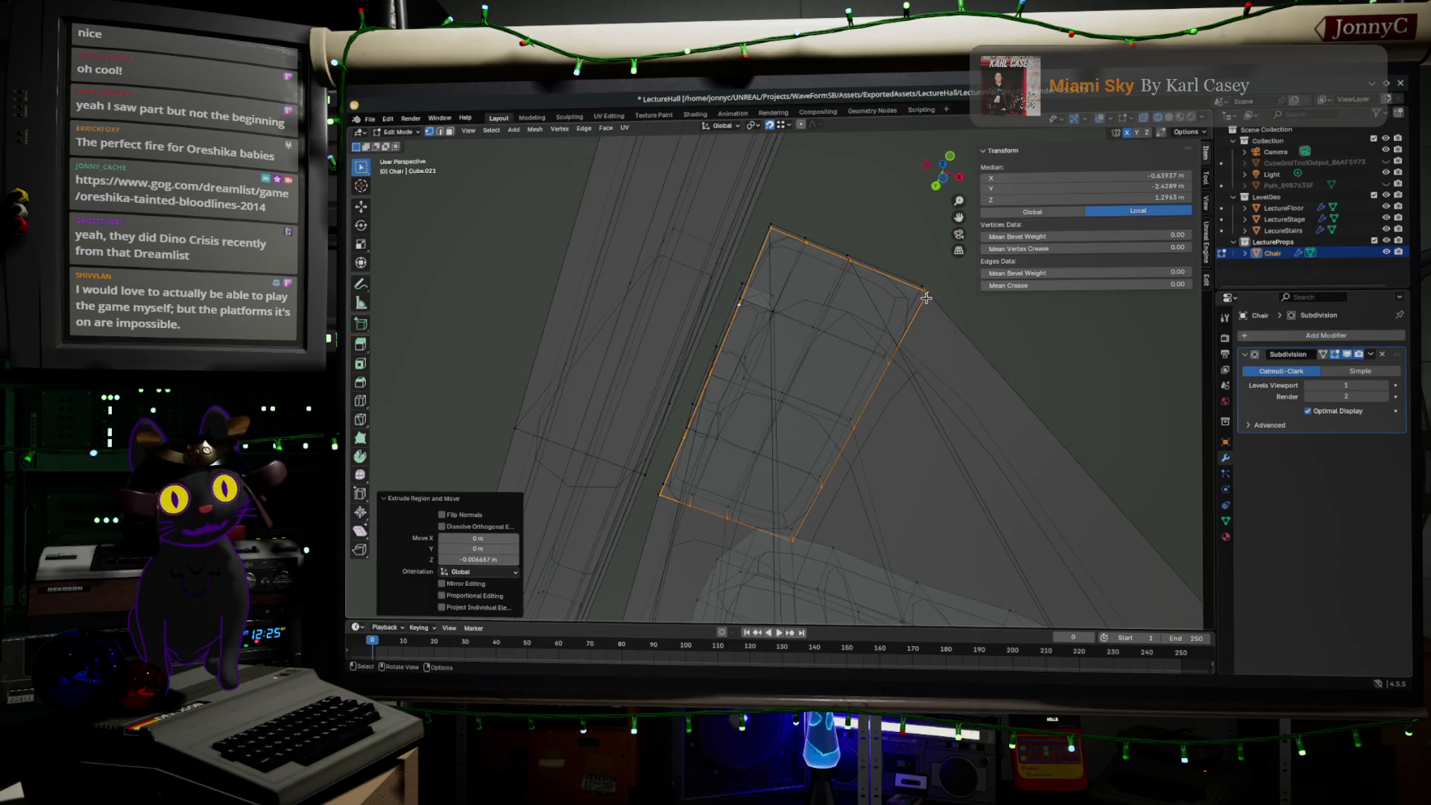
pyautogui.click(926, 296)
pyautogui.moveTo(929, 294); pyautogui.dragTo(927, 297)
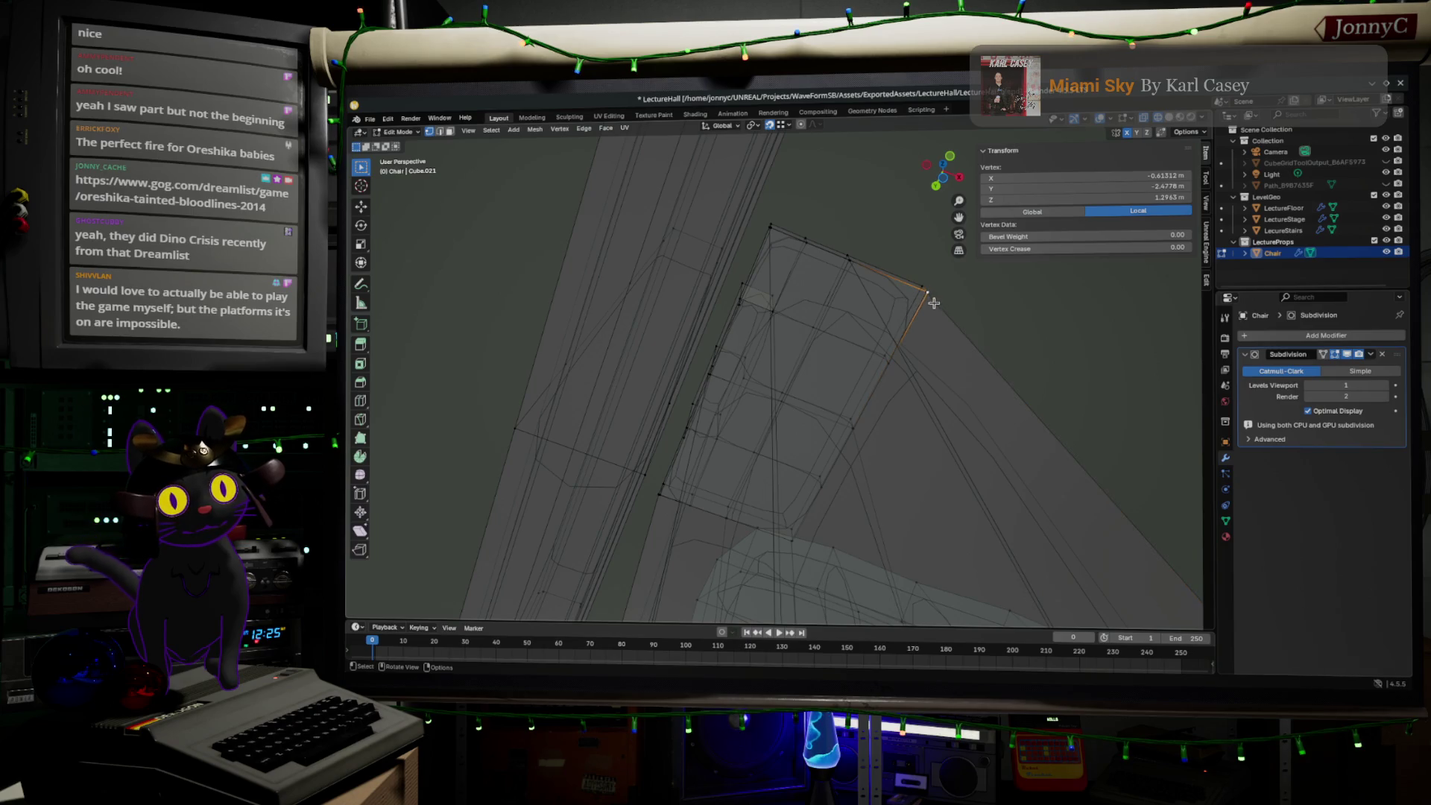
pyautogui.keyDown('ctrl'); pyautogui.click(798, 542); pyautogui.keyUp('ctrl')
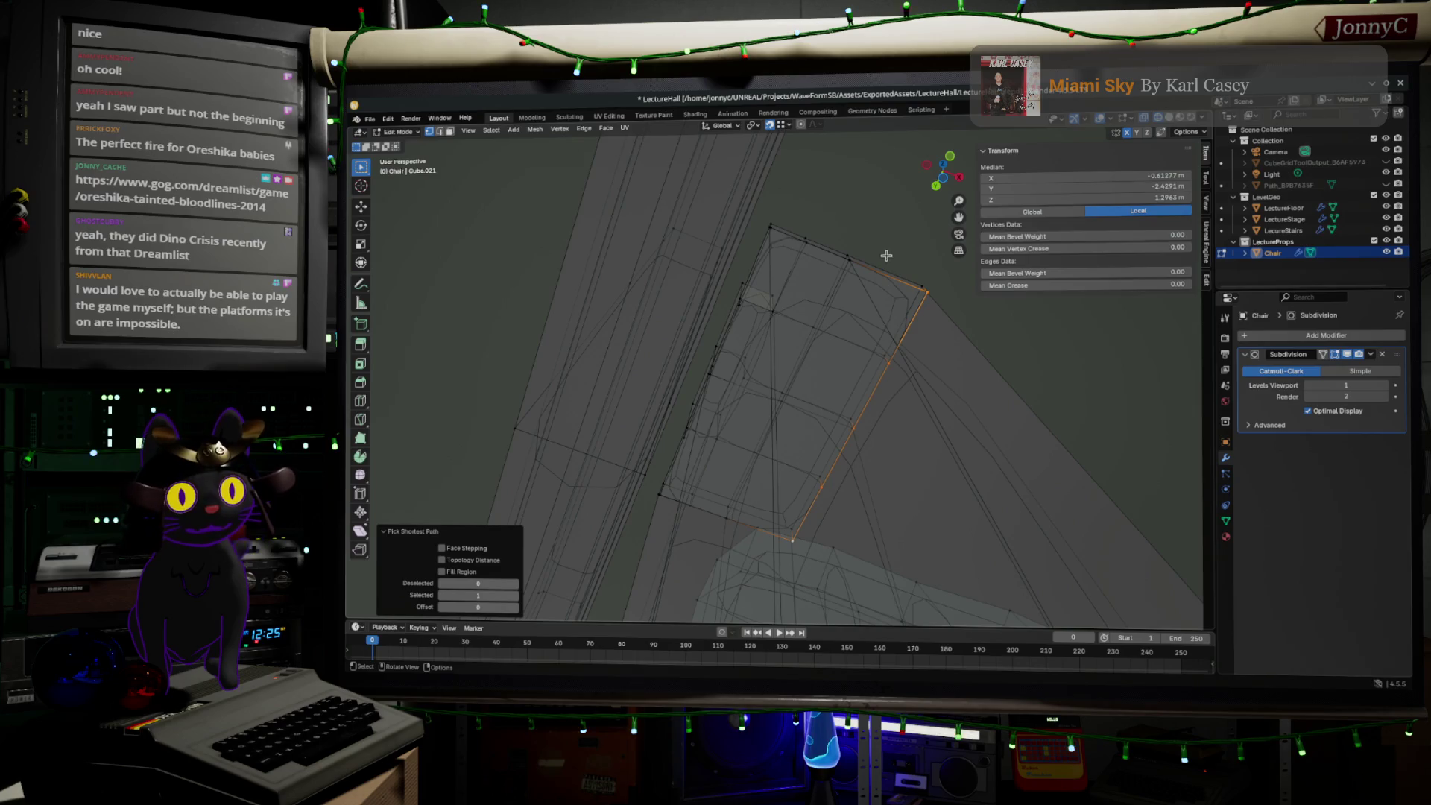
pyautogui.press('g')
pyautogui.click(840, 267)
pyautogui.press('e')
pyautogui.click(768, 237)
pyautogui.press('g')
pyautogui.click(768, 233)
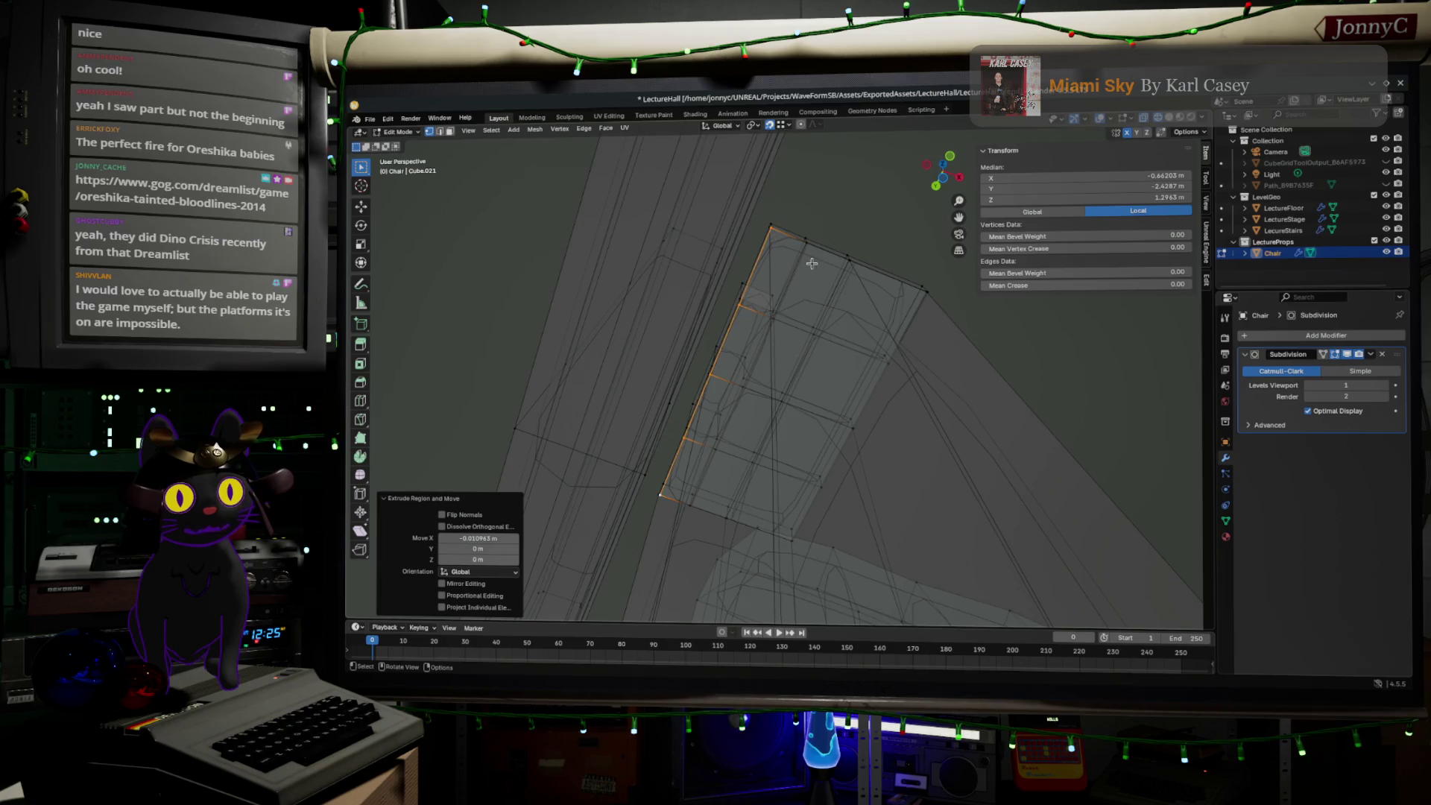
pyautogui.moveTo(768, 233); pyautogui.dragTo(787, 397, button='middle')
# - Merge the whole mesh by distance (10 vertices removed), then return to Object Mode with shaded preview
pyautogui.press('a')
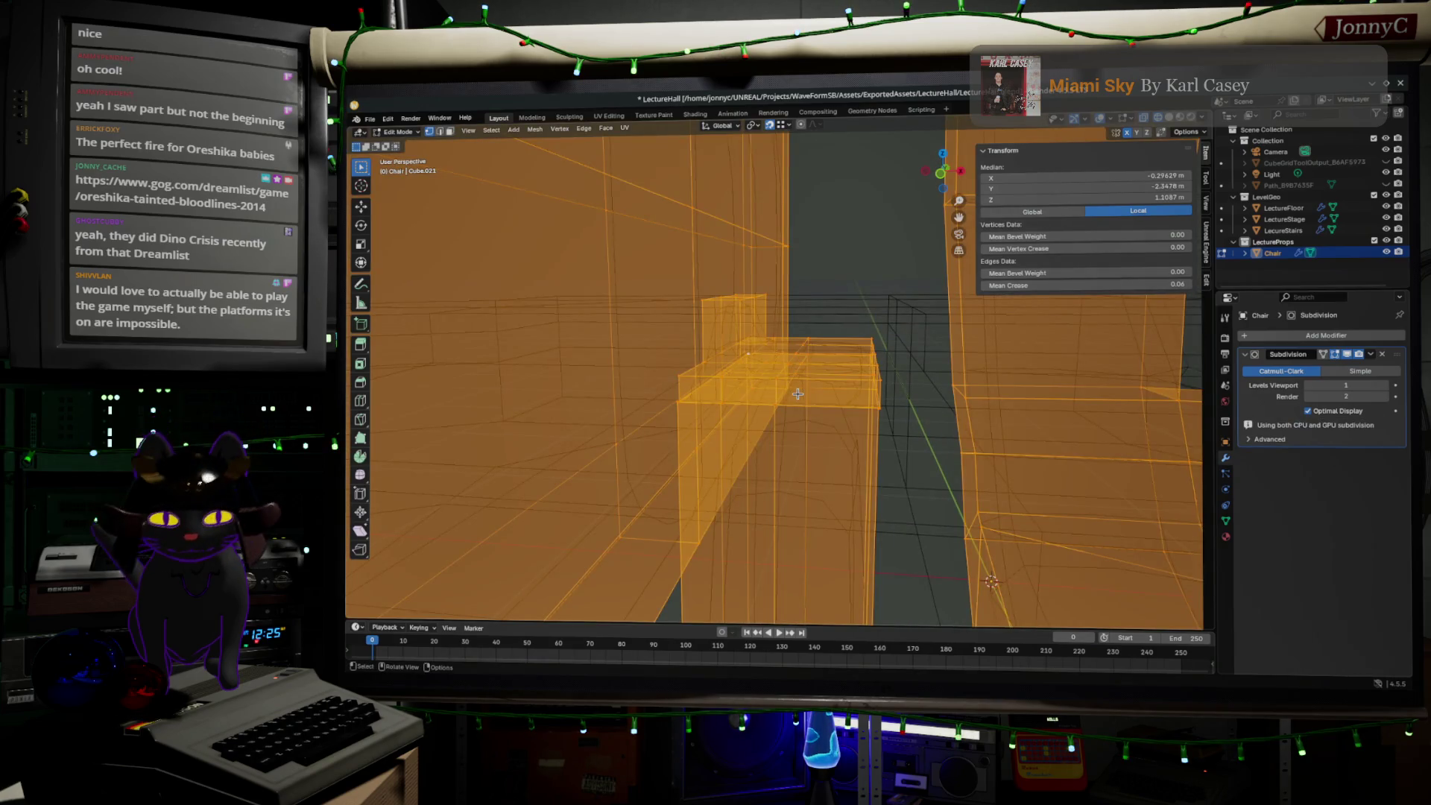
pyautogui.press('m')
pyautogui.click(798, 399)
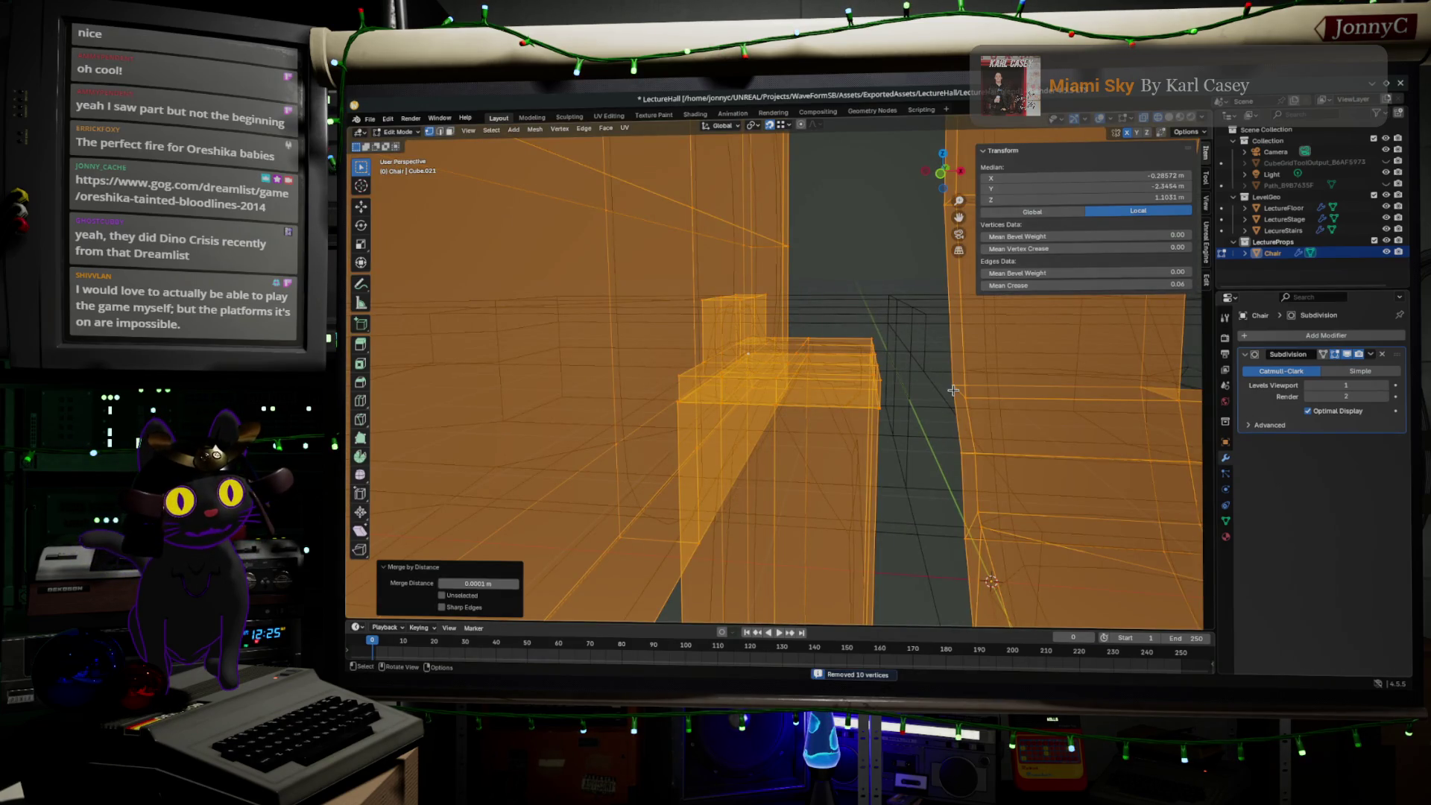
pyautogui.moveTo(954, 390); pyautogui.dragTo(969, 418, button='middle')
pyautogui.press('Tab')
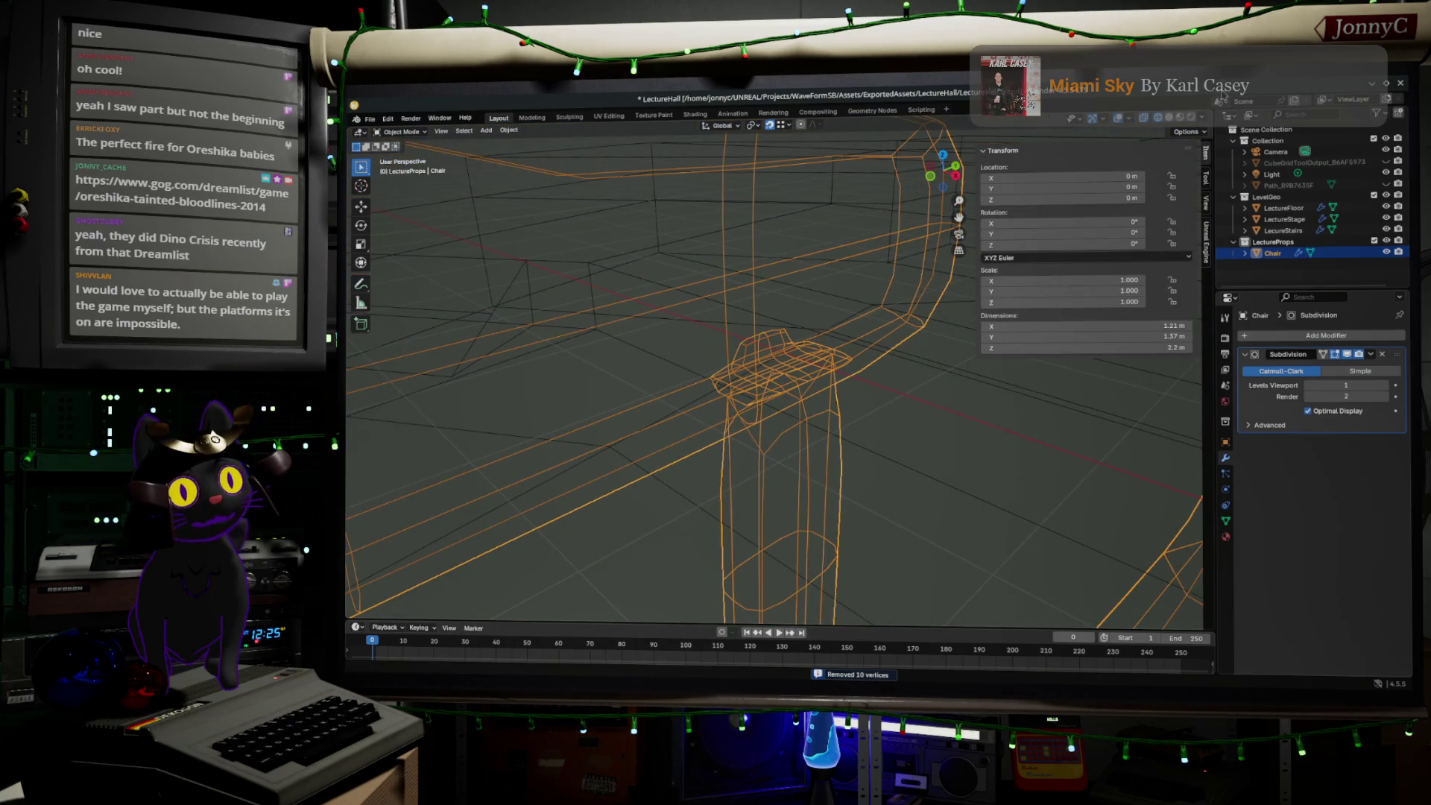
pyautogui.click(1192, 118)
# - In Edit Mode, try edge-loop selections around the seat, then deselect everything
pyautogui.moveTo(858, 418)
pyautogui.mouseDown(button='middle')
pyautogui.moveTo(787, 441)
pyautogui.moveTo(763, 403)
pyautogui.mouseUp(button='middle')
pyautogui.press('Tab')
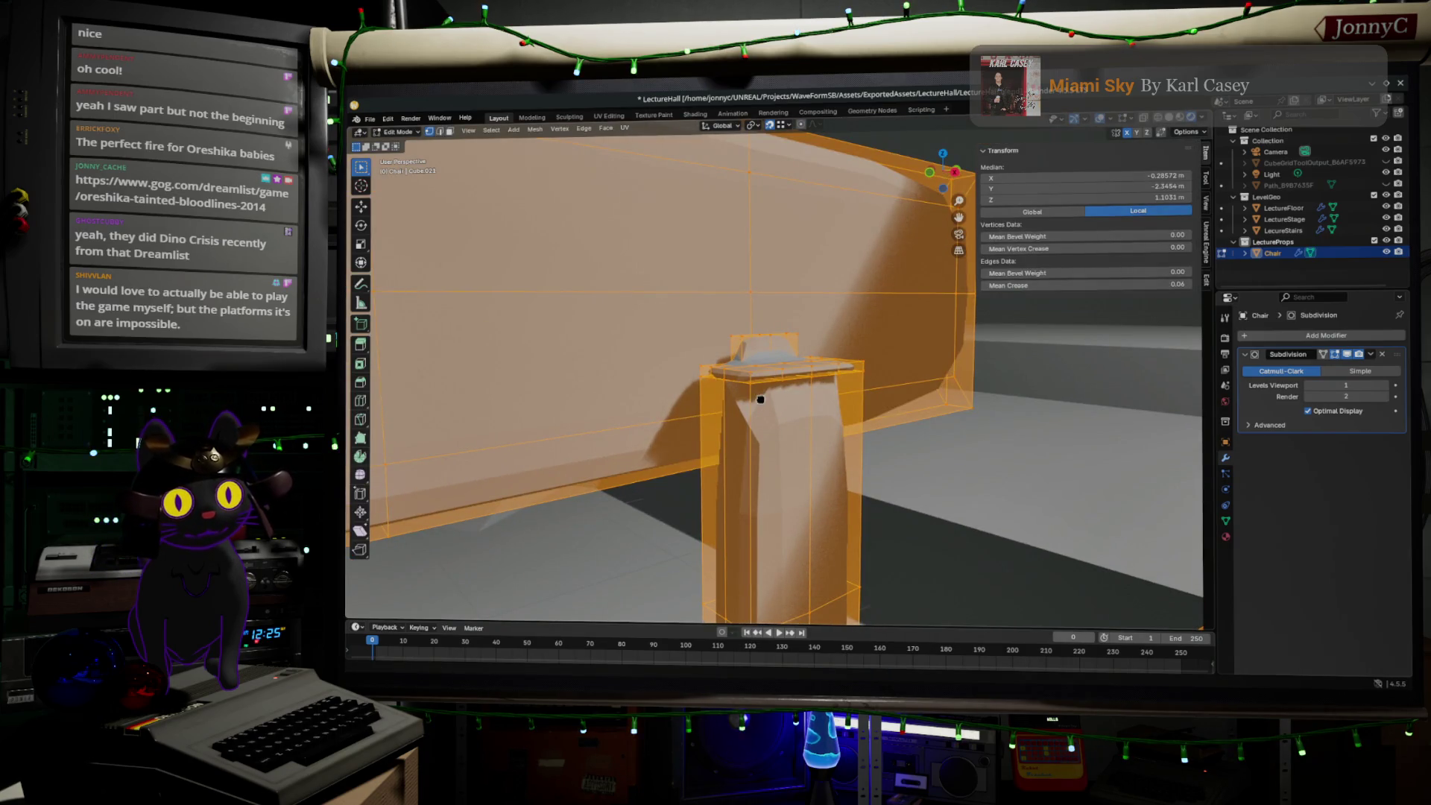
pyautogui.click(752, 394)
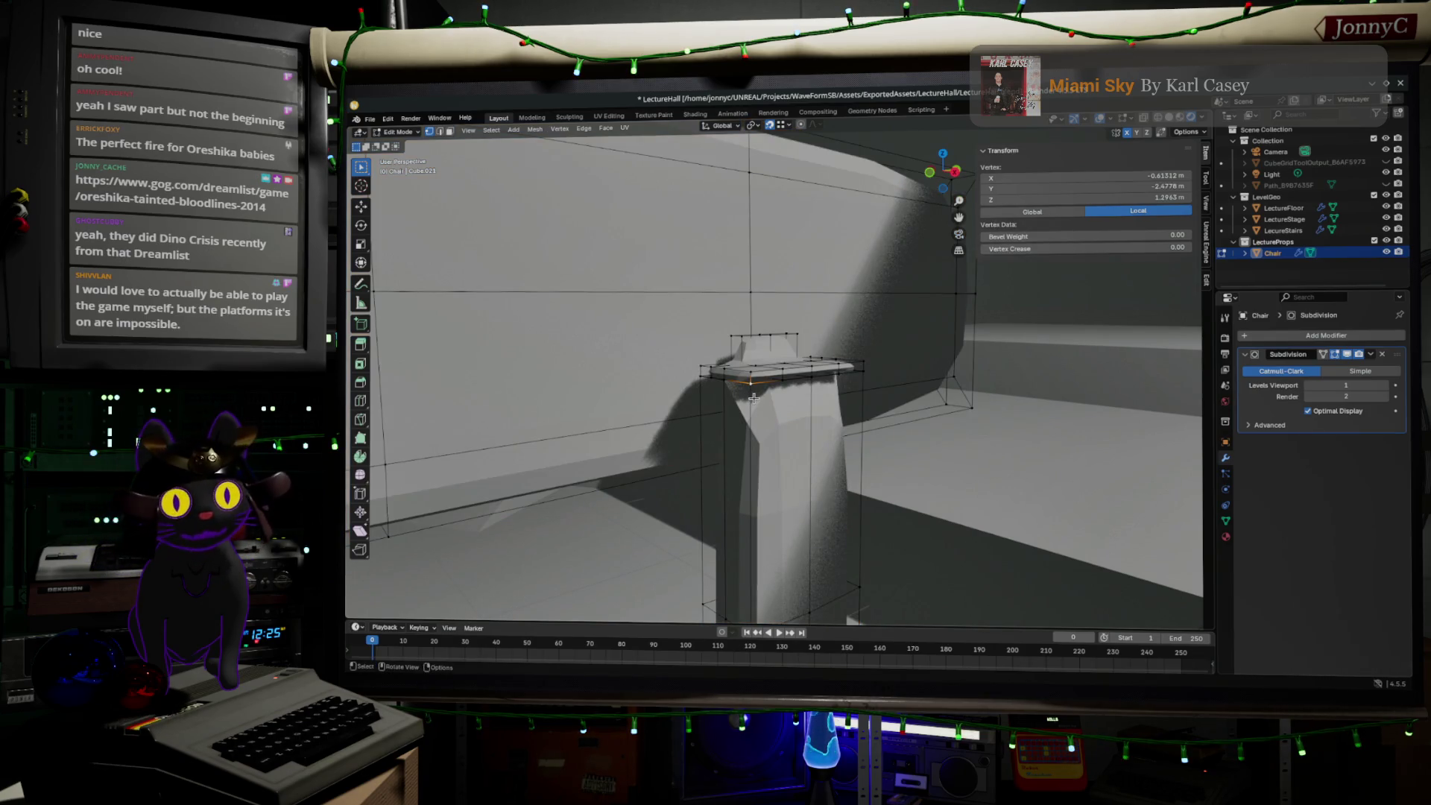
pyautogui.keyDown('alt'); pyautogui.click(765, 388); pyautogui.keyUp('alt')
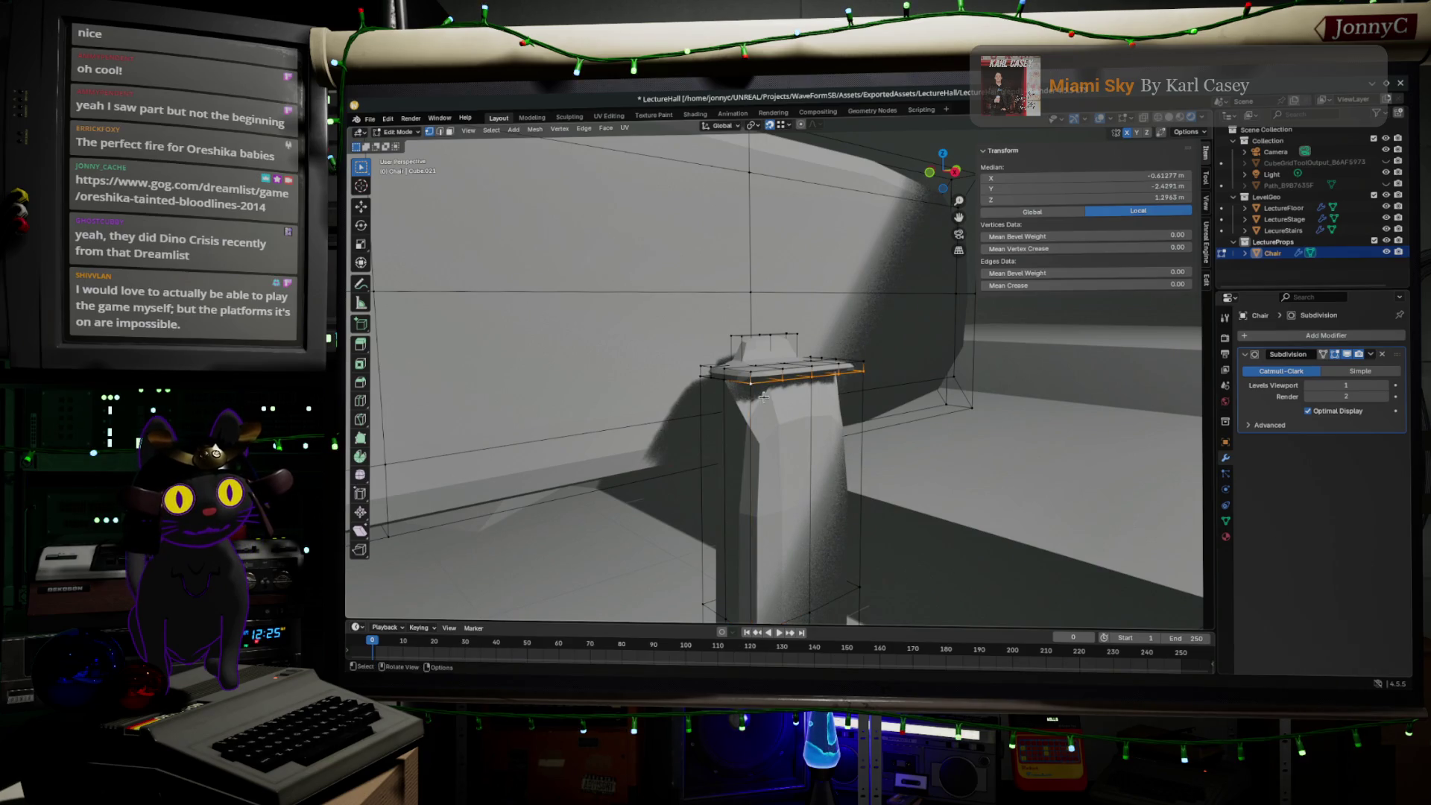
pyautogui.moveTo(763, 397); pyautogui.dragTo(671, 384, button='middle')
pyautogui.scroll(3, 671, 384)
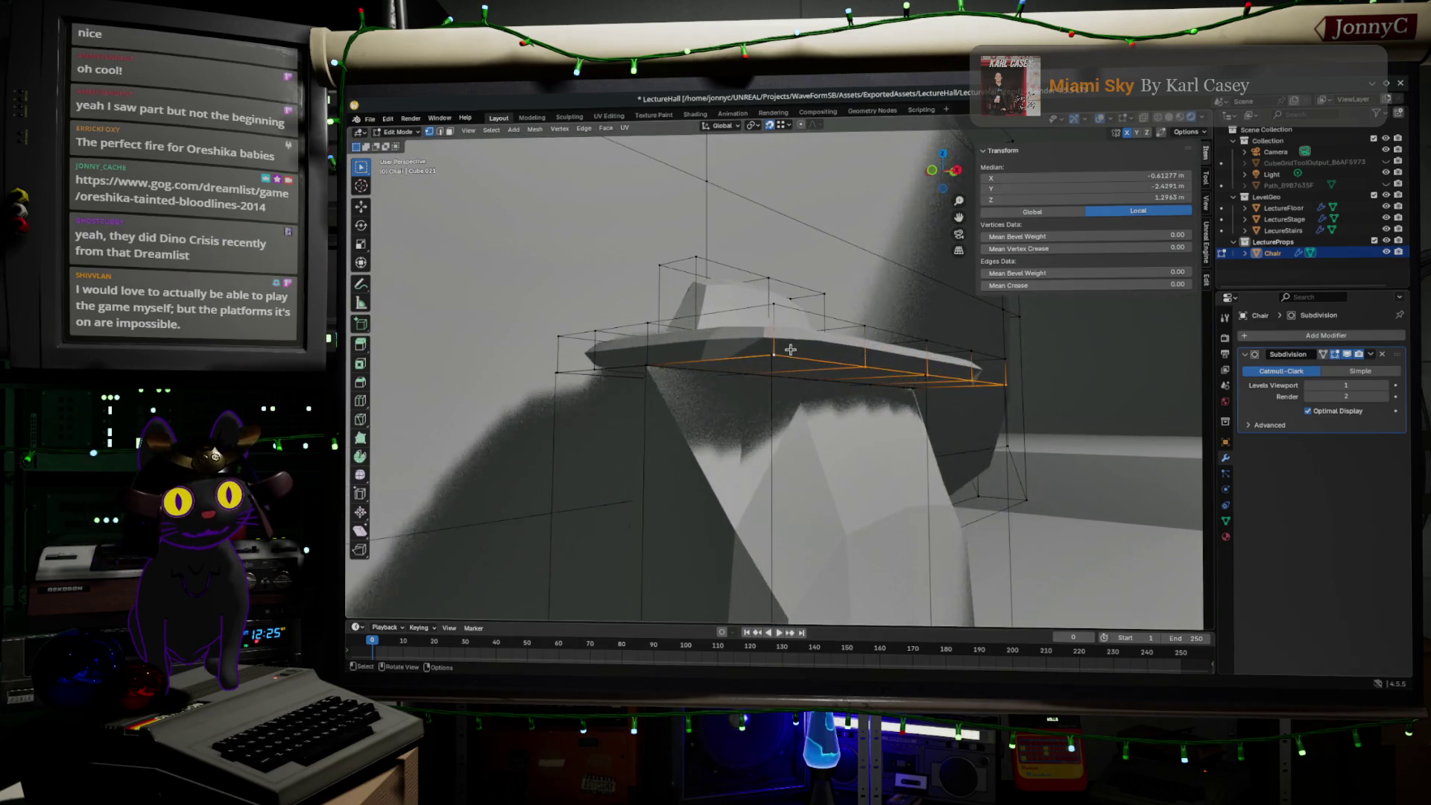
pyautogui.keyDown('alt'); pyautogui.click(624, 355); pyautogui.keyUp('alt')
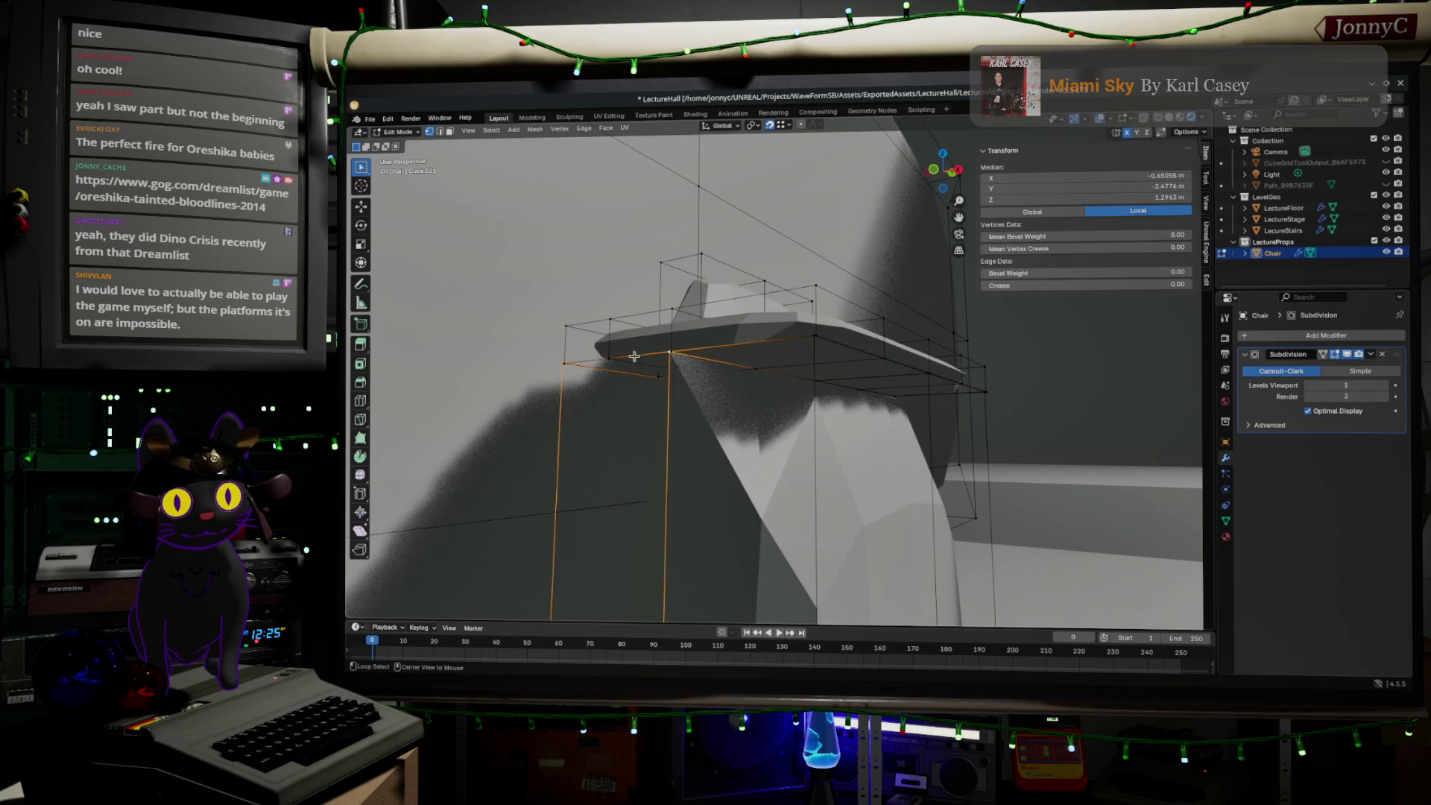
pyautogui.keyDown('alt'); pyautogui.keyDown('shift'); pyautogui.click(784, 348); pyautogui.keyUp('shift'); pyautogui.keyUp('alt')
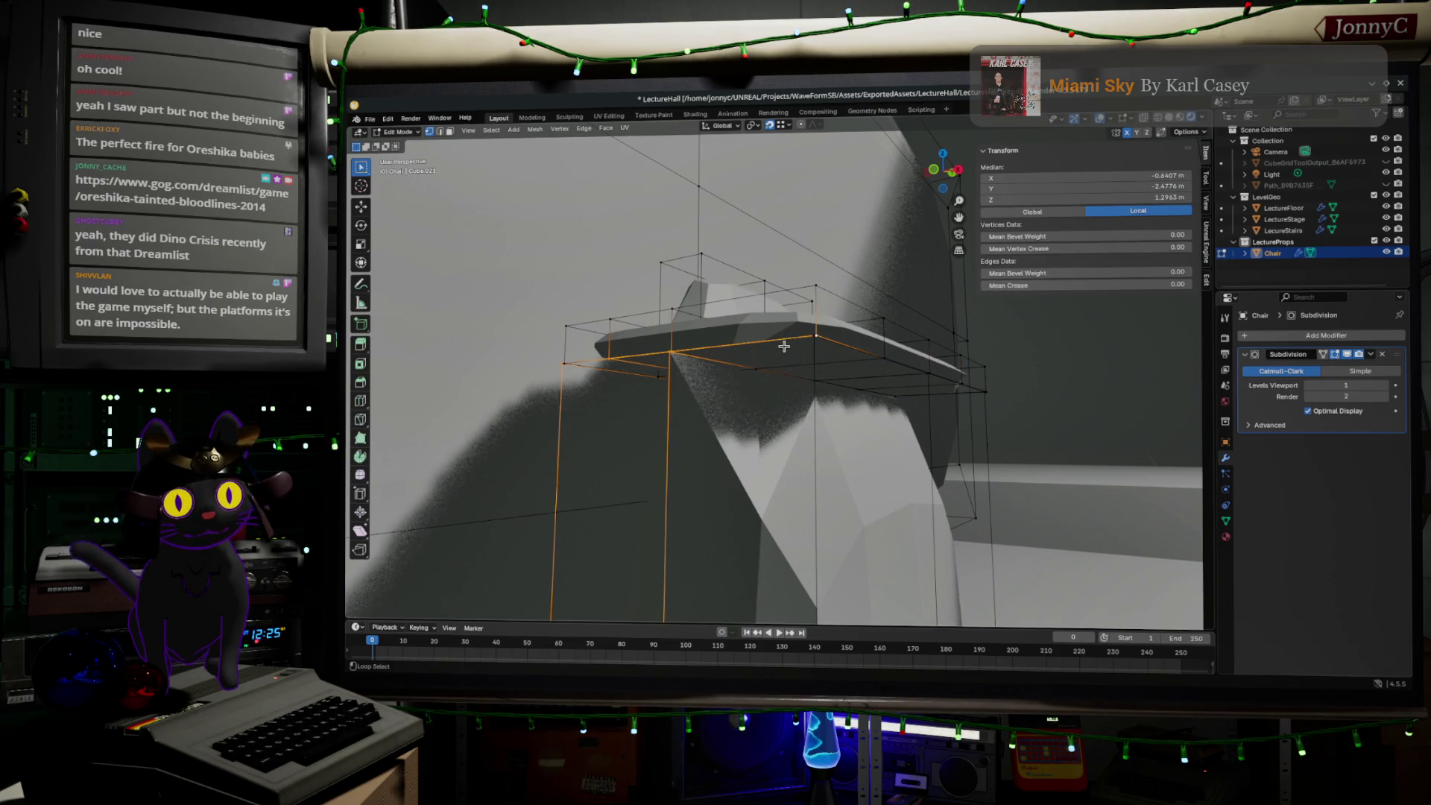
pyautogui.hotkey('alt', 'a')
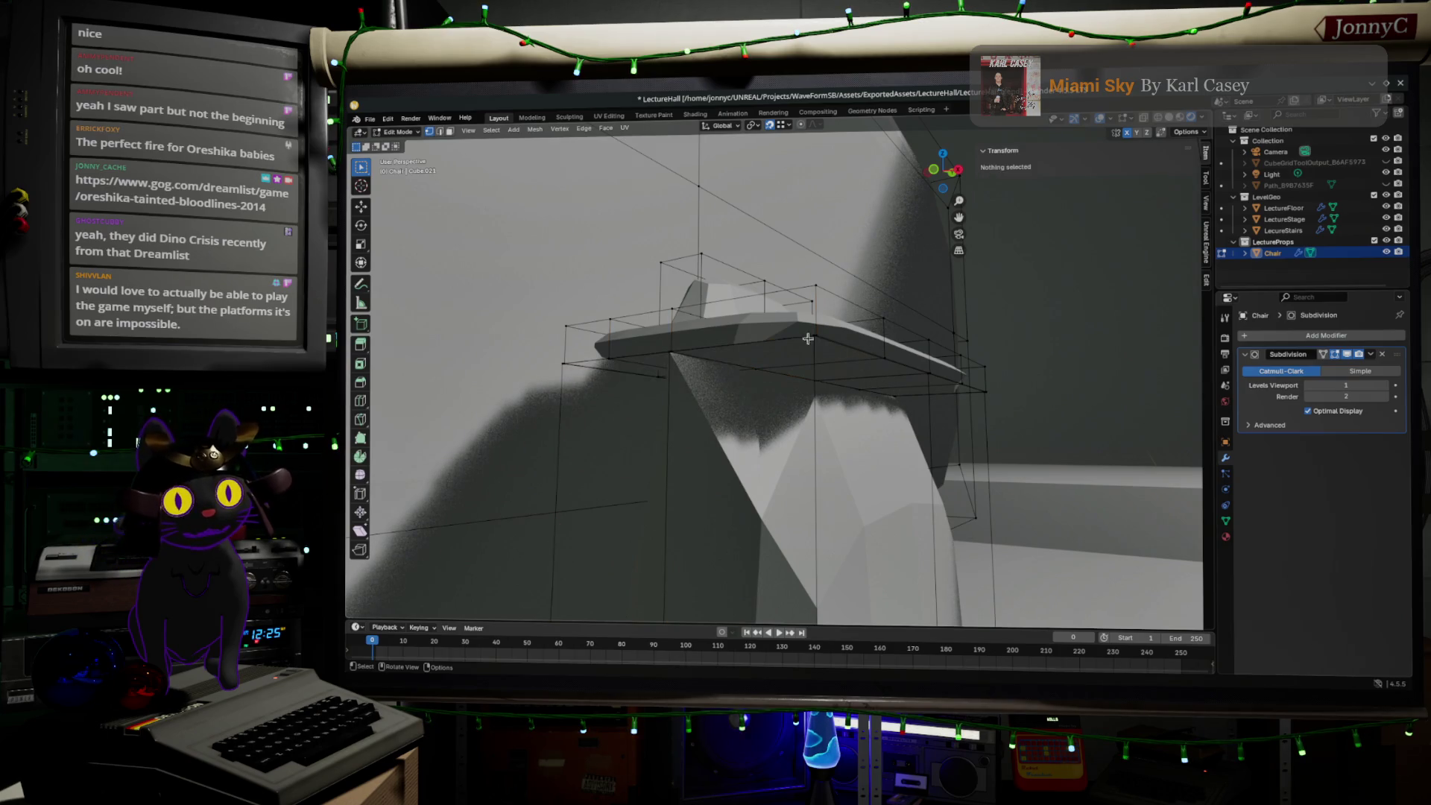
# - Select a seat vertex, grow the selection, and box-select the chair in side orthographic view
pyautogui.click(824, 294)
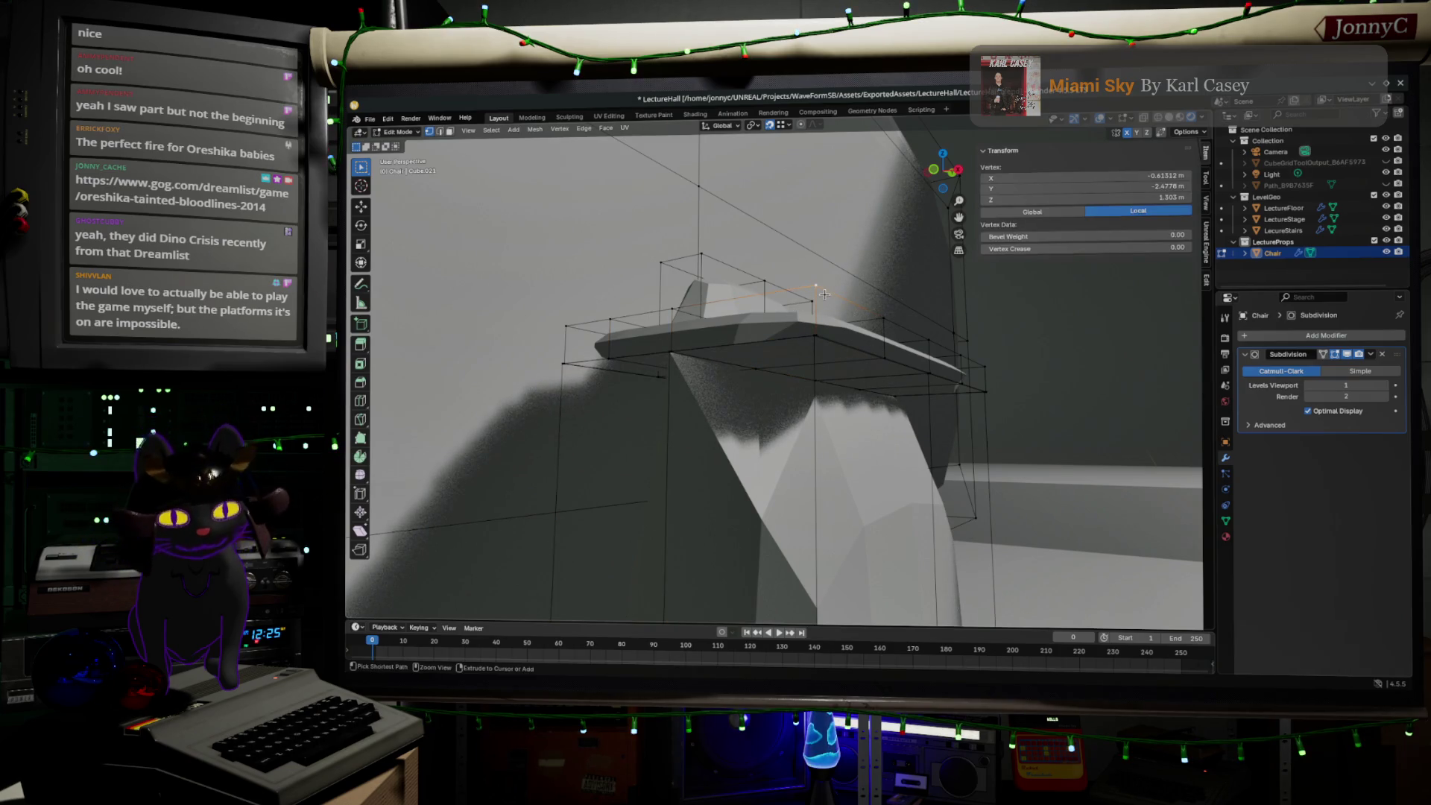
pyautogui.press('ctrl+KP_Add')
pyautogui.press('ctrl+KP_Add')
pyautogui.press('ctrl+KP_Add')
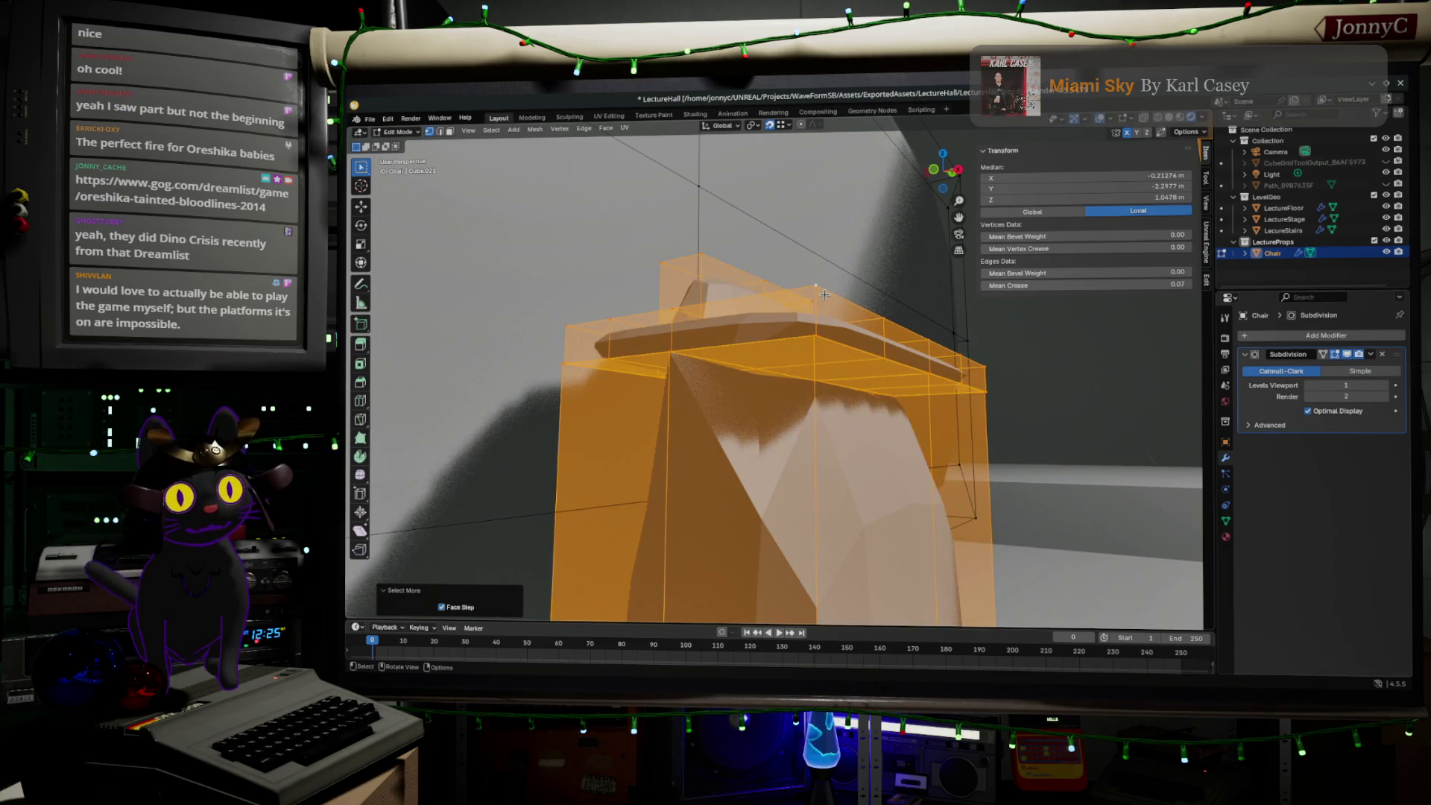
pyautogui.press('Up')
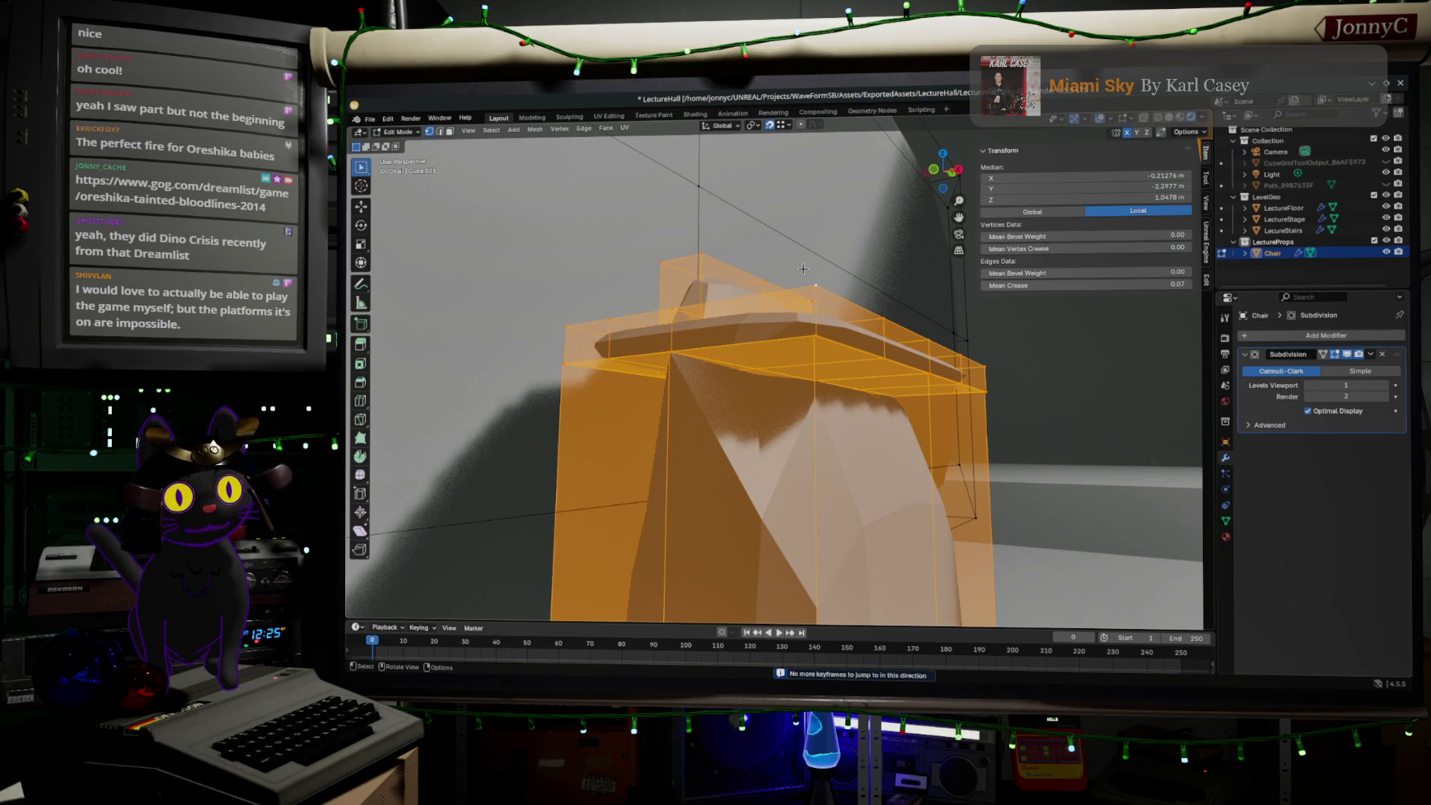
pyautogui.click(814, 283)
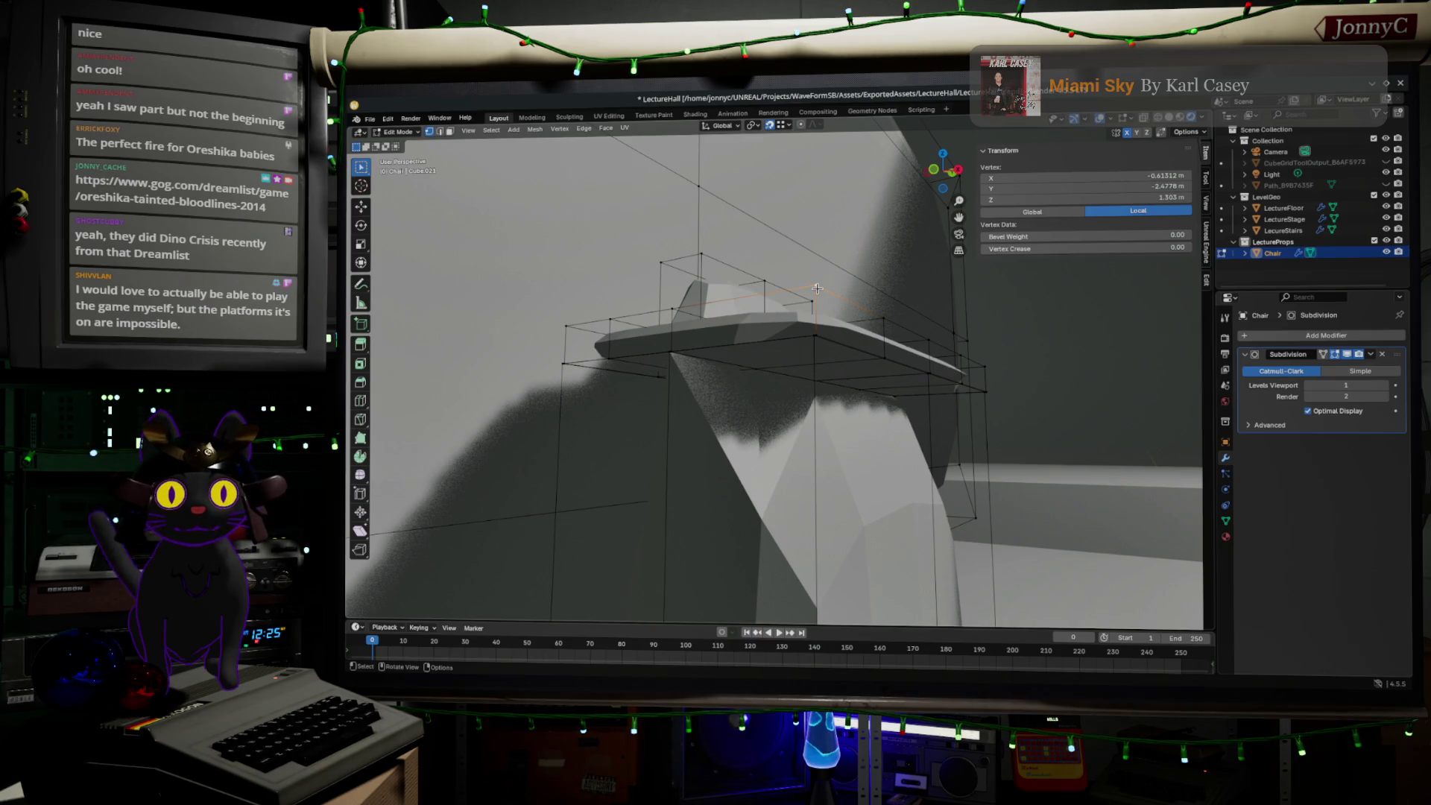
pyautogui.moveTo(817, 288); pyautogui.dragTo(887, 304, button='middle')
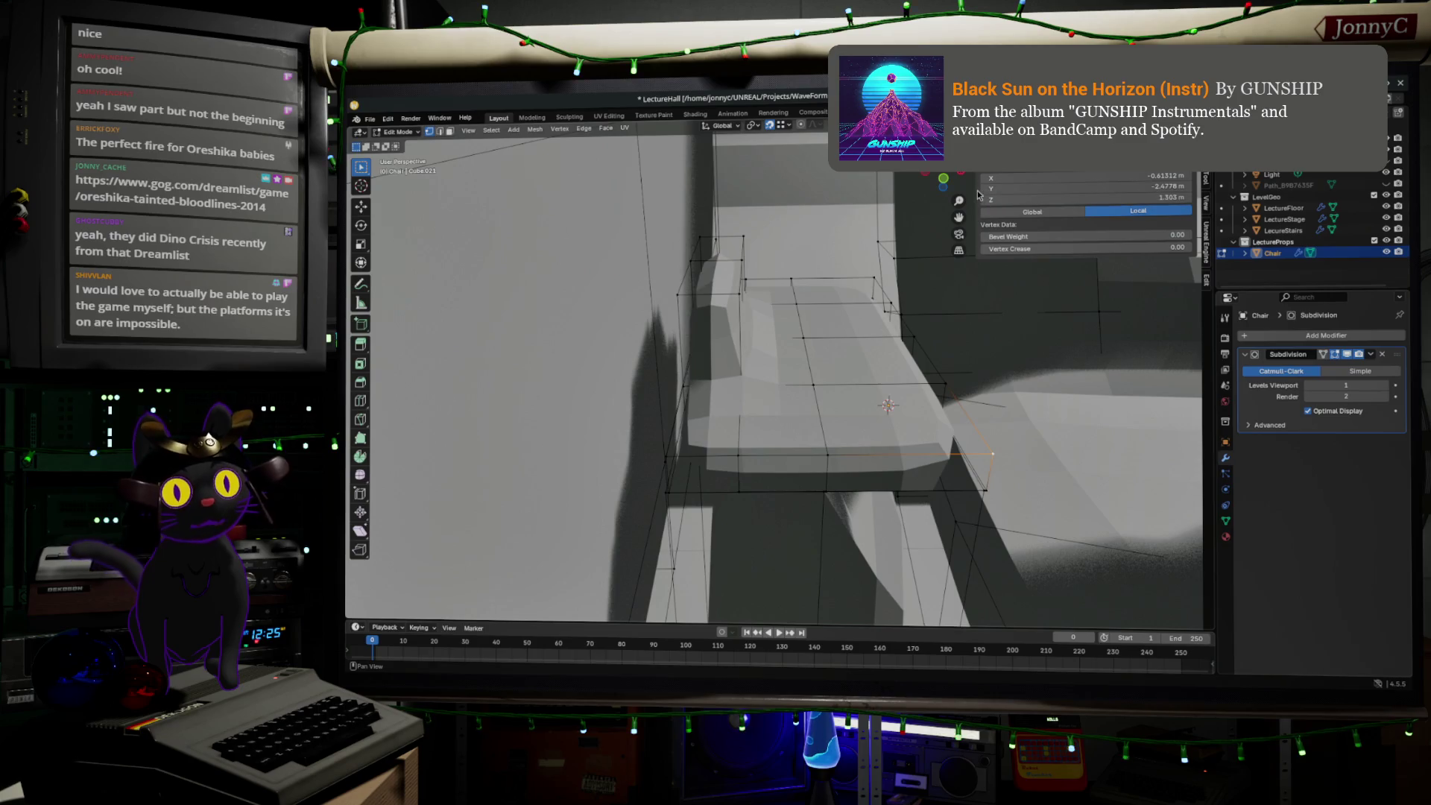
pyautogui.press('KP_3')
pyautogui.scroll(-1, 926, 239)
pyautogui.moveTo(656, 239); pyautogui.dragTo(1014, 321)
pyautogui.moveTo(1014, 320); pyautogui.dragTo(999, 339, button='middle')
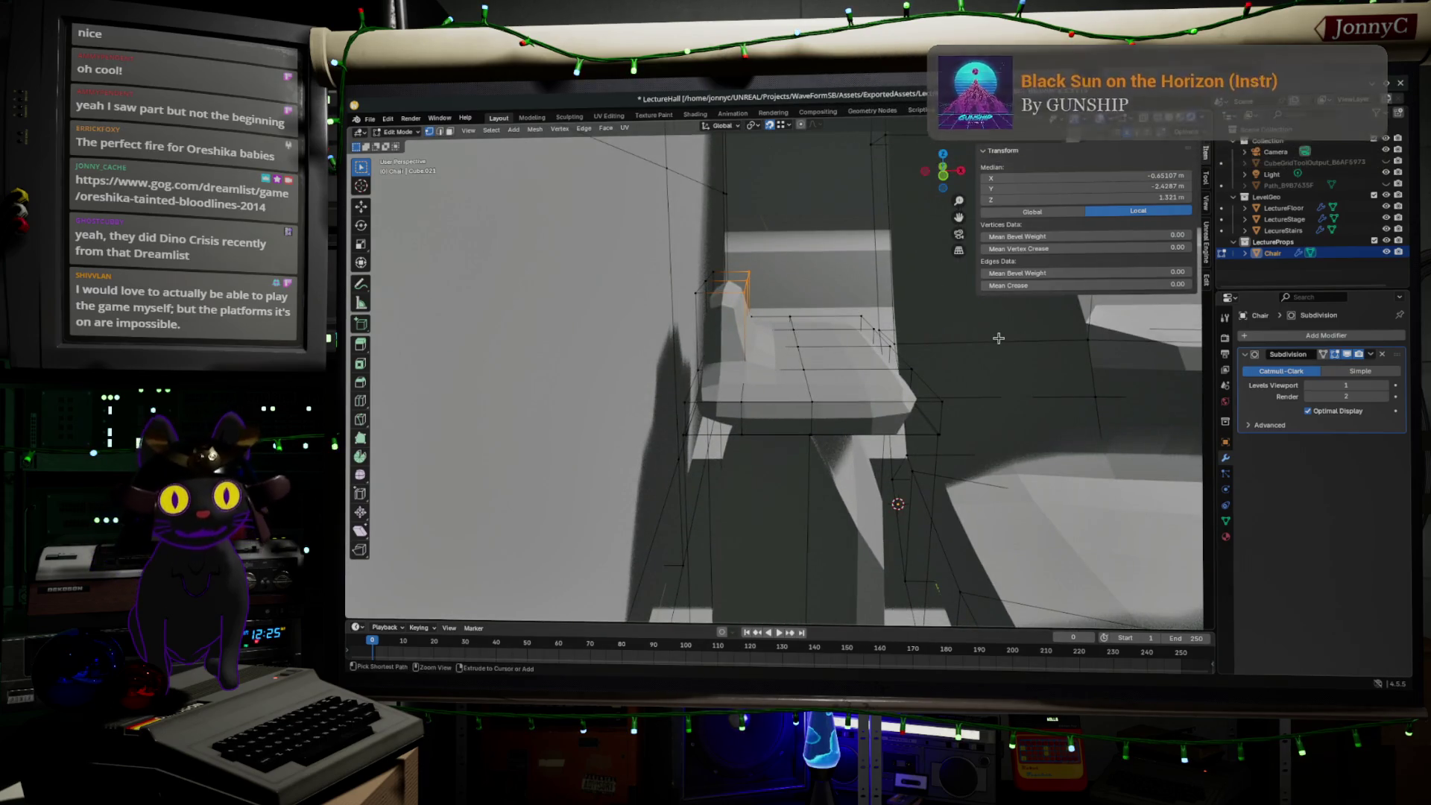
# - Grow the selection over seat and backrest, add the seat's front face, and duplicate it upward
pyautogui.press('ctrl+KP_Add')
pyautogui.press('ctrl+KP_Add')
pyautogui.press('ctrl+KP_Add')
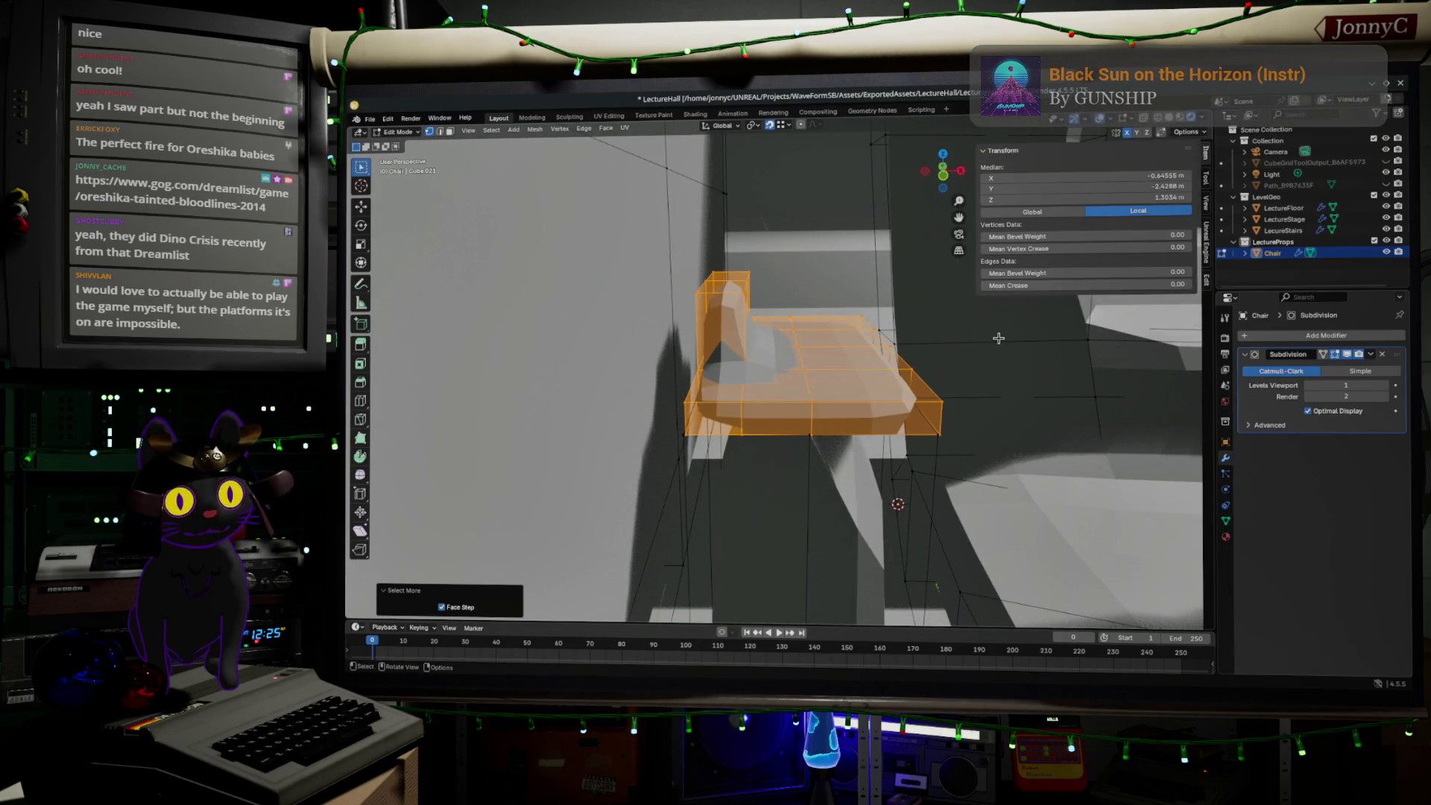
pyautogui.moveTo(972, 301)
pyautogui.mouseDown(button='middle')
pyautogui.moveTo(892, 234)
pyautogui.moveTo(994, 289)
pyautogui.moveTo(833, 373)
pyautogui.mouseUp(button='middle')
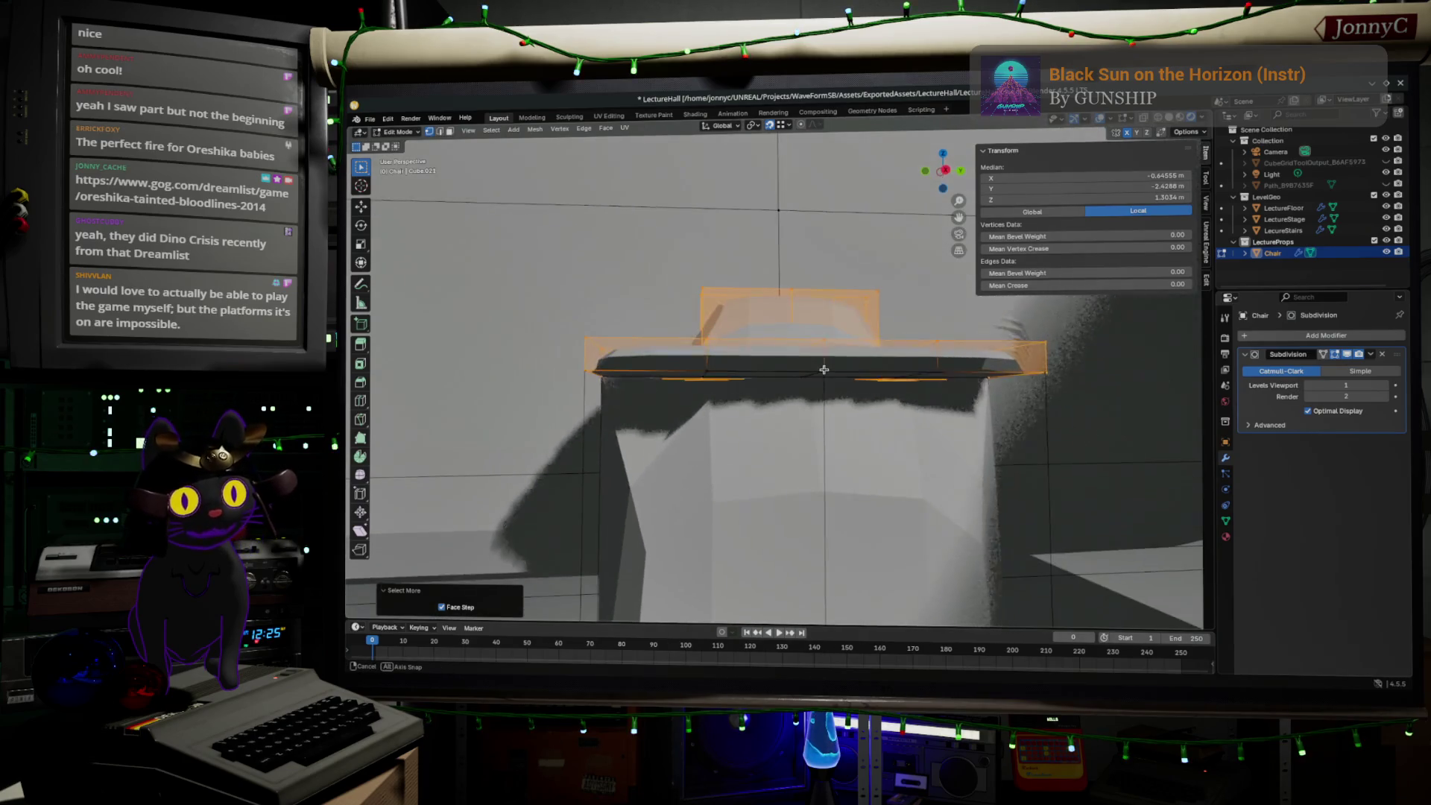
pyautogui.keyDown('shift'); pyautogui.click(833, 373); pyautogui.keyUp('shift')
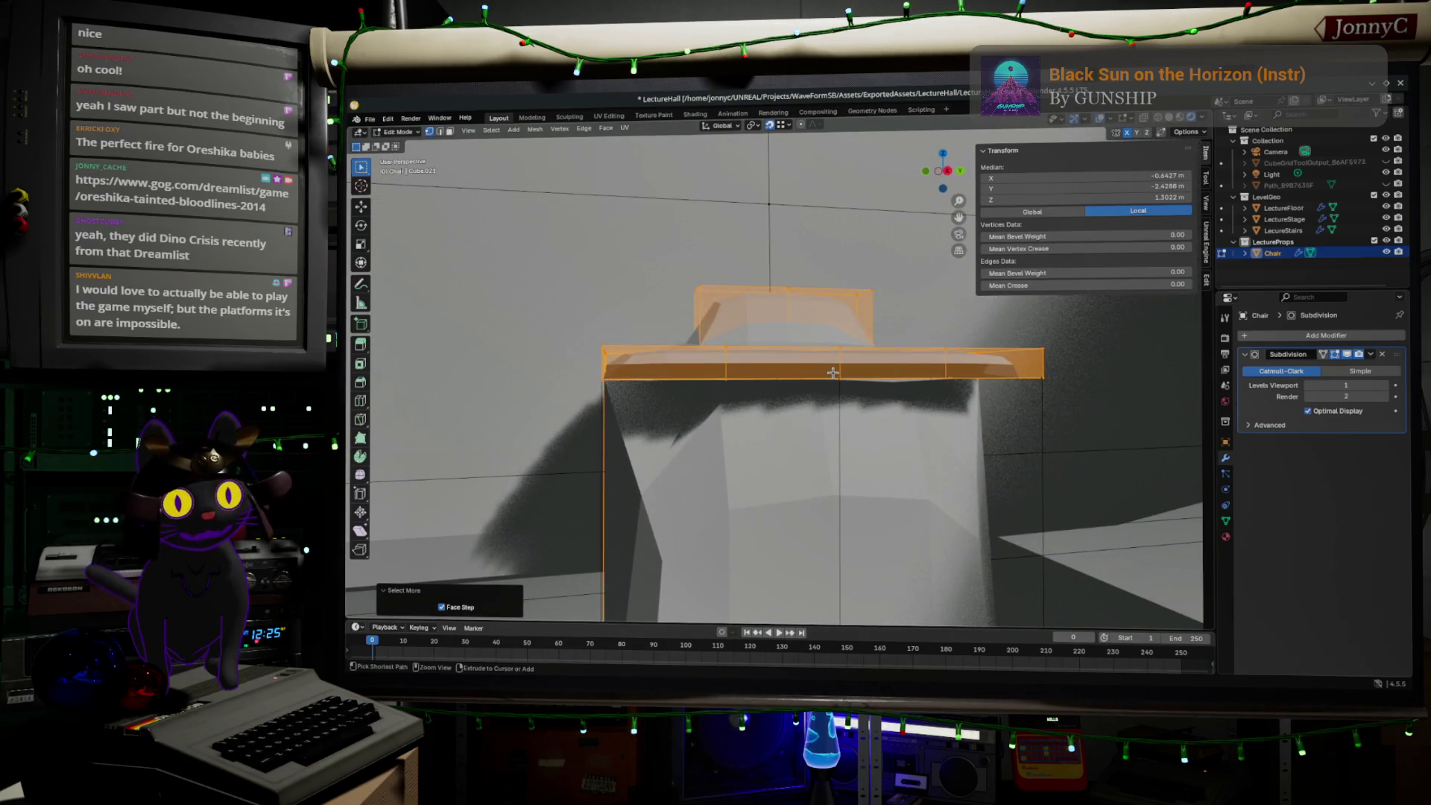
pyautogui.moveTo(779, 410); pyautogui.dragTo(887, 367, button='middle')
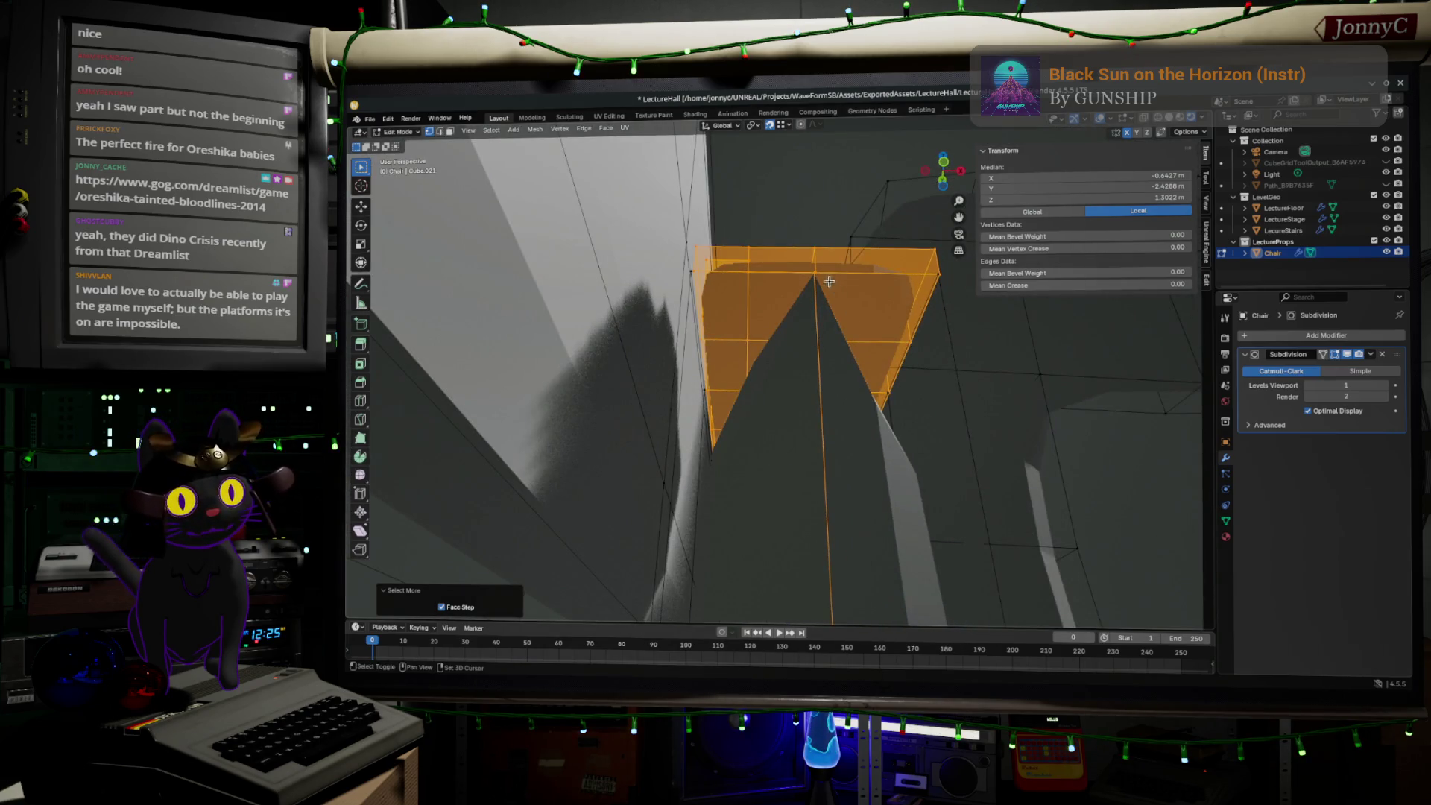
pyautogui.keyDown('shift'); pyautogui.click(820, 288); pyautogui.keyUp('shift')
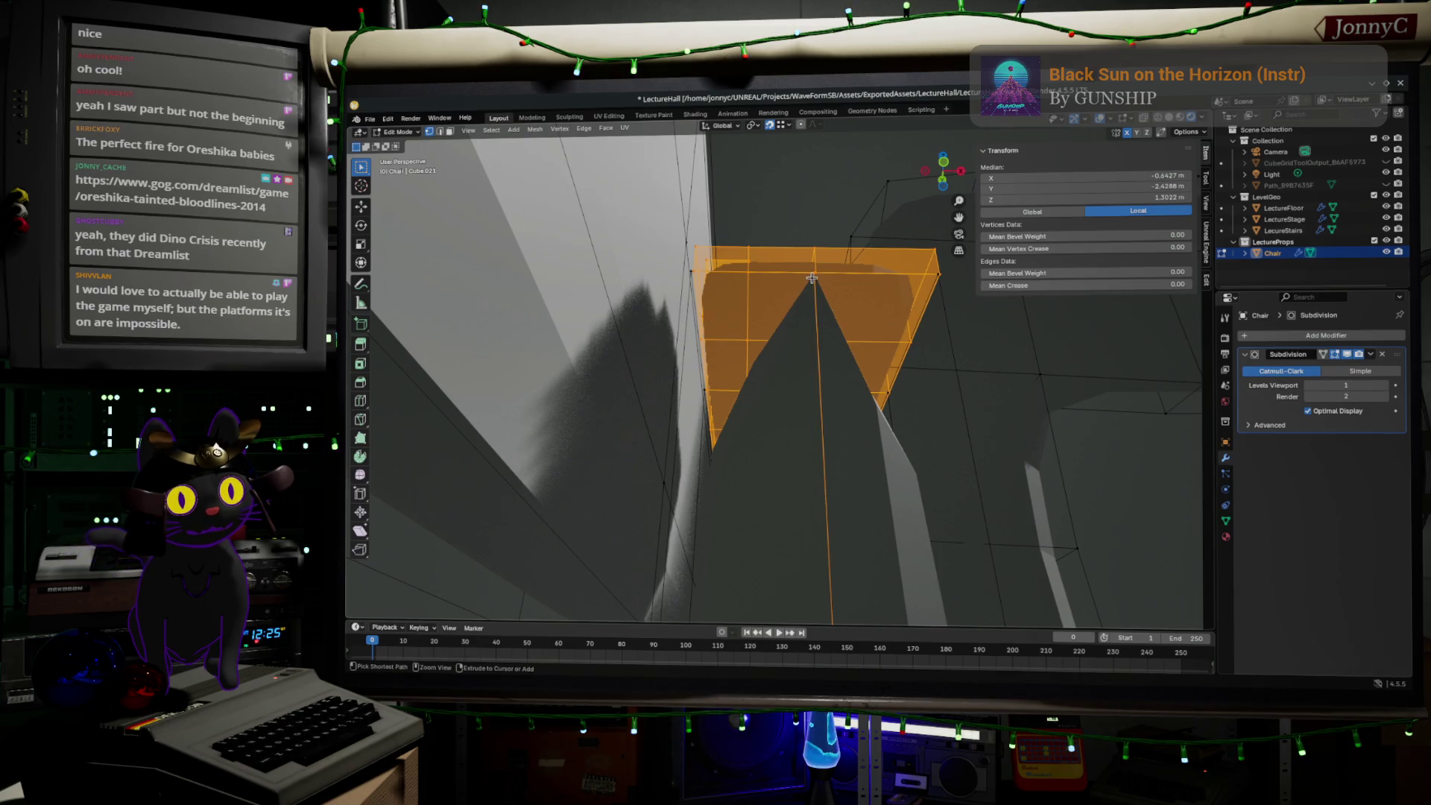
pyautogui.moveTo(820, 298); pyautogui.dragTo(815, 340, button='middle')
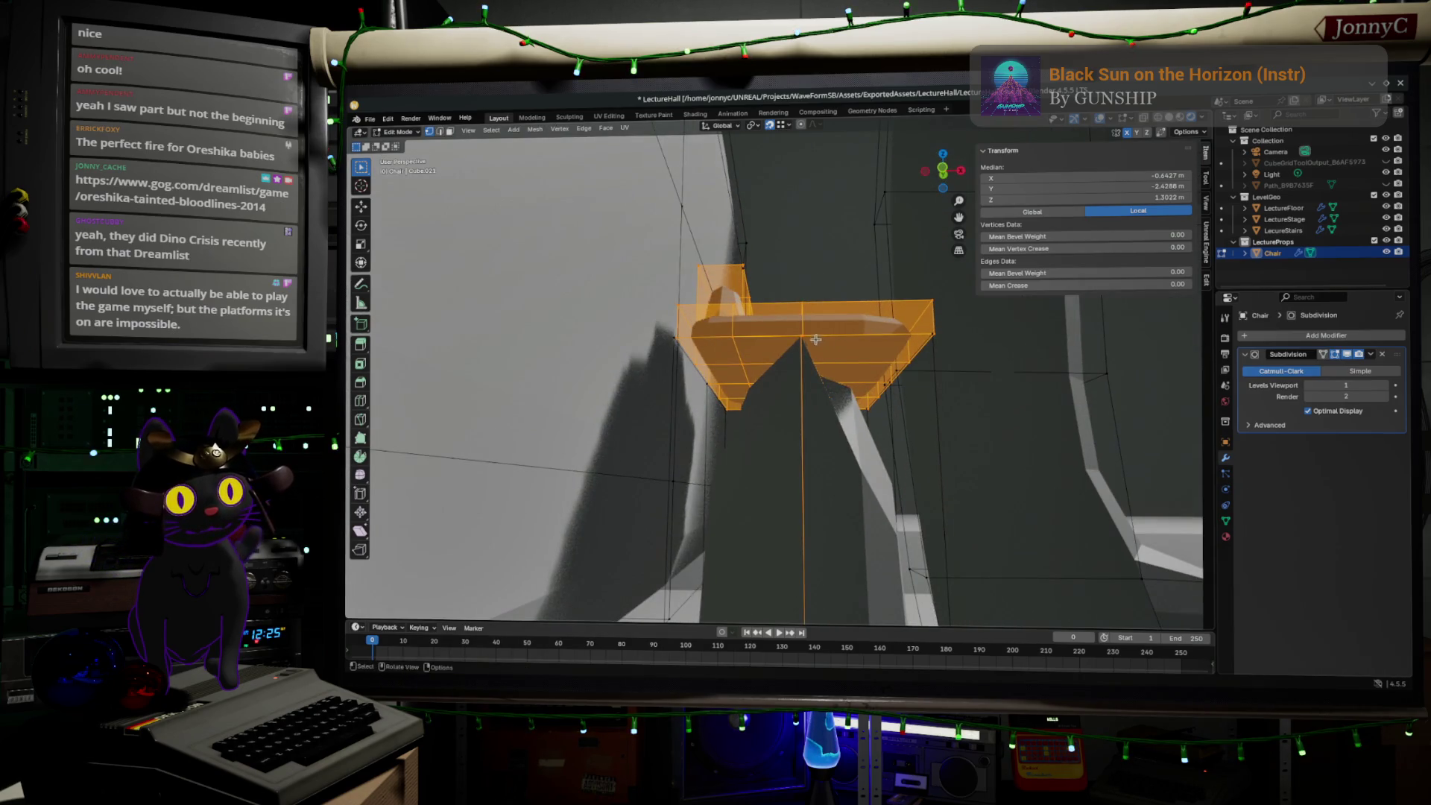
pyautogui.moveTo(811, 349)
pyautogui.mouseDown(button='middle')
pyautogui.moveTo(858, 327)
pyautogui.moveTo(854, 345)
pyautogui.mouseUp(button='middle')
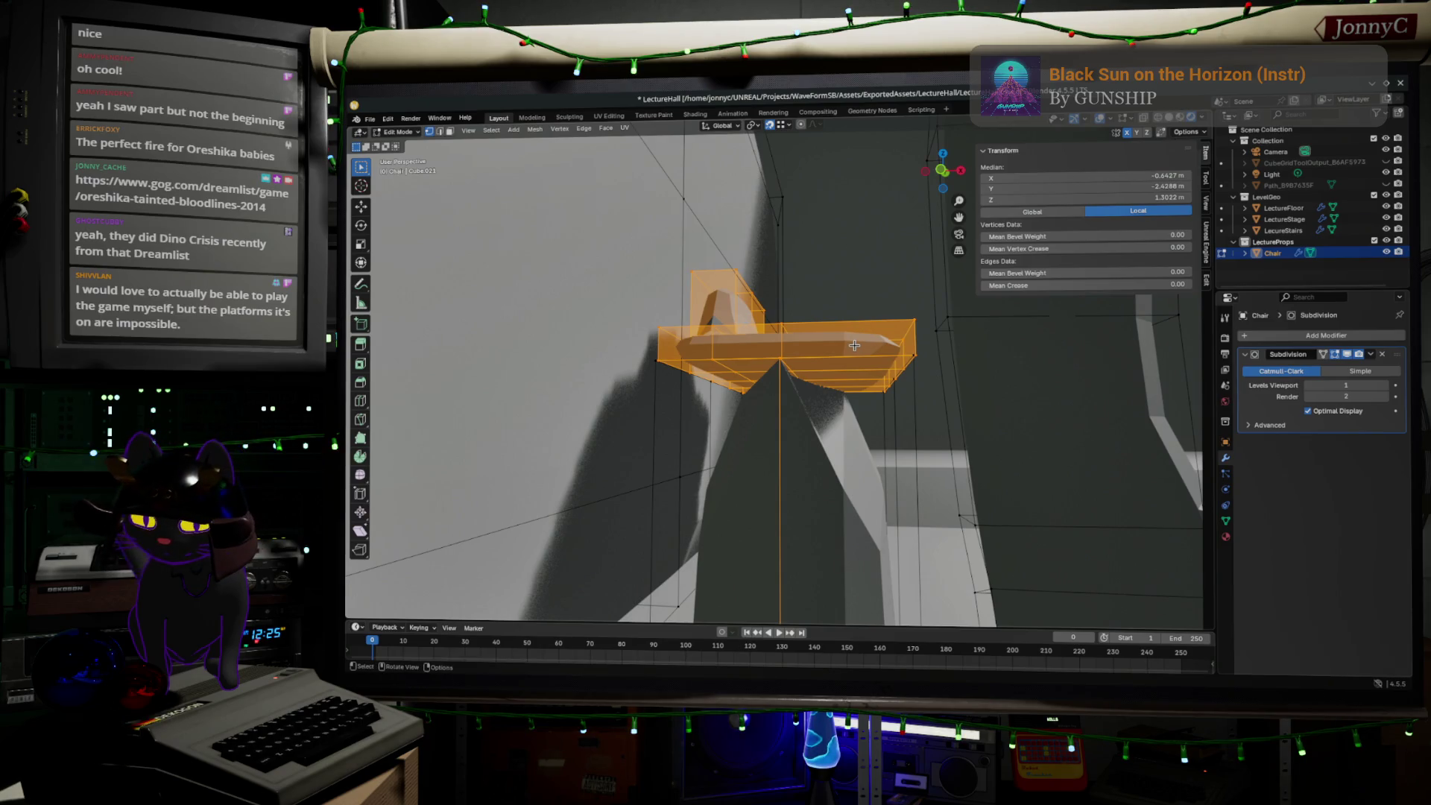
pyautogui.hotkey('shift', 'd')
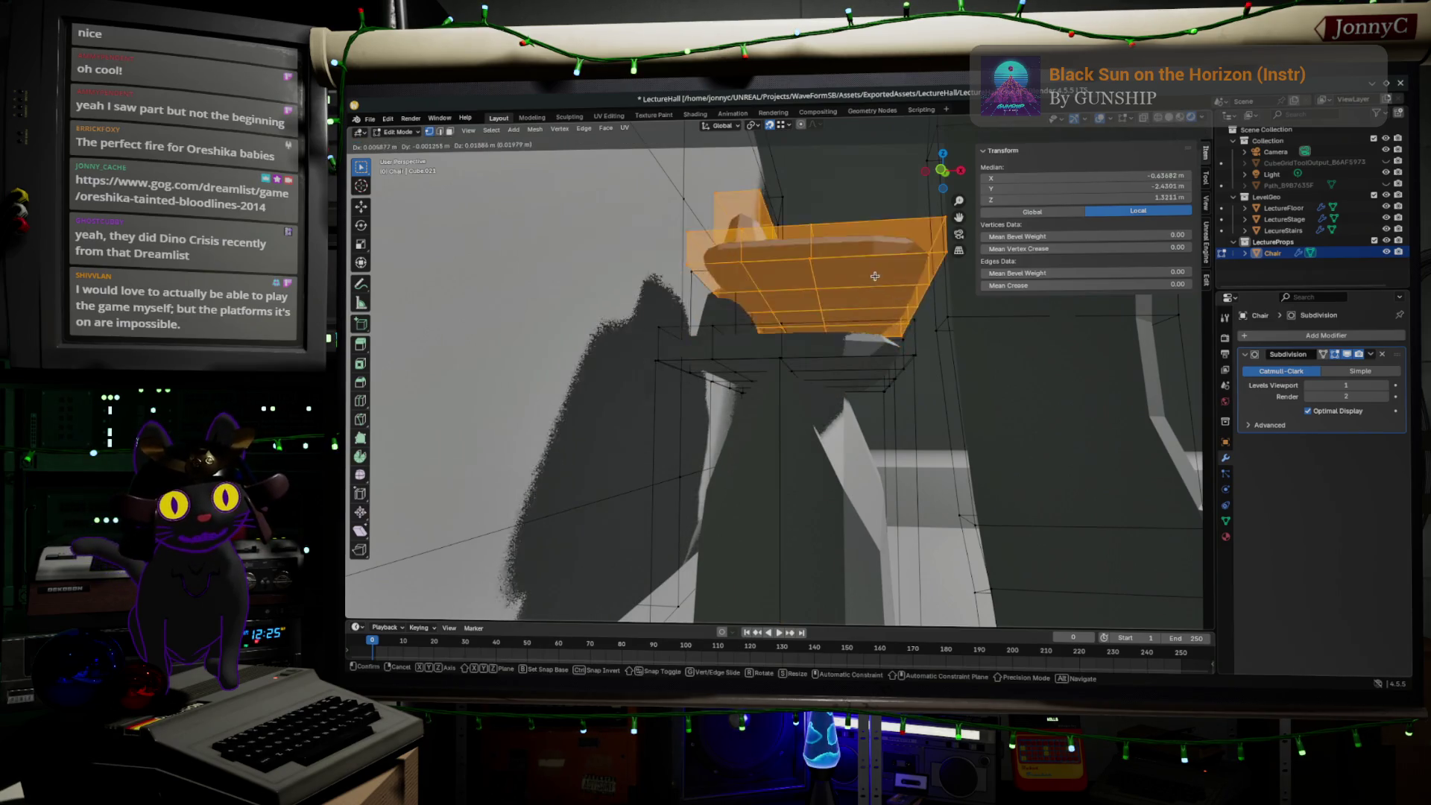
# - Place the duplicate above the original and box-select the original seat and backrest
pyautogui.click(788, 446)
pyautogui.moveTo(788, 445); pyautogui.dragTo(741, 352, button='middle')
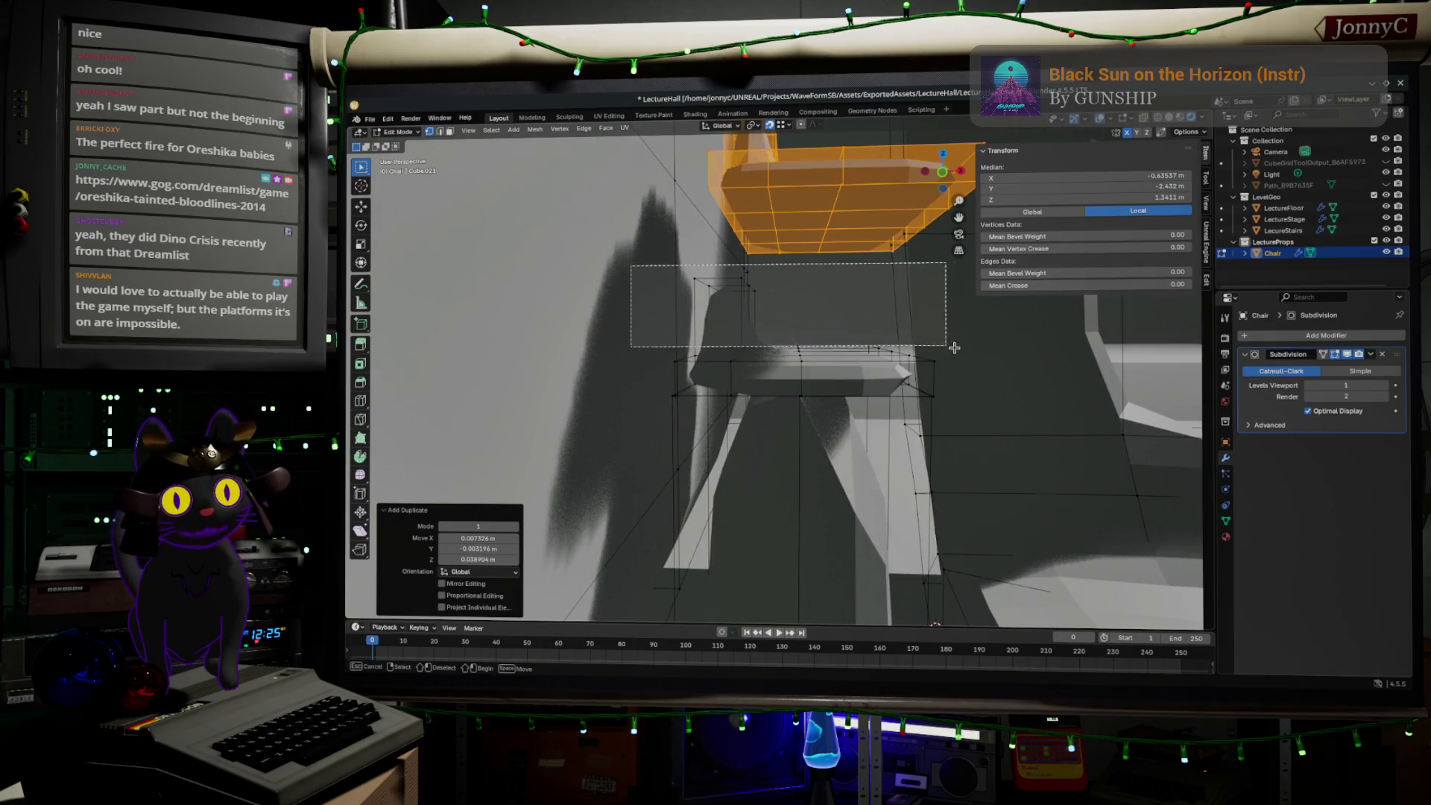
pyautogui.moveTo(632, 263); pyautogui.dragTo(1027, 379)
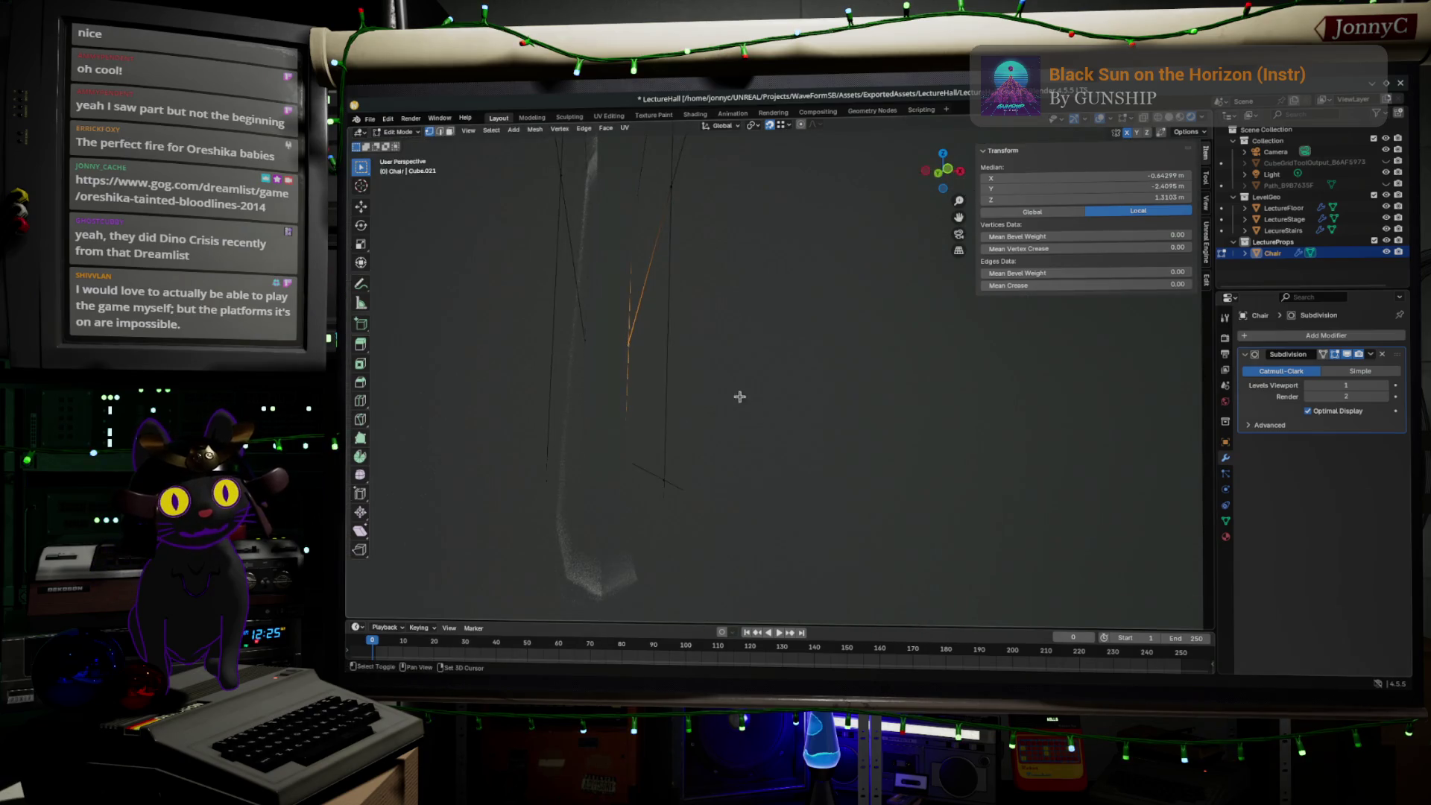
pyautogui.moveTo(730, 437); pyautogui.dragTo(755, 381, button='middle')
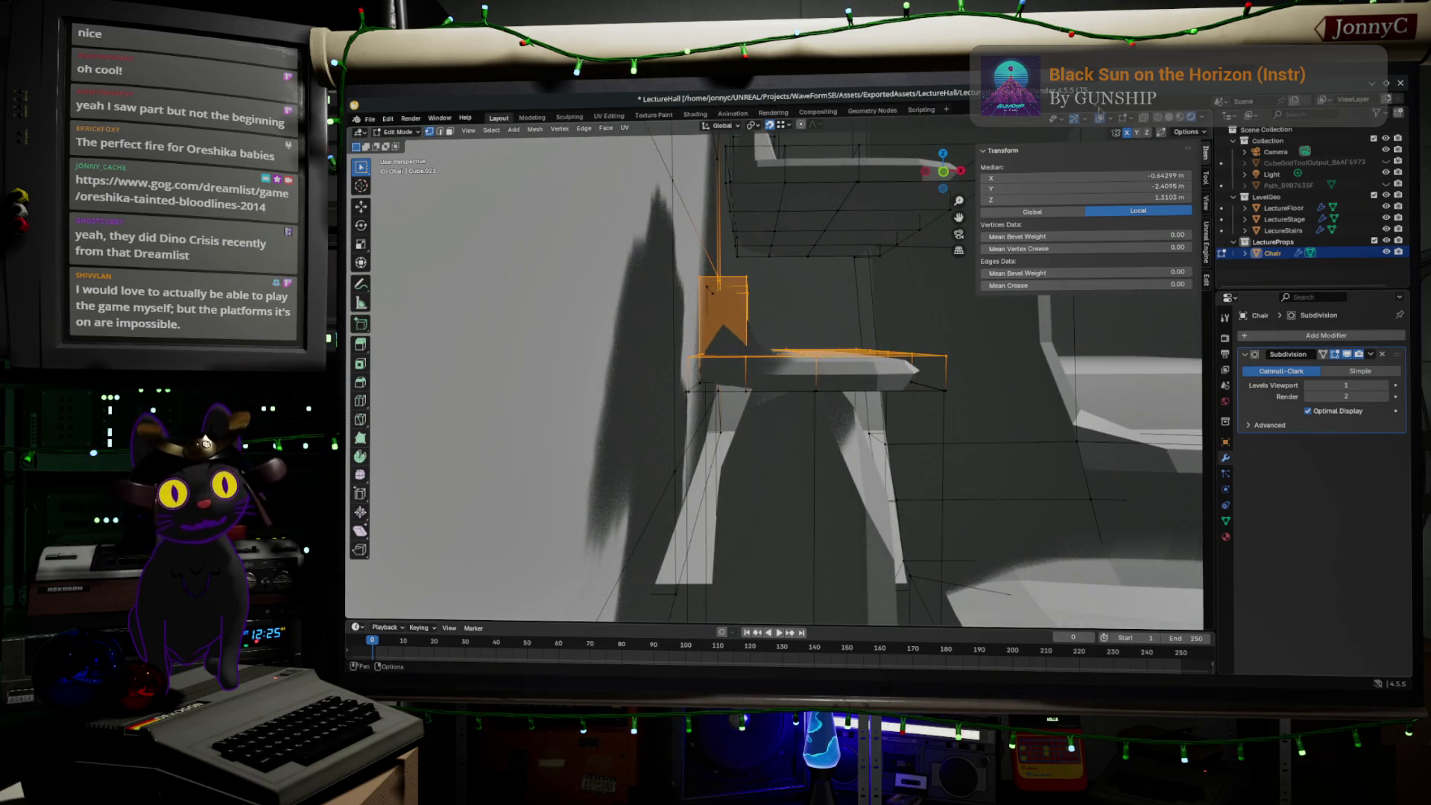
# - In solid X-ray front orthographic view, box-select the original seat's vertices
pyautogui.click(1170, 118)
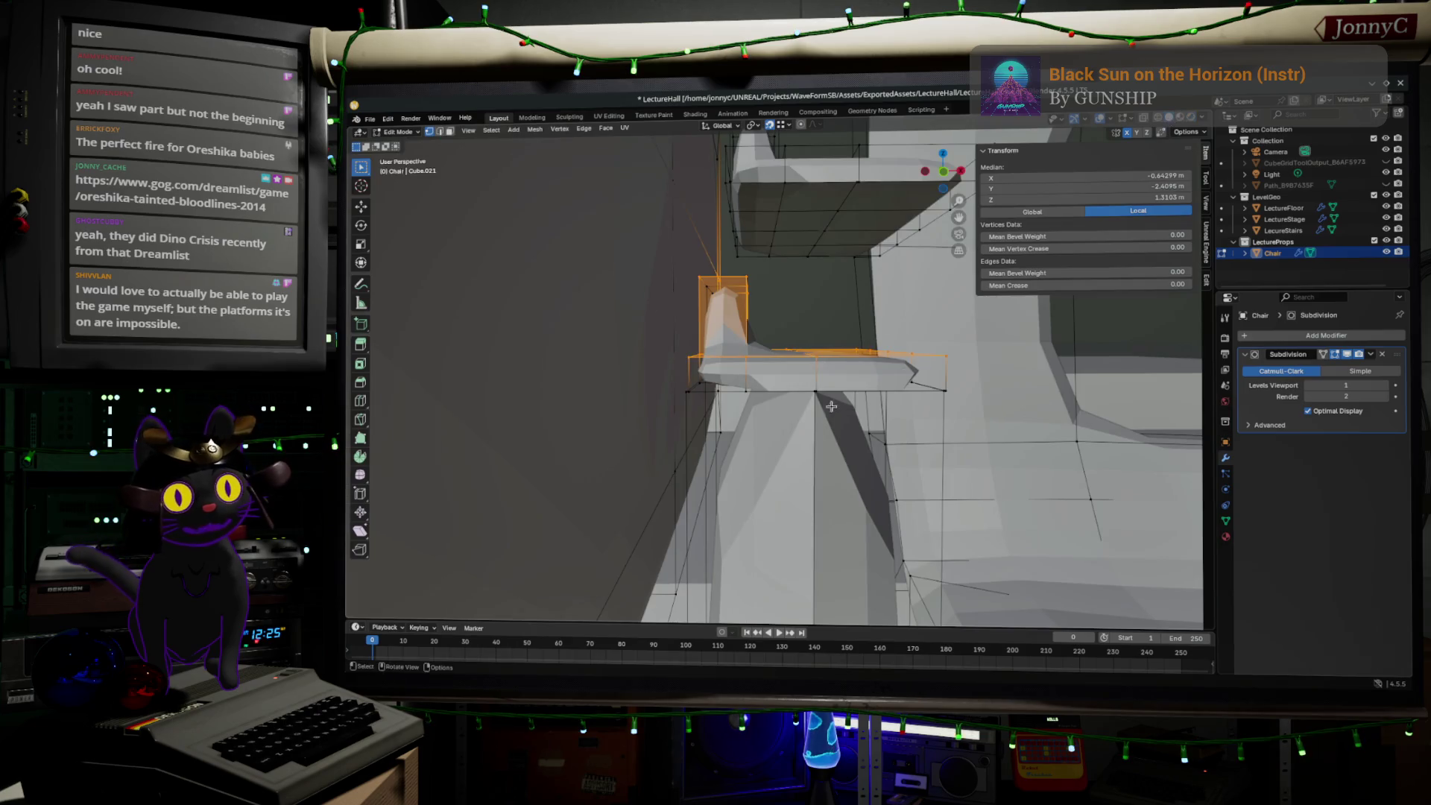
pyautogui.click(1144, 118)
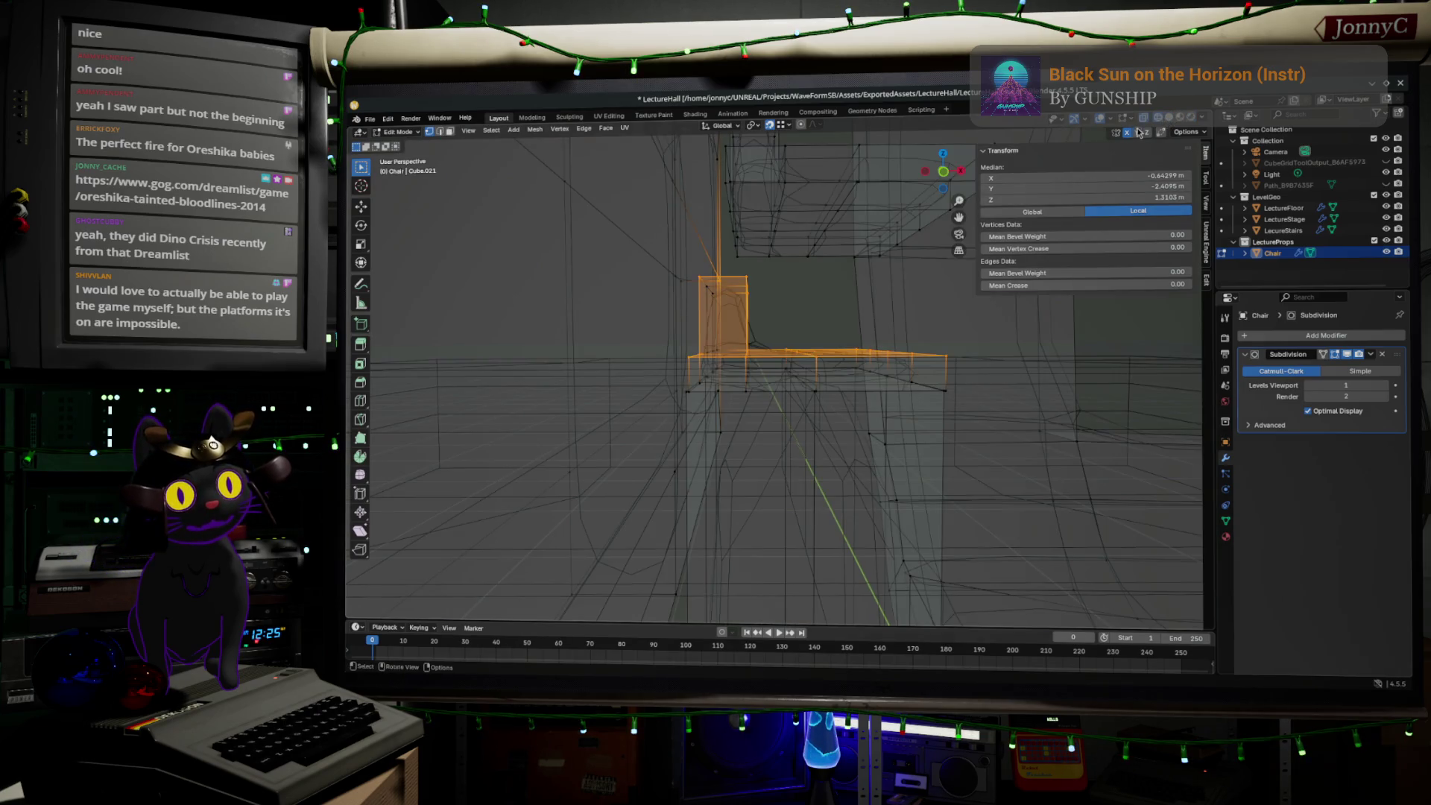
pyautogui.click(943, 173)
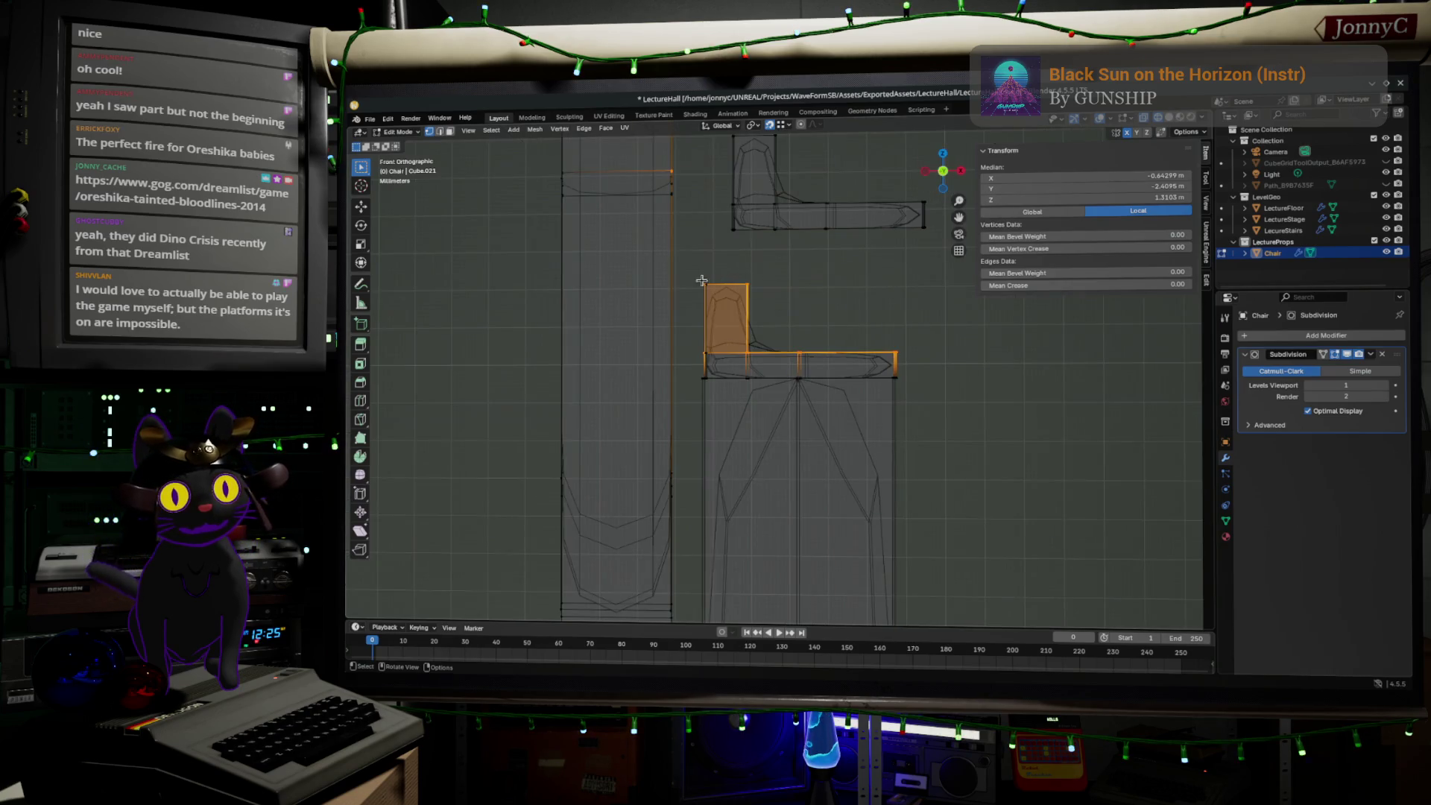
pyautogui.moveTo(700, 268); pyautogui.dragTo(941, 375)
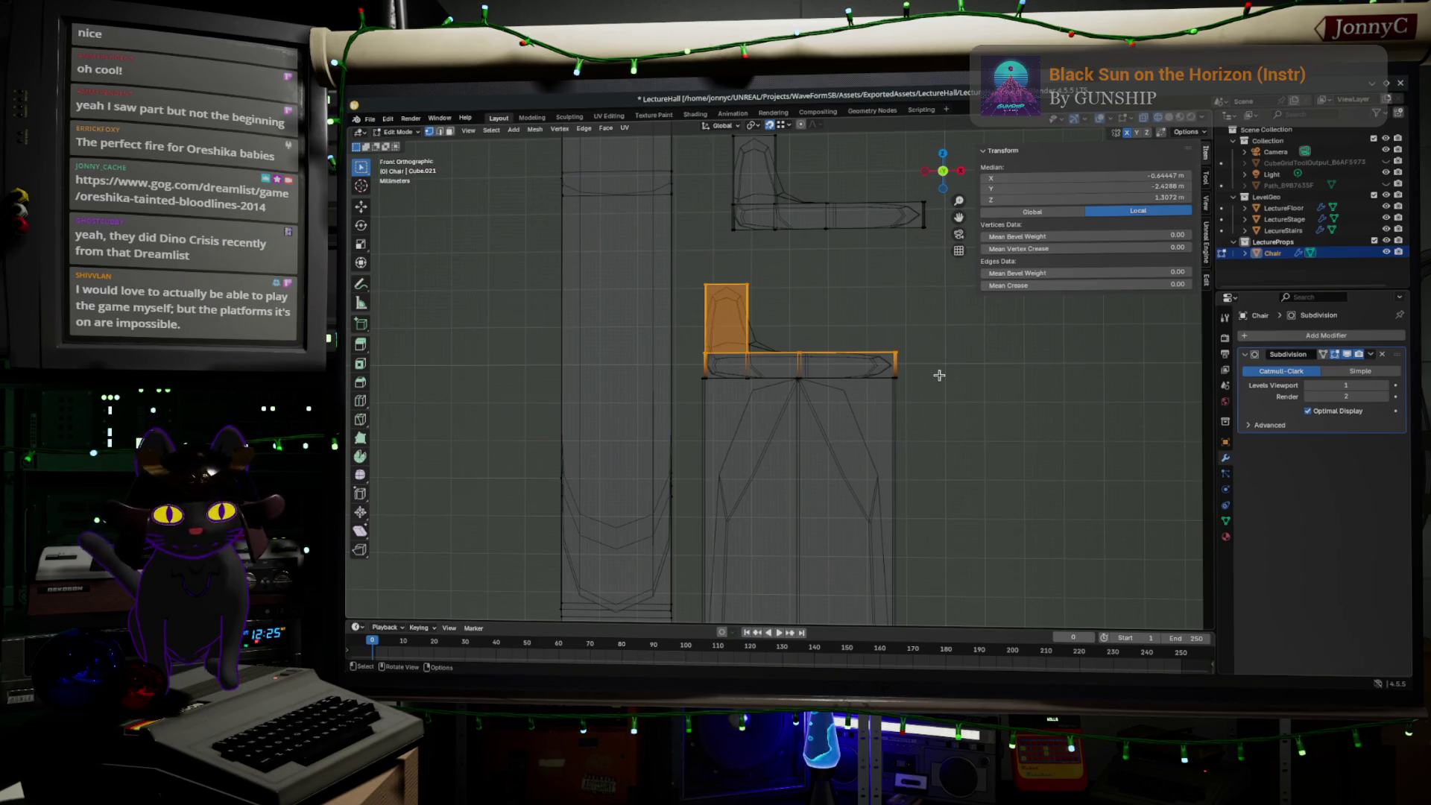
# - Delete the original seat's selected vertices
pyautogui.press('x')
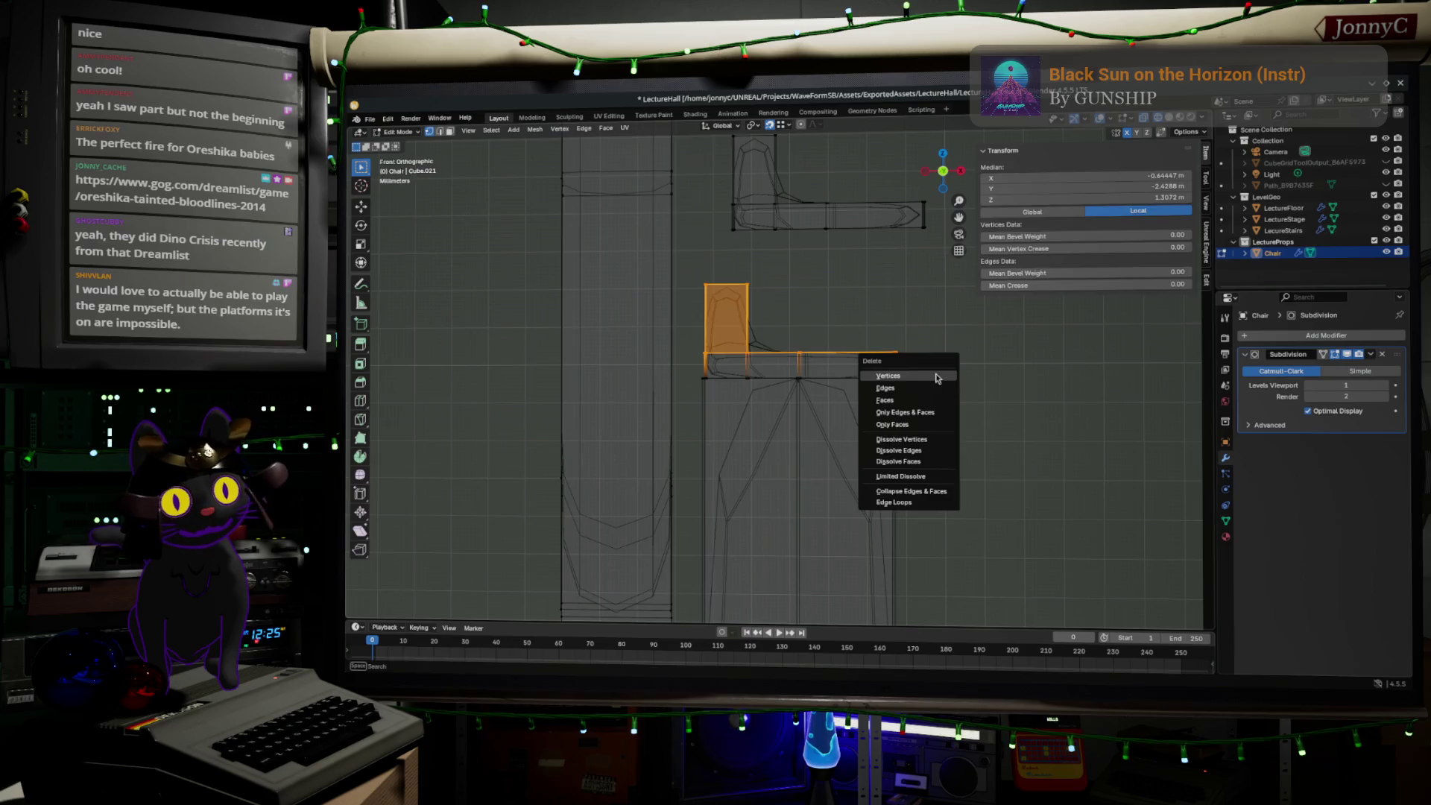
pyautogui.click(940, 378)
pyautogui.moveTo(941, 378)
pyautogui.mouseDown(button='middle')
pyautogui.moveTo(798, 372)
pyautogui.moveTo(745, 313)
pyautogui.mouseUp(button='middle')
# - Dissolve five extra edge loops on the lower block and select the whole mesh for clean-up
pyautogui.moveTo(743, 307); pyautogui.dragTo(775, 522)
pyautogui.moveTo(872, 454)
pyautogui.mouseDown(button='middle')
pyautogui.moveTo(843, 466)
pyautogui.moveTo(782, 389)
pyautogui.mouseUp(button='middle')
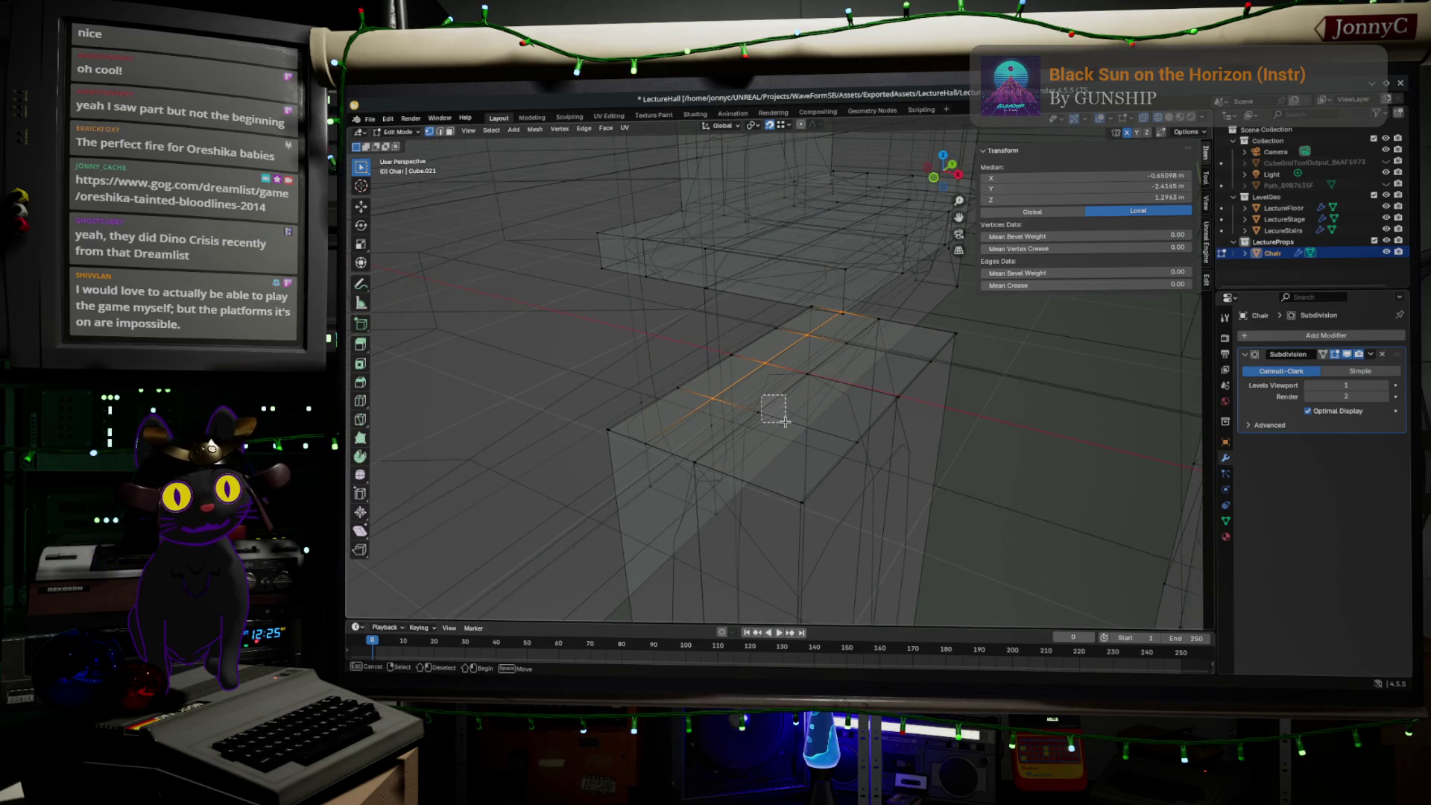
pyautogui.keyDown('alt'); pyautogui.keyDown('shift'); pyautogui.click(848, 448); pyautogui.keyUp('shift'); pyautogui.keyUp('alt')
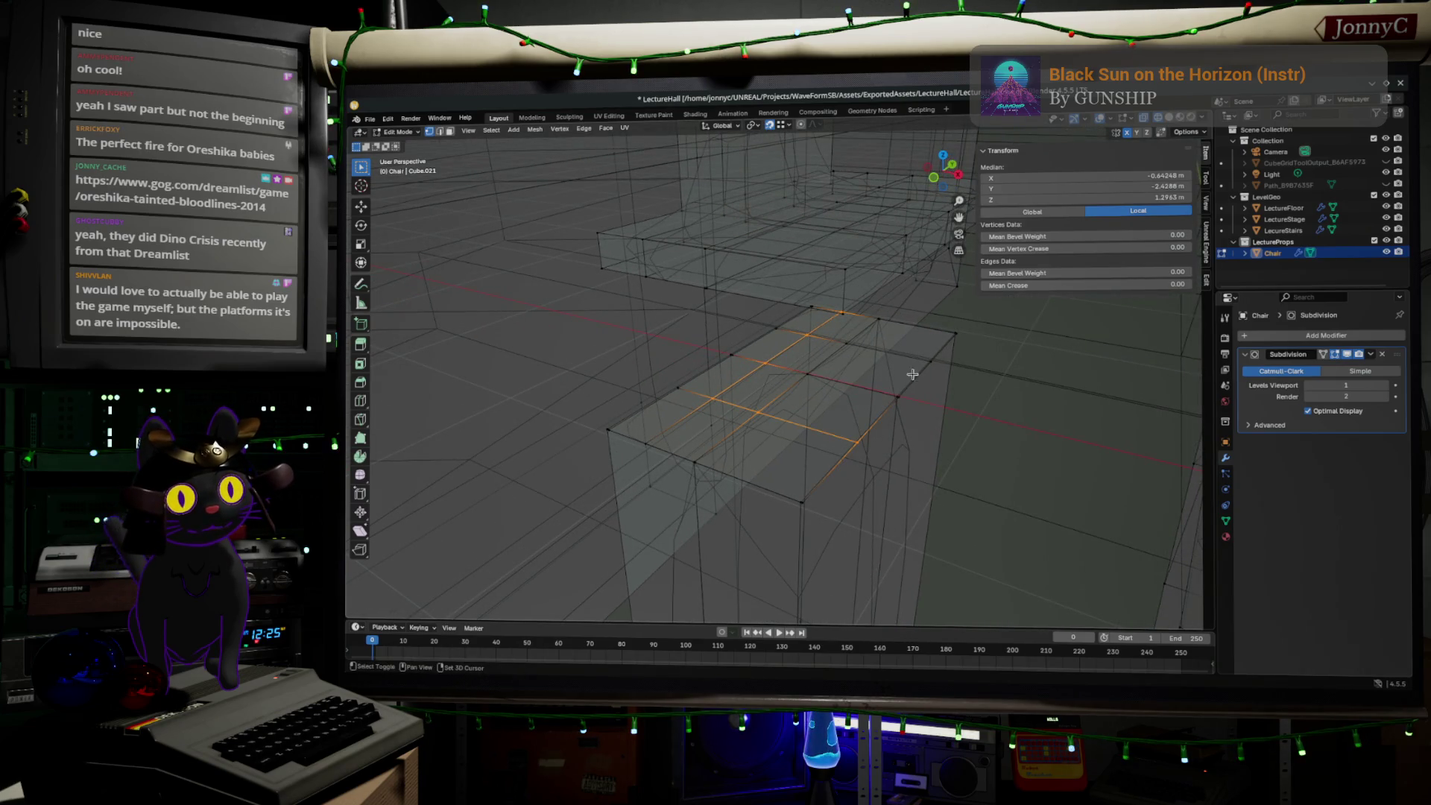
pyautogui.keyDown('alt'); pyautogui.keyDown('shift'); pyautogui.click(936, 356); pyautogui.keyUp('shift'); pyautogui.keyUp('alt')
pyautogui.keyDown('alt'); pyautogui.keyDown('shift'); pyautogui.click(803, 329); pyautogui.keyUp('shift'); pyautogui.keyUp('alt')
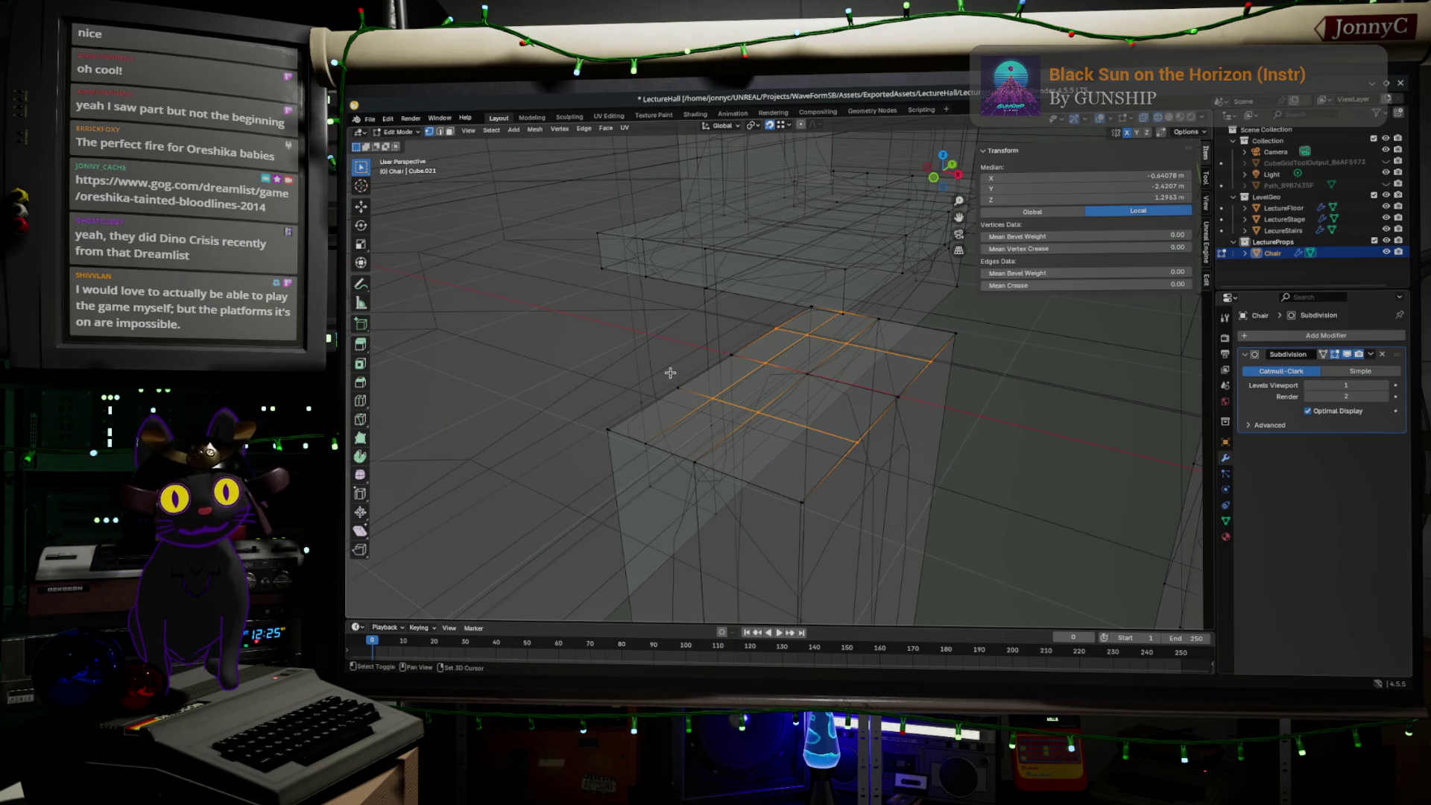
pyautogui.keyDown('alt'); pyautogui.keyDown('shift'); pyautogui.click(708, 401); pyautogui.keyUp('shift'); pyautogui.keyUp('alt')
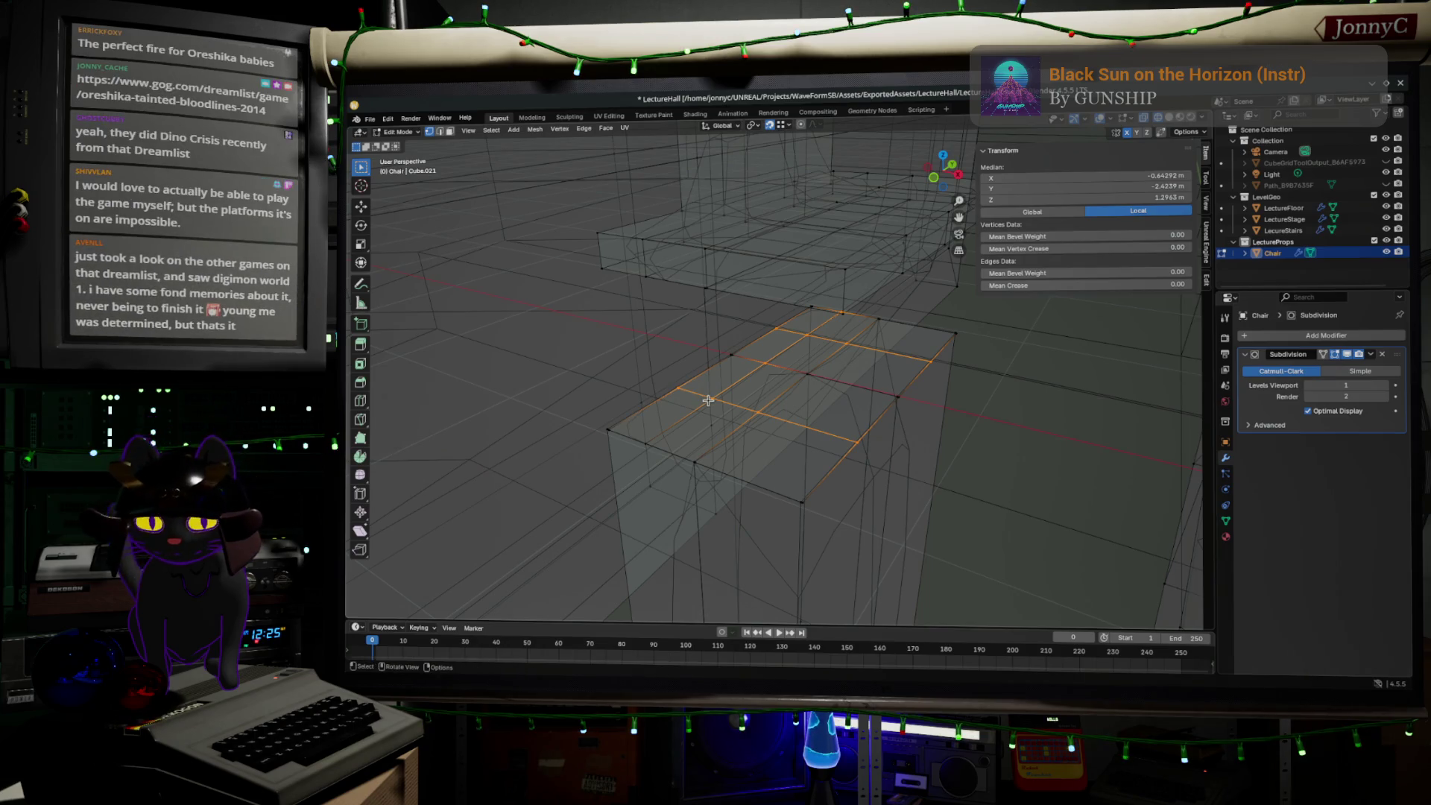
pyautogui.press('x')
pyautogui.click(671, 472)
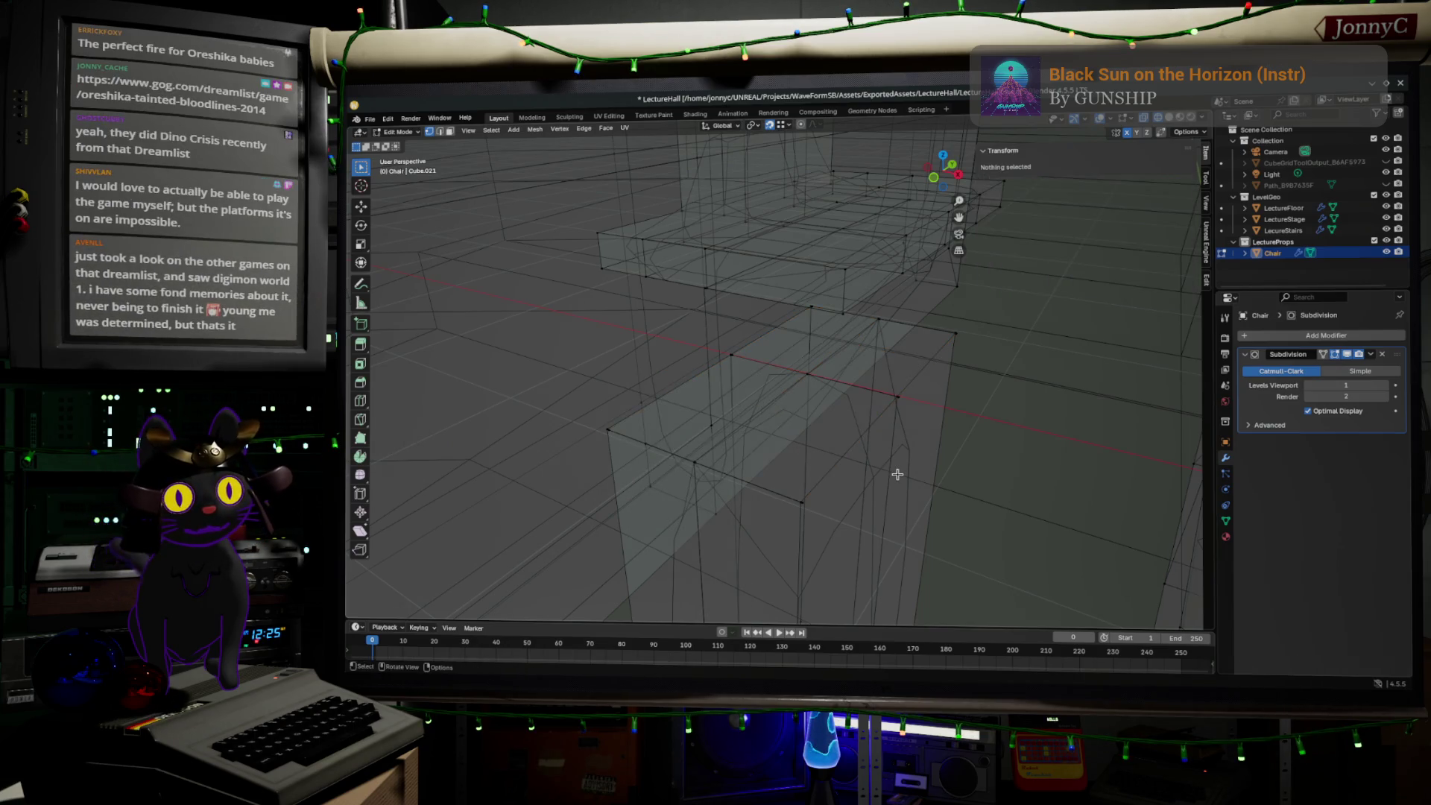
pyautogui.press('a')
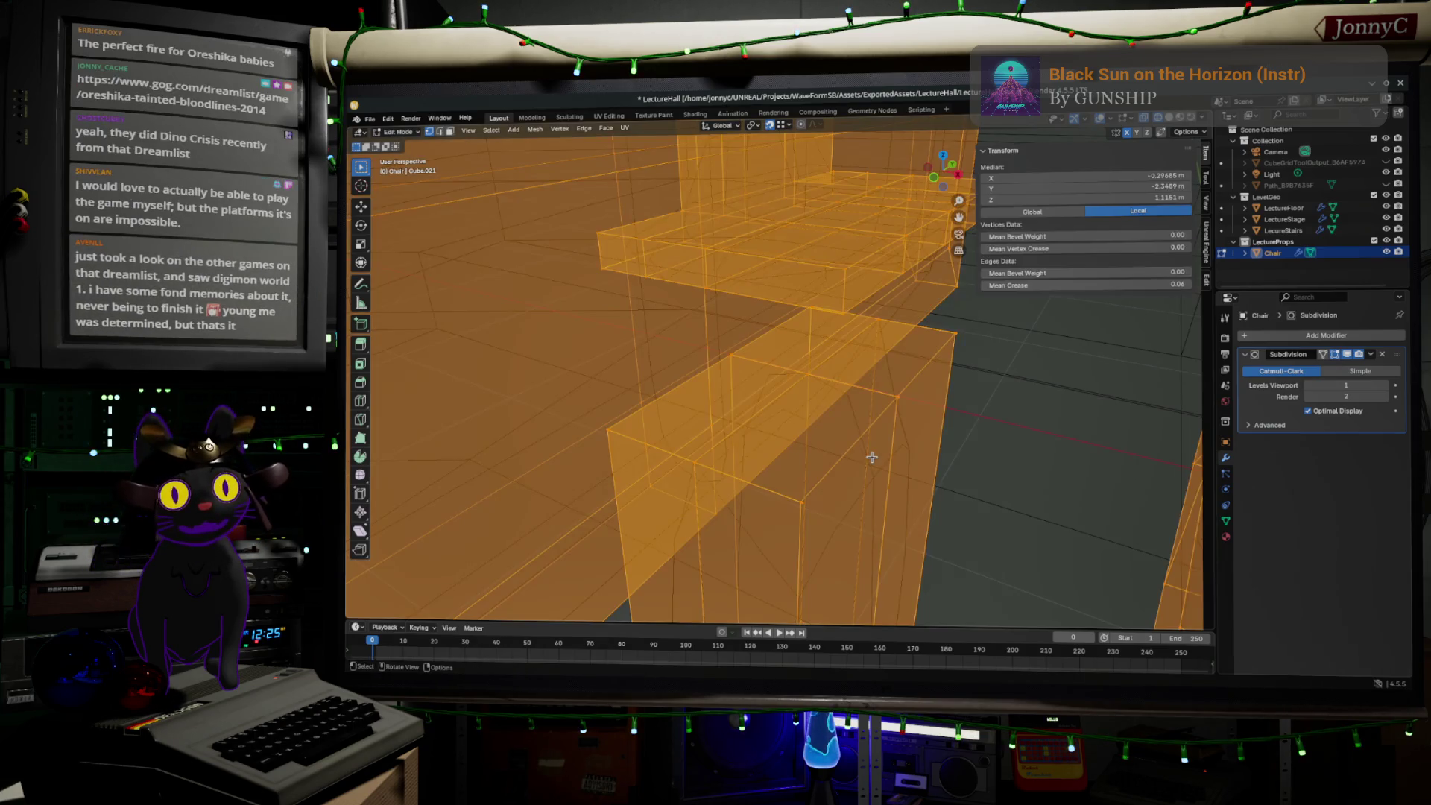
pyautogui.click(534, 130)
pyautogui.moveTo(555, 378)
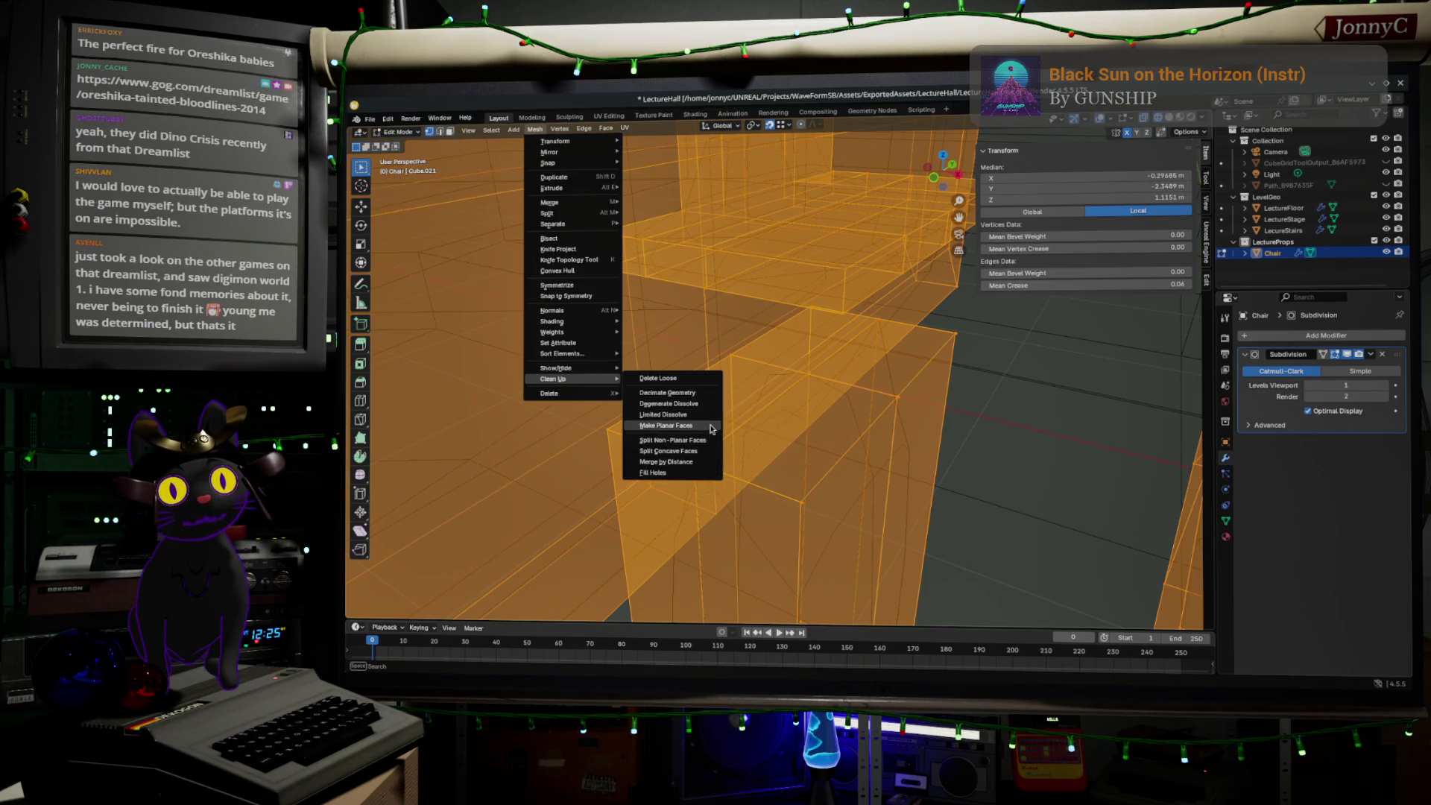
# - Delete loose geometry, removing 9 vertices and 10 edges
pyautogui.click(716, 384)
pyautogui.moveTo(822, 486); pyautogui.dragTo(841, 462, button='middle')
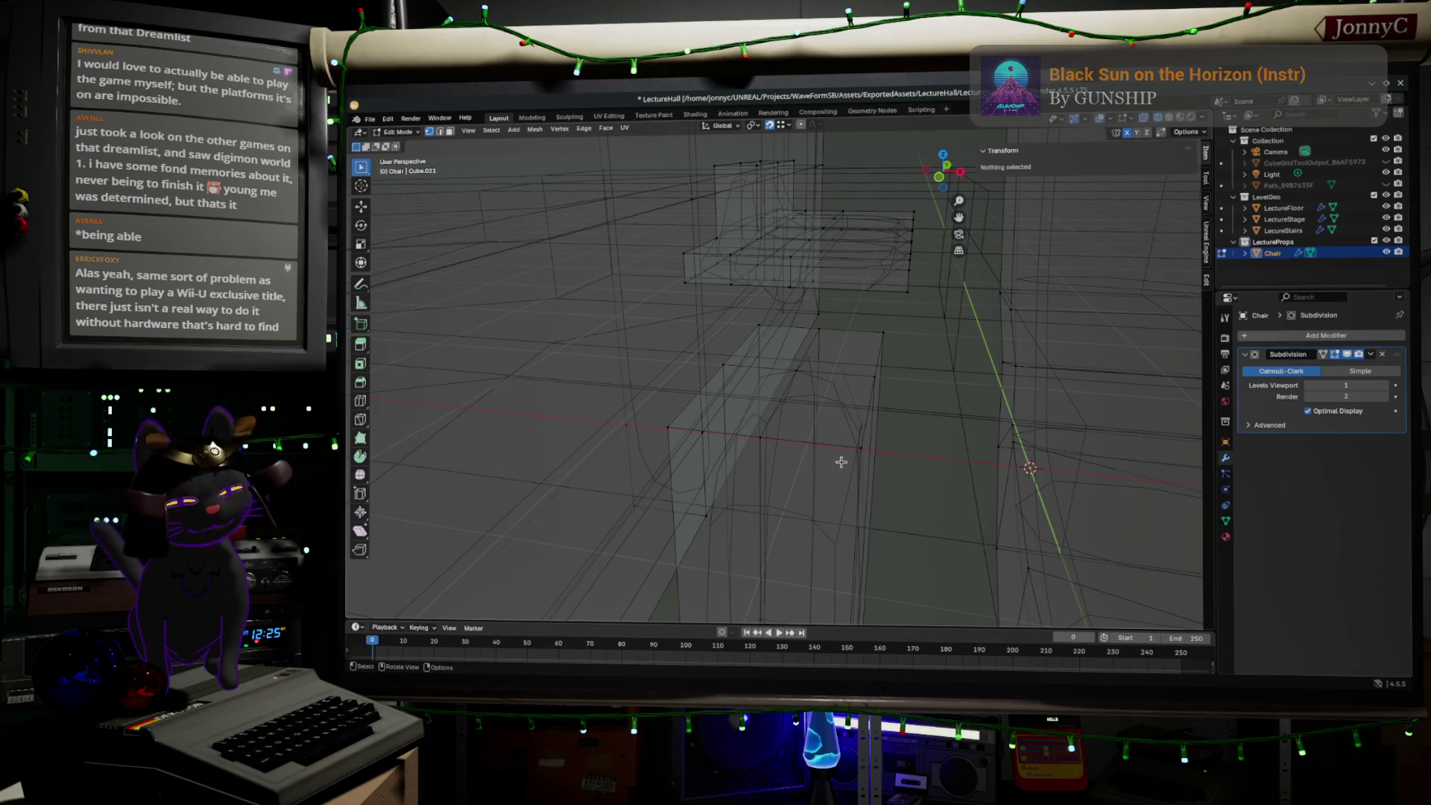
pyautogui.moveTo(814, 438); pyautogui.dragTo(836, 415, button='middle')
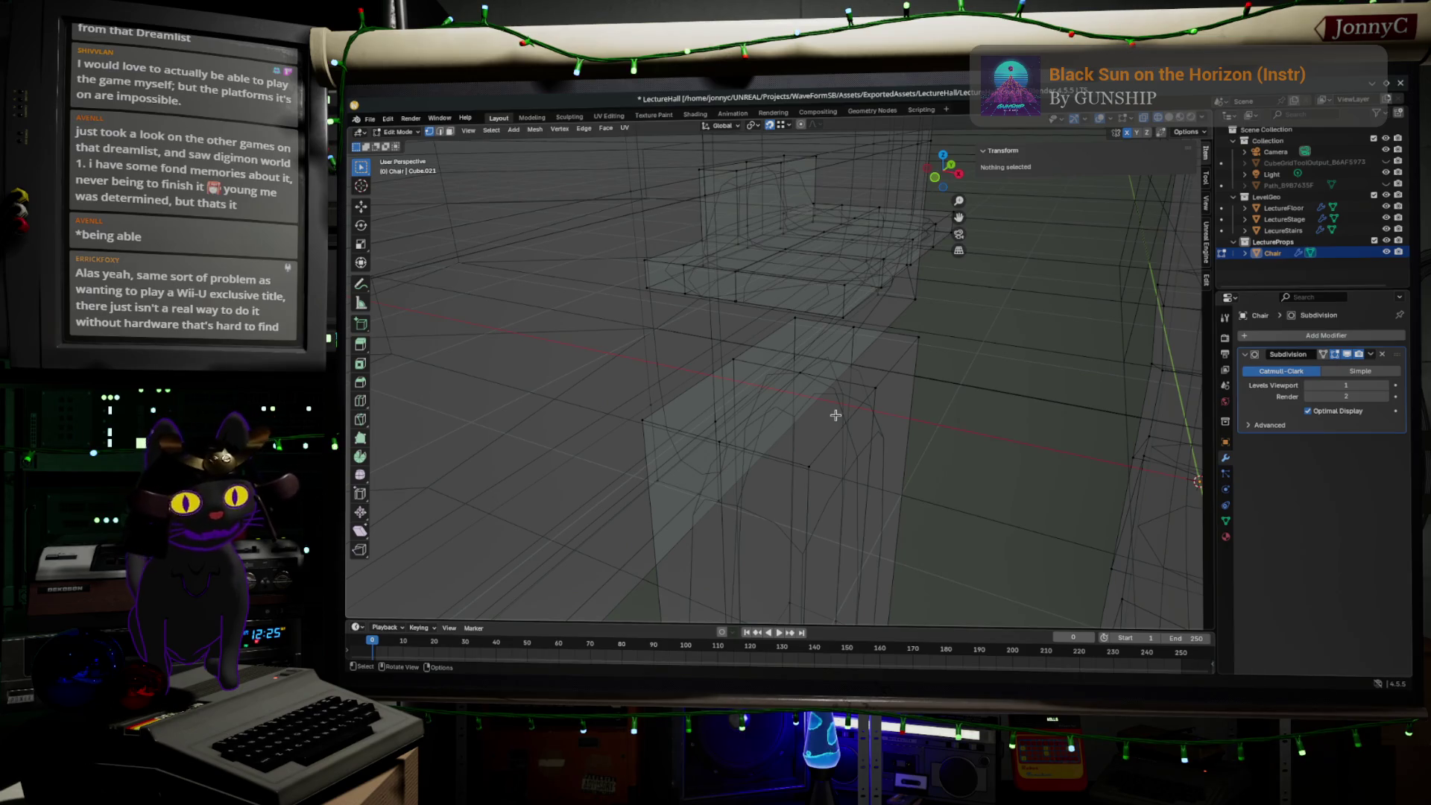
# - In front orthographic view, box-select the upper part's left-edge vertices
pyautogui.click(934, 176)
pyautogui.keyDown('shift'); pyautogui.moveTo(915, 215); pyautogui.dragTo(868, 406, button='middle'); pyautogui.keyUp('shift')
pyautogui.scroll(4, 786, 396)
pyautogui.moveTo(602, 220); pyautogui.dragTo(651, 473)
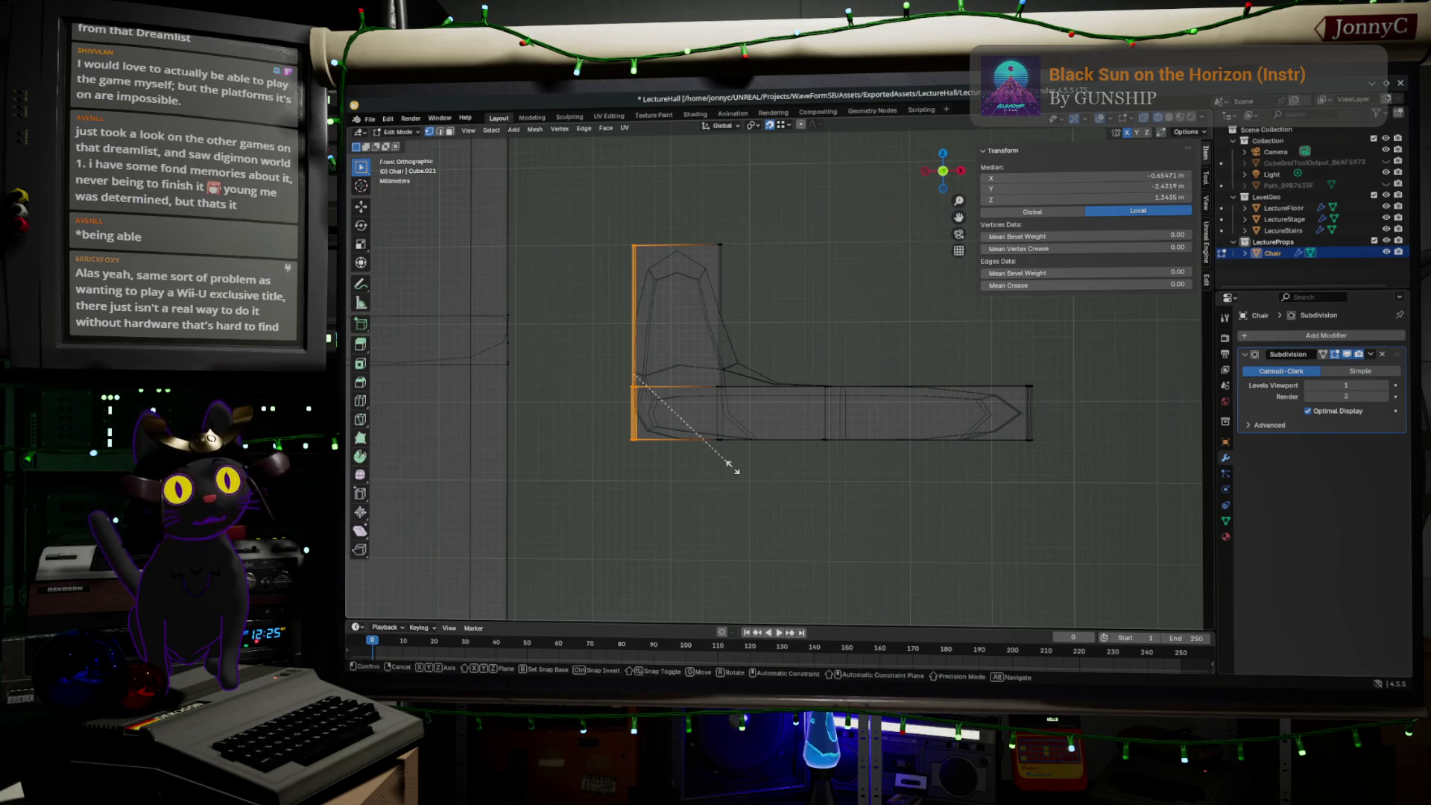
# - Flatten the left-edge vertices and the next vertex column along X
pyautogui.press('s')
pyautogui.press('x')
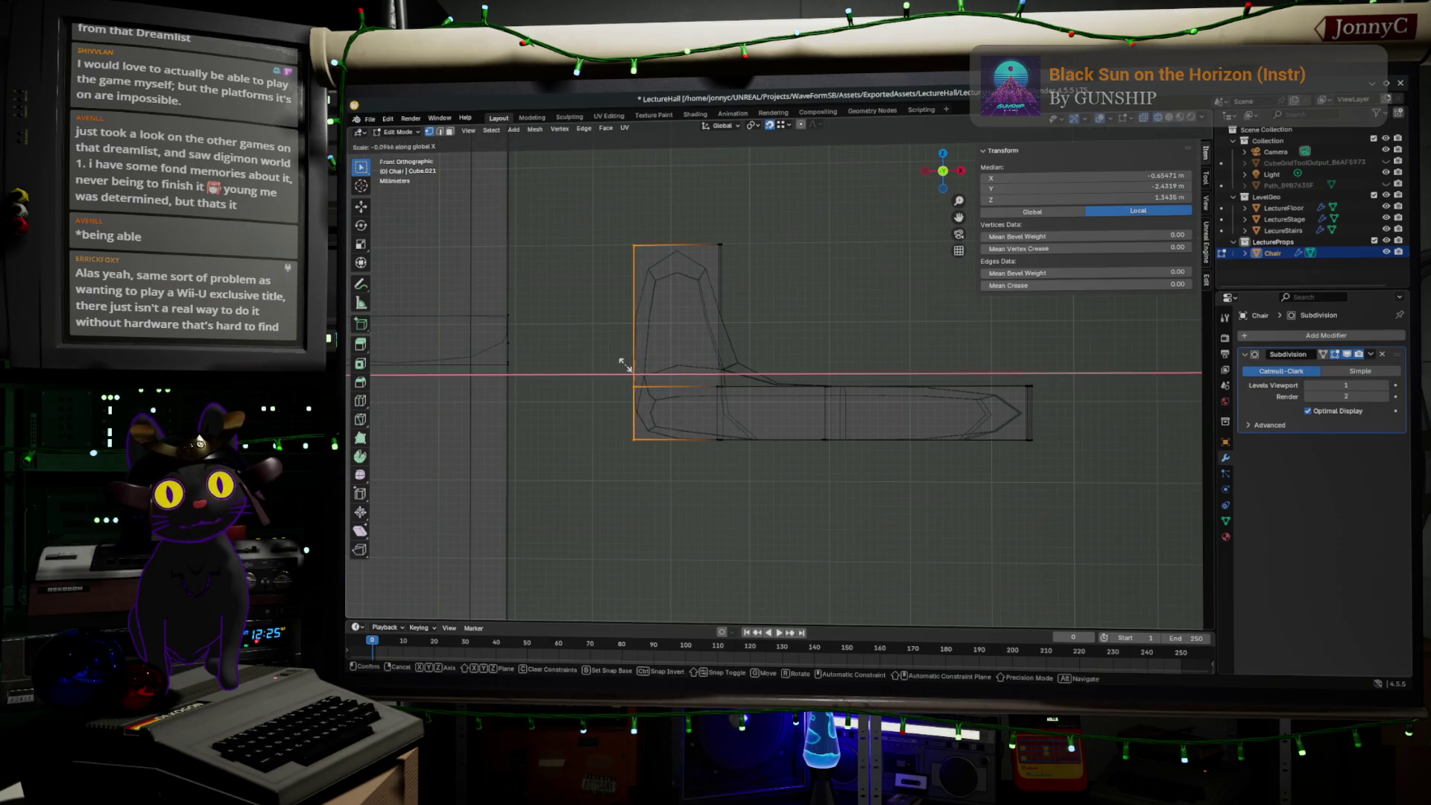
pyautogui.click(624, 365)
pyautogui.moveTo(700, 222); pyautogui.dragTo(763, 486)
pyautogui.press('s')
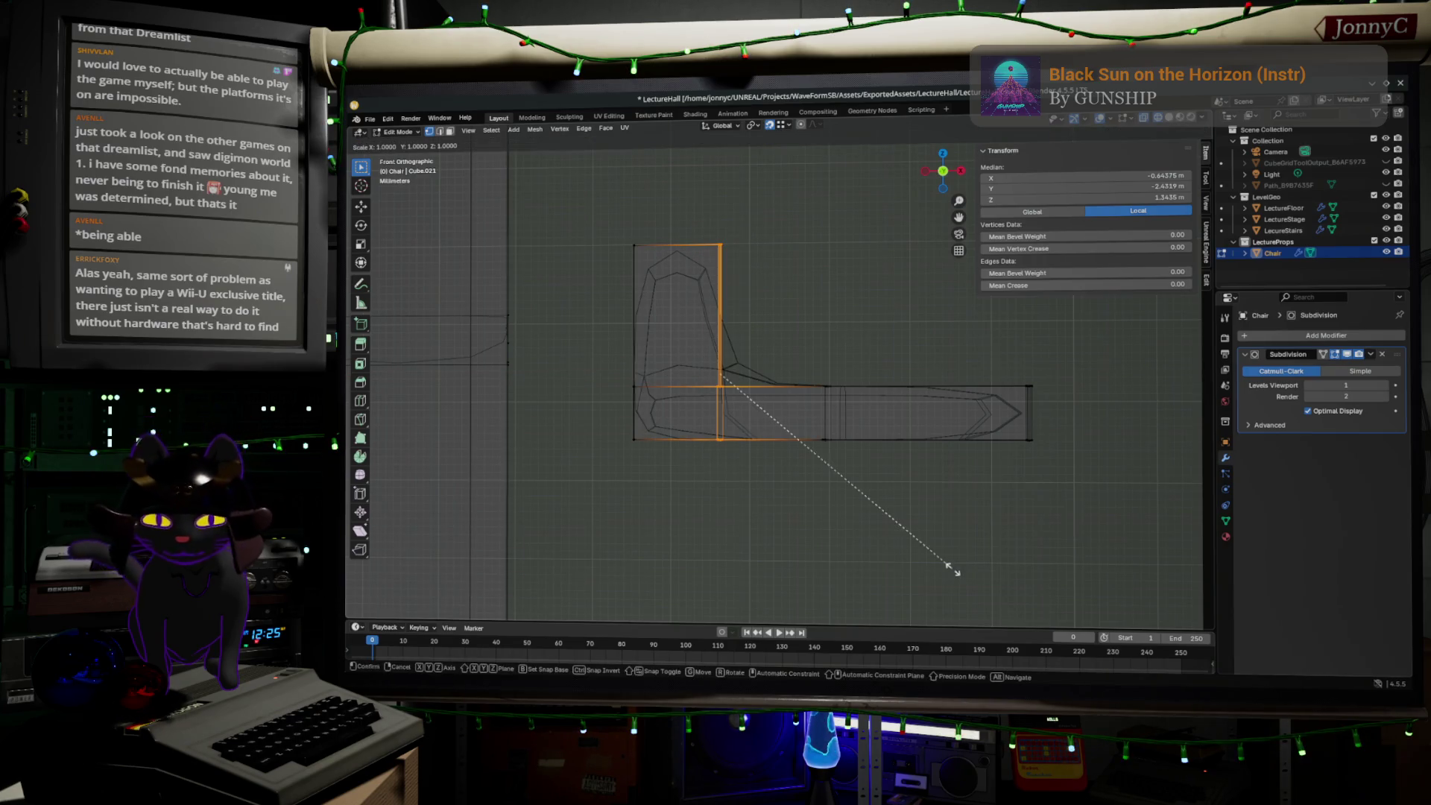
pyautogui.press('x')
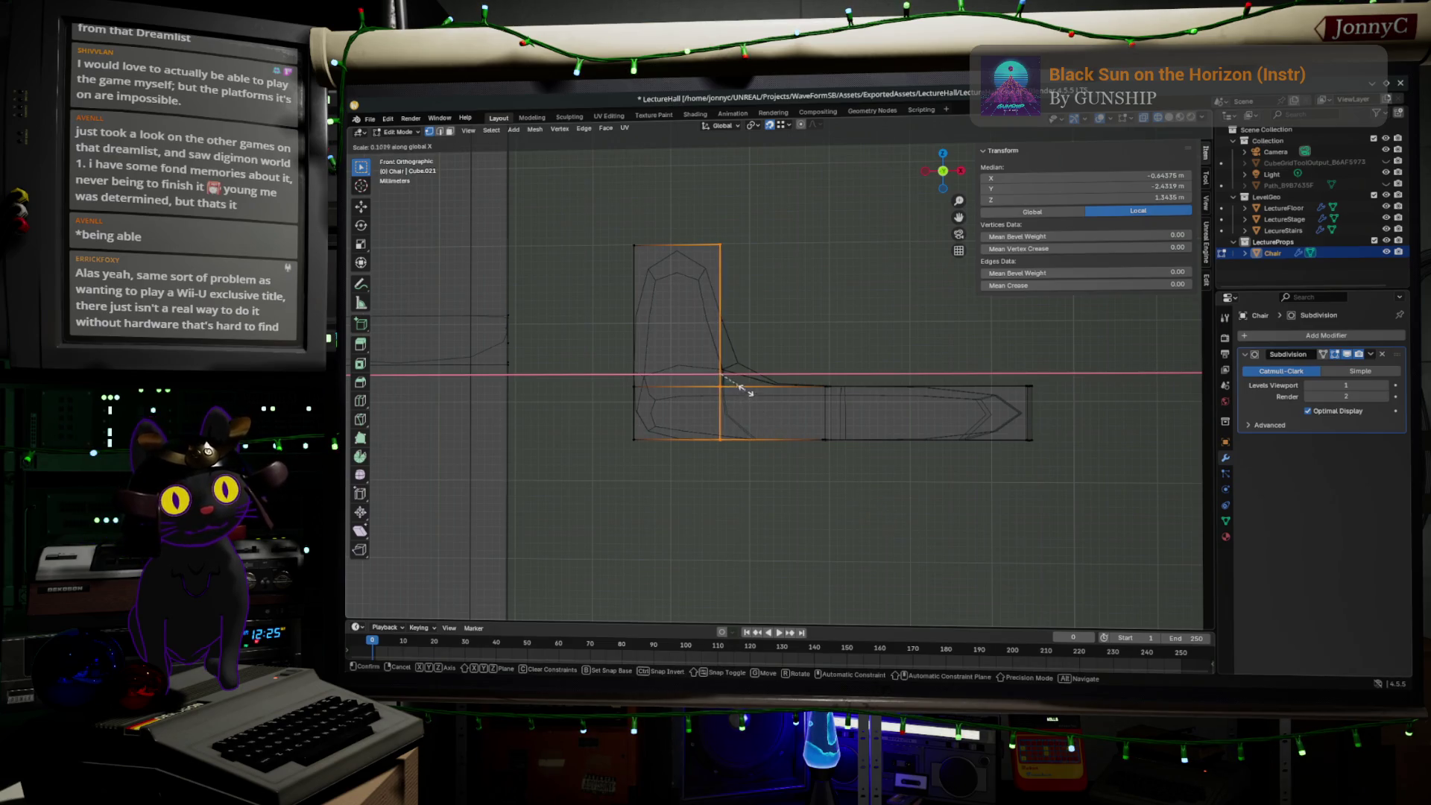
pyautogui.click(716, 366)
# - Reposition the middle edge loop and flatten it along X
pyautogui.moveTo(790, 365); pyautogui.dragTo(887, 527)
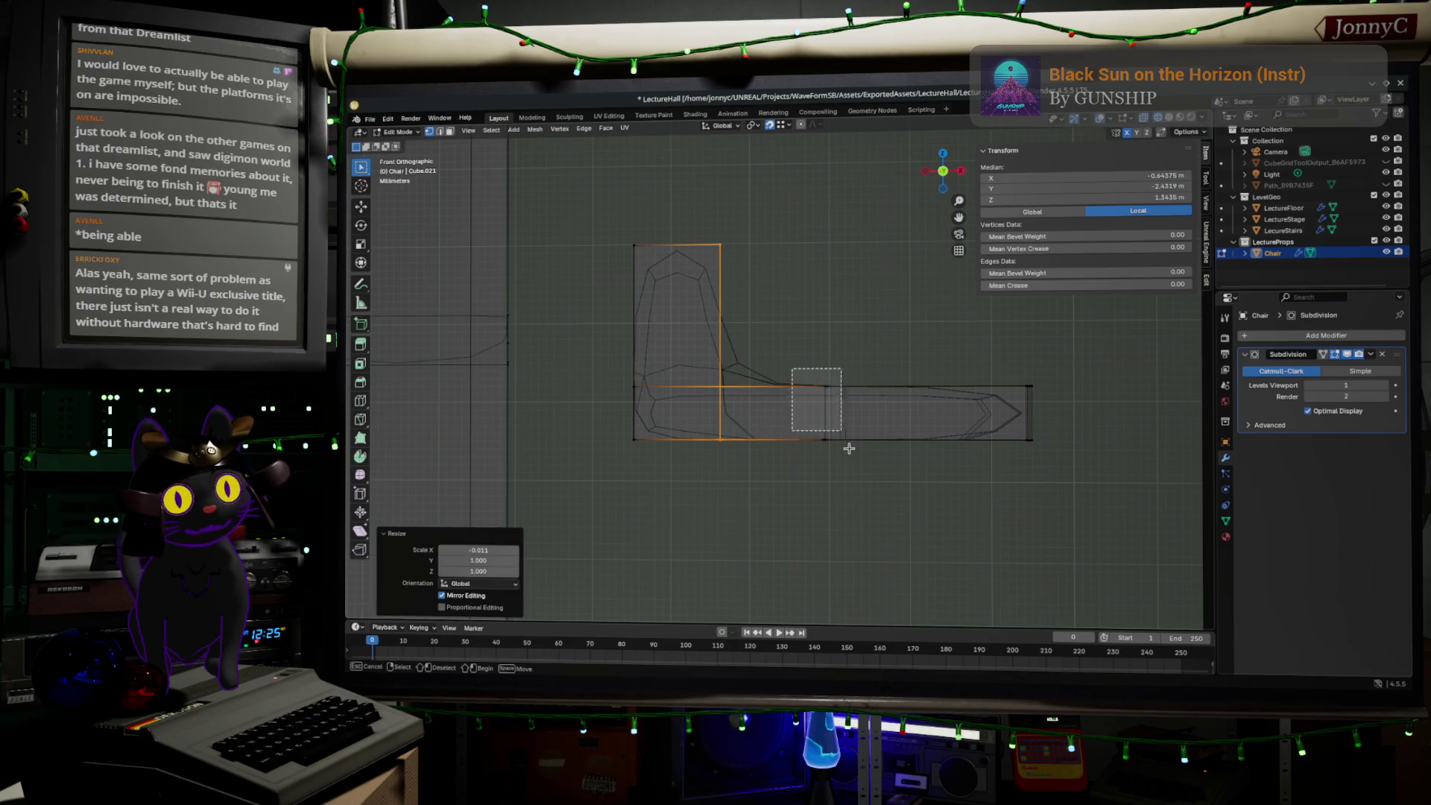
pyautogui.press('g')
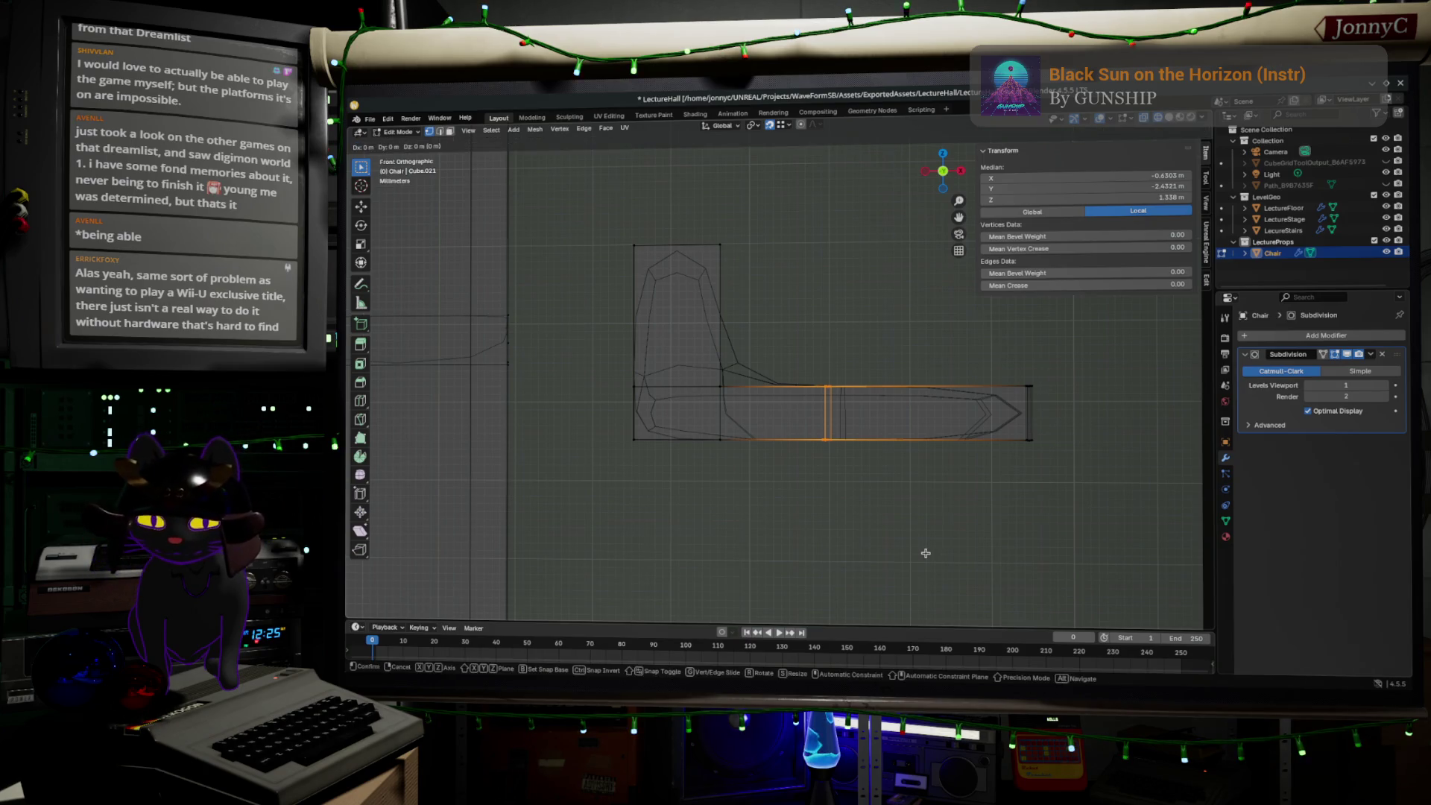
pyautogui.keyDown('ctrl'); pyautogui.click(923, 474); pyautogui.keyUp('ctrl')
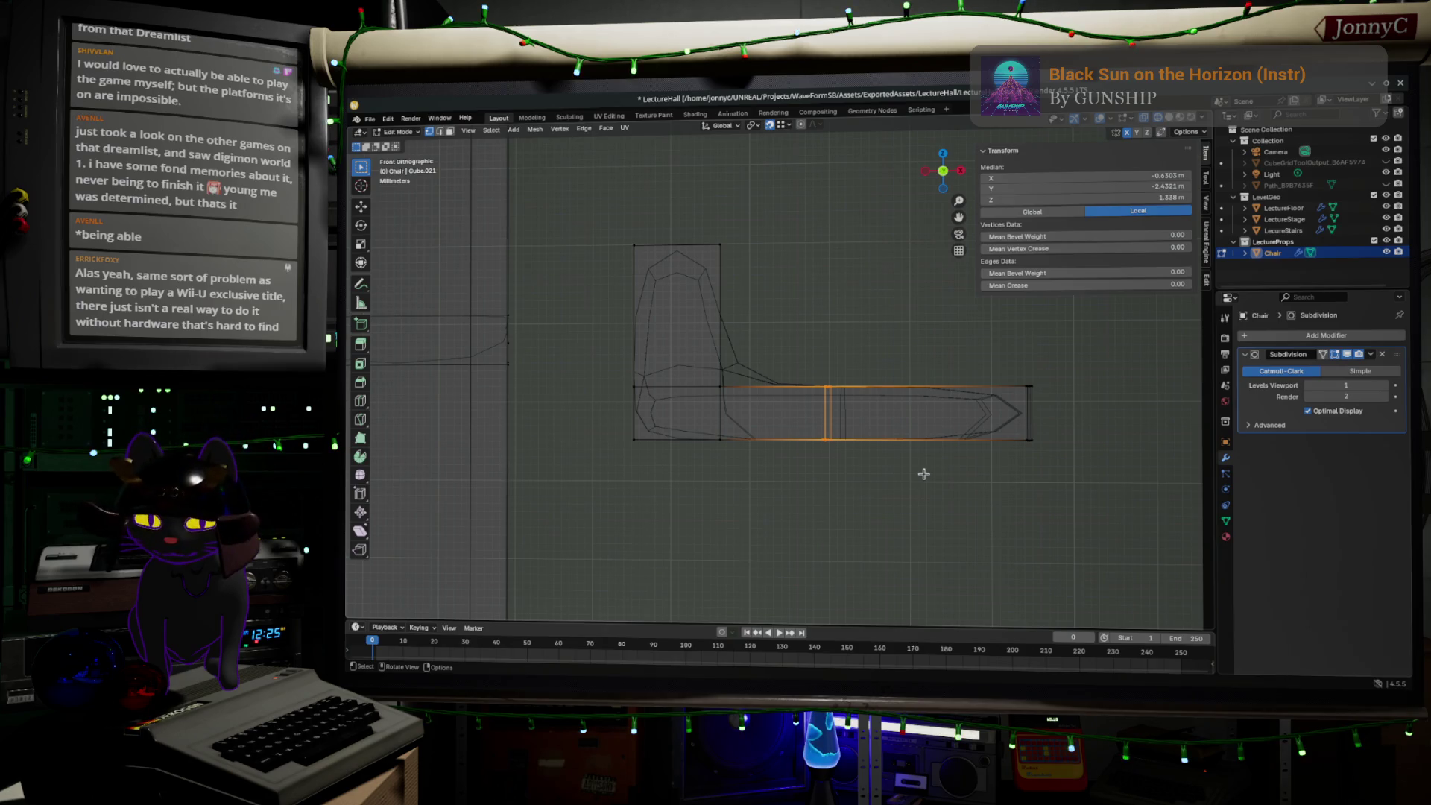
pyautogui.press('s')
pyautogui.press('x')
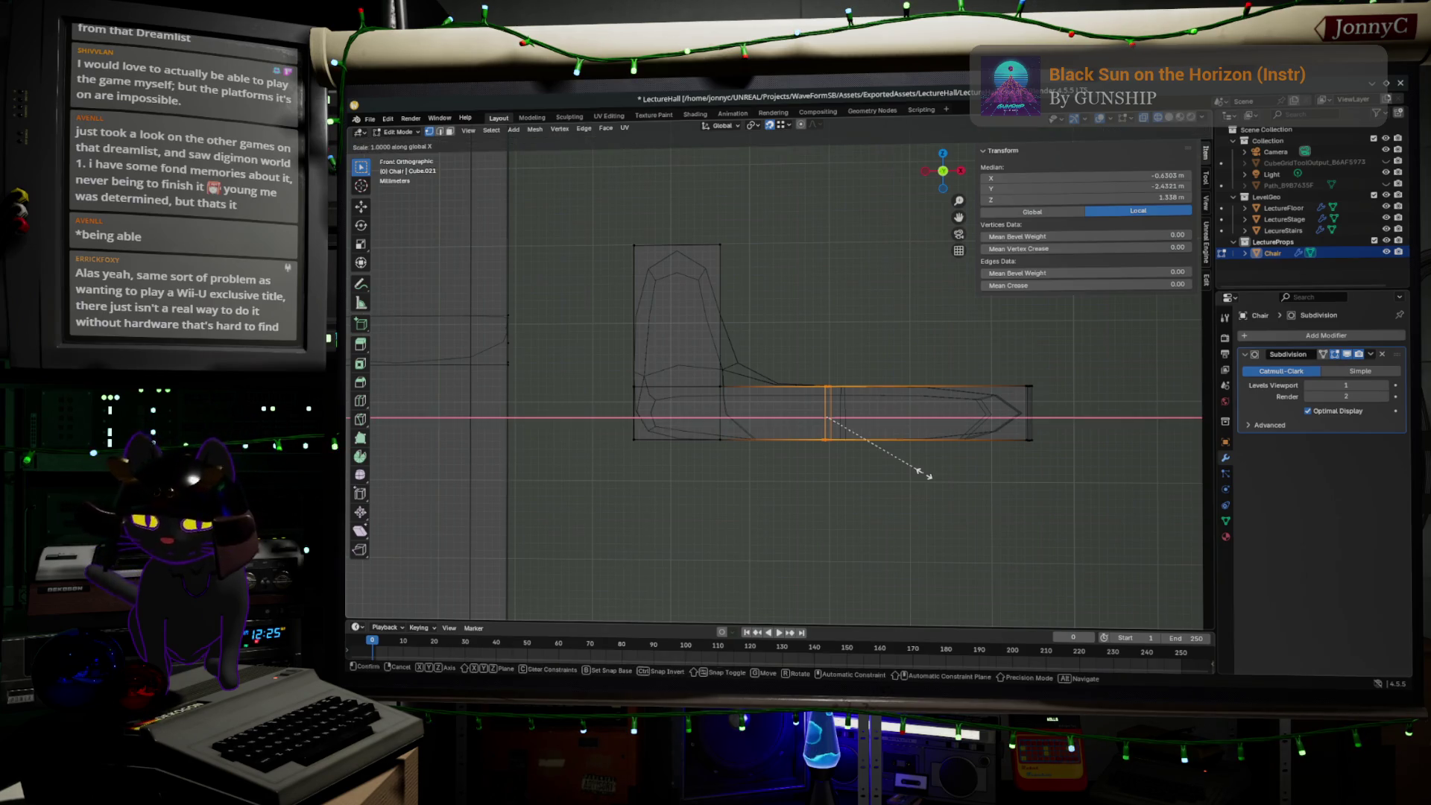
pyautogui.click(823, 413)
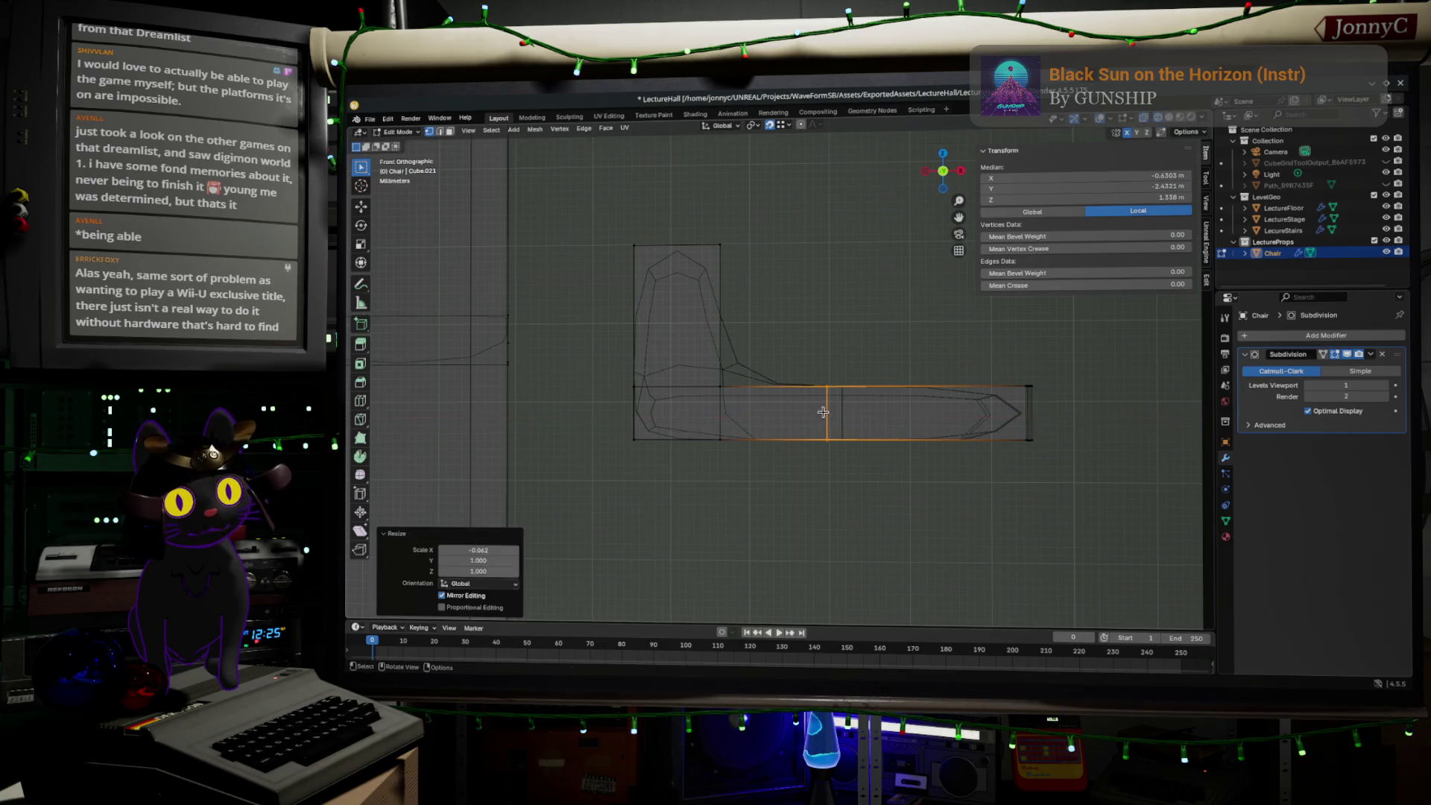
# - Flatten the seat's far-end vertices along X into a vertical line
pyautogui.moveTo(1005, 356); pyautogui.dragTo(1060, 504)
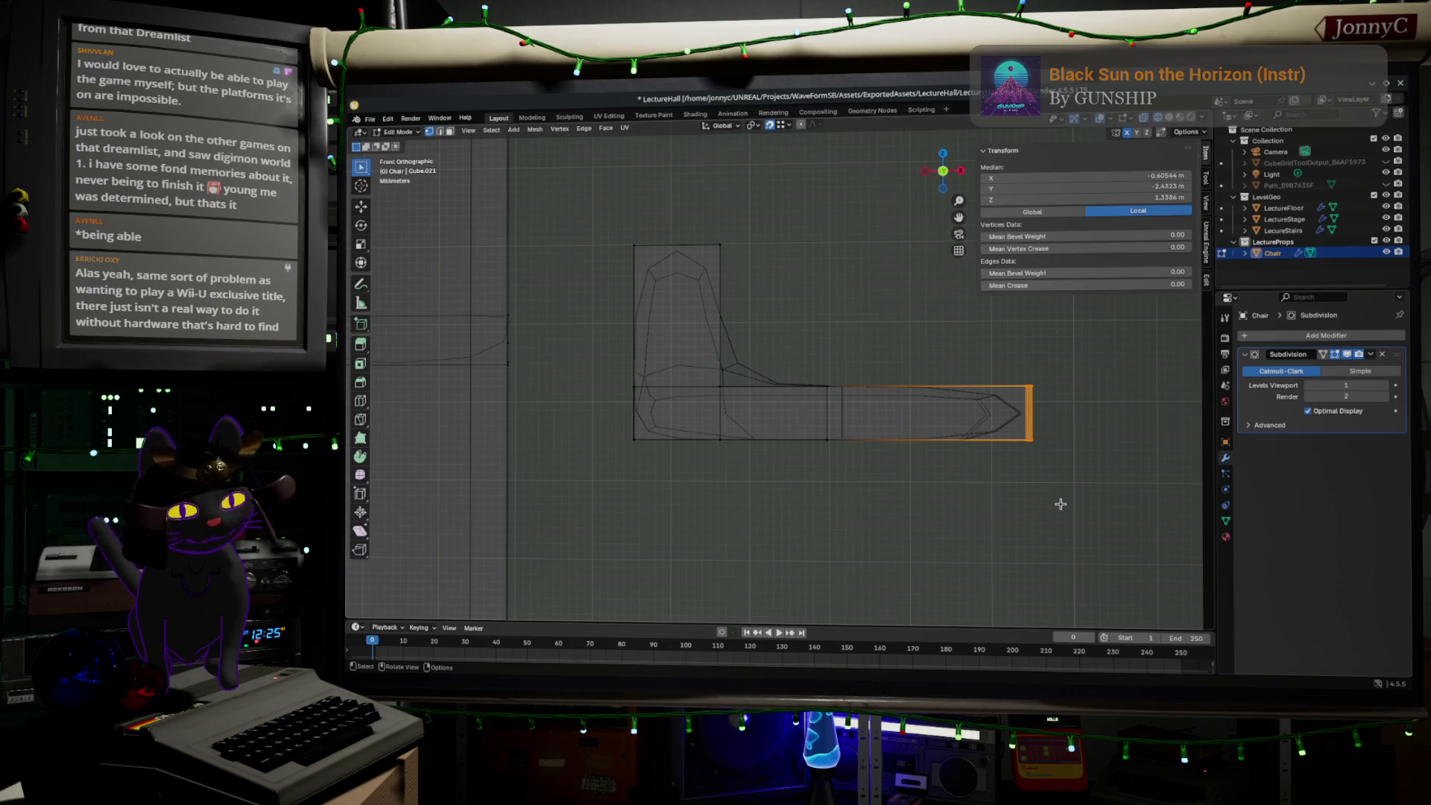
pyautogui.press('s')
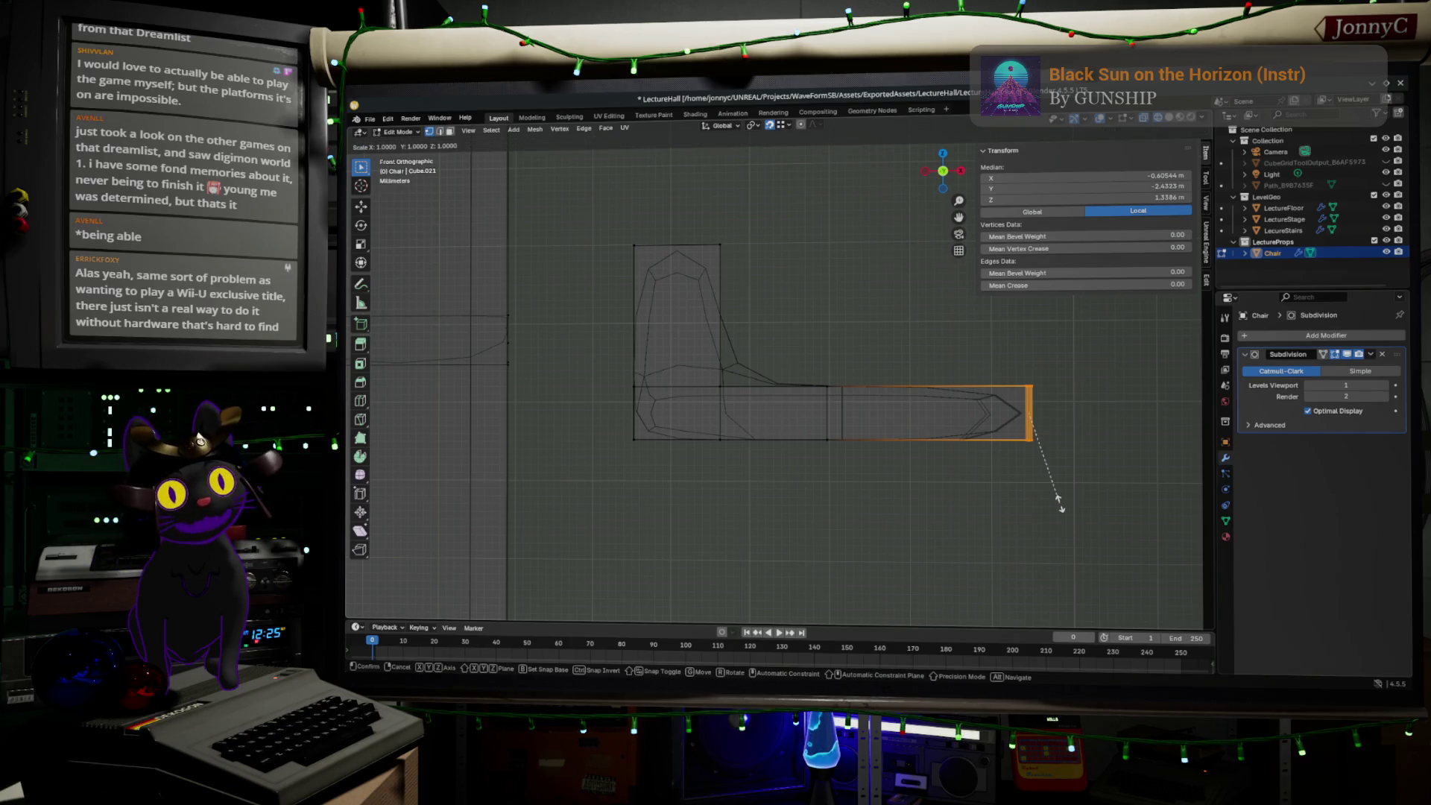
pyautogui.press('x')
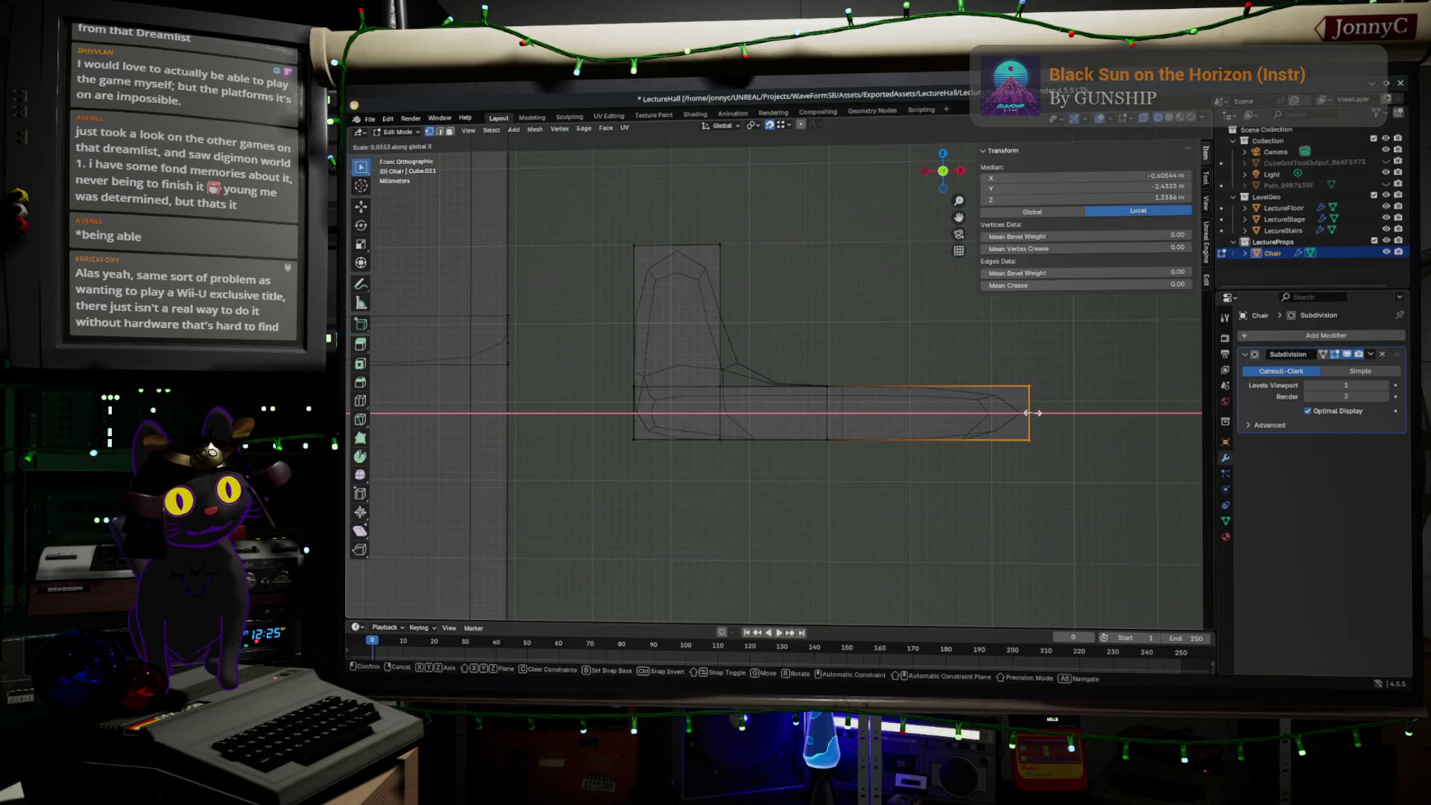
pyautogui.click(920, 393)
pyautogui.moveTo(920, 393)
pyautogui.mouseDown(button='middle')
pyautogui.moveTo(857, 413)
pyautogui.moveTo(916, 389)
pyautogui.mouseUp(button='middle')
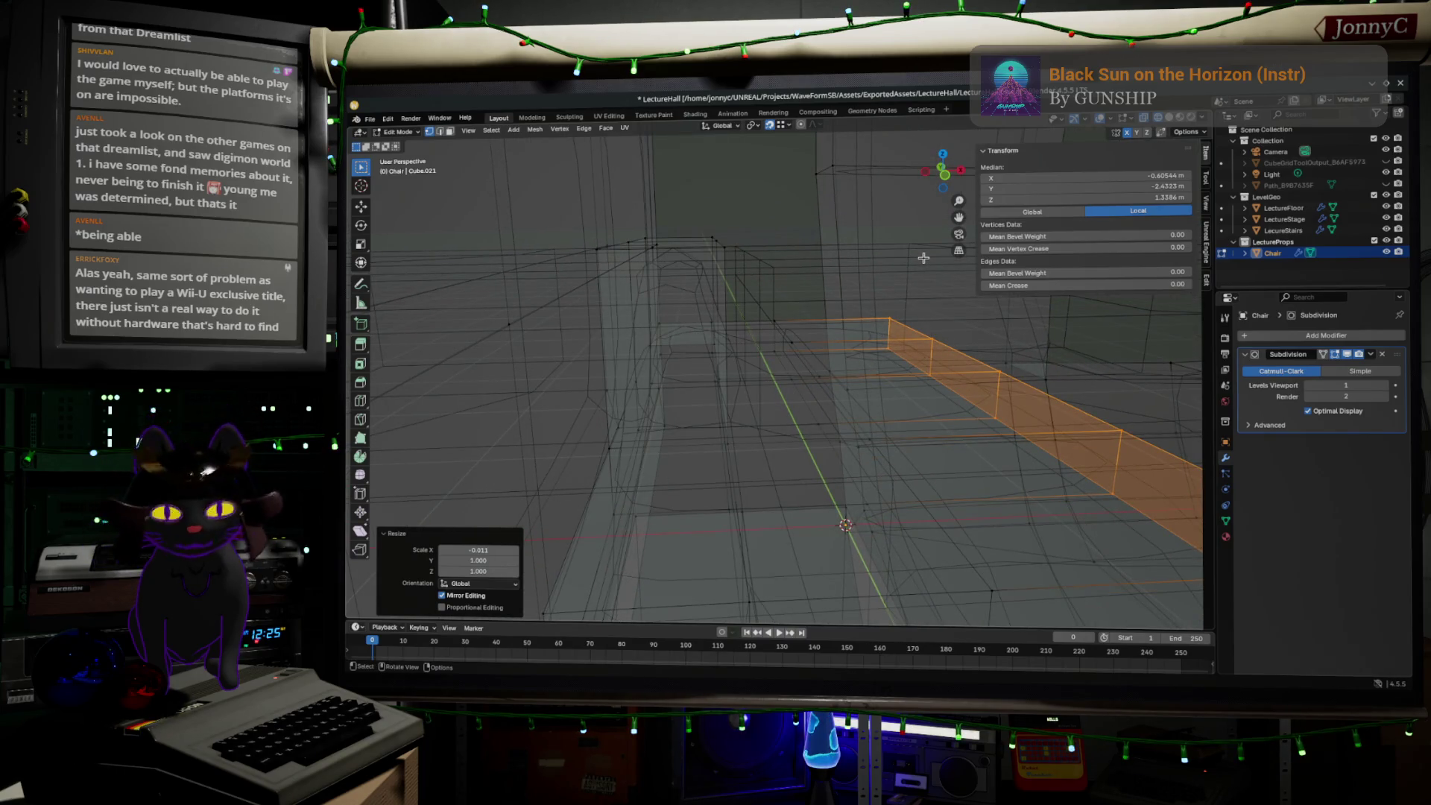
# - Box-select part of the chair in front orthographic view
pyautogui.moveTo(924, 258); pyautogui.dragTo(915, 260, button='middle')
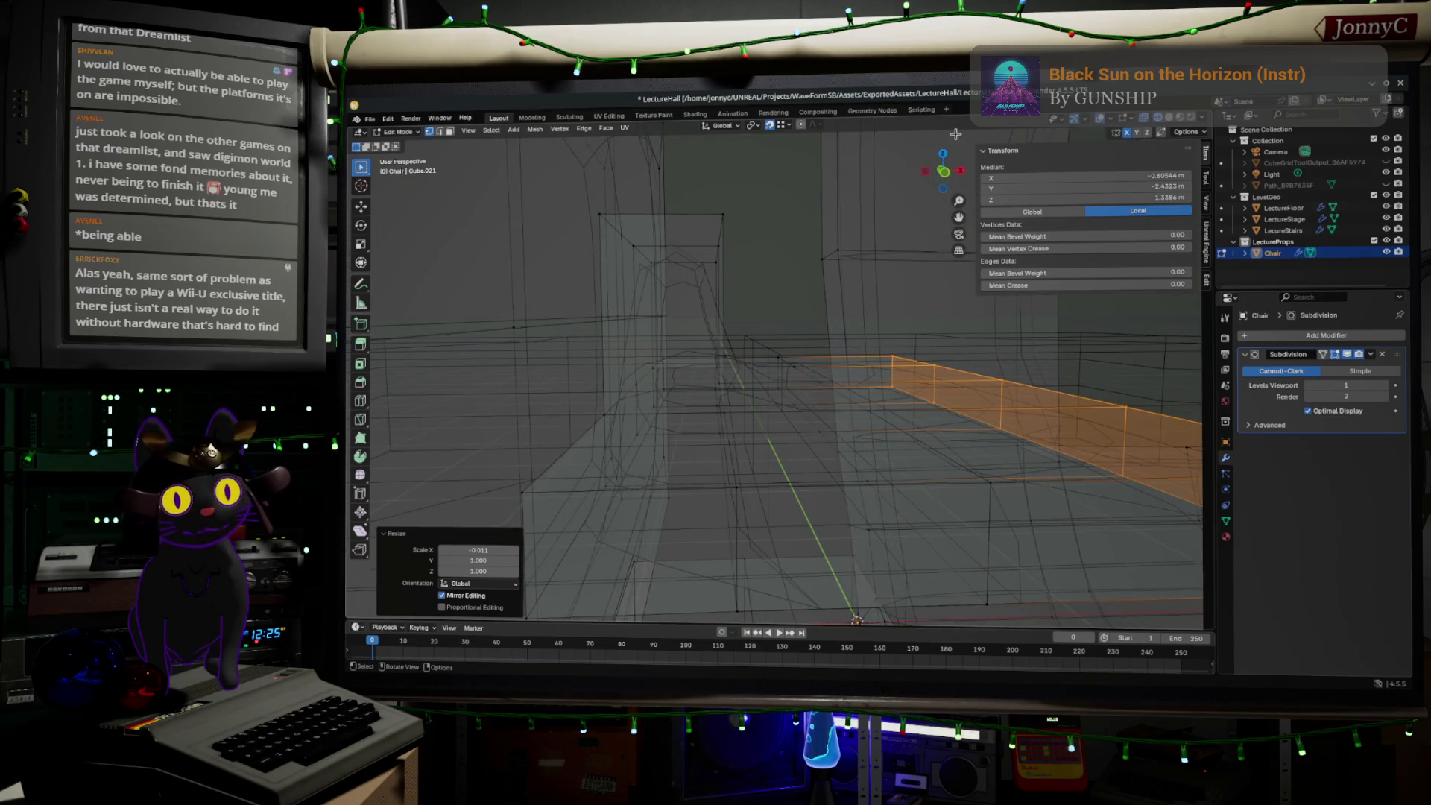
pyautogui.click(944, 173)
pyautogui.scroll(-2, 875, 310)
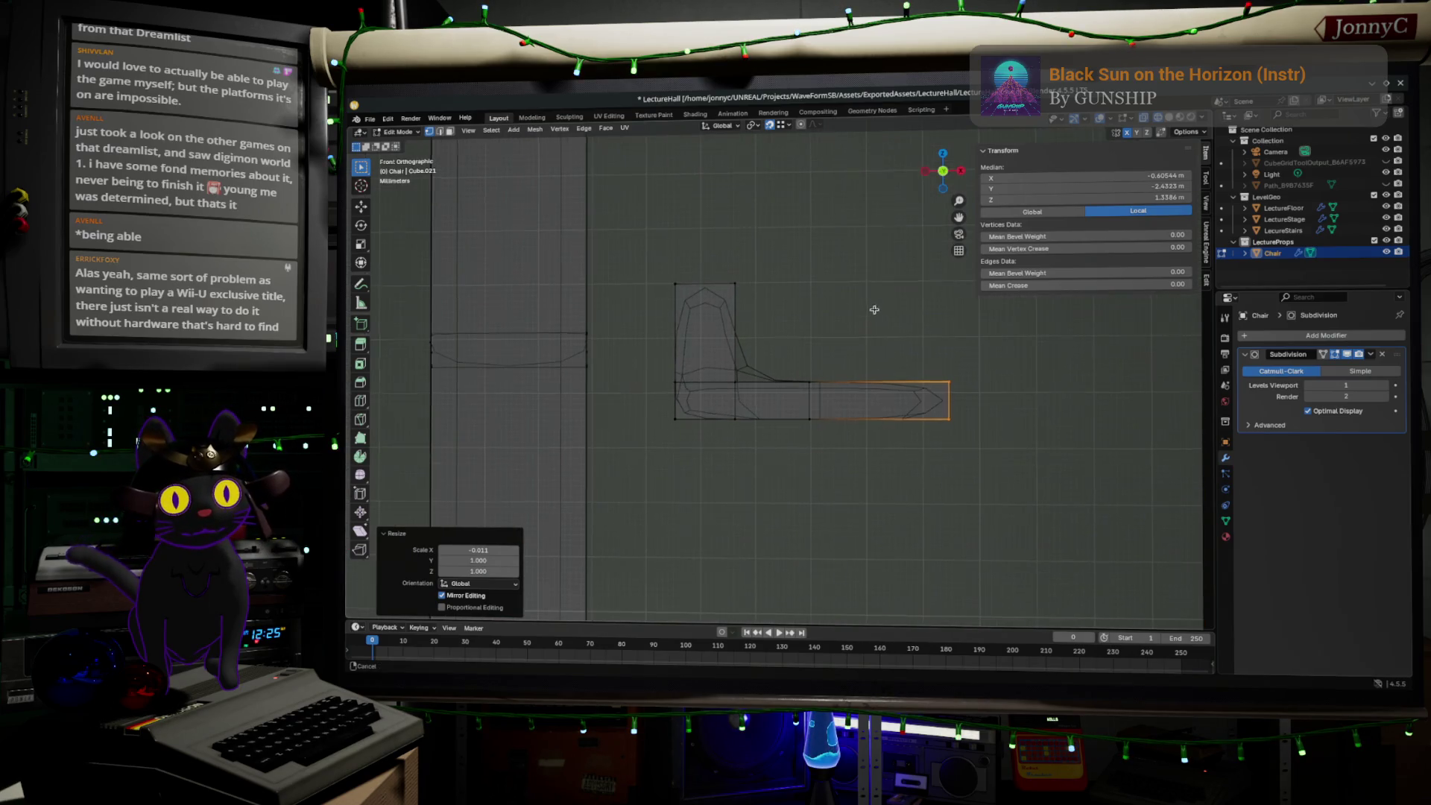
pyautogui.scroll(1, 888, 336)
pyautogui.moveTo(731, 237); pyautogui.dragTo(801, 518)
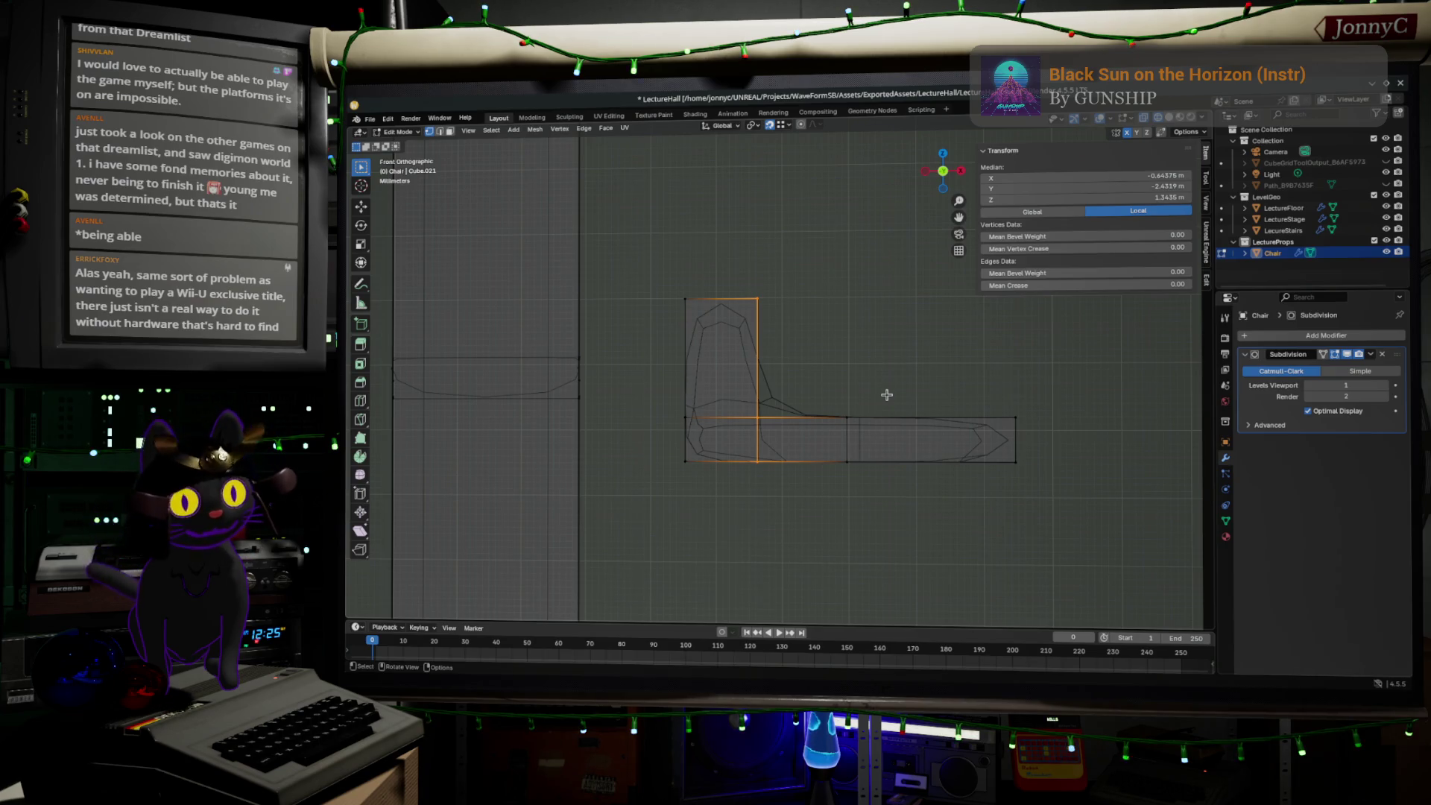
# - In perspective, pick the five vertices forming the stepped top strip of faces
pyautogui.moveTo(898, 377)
pyautogui.mouseDown(button='middle')
pyautogui.moveTo(956, 405)
pyautogui.moveTo(697, 418)
pyautogui.mouseUp(button='middle')
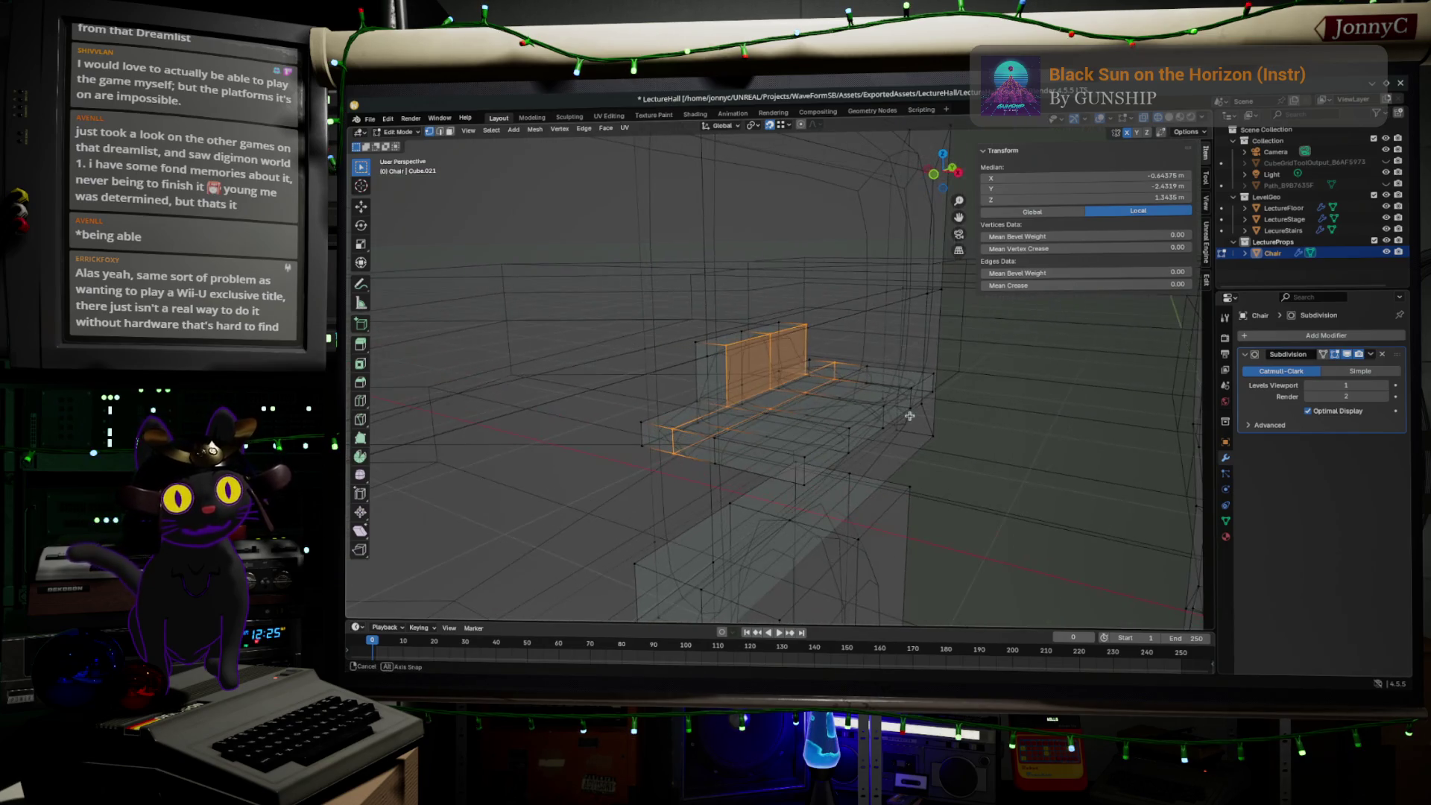
pyautogui.click(666, 427)
pyautogui.keyDown('shift'); pyautogui.click(700, 401); pyautogui.keyUp('shift')
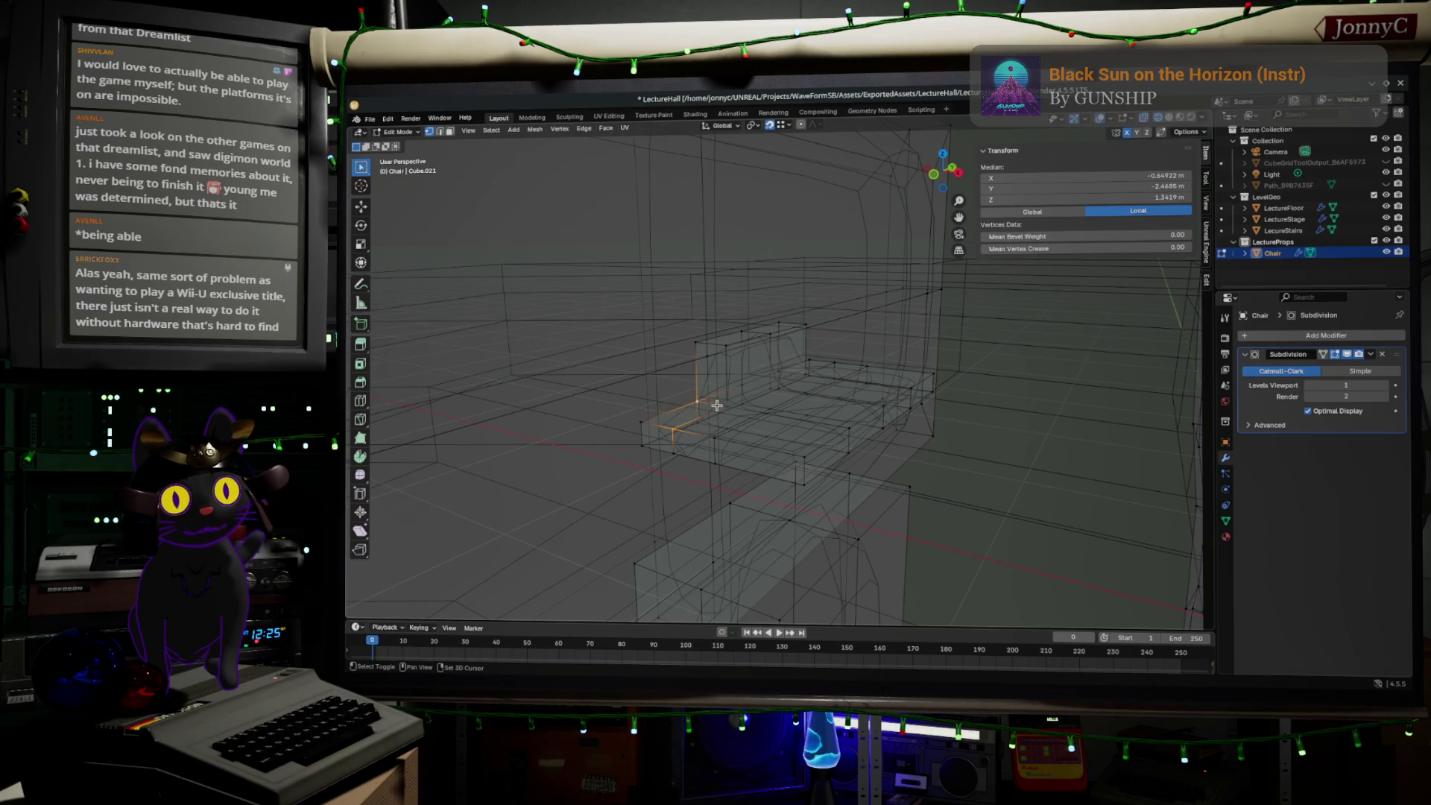
pyautogui.keyDown('shift'); pyautogui.click(646, 425); pyautogui.keyUp('shift')
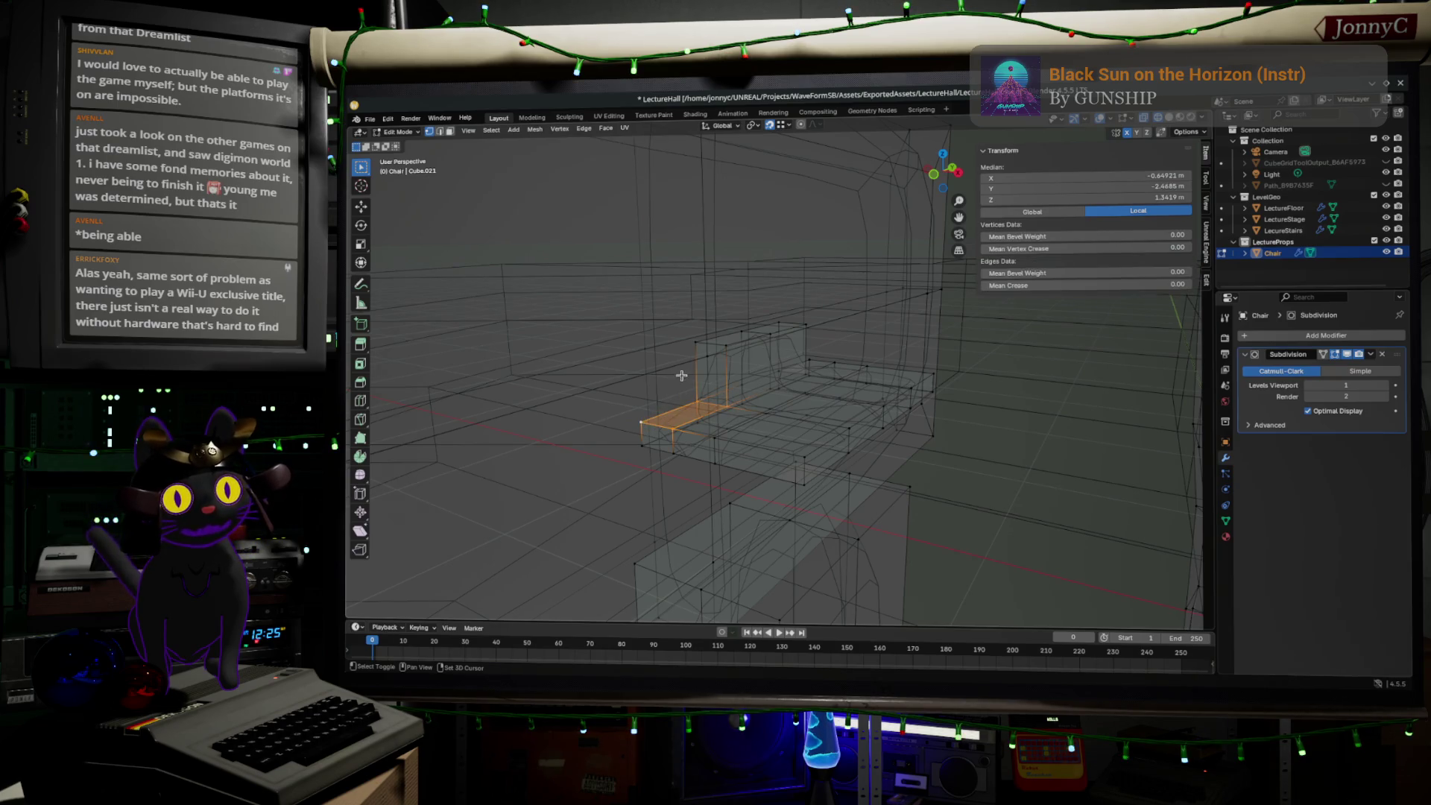
pyautogui.keyDown('shift'); pyautogui.click(729, 347); pyautogui.keyUp('shift')
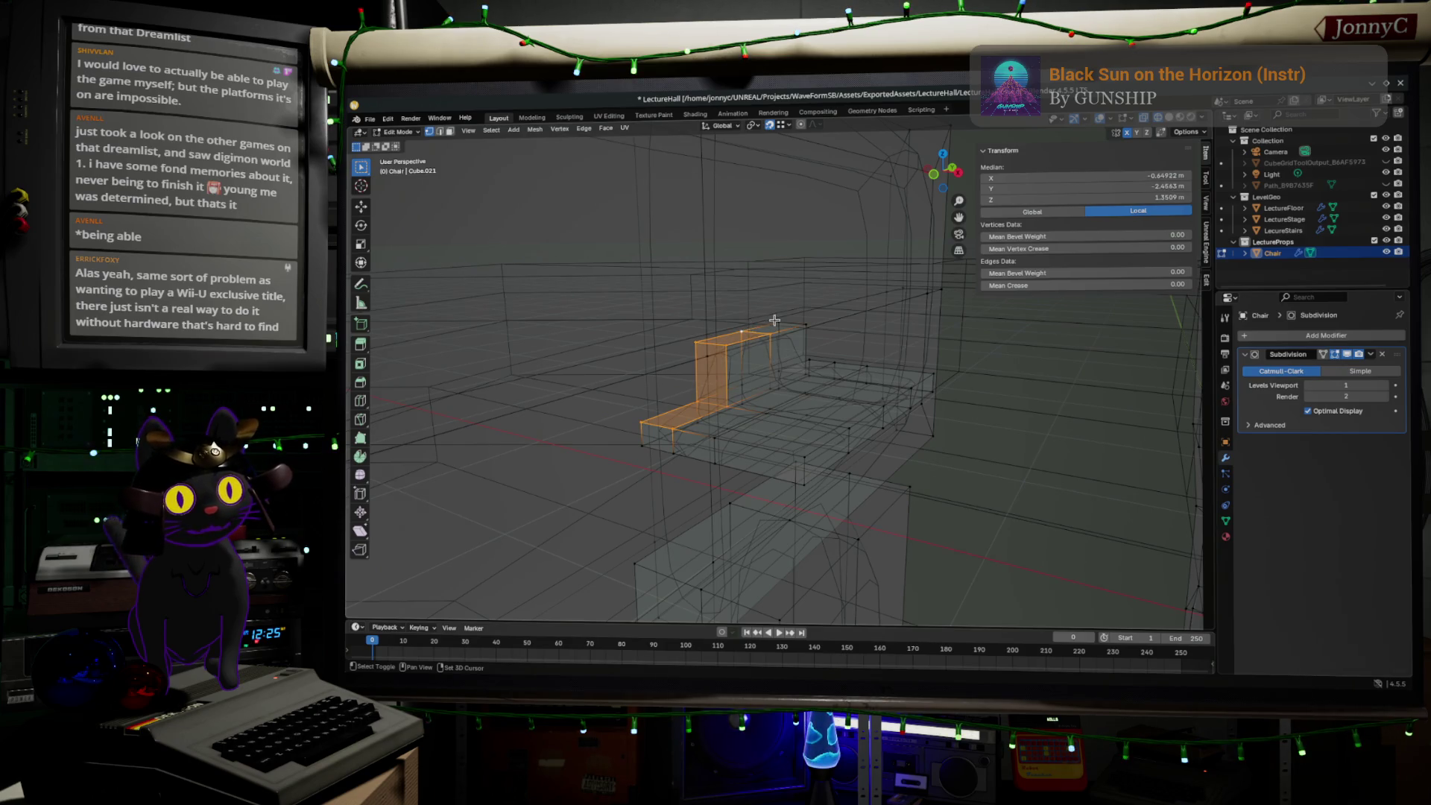
pyautogui.keyDown('shift'); pyautogui.click(803, 329); pyautogui.keyUp('shift')
pyautogui.moveTo(802, 329)
pyautogui.mouseDown(button='middle')
pyautogui.moveTo(805, 356)
pyautogui.moveTo(937, 369)
pyautogui.mouseUp(button='middle')
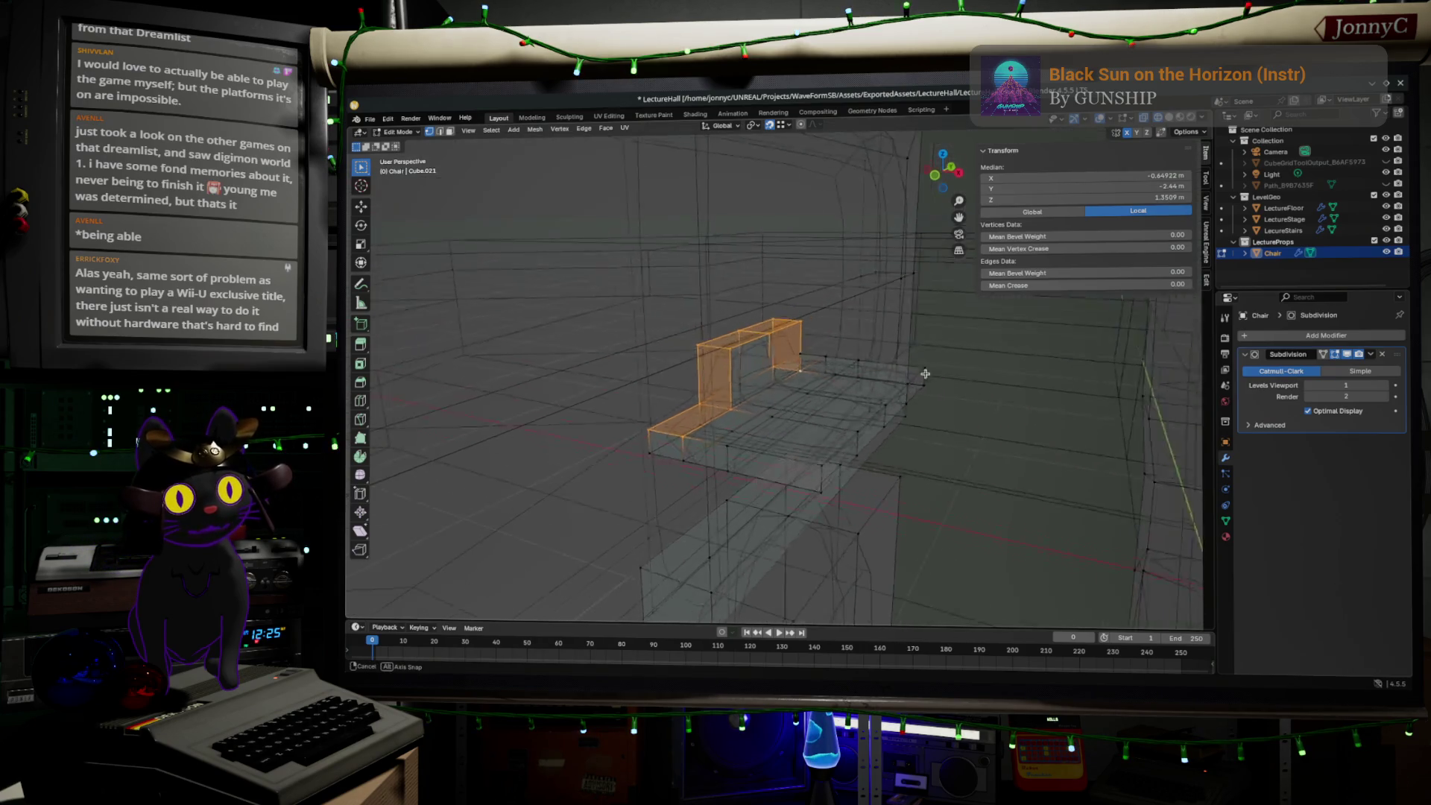
# - Try duplicating the top strip and extruding it vertically, then undo the attempt
pyautogui.click(941, 176)
pyautogui.scroll(1, 902, 408)
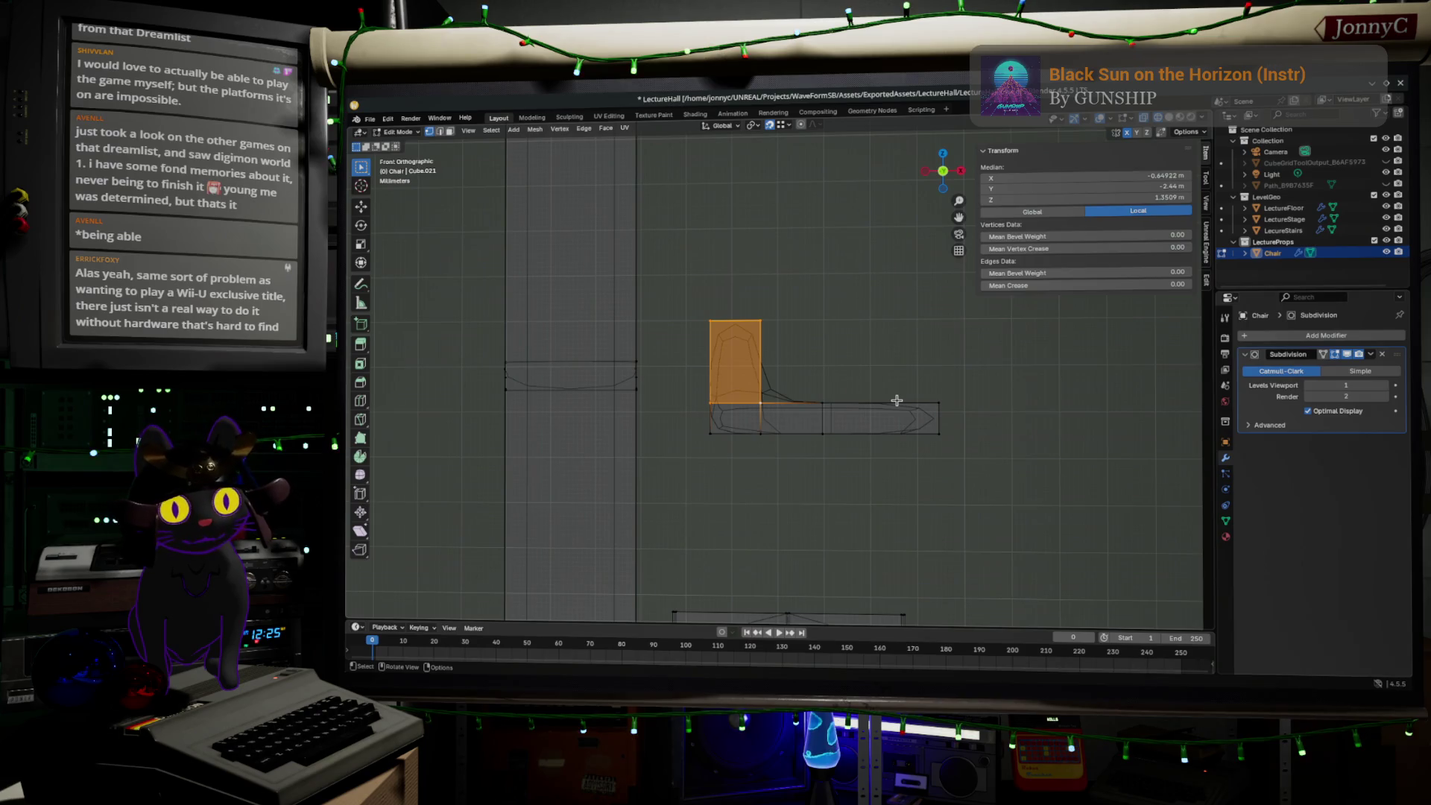
pyautogui.moveTo(897, 400); pyautogui.dragTo(753, 395, button='middle')
pyautogui.press('g')
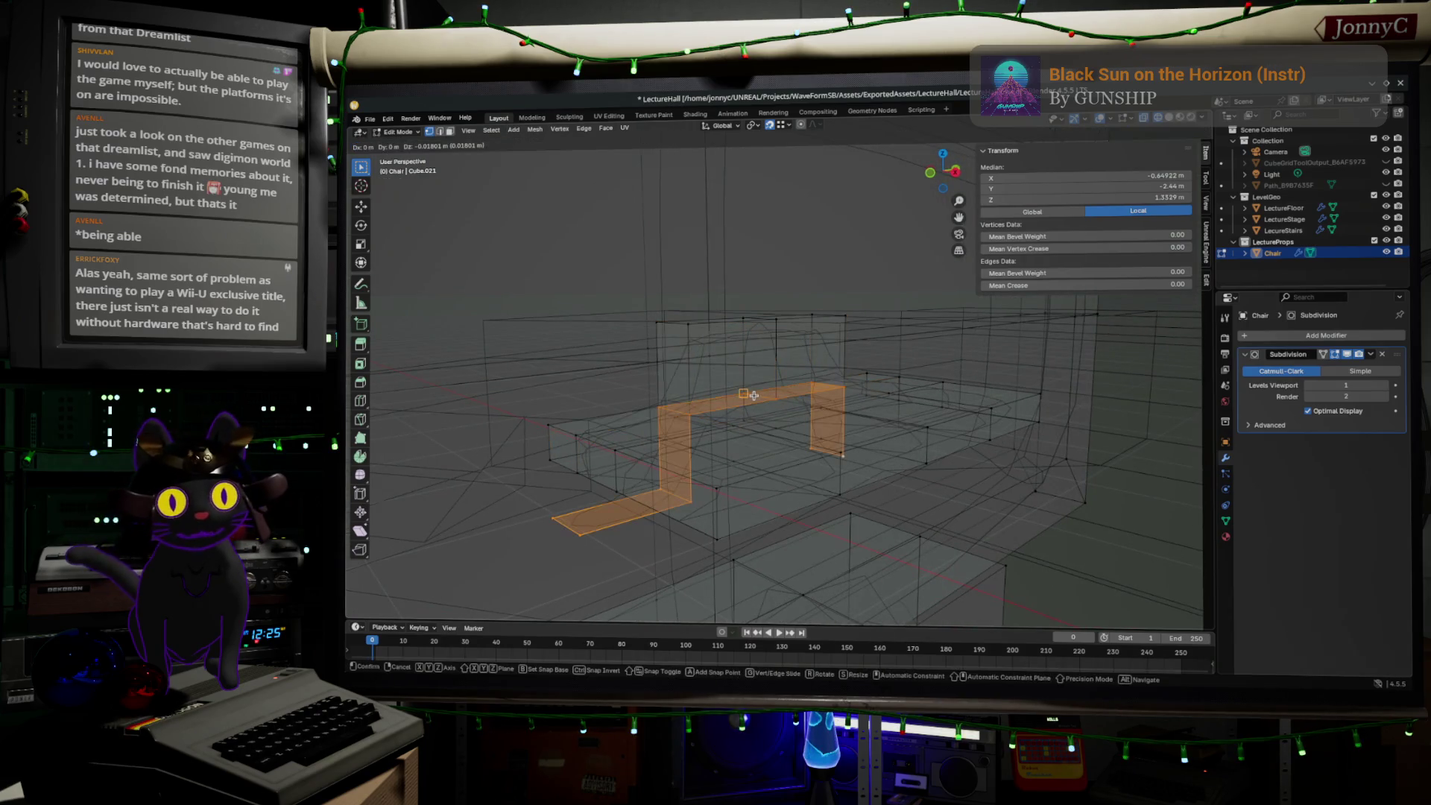
pyautogui.press('Escape')
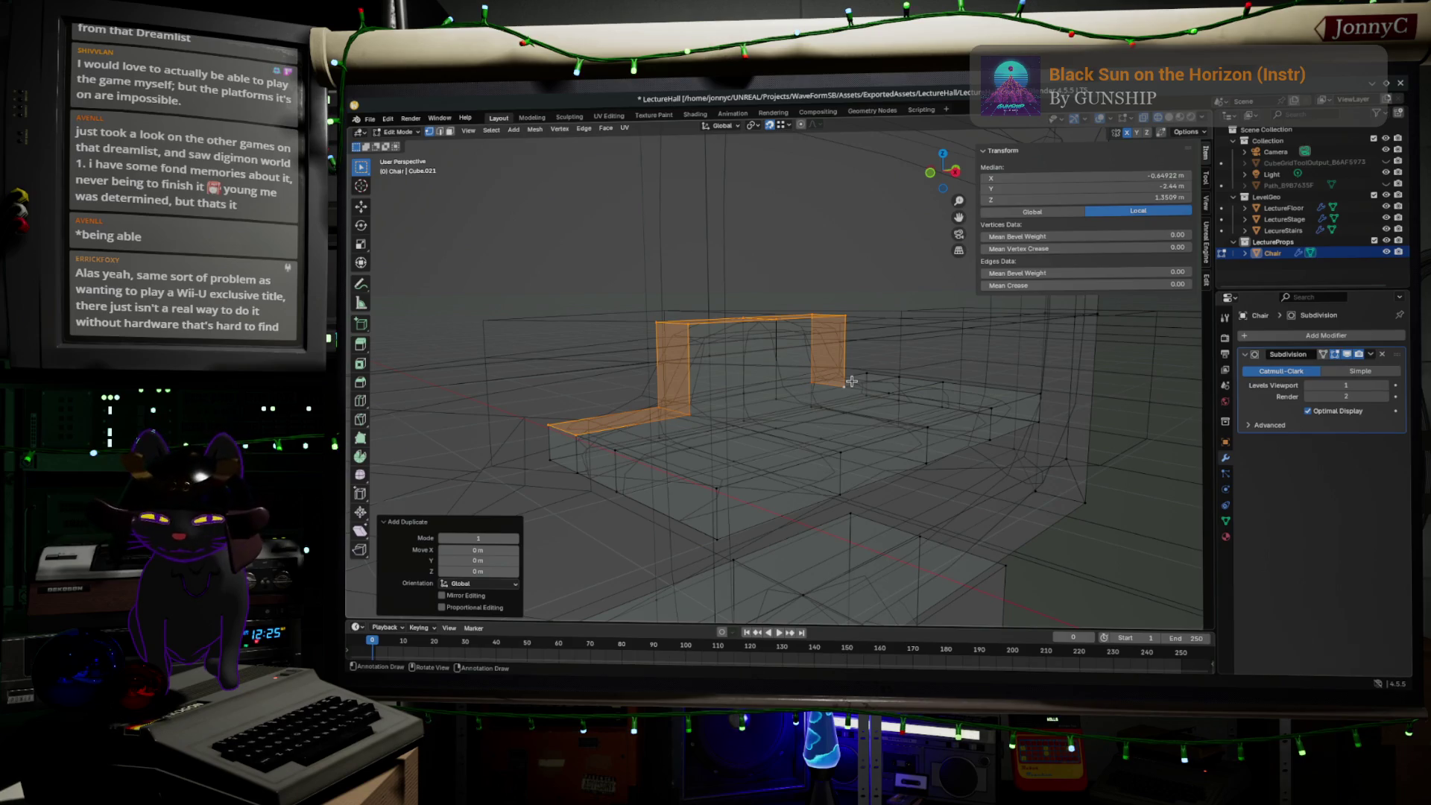
pyautogui.press('g')
pyautogui.press('z')
pyautogui.press('z')
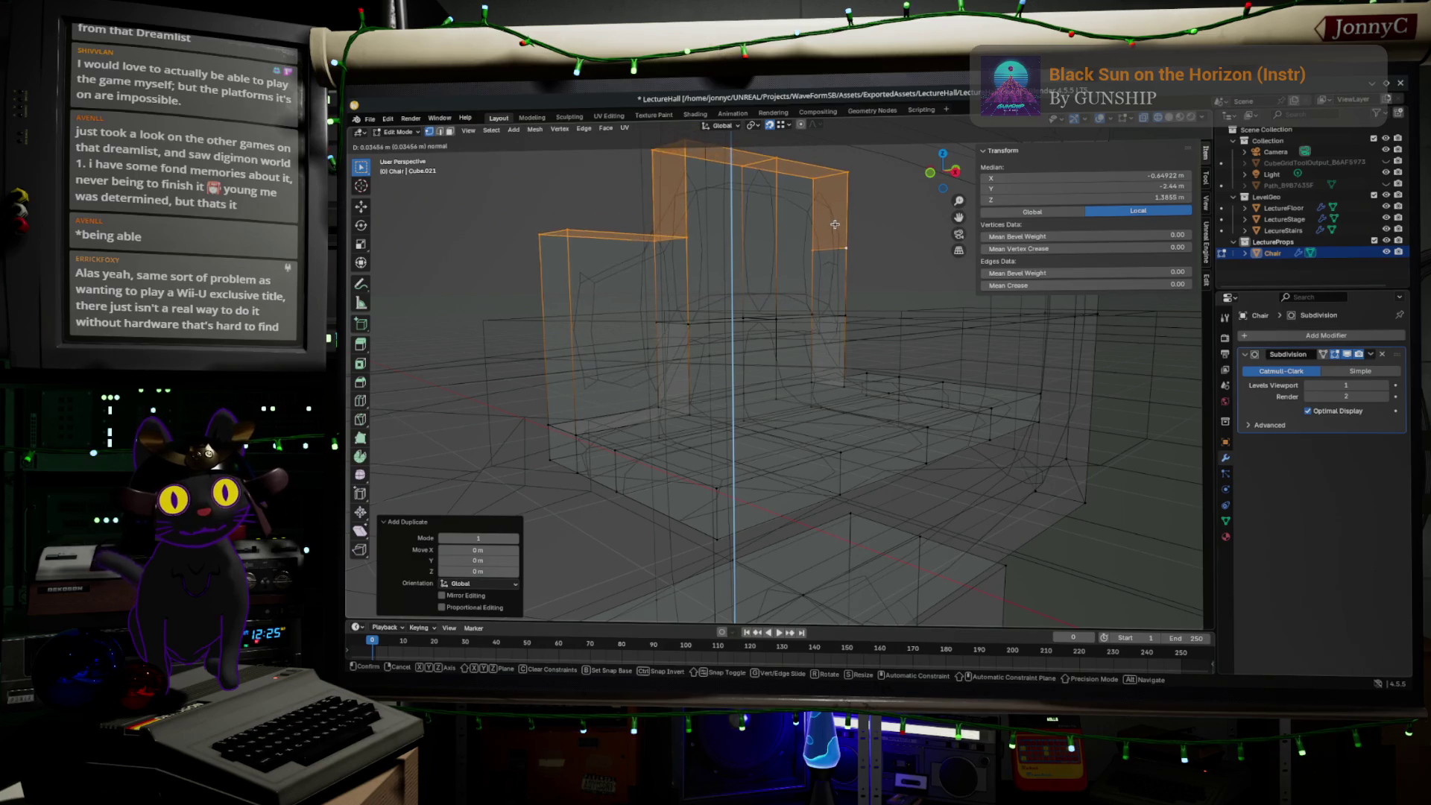
pyautogui.click(829, 185)
pyautogui.moveTo(829, 185)
pyautogui.mouseDown(button='middle')
pyautogui.moveTo(788, 385)
pyautogui.moveTo(841, 382)
pyautogui.mouseUp(button='middle')
pyautogui.hotkey('ctrl', 'z')
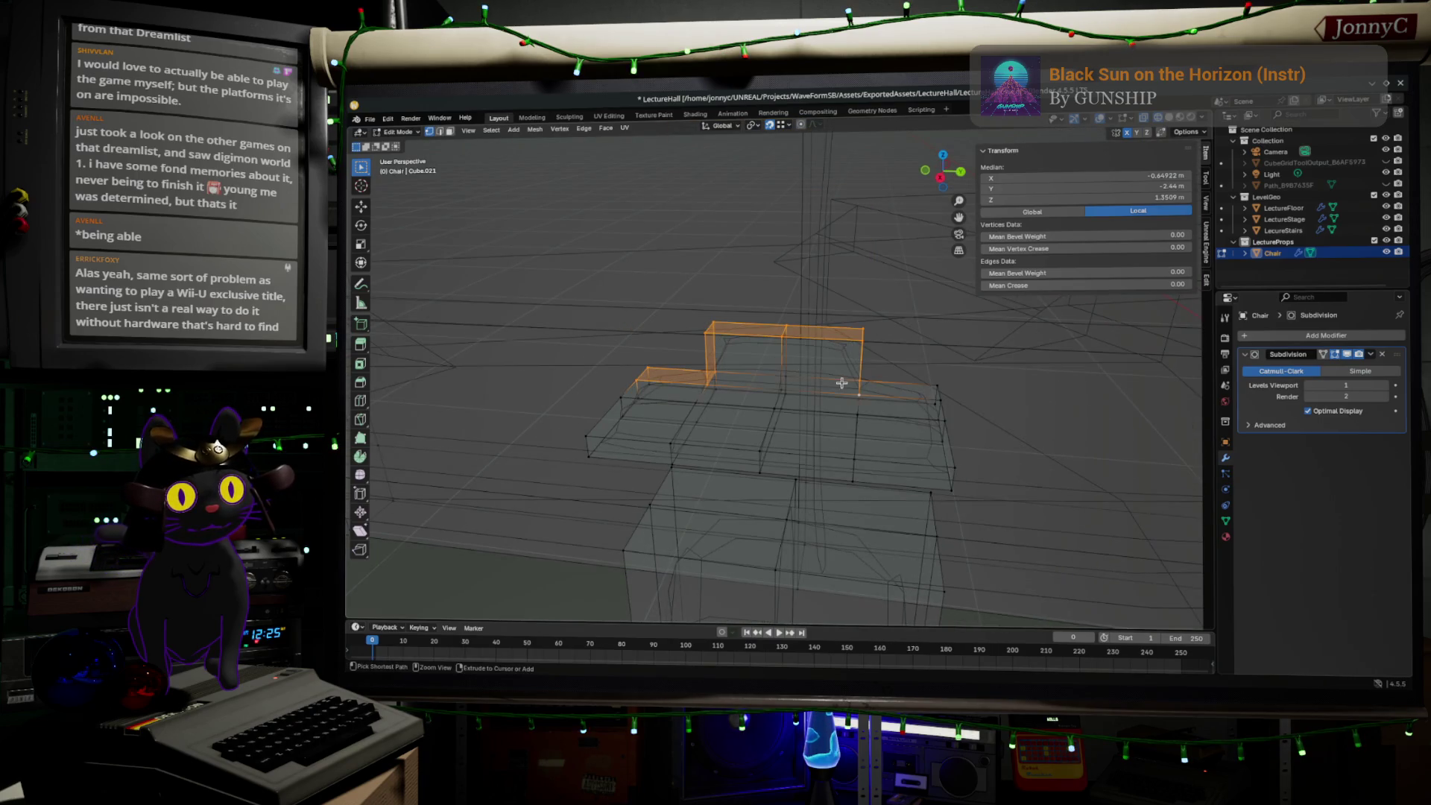
# - Duplicate the full top strip in place and extrude it straight up about 0.0425 m
pyautogui.moveTo(911, 377)
pyautogui.mouseDown()
pyautogui.moveTo(955, 398)
pyautogui.moveTo(943, 401)
pyautogui.mouseUp()
pyautogui.press('g')
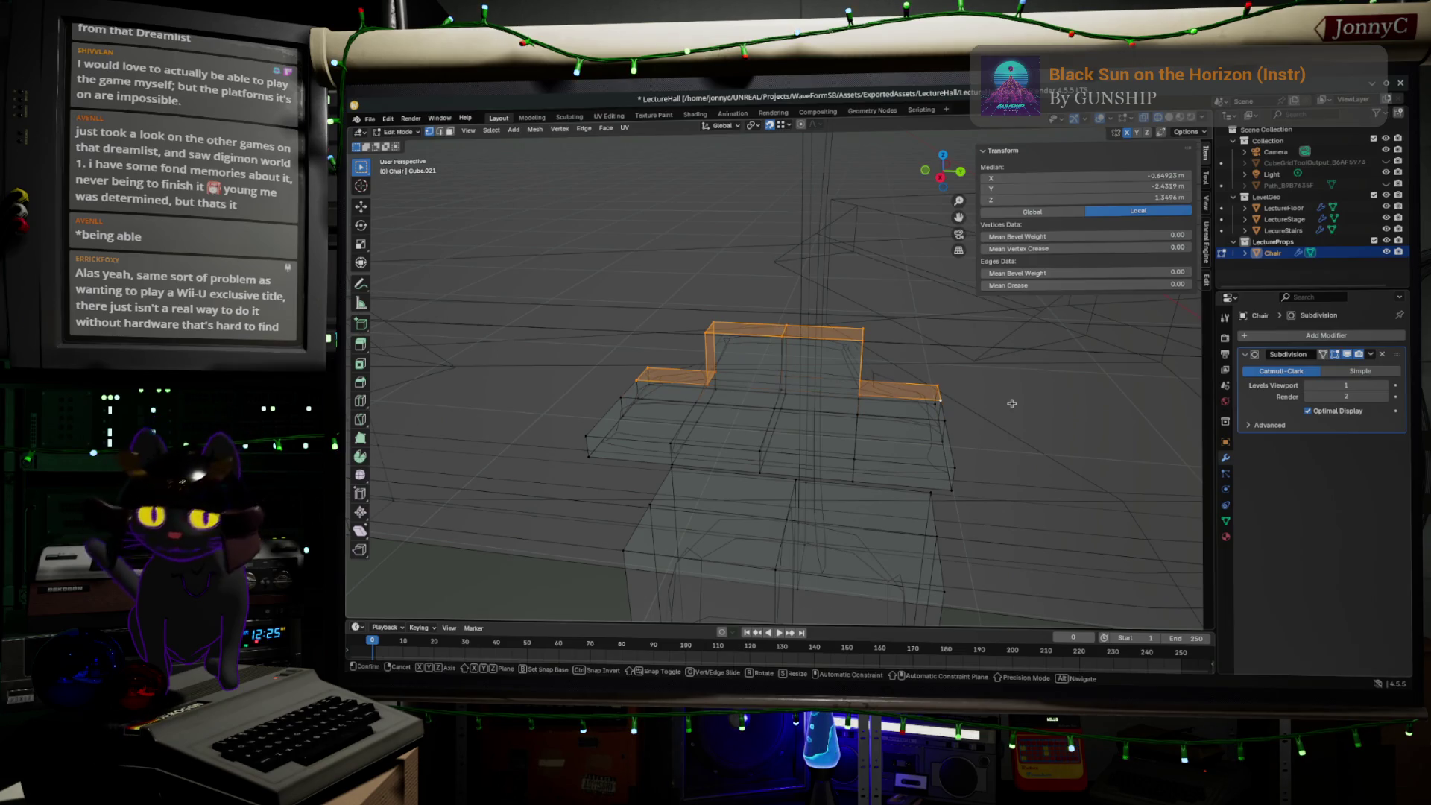
pyautogui.hotkey('shift', 'd')
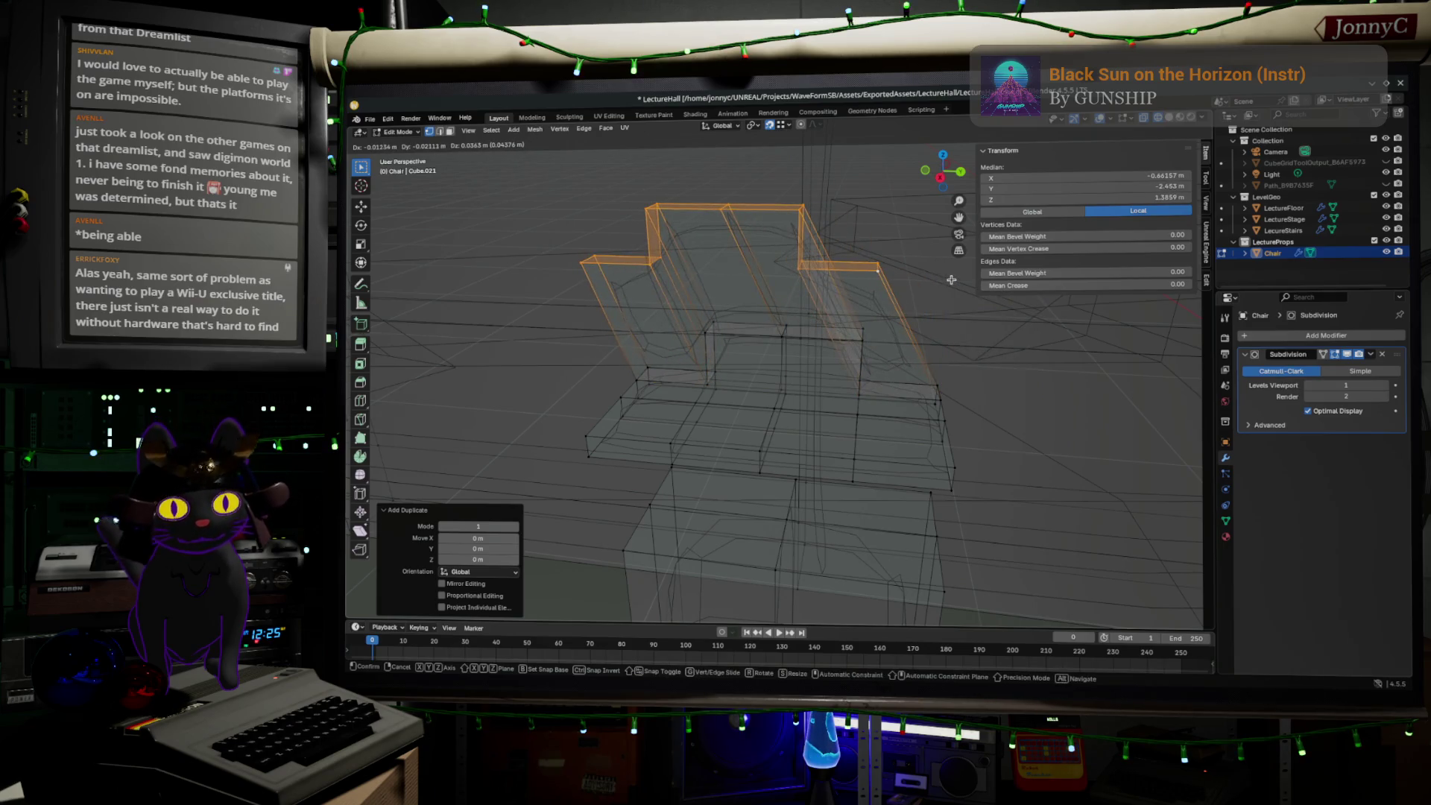
pyautogui.press('z')
pyautogui.click(900, 301)
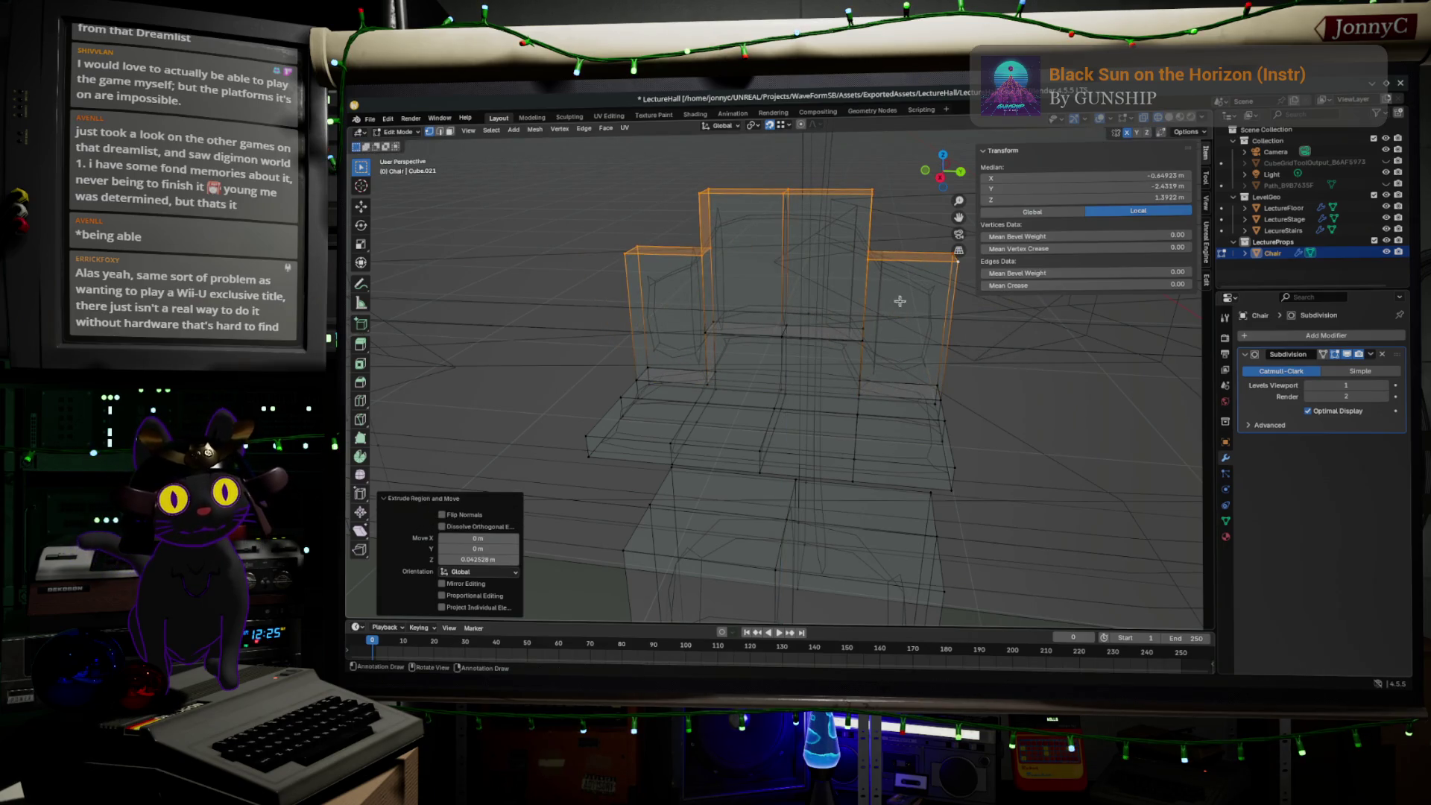
# - Select the matching vertices on both sides of the new upper part
pyautogui.moveTo(900, 301); pyautogui.dragTo(701, 253, button='middle')
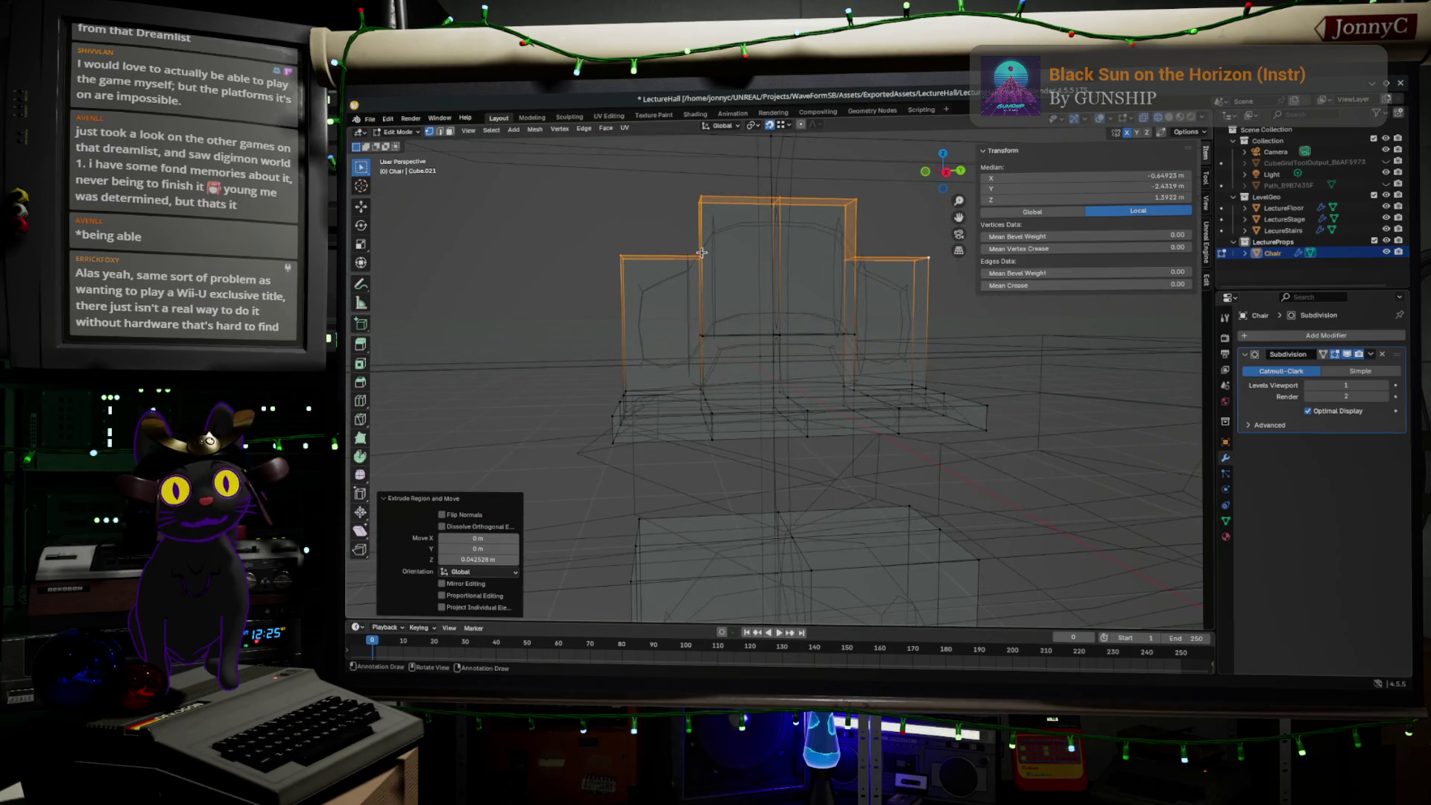
pyautogui.click(702, 254)
pyautogui.moveTo(825, 246); pyautogui.dragTo(878, 266)
pyautogui.click(943, 173)
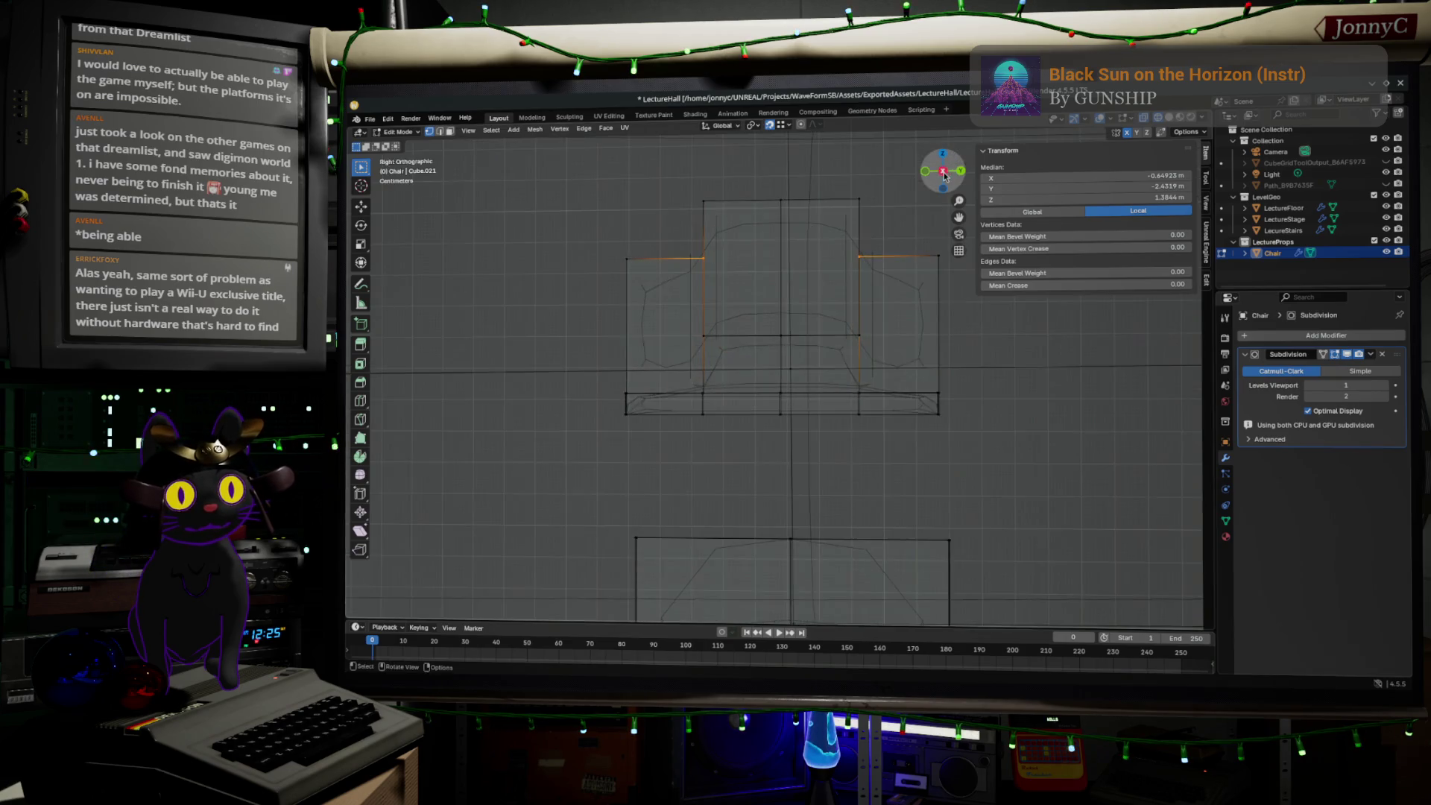
# - Scale the selected top vertices 1.405 along Y and Z to flare the upper shell
pyautogui.scroll(1, 895, 314)
pyautogui.scroll(1, 894, 313)
pyautogui.press('s')
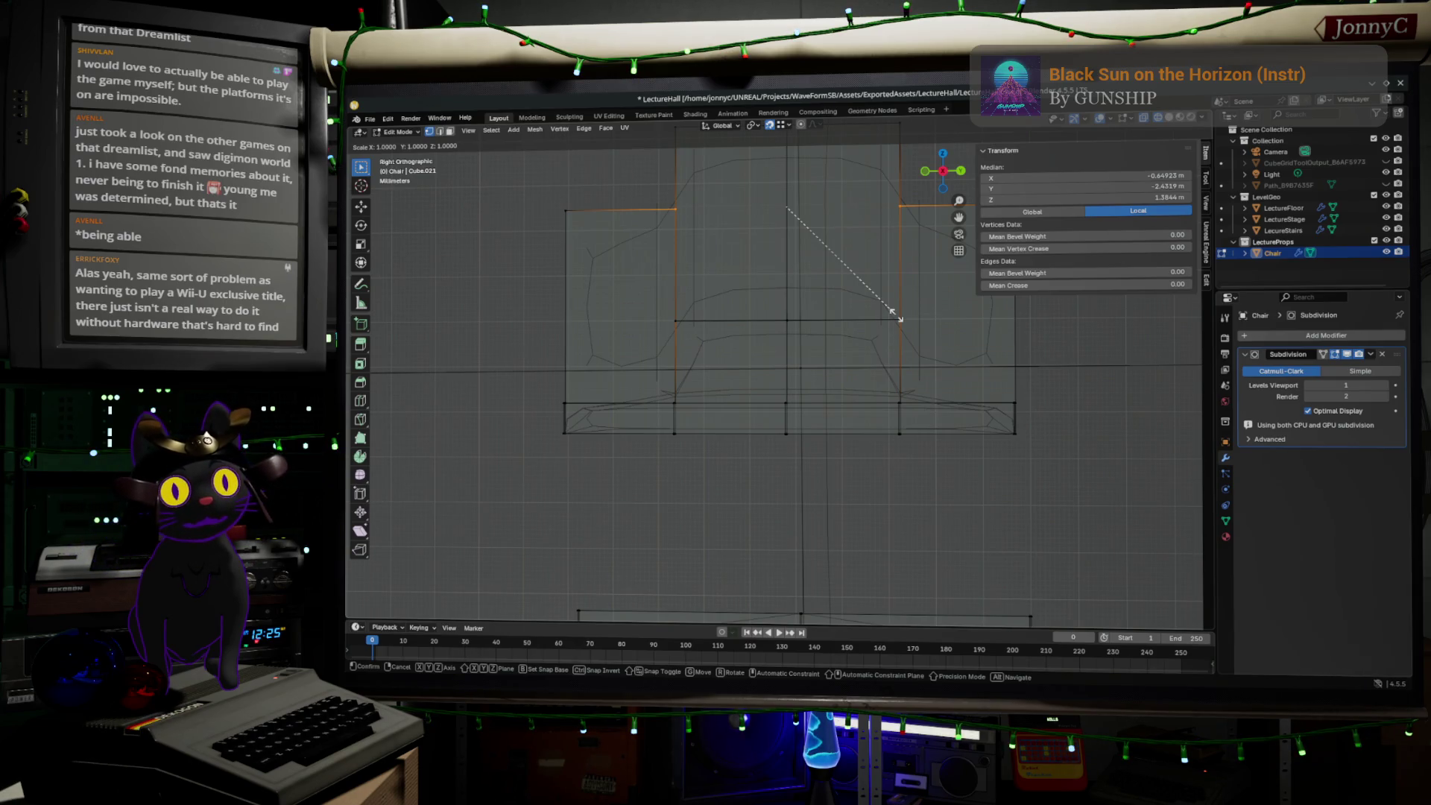
pyautogui.hotkey('shift', 'x')
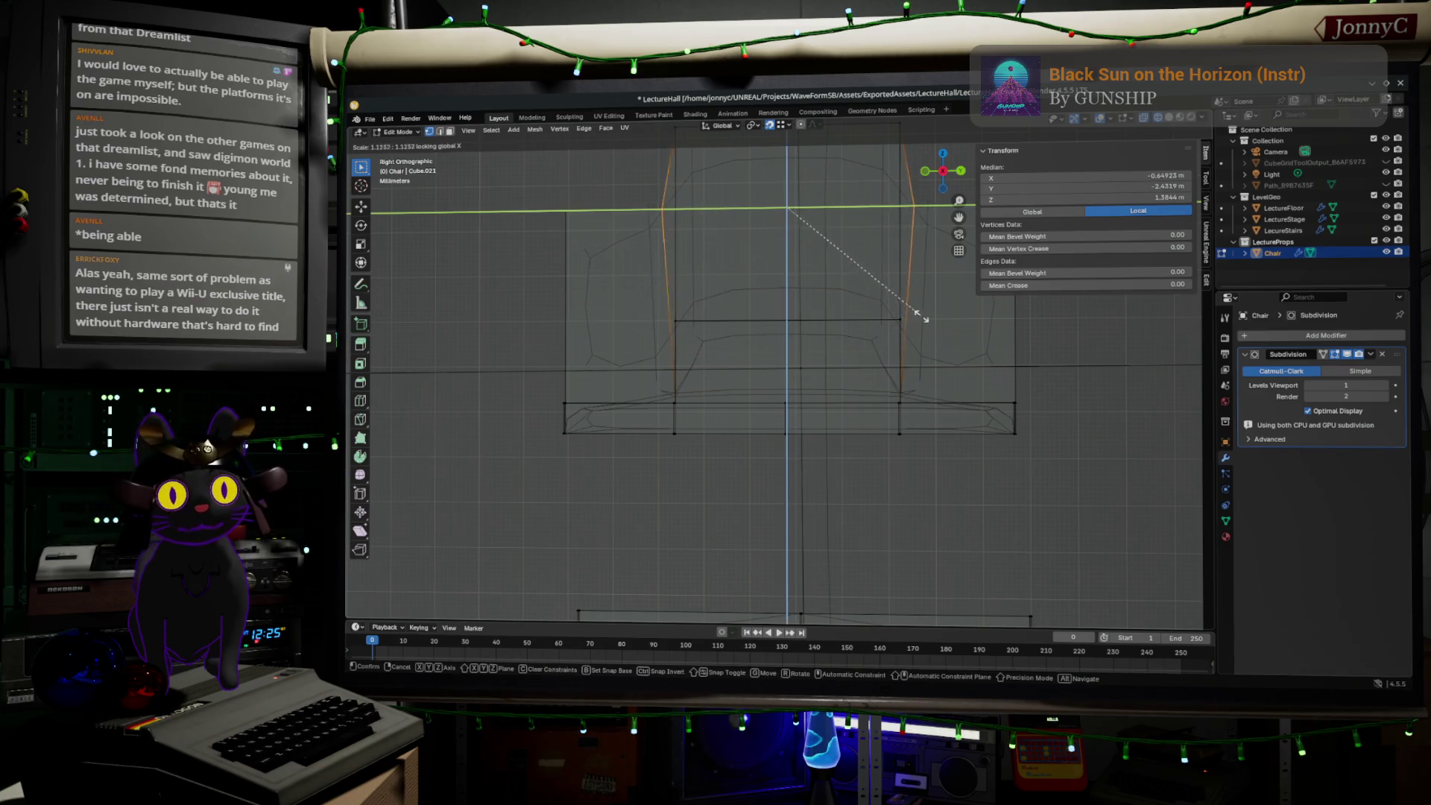
pyautogui.click(916, 316)
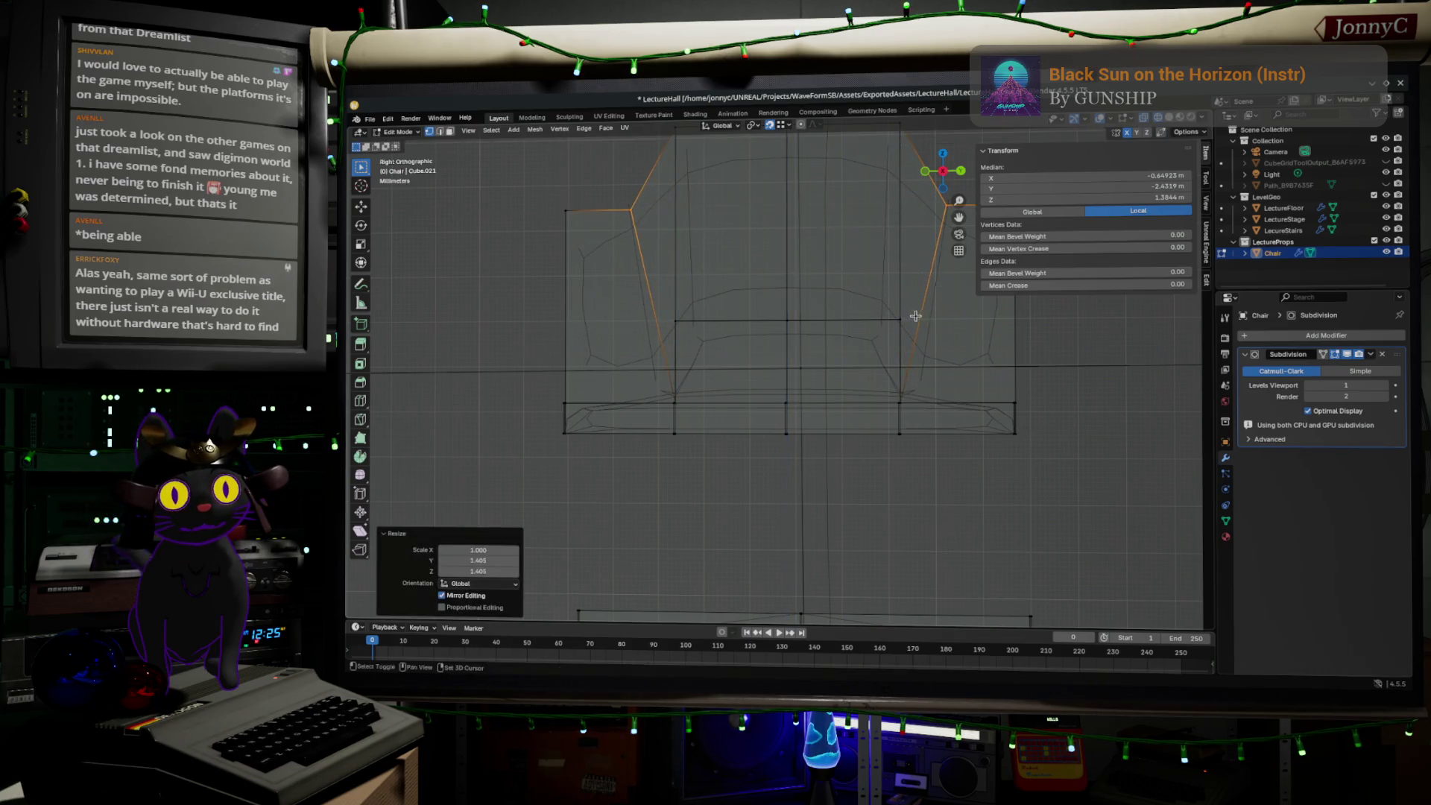
pyautogui.moveTo(882, 396); pyautogui.dragTo(850, 381, button='middle')
# - View the chair from the right orthographically and grow the selection across the upper faces
pyautogui.scroll(1, 851, 381)
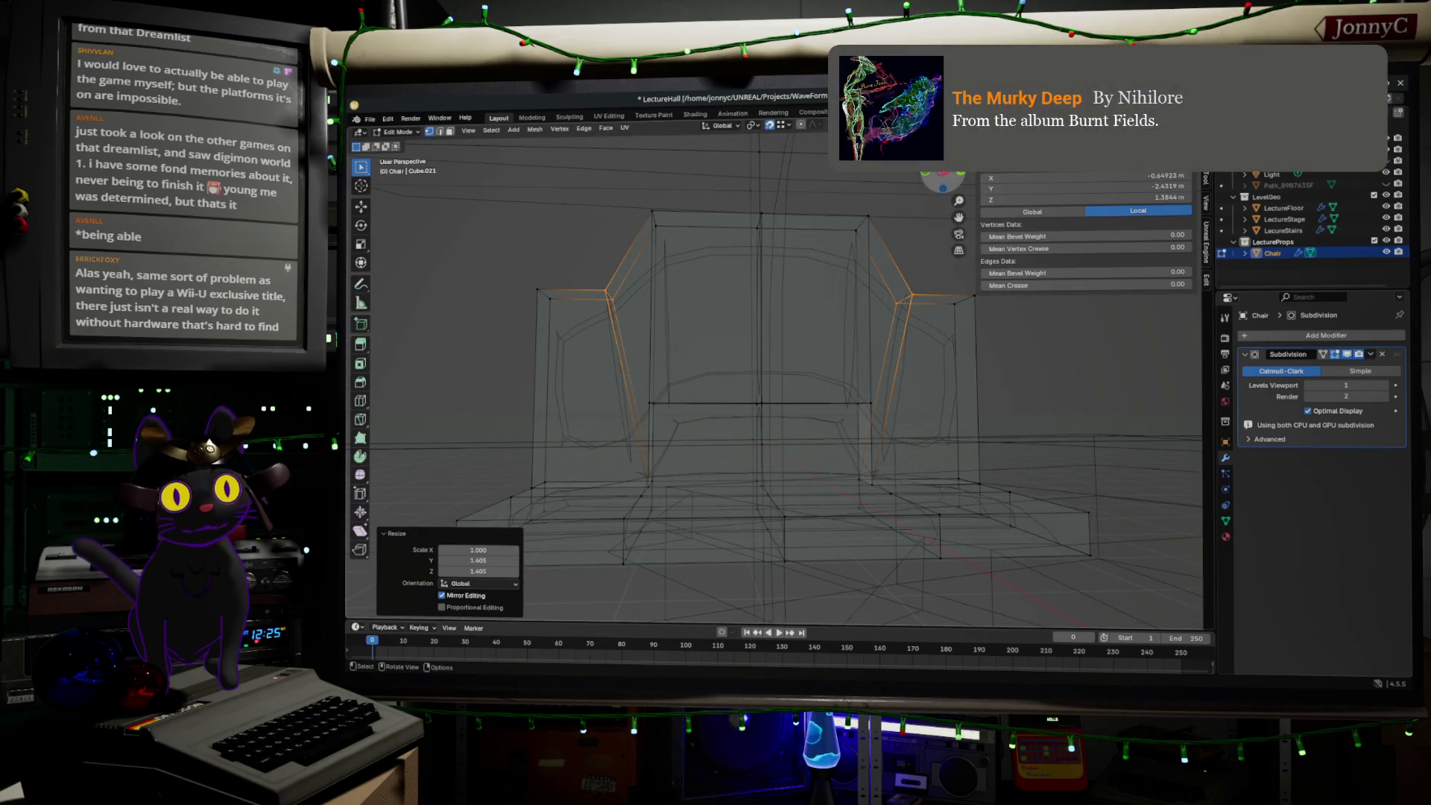
pyautogui.click(946, 175)
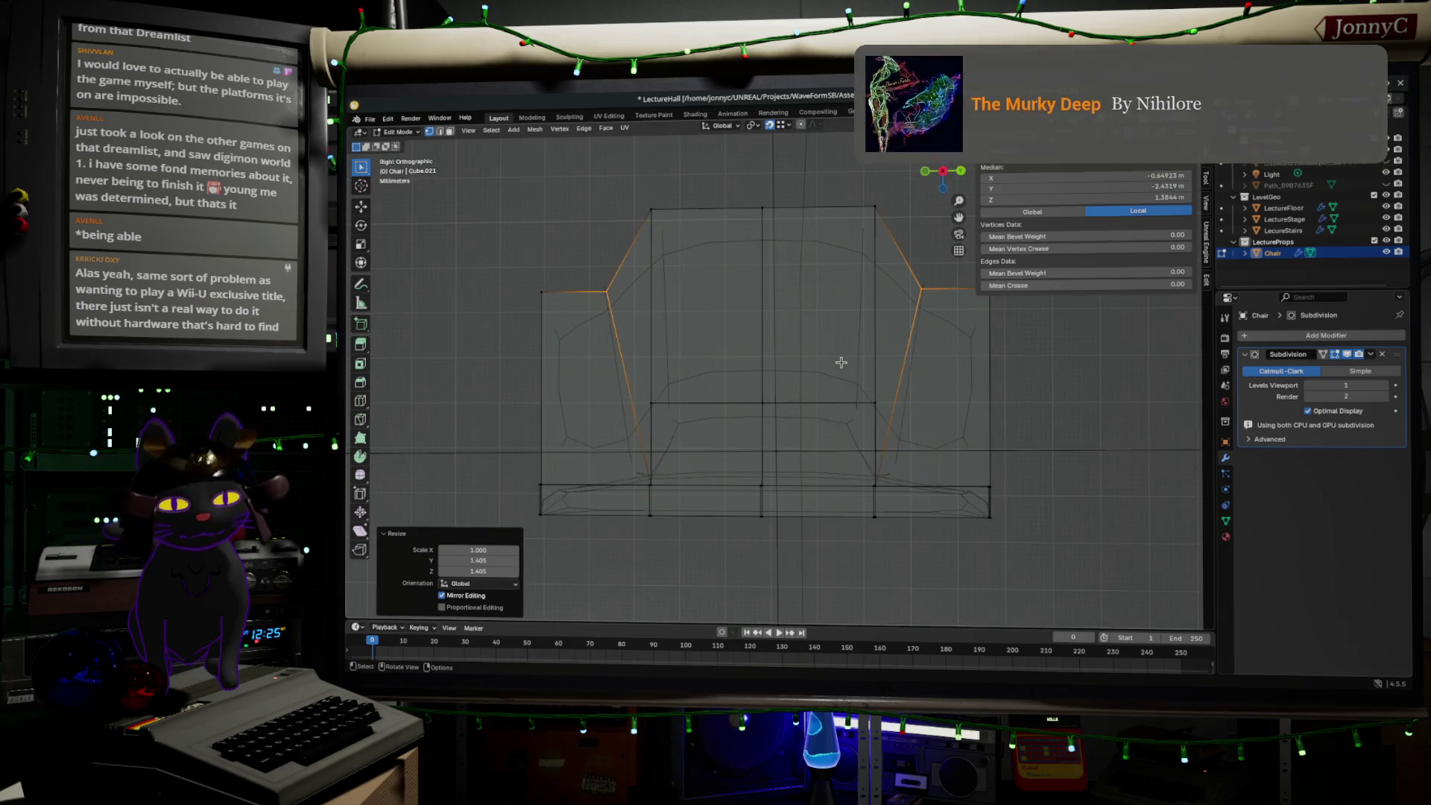
pyautogui.press('ctrl+KP_Add')
pyautogui.press('ctrl+KP_Add')
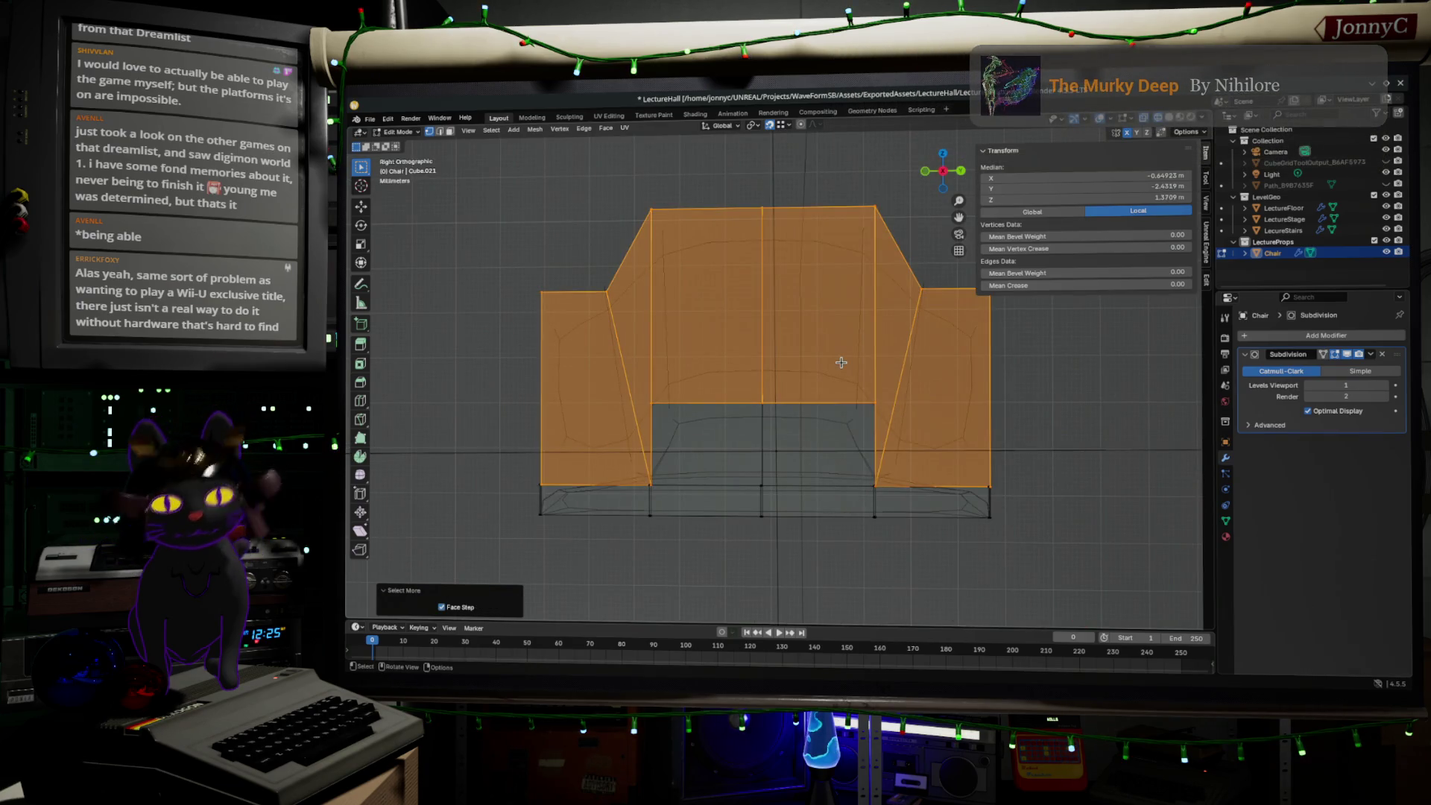
# - Raise the selected upper faces slightly along Z
pyautogui.press('g')
pyautogui.press('z')
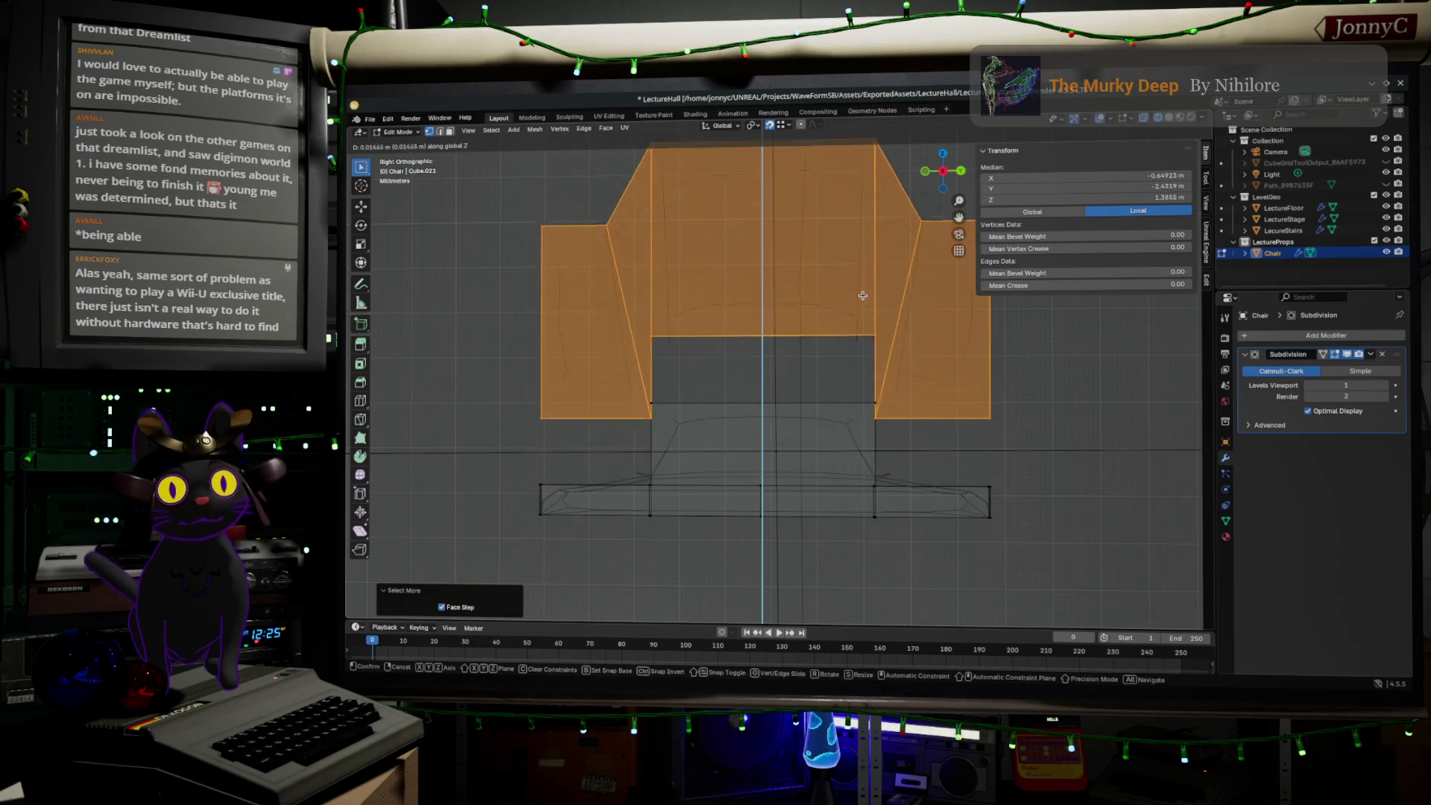
pyautogui.click(695, 291)
# - Spread the left and right inner vertices further apart along Y
pyautogui.moveTo(550, 321); pyautogui.dragTo(691, 375)
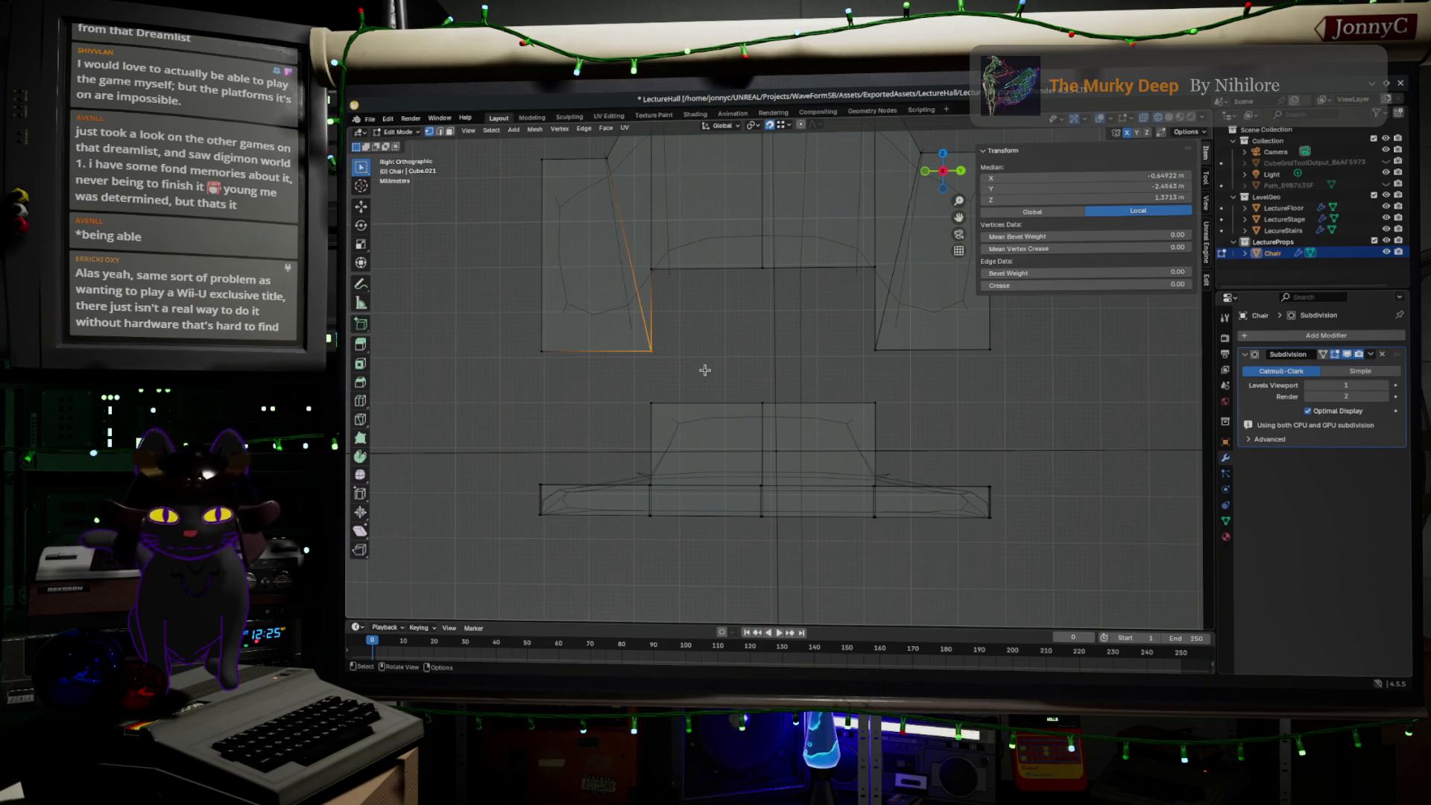
pyautogui.keyDown('shift'); pyautogui.moveTo(816, 329); pyautogui.dragTo(908, 376); pyautogui.keyUp('shift')
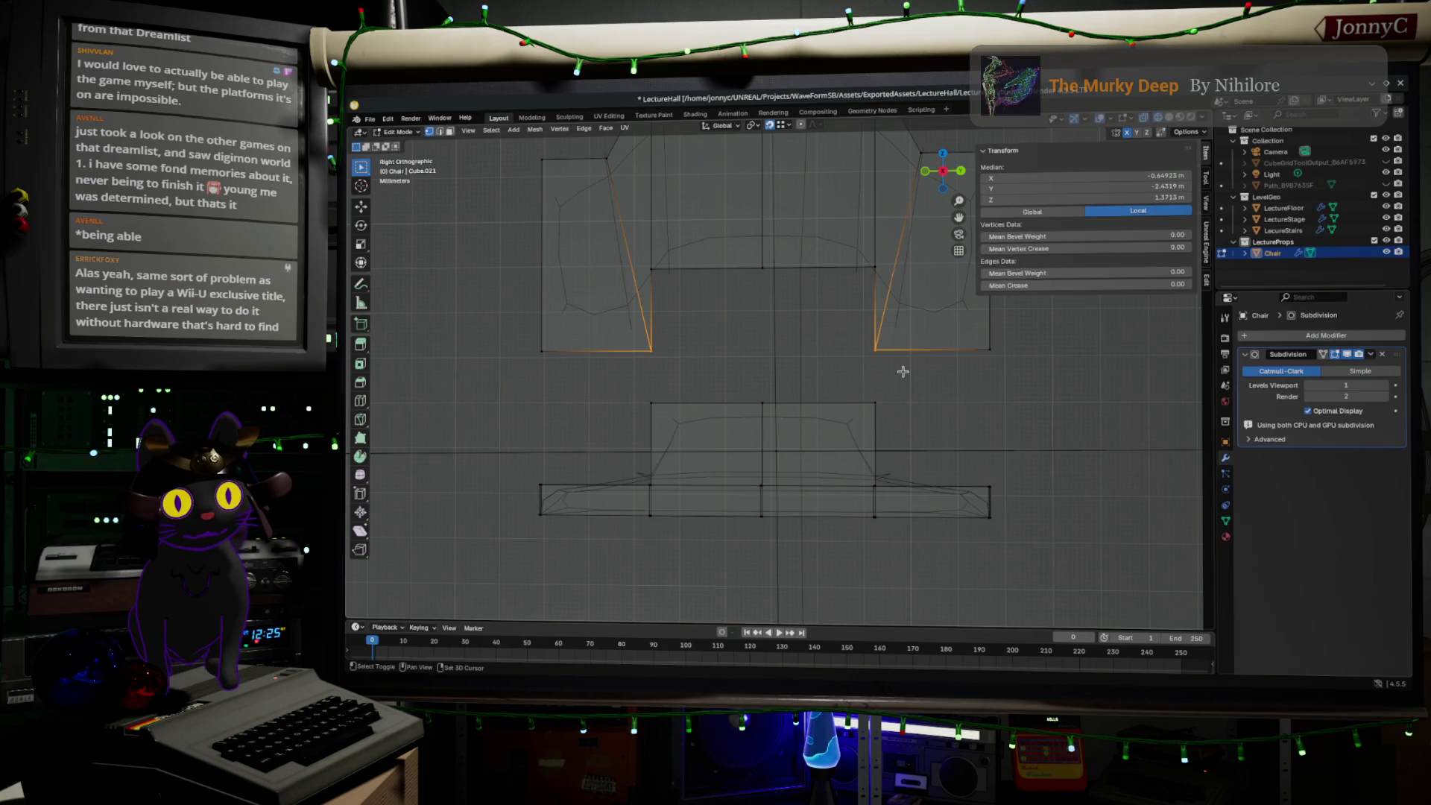
pyautogui.press('s')
pyautogui.press('y')
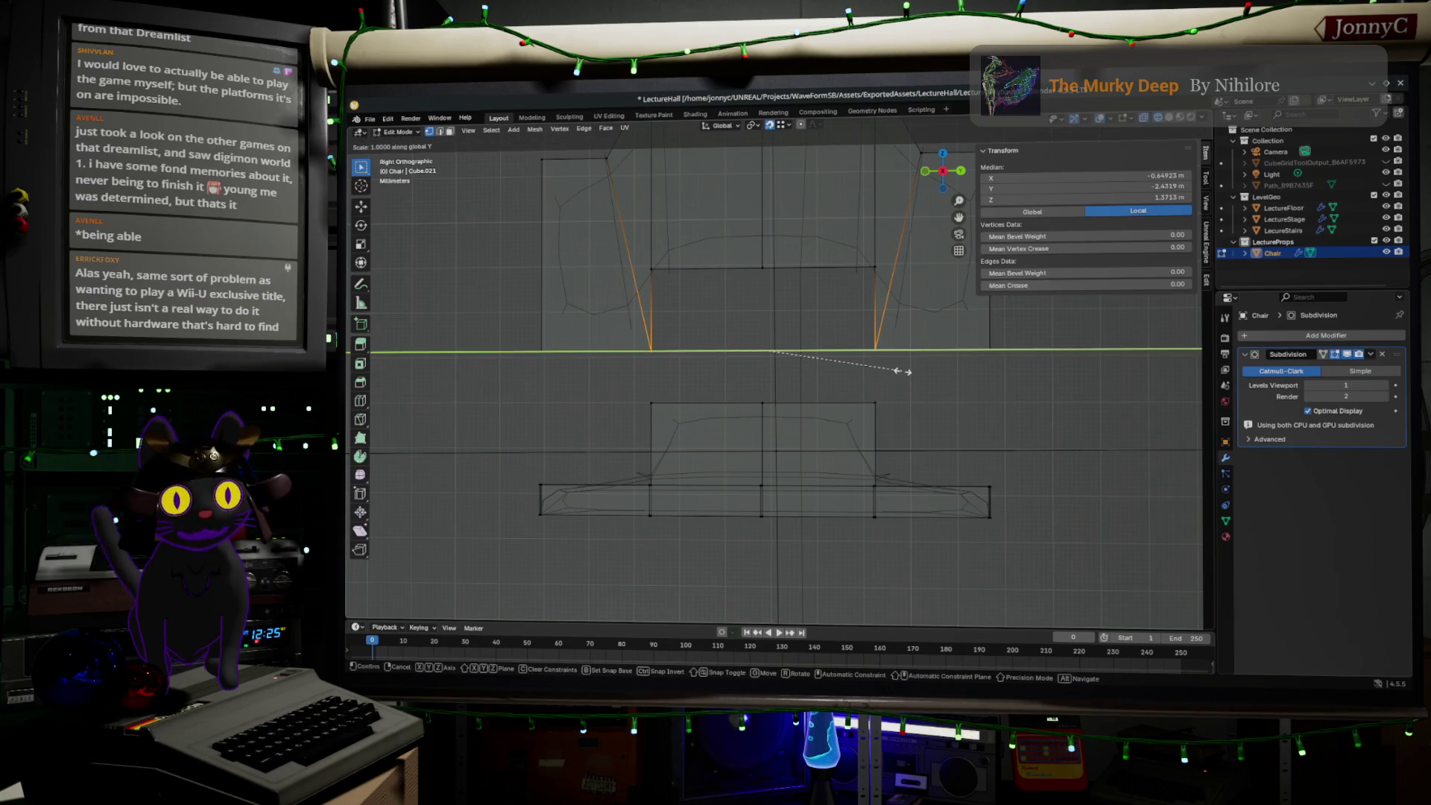
pyautogui.click(915, 373)
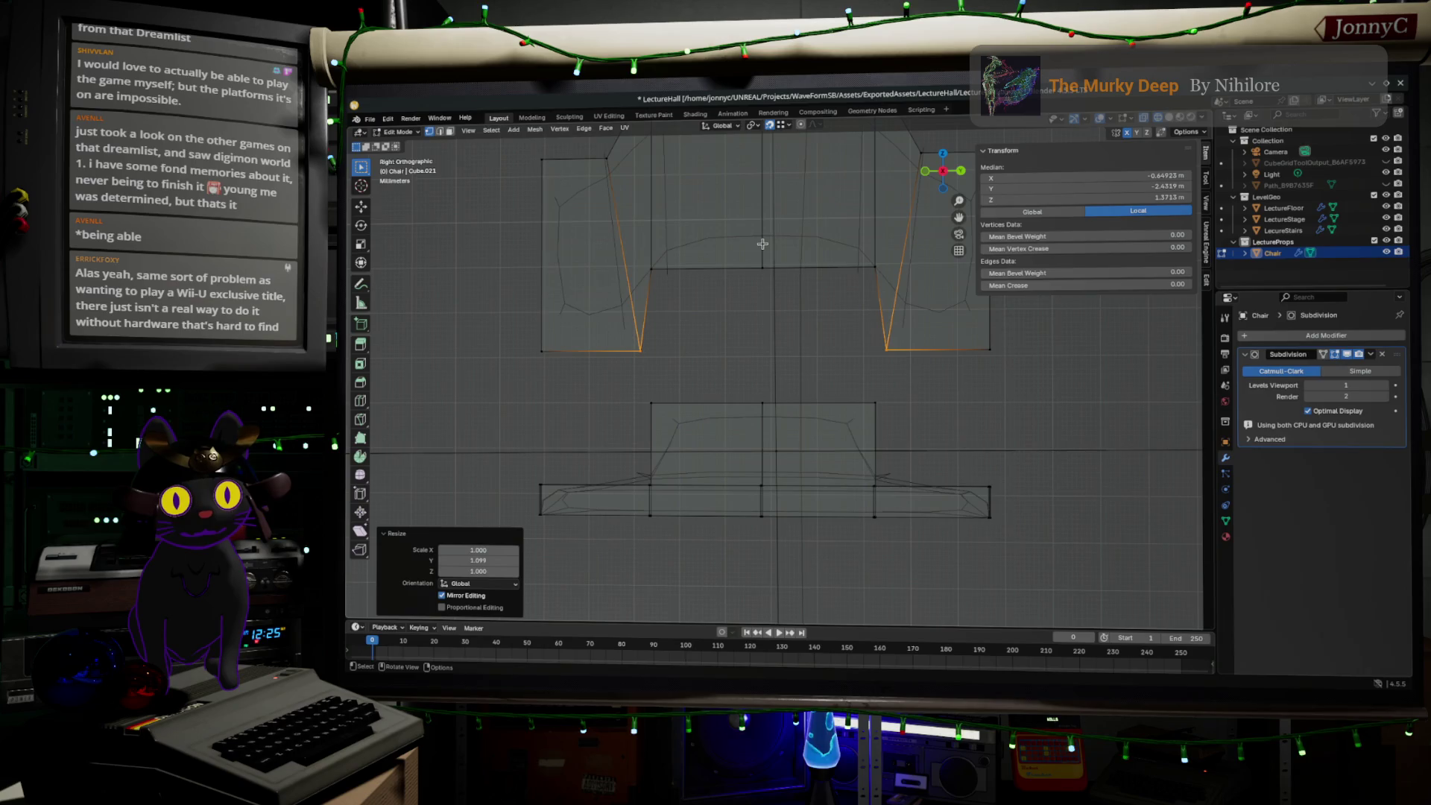
pyautogui.hotkey('ctrl', 'z')
pyautogui.press('s')
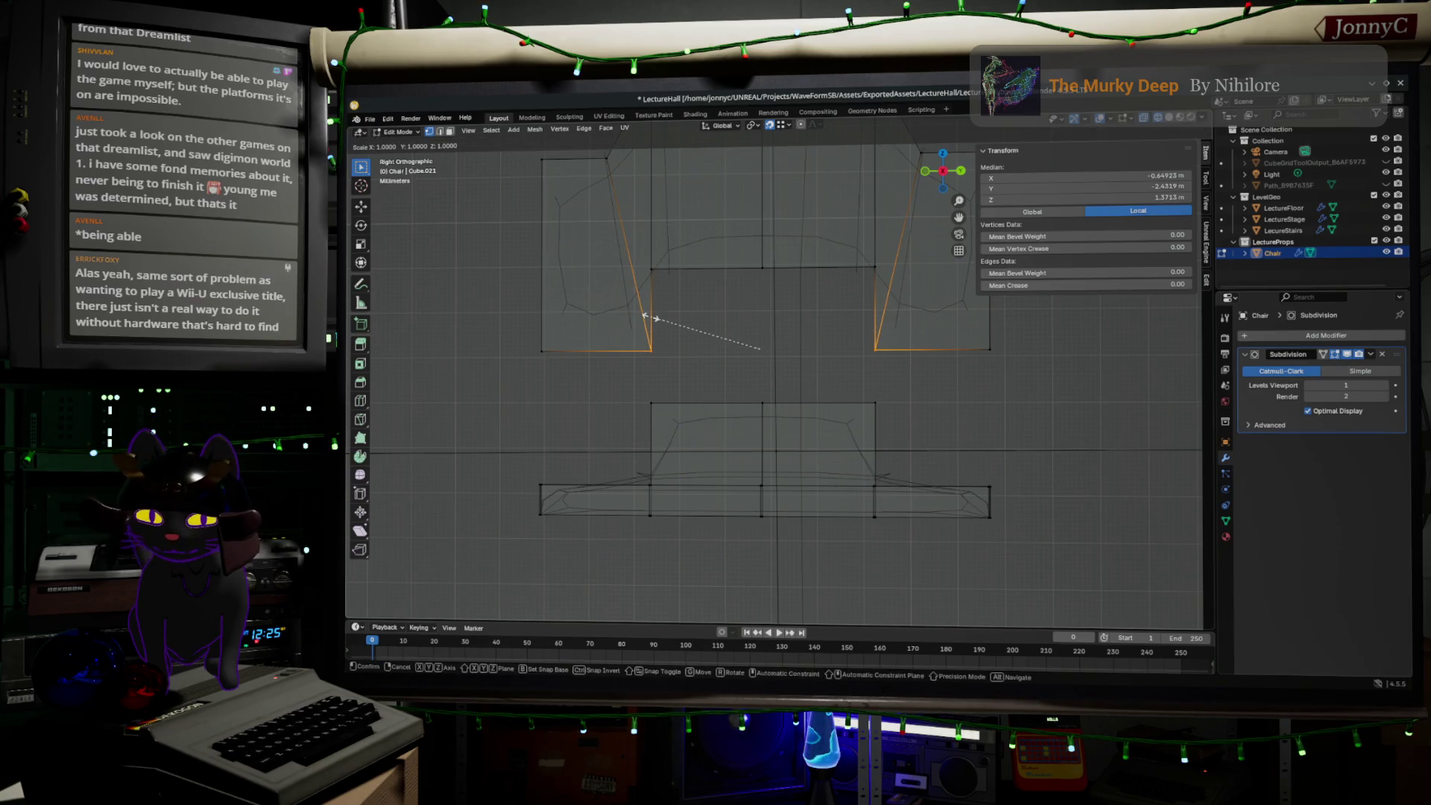
pyautogui.press('y')
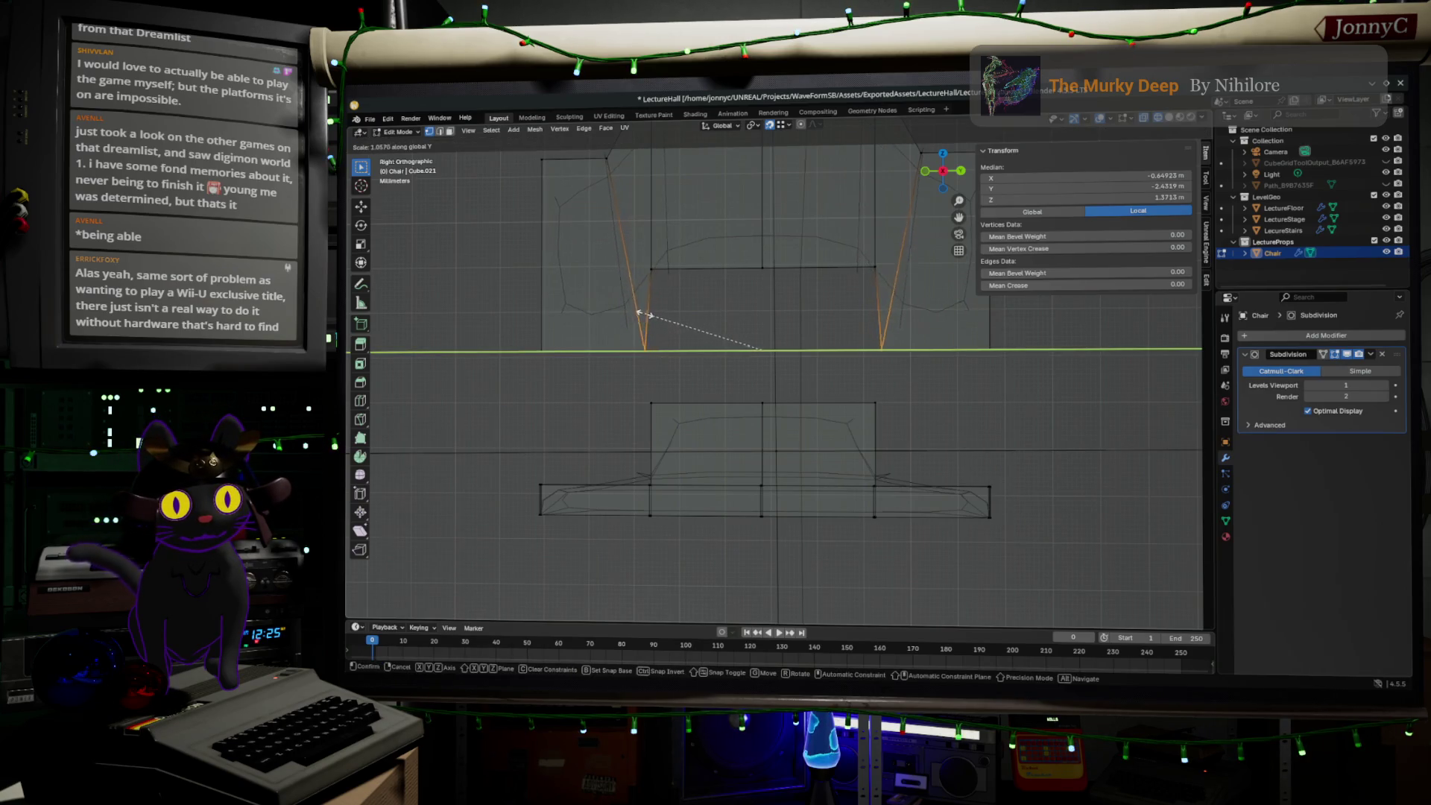
pyautogui.click(632, 313)
# - Push the two top-corner vertices outward along Y
pyautogui.moveTo(615, 214); pyautogui.dragTo(700, 298)
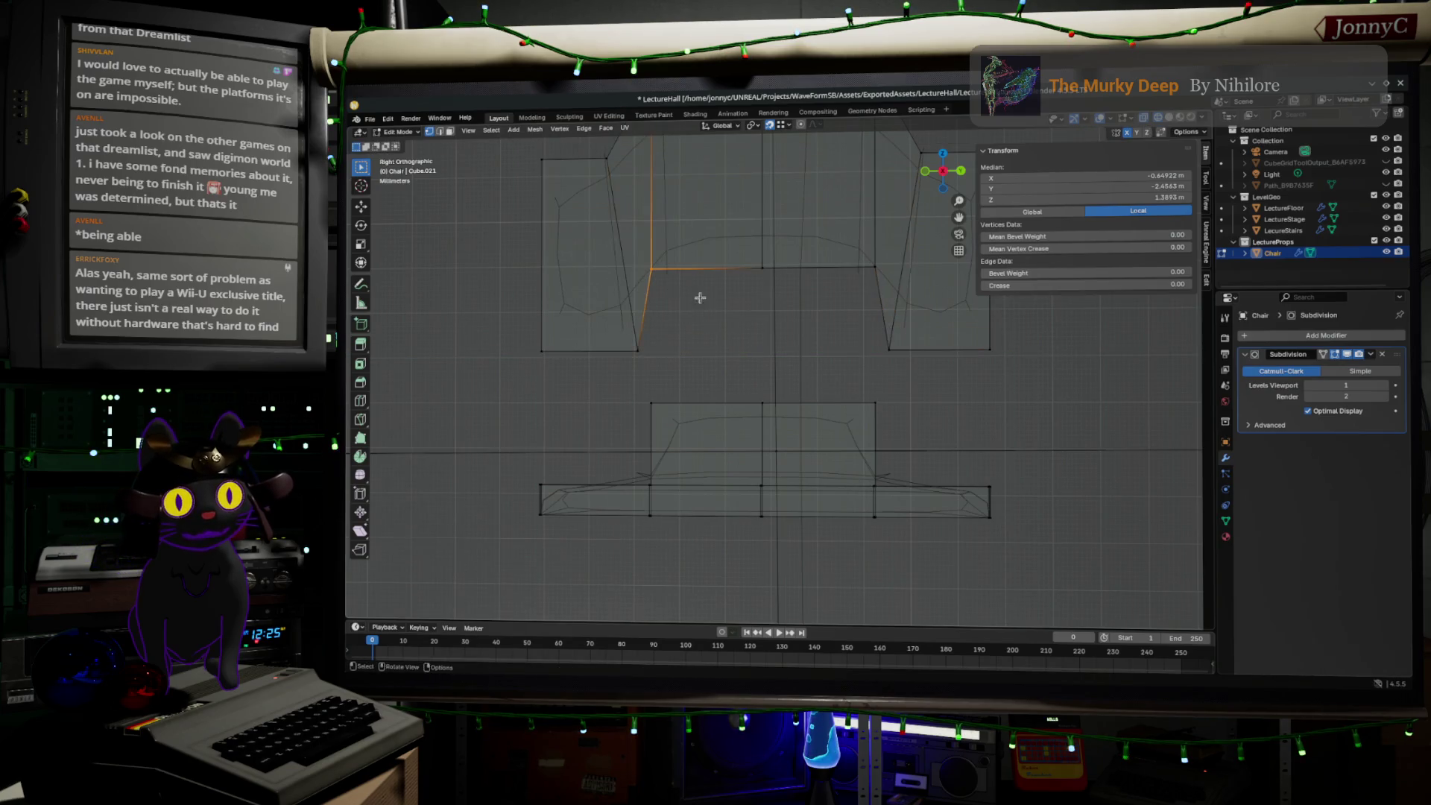
pyautogui.keyDown('shift'); pyautogui.moveTo(825, 240); pyautogui.dragTo(894, 317); pyautogui.keyUp('shift')
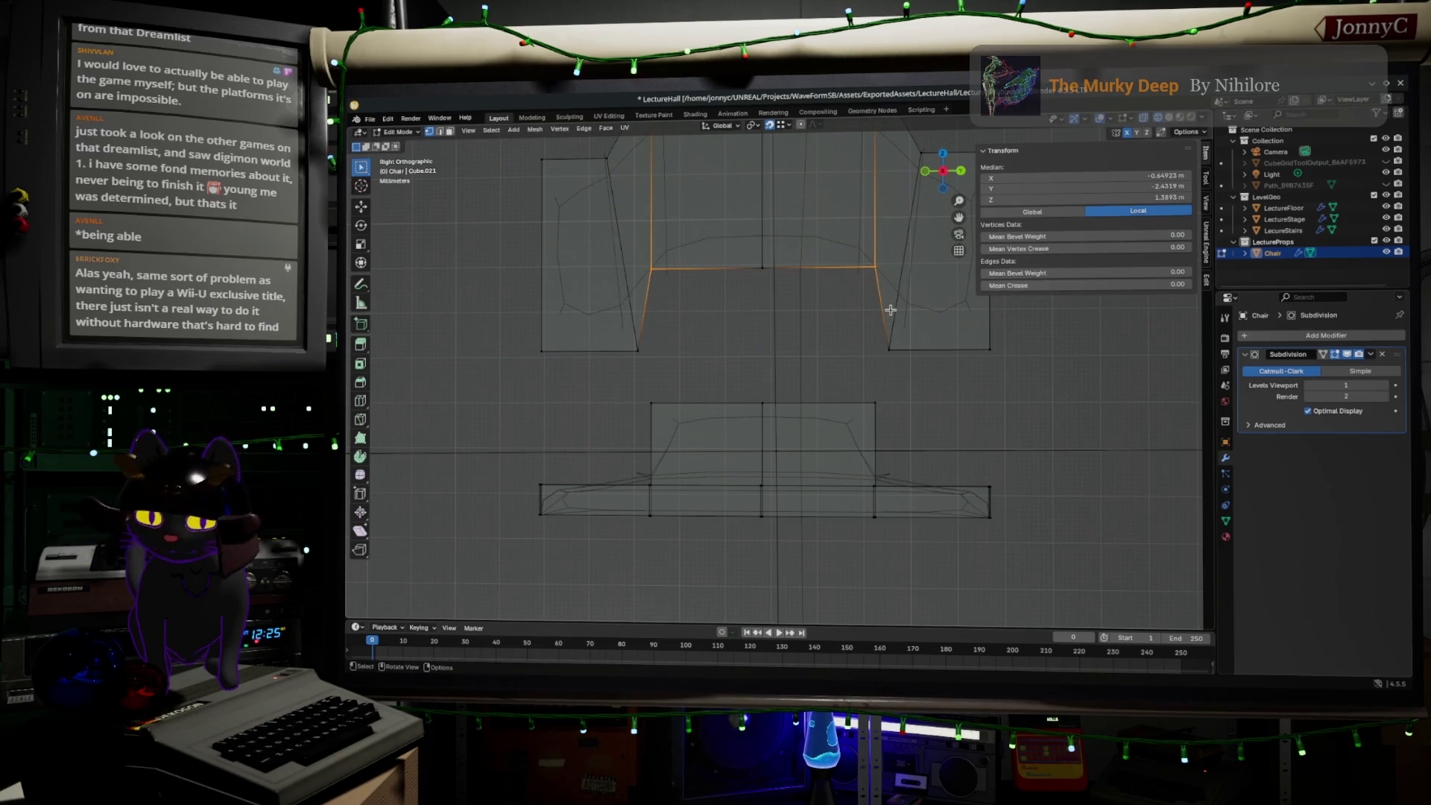
pyautogui.press('s')
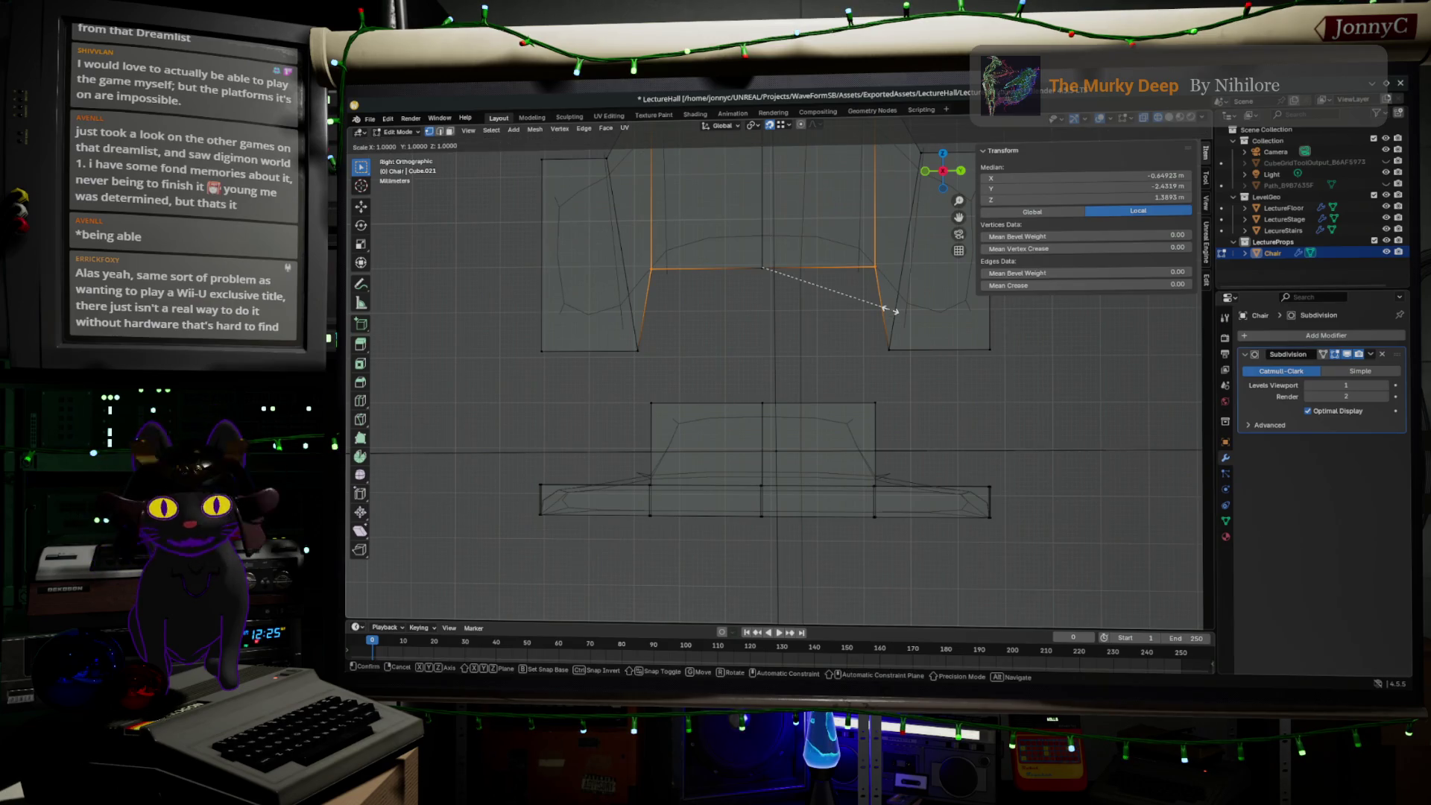
pyautogui.press('y')
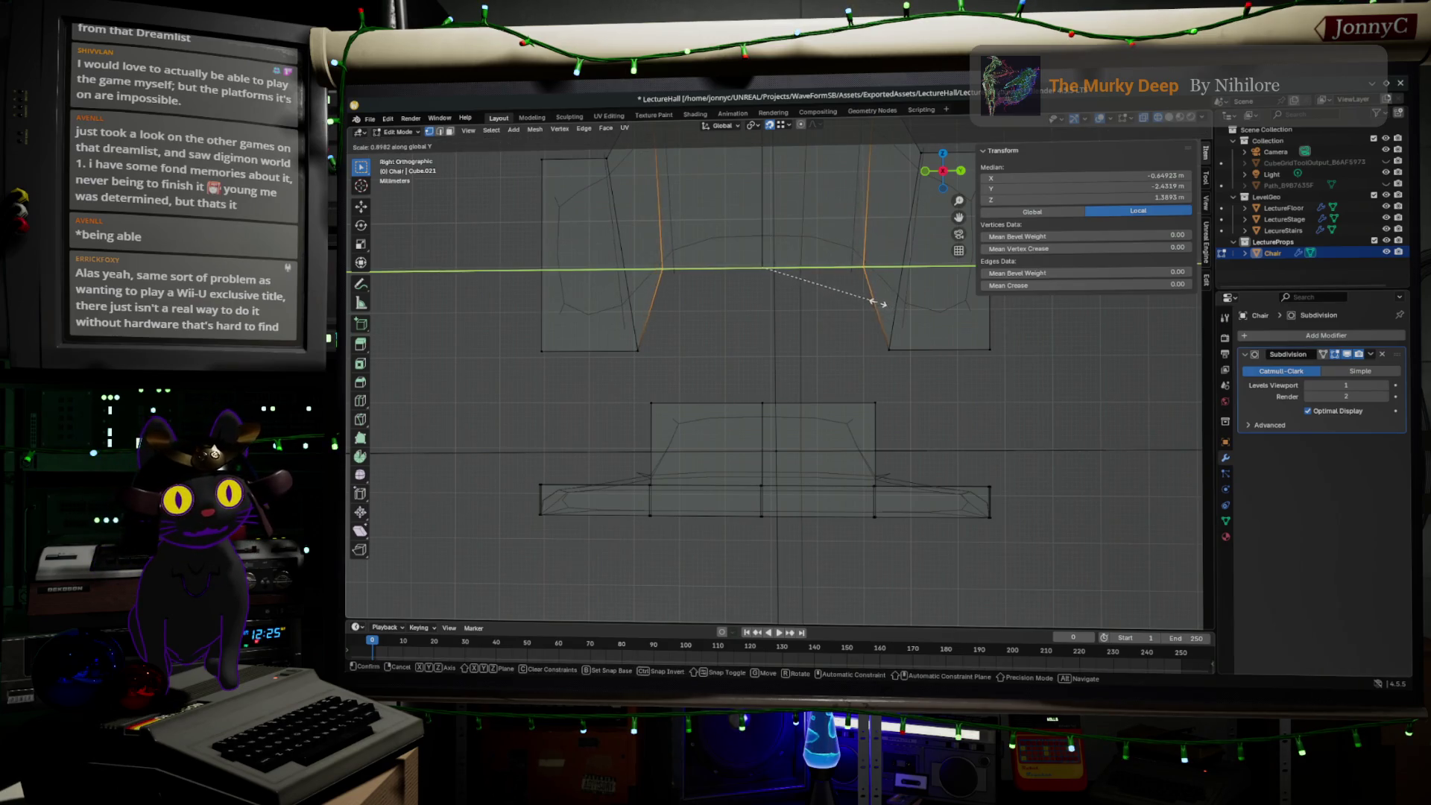
pyautogui.click(889, 324)
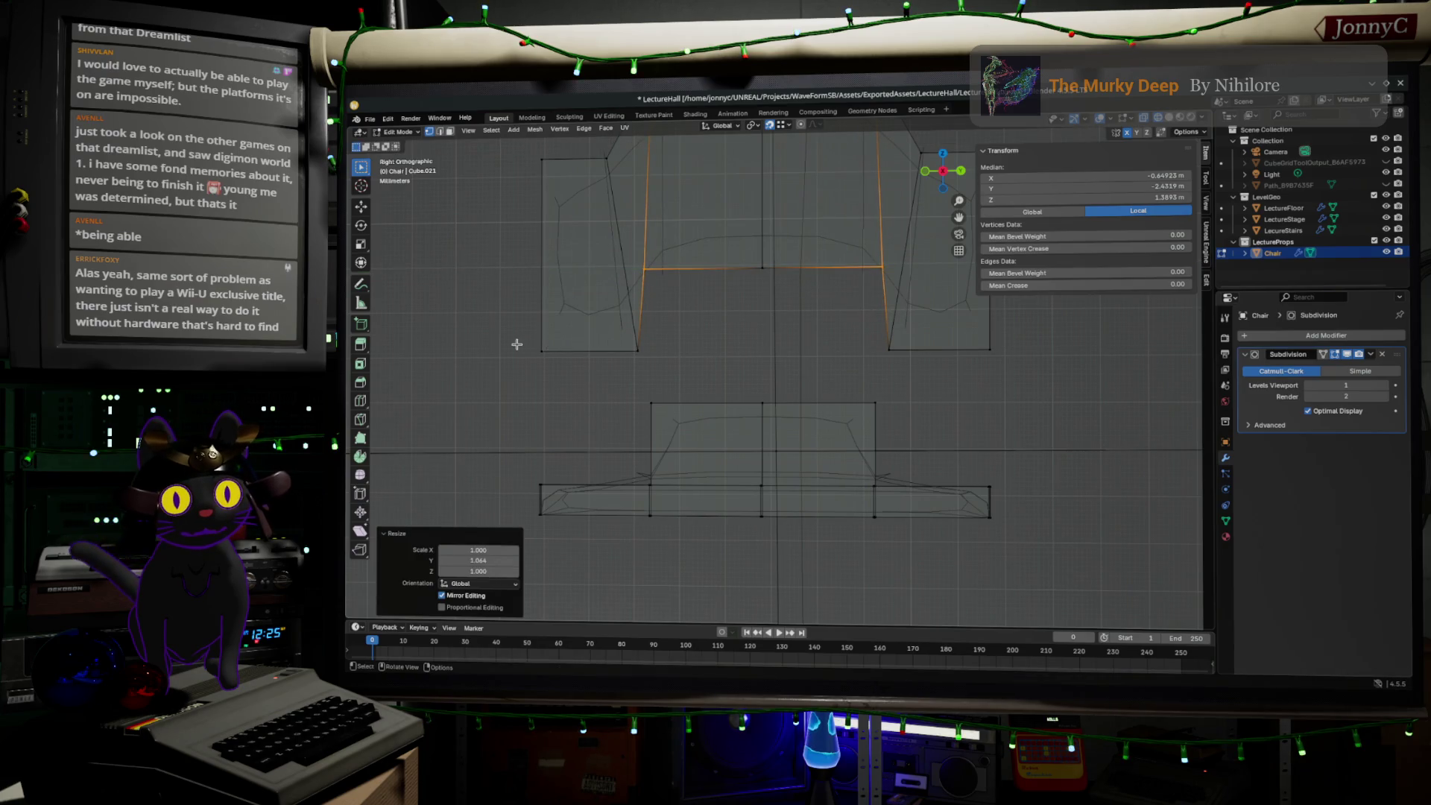
# - Draw both side faces' vertices slightly inward along Y
pyautogui.moveTo(512, 136); pyautogui.dragTo(586, 403)
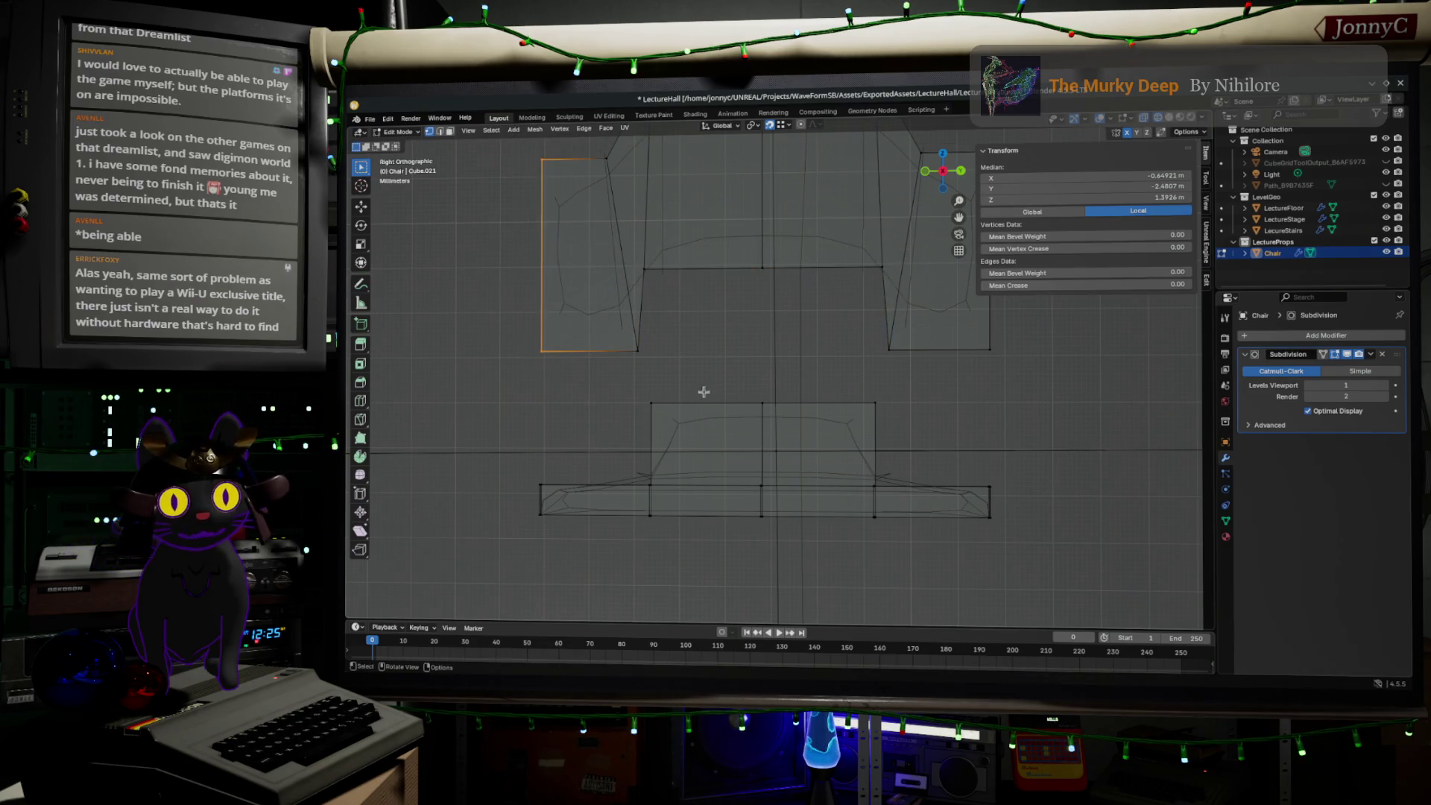
pyautogui.press('s')
pyautogui.click(764, 377)
pyautogui.scroll(-3, 757, 375)
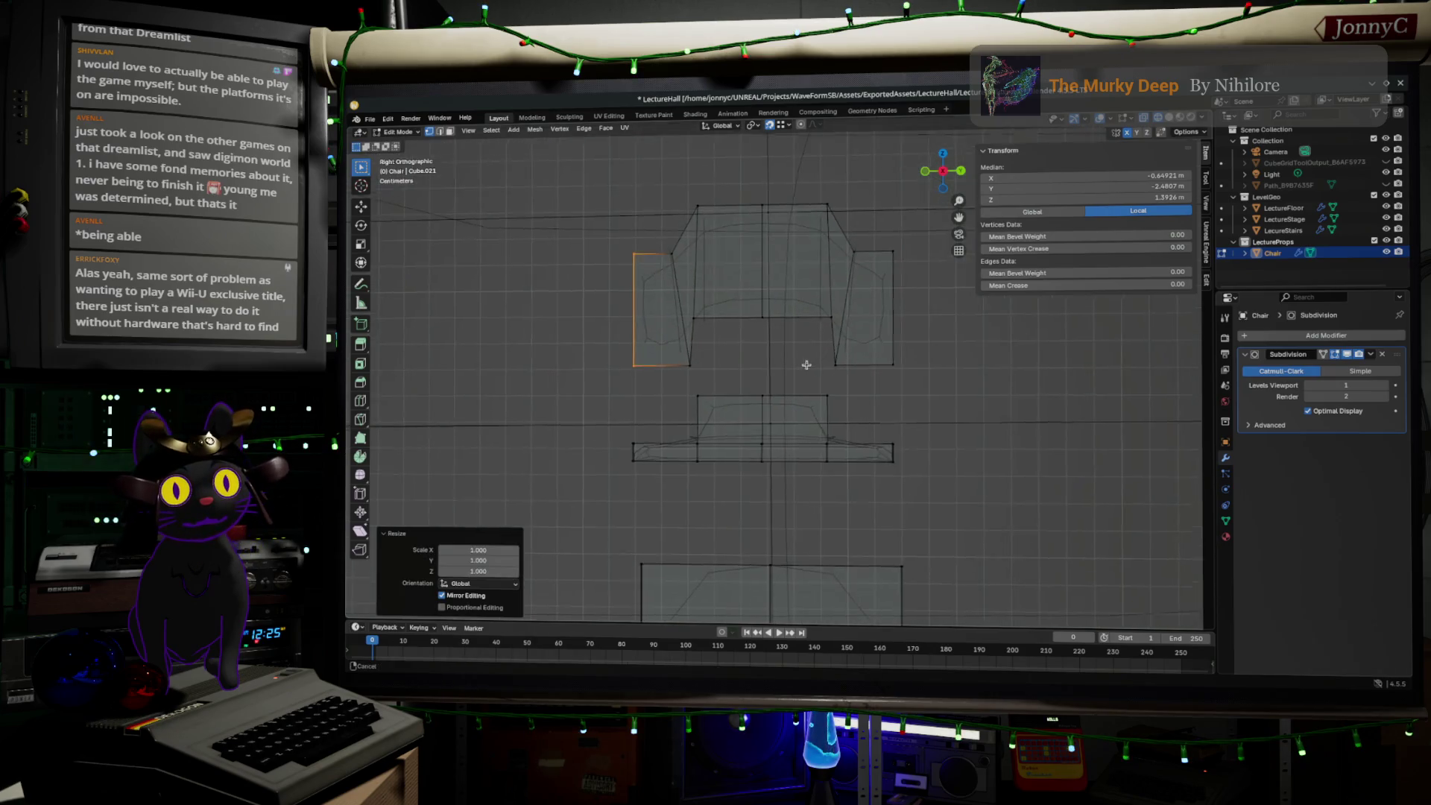
pyautogui.keyDown('shift'); pyautogui.moveTo(980, 422); pyautogui.dragTo(838, 252); pyautogui.keyUp('shift')
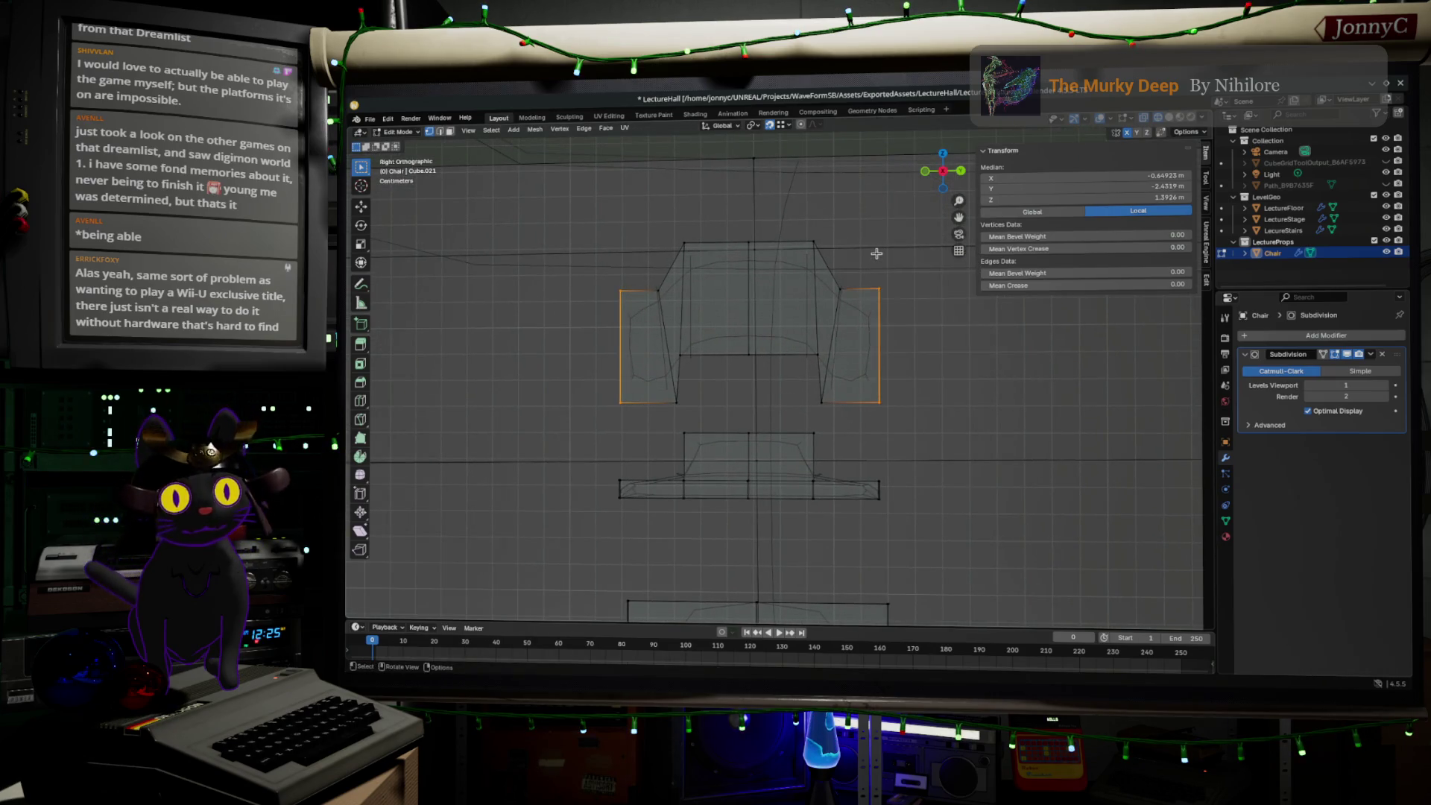
pyautogui.press('s')
pyautogui.press('y')
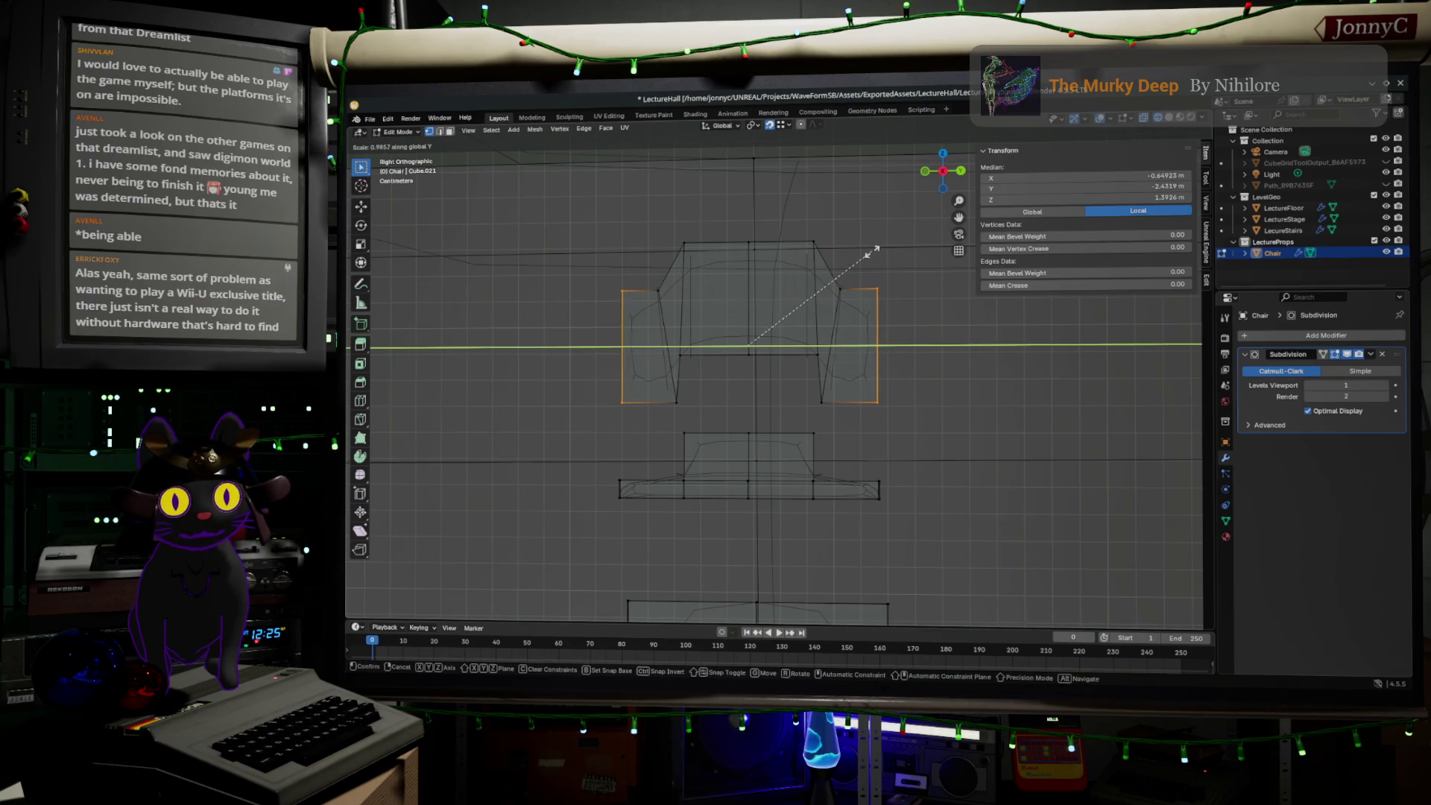
pyautogui.click(866, 253)
# - Spread the two side edge vertices outward along Y
pyautogui.click(840, 288)
pyautogui.moveTo(641, 272); pyautogui.dragTo(662, 301)
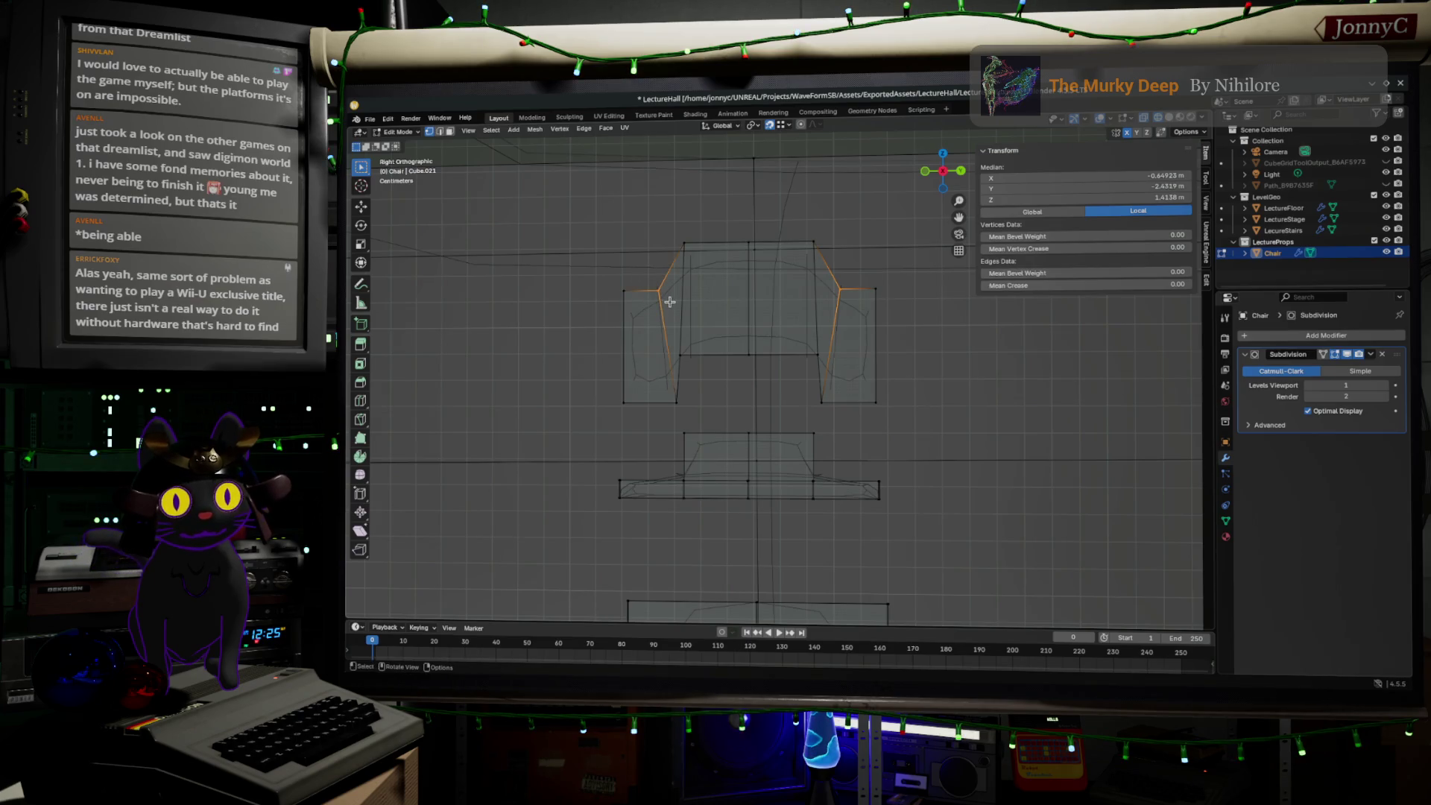
pyautogui.press('g')
pyautogui.press('s')
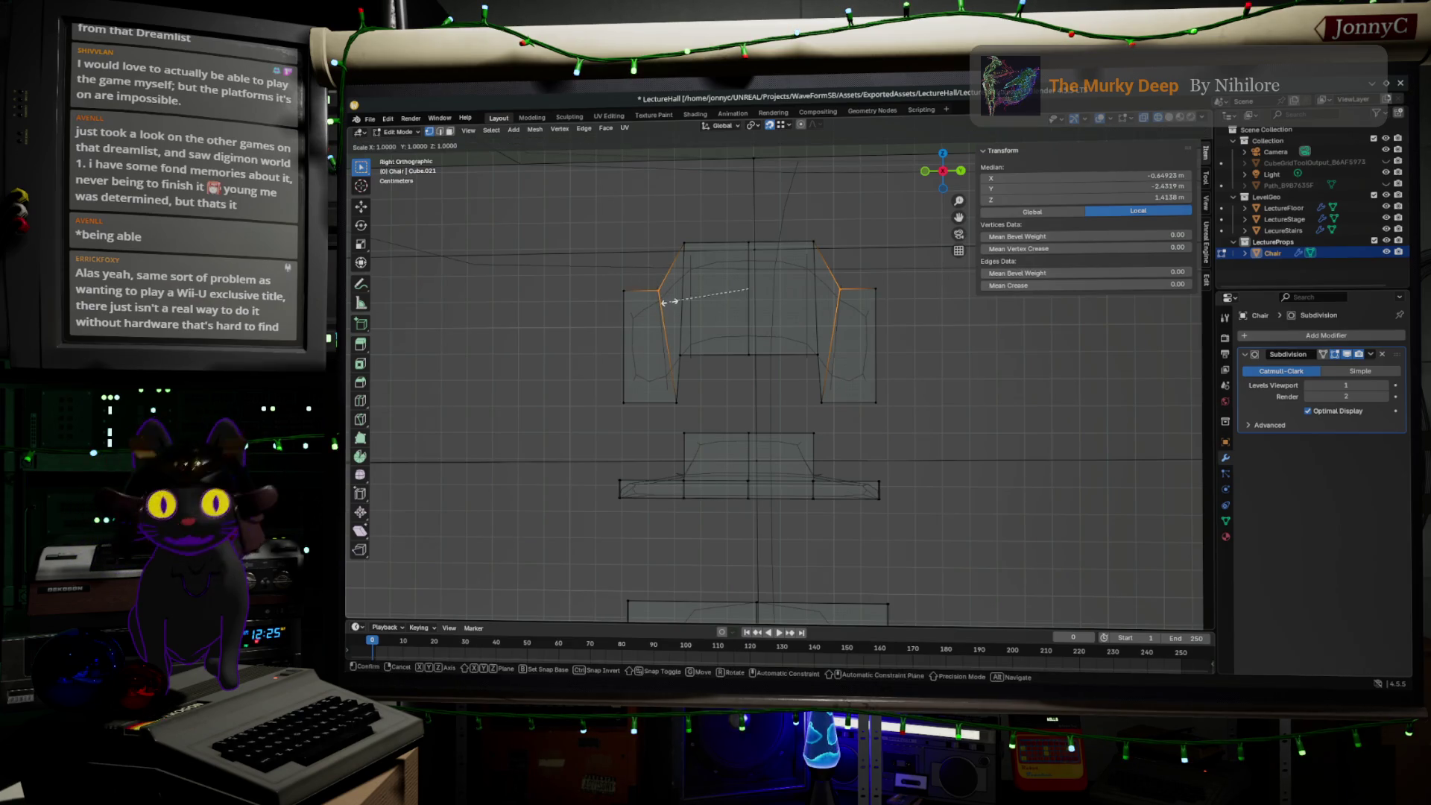
pyautogui.click(669, 302)
pyautogui.press('s')
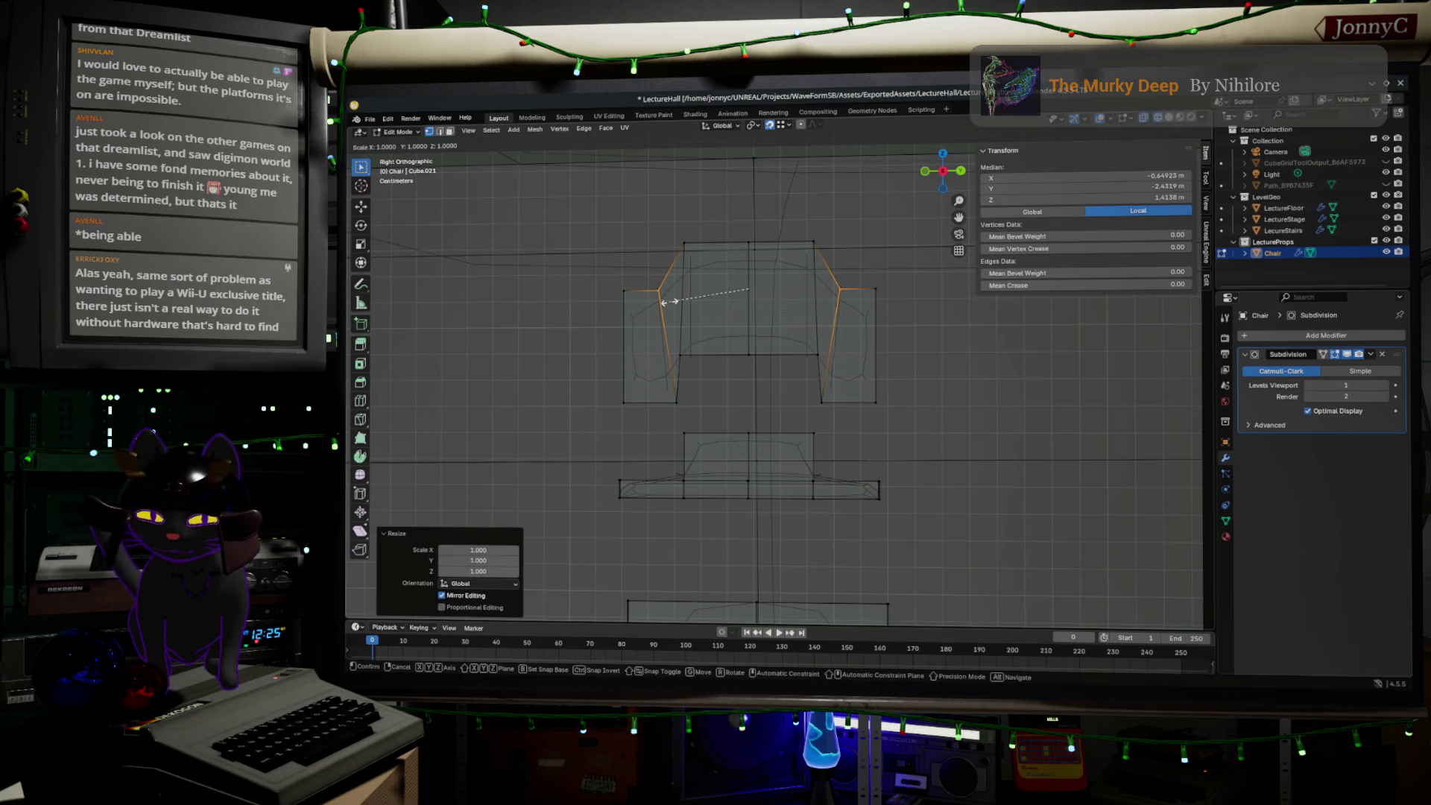
pyautogui.press('y')
pyautogui.press('Return')
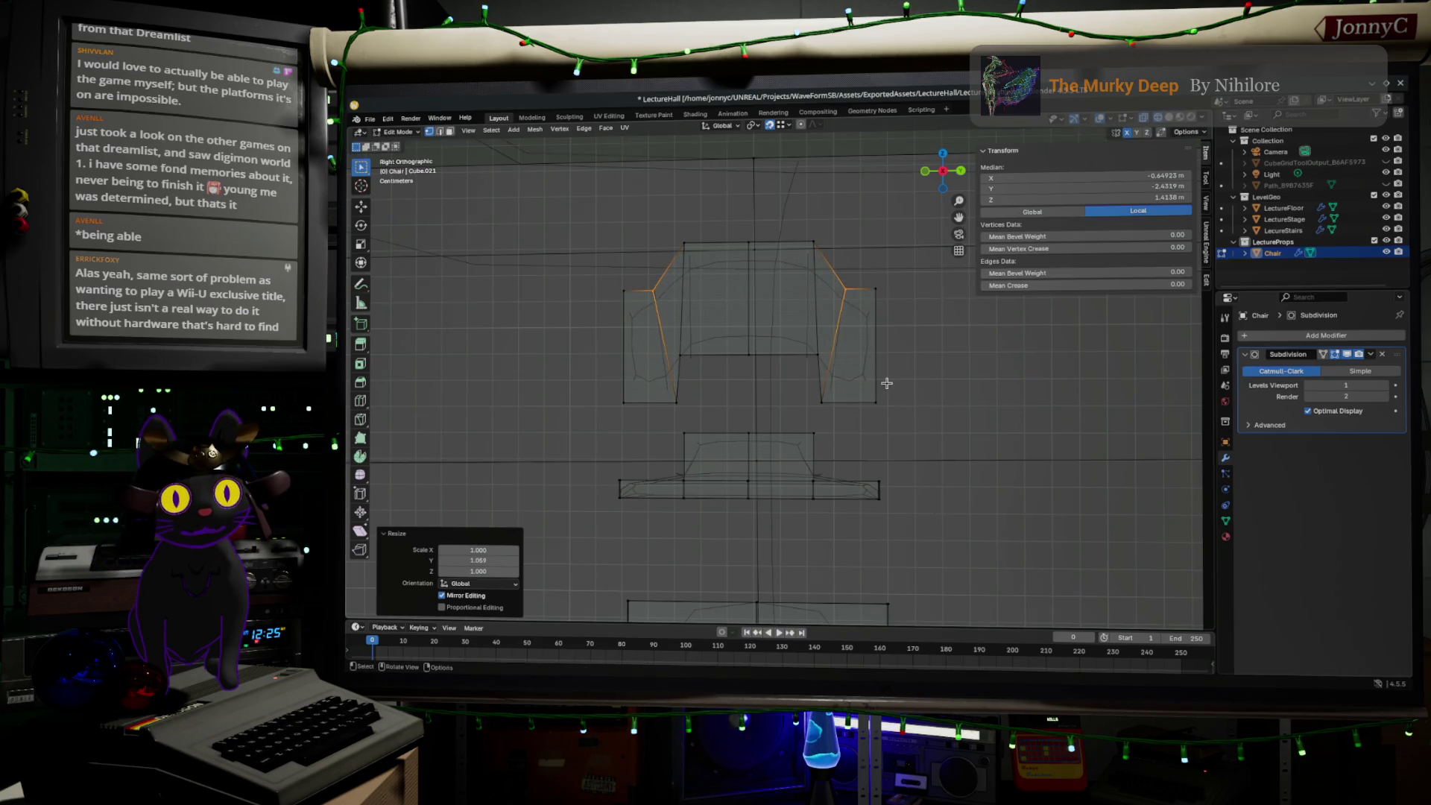
# - Select the whole upper section and move it about 0.025 m down
pyautogui.click(886, 383)
pyautogui.press('ctrl+KP_Add')
pyautogui.press('ctrl+KP_Add')
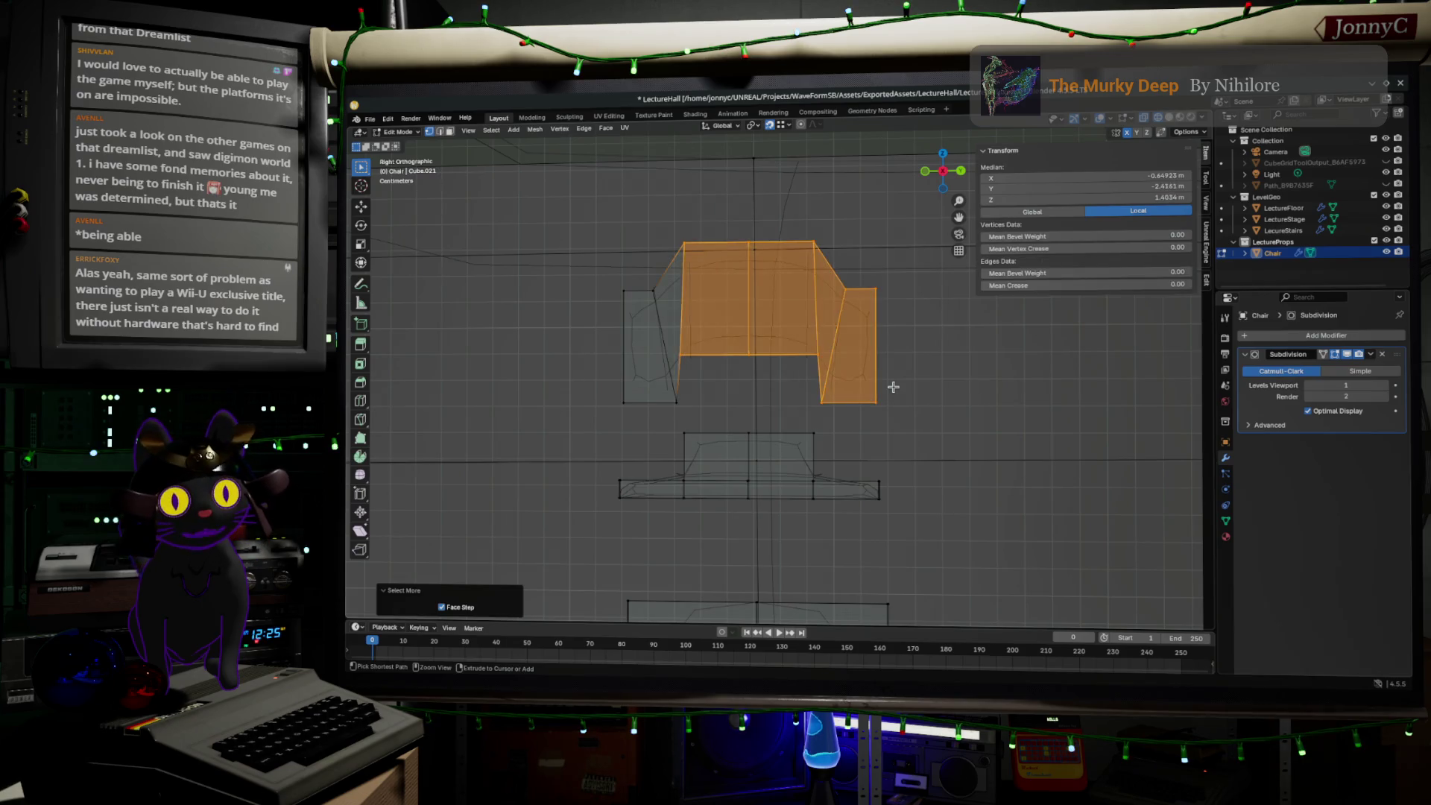
pyautogui.press('ctrl+KP_Add')
pyautogui.press('g')
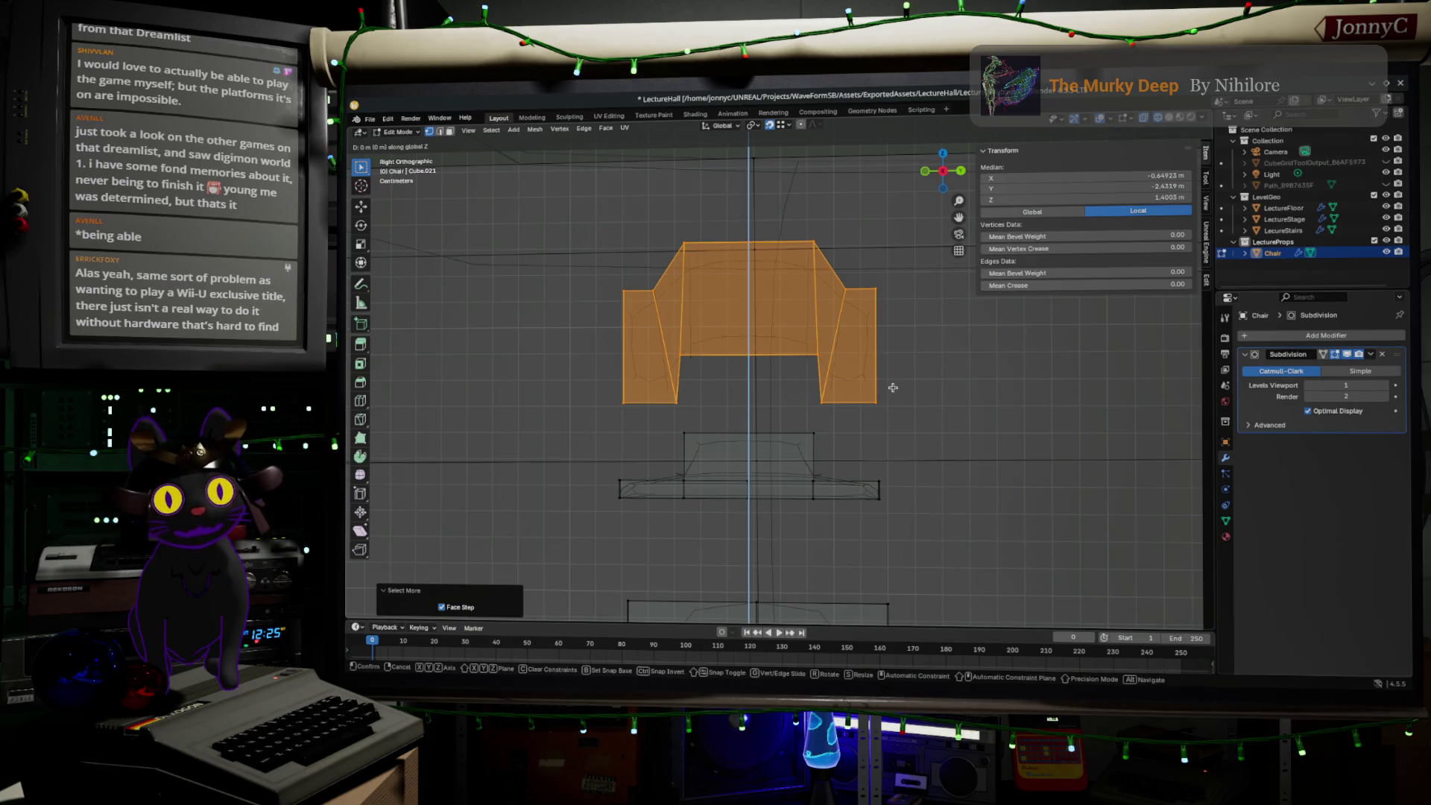
pyautogui.click(890, 454)
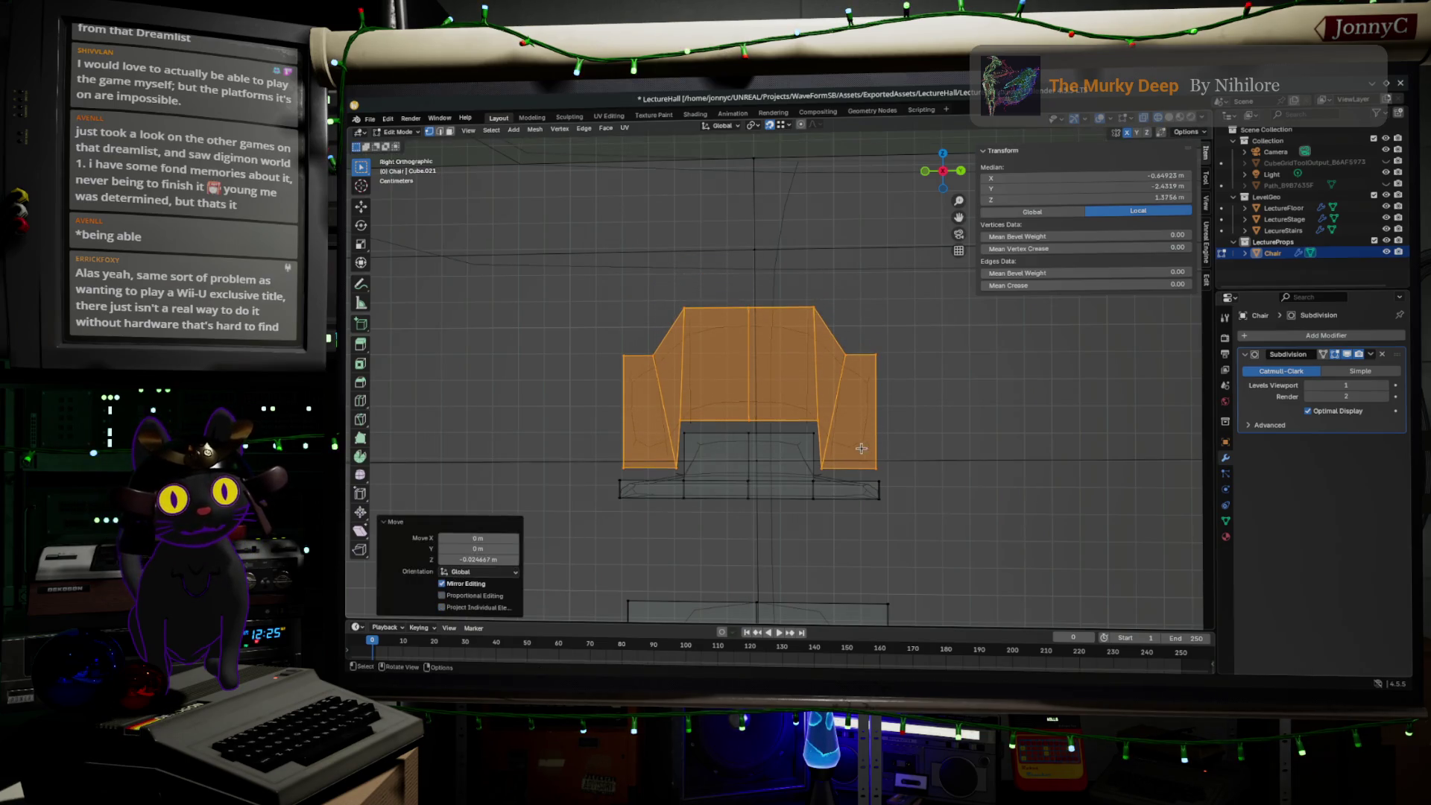
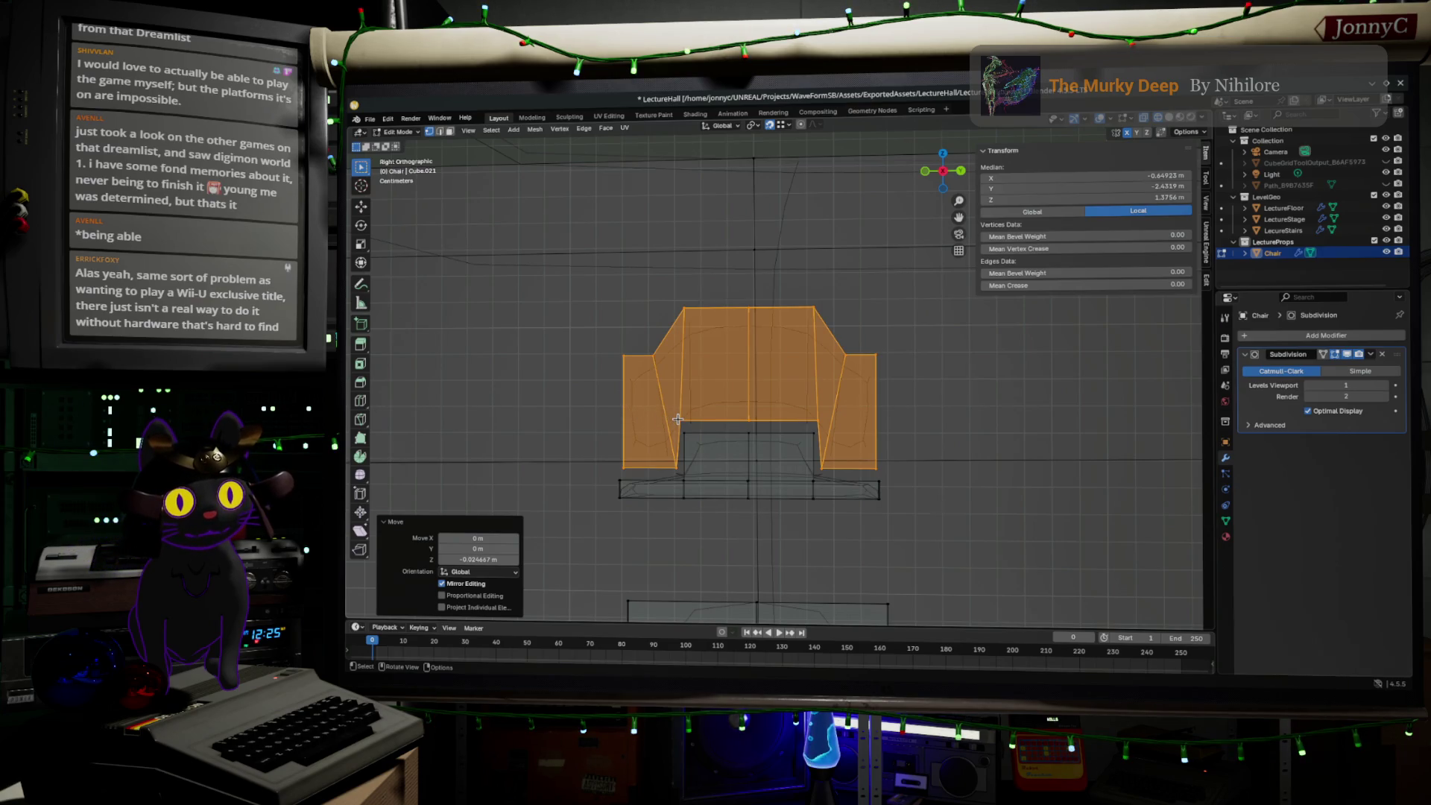
# - Dissolve the two slanted side-panel edges in edge select mode so their faces merge
pyautogui.scroll(1, 678, 420)
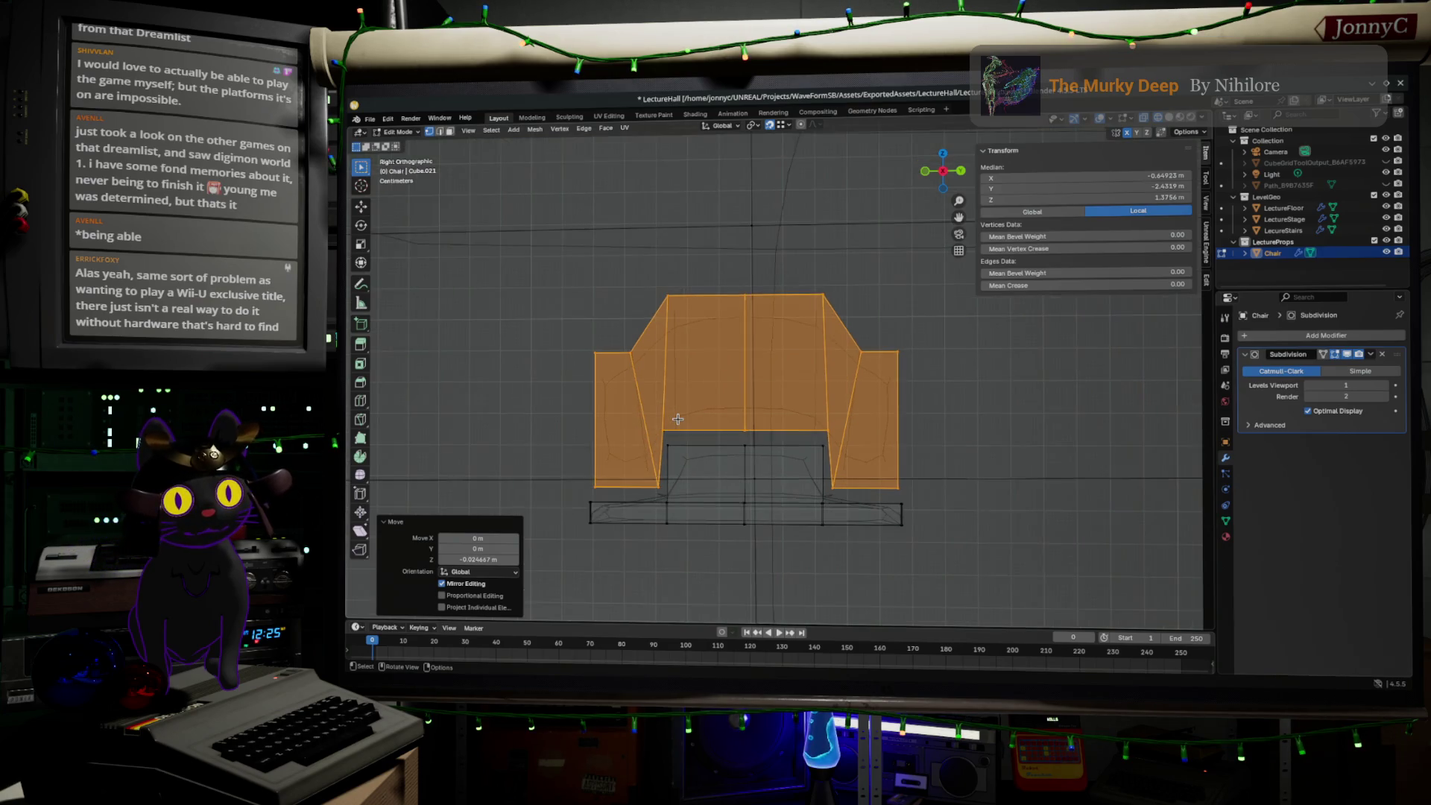
pyautogui.click(439, 131)
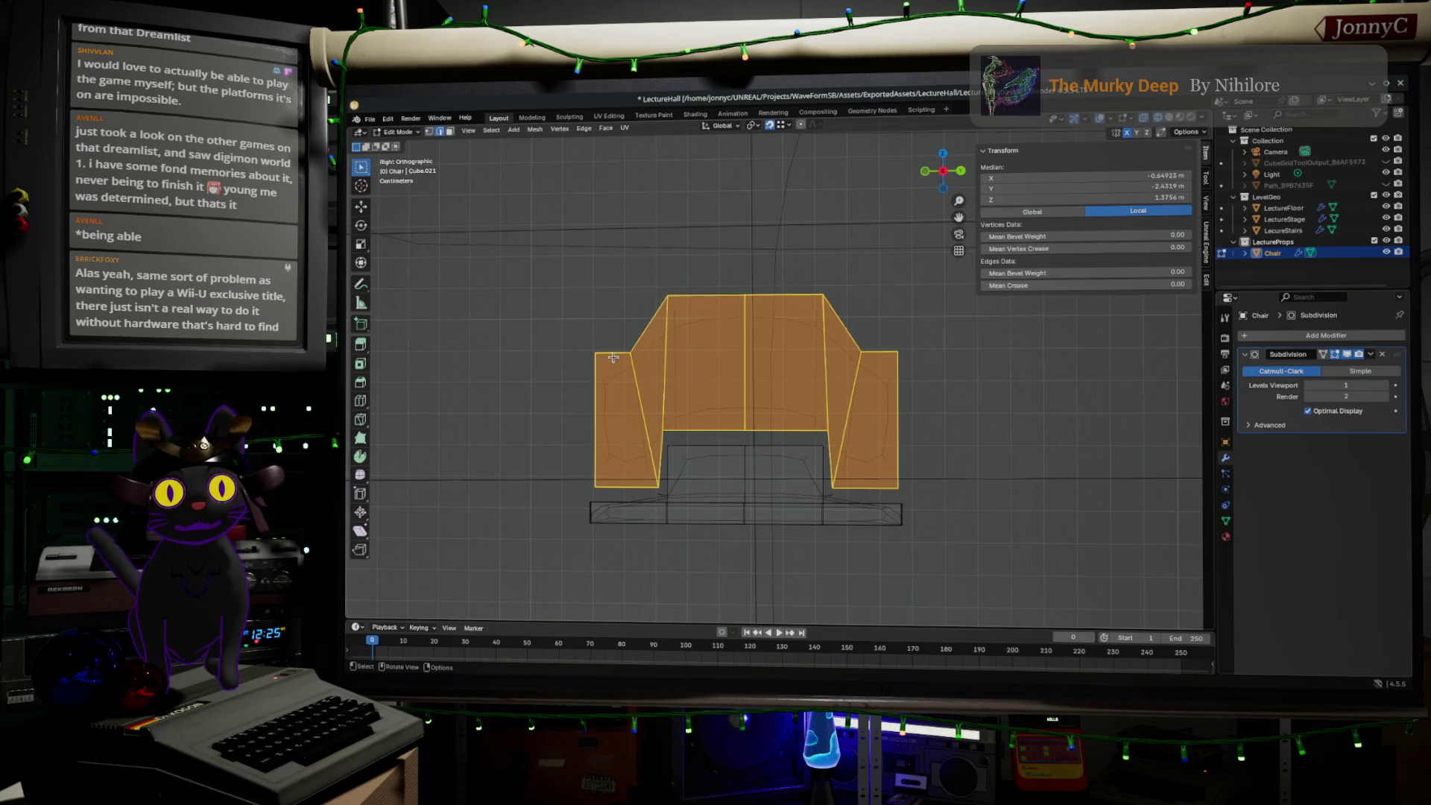
pyautogui.click(648, 412)
pyautogui.click(850, 411)
pyautogui.keyDown('shift'); pyautogui.click(633, 412); pyautogui.keyUp('shift')
pyautogui.press('x')
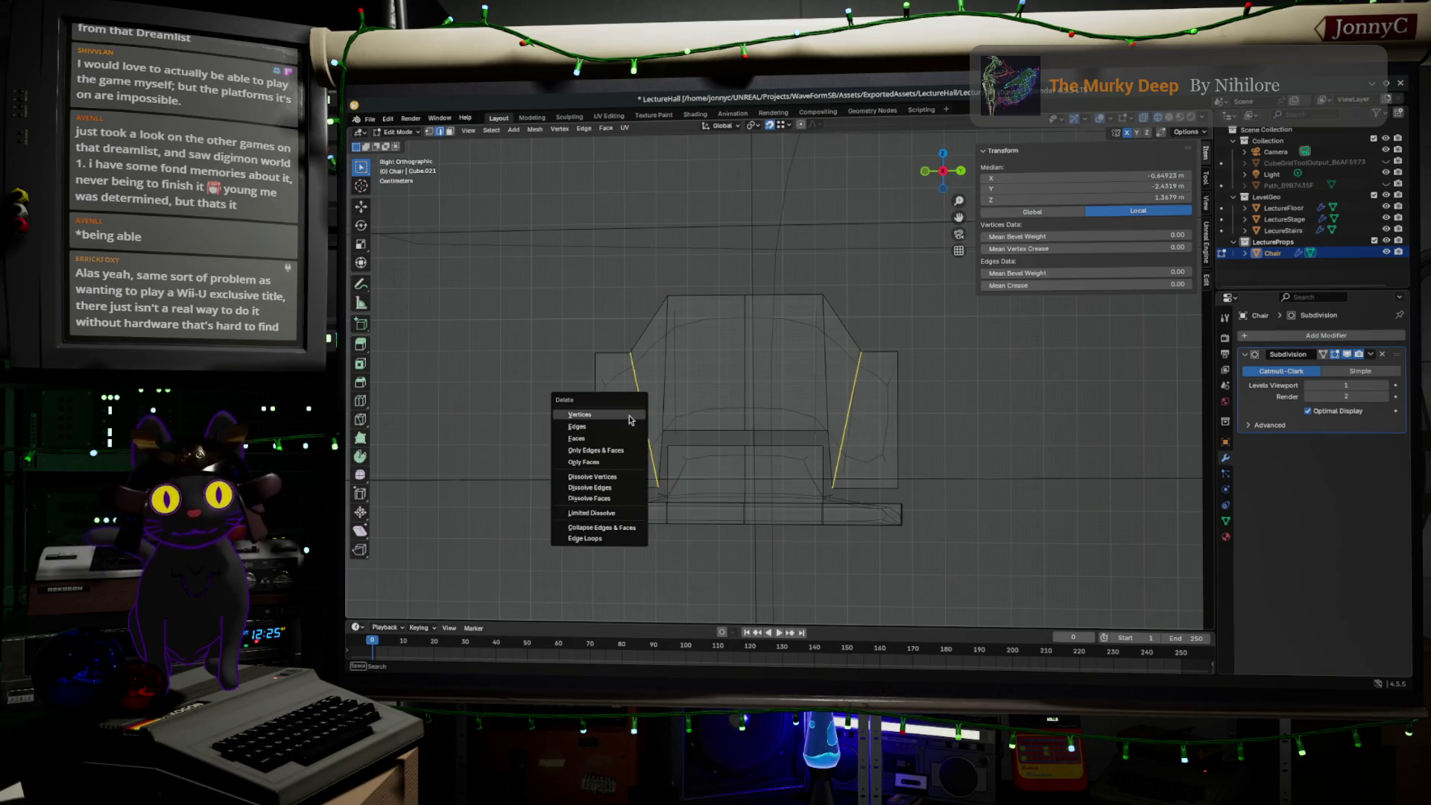
pyautogui.click(630, 430)
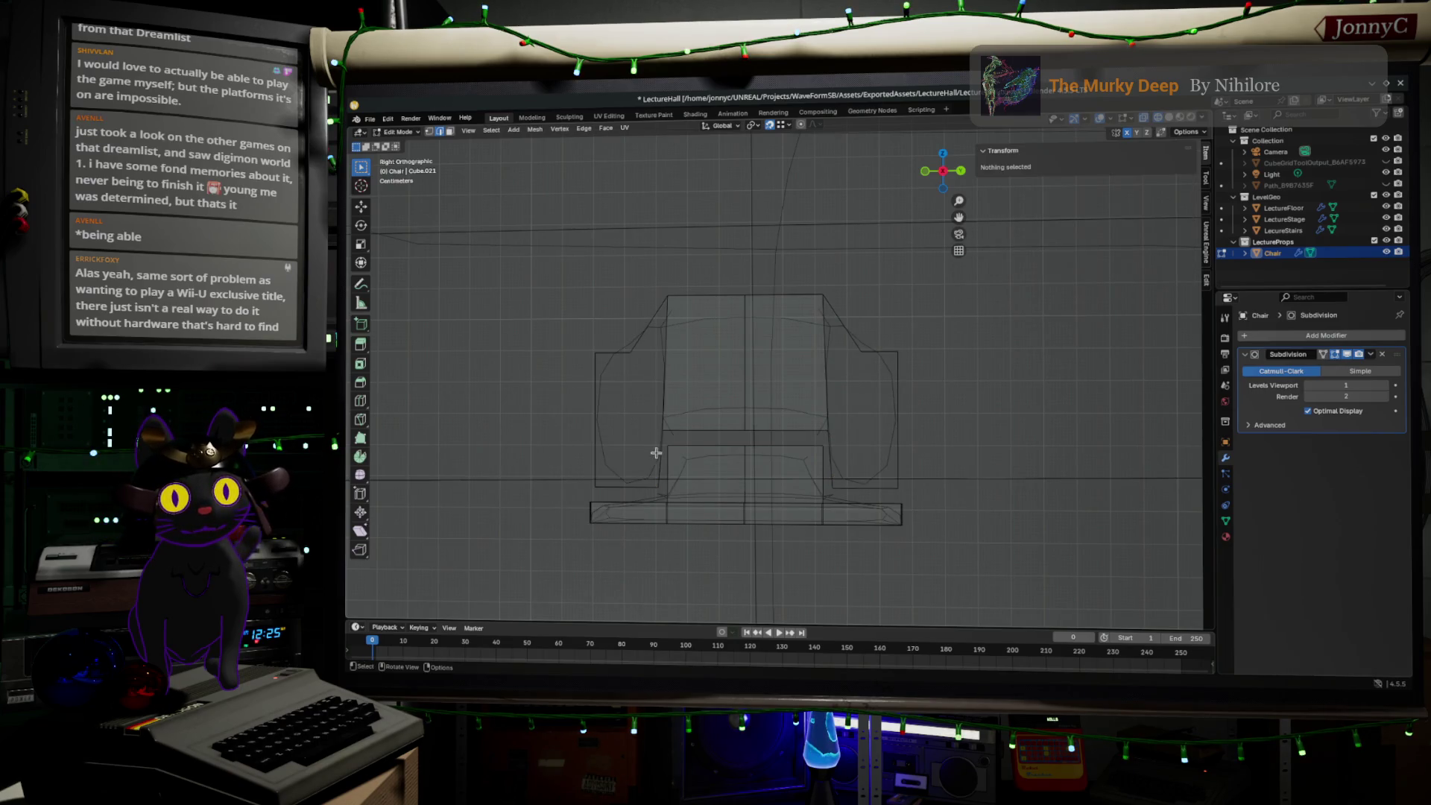
pyautogui.hotkey('ctrl', 'r')
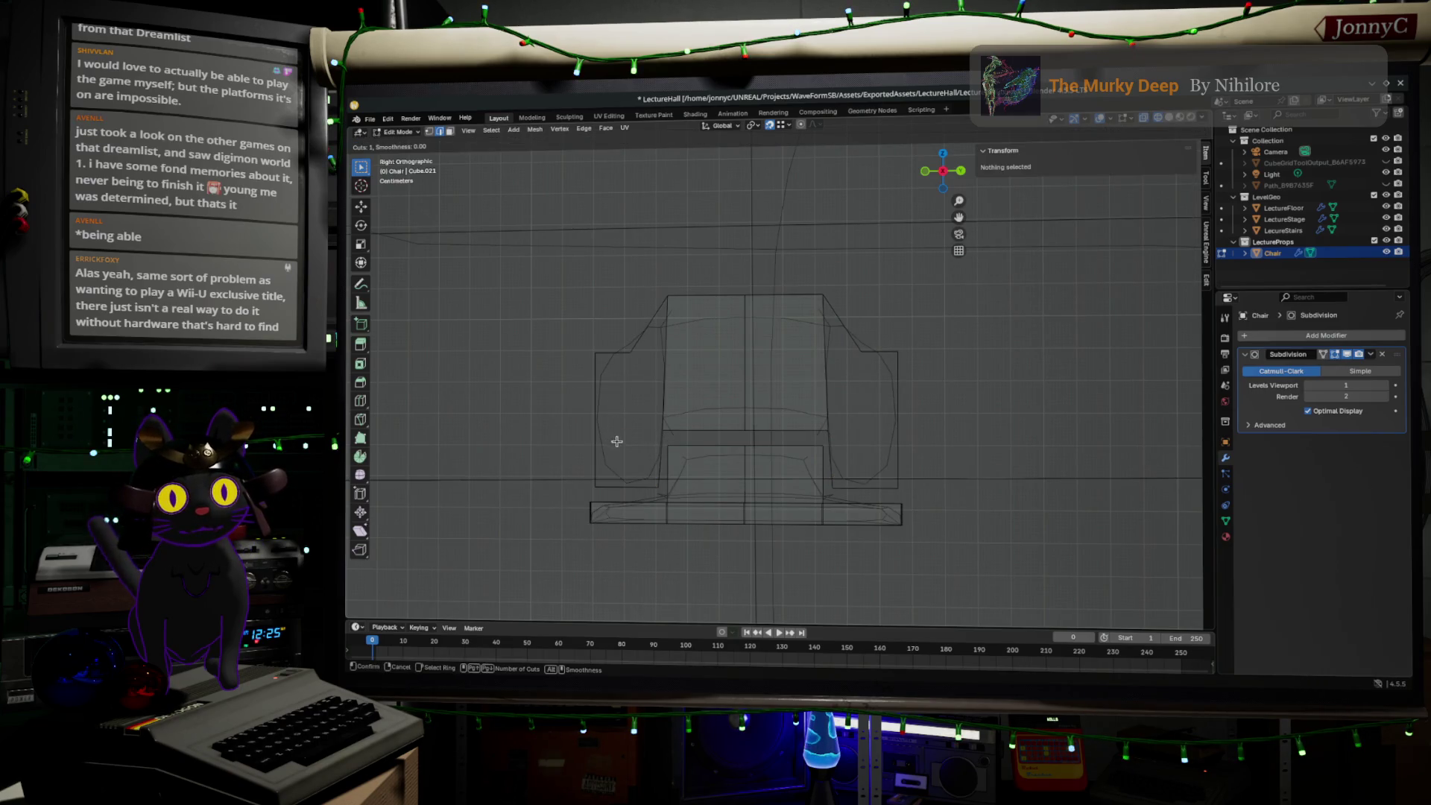
# - Cut a centred edge loop across the chair and slide an edge into position
pyautogui.click(633, 443)
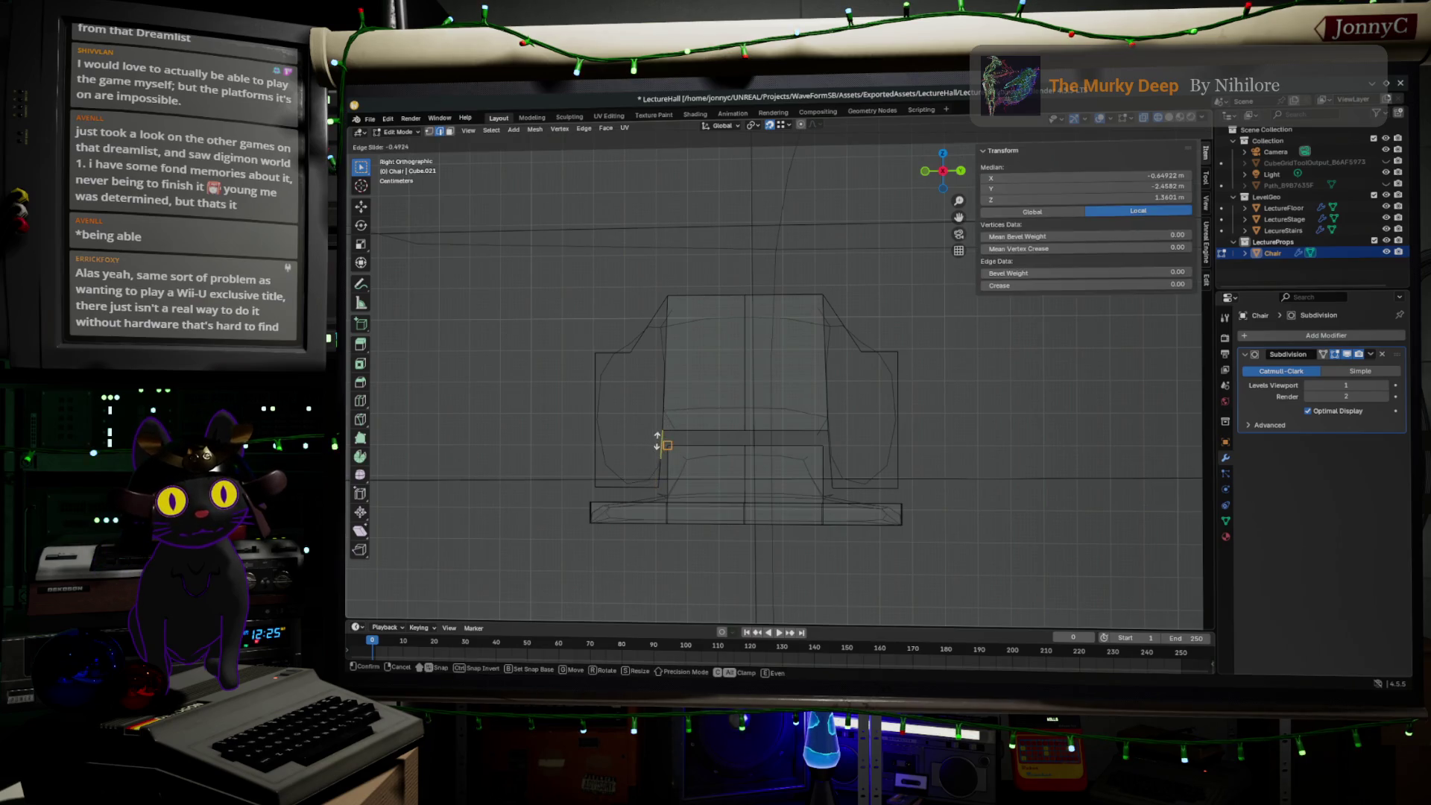
pyautogui.rightClick(658, 445)
pyautogui.moveTo(656, 441)
pyautogui.mouseDown(button='middle')
pyautogui.moveTo(668, 466)
pyautogui.moveTo(655, 473)
pyautogui.mouseUp(button='middle')
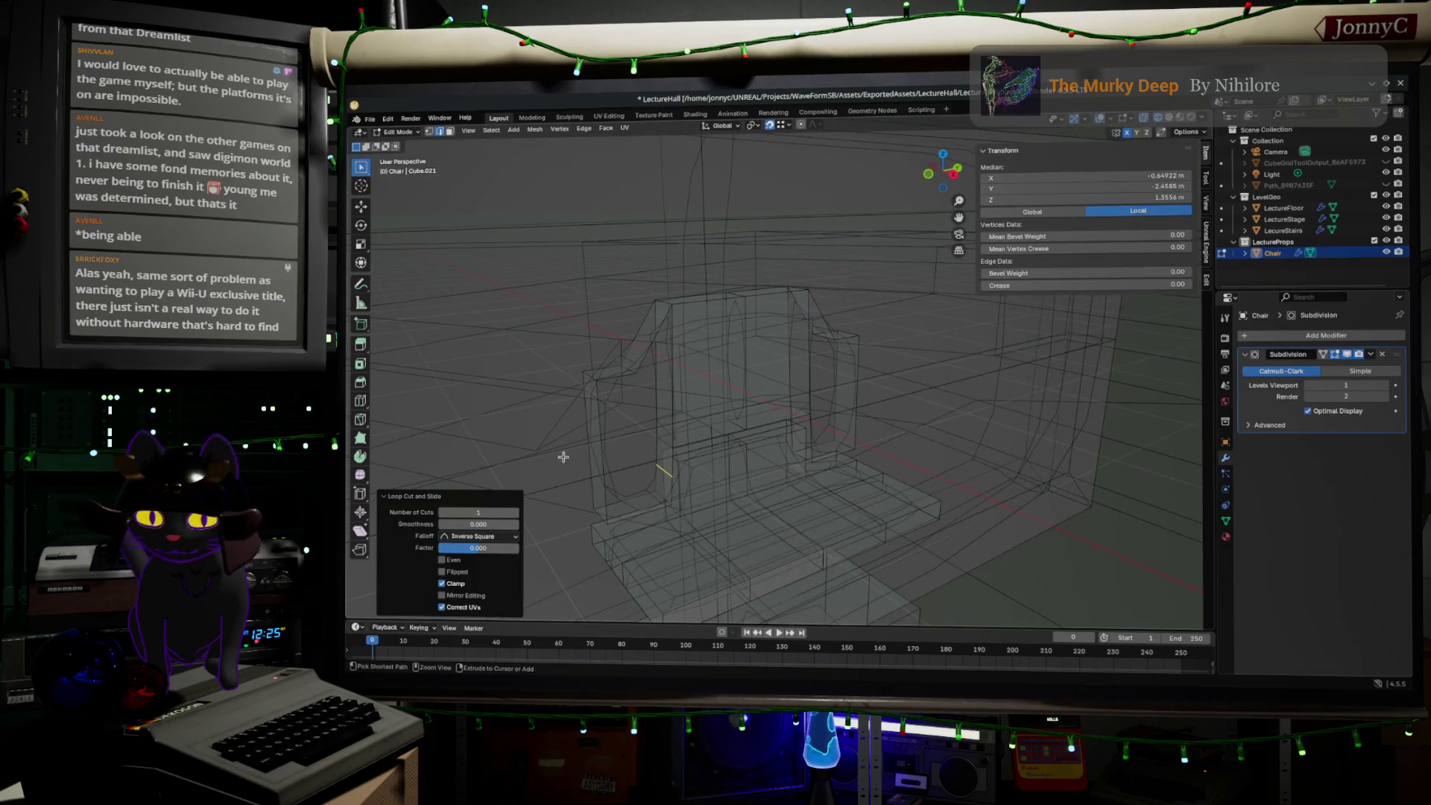
pyautogui.press('g')
pyautogui.press('g')
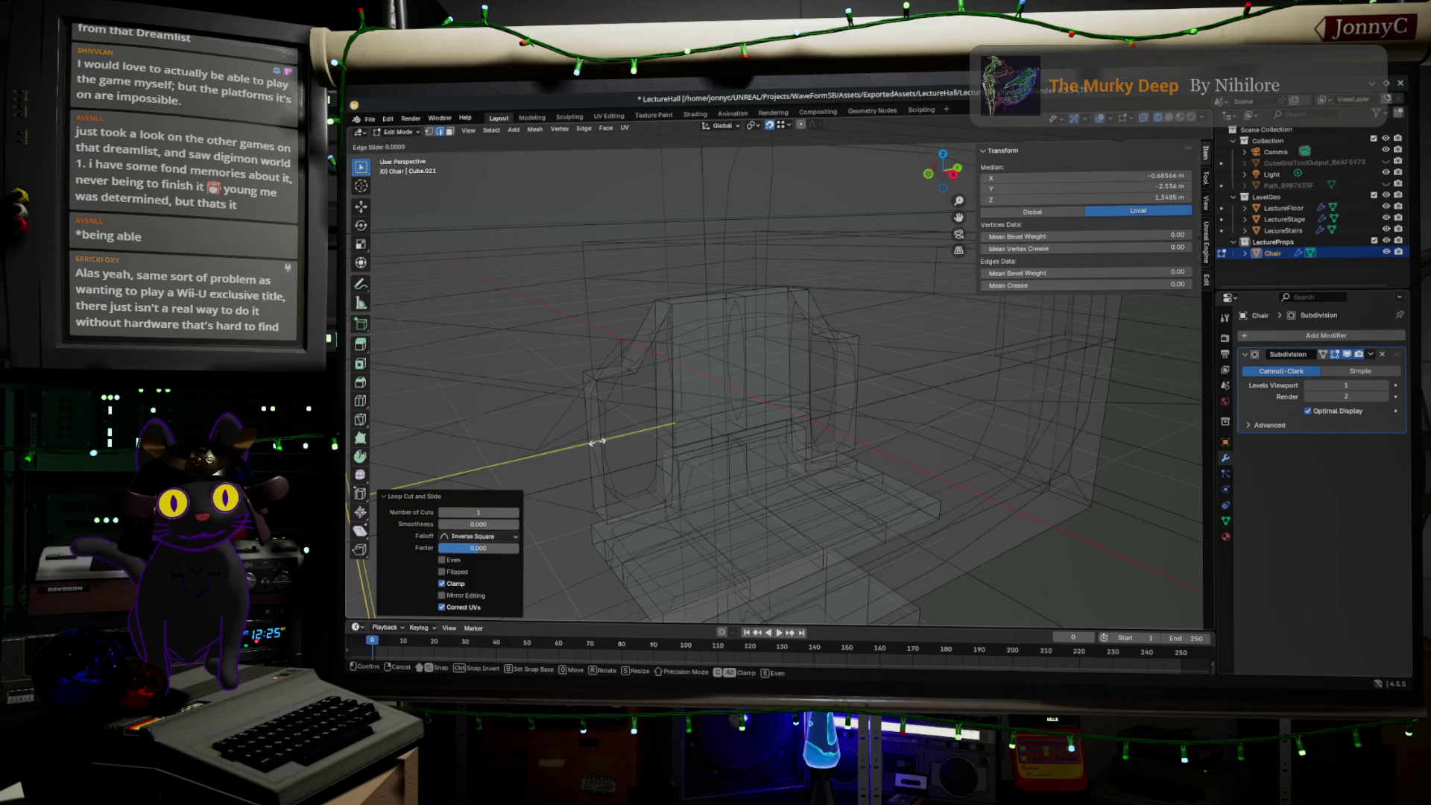
pyautogui.click(604, 443)
pyautogui.rightClick(619, 437)
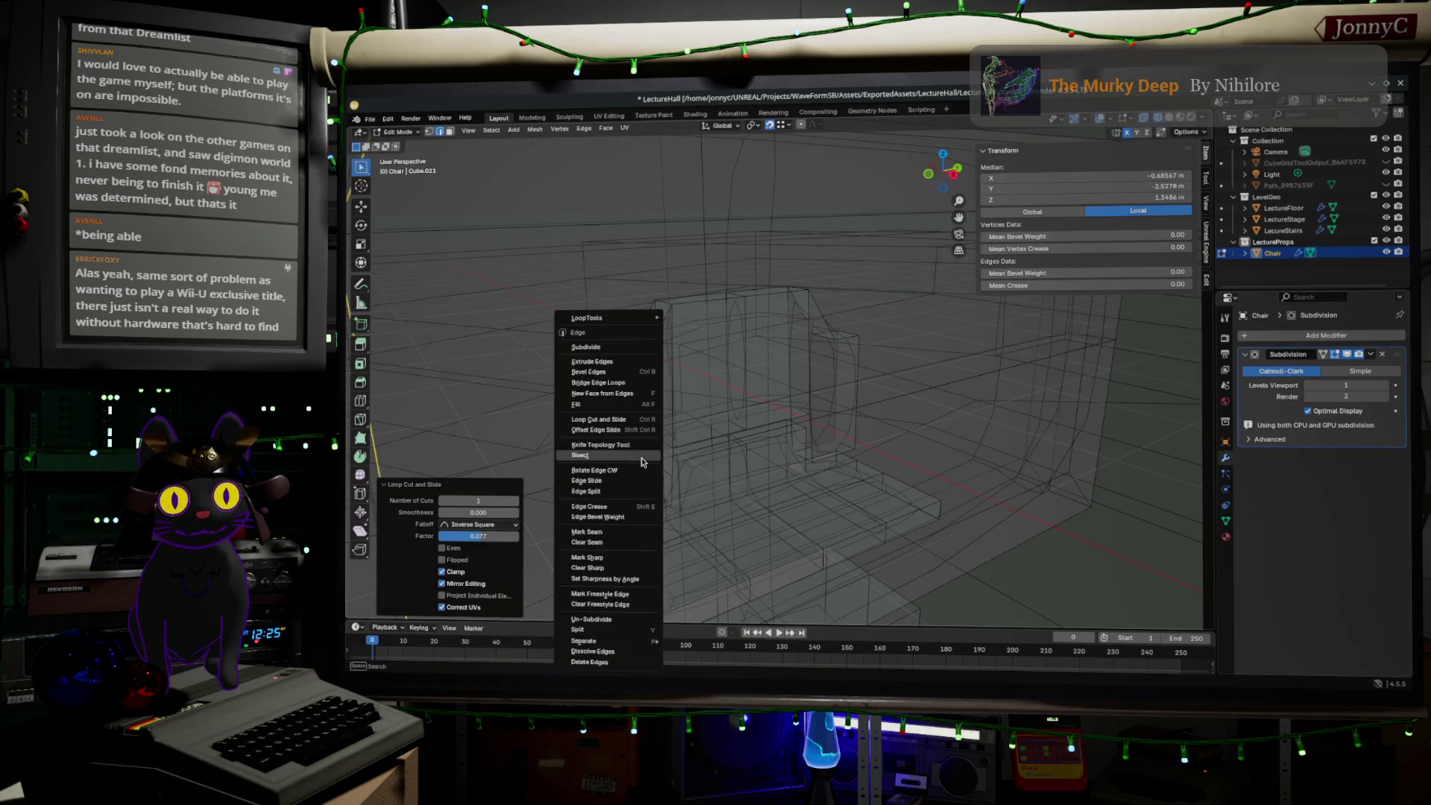
pyautogui.click(777, 412)
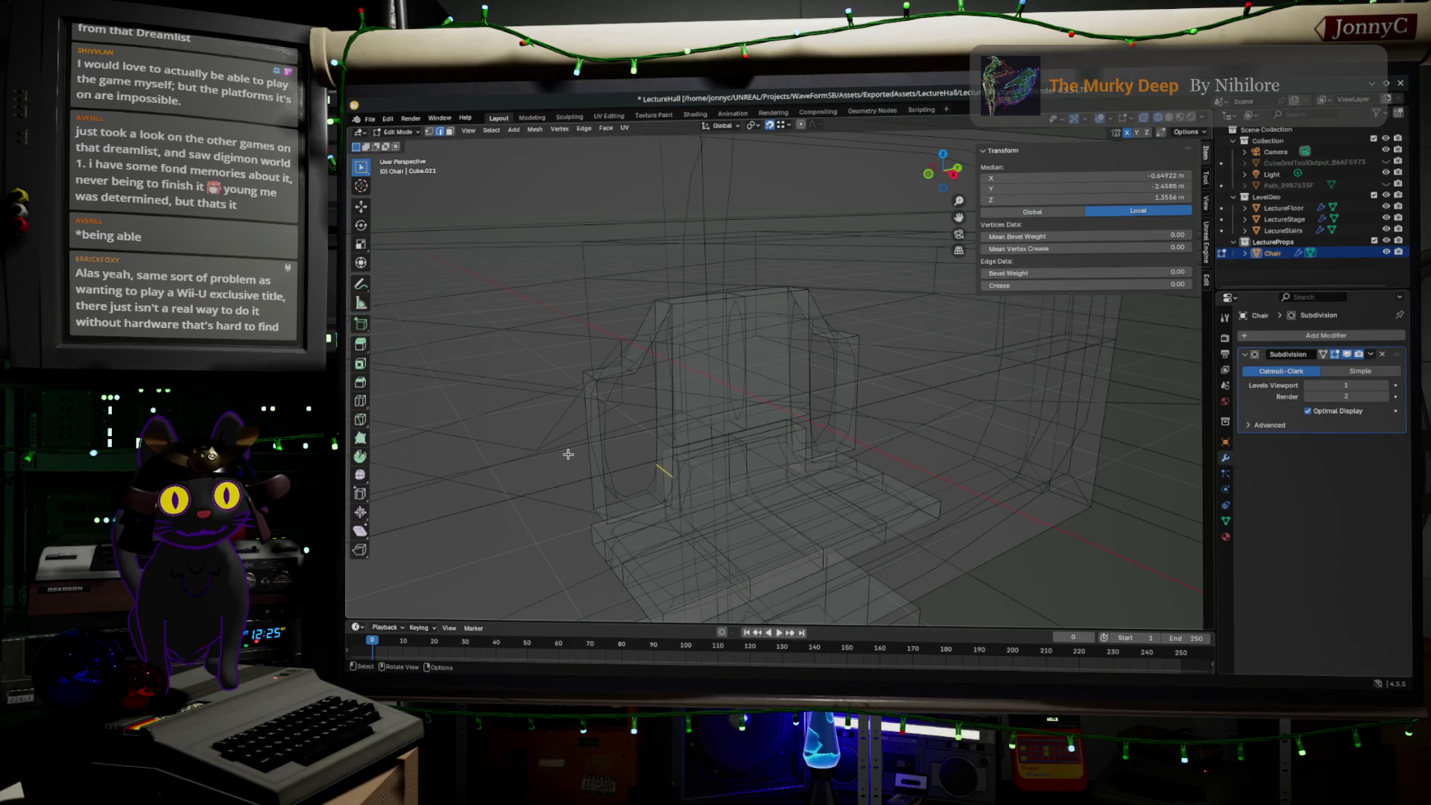
# - Cut a second unslid edge loop across the chair from a frontal view
pyautogui.hotkey('ctrl', 'r')
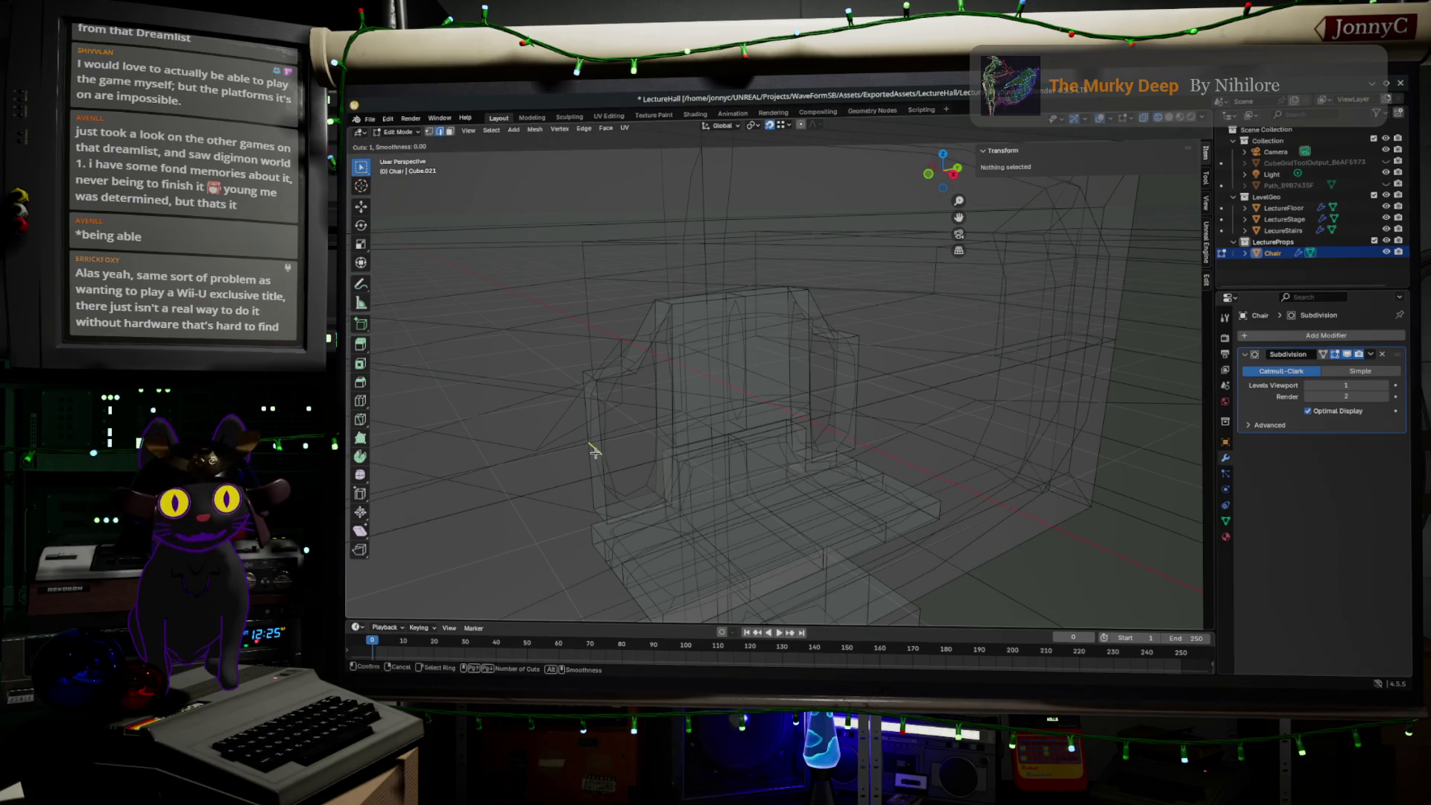
pyautogui.click(595, 451)
pyautogui.rightClick(595, 451)
pyautogui.moveTo(595, 451); pyautogui.dragTo(722, 429, button='middle')
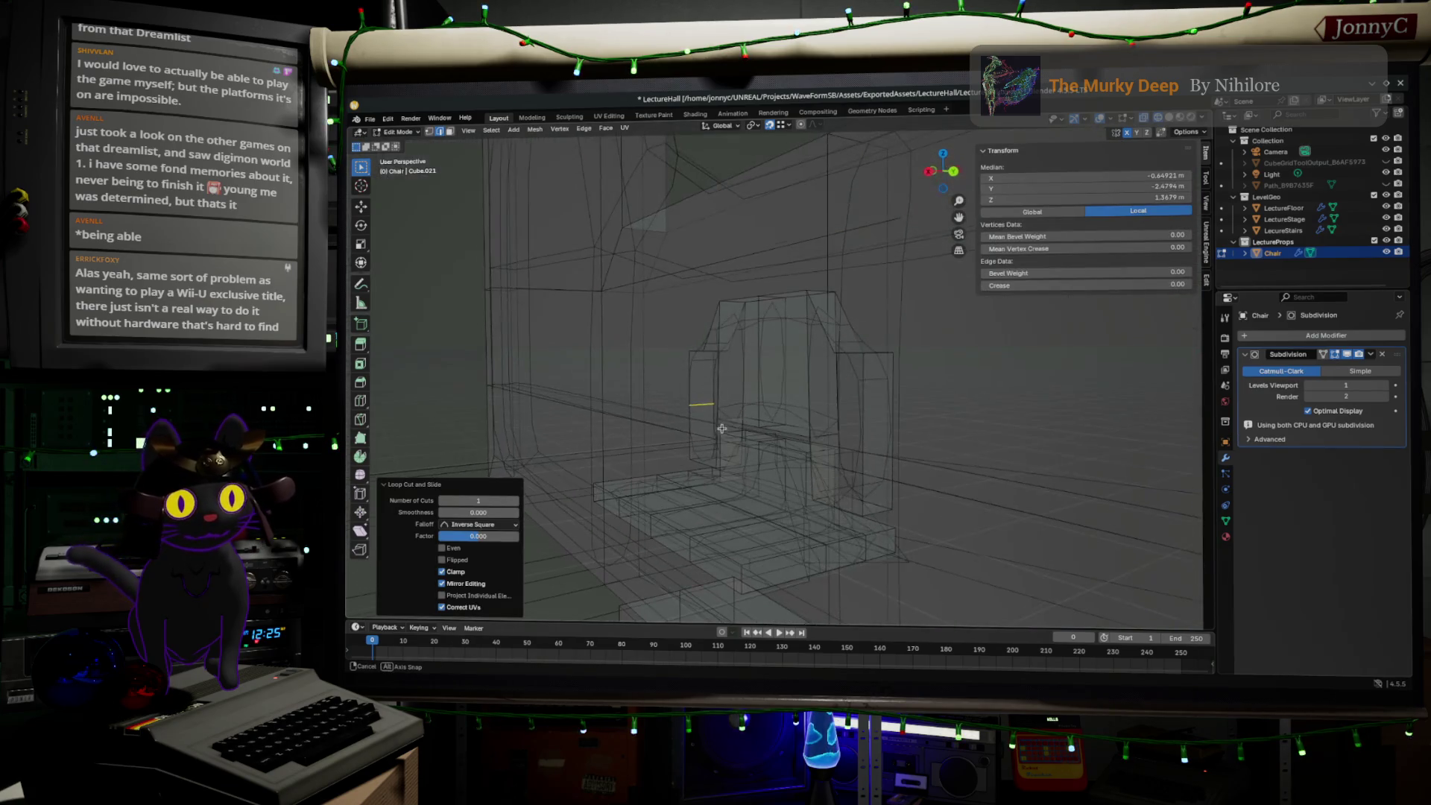
pyautogui.rightClick(791, 388)
pyautogui.click(861, 464)
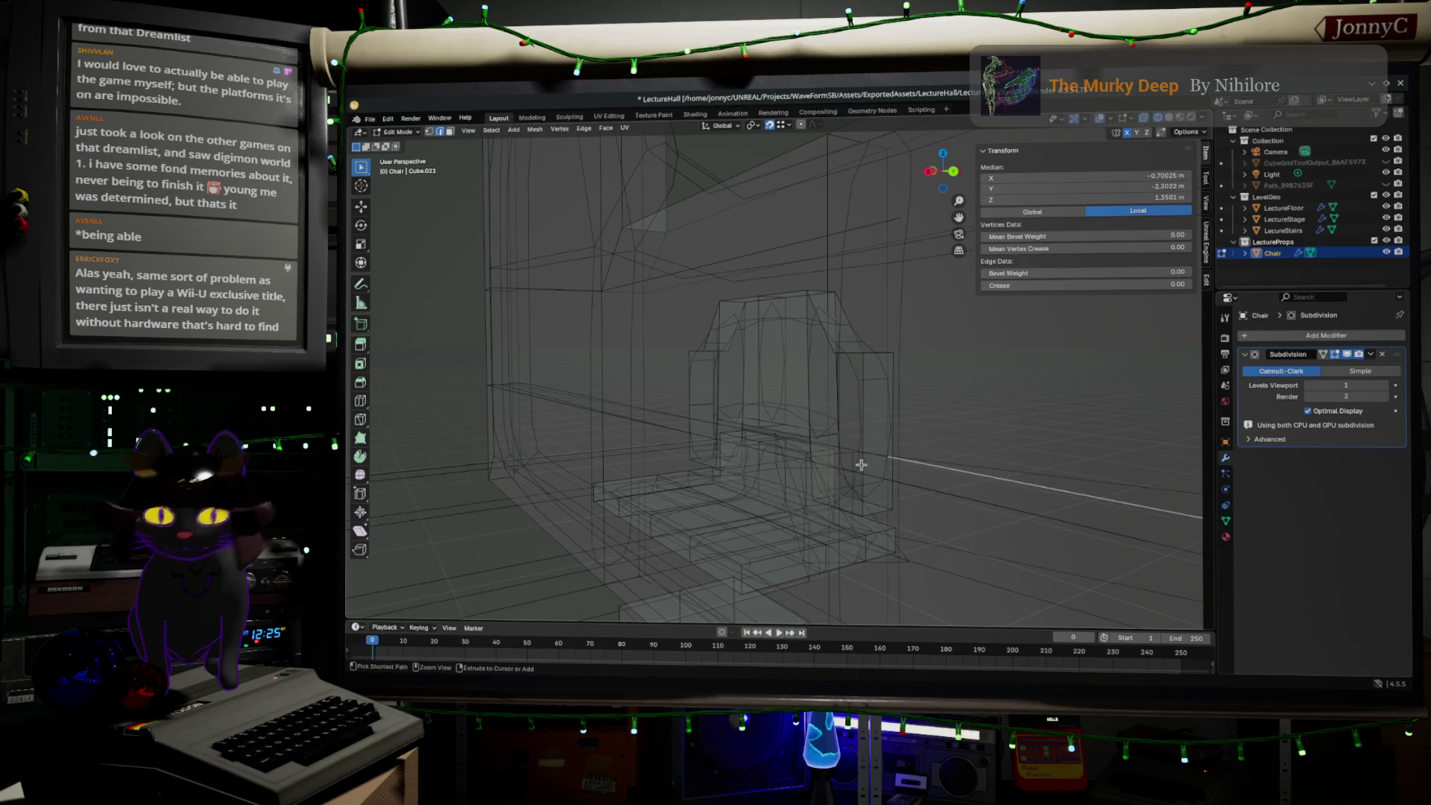
# - Cut a third edge loop on the right side, then test a face fill and undo it
pyautogui.hotkey('ctrl', 'r')
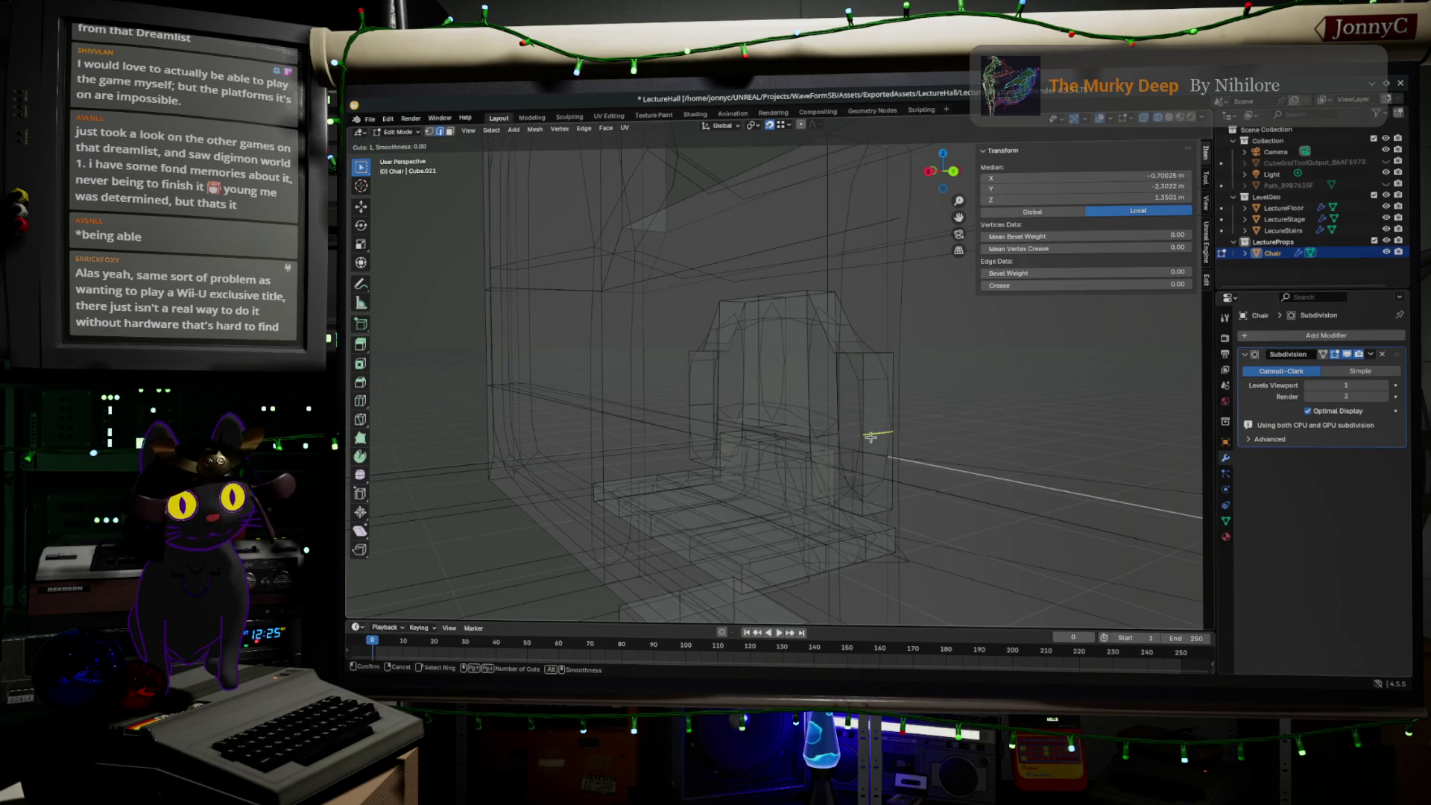
pyautogui.click(875, 440)
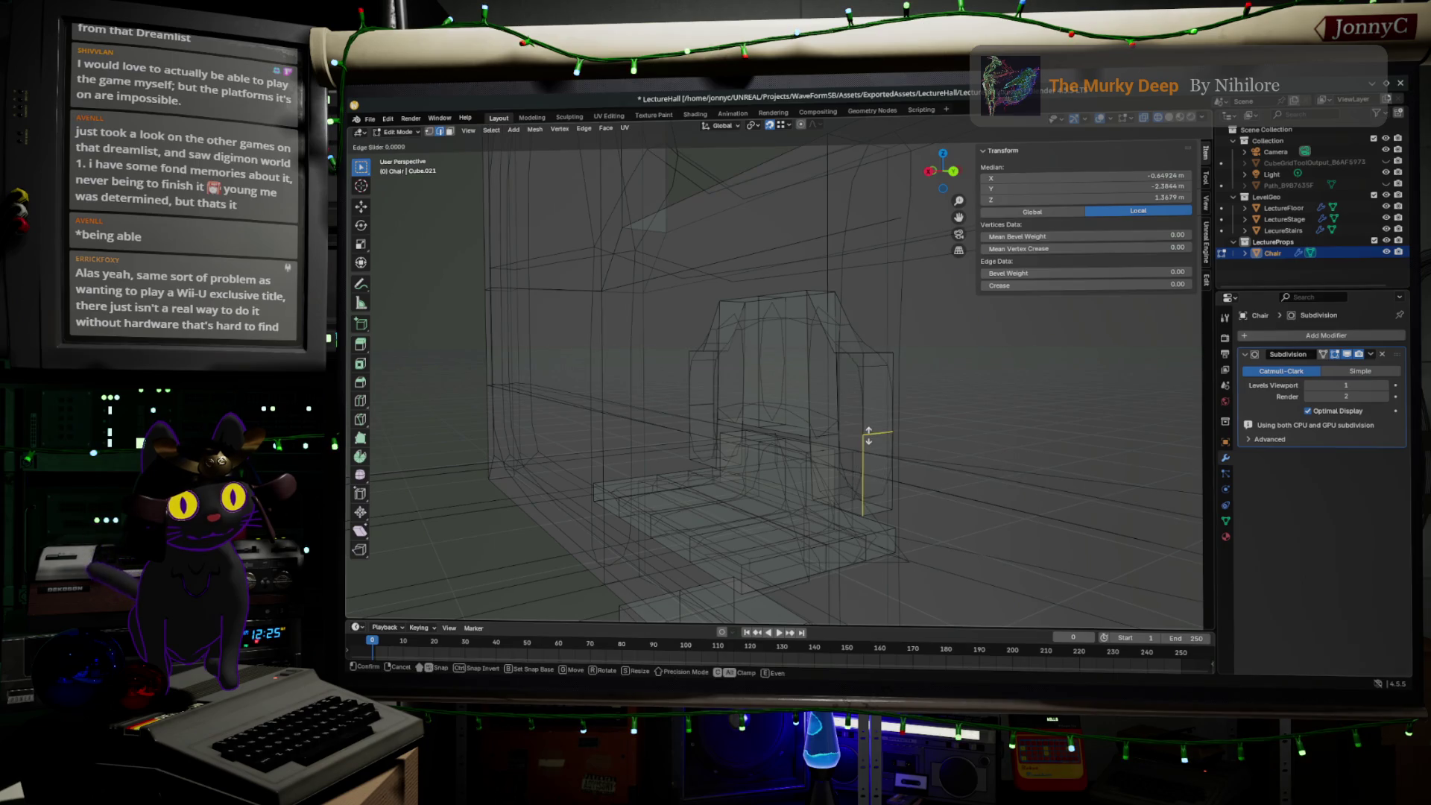
pyautogui.rightClick(876, 444)
pyautogui.moveTo(877, 444)
pyautogui.mouseDown(button='middle')
pyautogui.moveTo(900, 480)
pyautogui.moveTo(891, 430)
pyautogui.mouseUp(button='middle')
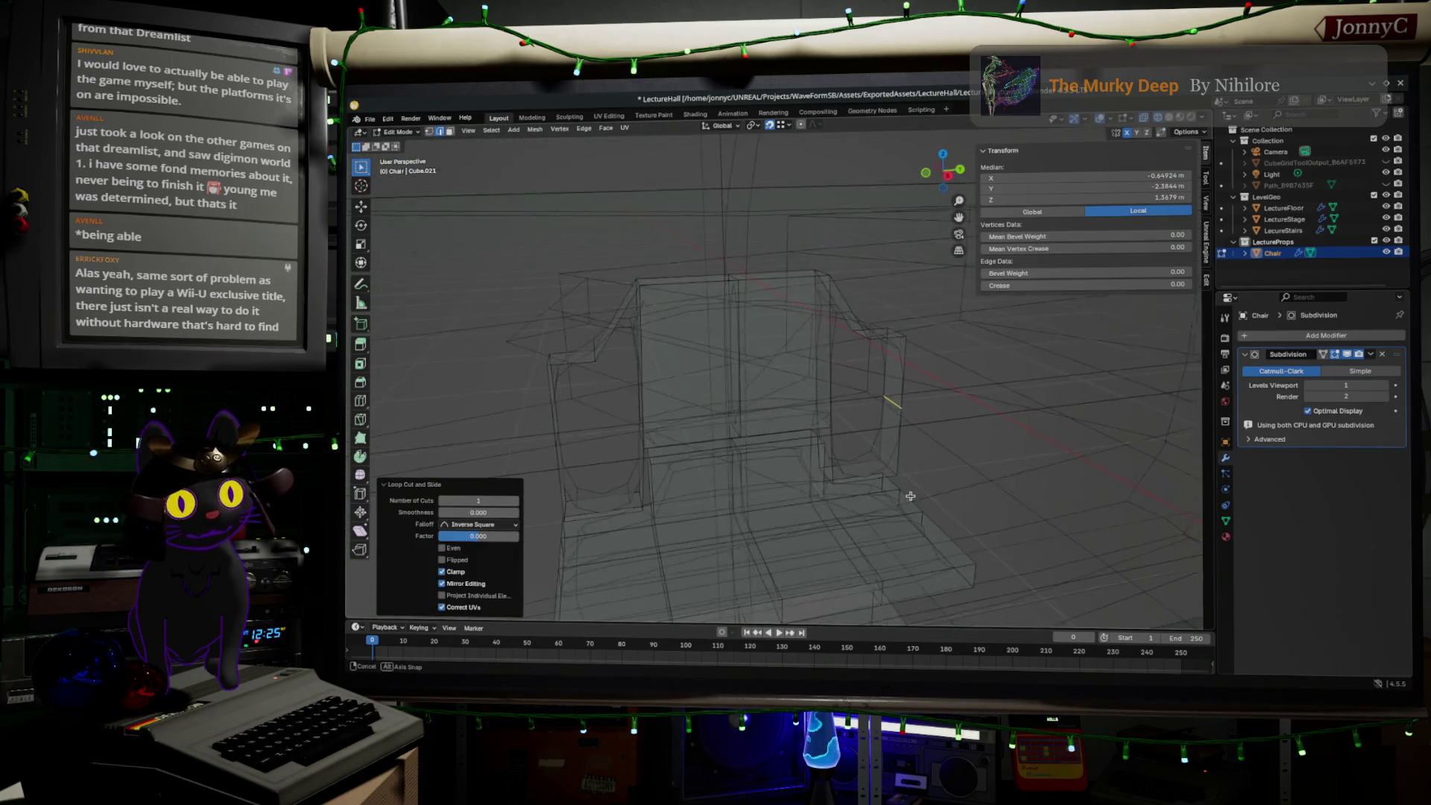
pyautogui.keyDown('alt'); pyautogui.click(892, 431); pyautogui.keyUp('alt')
pyautogui.click(896, 433)
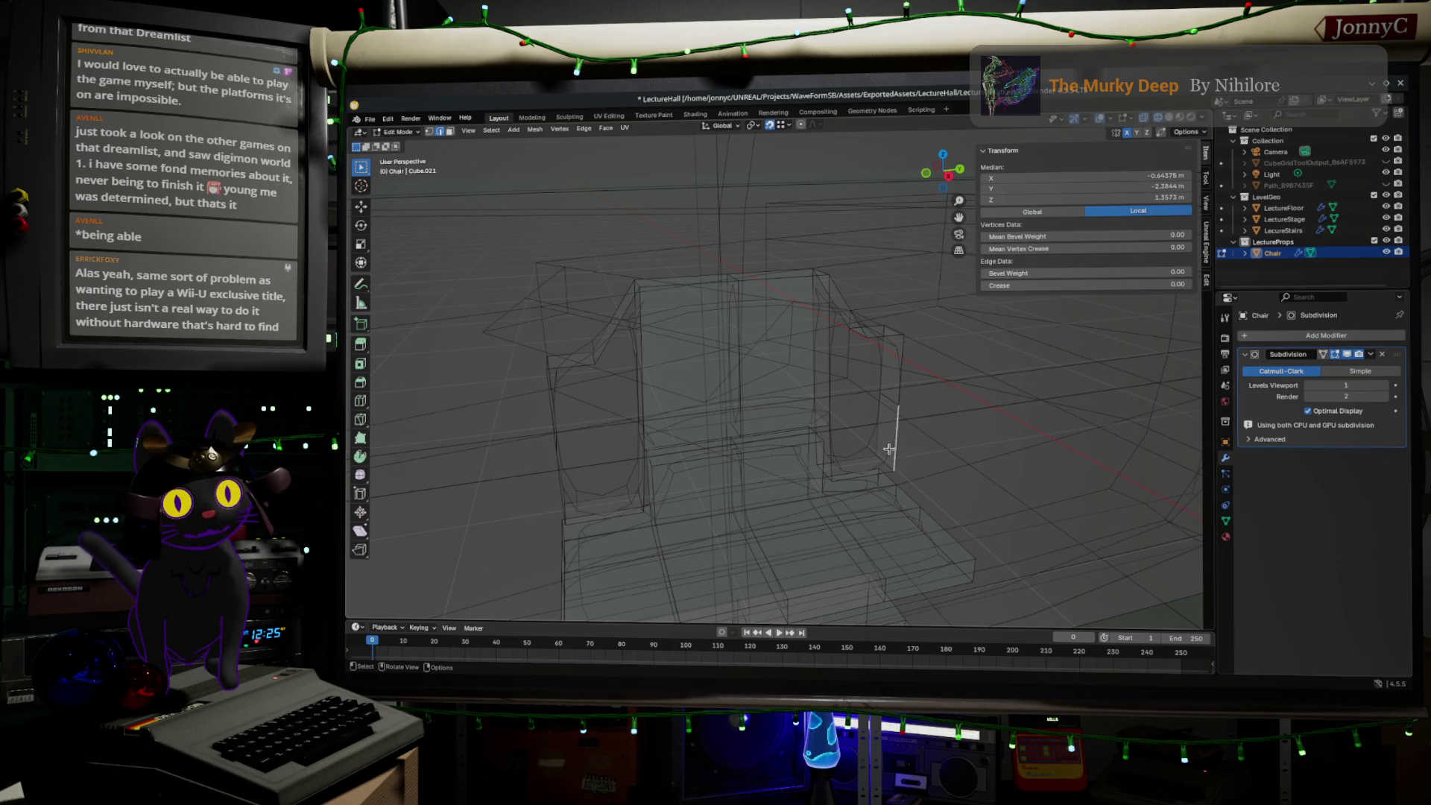
pyautogui.keyDown('ctrl'); pyautogui.click(832, 469); pyautogui.keyUp('ctrl')
pyautogui.press('f')
pyautogui.hotkey('ctrl', 'z')
pyautogui.hotkey('ctrl', 'z')
pyautogui.moveTo(655, 454); pyautogui.dragTo(615, 471, button='middle')
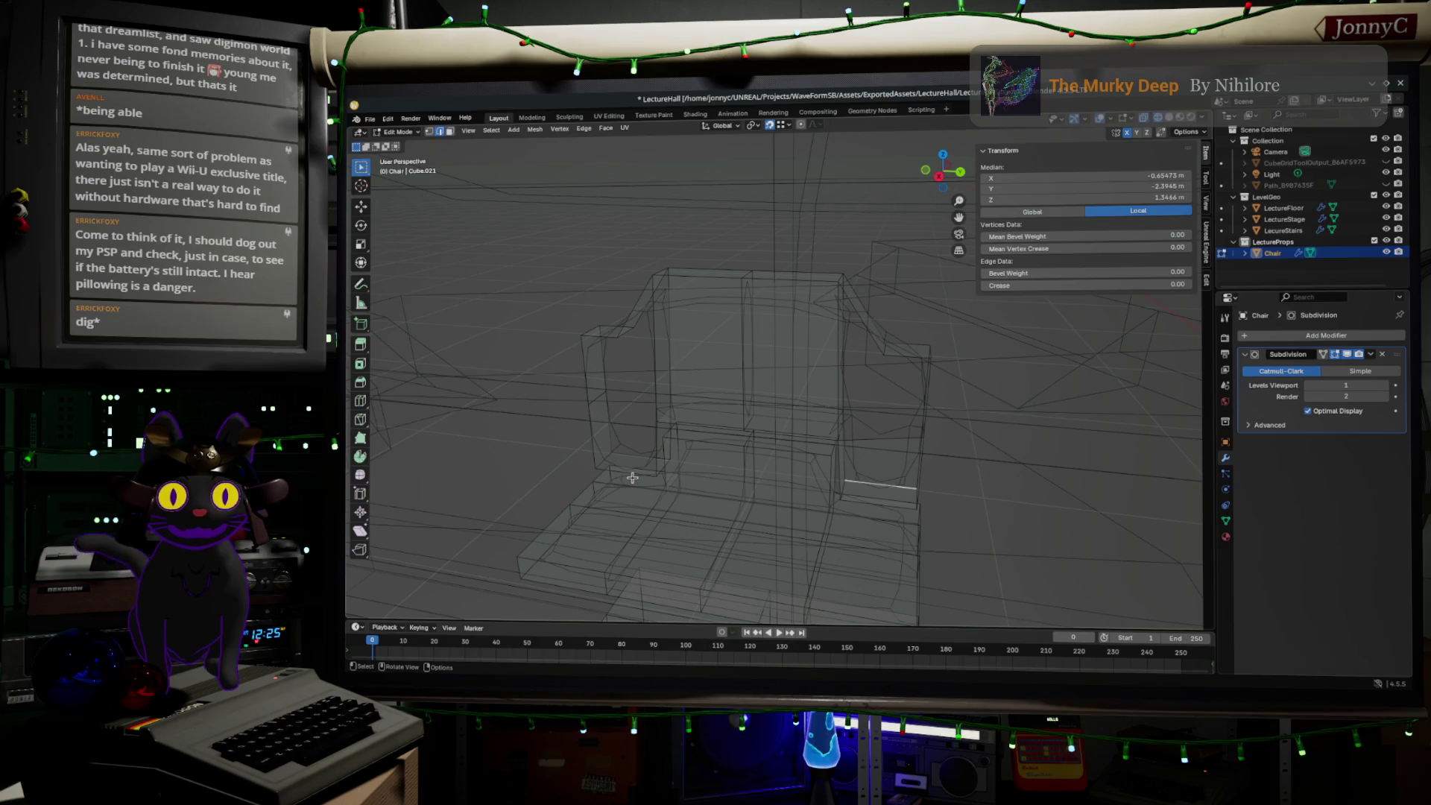
# - Orbit around the chair, selecting vertical and horizontal edges on its sides
pyautogui.moveTo(655, 485)
pyautogui.mouseDown(button='middle')
pyautogui.moveTo(616, 479)
pyautogui.moveTo(606, 447)
pyautogui.moveTo(630, 452)
pyautogui.mouseUp(button='middle')
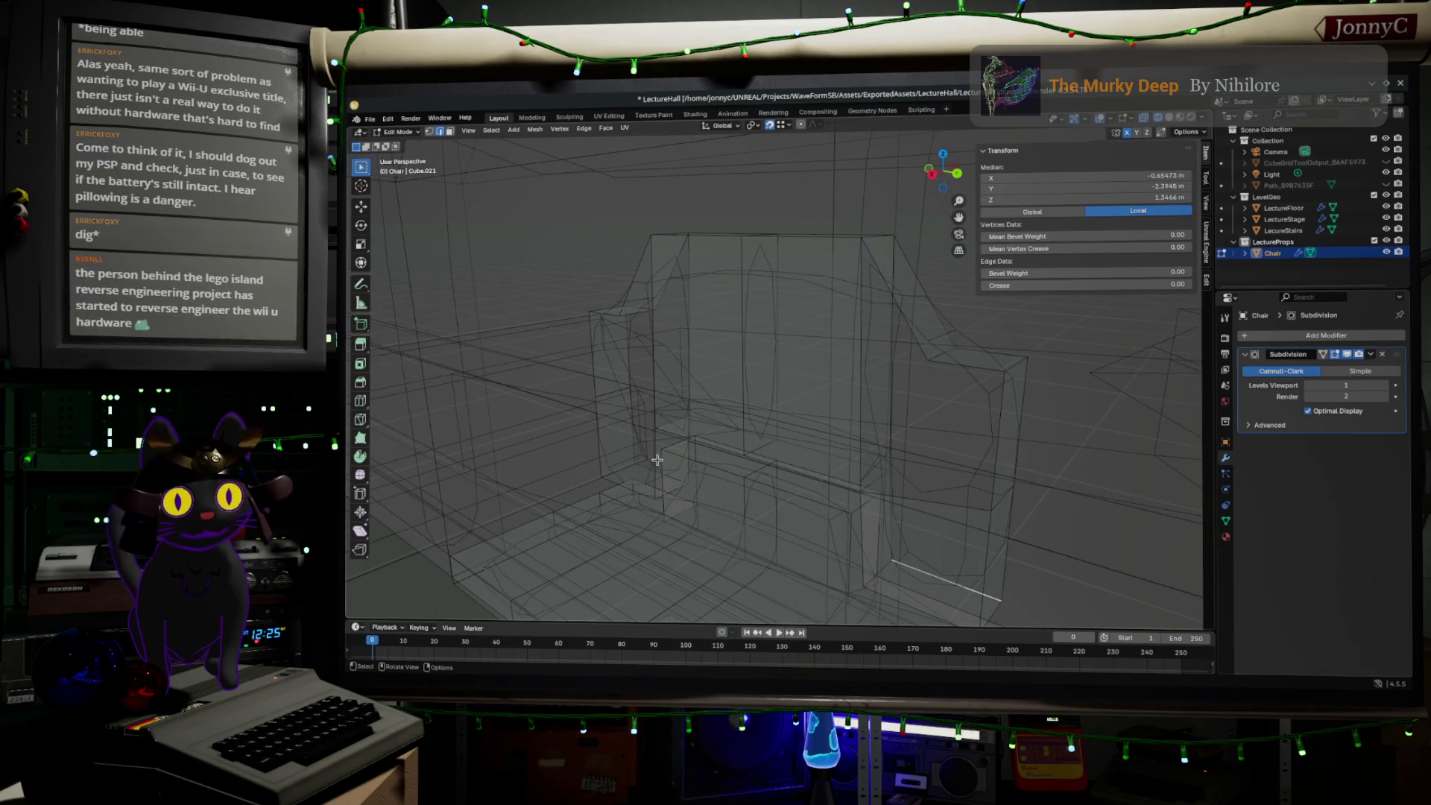
pyautogui.click(653, 463)
pyautogui.keyDown('ctrl'); pyautogui.click(595, 451); pyautogui.keyUp('ctrl')
pyautogui.hotkey('ctrl', 'z')
pyautogui.moveTo(595, 451)
pyautogui.mouseDown(button='middle')
pyautogui.moveTo(721, 471)
pyautogui.moveTo(623, 429)
pyautogui.moveTo(557, 439)
pyautogui.mouseUp(button='middle')
pyautogui.moveTo(643, 480)
pyautogui.mouseDown(button='middle')
pyautogui.moveTo(770, 463)
pyautogui.moveTo(844, 497)
pyautogui.moveTo(843, 483)
pyautogui.mouseUp(button='middle')
pyautogui.click(805, 501)
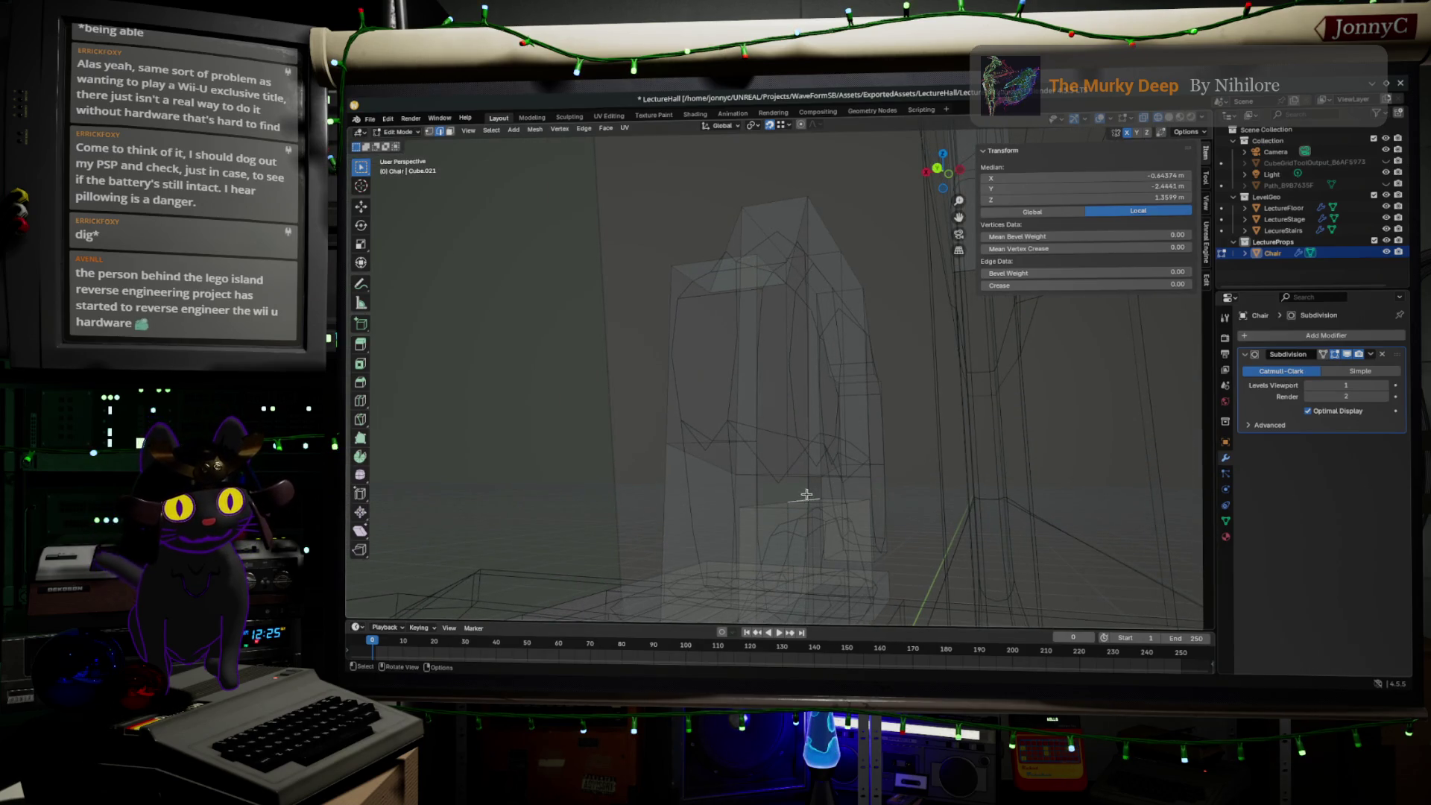
pyautogui.moveTo(813, 496); pyautogui.dragTo(820, 462, button='middle')
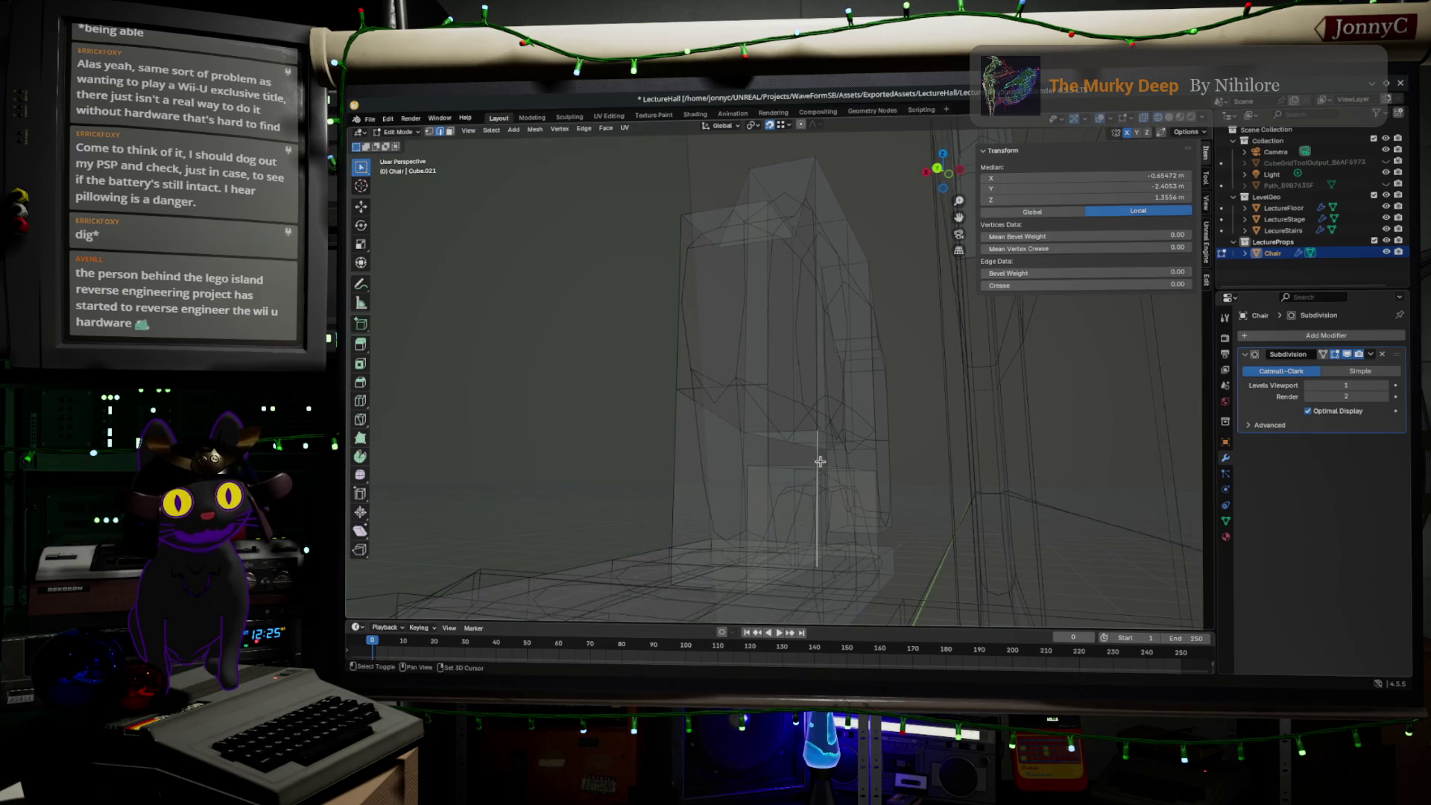
pyautogui.click(769, 473)
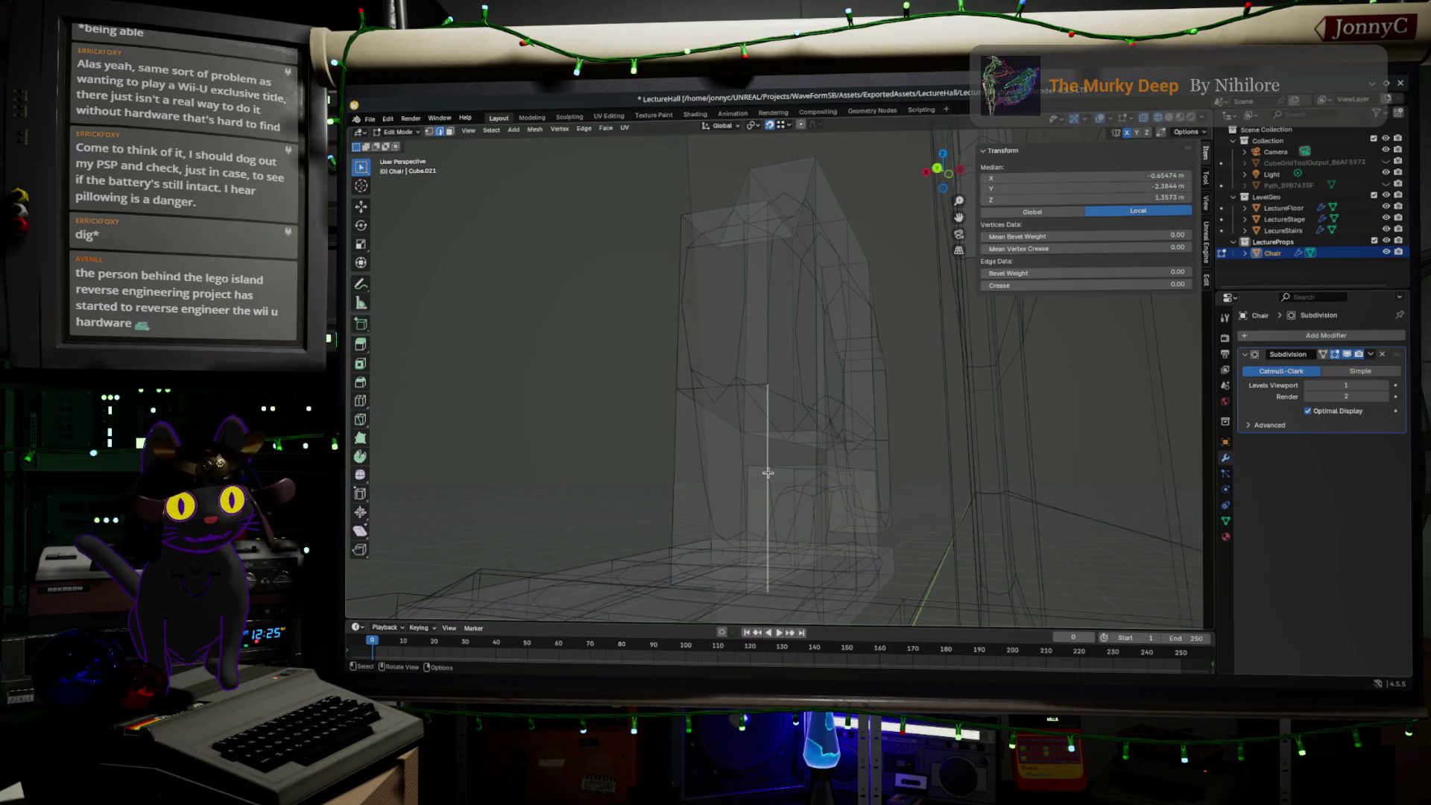
pyautogui.moveTo(808, 473); pyautogui.dragTo(832, 463, button='middle')
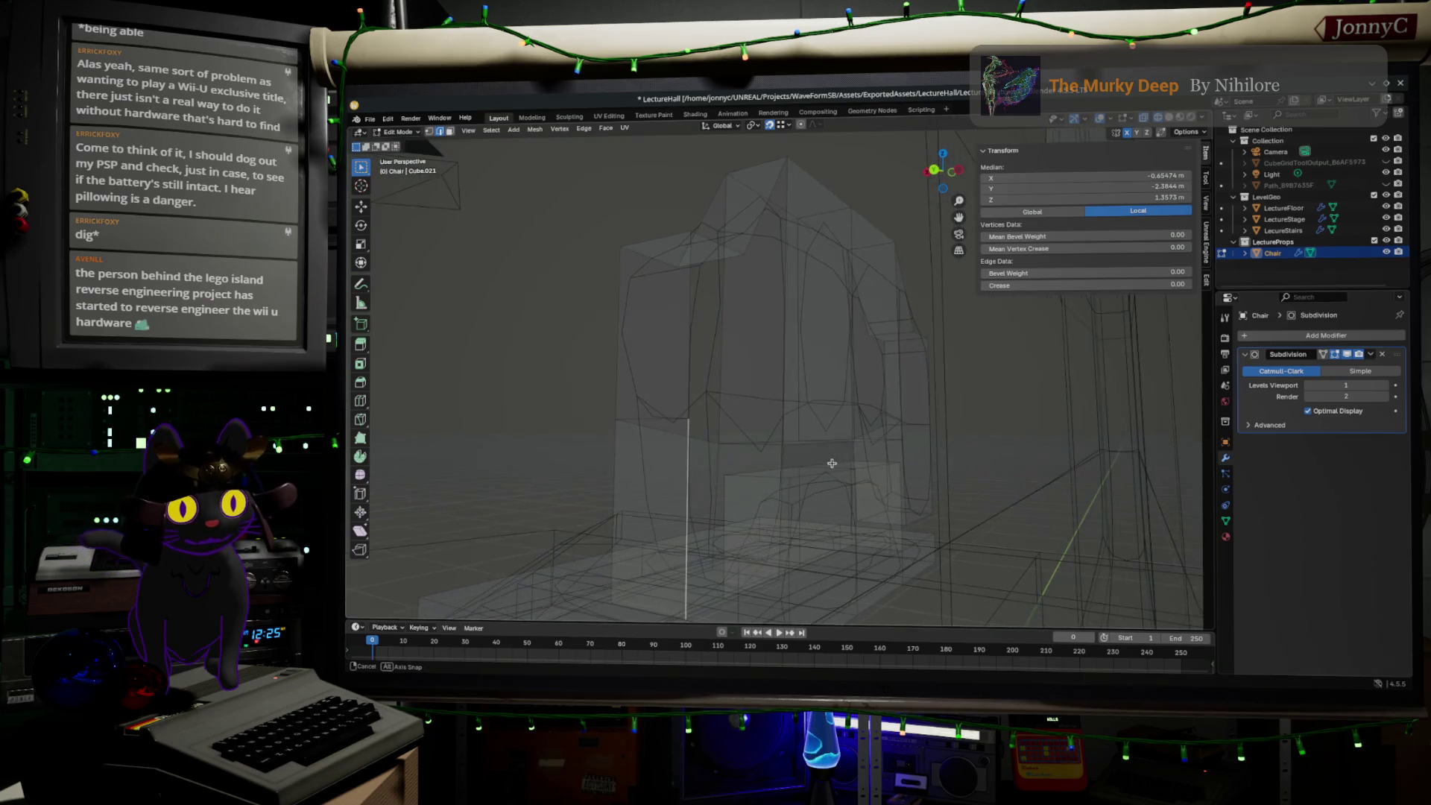
pyautogui.click(787, 462)
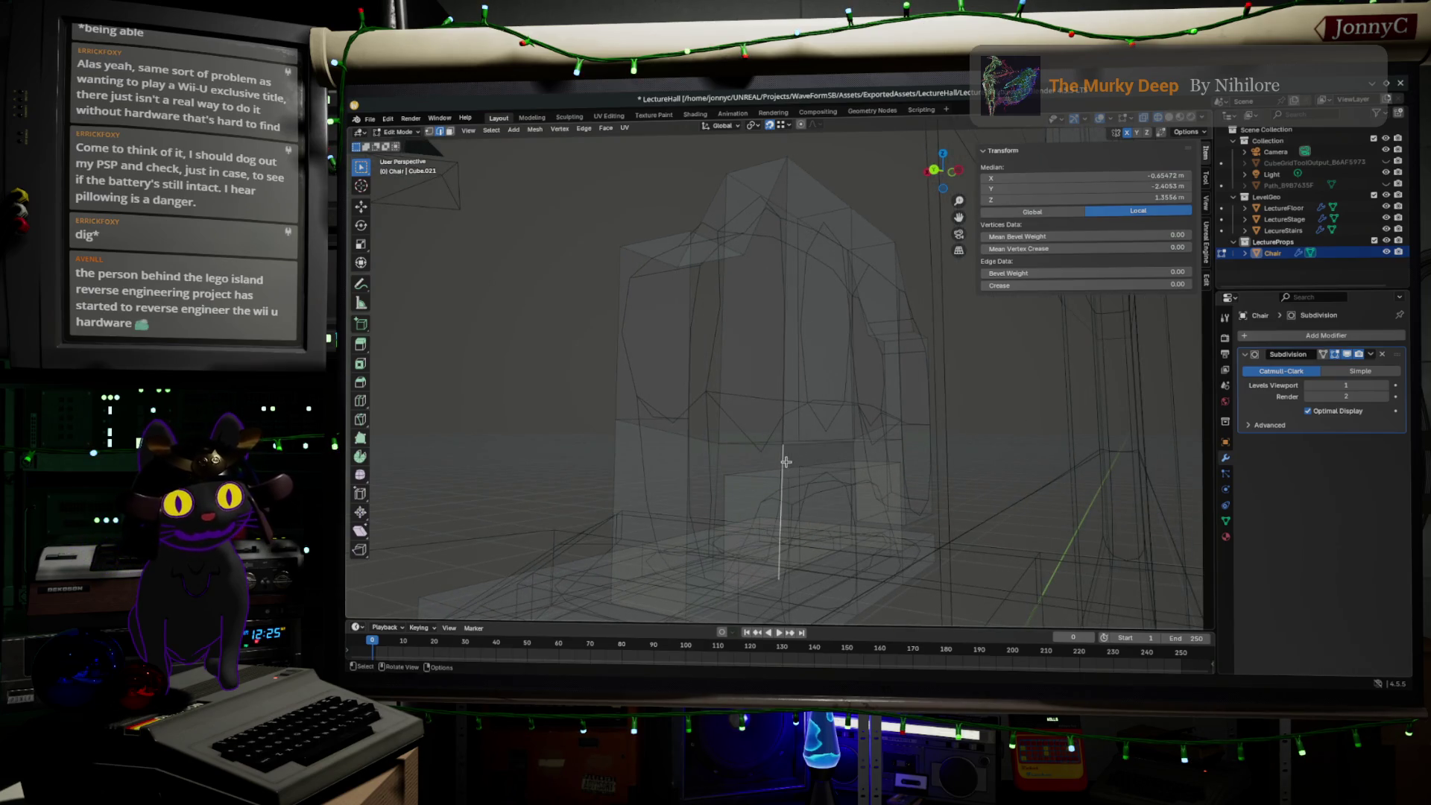
pyautogui.keyDown('ctrl'); pyautogui.click(688, 472); pyautogui.keyUp('ctrl')
pyautogui.click(688, 472)
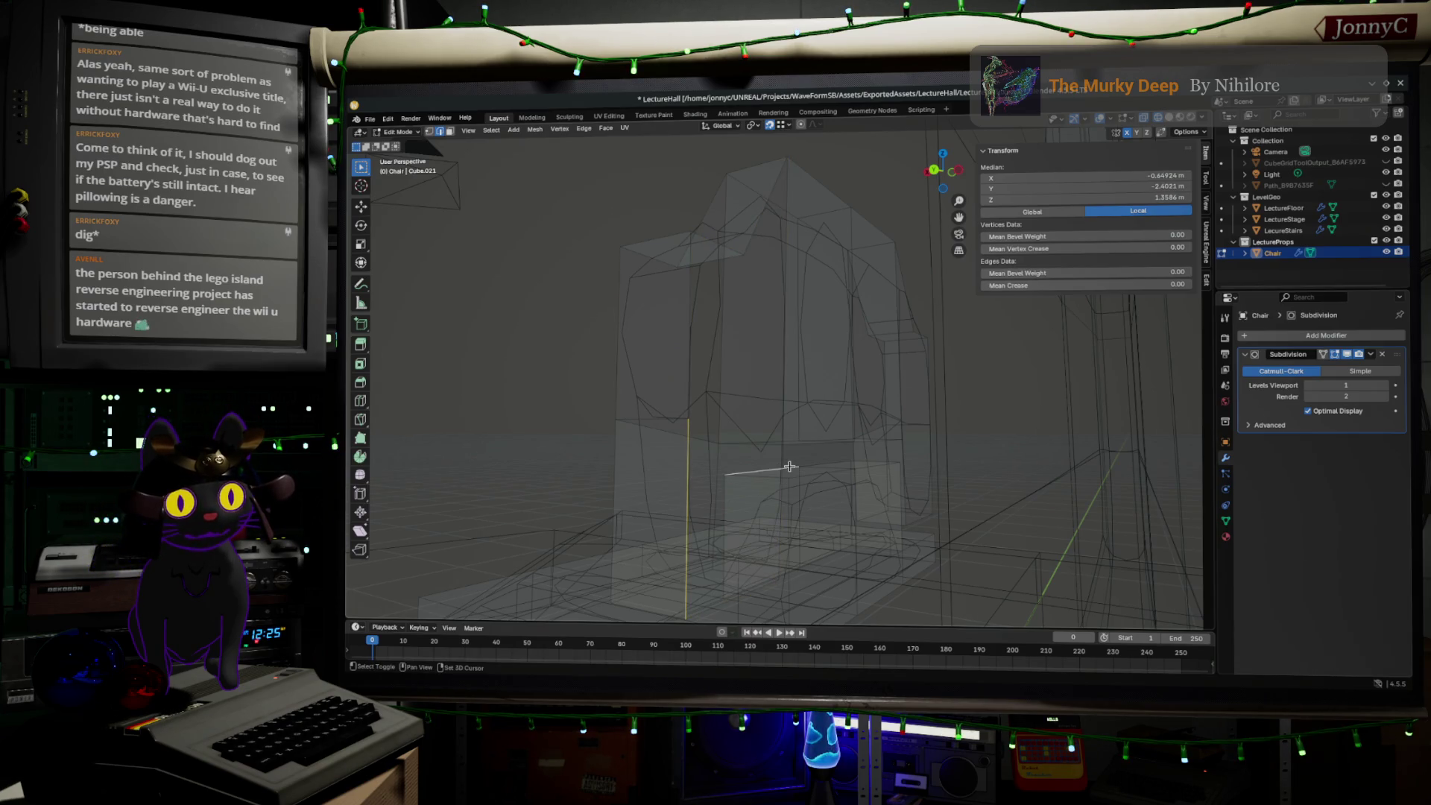
pyautogui.moveTo(823, 475)
pyautogui.mouseDown(button='middle')
pyautogui.moveTo(808, 505)
pyautogui.moveTo(771, 501)
pyautogui.mouseUp(button='middle')
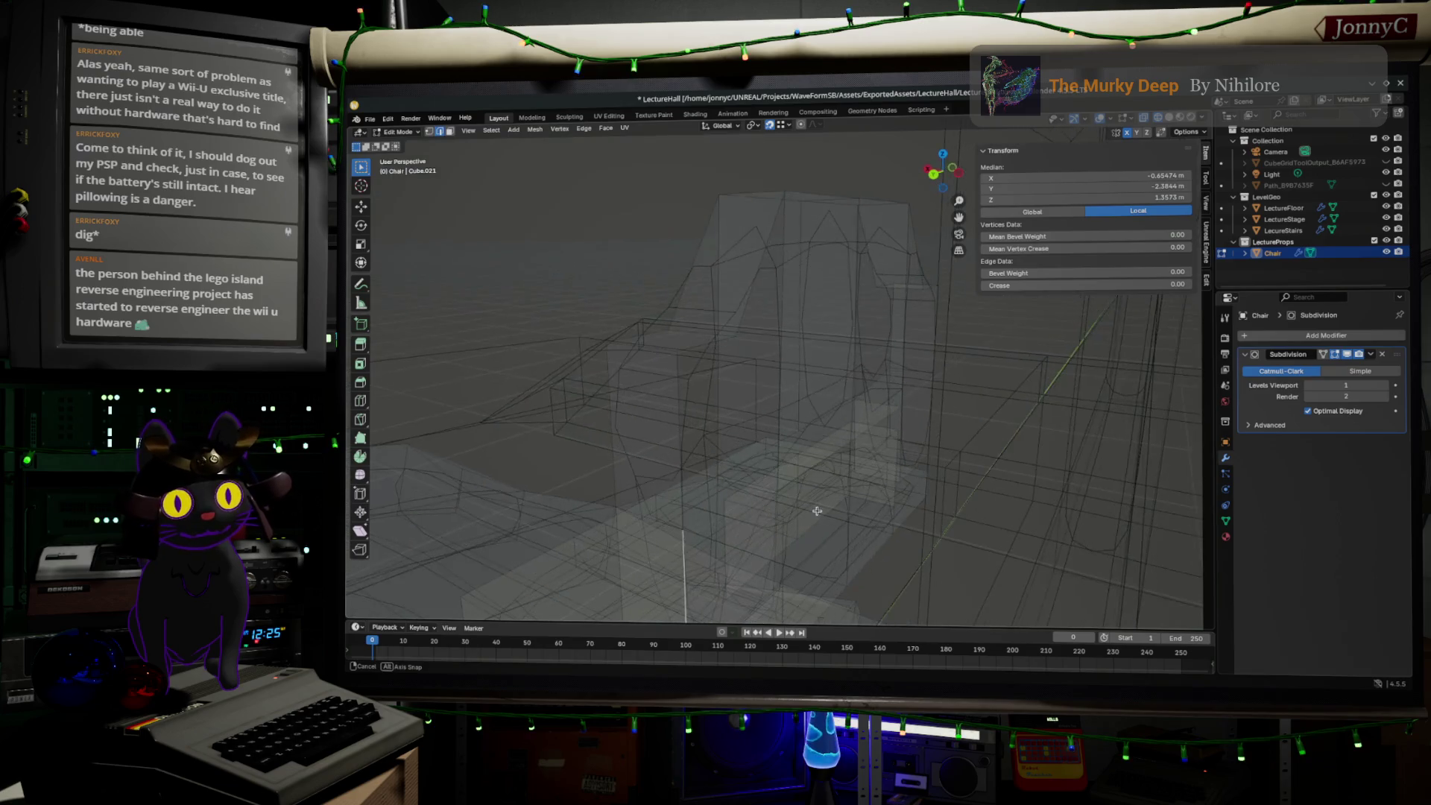
# - Select a pair of vertical edges, test a face fill, and undo it
pyautogui.click(777, 504)
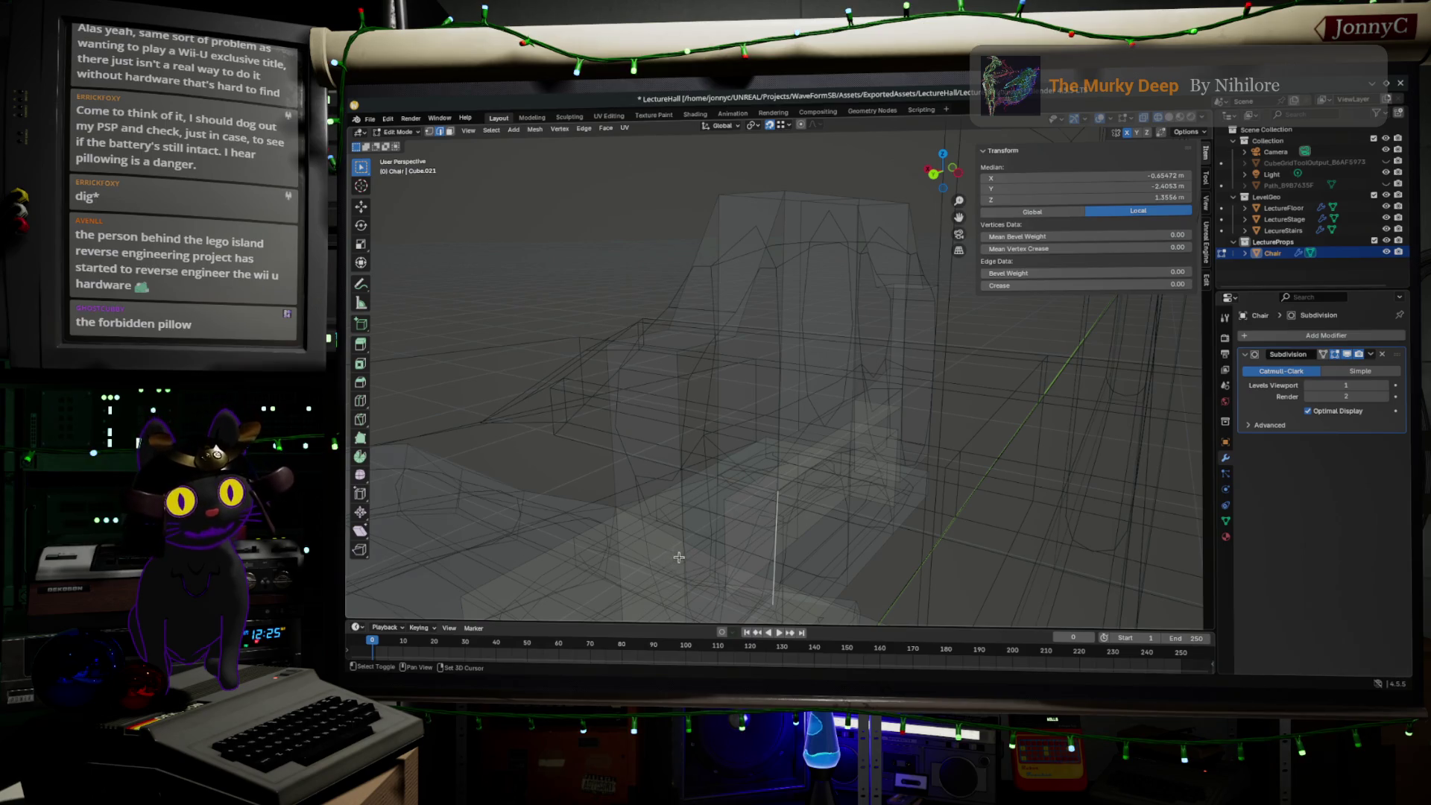
pyautogui.moveTo(683, 558)
pyautogui.mouseDown(button='middle')
pyautogui.moveTo(779, 483)
pyautogui.moveTo(866, 468)
pyautogui.moveTo(917, 430)
pyautogui.mouseUp(button='middle')
pyautogui.keyDown('shift'); pyautogui.click(780, 485); pyautogui.keyUp('shift')
pyautogui.keyDown('shift'); pyautogui.click(780, 485); pyautogui.keyUp('shift')
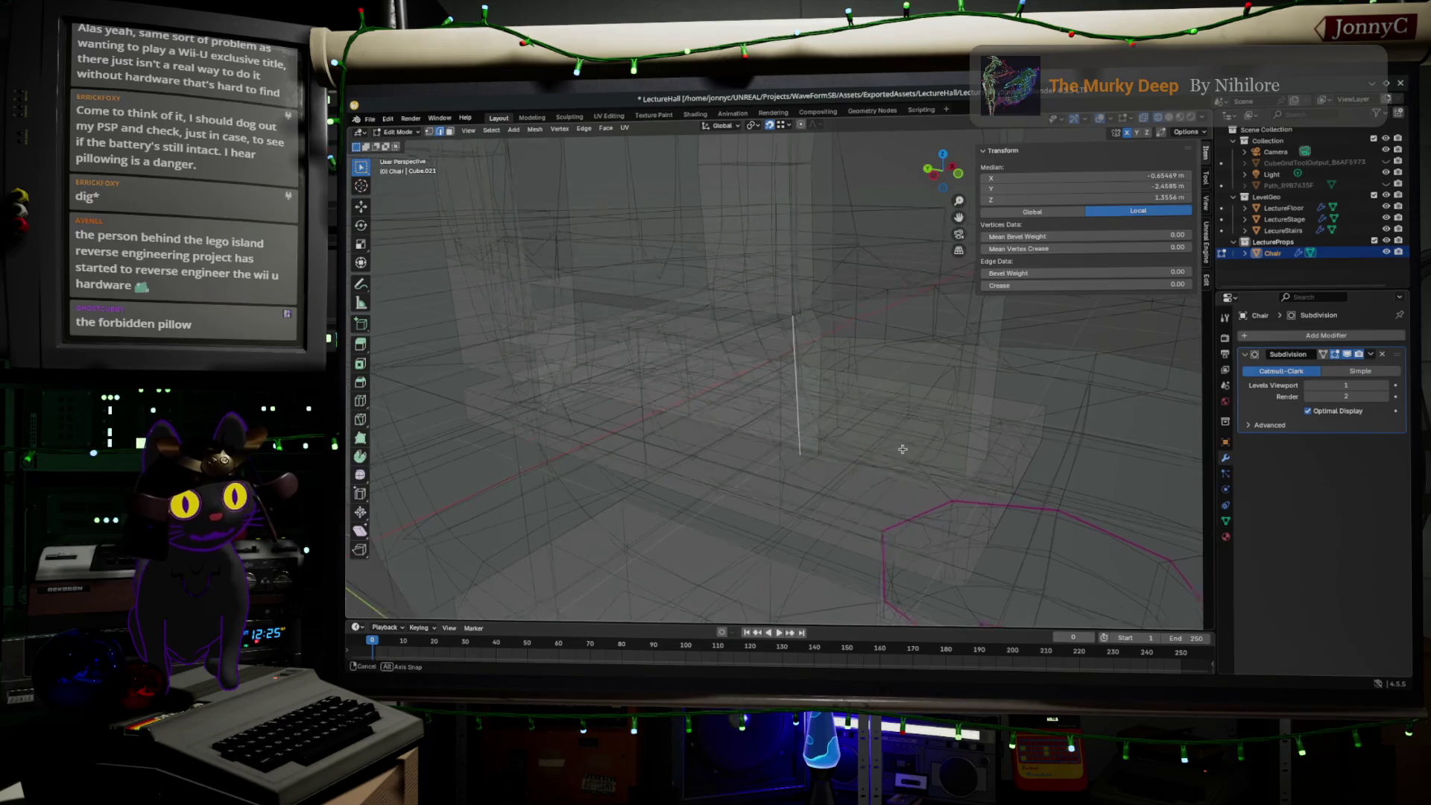
pyautogui.moveTo(996, 452); pyautogui.dragTo(875, 486, button='middle')
pyautogui.keyDown('shift'); pyautogui.click(875, 486); pyautogui.keyUp('shift')
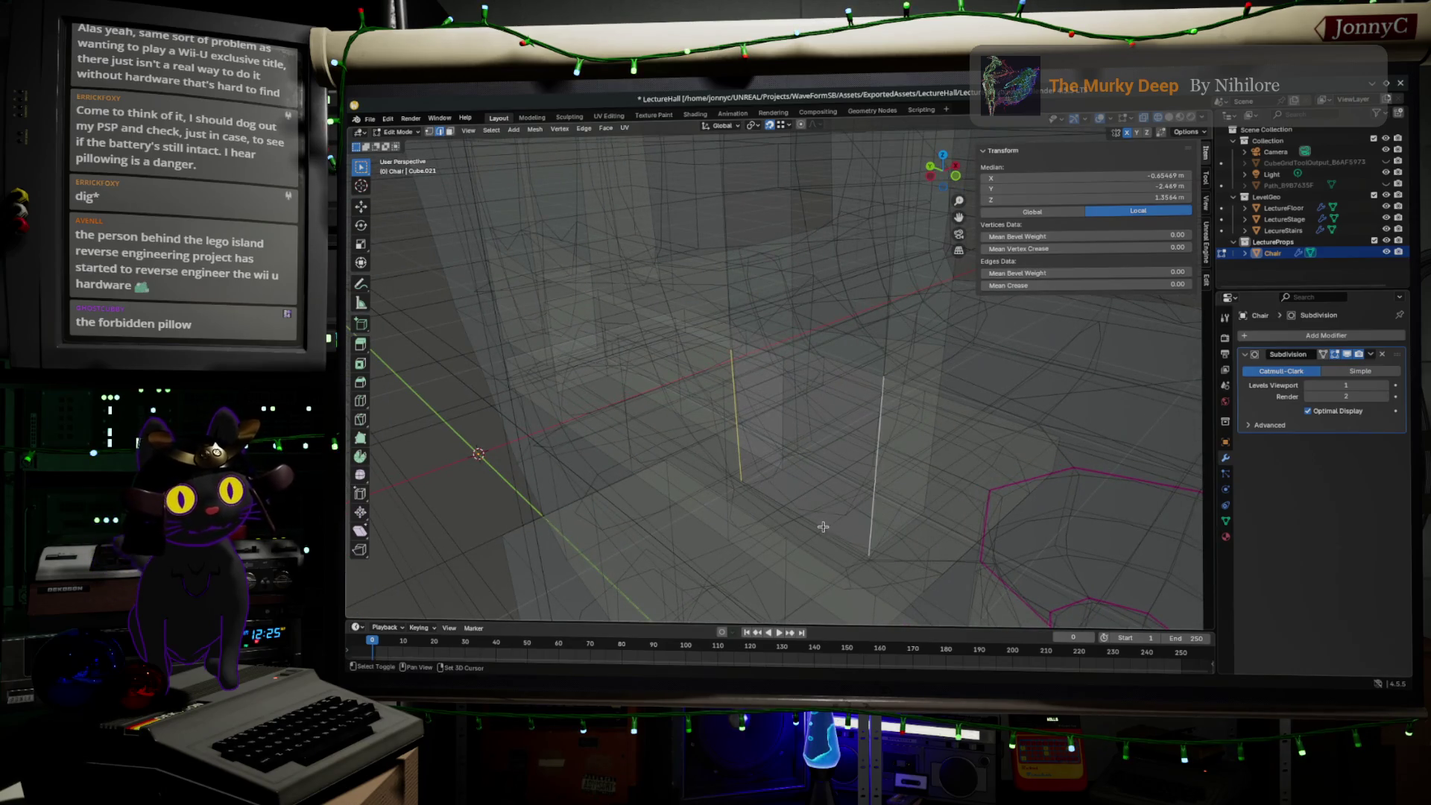
pyautogui.press('f')
pyautogui.hotkey('ctrl', 'z')
pyautogui.hotkey('ctrl', 'z')
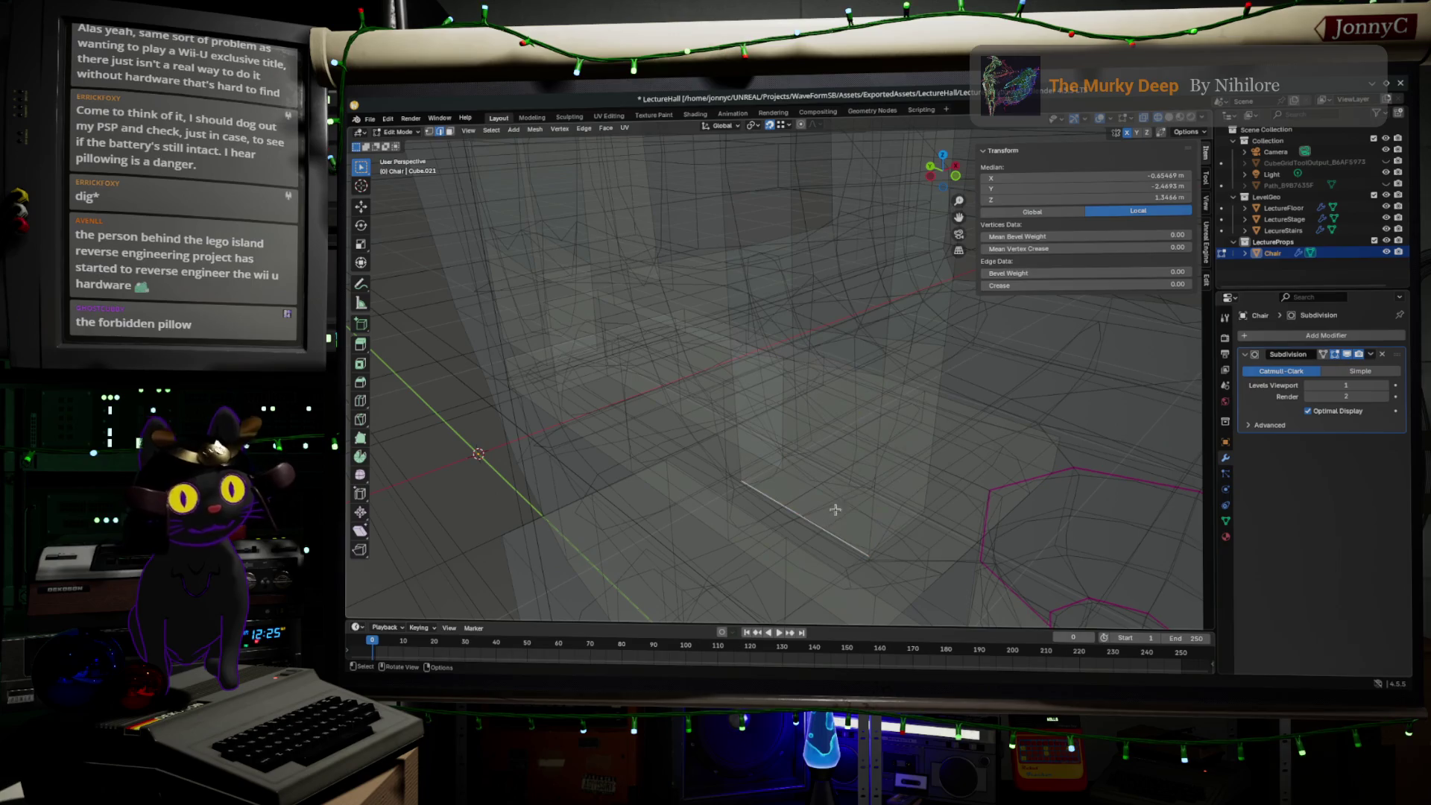
pyautogui.moveTo(830, 521); pyautogui.dragTo(914, 429, button='middle')
# - Cut two centred, unslid edge loops near the chair's pedestal base
pyautogui.moveTo(825, 381)
pyautogui.mouseDown(button='middle')
pyautogui.moveTo(830, 404)
pyautogui.moveTo(815, 419)
pyautogui.moveTo(769, 228)
pyautogui.mouseUp(button='middle')
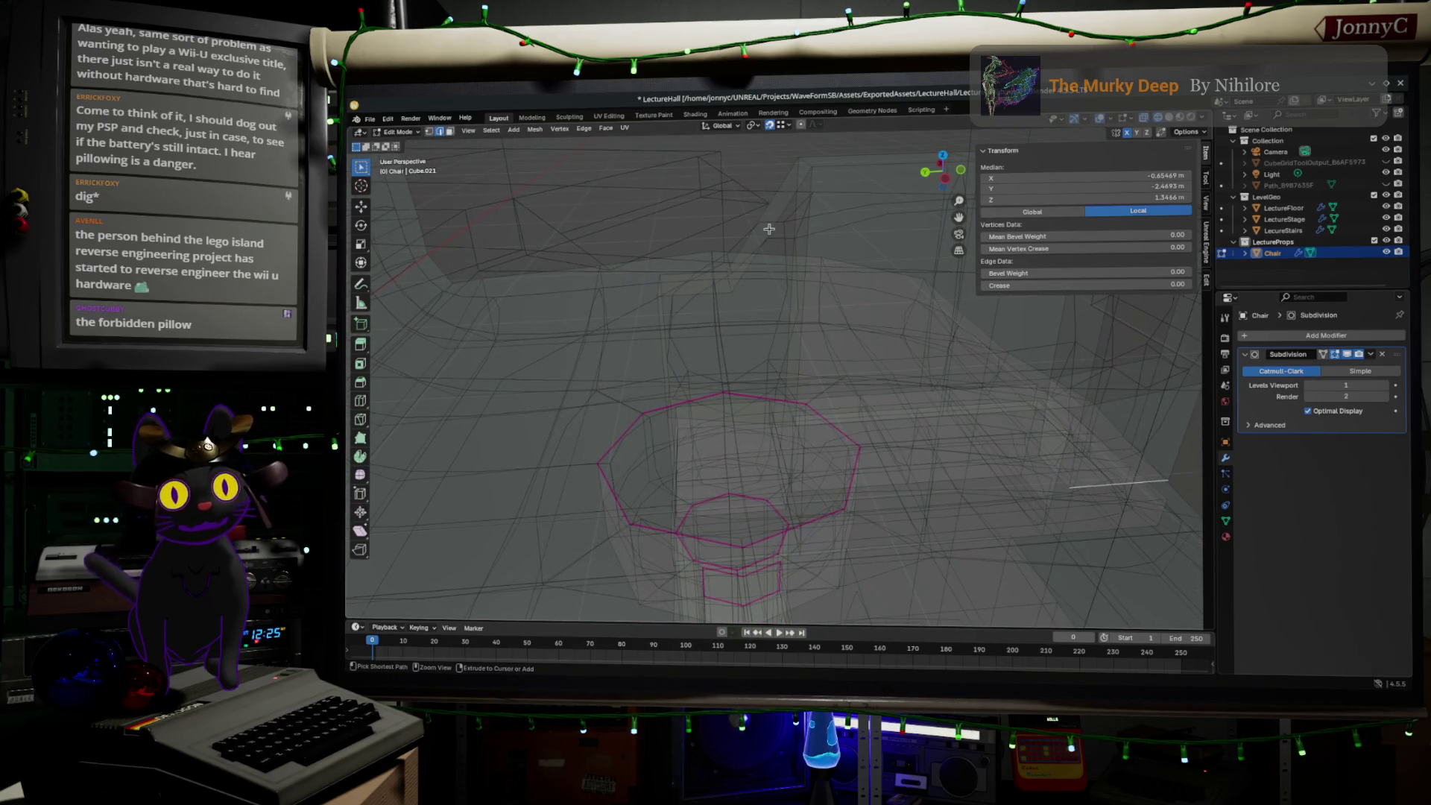
pyautogui.hotkey('ctrl', 'r')
pyautogui.click(763, 227)
pyautogui.rightClick(763, 228)
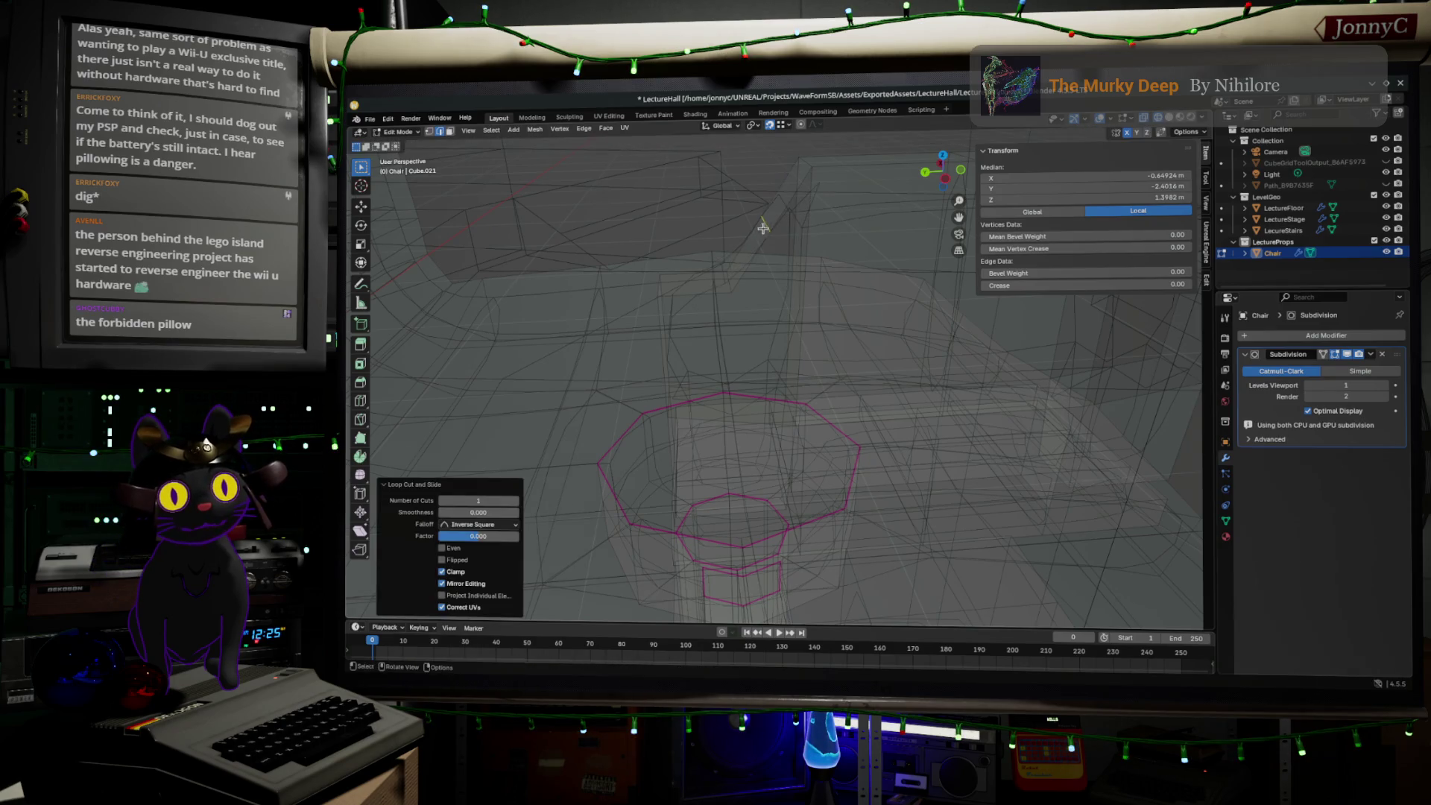
pyautogui.moveTo(887, 298)
pyautogui.mouseDown(button='middle')
pyautogui.moveTo(639, 325)
pyautogui.moveTo(760, 281)
pyautogui.mouseUp(button='middle')
pyautogui.hotkey('ctrl', 'r')
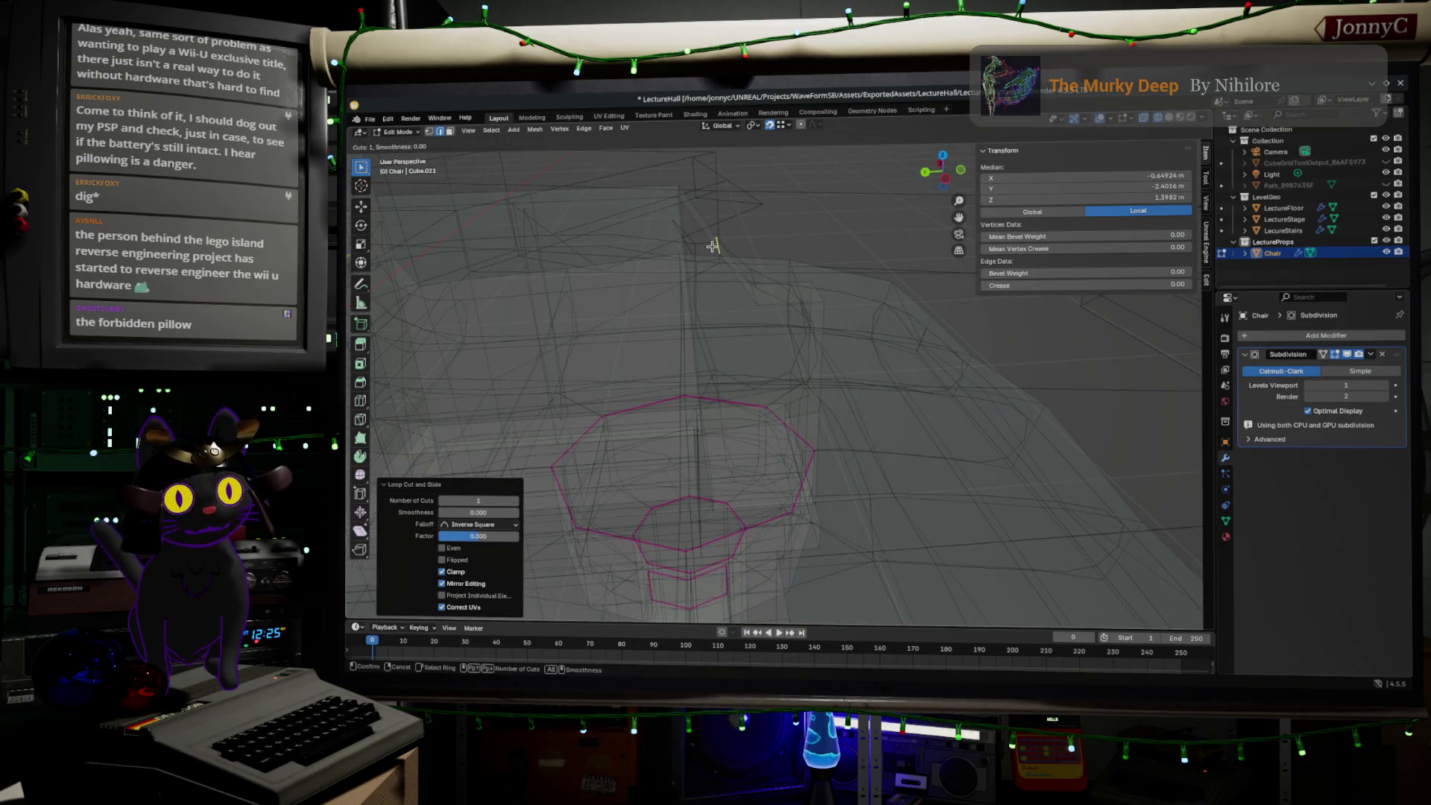
pyautogui.click(708, 244)
pyautogui.rightClick(709, 245)
pyautogui.moveTo(709, 240)
pyautogui.mouseDown(button='middle')
pyautogui.moveTo(803, 320)
pyautogui.moveTo(897, 293)
pyautogui.mouseUp(button='middle')
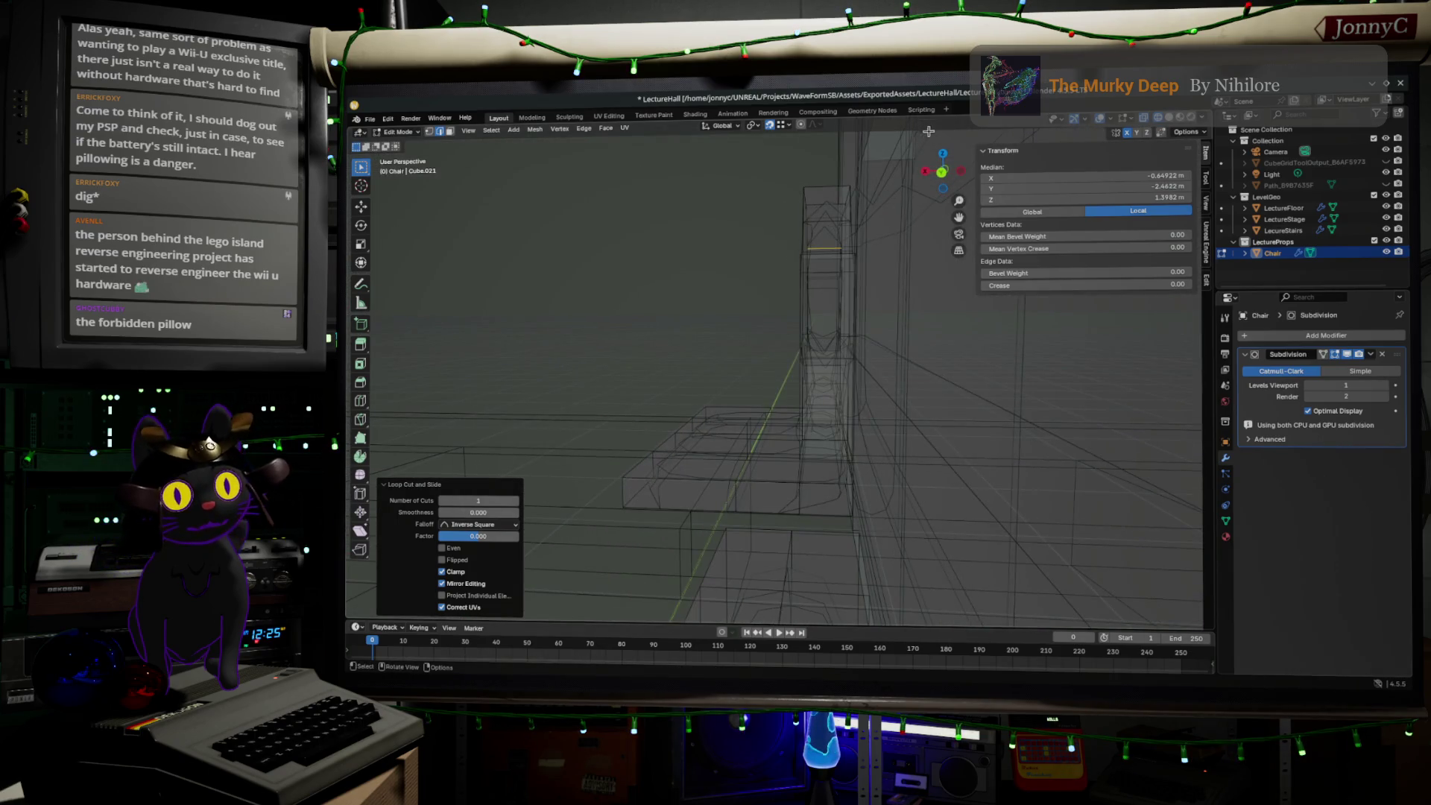
# - In the back view, select the whole upright column and move it
pyautogui.click(942, 176)
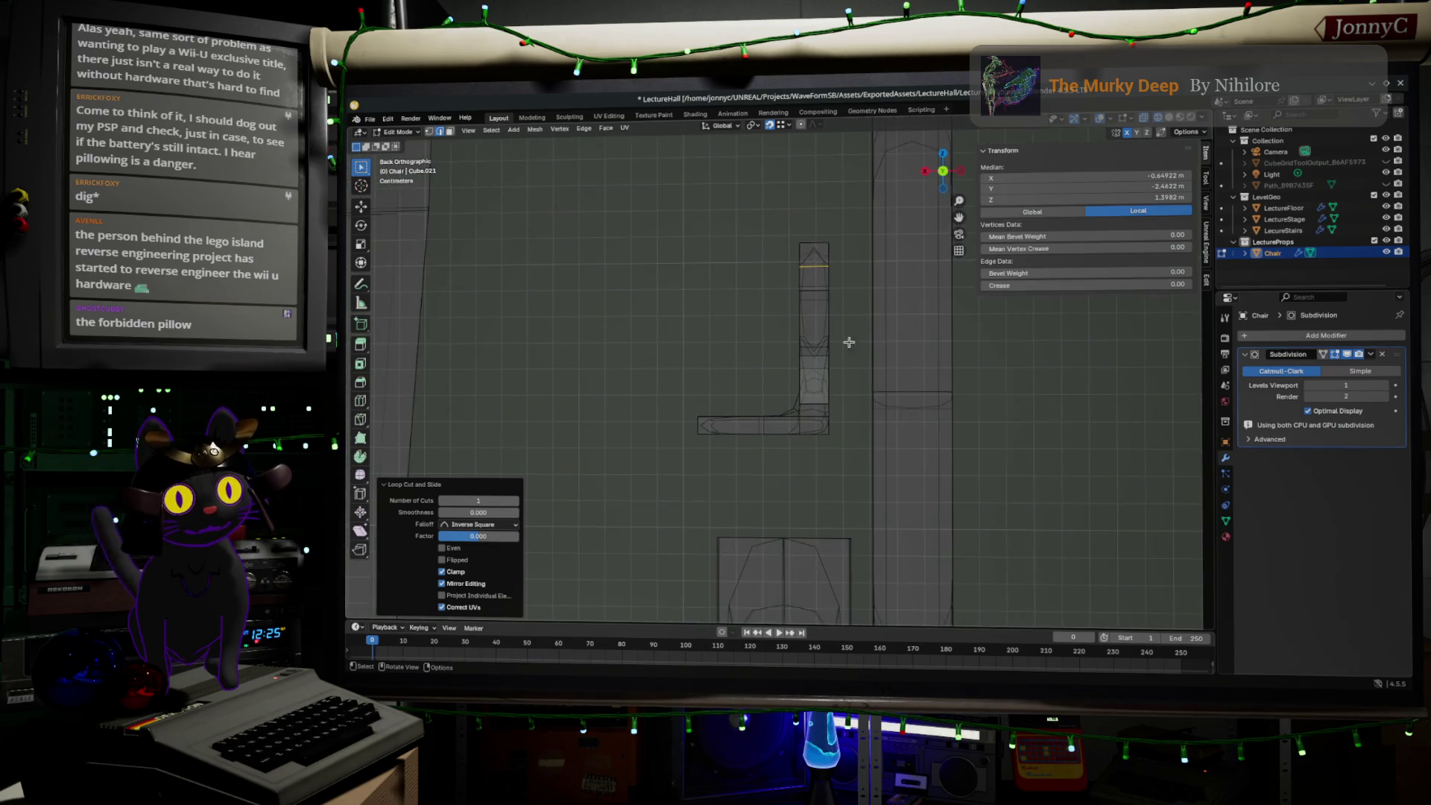
pyautogui.press('ctrl+KP_Add')
pyautogui.press('ctrl+KP_Add')
pyautogui.press('ctrl+KP_Add')
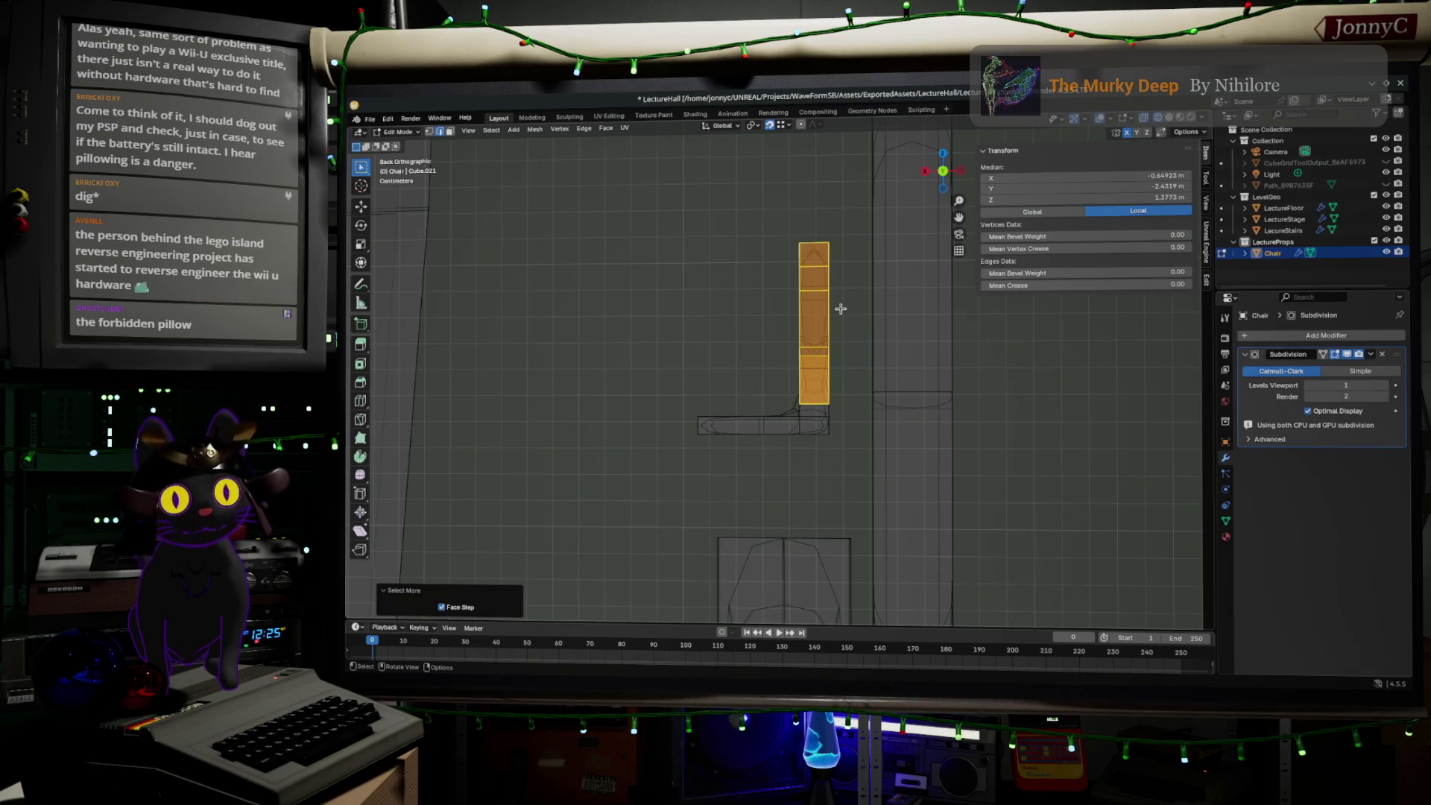
pyautogui.press('g')
pyautogui.click(665, 241)
pyautogui.press('Tab')
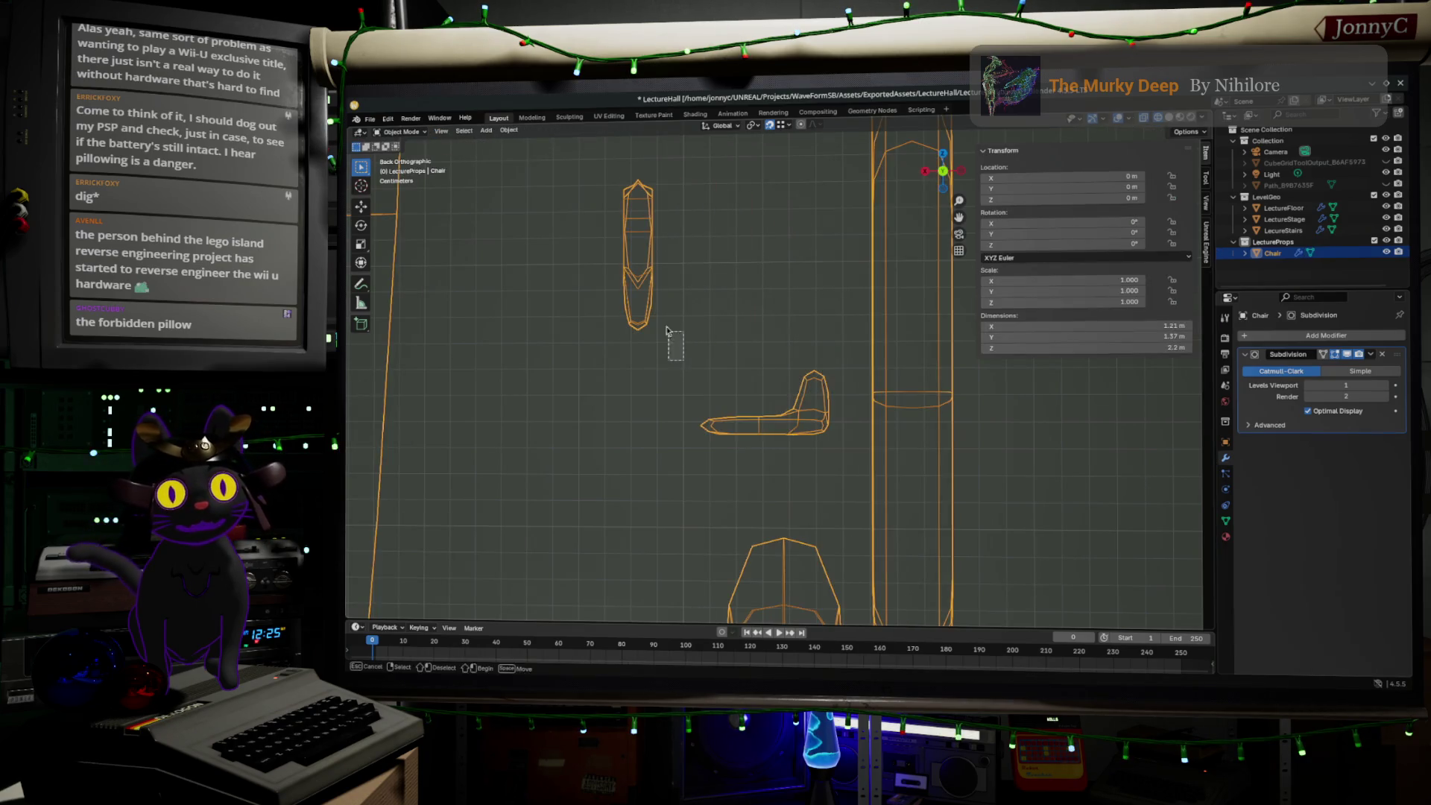
pyautogui.press('Tab')
# - Delete the column's right-side edges and leftover stubs, leaving one vertical edge line
pyautogui.keyDown('shift'); pyautogui.click(428, 132); pyautogui.keyUp('shift')
pyautogui.moveTo(712, 375); pyautogui.dragTo(639, 155)
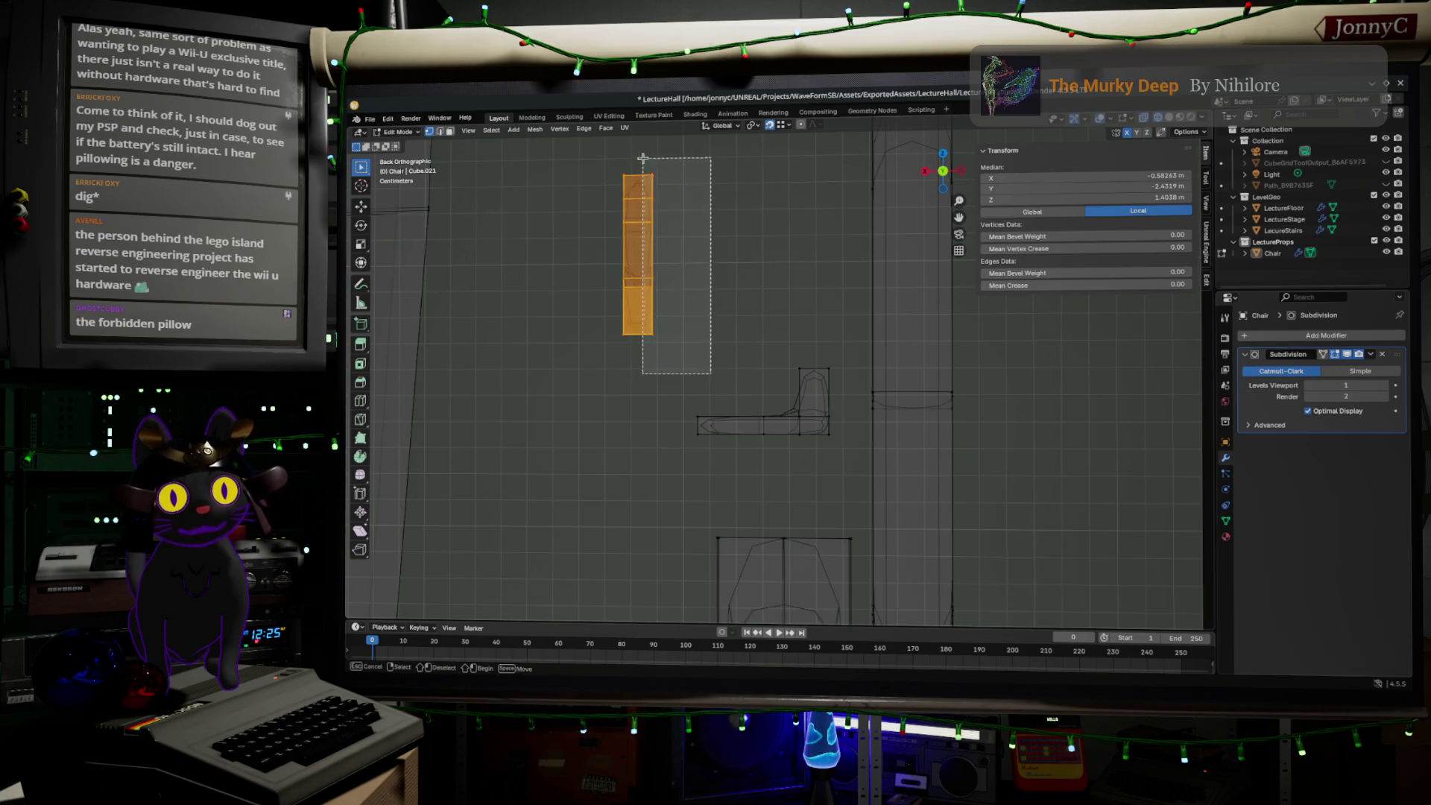
pyautogui.press('x')
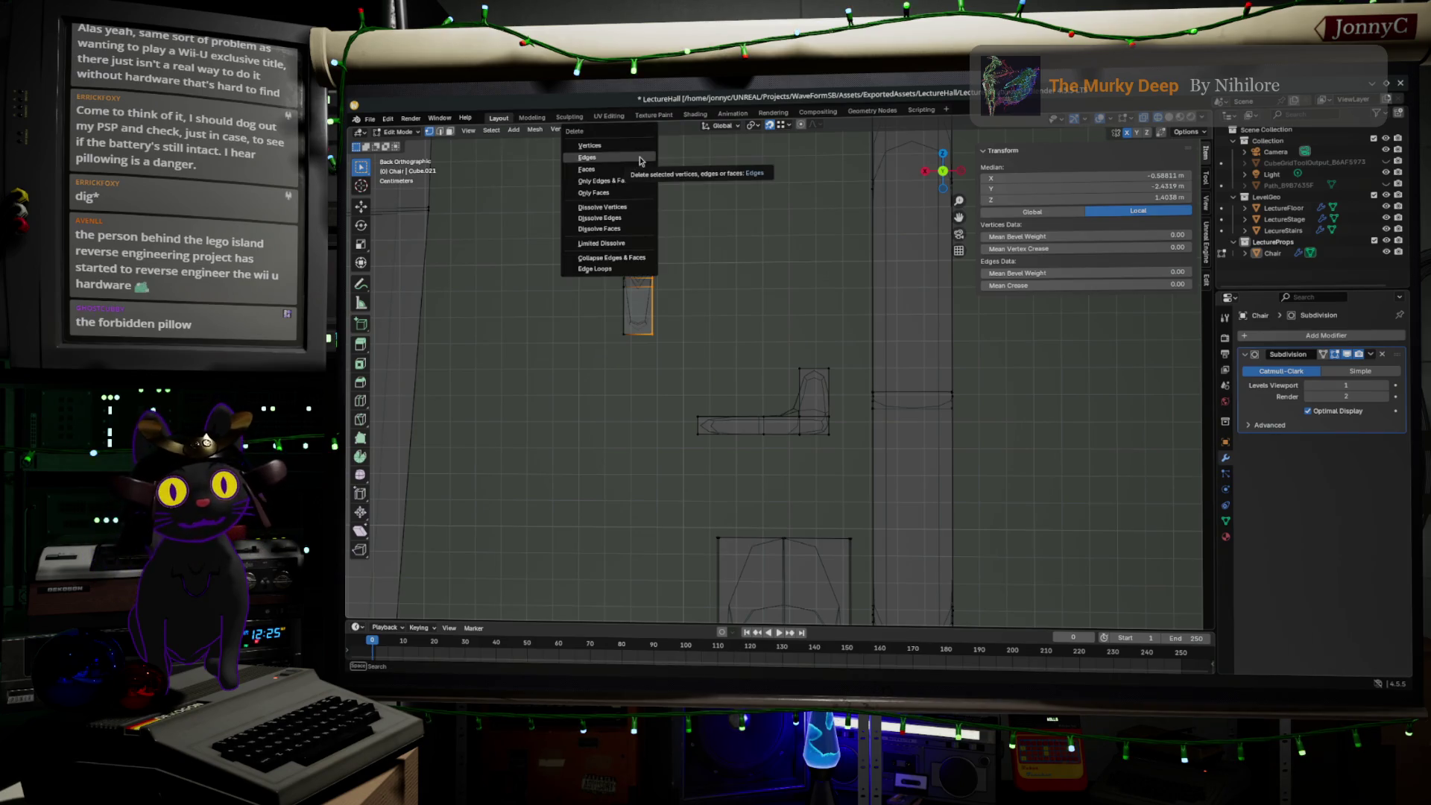
pyautogui.click(641, 158)
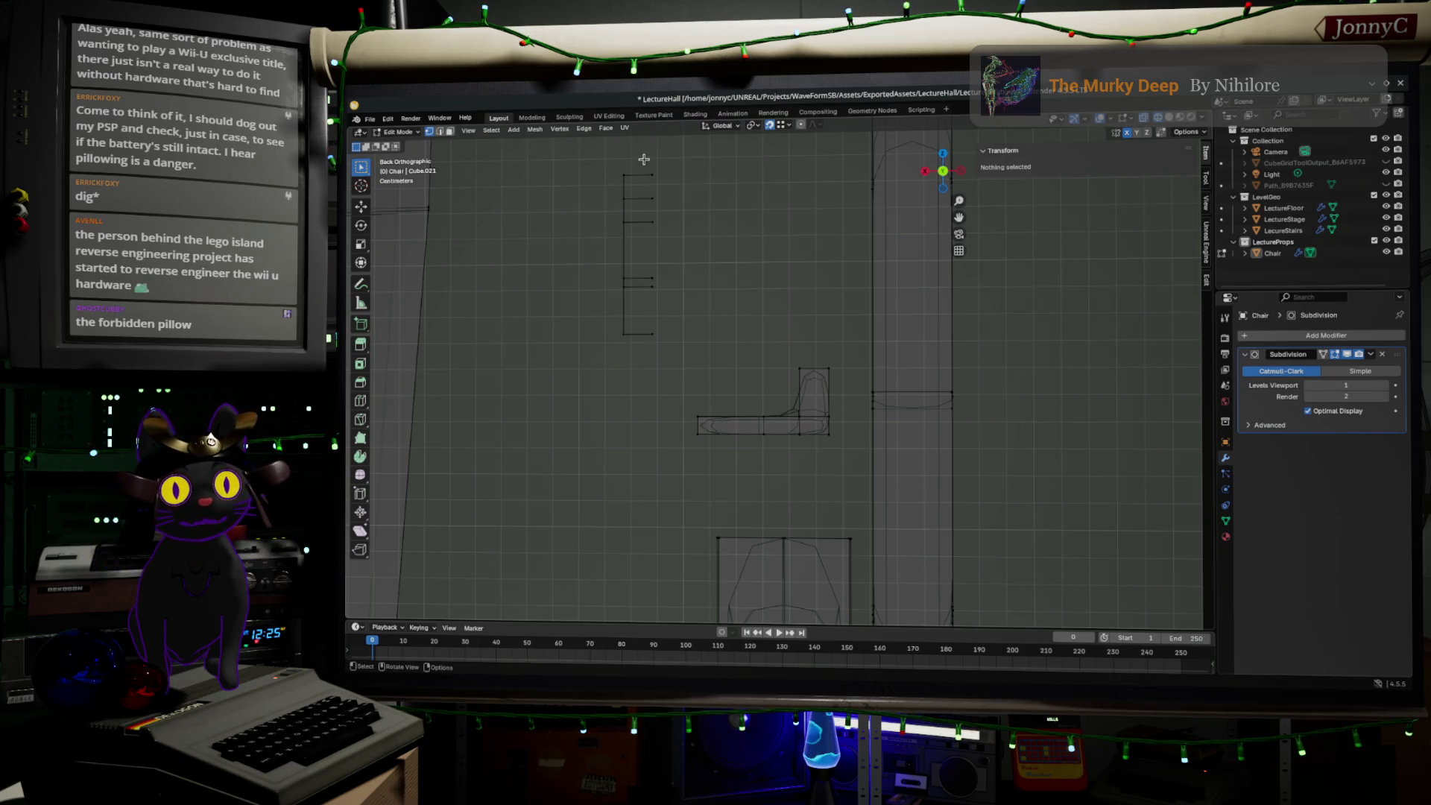
pyautogui.moveTo(704, 415); pyautogui.dragTo(635, 121)
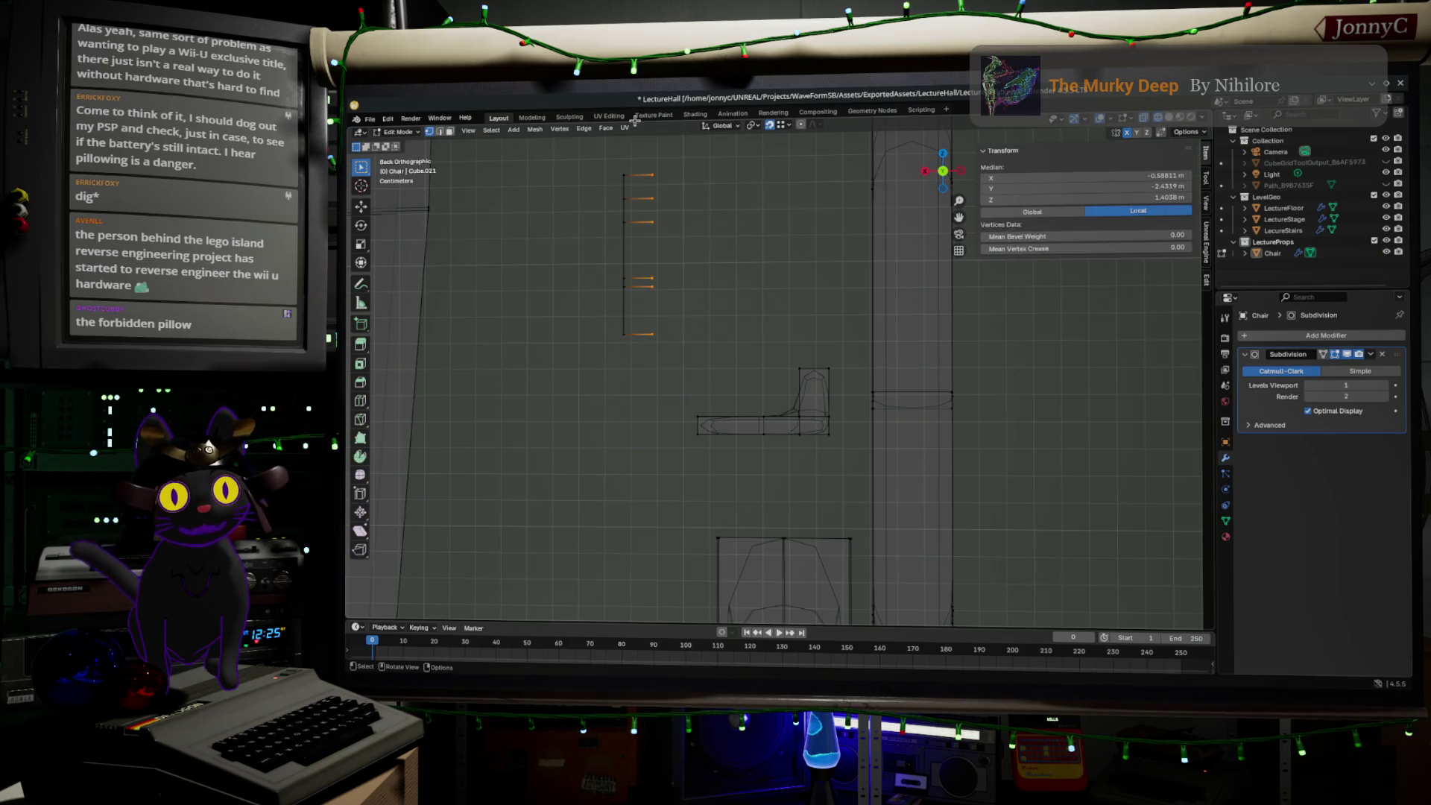
pyautogui.press('x')
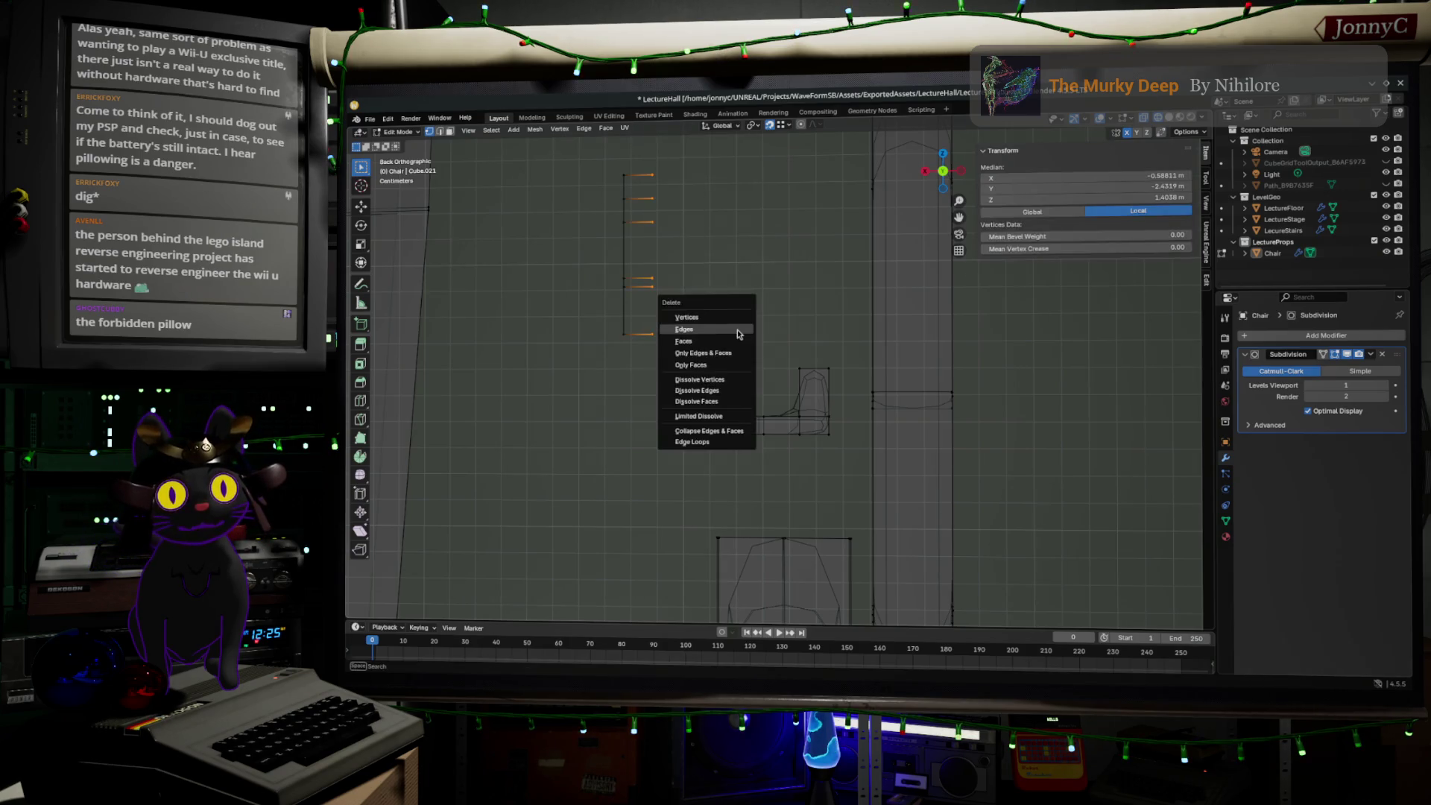
pyautogui.click(736, 333)
pyautogui.moveTo(737, 333)
pyautogui.mouseDown(button='middle')
pyautogui.moveTo(777, 340)
pyautogui.moveTo(754, 367)
pyautogui.moveTo(767, 361)
pyautogui.mouseUp(button='middle')
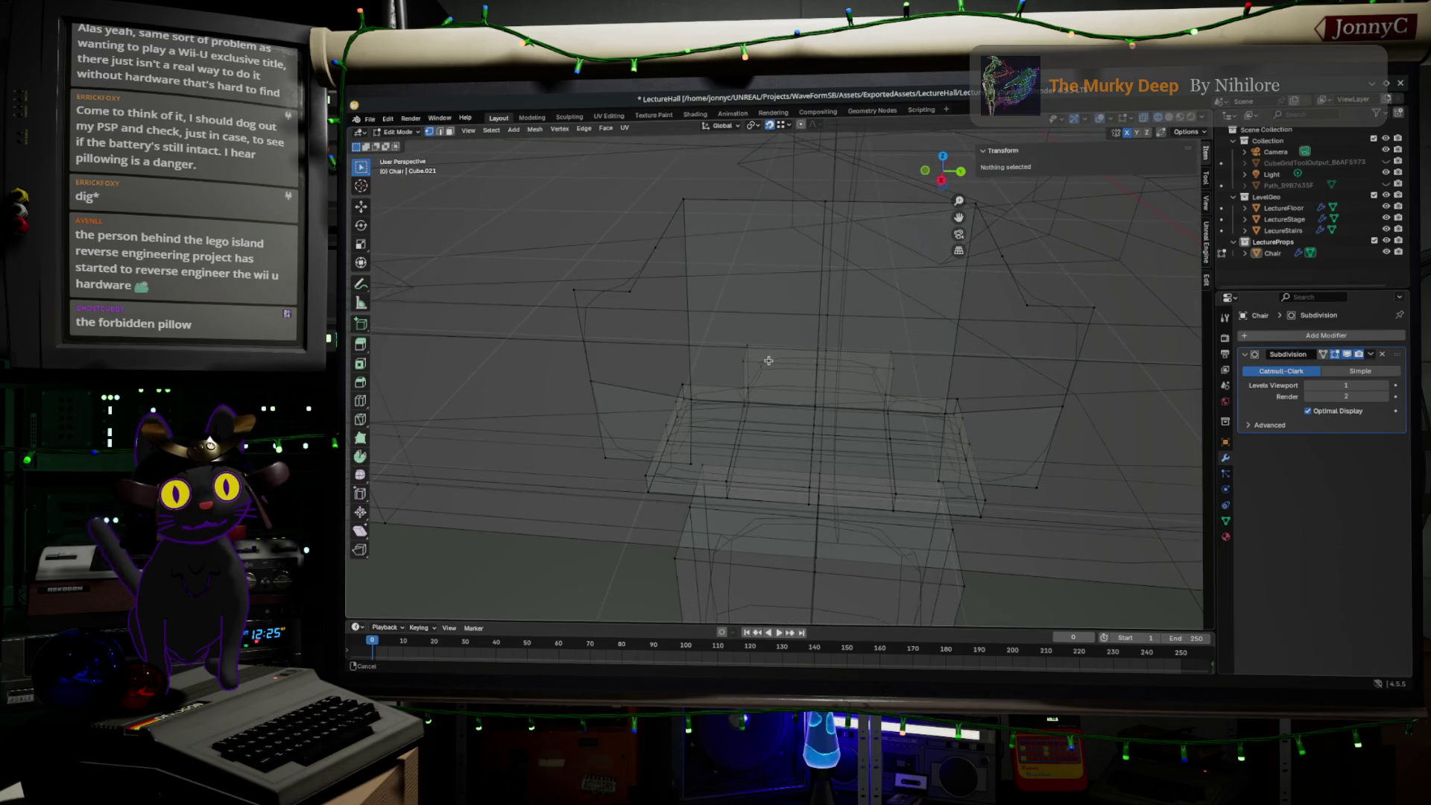
# - Select groups of vertices on the chair back and side faces
pyautogui.click(630, 290)
pyautogui.keyDown('shift'); pyautogui.click(685, 203); pyautogui.keyUp('shift')
pyautogui.keyDown('shift'); pyautogui.click(686, 388); pyautogui.keyUp('shift')
pyautogui.click(686, 387)
pyautogui.moveTo(686, 388); pyautogui.dragTo(843, 408, button='middle')
pyautogui.click(855, 407)
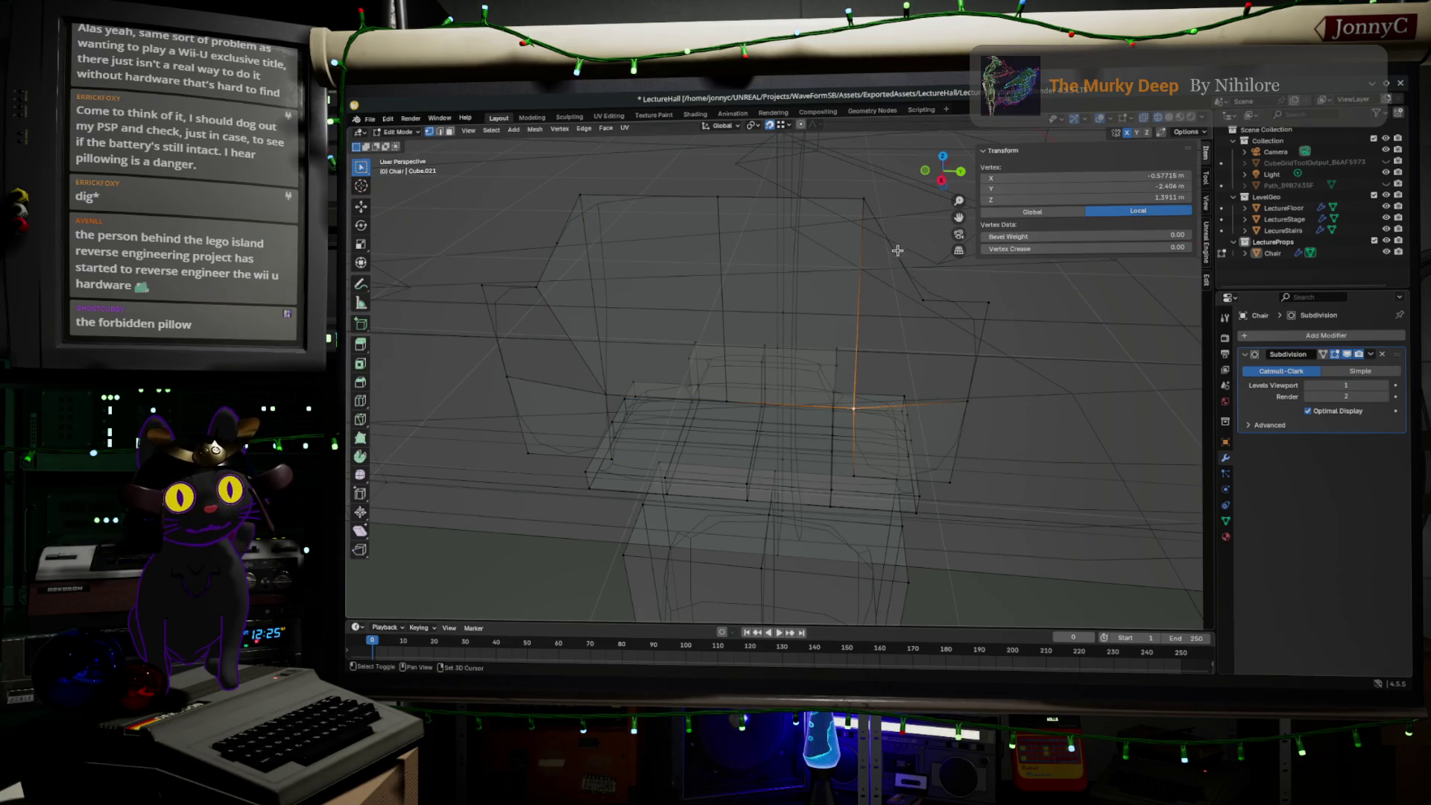
pyautogui.keyDown('shift'); pyautogui.click(862, 207); pyautogui.keyUp('shift')
pyautogui.keyDown('shift'); pyautogui.click(917, 293); pyautogui.keyUp('shift')
pyautogui.click(924, 300)
pyautogui.keyDown('shift'); pyautogui.click(987, 300); pyautogui.keyUp('shift')
pyautogui.moveTo(975, 453)
pyautogui.mouseDown(button='middle')
pyautogui.moveTo(997, 410)
pyautogui.moveTo(975, 328)
pyautogui.moveTo(828, 322)
pyautogui.mouseUp(button='middle')
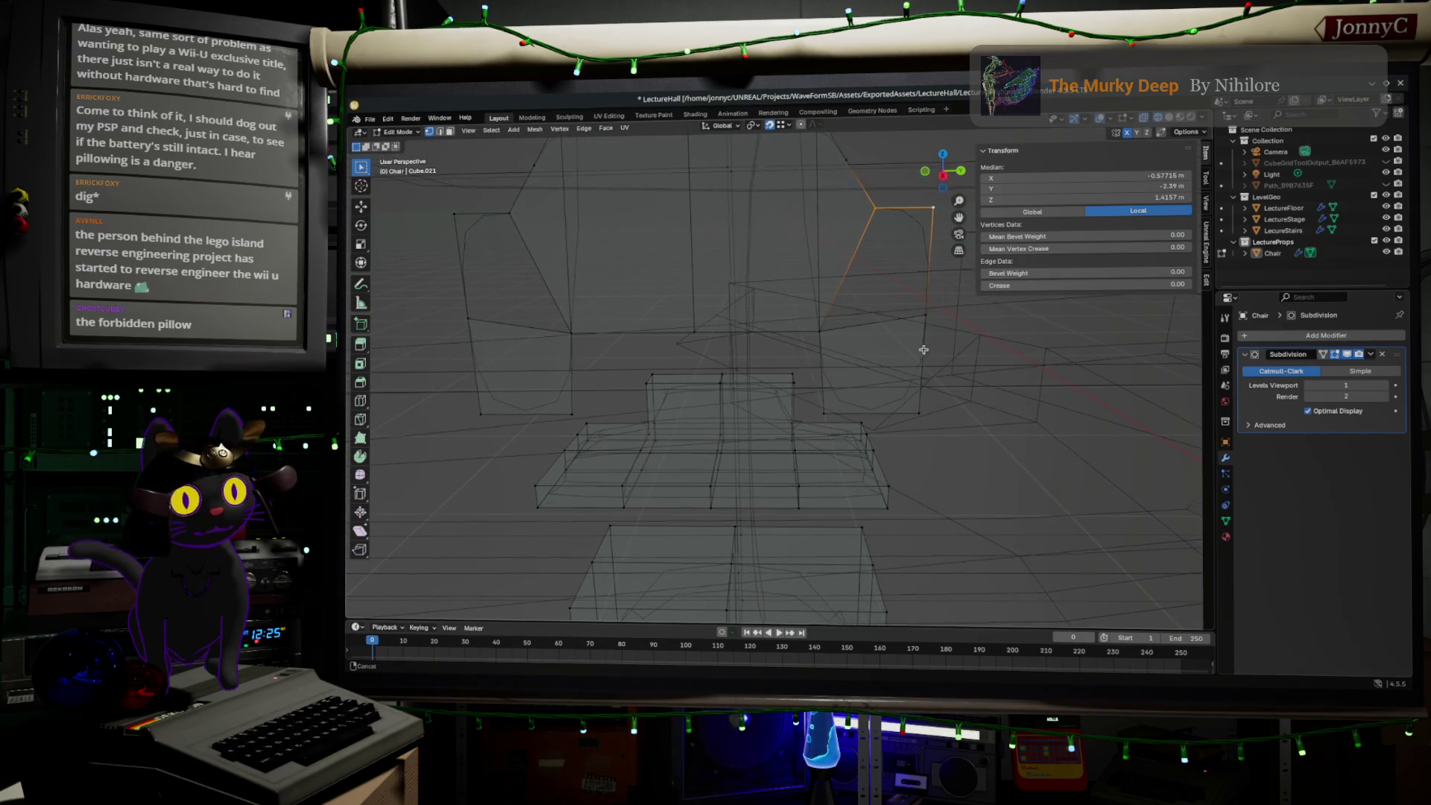
pyautogui.keyDown('shift'); pyautogui.click(824, 325); pyautogui.keyUp('shift')
# - Select more vertices on the chair back, then return to the front view
pyautogui.moveTo(524, 329); pyautogui.dragTo(627, 362, button='middle')
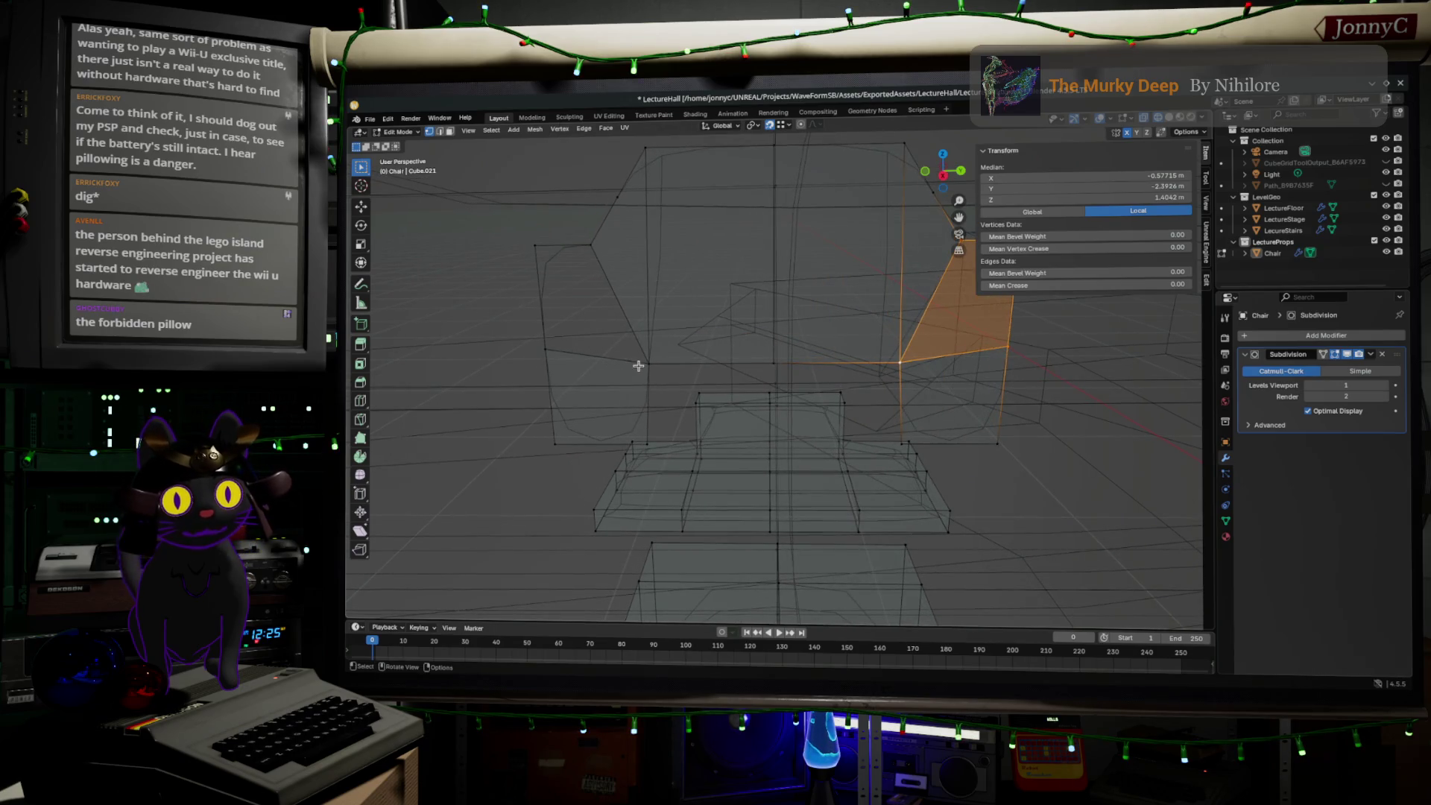
pyautogui.click(641, 364)
pyautogui.keyDown('shift'); pyautogui.click(574, 239); pyautogui.keyUp('shift')
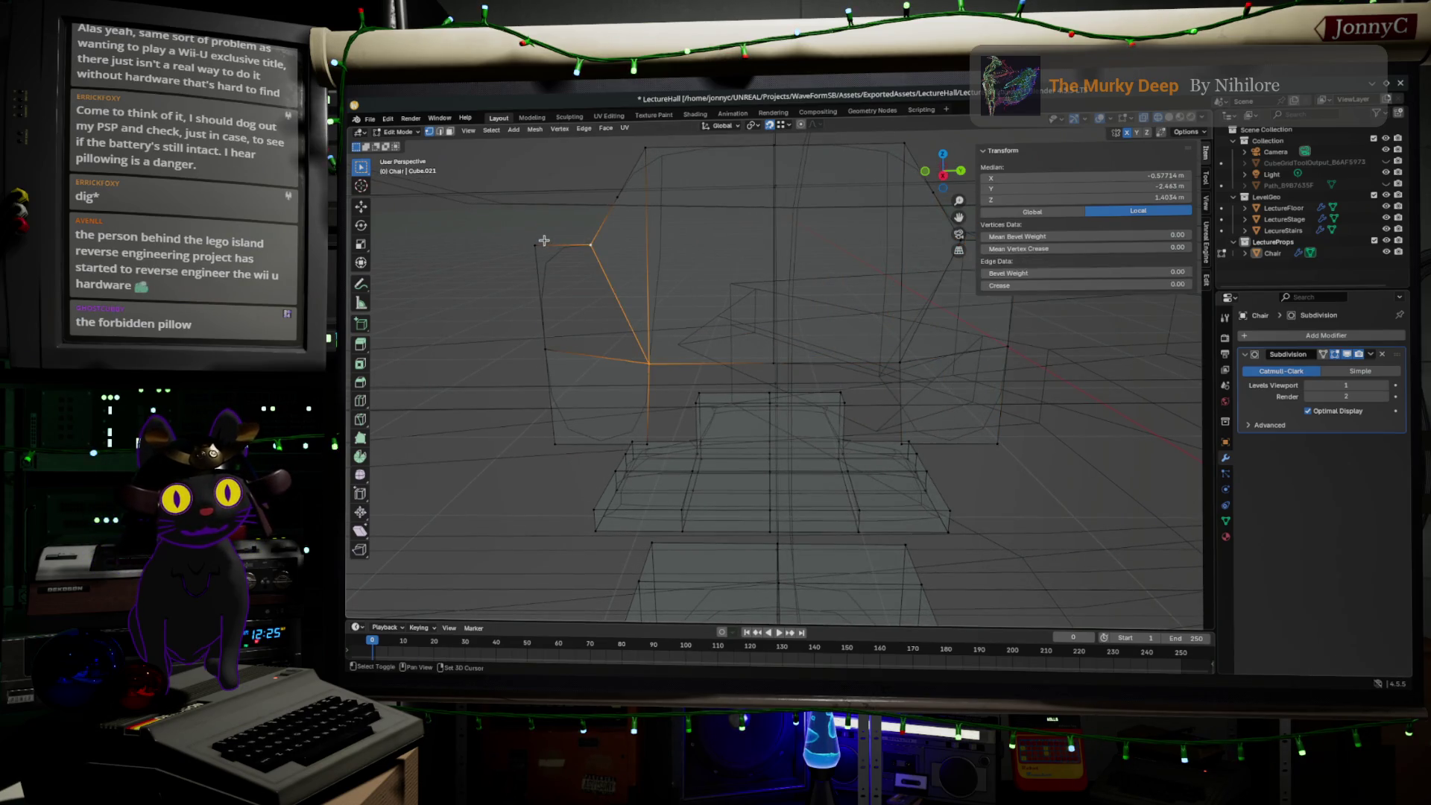
pyautogui.keyDown('shift'); pyautogui.click(554, 353); pyautogui.keyUp('shift')
pyautogui.click(554, 353)
pyautogui.moveTo(639, 322)
pyautogui.mouseDown(button='middle')
pyautogui.moveTo(701, 360)
pyautogui.moveTo(872, 294)
pyautogui.moveTo(936, 310)
pyautogui.mouseUp(button='middle')
pyautogui.click(938, 179)
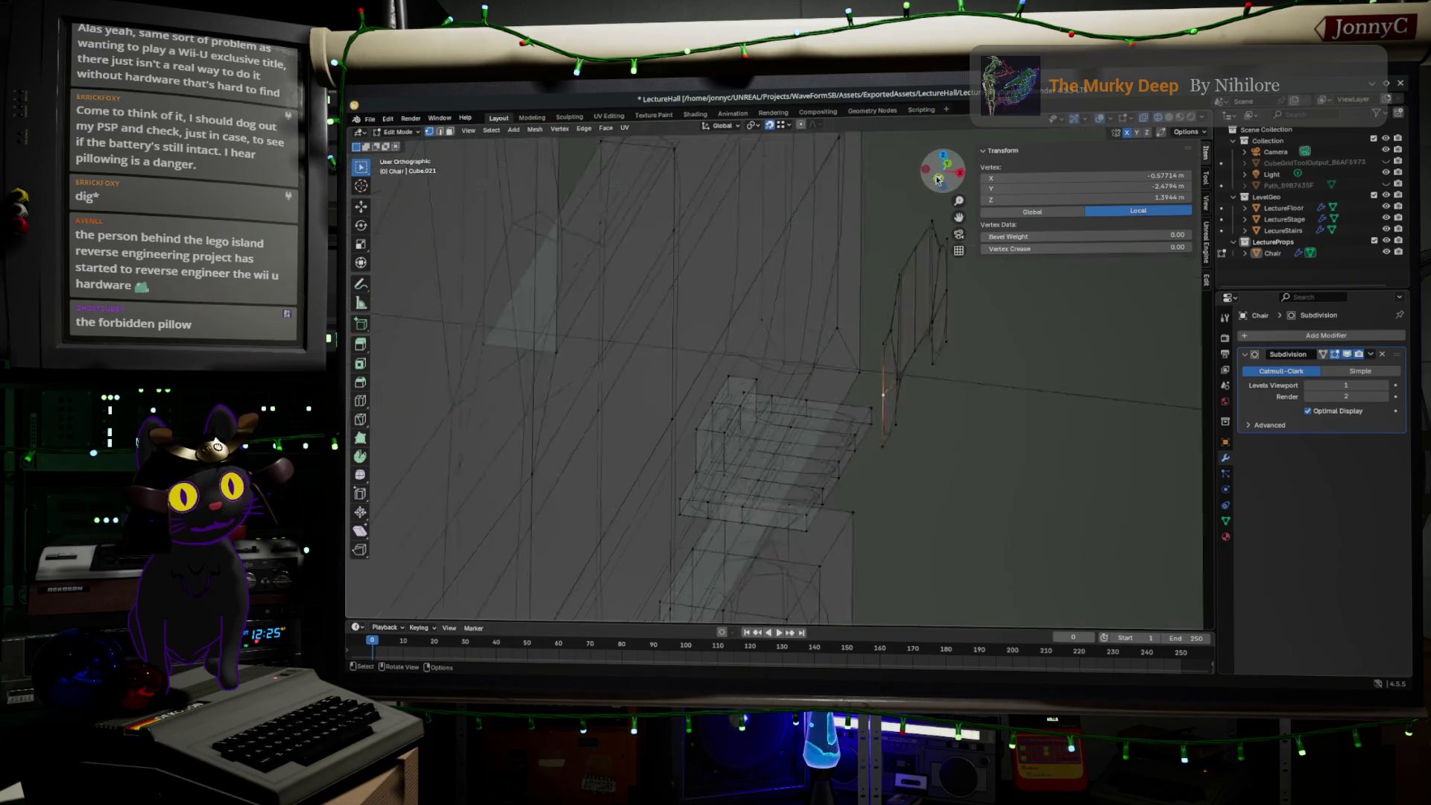
pyautogui.keyDown('shift'); pyautogui.moveTo(931, 372); pyautogui.dragTo(908, 428, button='middle'); pyautogui.keyUp('shift')
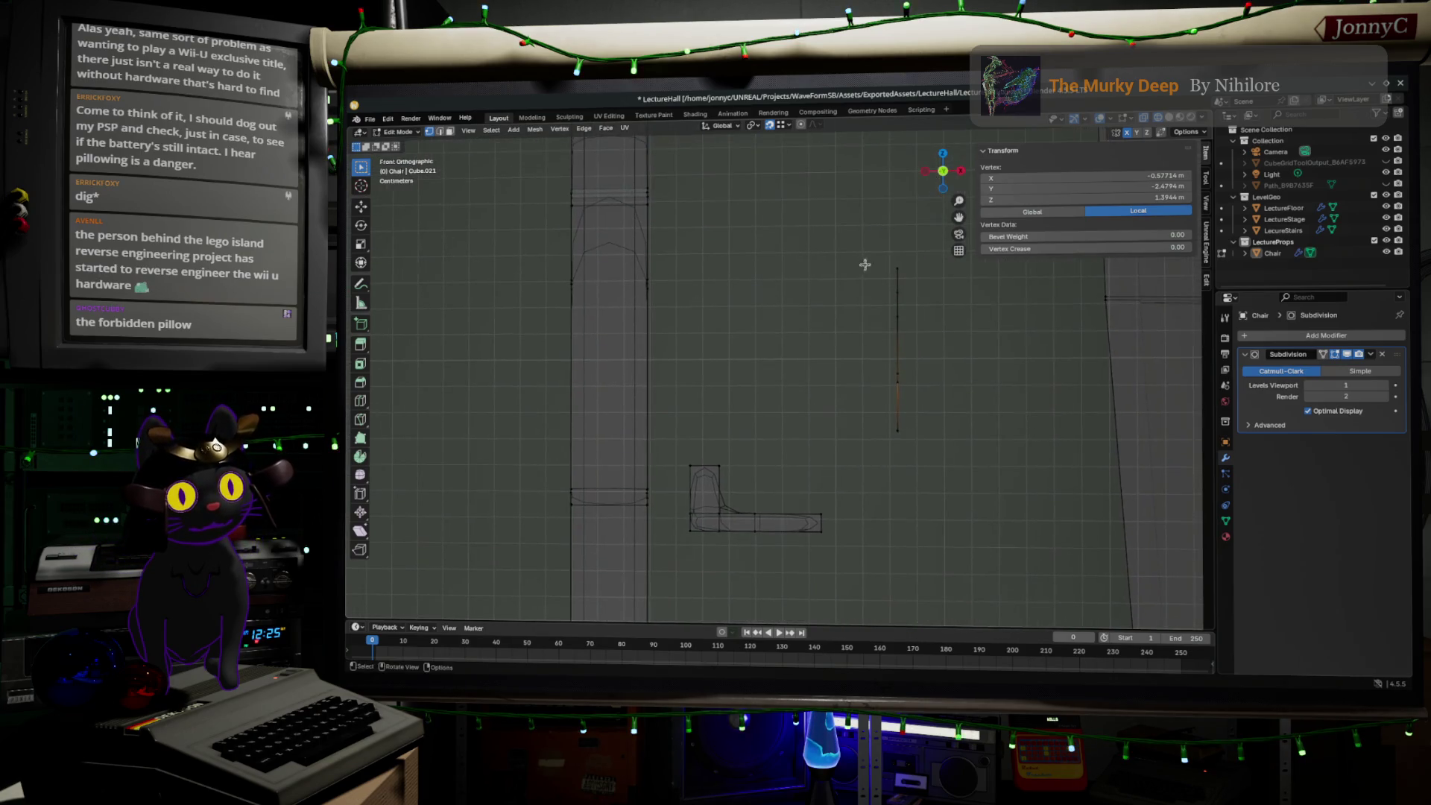
# - Extrude the vertical edge line into a strip and reposition it, then undo
pyautogui.moveTo(856, 208); pyautogui.dragTo(927, 462)
pyautogui.press('e')
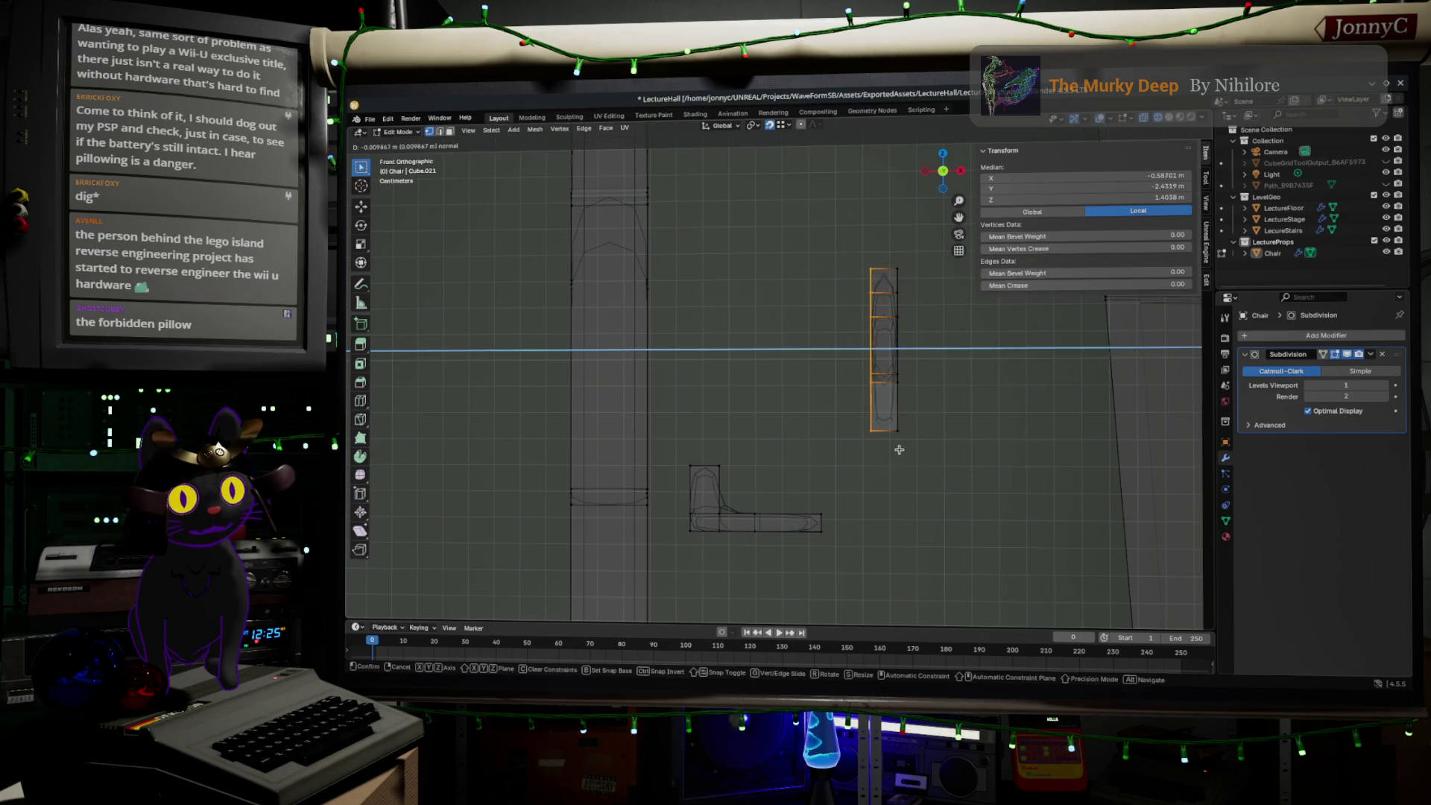
pyautogui.click(902, 449)
pyautogui.moveTo(939, 447); pyautogui.dragTo(815, 213)
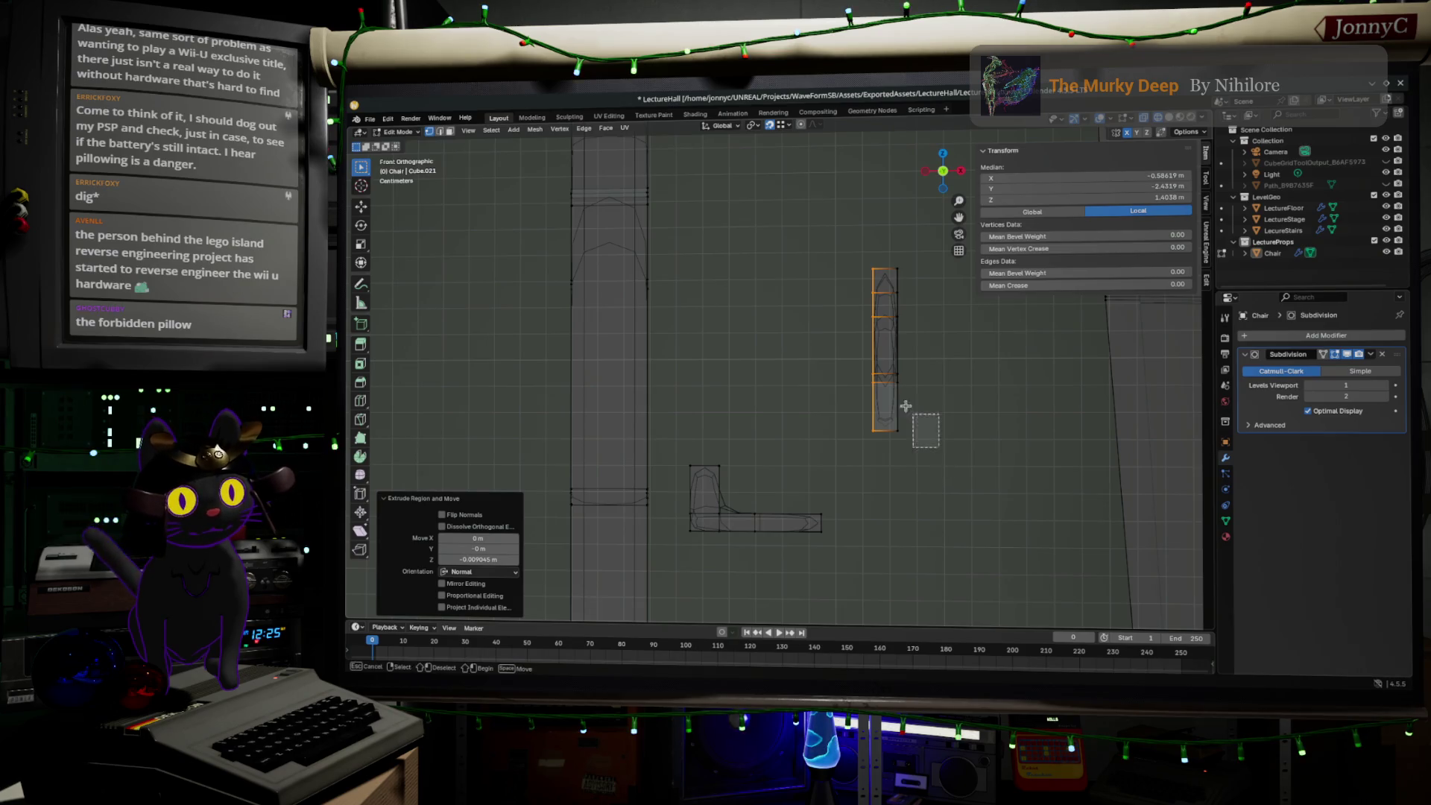
pyautogui.press('g')
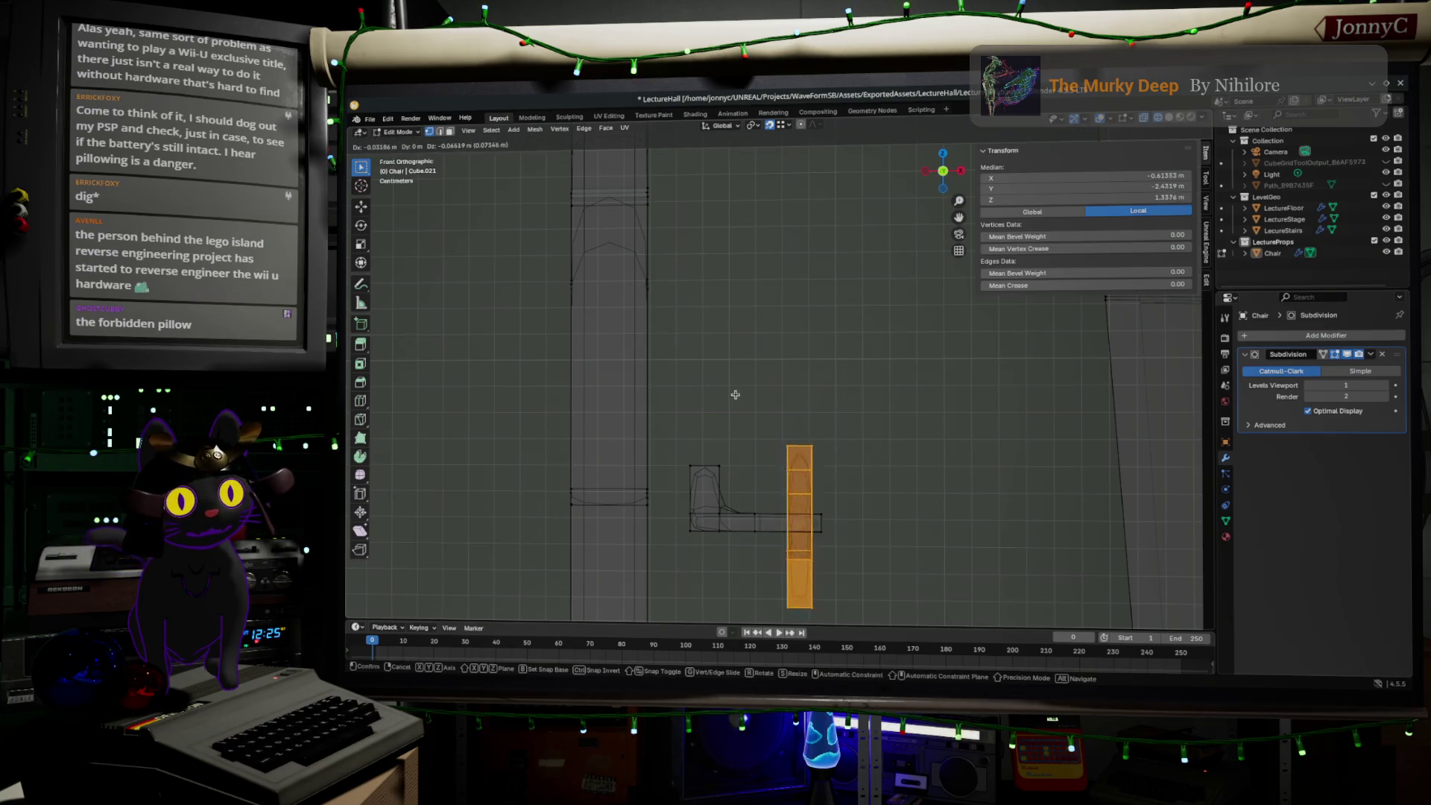
pyautogui.click(736, 384)
pyautogui.press('g')
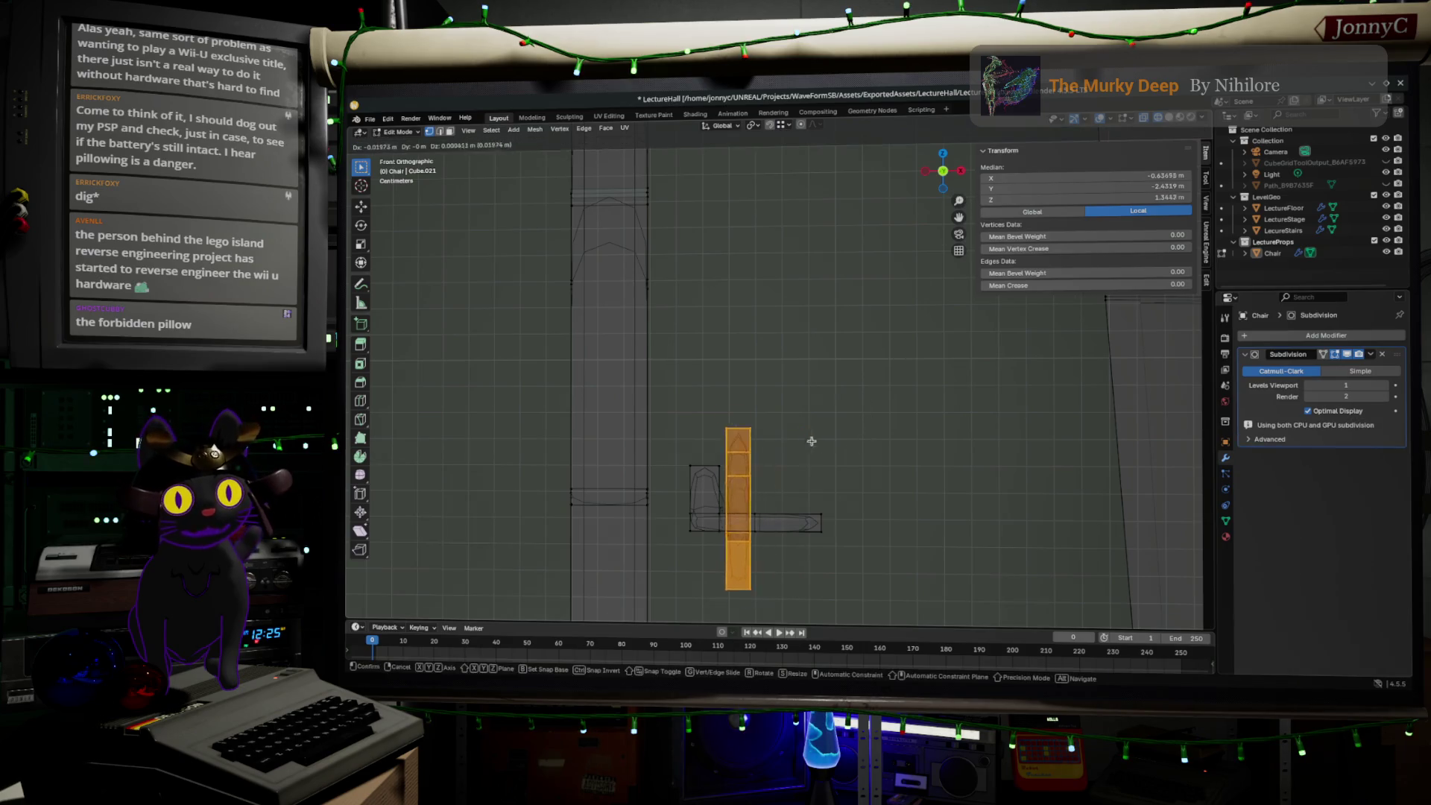
pyautogui.click(779, 361)
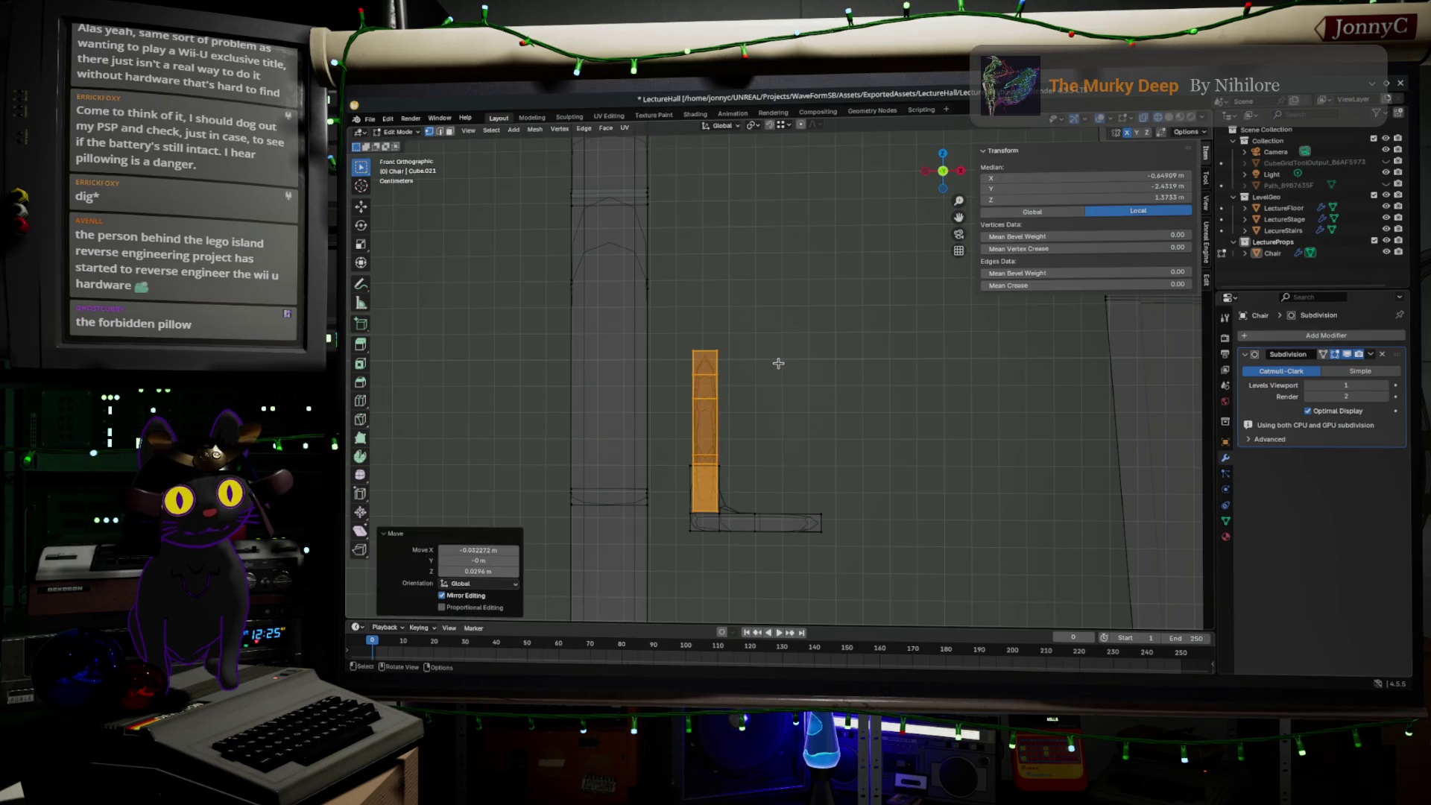
pyautogui.moveTo(778, 362); pyautogui.dragTo(772, 419, button='middle')
pyautogui.press('Escape')
pyautogui.hotkey('ctrl', 'z')
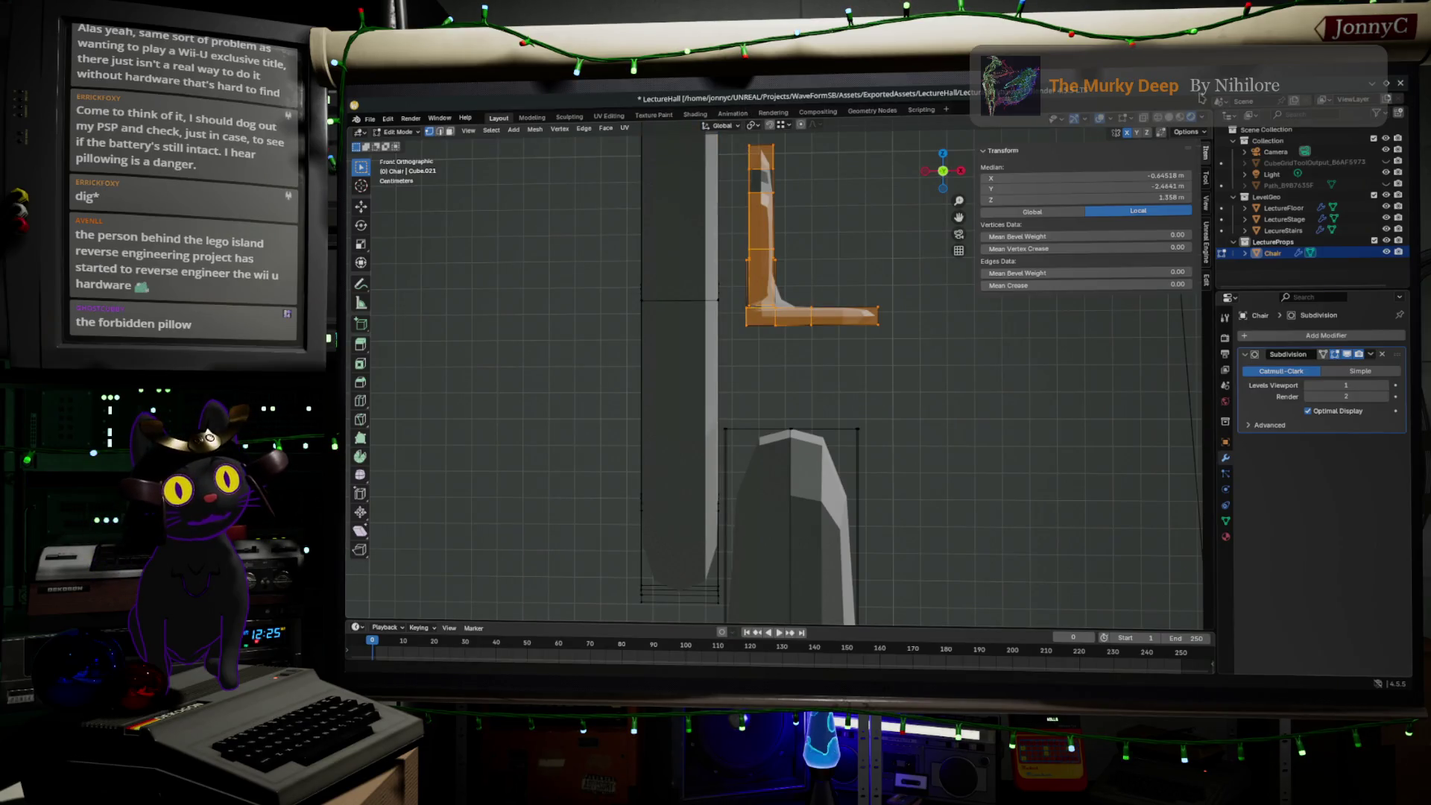
# - With X-ray on, move the L-shaped side profile onto the chair legs
pyautogui.hotkey('alt', 'z')
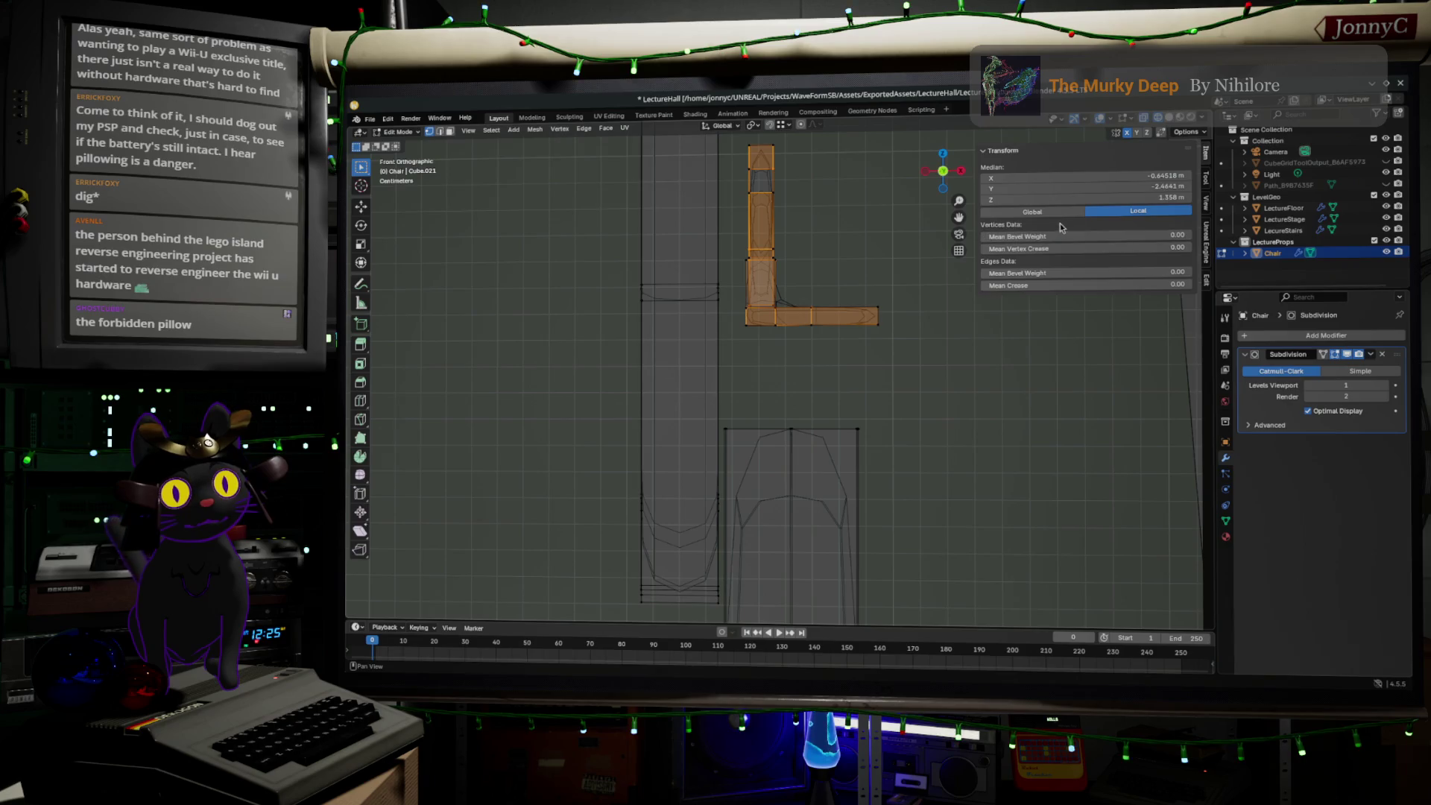
pyautogui.moveTo(960, 350); pyautogui.dragTo(729, 125)
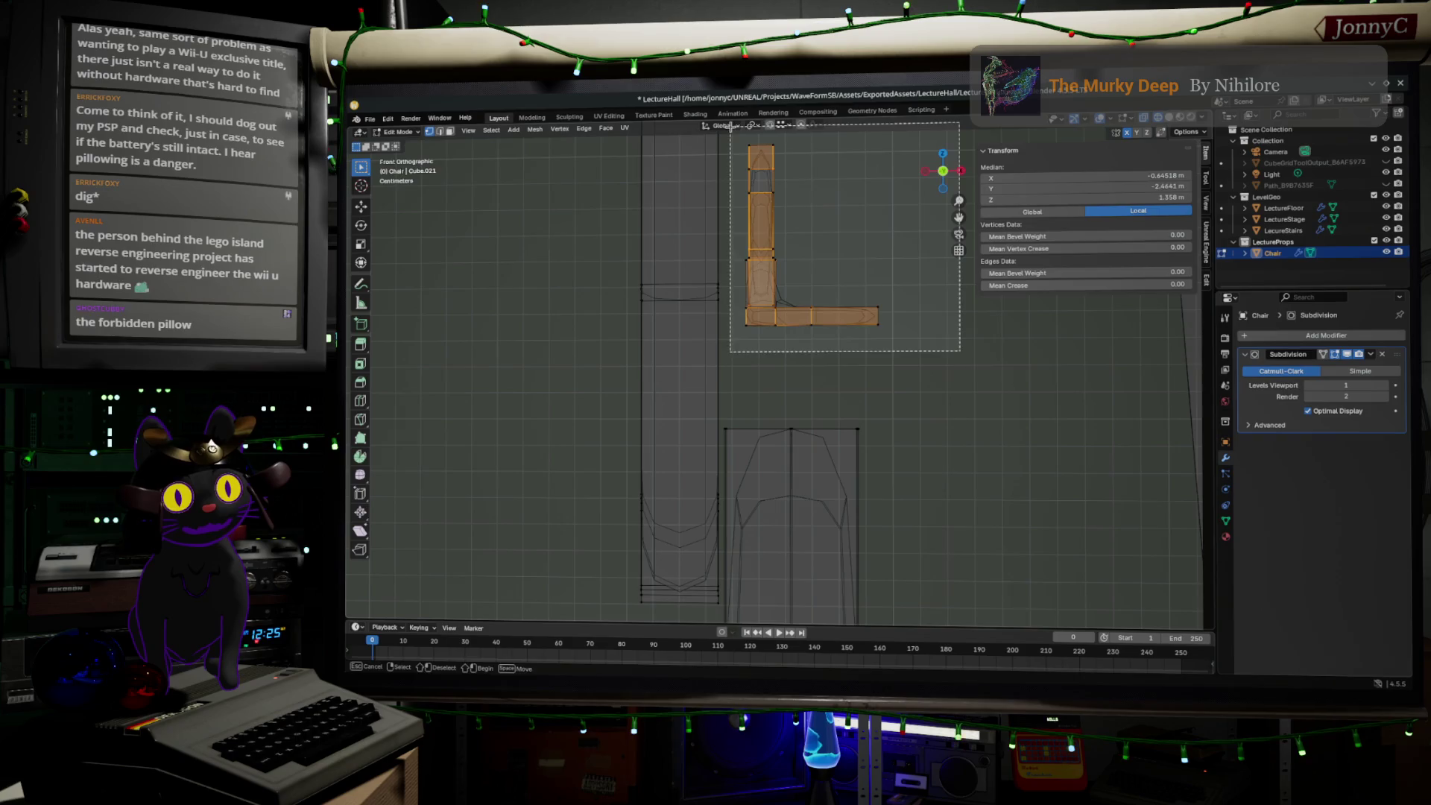
pyautogui.press('g')
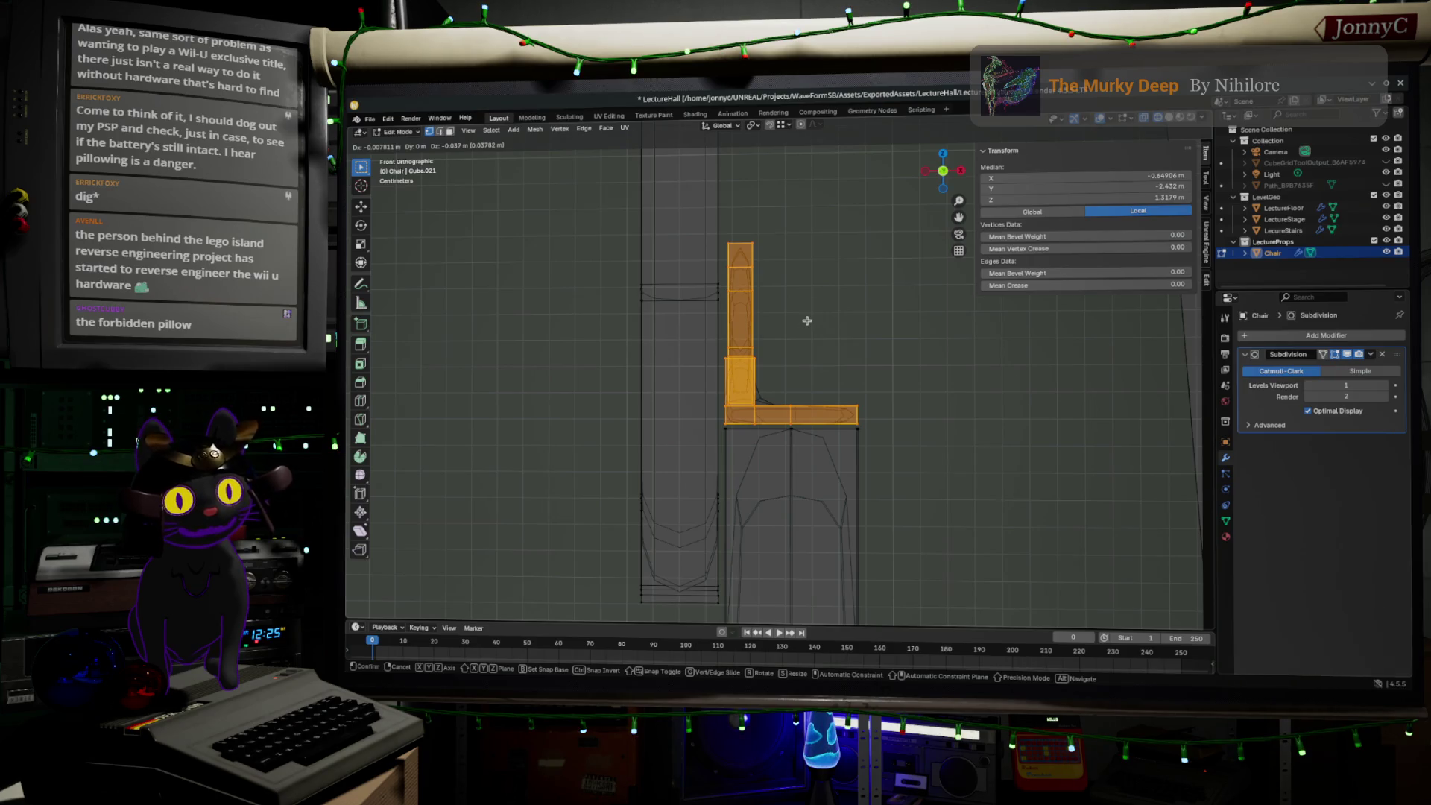
pyautogui.click(808, 321)
pyautogui.keyDown('shift'); pyautogui.scroll(-2, 908, 336); pyautogui.keyUp('shift')
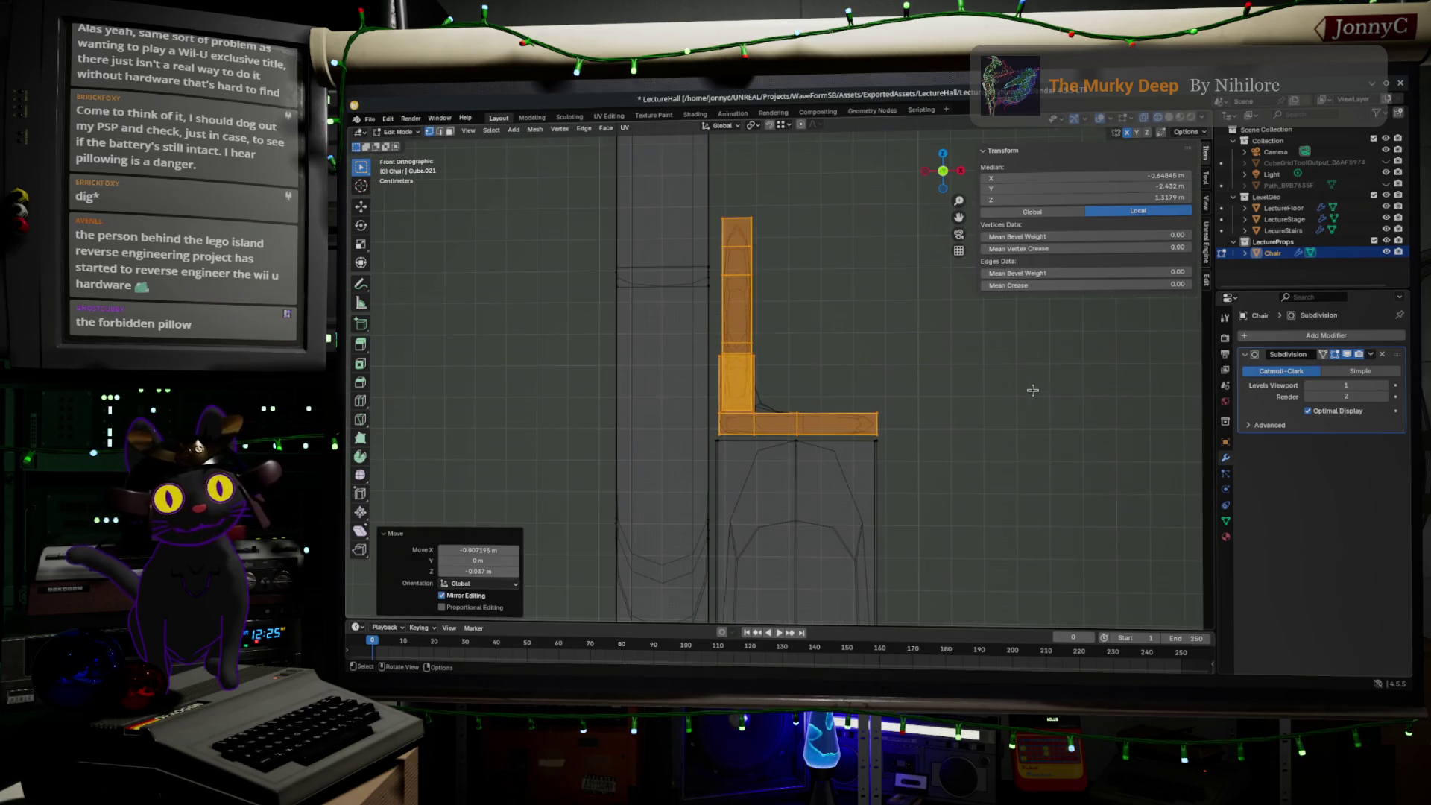
pyautogui.keyDown('shift'); pyautogui.scroll(-2, 932, 343); pyautogui.keyUp('shift')
pyautogui.scroll(1, 990, 352)
pyautogui.scroll(1, 989, 352)
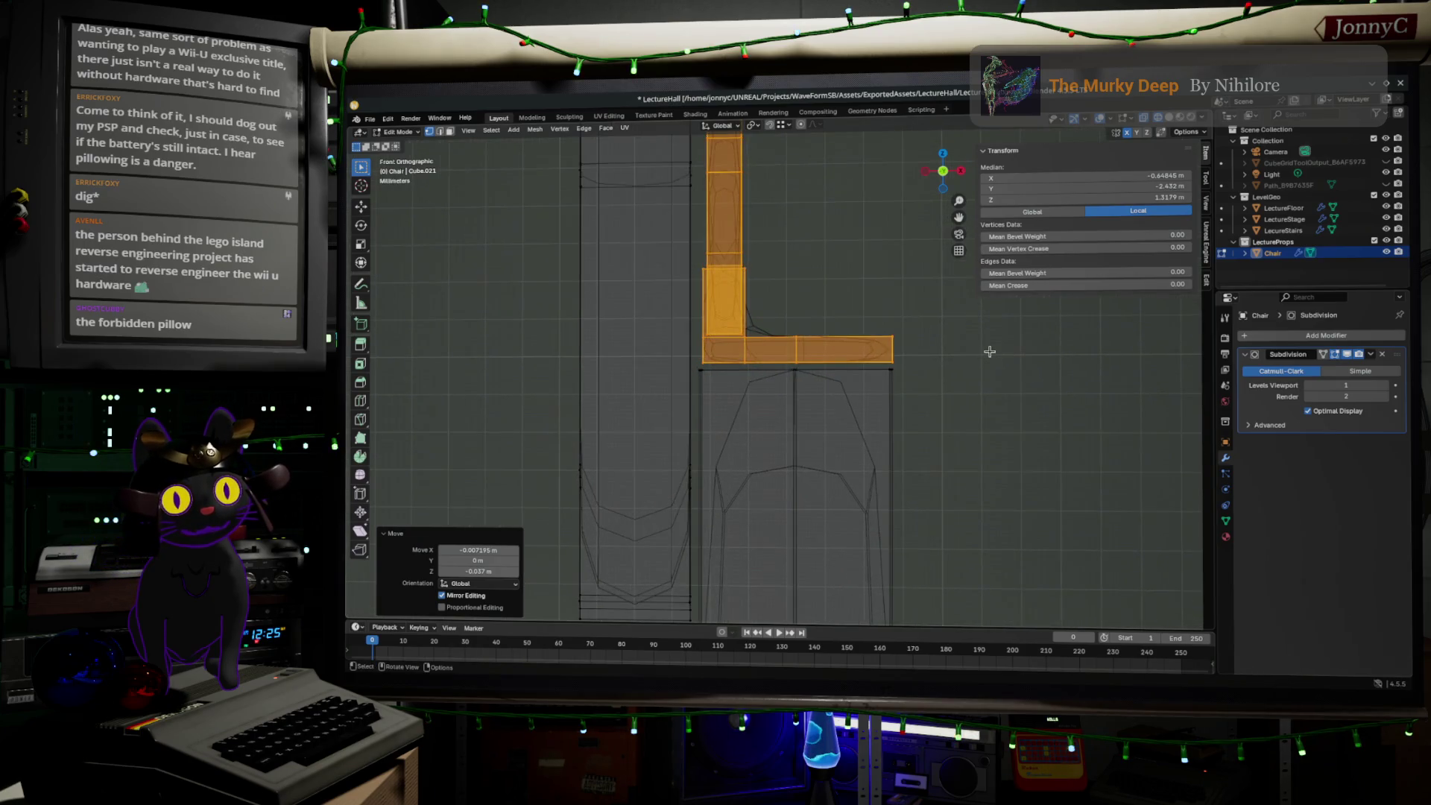
# - Scale the seat-and-back section up by 1.067 and shift it along X
pyautogui.press('s')
pyautogui.click(999, 355)
pyautogui.press('g')
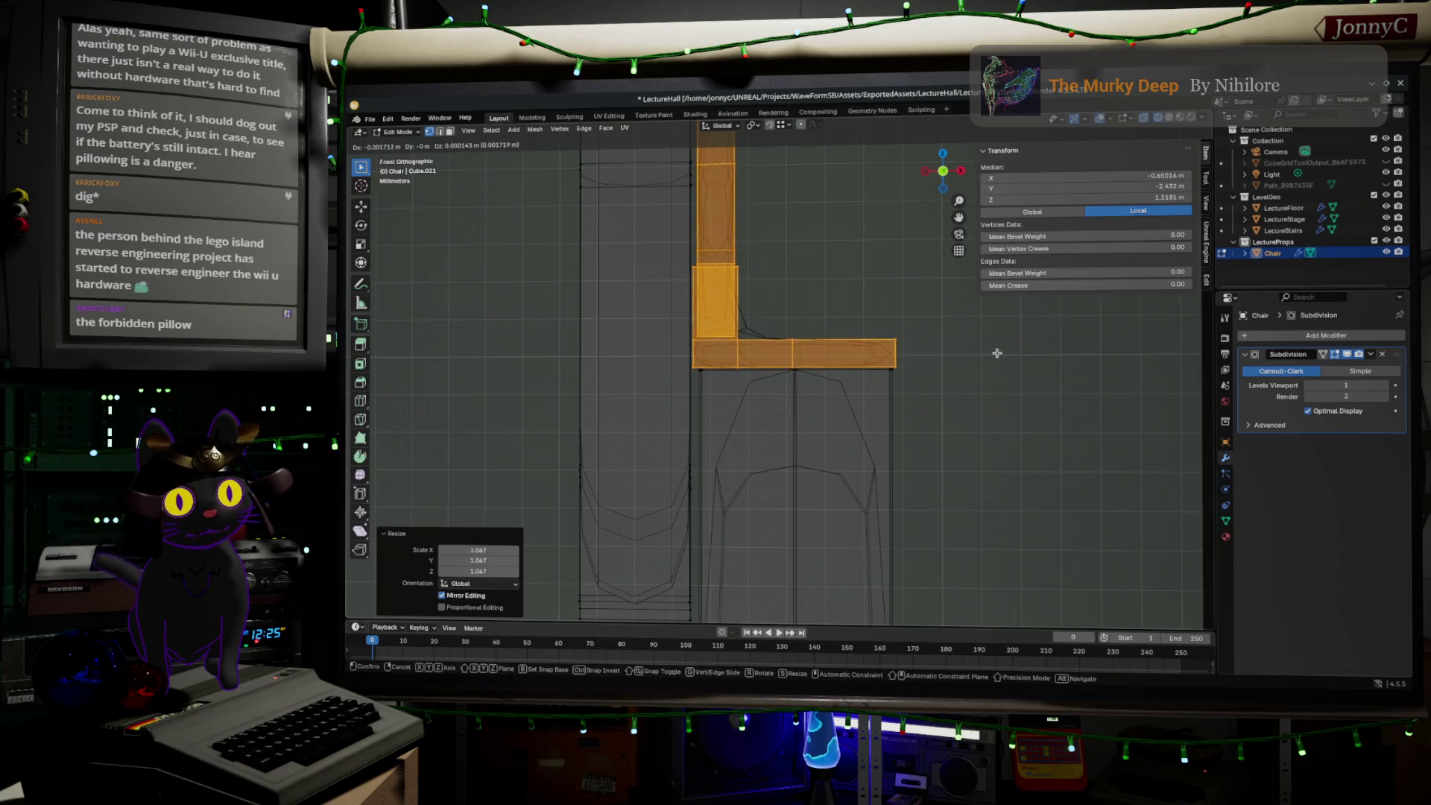
pyautogui.press('x')
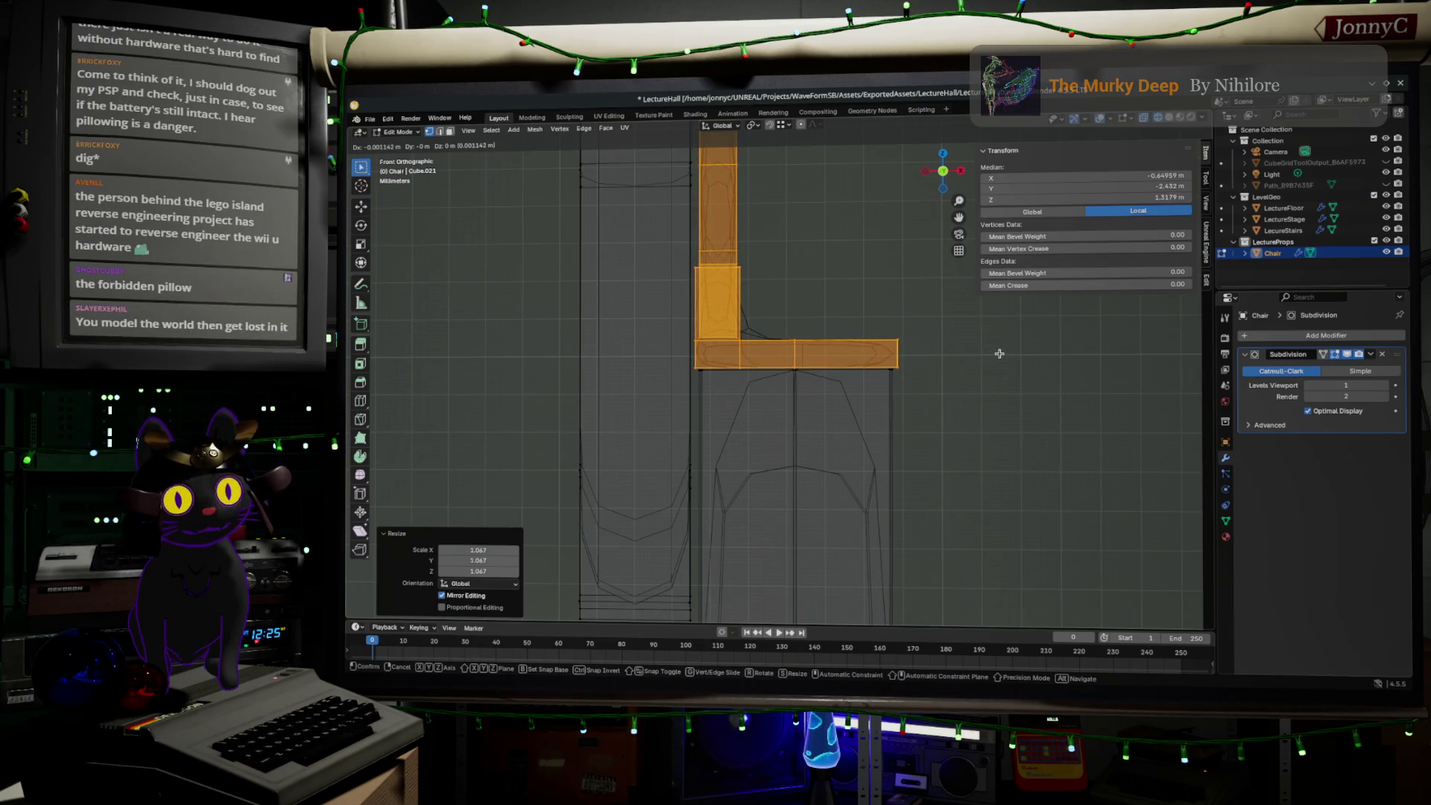
pyautogui.click(999, 352)
pyautogui.scroll(-1, 895, 291)
pyautogui.keyDown('shift'); pyautogui.moveTo(851, 219); pyautogui.dragTo(870, 319, button='middle'); pyautogui.keyUp('shift')
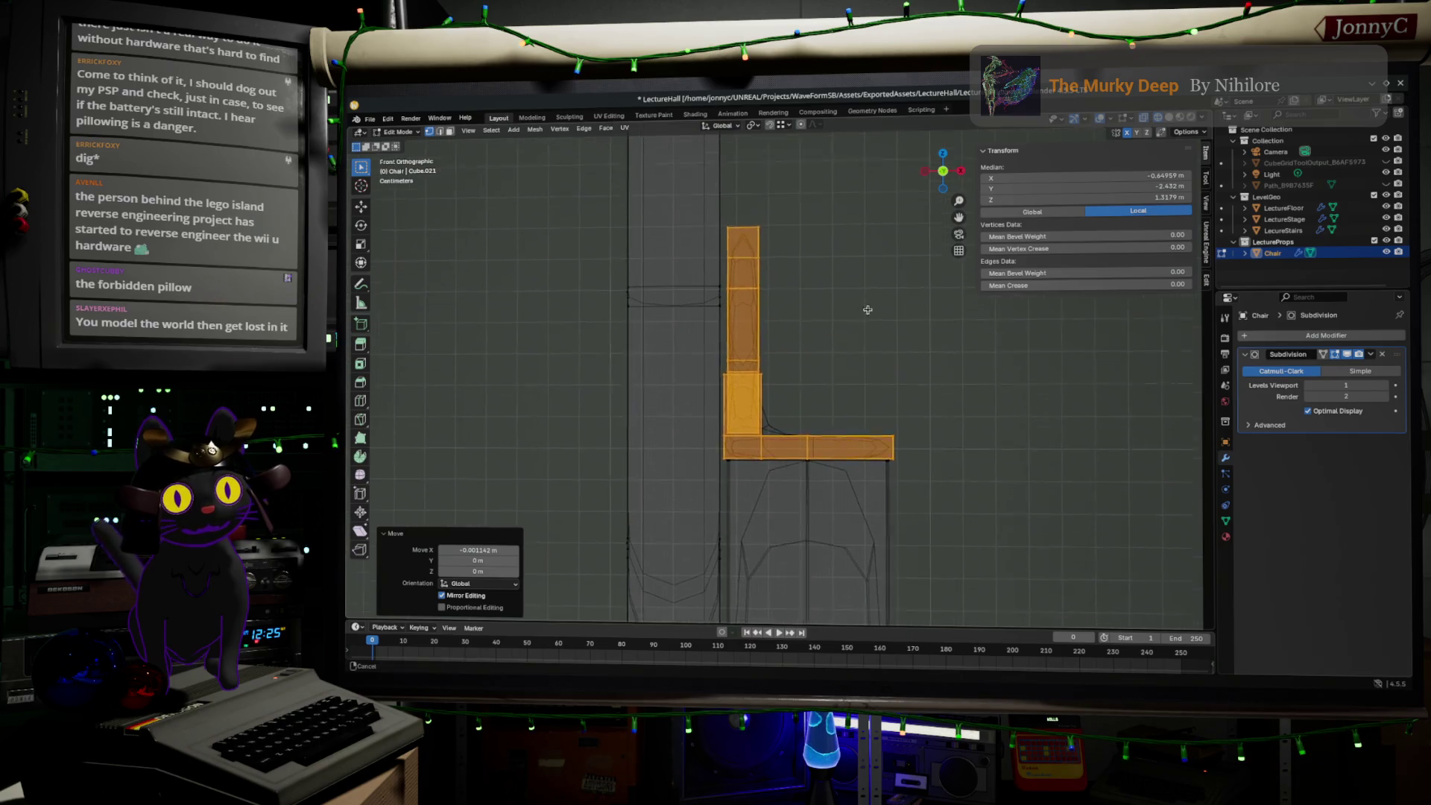
# - Select the whole back column and nudge it about -0.002 m along X
pyautogui.click(754, 274)
pyautogui.press('ctrl+KP_Add')
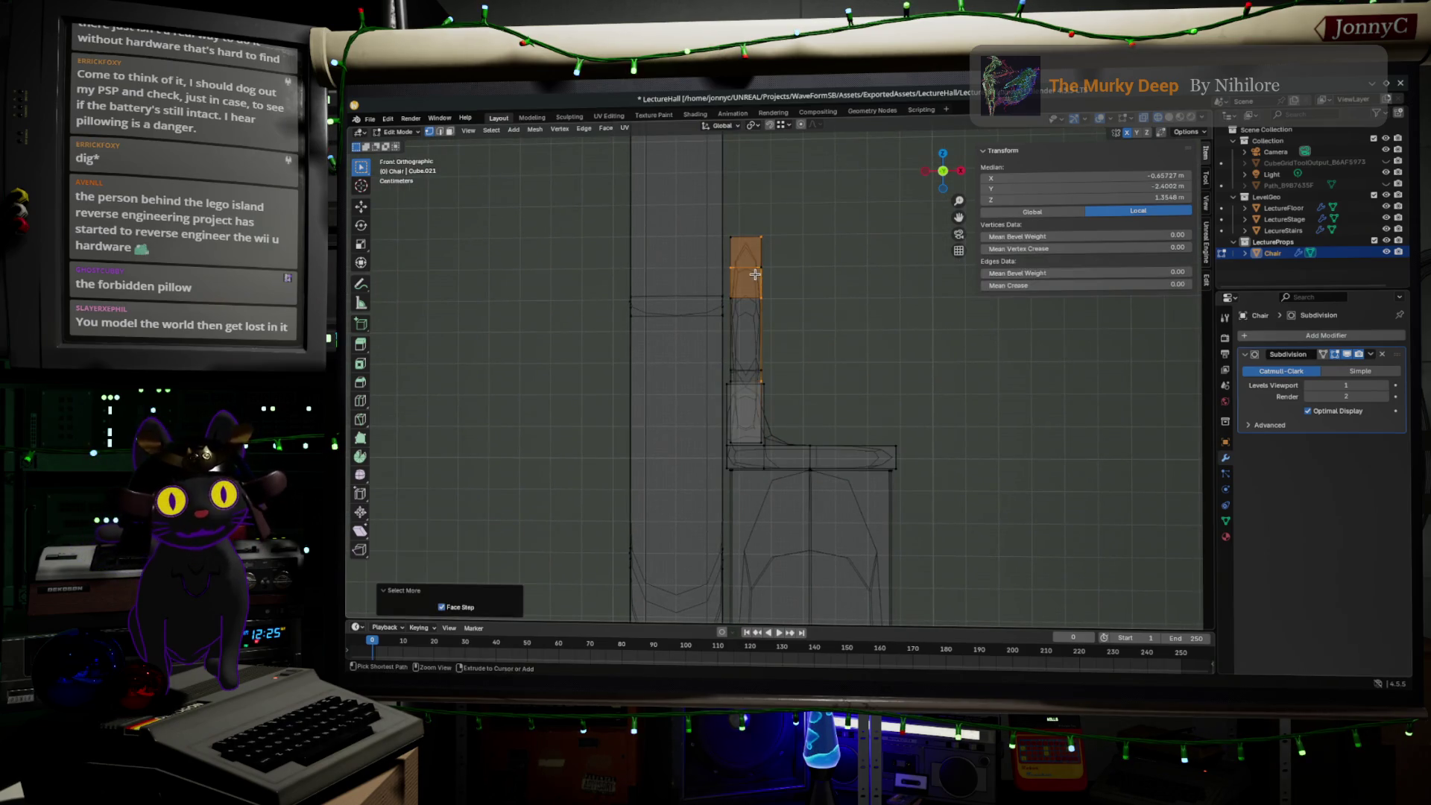
pyautogui.press('ctrl+KP_Add')
pyautogui.press('ctrl+KP_Add')
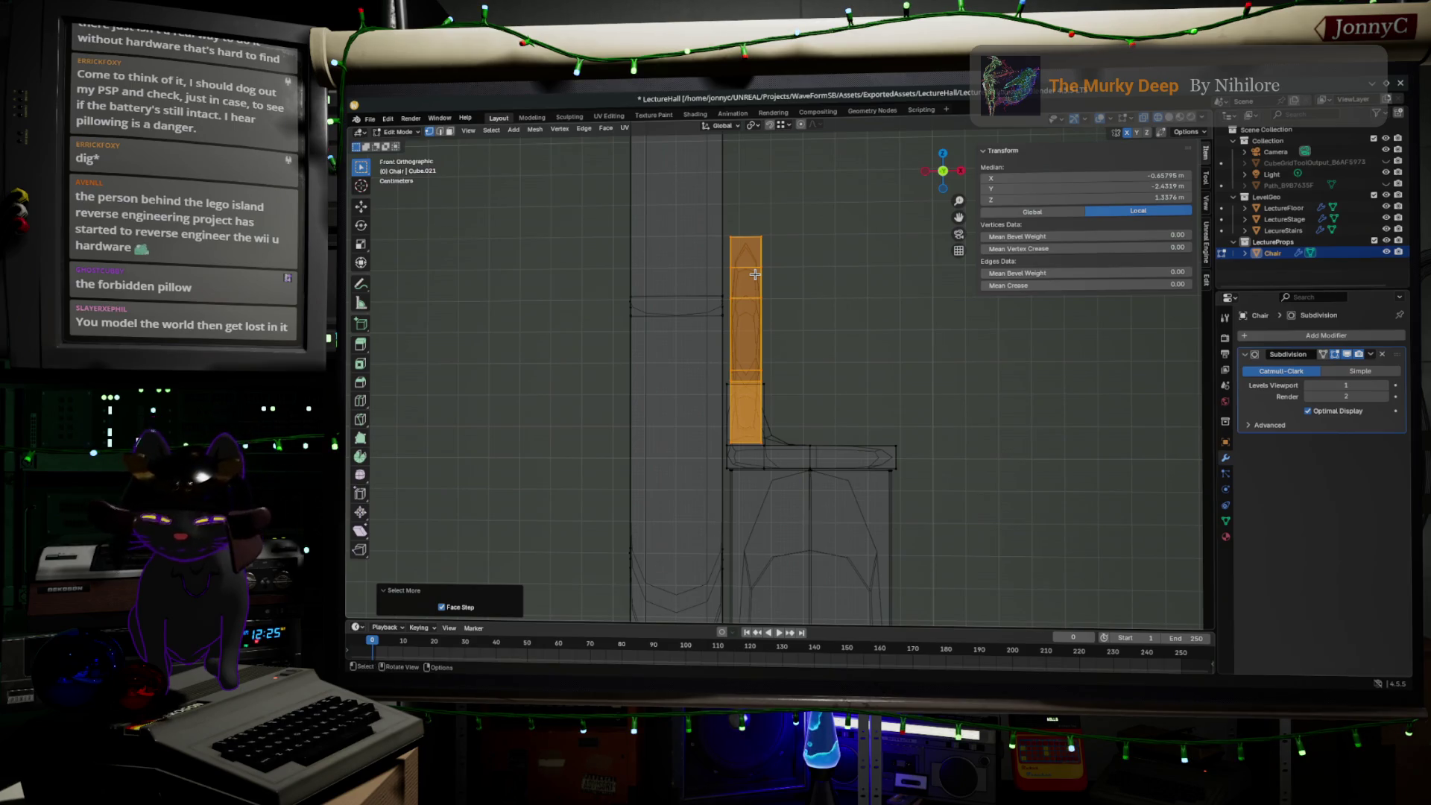
pyautogui.press('g')
pyautogui.press('x')
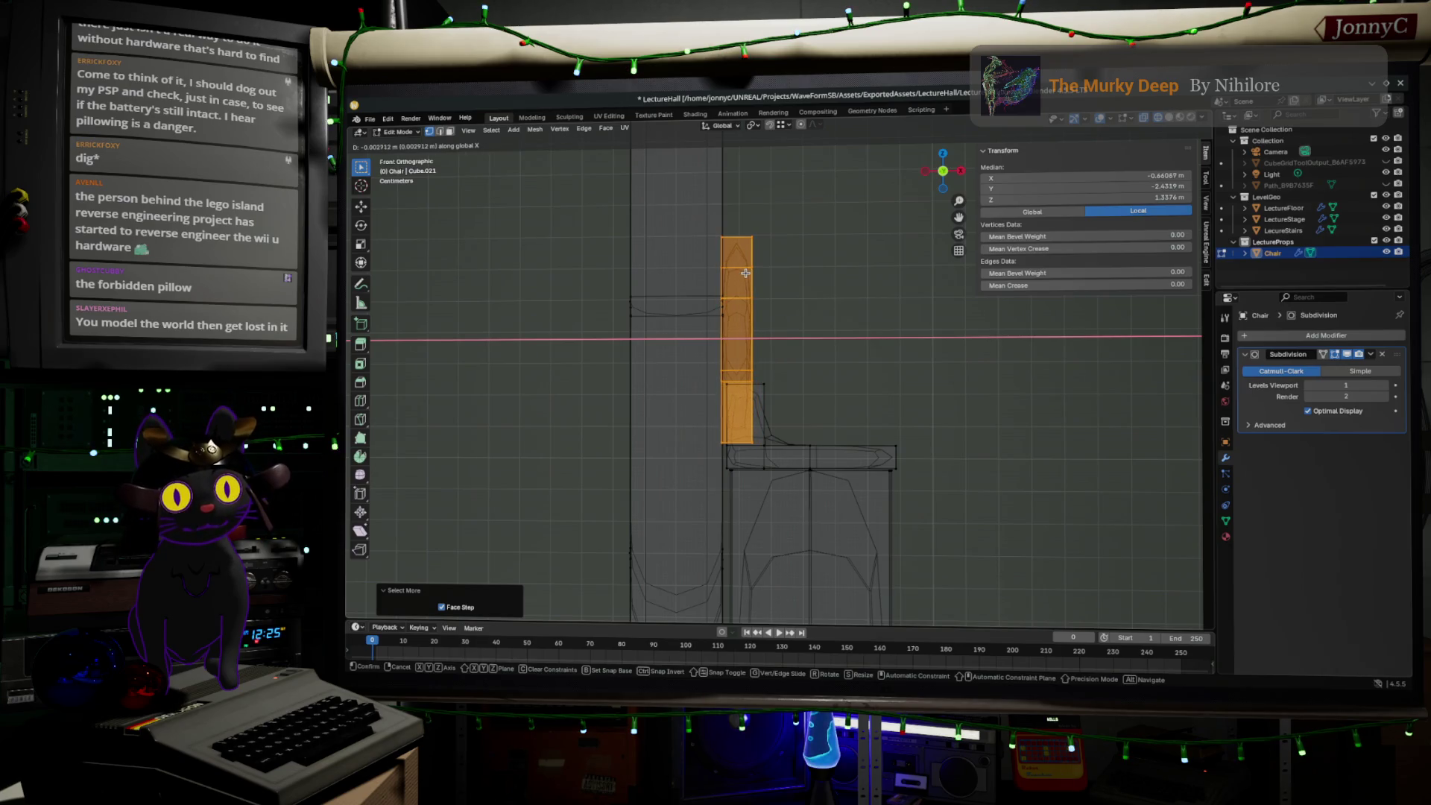
pyautogui.click(748, 273)
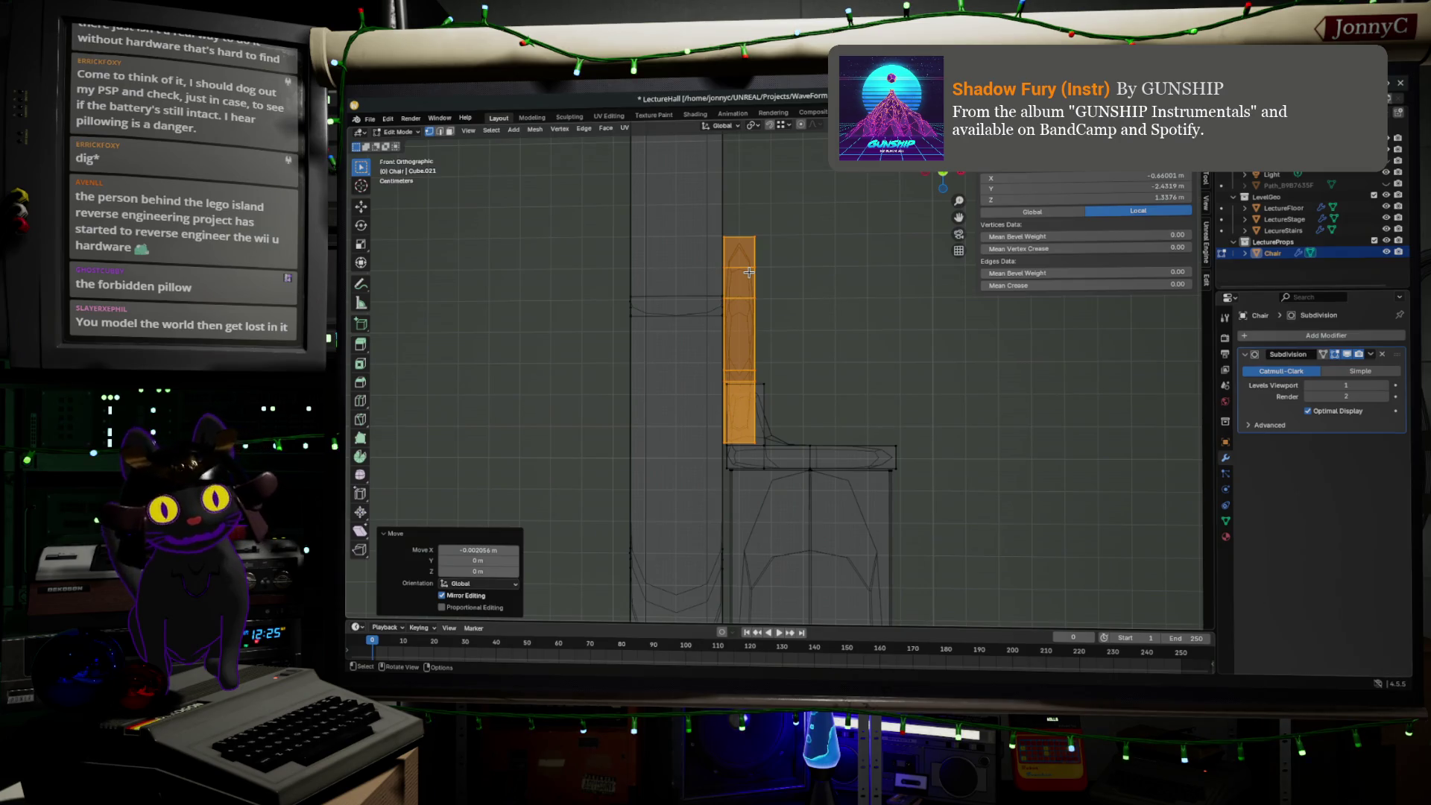
pyautogui.moveTo(930, 244)
pyautogui.mouseDown(button='middle')
pyautogui.moveTo(824, 295)
pyautogui.moveTo(888, 314)
pyautogui.moveTo(849, 284)
pyautogui.moveTo(1198, 119)
pyautogui.mouseUp(button='middle')
# - Switch the chair to solid shading, orbit around it, and re-enter Edit Mode
pyautogui.press('Tab')
pyautogui.press('Tab')
pyautogui.scroll(4, 889, 314)
pyautogui.press('Tab')
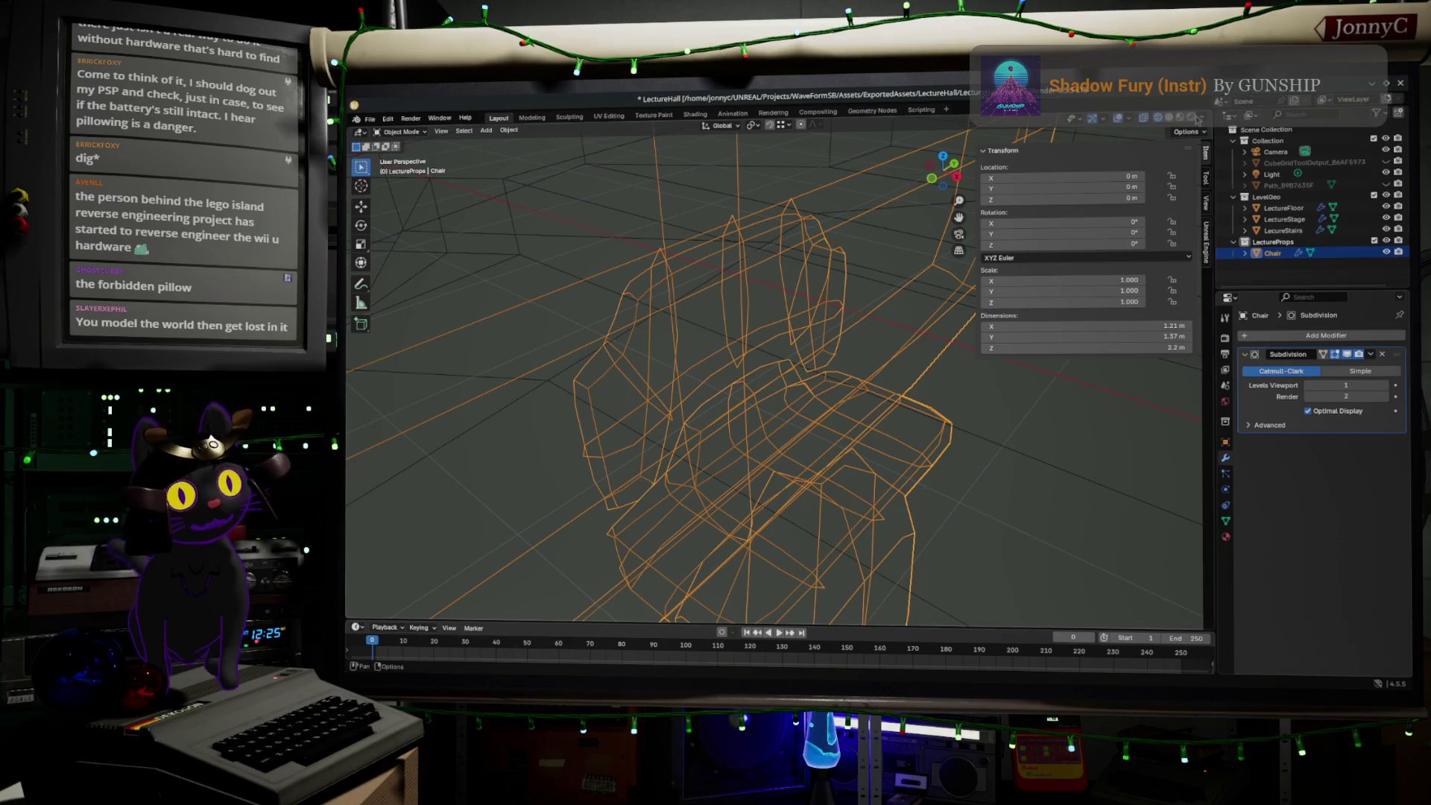
pyautogui.click(1191, 123)
pyautogui.moveTo(924, 395)
pyautogui.mouseDown(button='middle')
pyautogui.moveTo(942, 402)
pyautogui.moveTo(807, 401)
pyautogui.moveTo(685, 366)
pyautogui.mouseUp(button='middle')
pyautogui.press('Tab')
# - Select edge paths along the chair frame, switching to edge selection mode
pyautogui.click(645, 288)
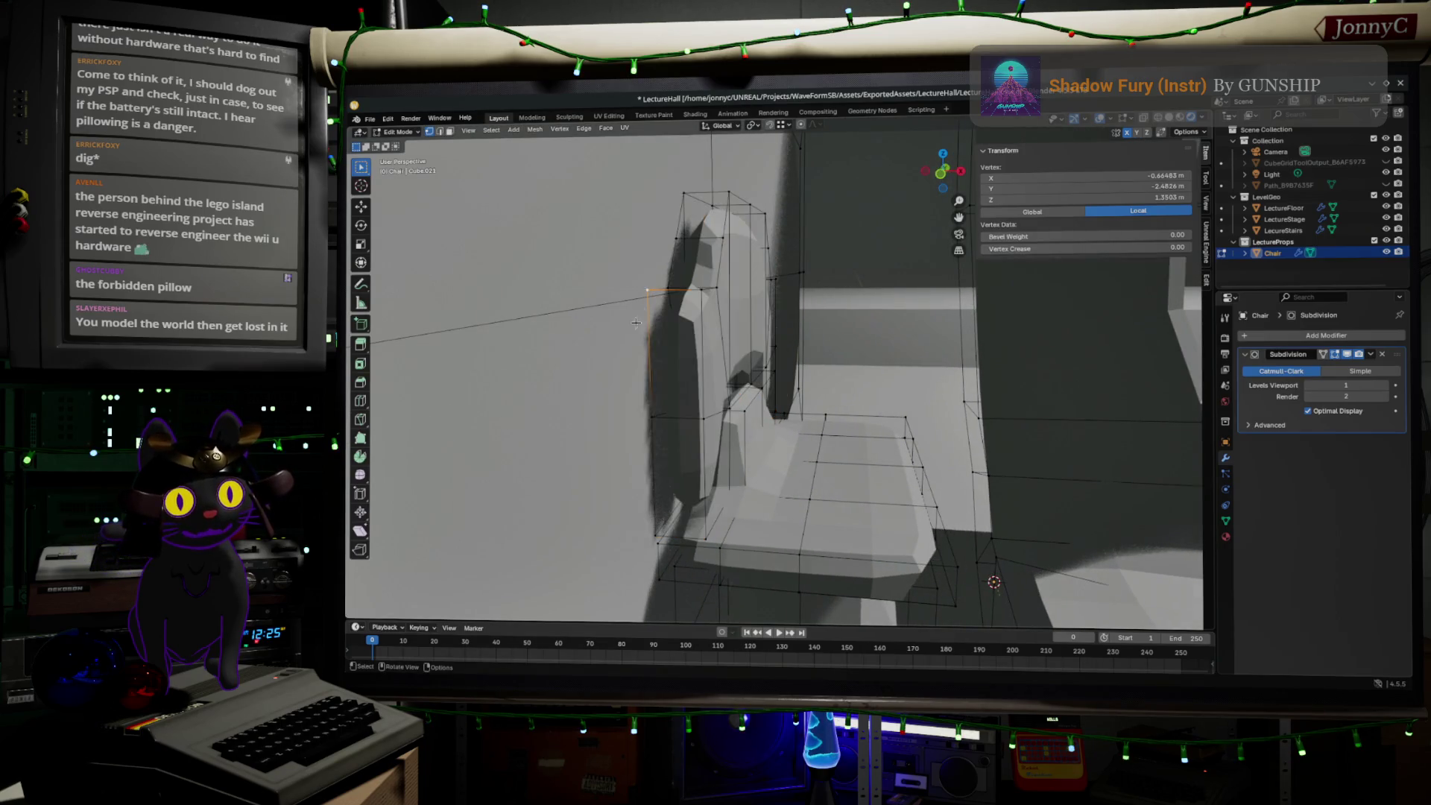
pyautogui.keyDown('ctrl'); pyautogui.click(650, 534); pyautogui.keyUp('ctrl')
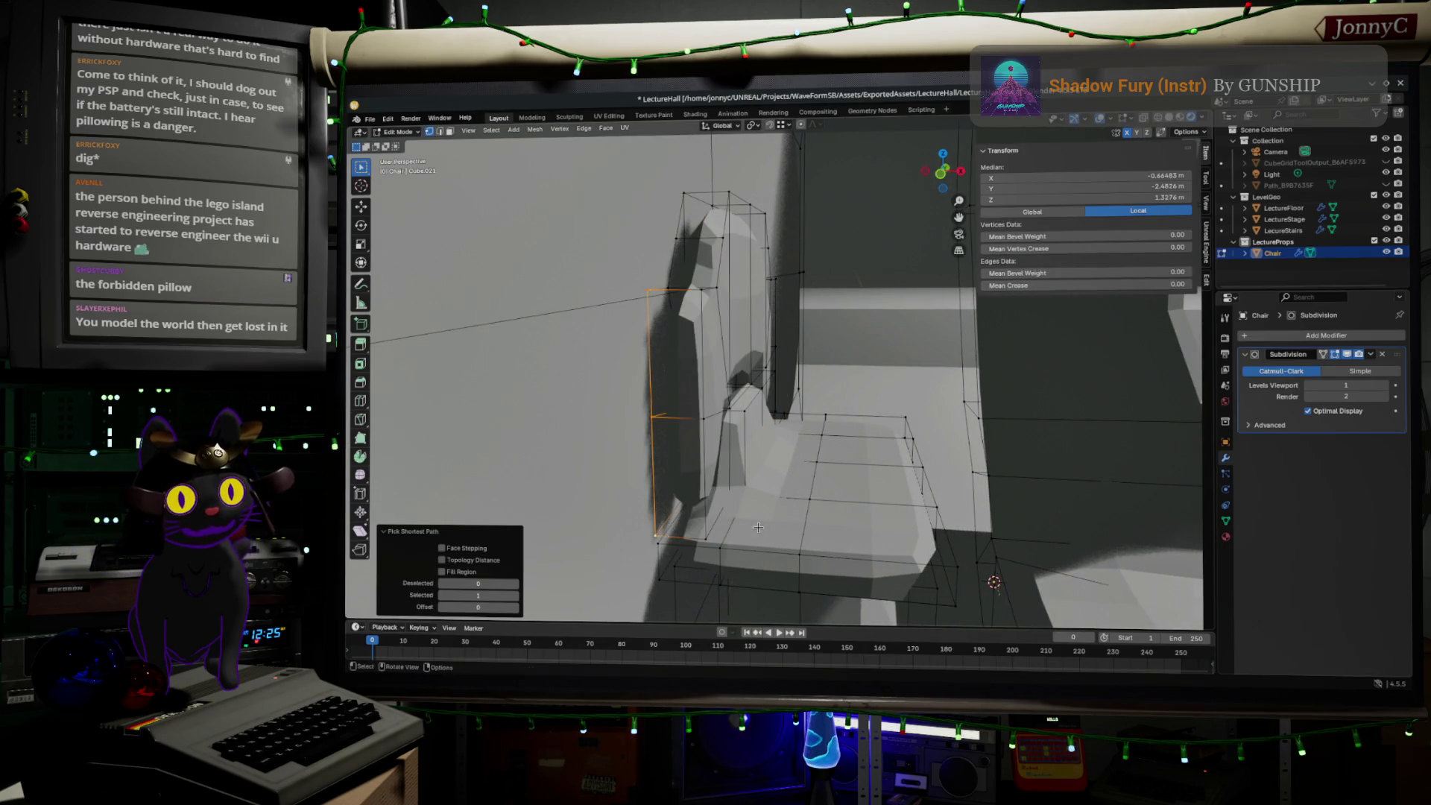
pyautogui.moveTo(758, 527); pyautogui.dragTo(636, 131, button='middle')
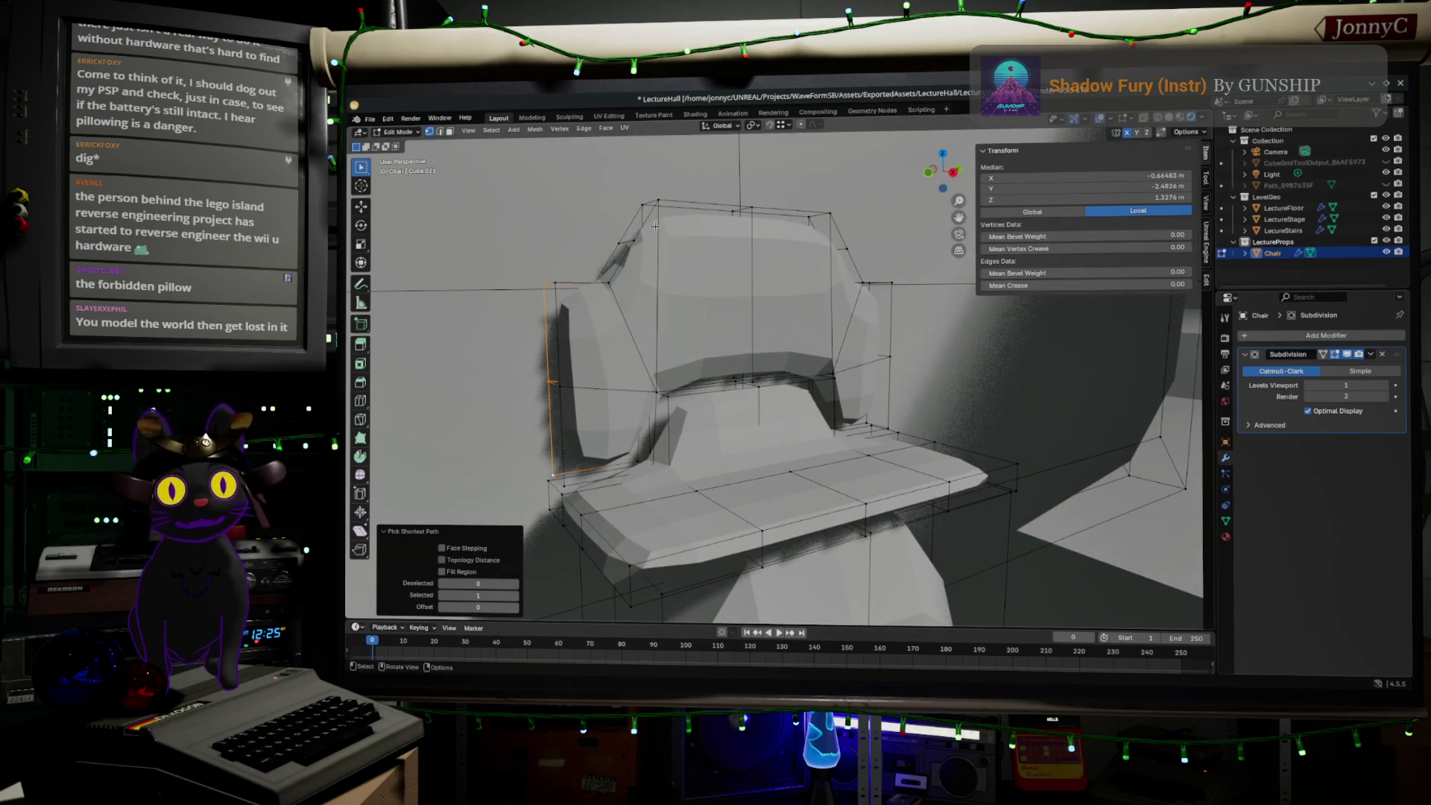
pyautogui.moveTo(851, 345); pyautogui.dragTo(855, 329, button='middle')
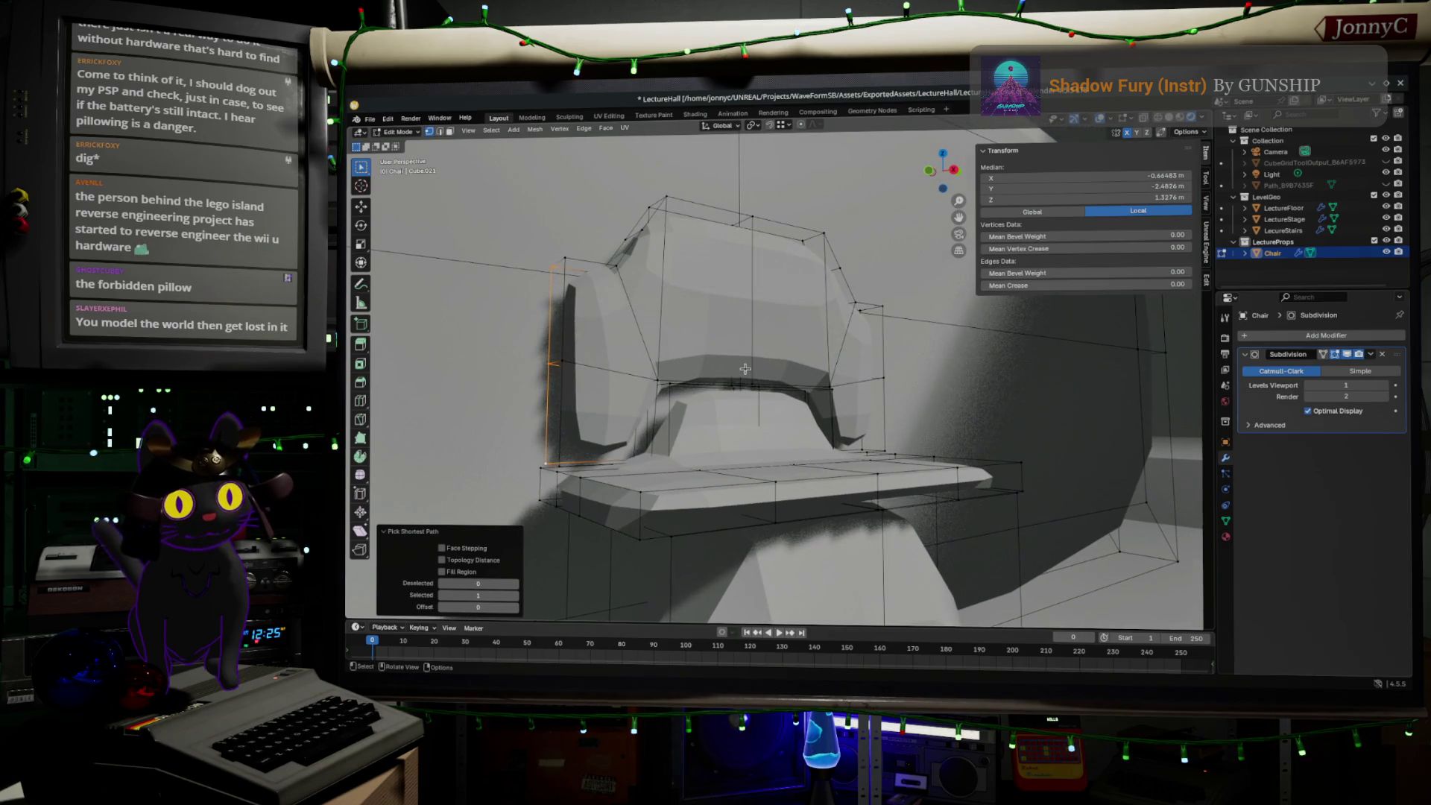
pyautogui.moveTo(745, 369)
pyautogui.keyDown('ctrl'); pyautogui.mouseDown(button='middle')
pyautogui.moveTo(761, 388)
pyautogui.moveTo(864, 391)
pyautogui.moveTo(679, 387)
pyautogui.moveTo(931, 463)
pyautogui.mouseUp(button='middle'); pyautogui.keyUp('ctrl')
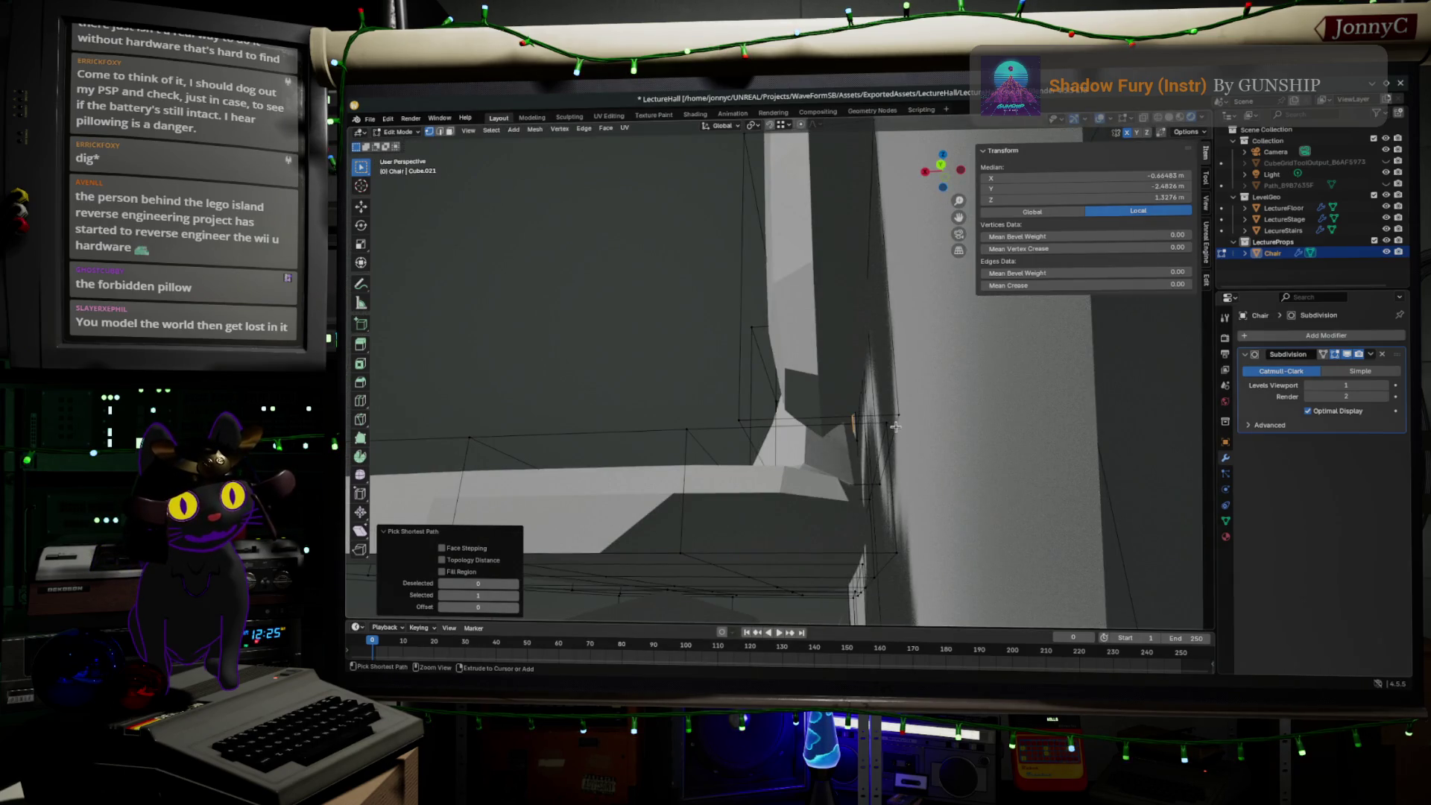
pyautogui.hotkey('ctrl', 'z')
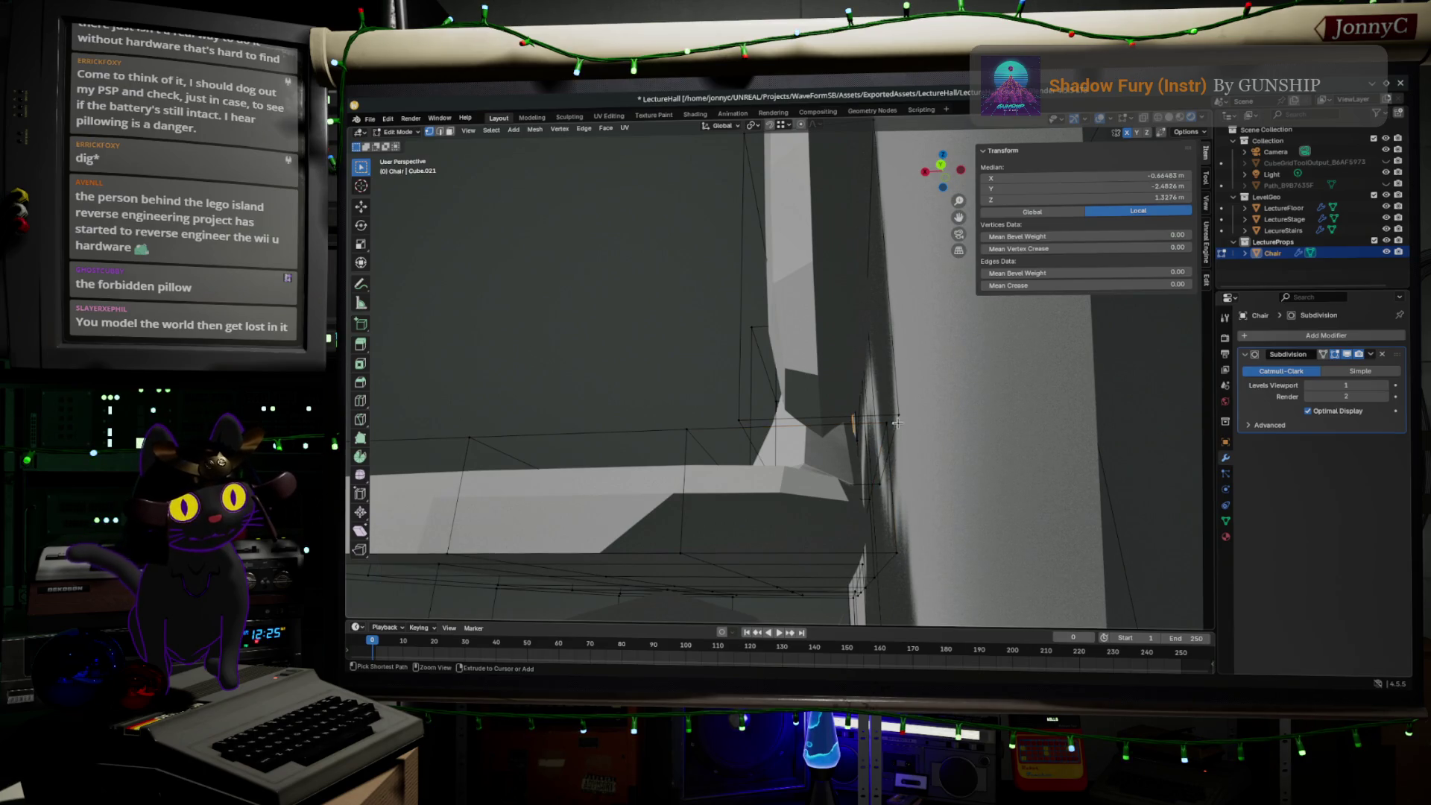
pyautogui.keyDown('ctrl'); pyautogui.click(897, 423); pyautogui.keyUp('ctrl')
pyautogui.moveTo(897, 423); pyautogui.dragTo(1038, 436, button='middle')
pyautogui.click(441, 136)
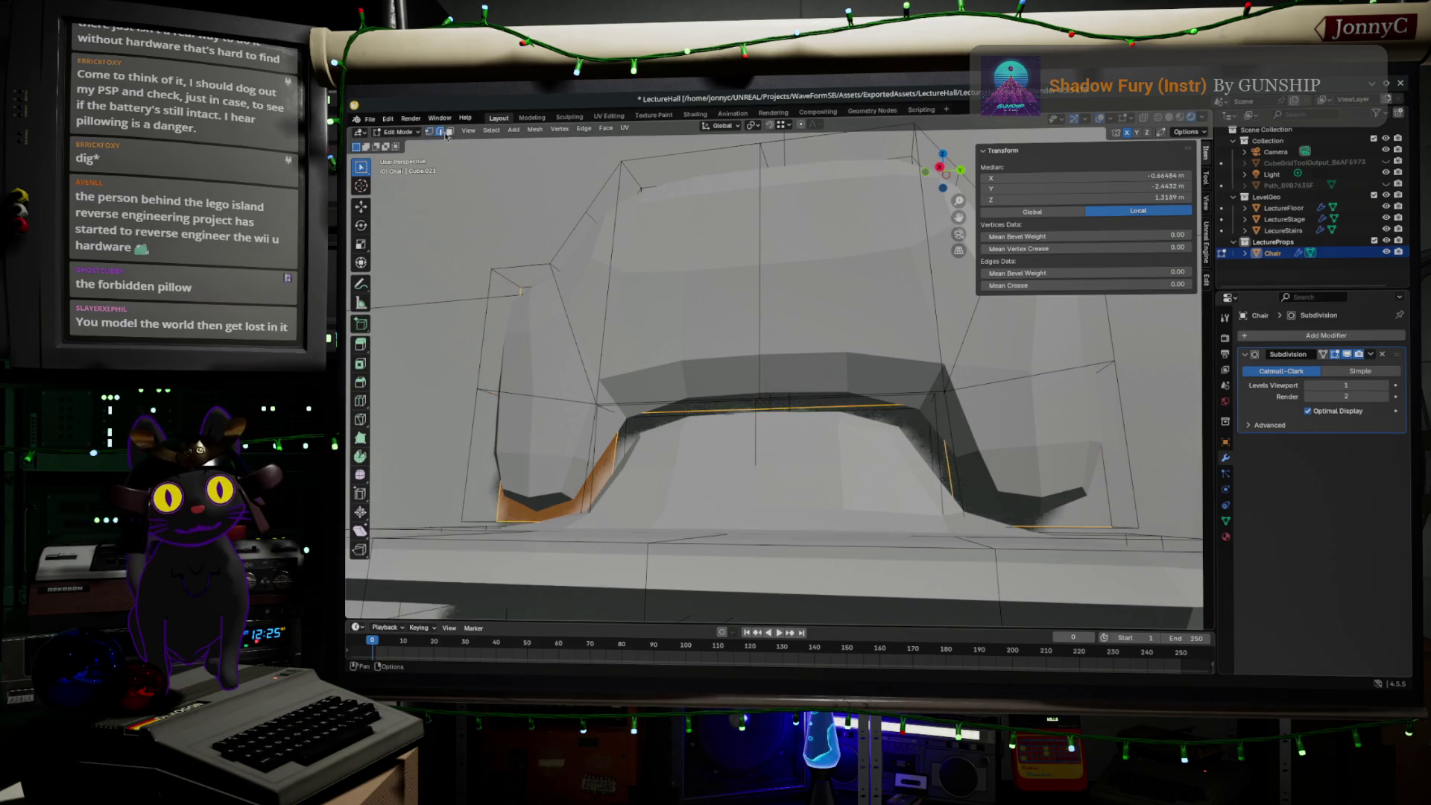
pyautogui.moveTo(708, 387)
pyautogui.mouseDown(button='middle')
pyautogui.moveTo(843, 418)
pyautogui.moveTo(966, 422)
pyautogui.mouseUp(button='middle')
pyautogui.scroll(-5, 843, 417)
pyautogui.keyDown('ctrl'); pyautogui.click(856, 252); pyautogui.keyUp('ctrl')
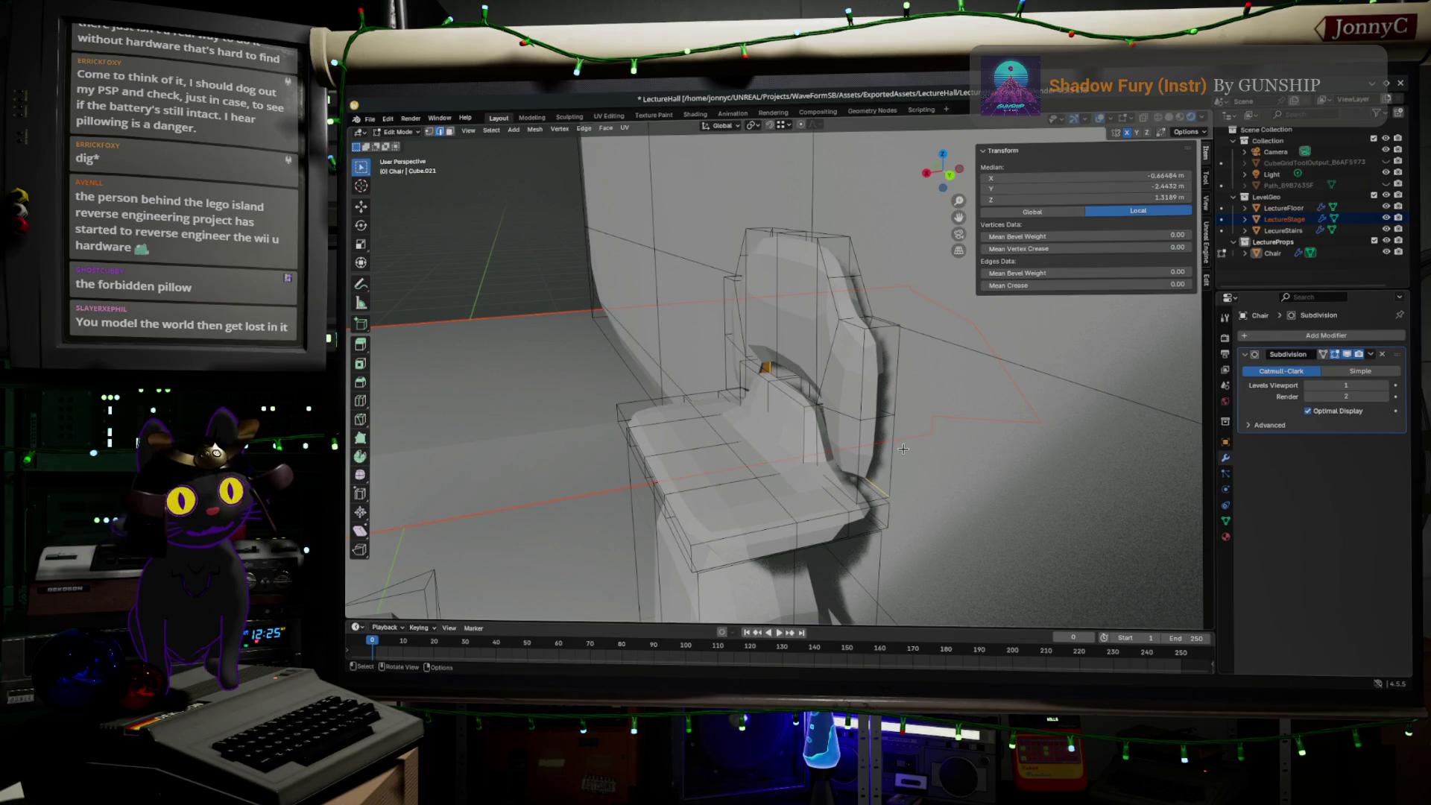
# - Retry the frame selection in vertex and edge modes, picking the chair's side edges
pyautogui.press('1')
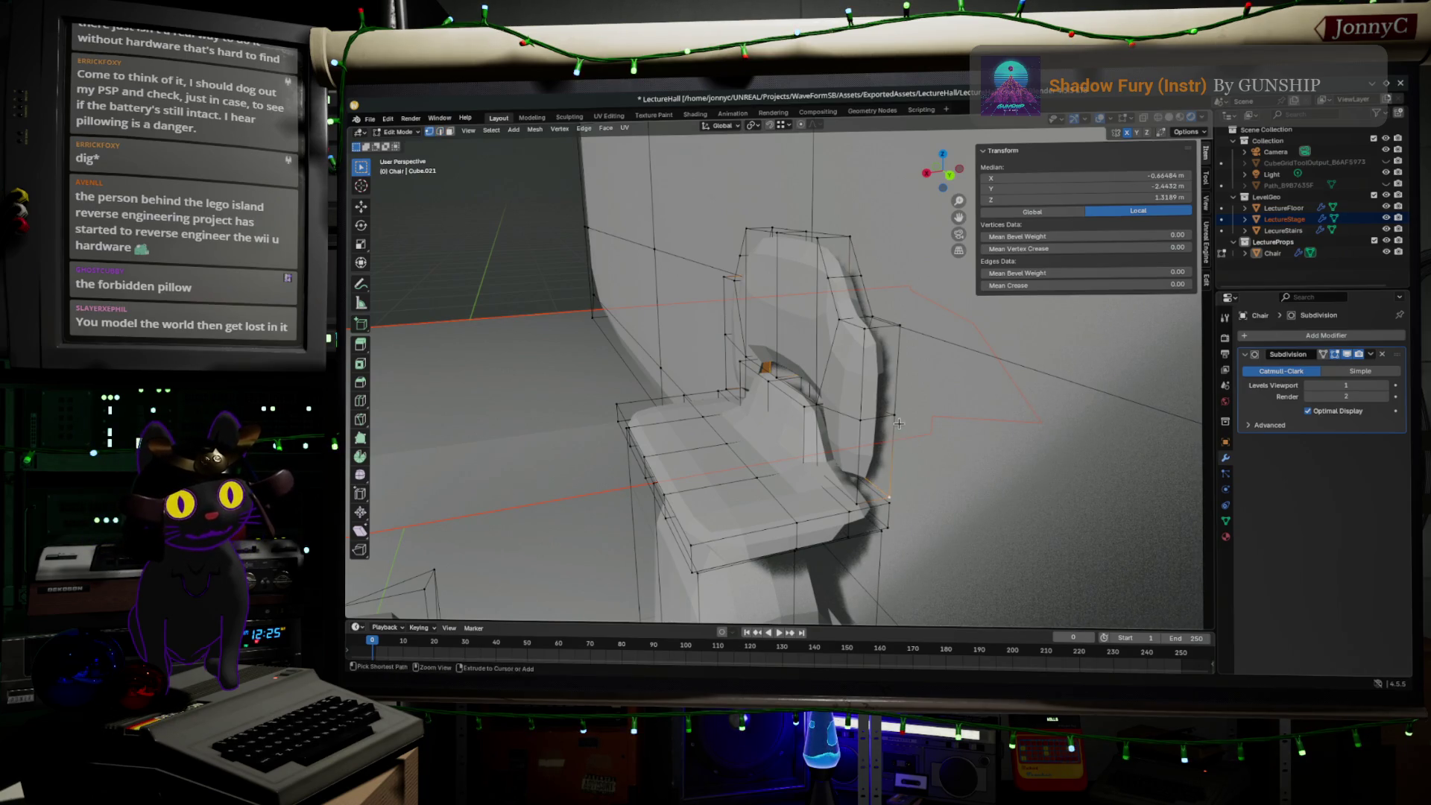
pyautogui.keyDown('ctrl'); pyautogui.click(899, 423); pyautogui.keyUp('ctrl')
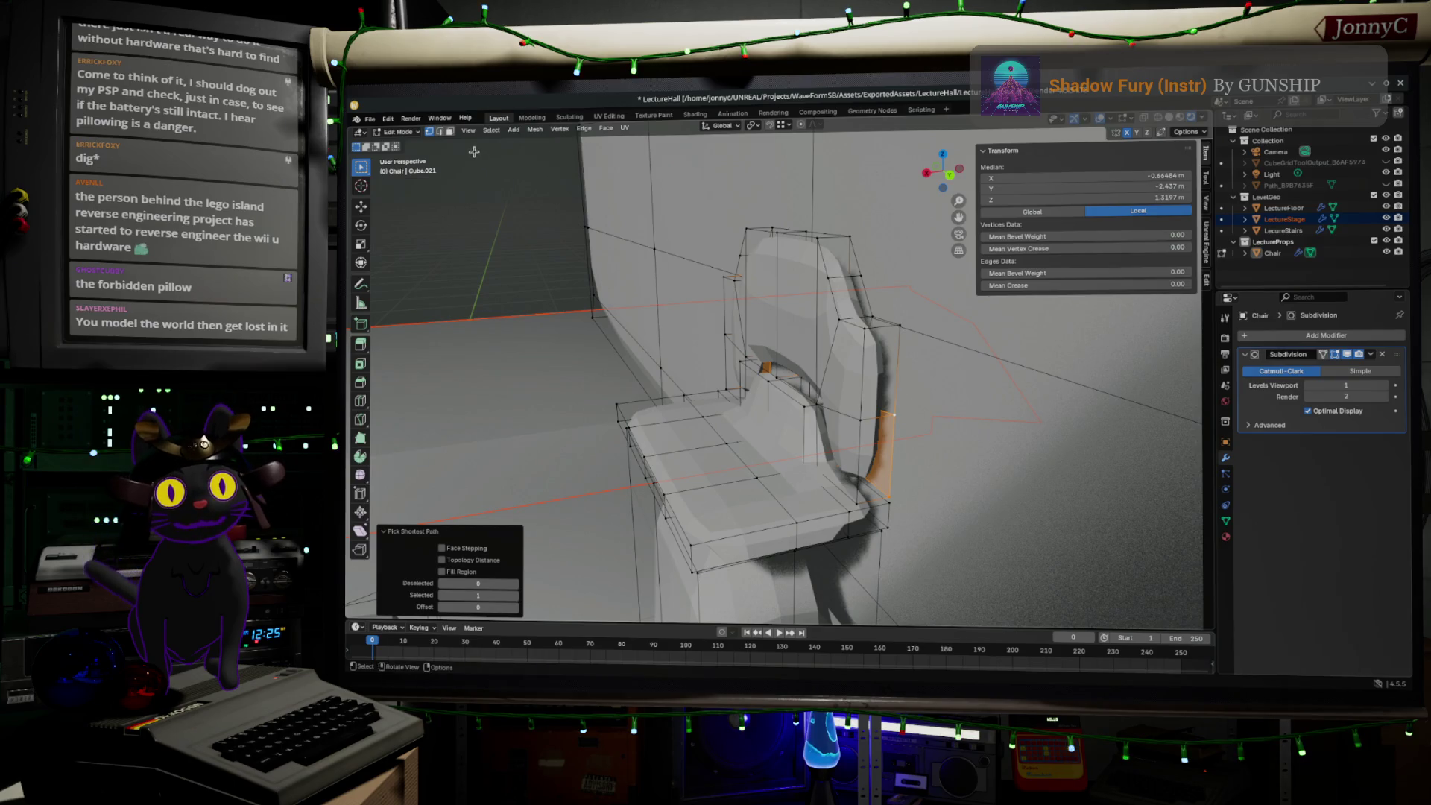
pyautogui.hotkey('ctrl', 'z')
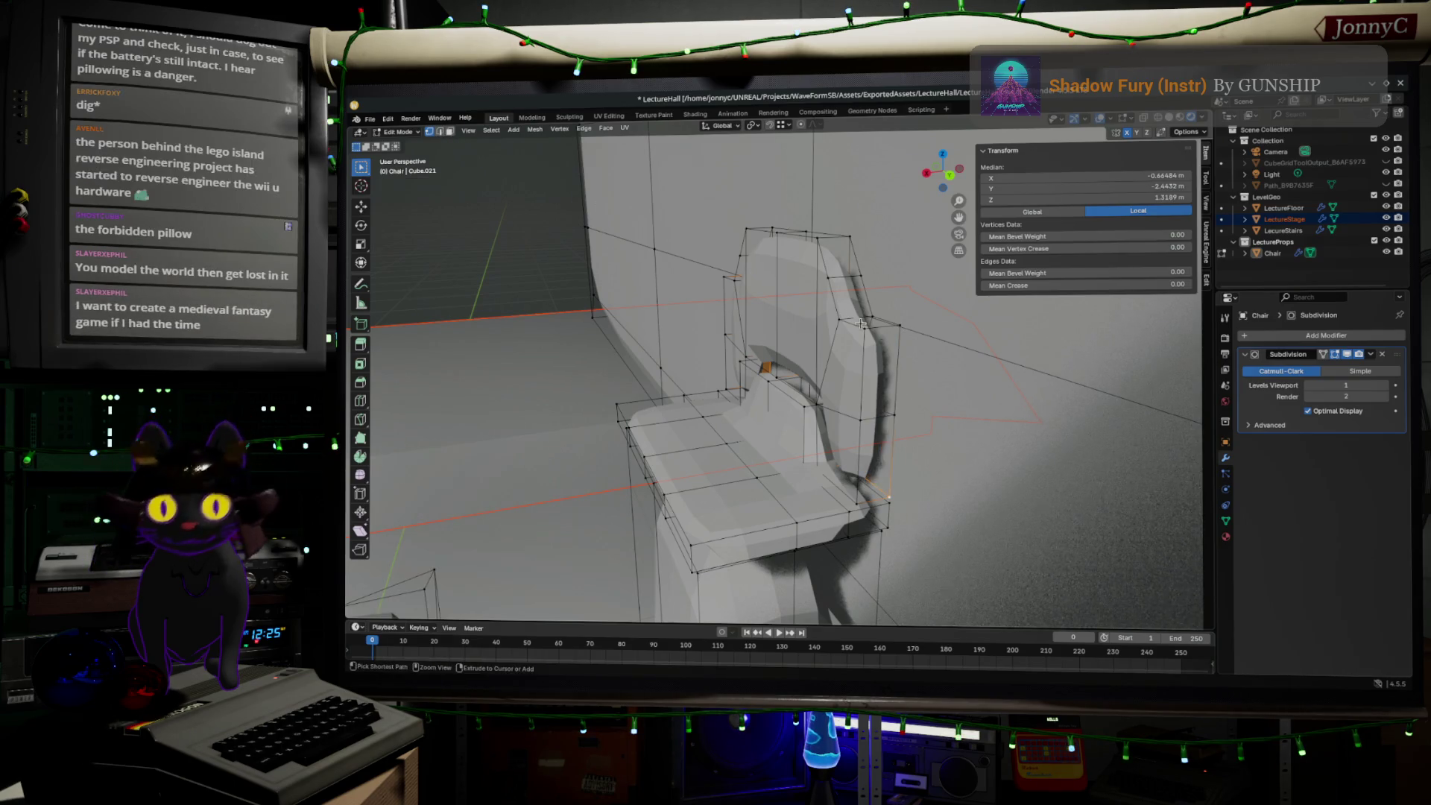
pyautogui.click(440, 132)
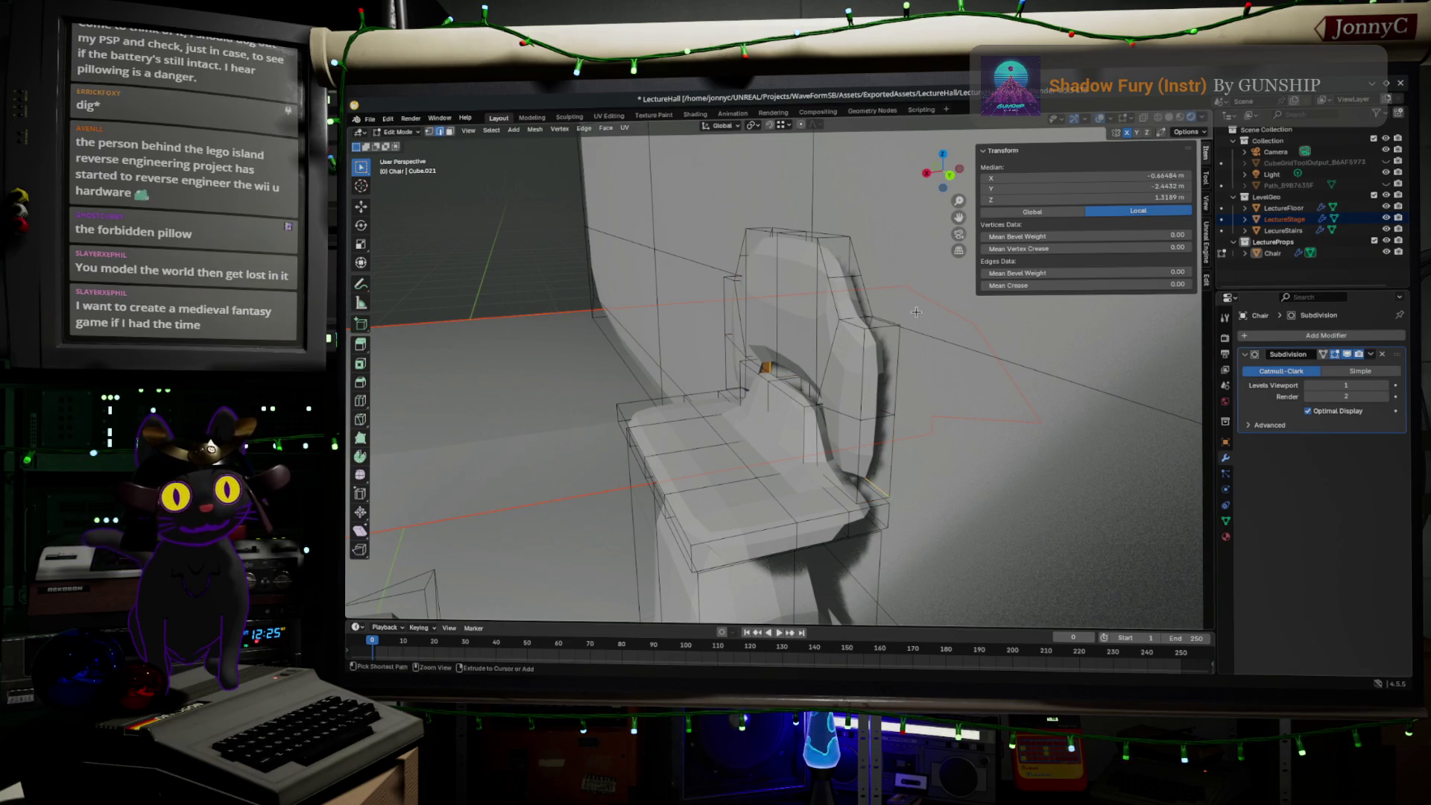
pyautogui.click(898, 334)
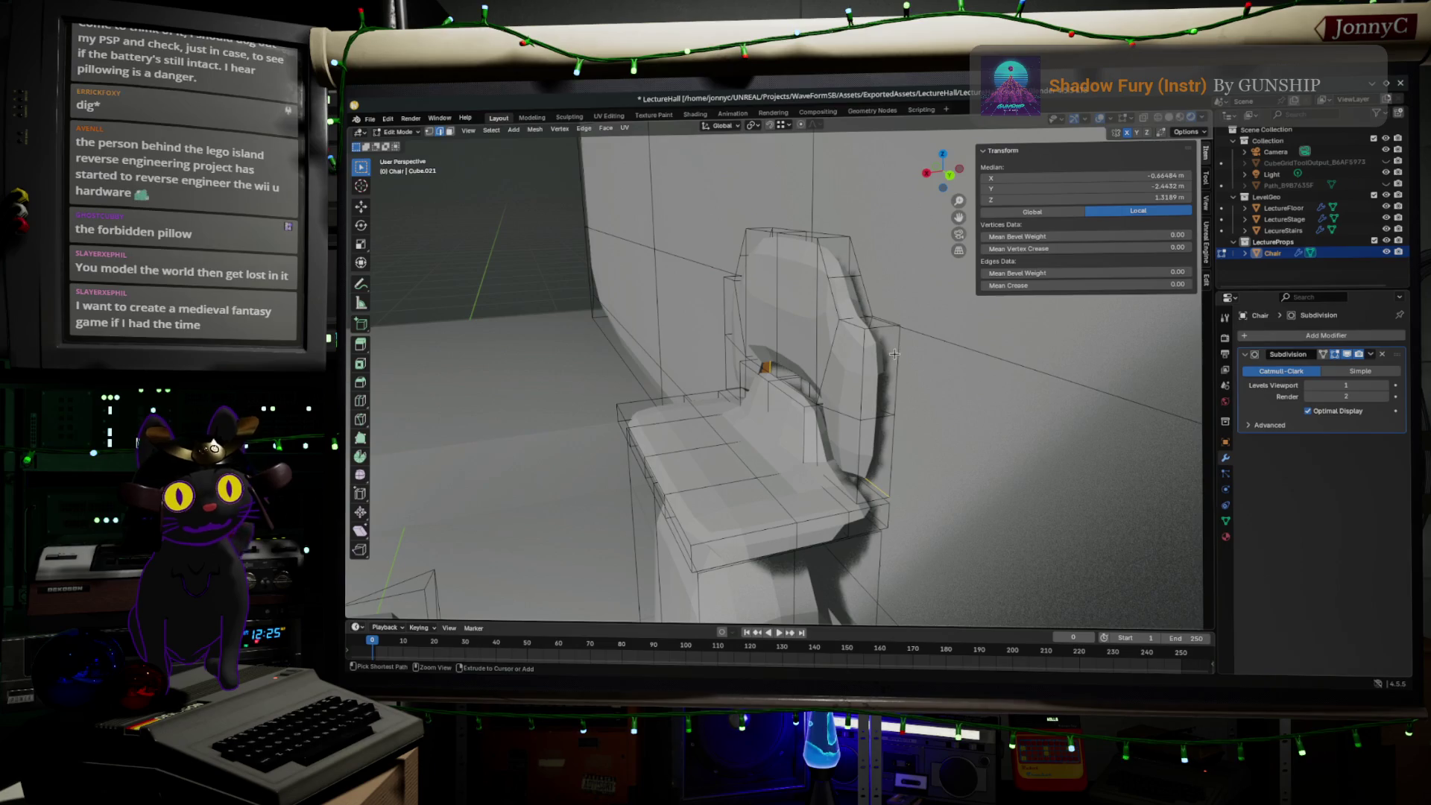
pyautogui.keyDown('ctrl'); pyautogui.keyDown('alt'); pyautogui.click(897, 353); pyautogui.keyUp('alt'); pyautogui.keyUp('ctrl')
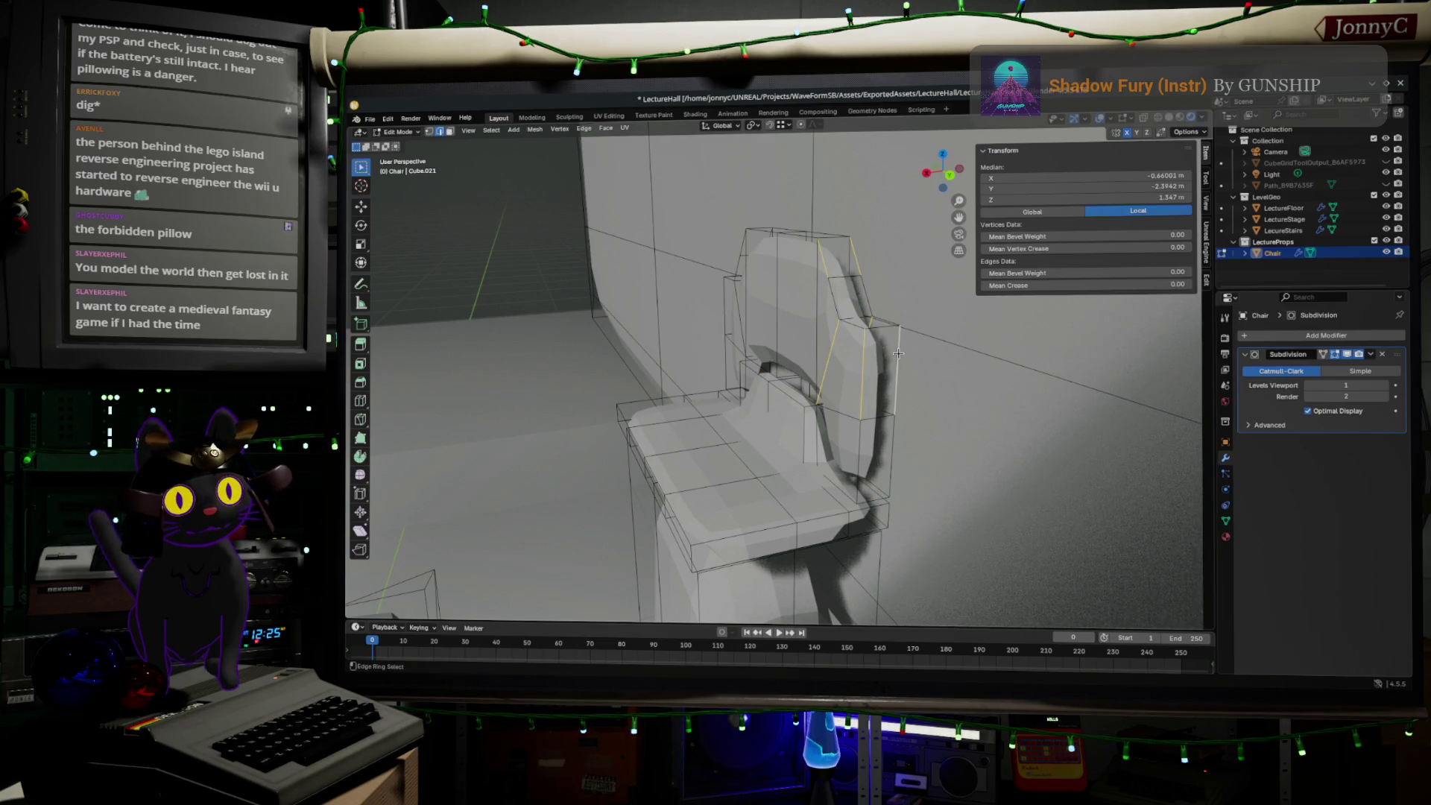
pyautogui.keyDown('ctrl'); pyautogui.click(897, 364); pyautogui.keyUp('ctrl')
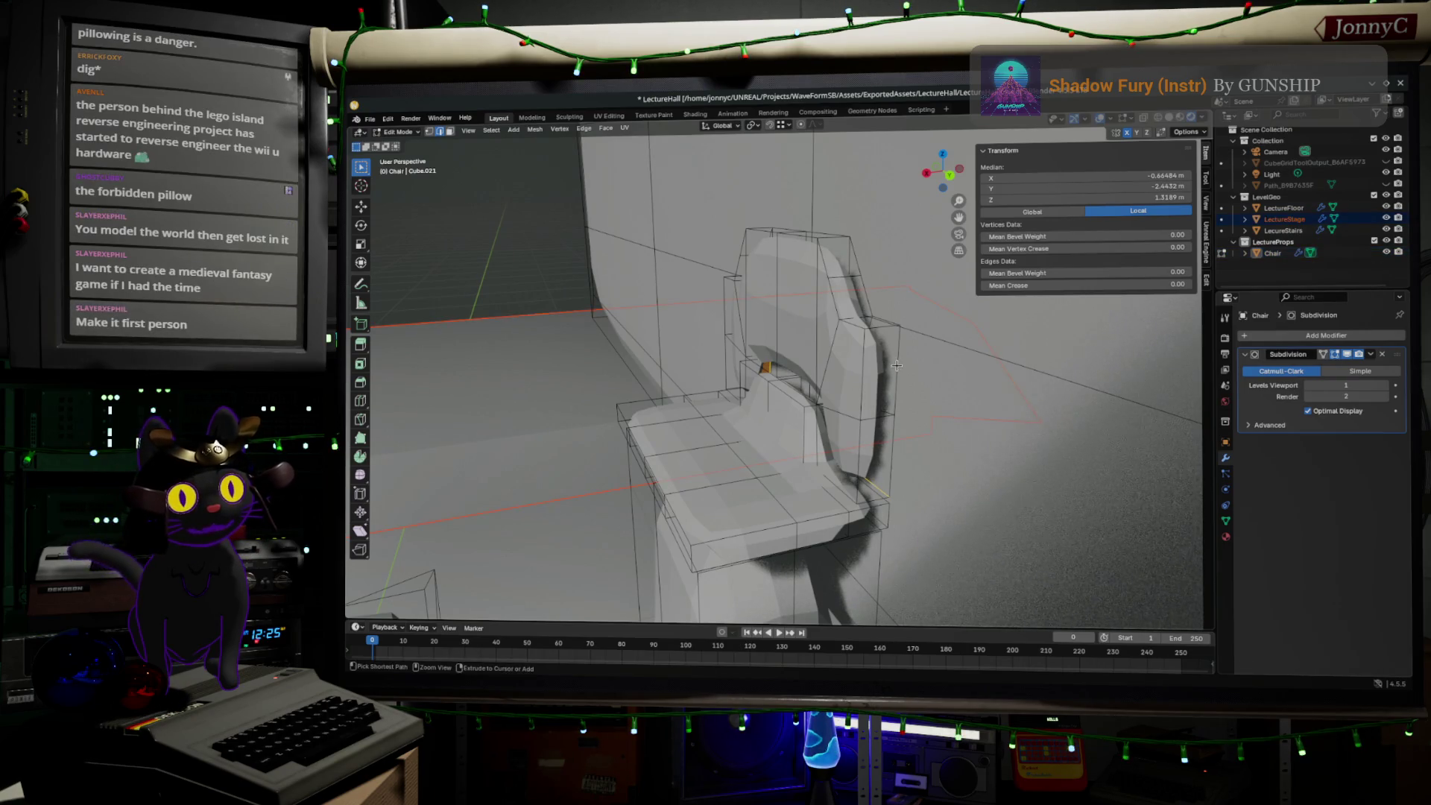
pyautogui.click(896, 363)
pyautogui.moveTo(897, 377)
pyautogui.mouseDown(button='middle')
pyautogui.moveTo(828, 391)
pyautogui.moveTo(888, 400)
pyautogui.mouseUp(button='middle')
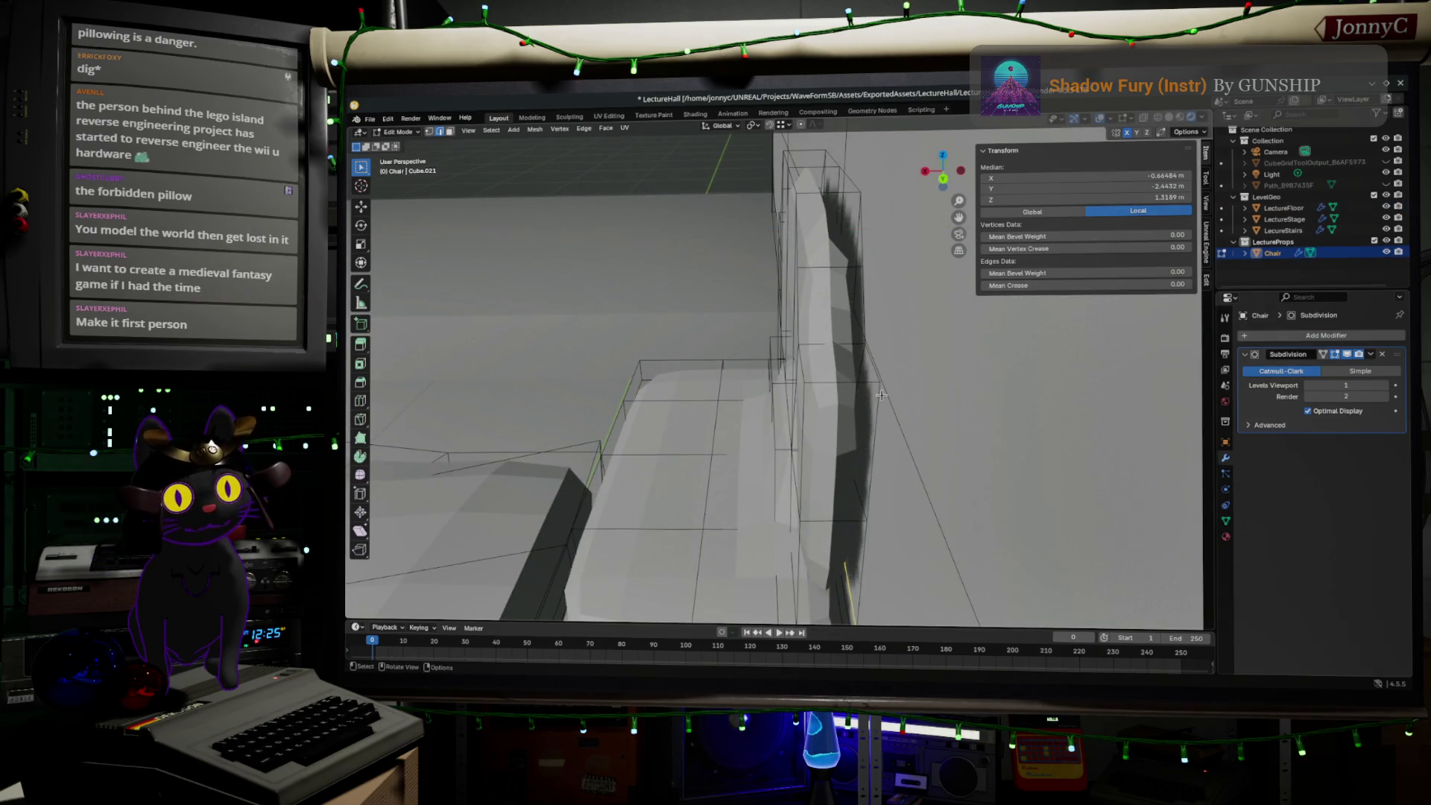
pyautogui.click(883, 395)
pyautogui.click(880, 403)
# - Select edge paths along the left, top and right frame and set Mean Crease to 1.00
pyautogui.moveTo(874, 471); pyautogui.dragTo(937, 398, button='middle')
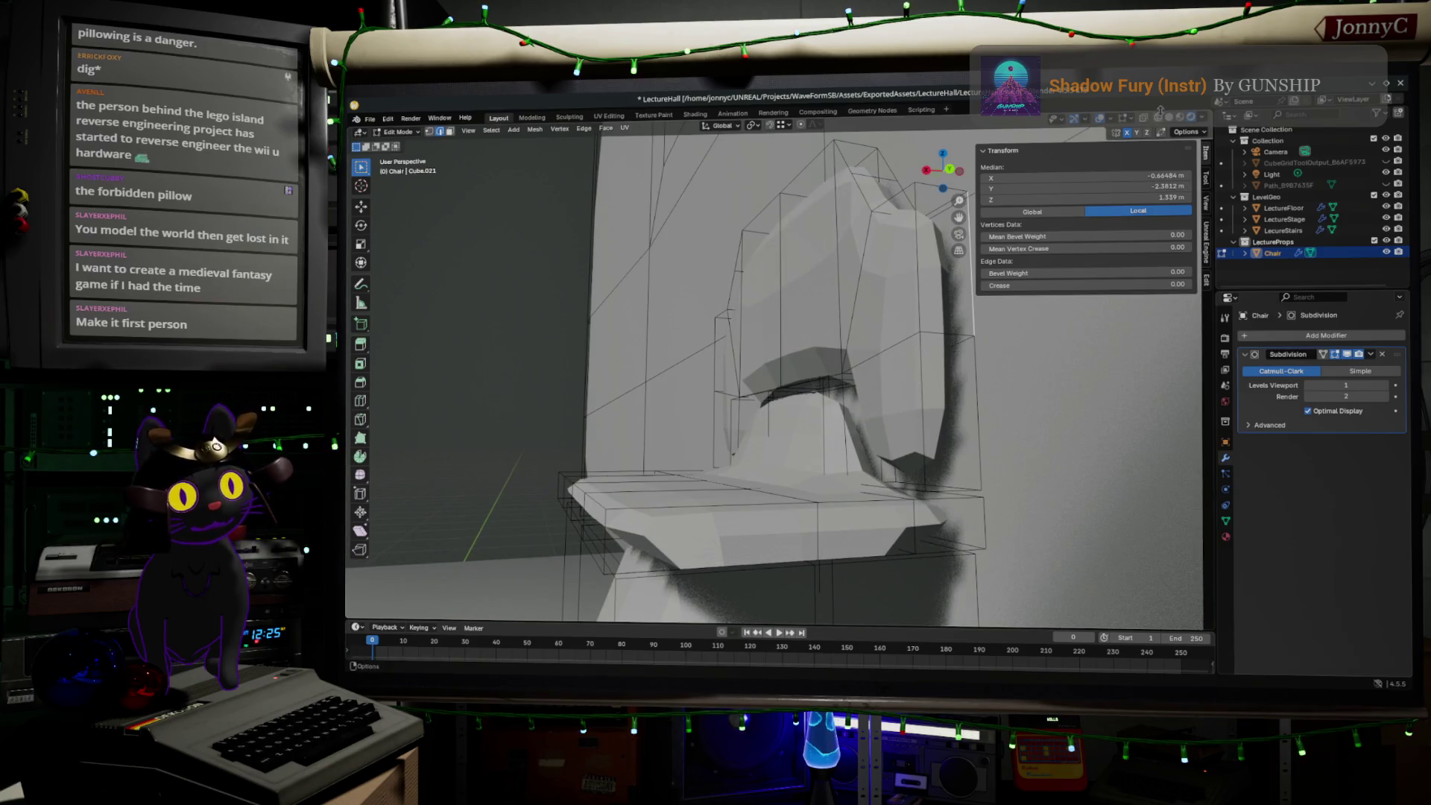
pyautogui.moveTo(1029, 387)
pyautogui.mouseDown(button='middle')
pyautogui.moveTo(1011, 540)
pyautogui.moveTo(1017, 448)
pyautogui.moveTo(539, 545)
pyautogui.mouseUp(button='middle')
pyautogui.keyDown('ctrl'); pyautogui.click(995, 522); pyautogui.keyUp('ctrl')
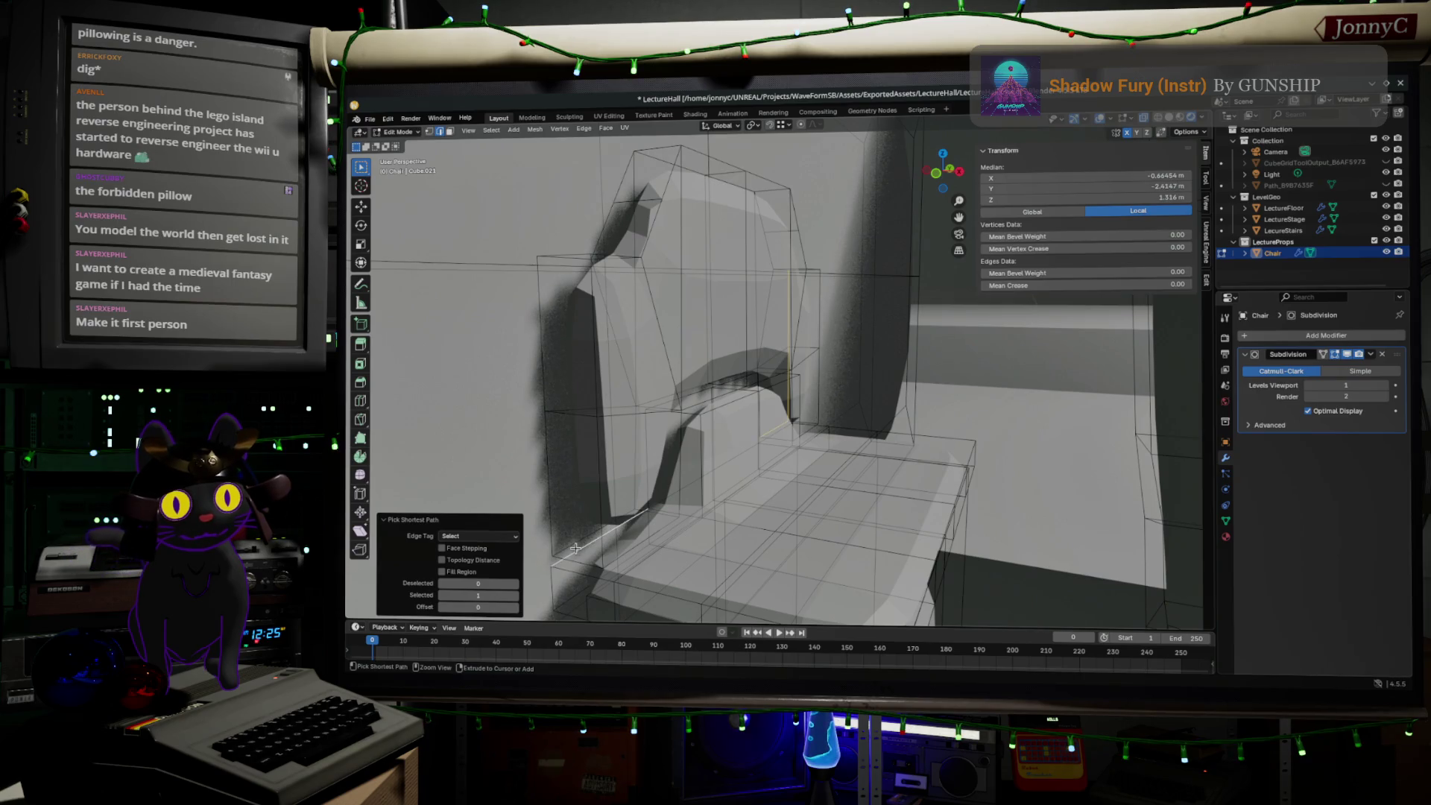
pyautogui.keyDown('ctrl'); pyautogui.click(569, 546); pyautogui.keyUp('ctrl')
pyautogui.keyDown('ctrl'); pyautogui.click(542, 281); pyautogui.keyUp('ctrl')
pyautogui.moveTo(542, 281)
pyautogui.mouseDown(button='middle')
pyautogui.moveTo(635, 220)
pyautogui.moveTo(910, 291)
pyautogui.mouseUp(button='middle')
pyautogui.keyDown('ctrl'); pyautogui.click(644, 193); pyautogui.keyUp('ctrl')
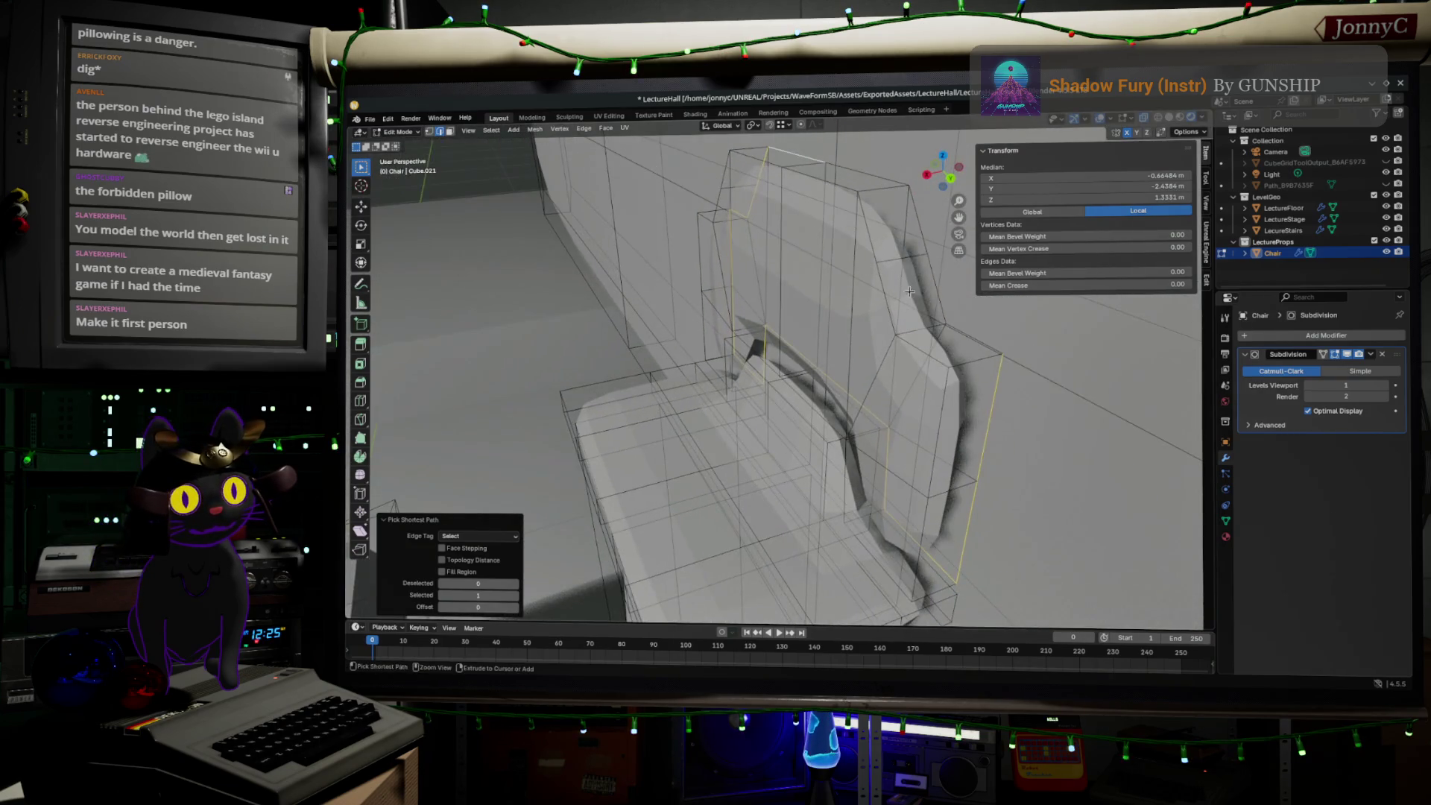
pyautogui.moveTo(974, 331); pyautogui.dragTo(996, 299, button='middle')
pyautogui.keyDown('ctrl'); pyautogui.click(961, 288); pyautogui.keyUp('ctrl')
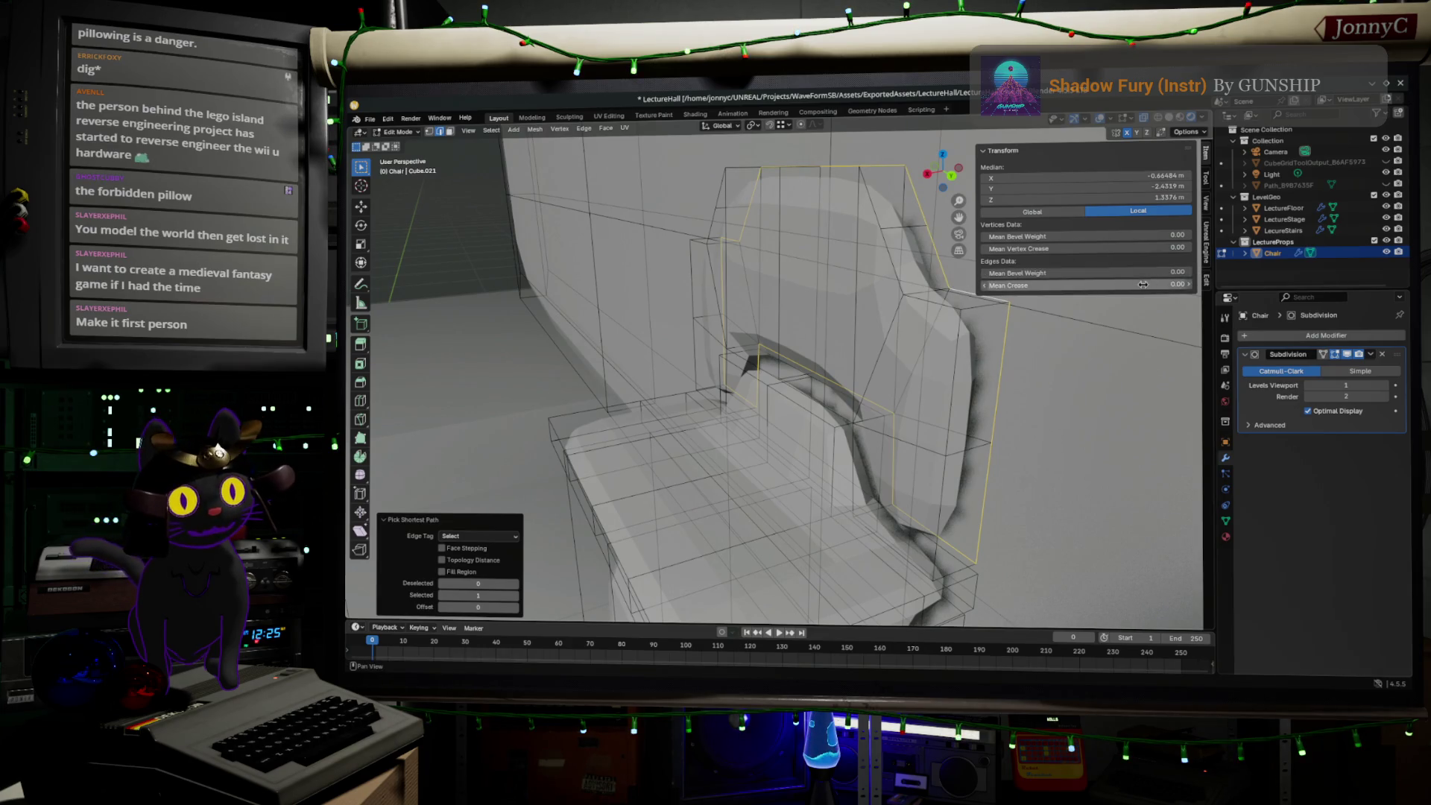
pyautogui.moveTo(1143, 285); pyautogui.dragTo(1185, 285)
pyautogui.moveTo(969, 373); pyautogui.dragTo(999, 459, button='middle')
pyautogui.press('Tab')
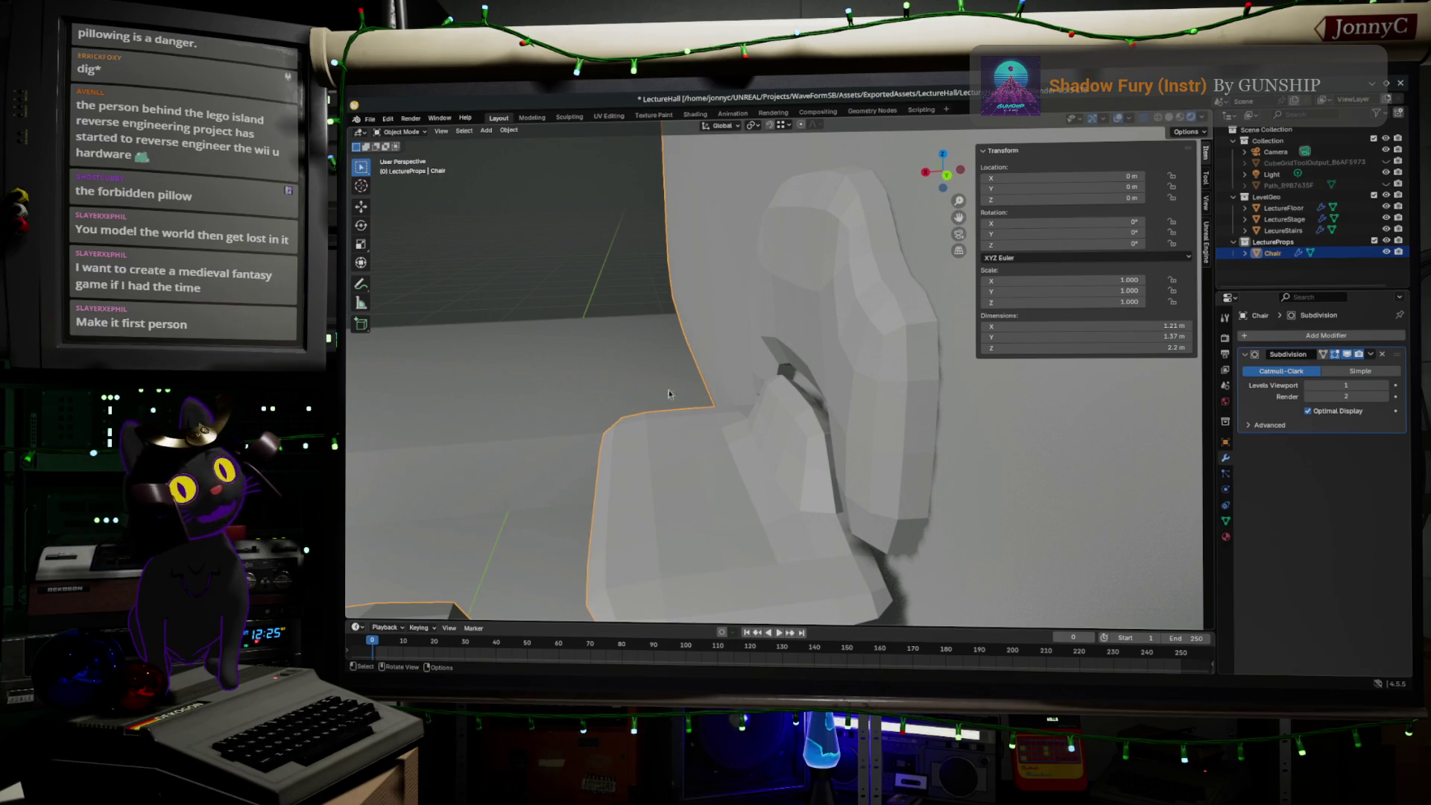
# - Select the seat's front rim edge loop, then undo back to only its left section
pyautogui.moveTo(665, 360)
pyautogui.mouseDown(button='middle')
pyautogui.moveTo(825, 405)
pyautogui.moveTo(876, 447)
pyautogui.mouseUp(button='middle')
pyautogui.press('Tab')
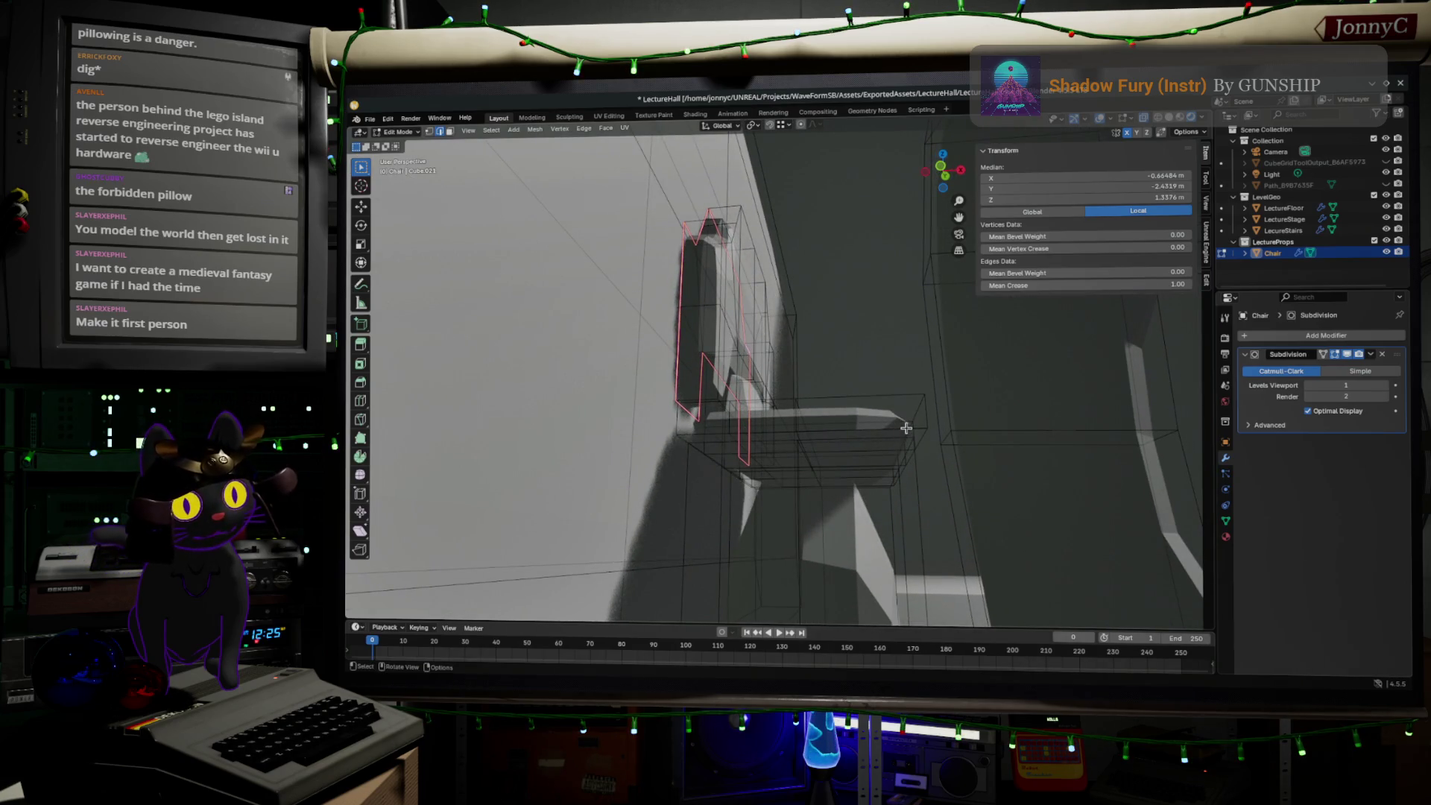
pyautogui.keyDown('alt'); pyautogui.keyDown('shift'); pyautogui.click(905, 432); pyautogui.keyUp('shift'); pyautogui.keyUp('alt')
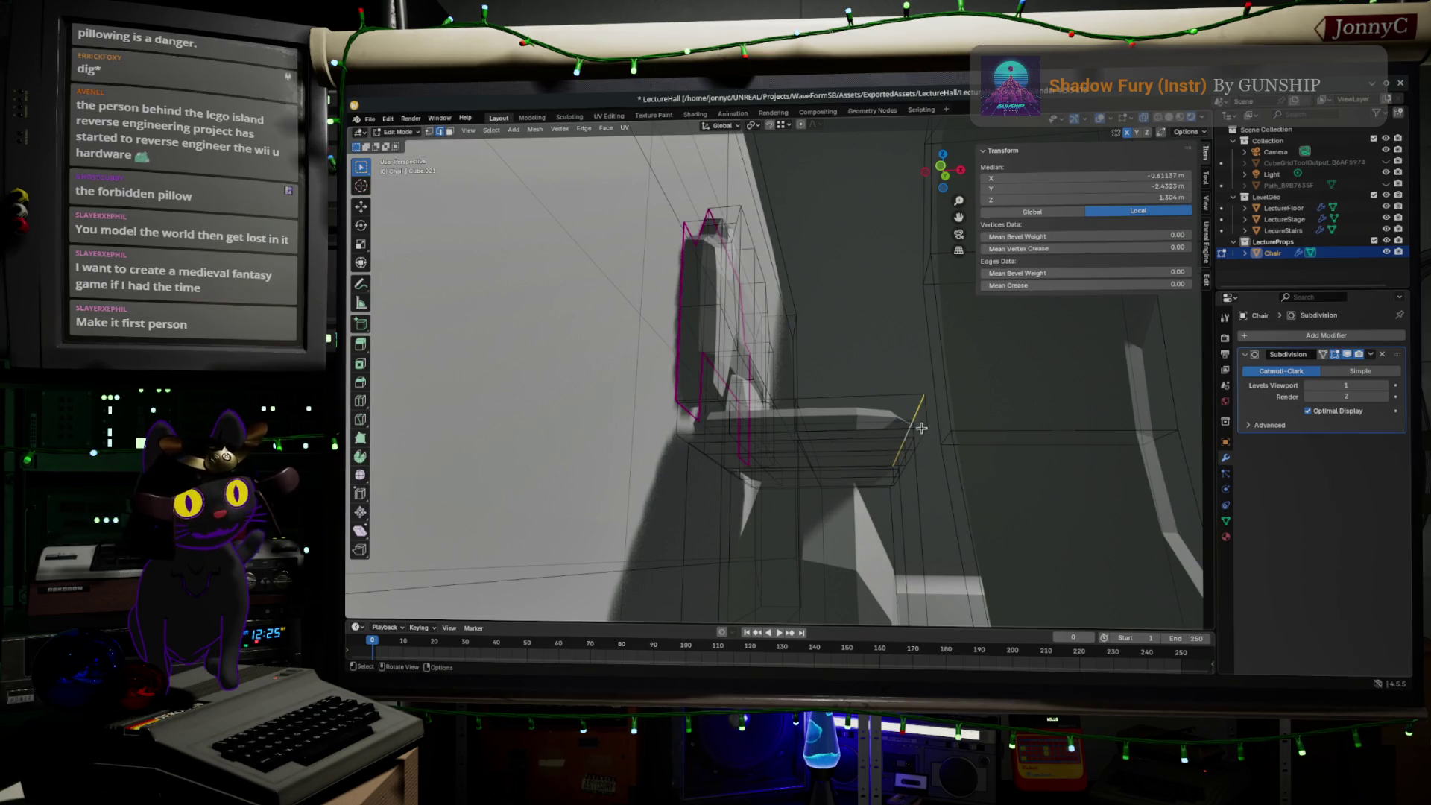
pyautogui.moveTo(919, 430)
pyautogui.mouseDown(button='middle')
pyautogui.moveTo(890, 487)
pyautogui.moveTo(906, 452)
pyautogui.mouseUp(button='middle')
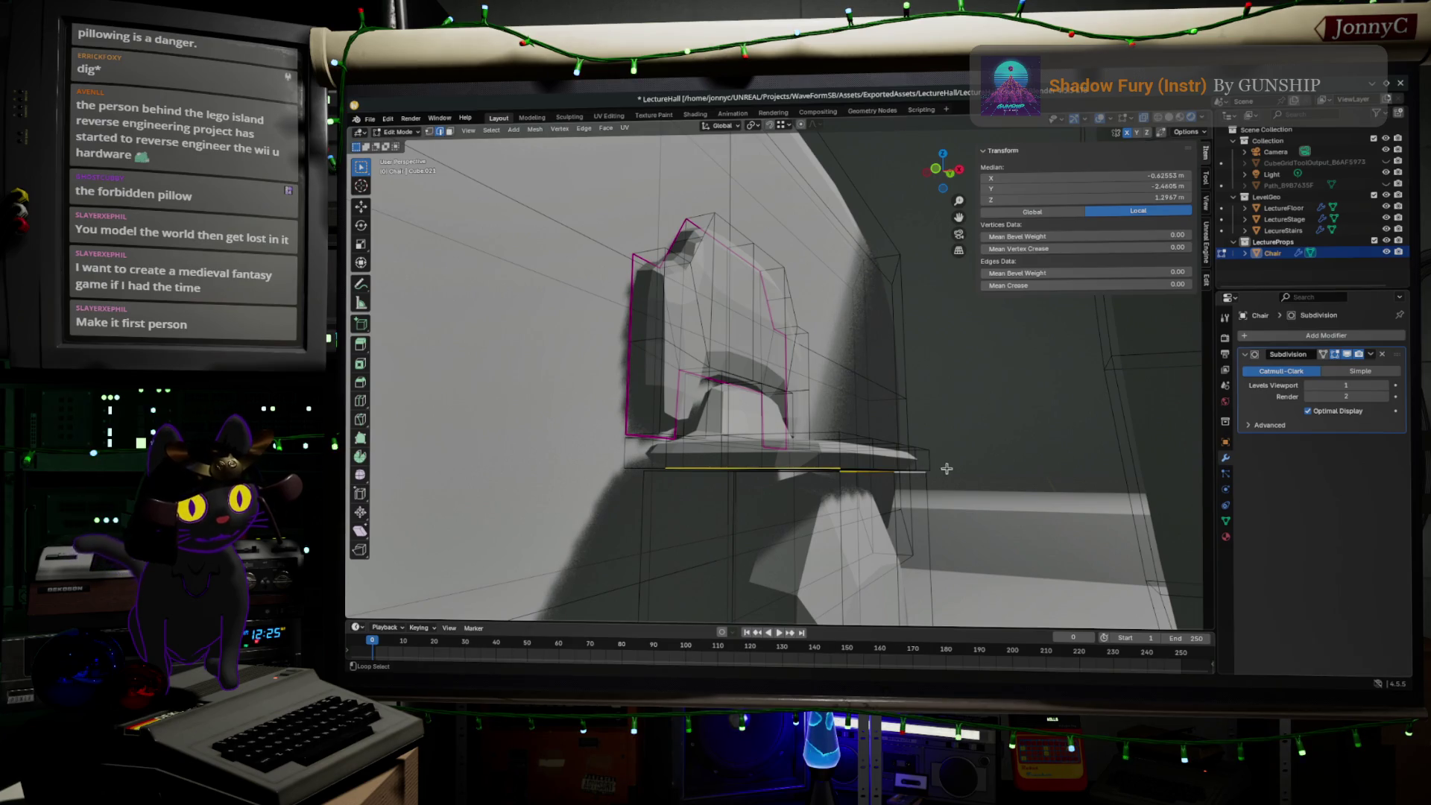
pyautogui.moveTo(924, 470); pyautogui.dragTo(949, 451, button='middle')
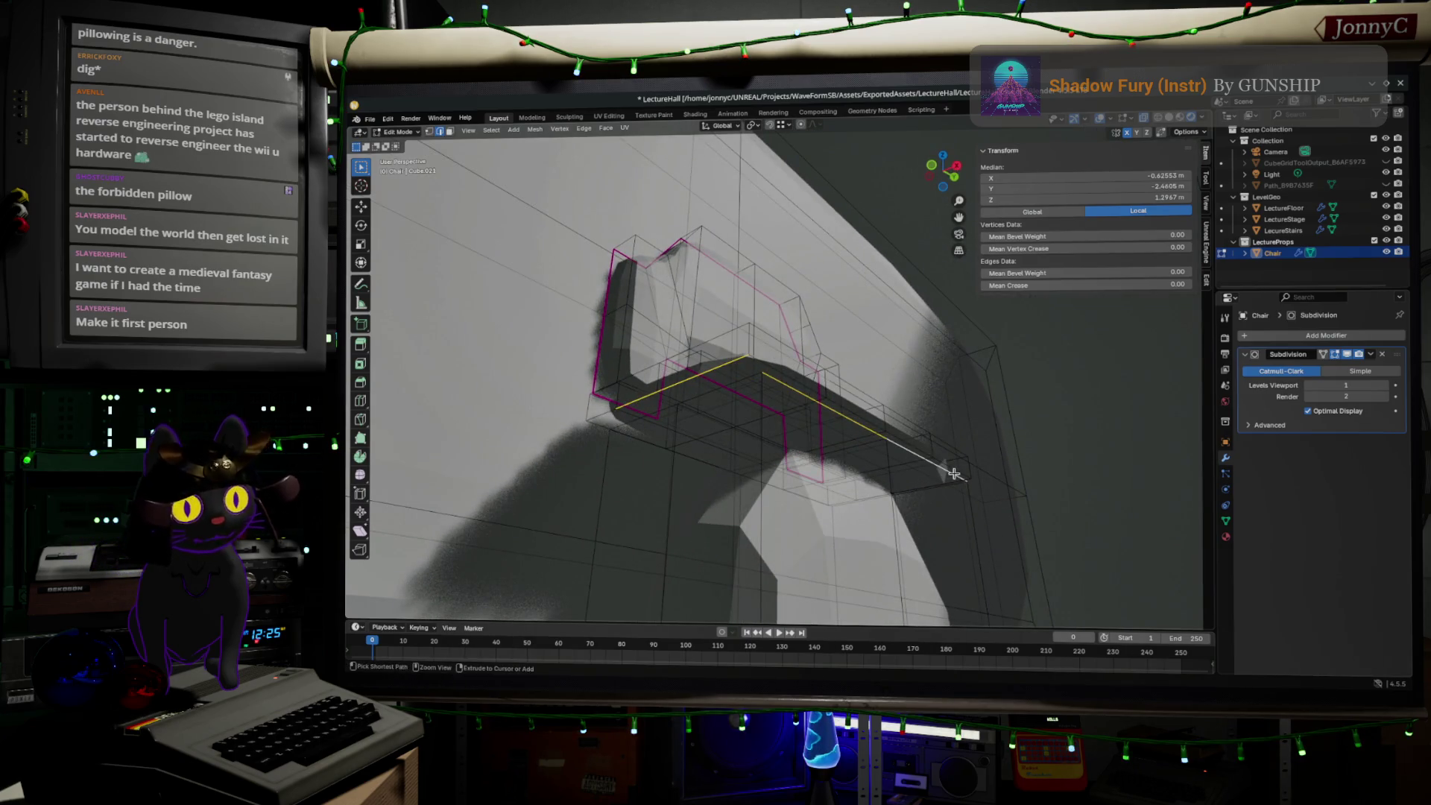
pyautogui.hotkey('ctrl', 'z')
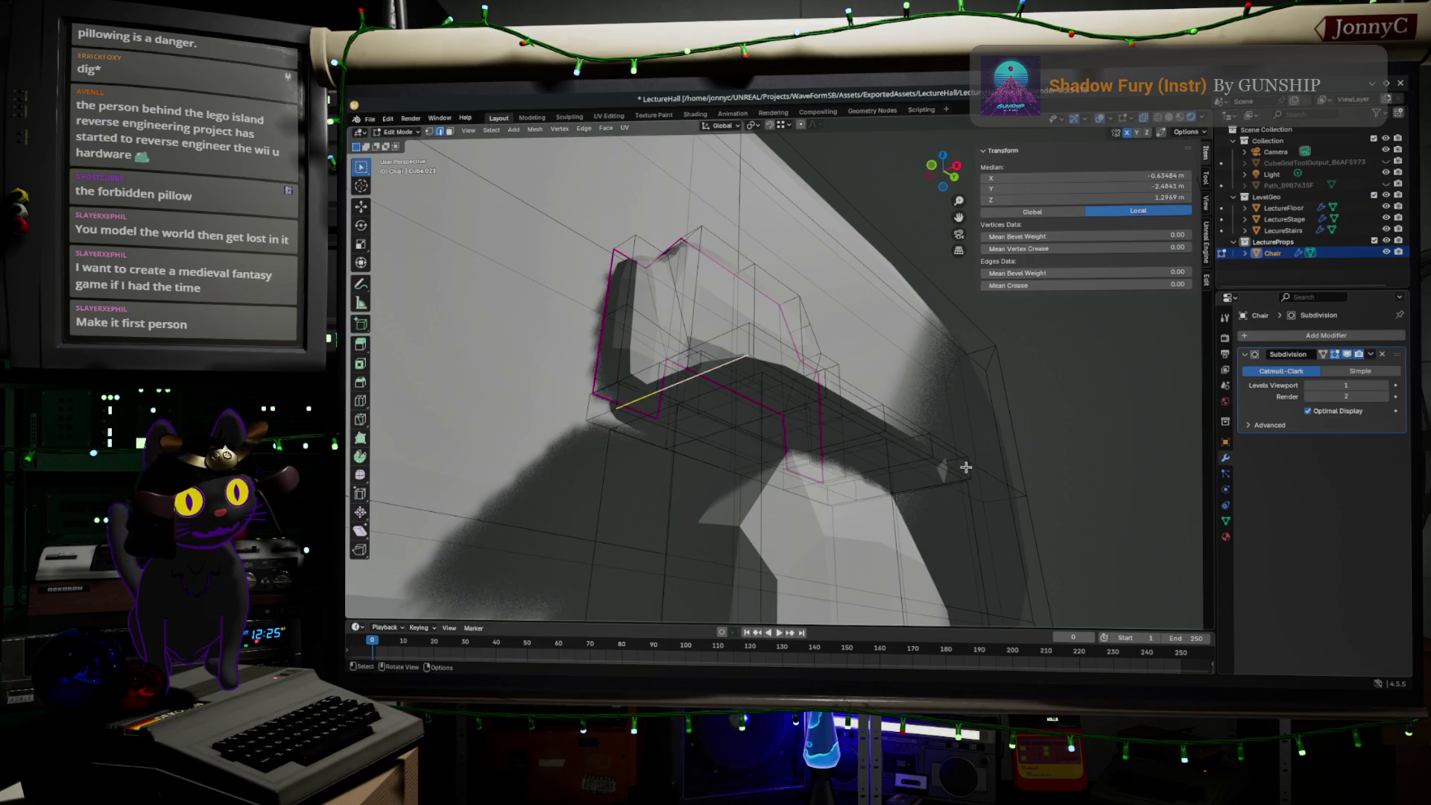
pyautogui.moveTo(958, 470)
pyautogui.mouseDown(button='middle')
pyautogui.moveTo(818, 492)
pyautogui.moveTo(923, 474)
pyautogui.mouseUp(button='middle')
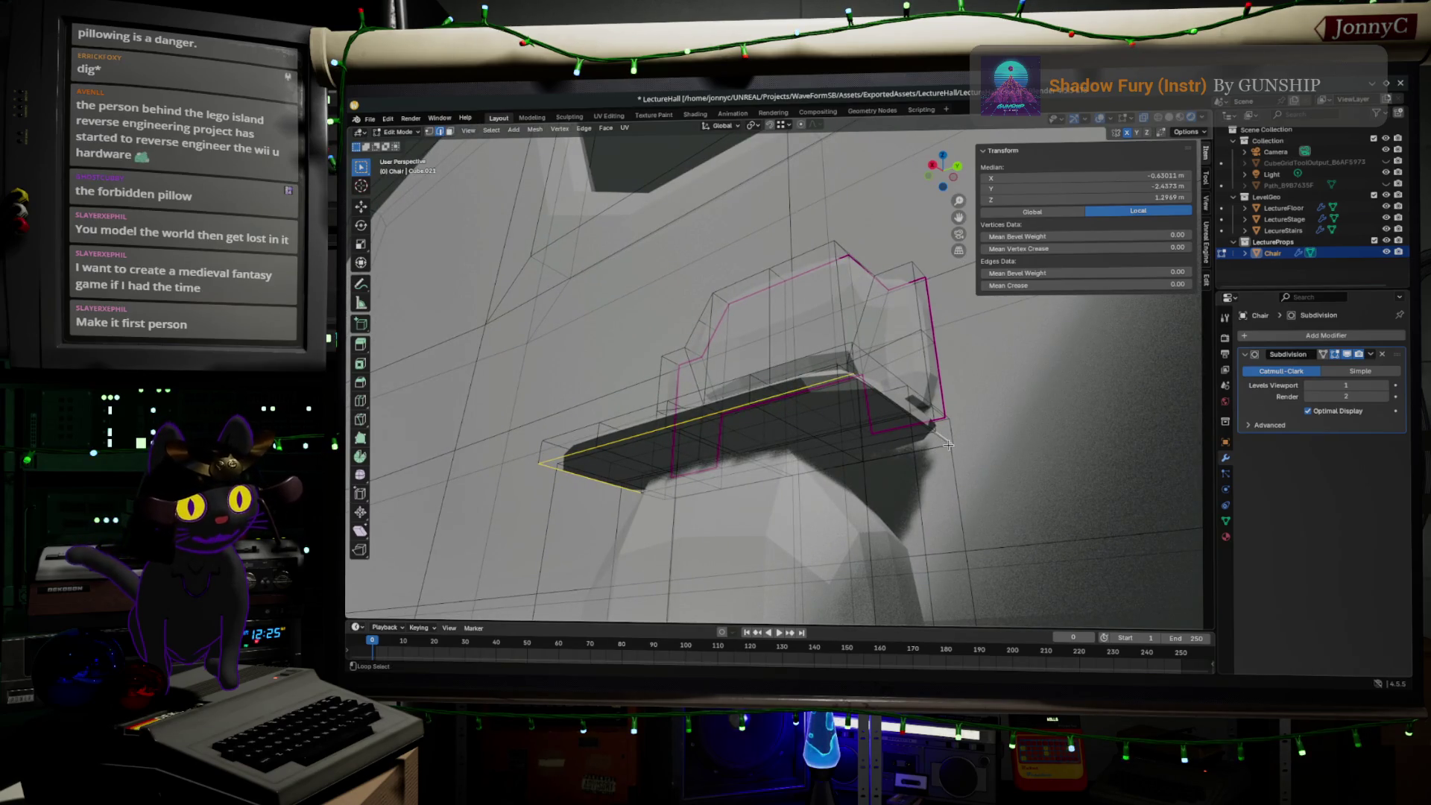
# - Select additional seat edges and edge rings along the seat front
pyautogui.keyDown('ctrl'); pyautogui.click(949, 449); pyautogui.keyUp('ctrl')
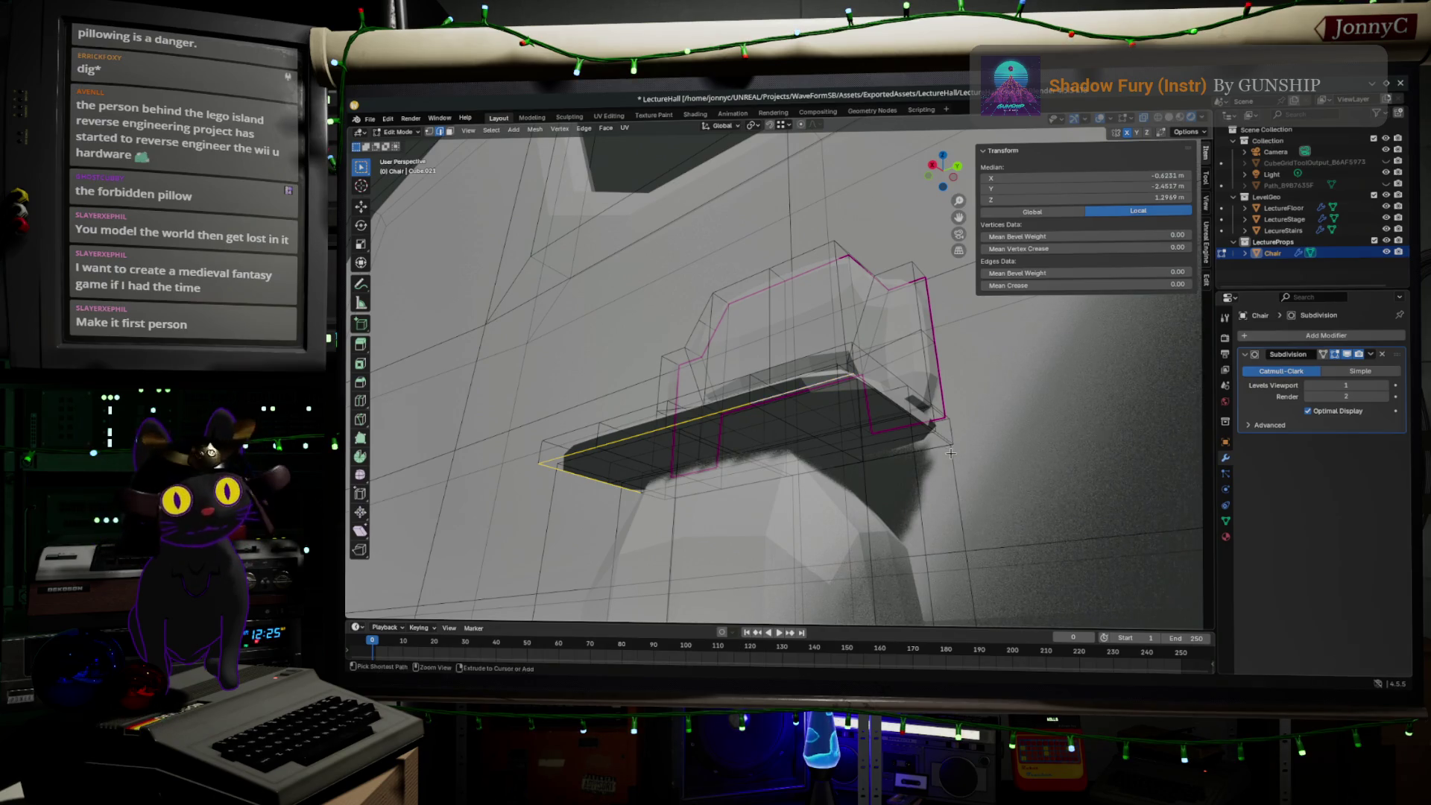
pyautogui.keyDown('shift'); pyautogui.click(947, 438); pyautogui.keyUp('shift')
pyautogui.keyDown('ctrl'); pyautogui.keyDown('alt'); pyautogui.click(948, 442); pyautogui.keyUp('alt'); pyautogui.keyUp('ctrl')
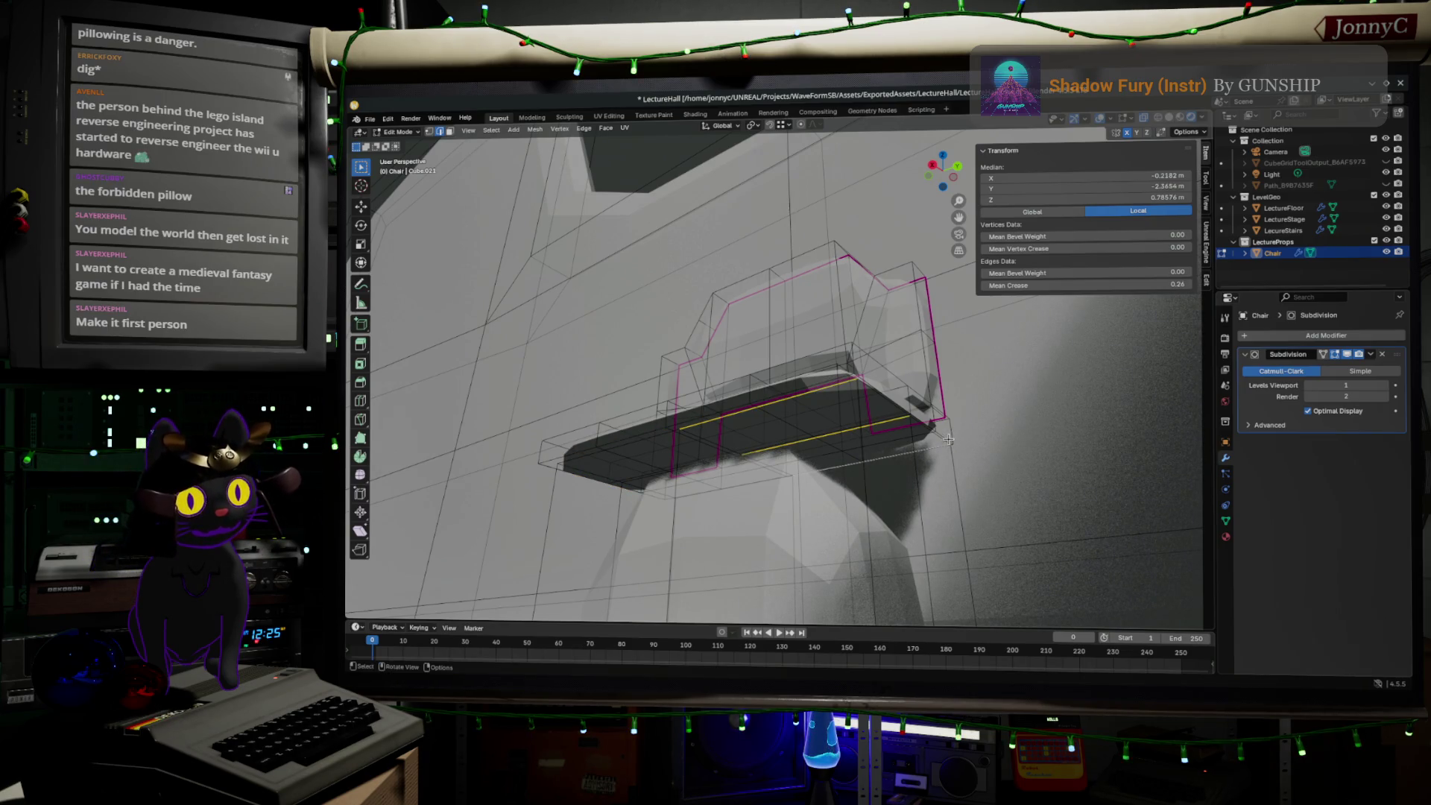
pyautogui.keyDown('ctrl'); pyautogui.keyDown('alt'); pyautogui.click(946, 439); pyautogui.keyUp('alt'); pyautogui.keyUp('ctrl')
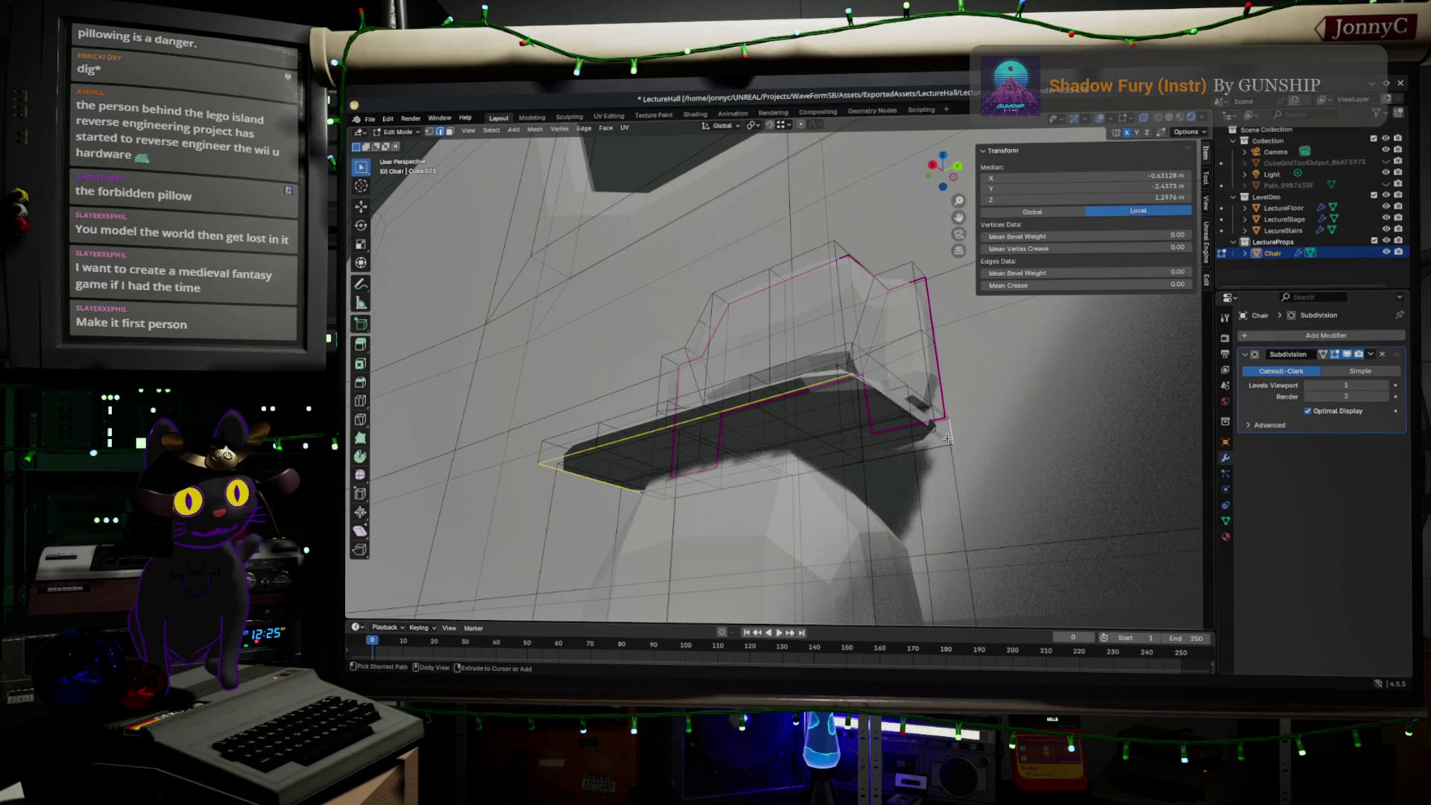
pyautogui.moveTo(911, 415); pyautogui.dragTo(745, 381, button='middle')
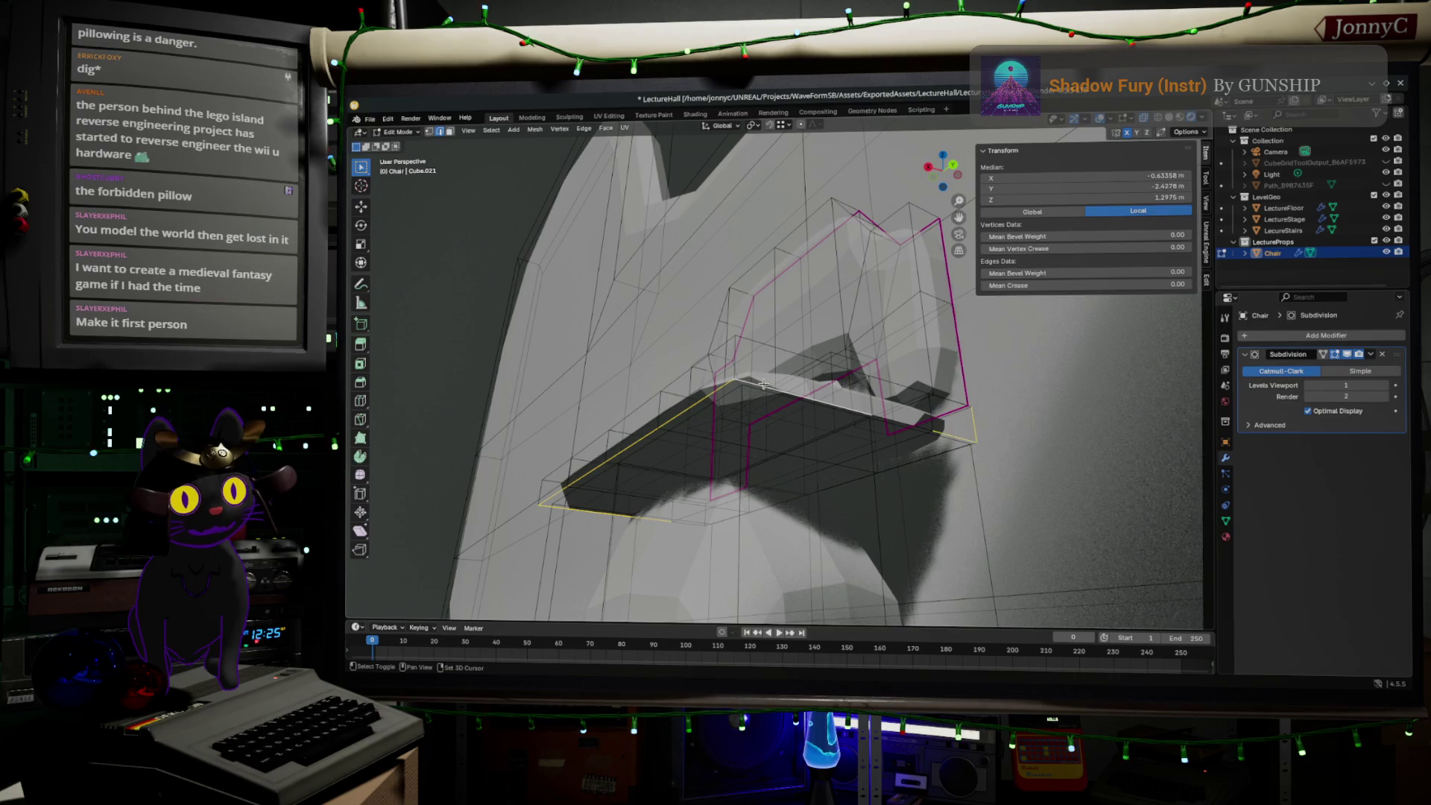
pyautogui.keyDown('shift'); pyautogui.click(914, 422); pyautogui.keyUp('shift')
pyautogui.keyDown('shift'); pyautogui.click(914, 423); pyautogui.keyUp('shift')
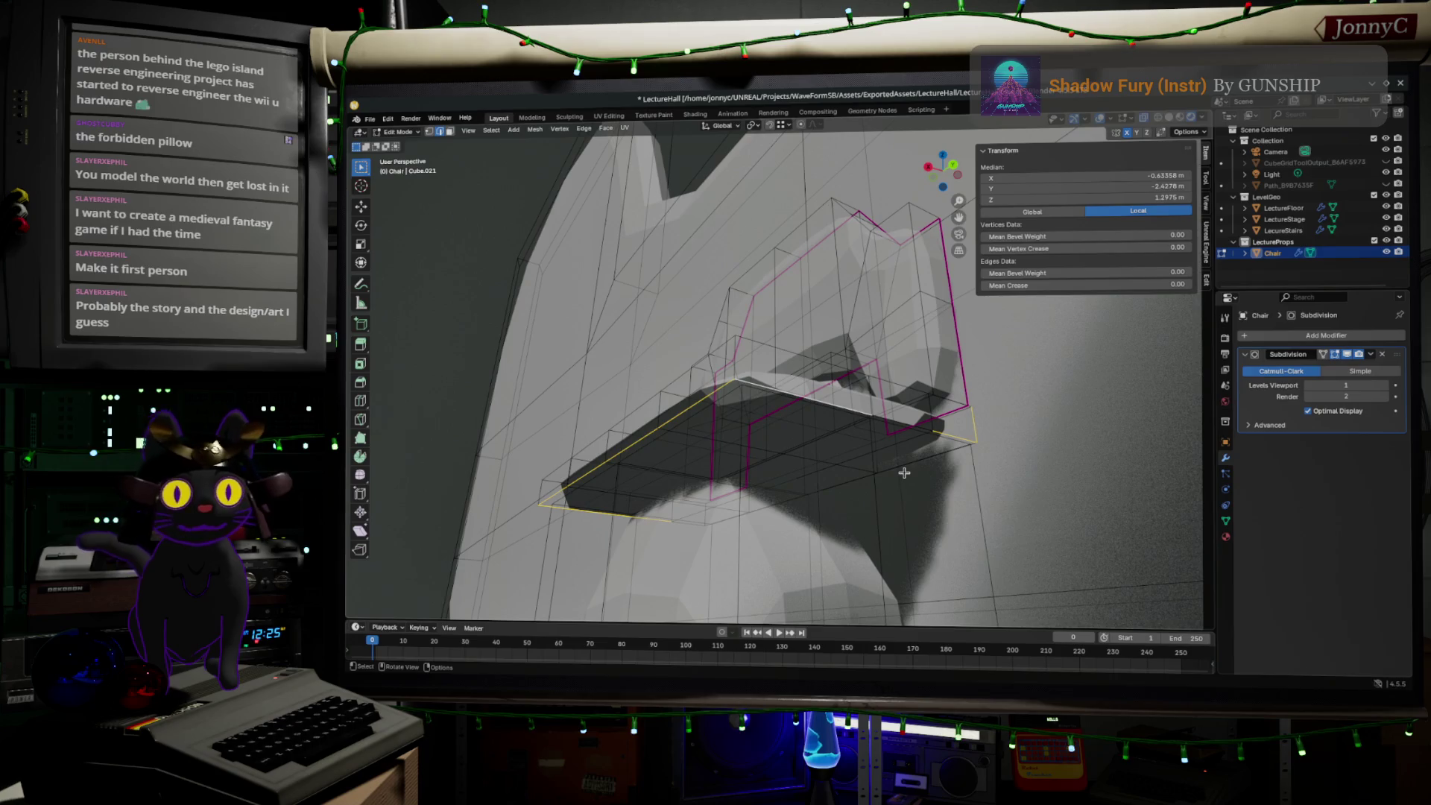
pyautogui.moveTo(908, 489)
pyautogui.mouseDown(button='middle')
pyautogui.moveTo(927, 533)
pyautogui.moveTo(947, 535)
pyautogui.moveTo(955, 477)
pyautogui.mouseUp(button='middle')
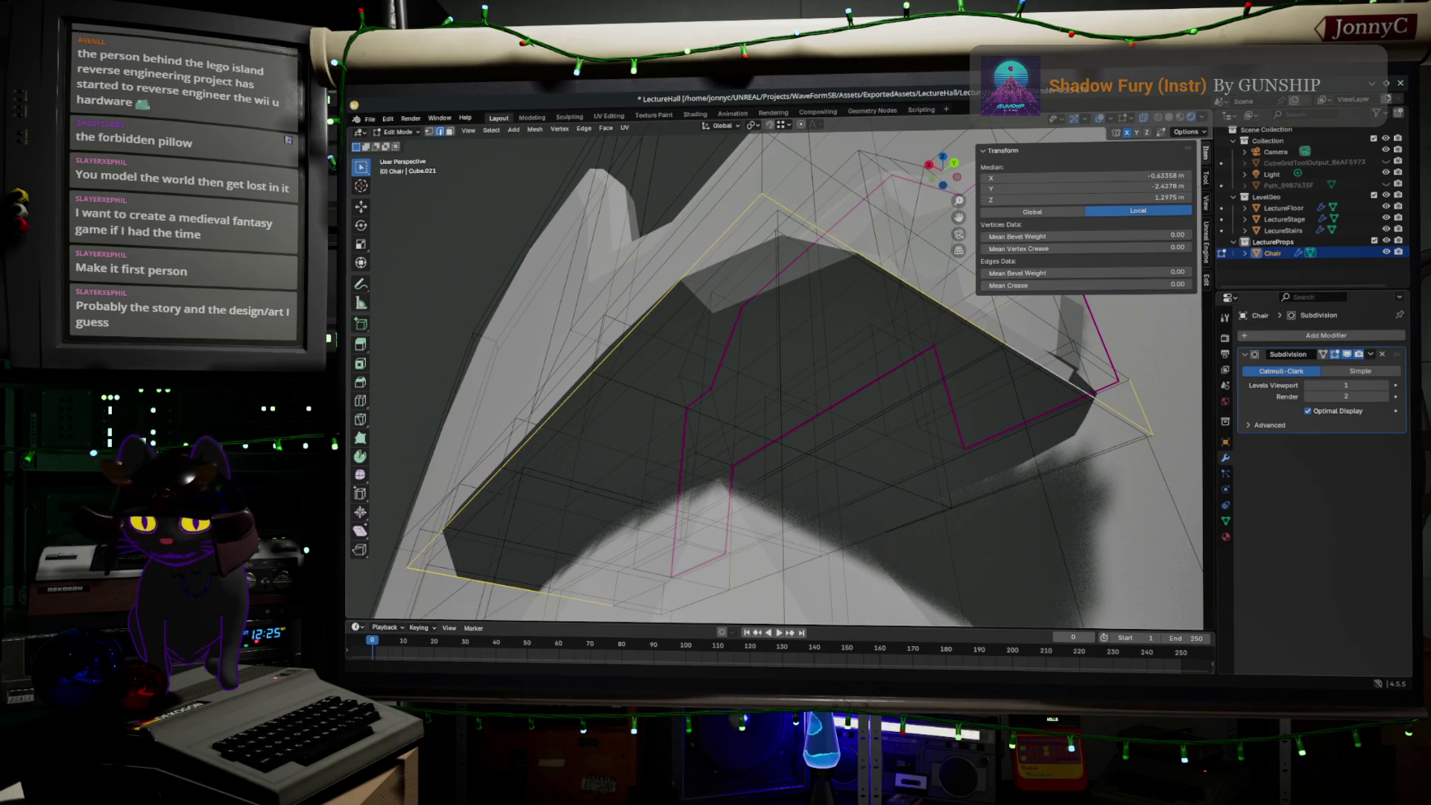
# - Bring up the browser's 'mesh bridge blender' results, widen the window, and go to Fab
pyautogui.hotkey('alt', 'Tab')
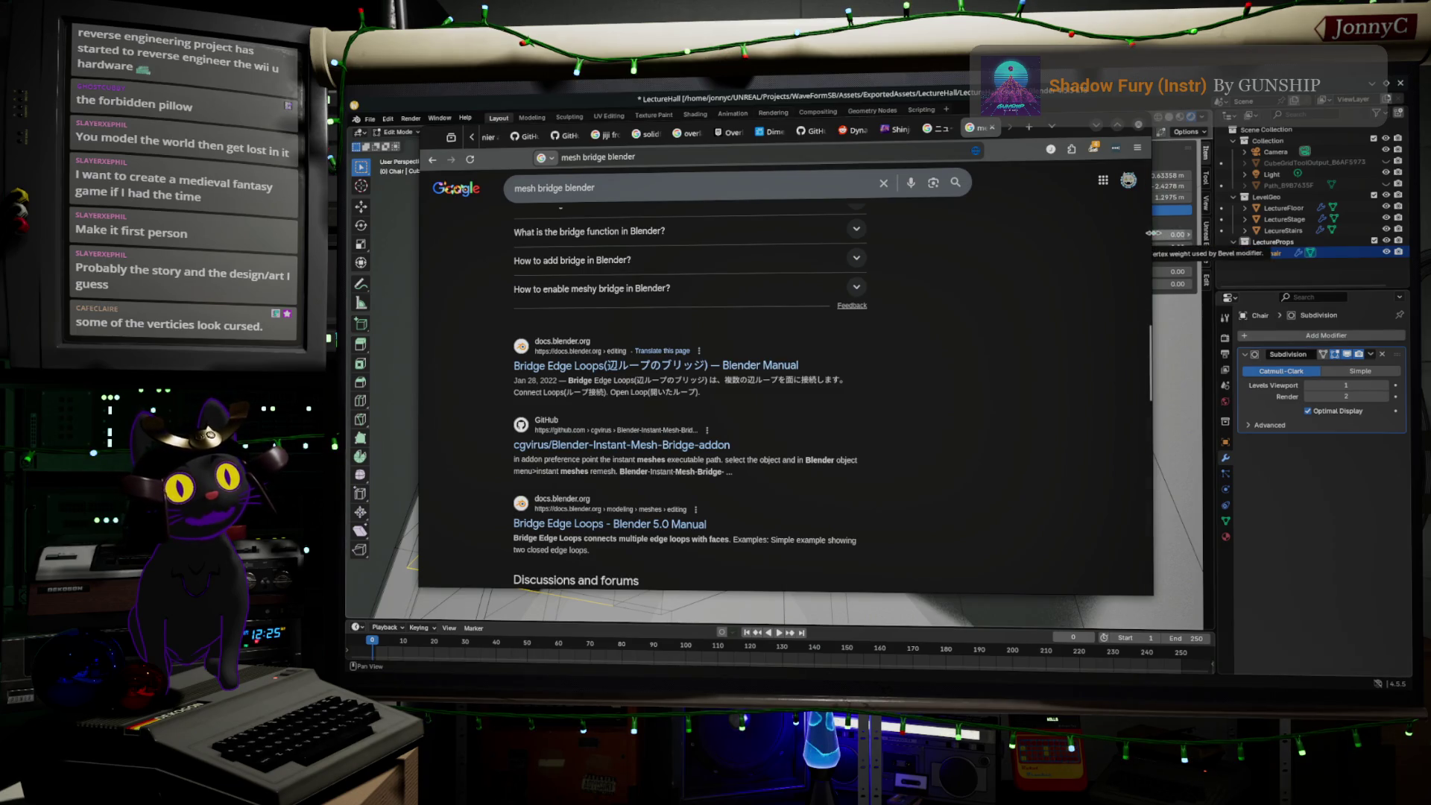
pyautogui.moveTo(1153, 233); pyautogui.dragTo(1331, 234)
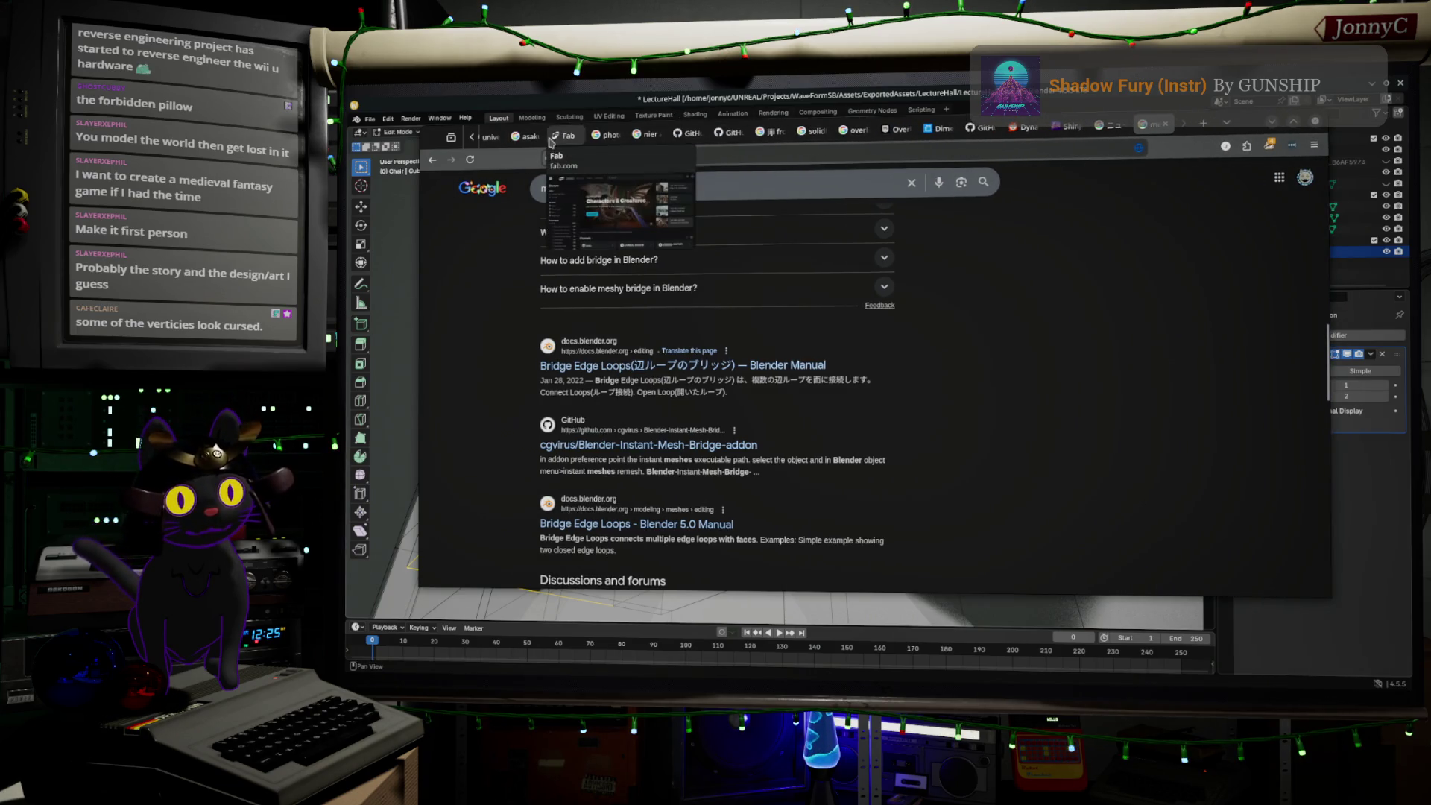
pyautogui.click(563, 135)
# - Scroll Fab's Discover page to Limited-Time Free and open the Medieval Village listing
pyautogui.scroll(-3, 797, 404)
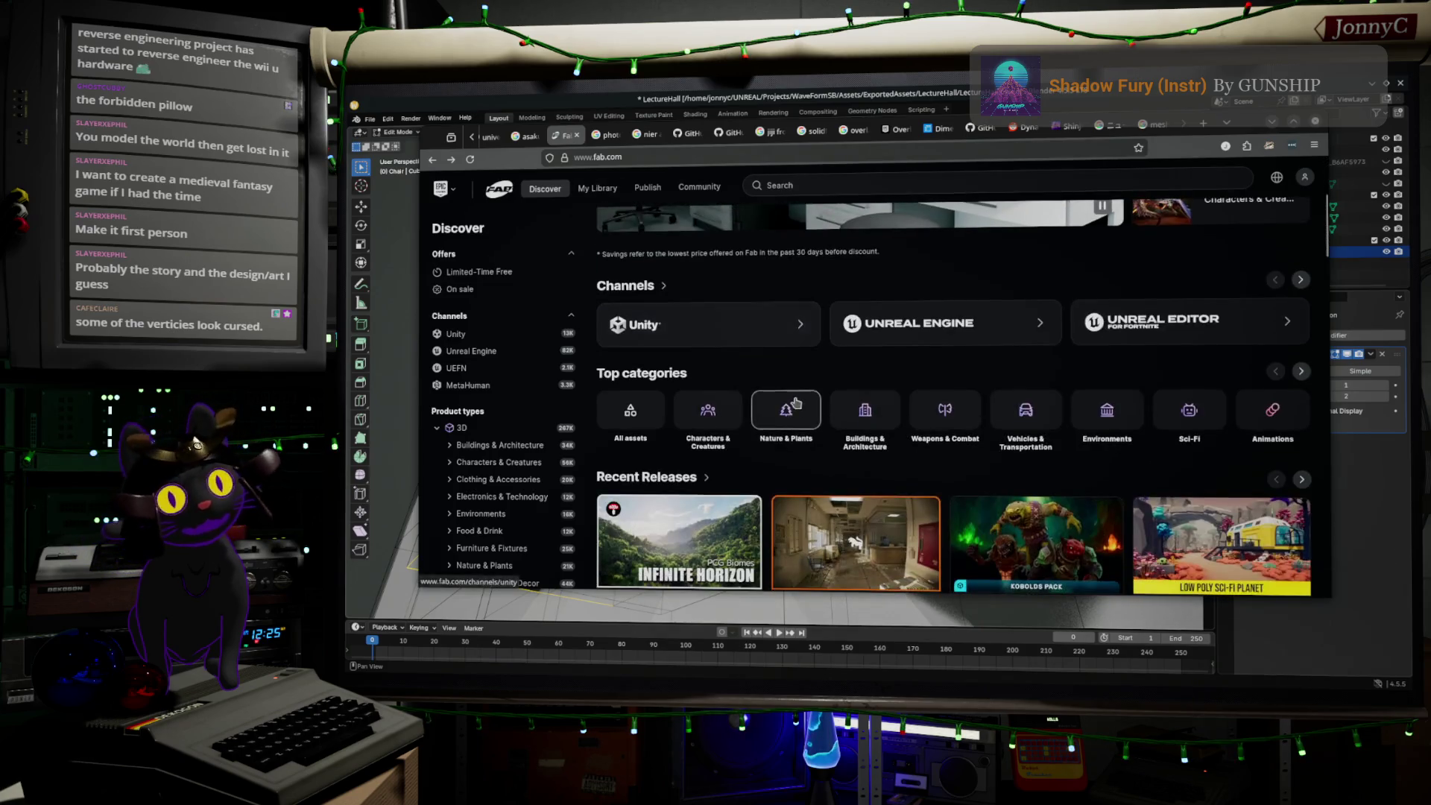
pyautogui.scroll(3, 797, 403)
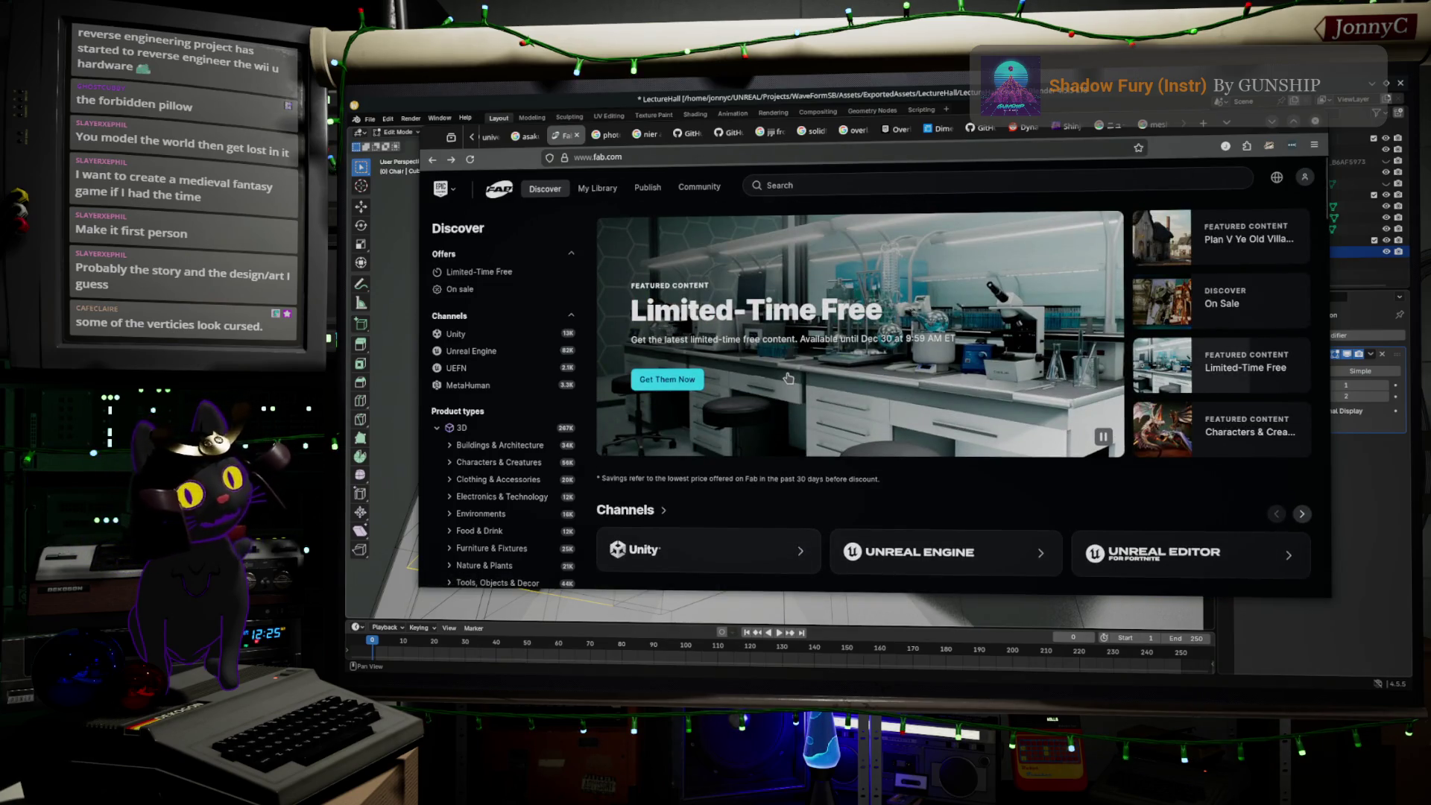
pyautogui.scroll(-2, 789, 377)
pyautogui.scroll(-3, 791, 365)
pyautogui.scroll(-3, 793, 350)
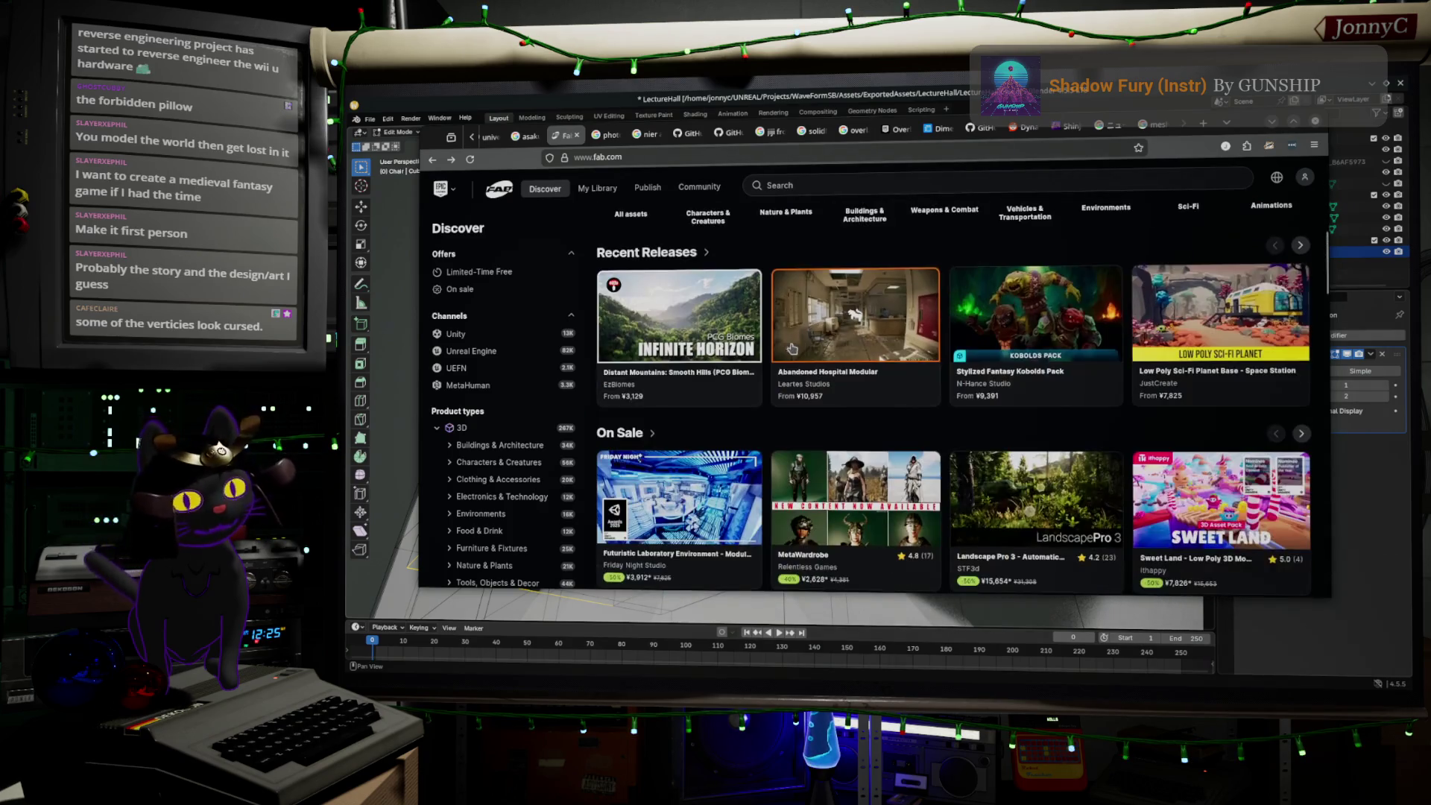
pyautogui.scroll(3, 792, 349)
pyautogui.scroll(3, 820, 328)
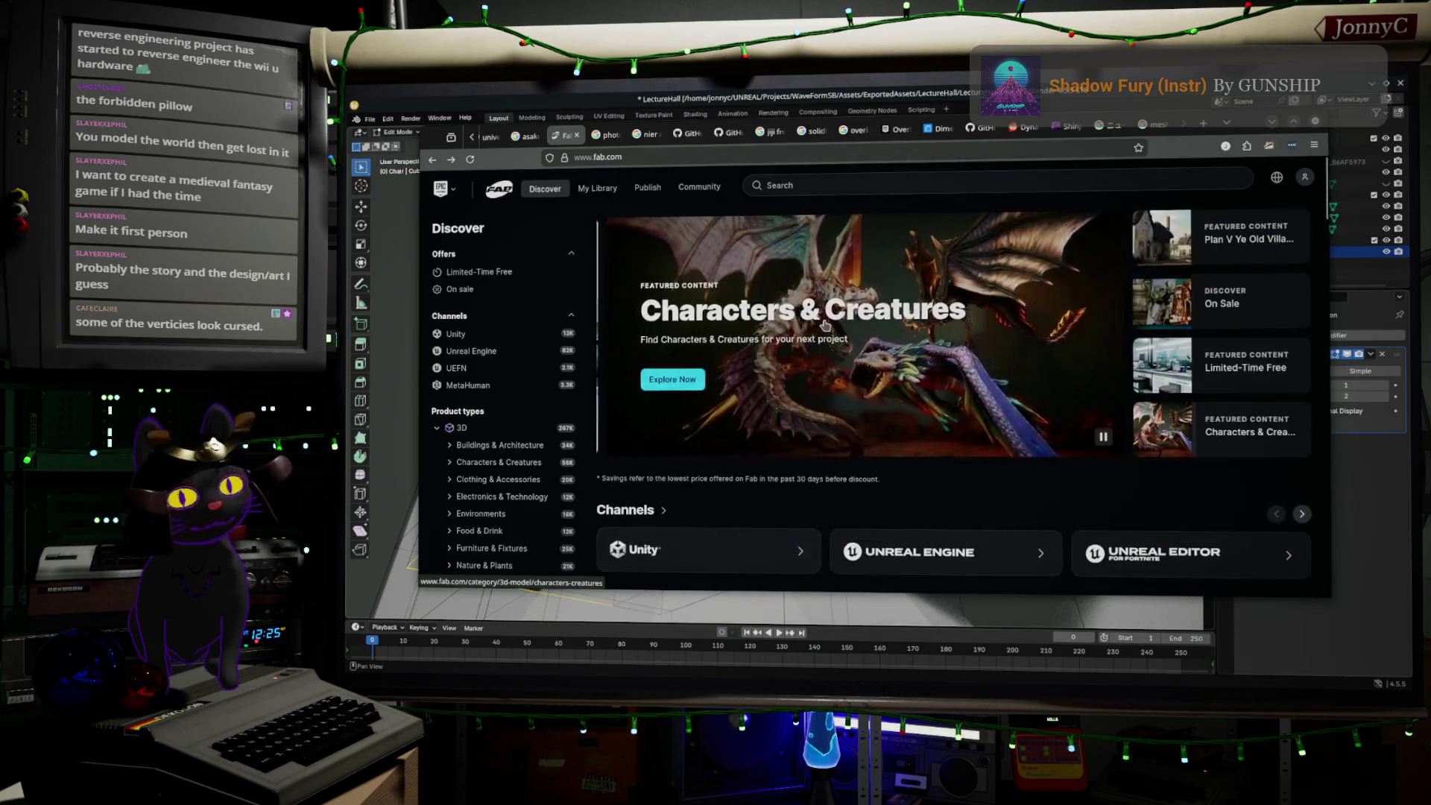
pyautogui.scroll(-3, 824, 328)
pyautogui.scroll(-3, 824, 339)
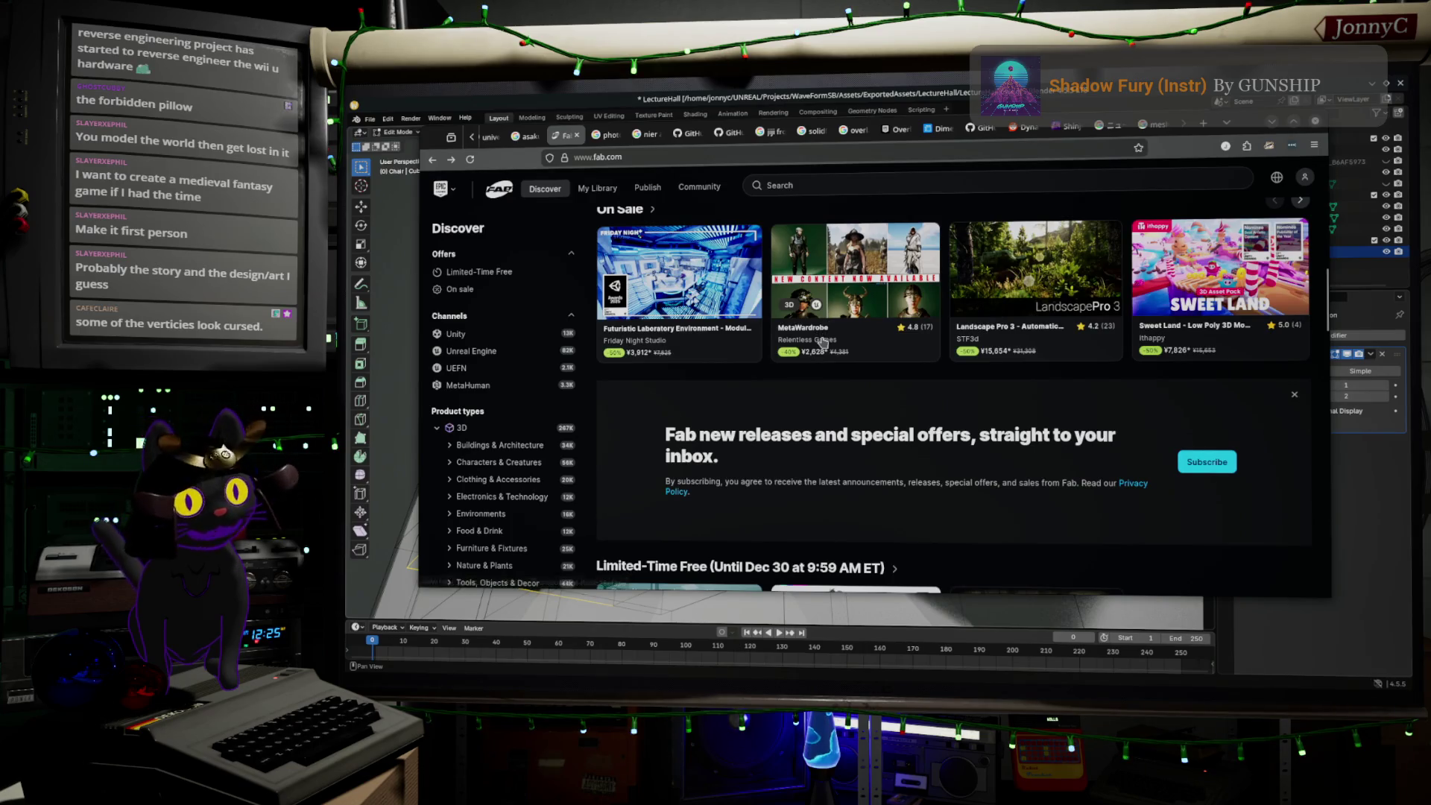
pyautogui.scroll(1, 824, 342)
pyautogui.scroll(-3, 829, 341)
pyautogui.moveTo(855, 386)
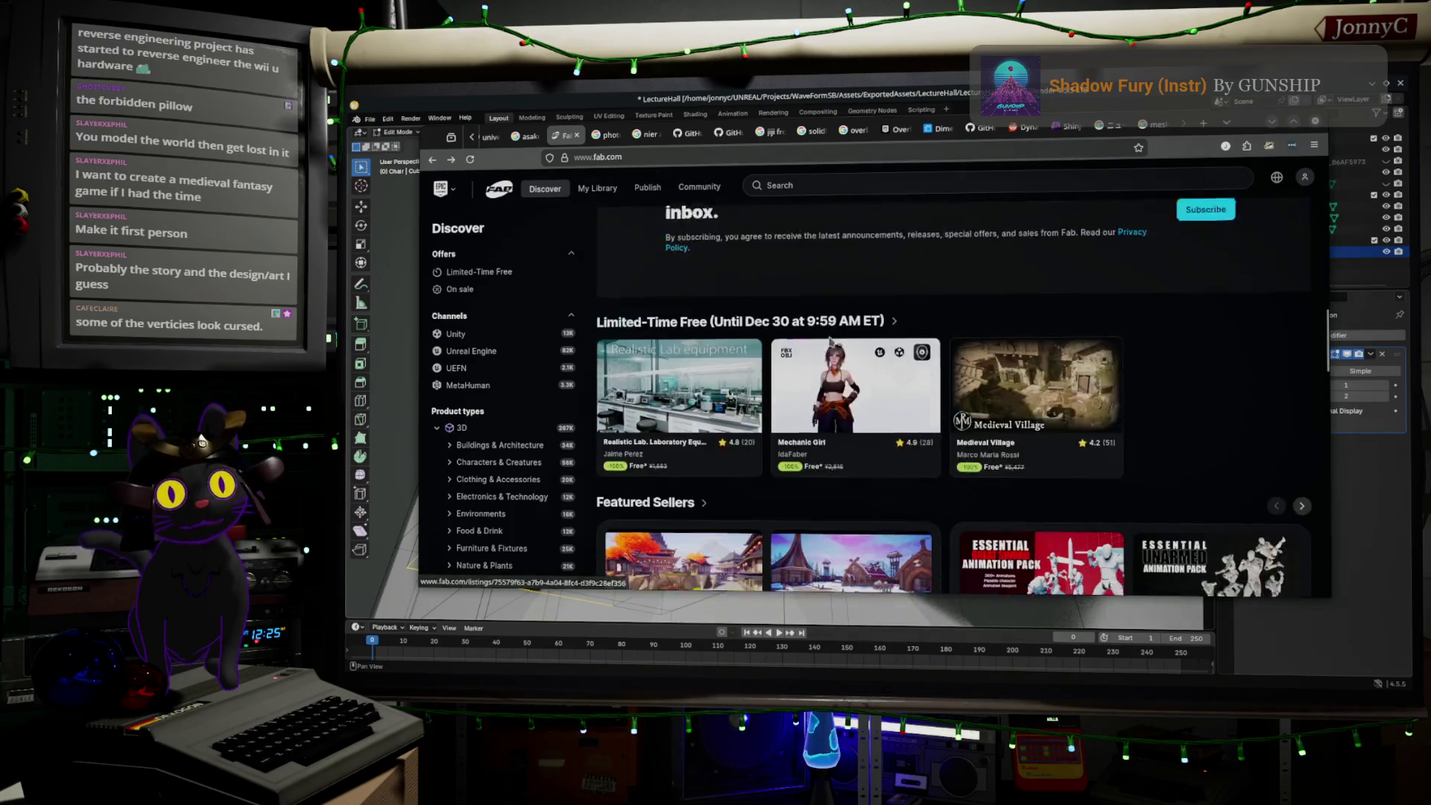
pyautogui.scroll(-1, 832, 340)
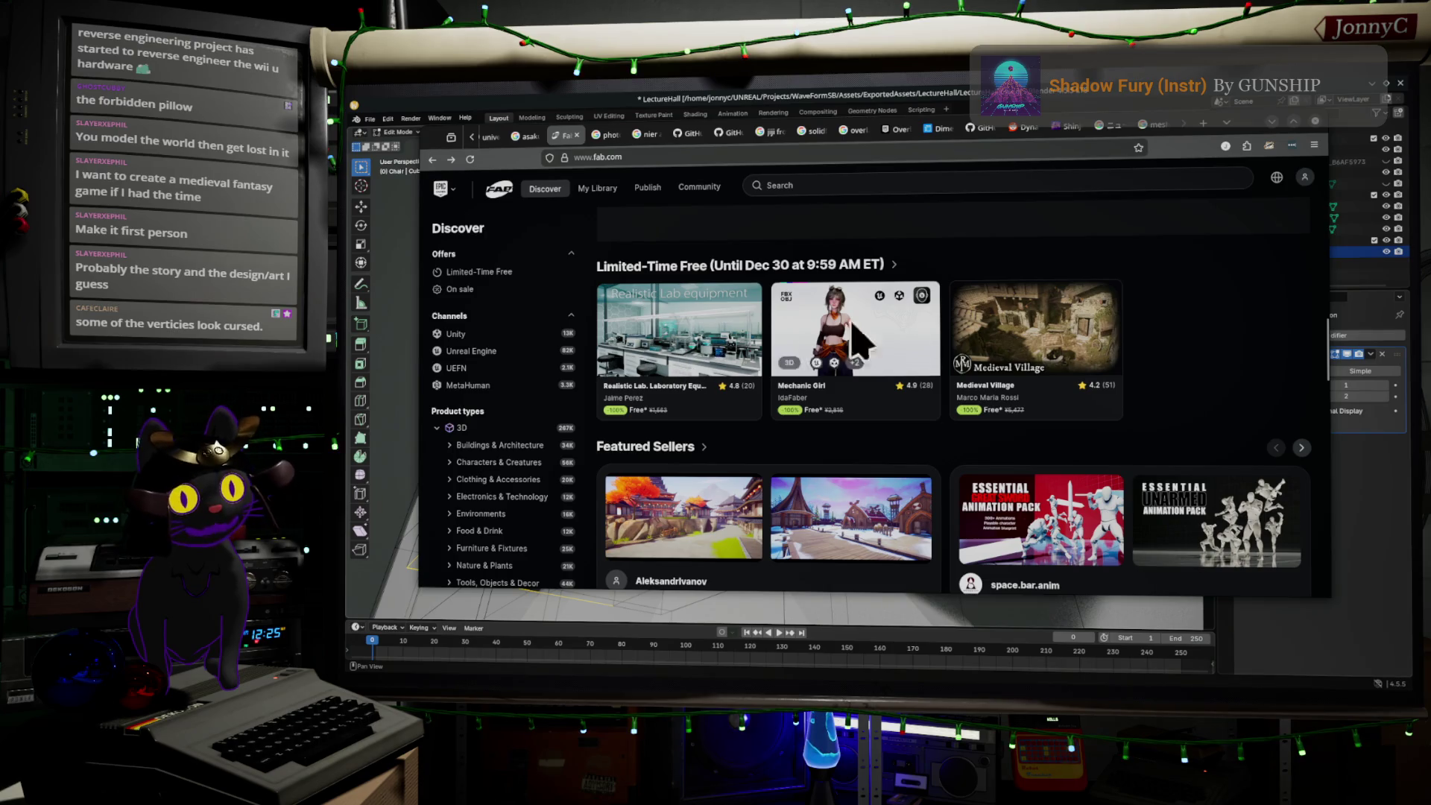
pyautogui.moveTo(1036, 386)
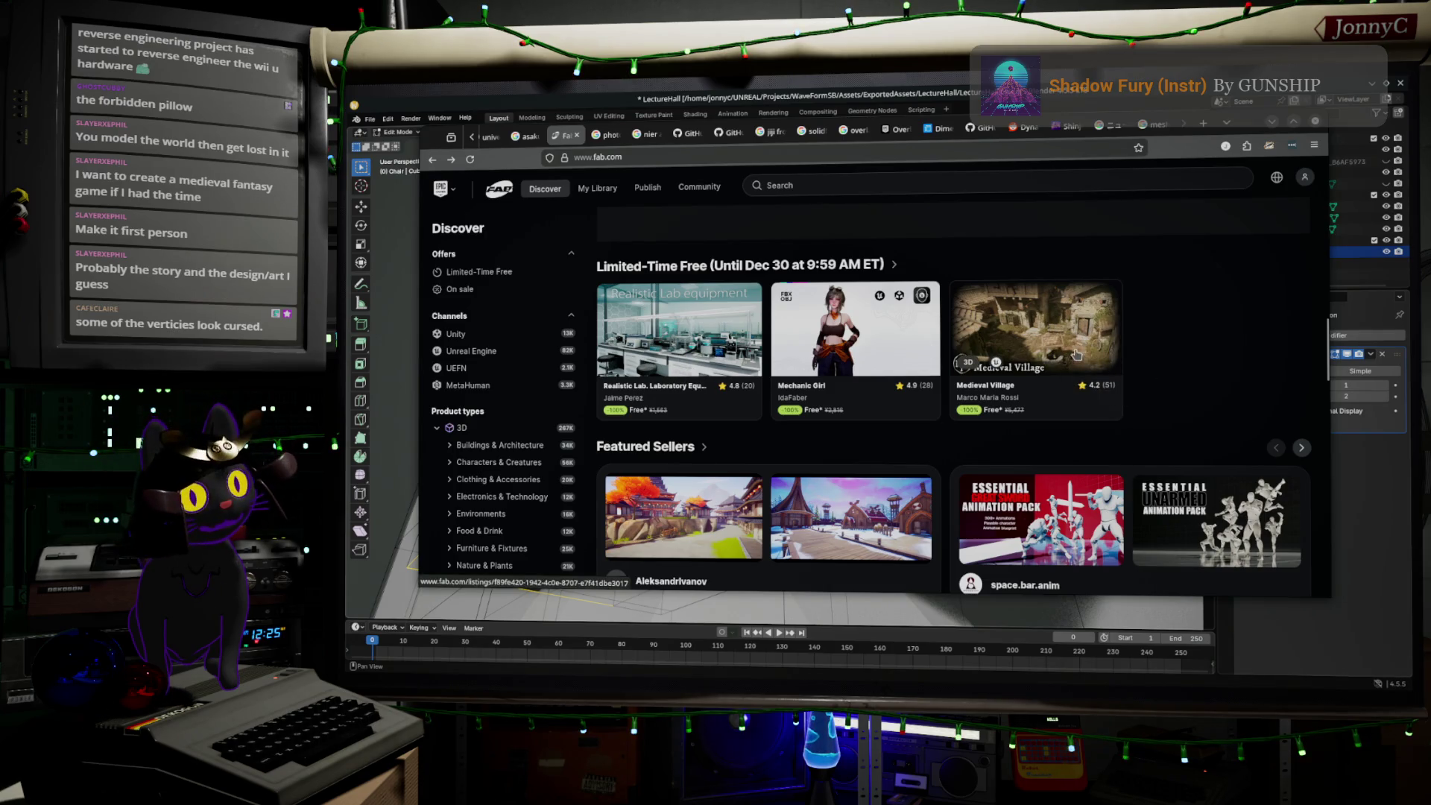
pyautogui.click(1076, 355)
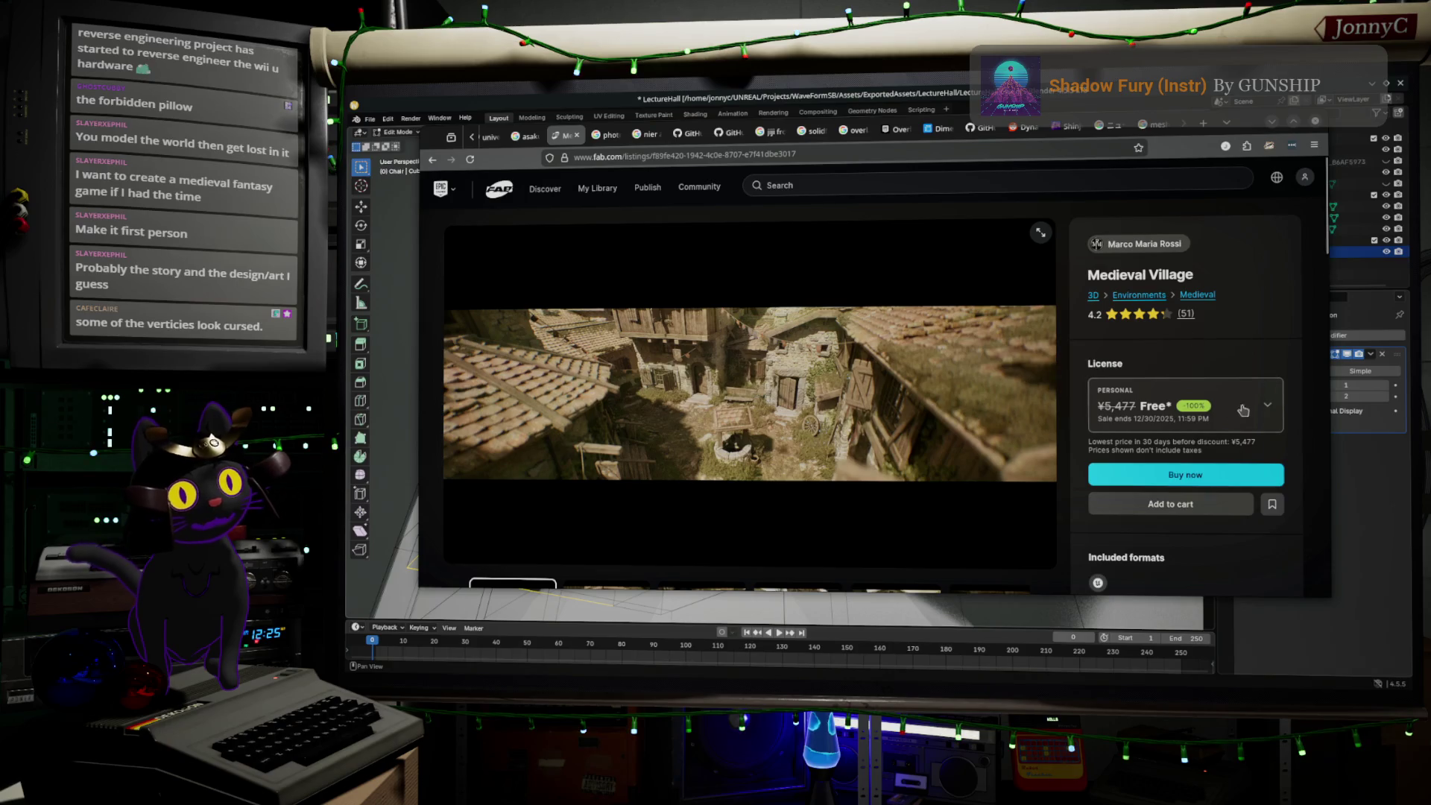
# - Check the Medieval Village licence options and page forward through its preview images
pyautogui.click(1226, 409)
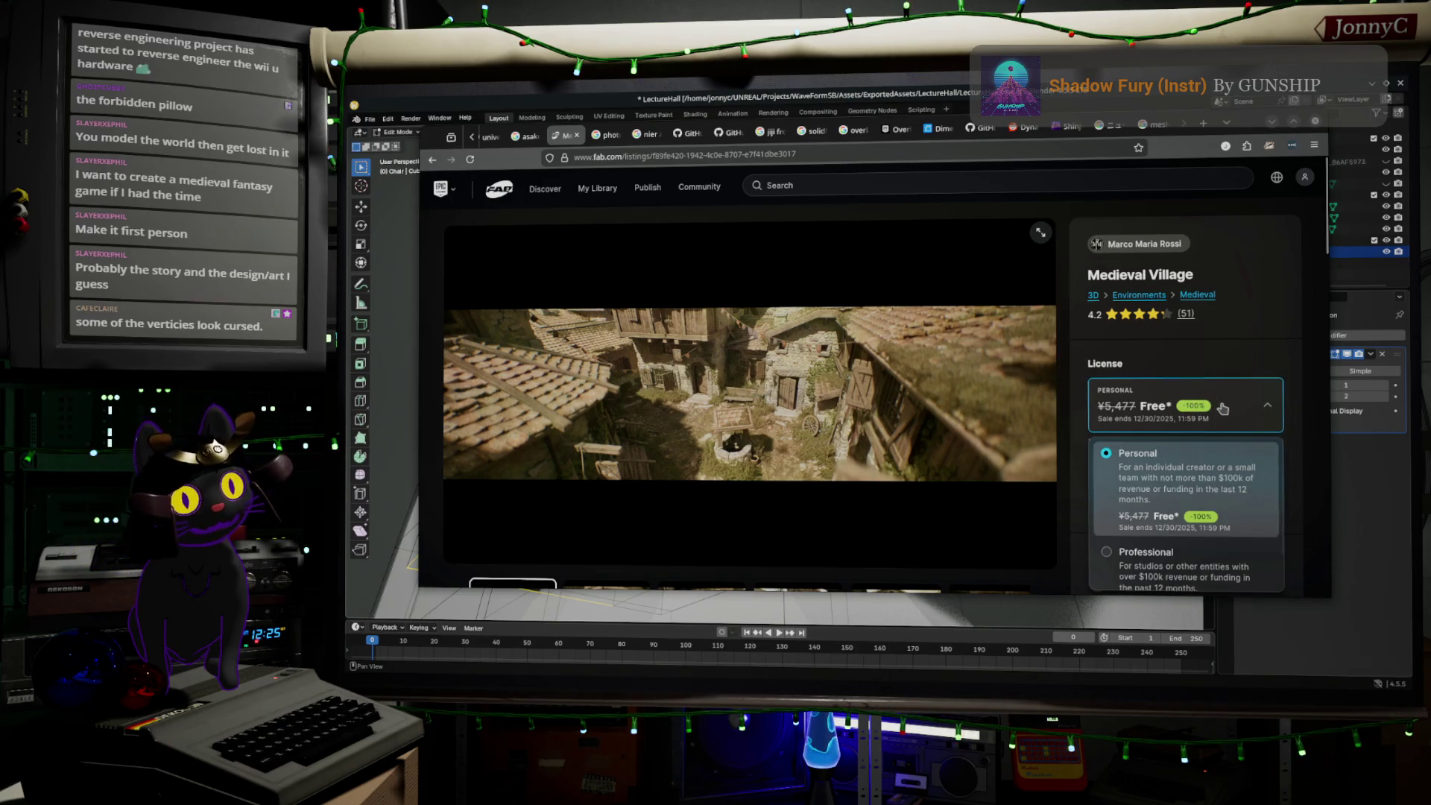
pyautogui.scroll(-3, 625, 404)
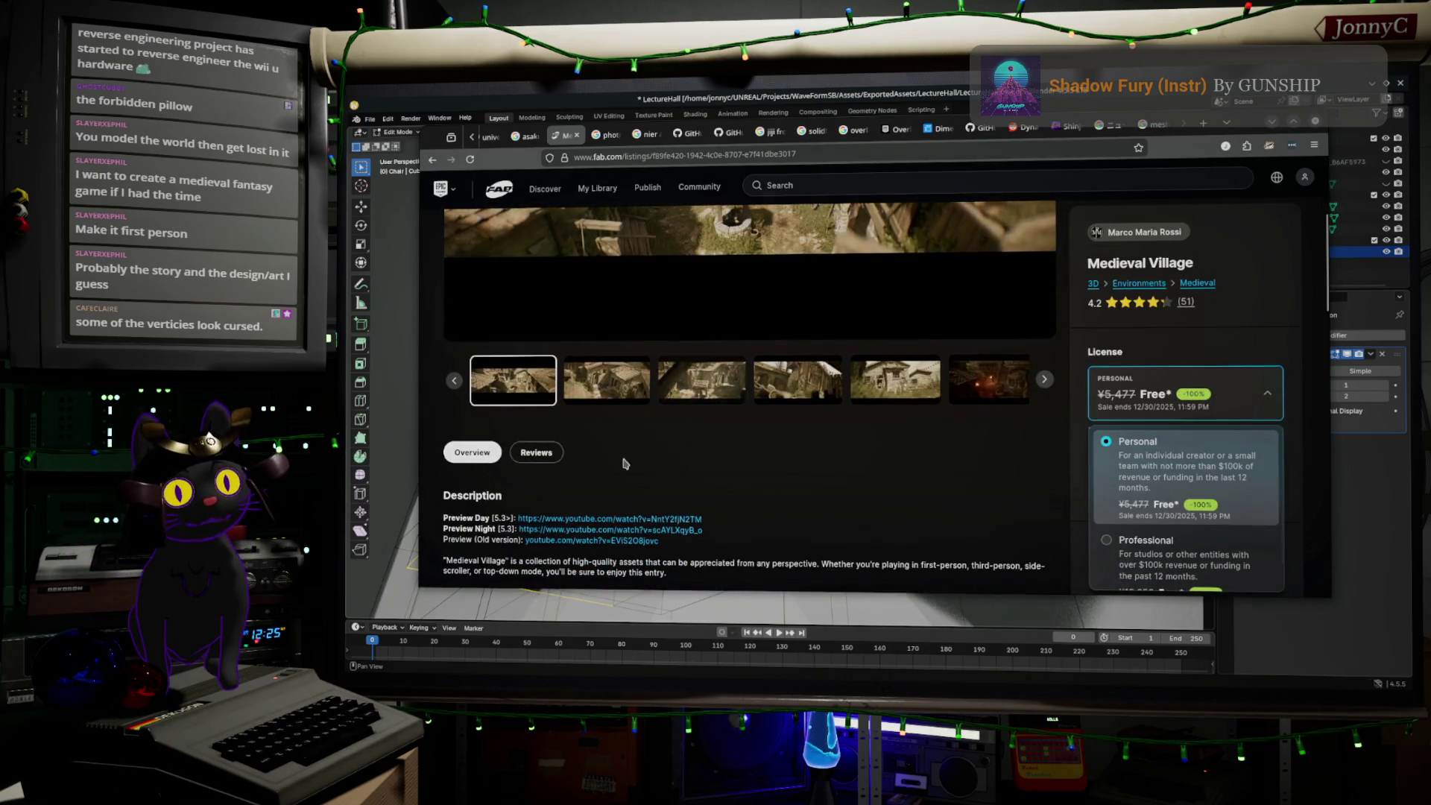
pyautogui.click(625, 403)
pyautogui.click(701, 381)
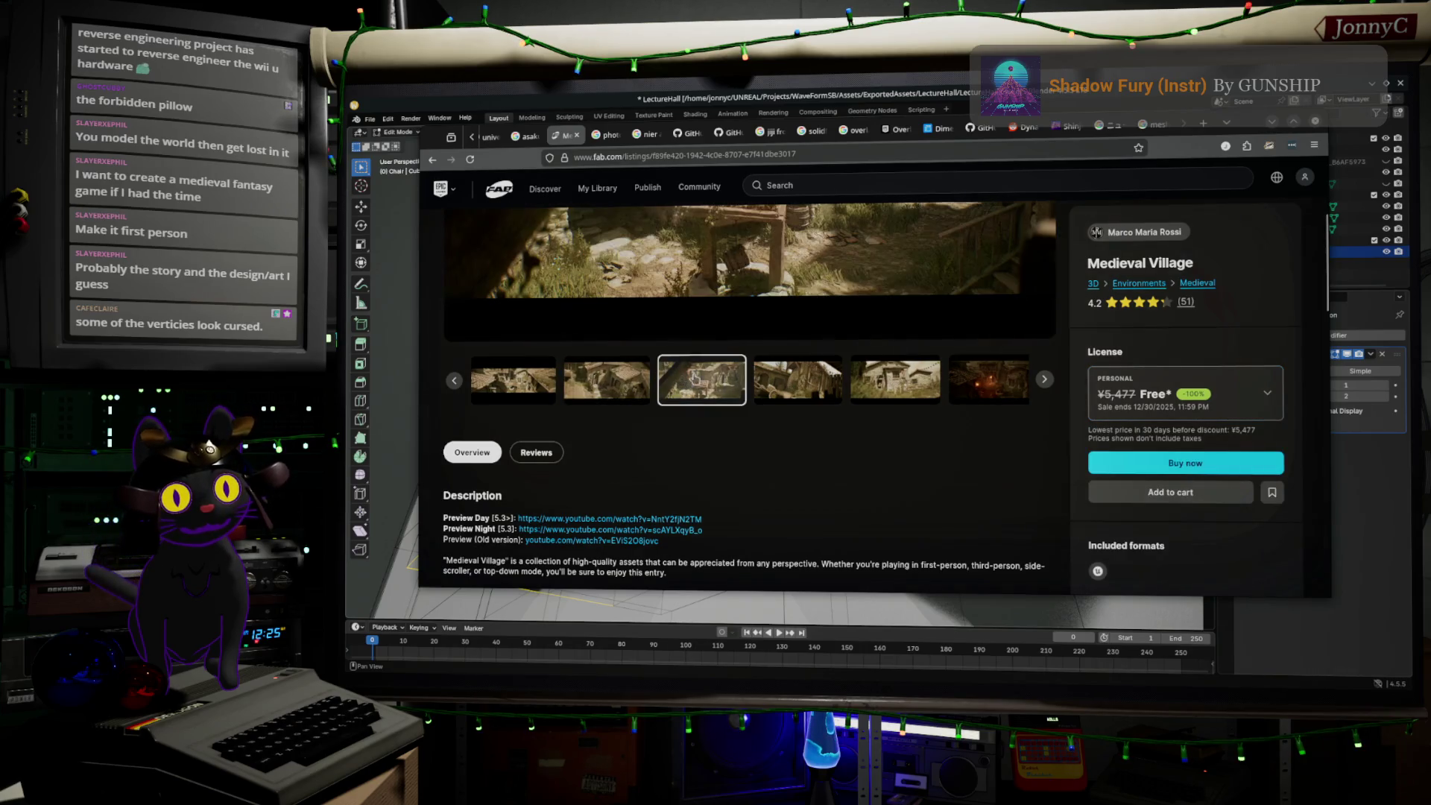
pyautogui.click(829, 375)
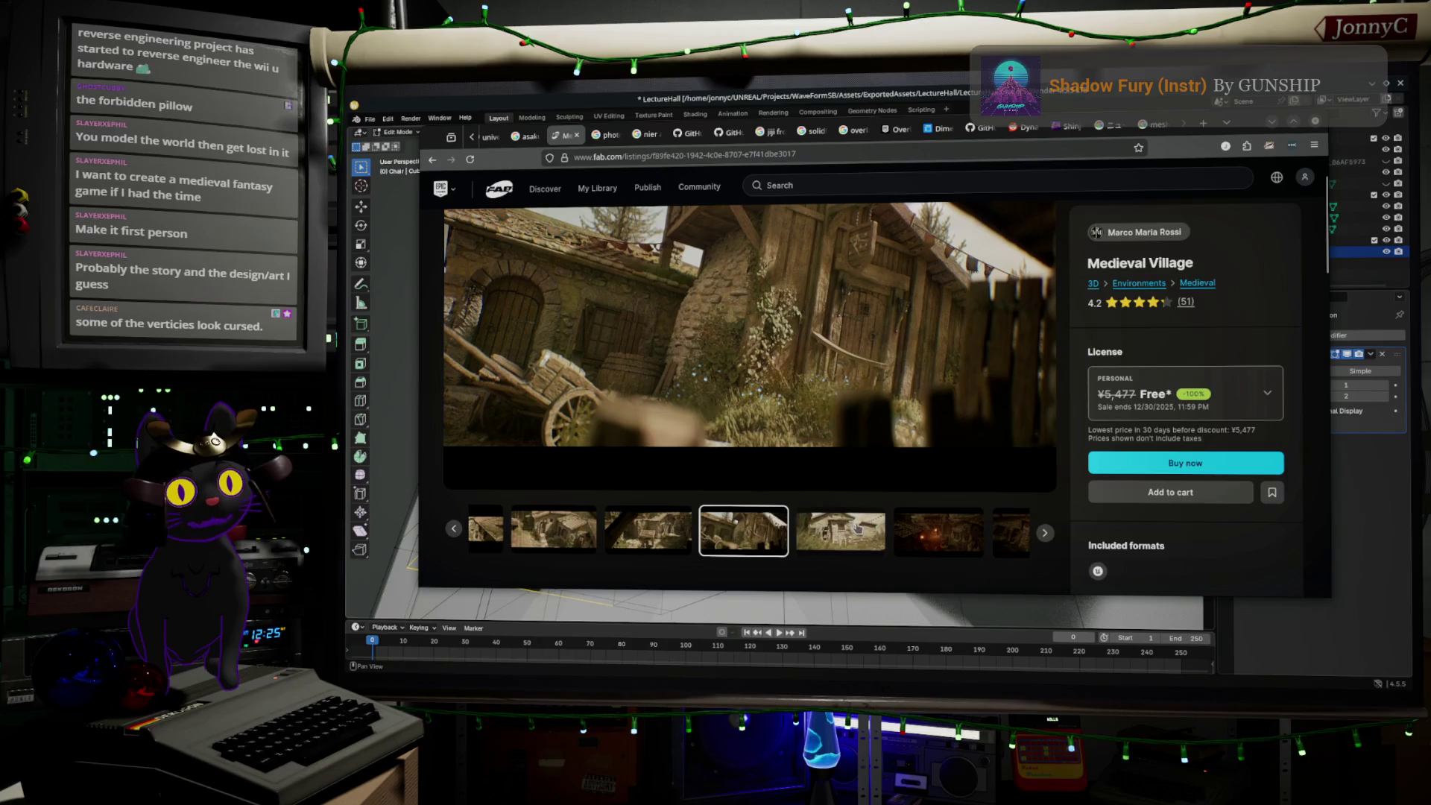
pyautogui.click(858, 527)
pyautogui.click(893, 534)
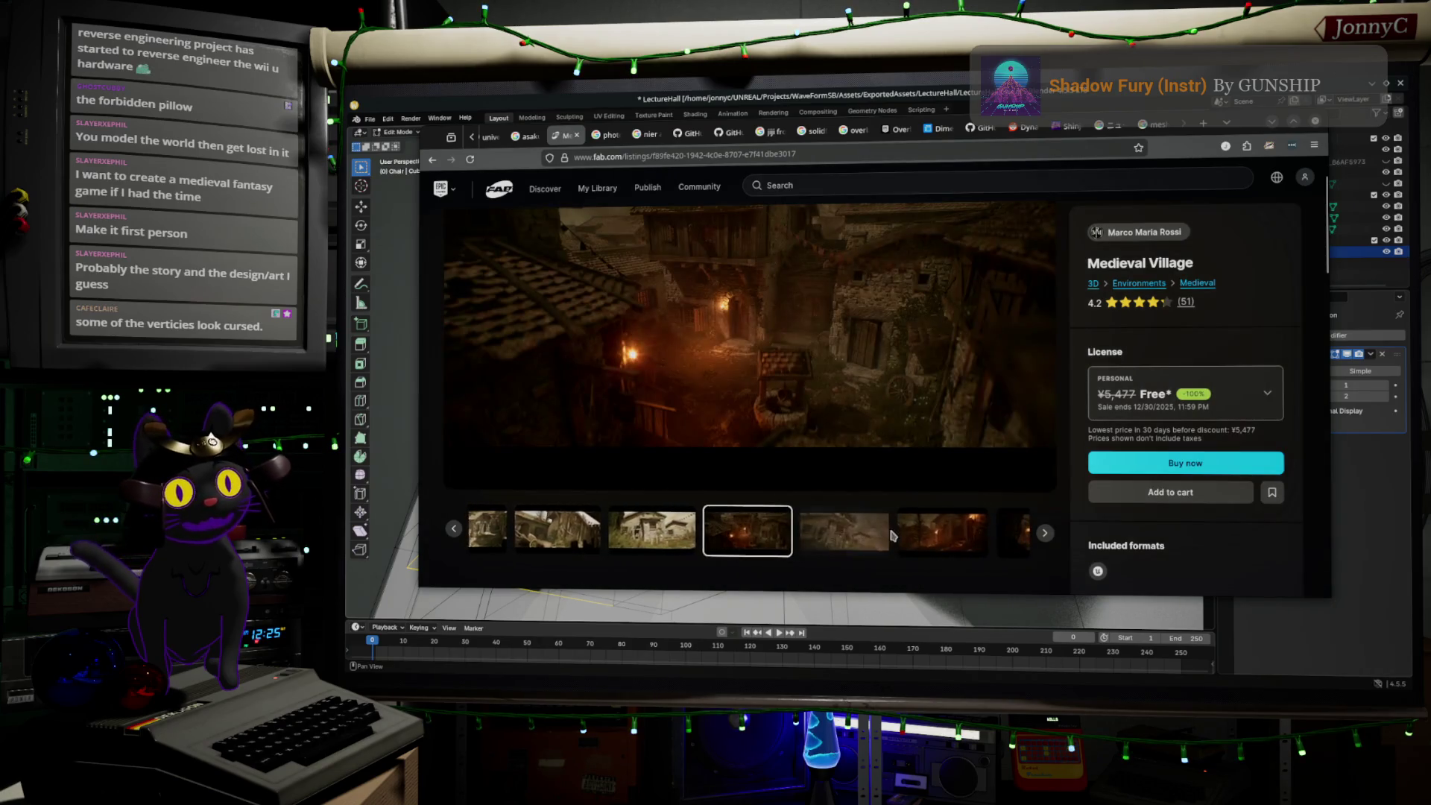
pyautogui.click(889, 529)
pyautogui.click(883, 524)
pyautogui.click(882, 522)
pyautogui.click(981, 530)
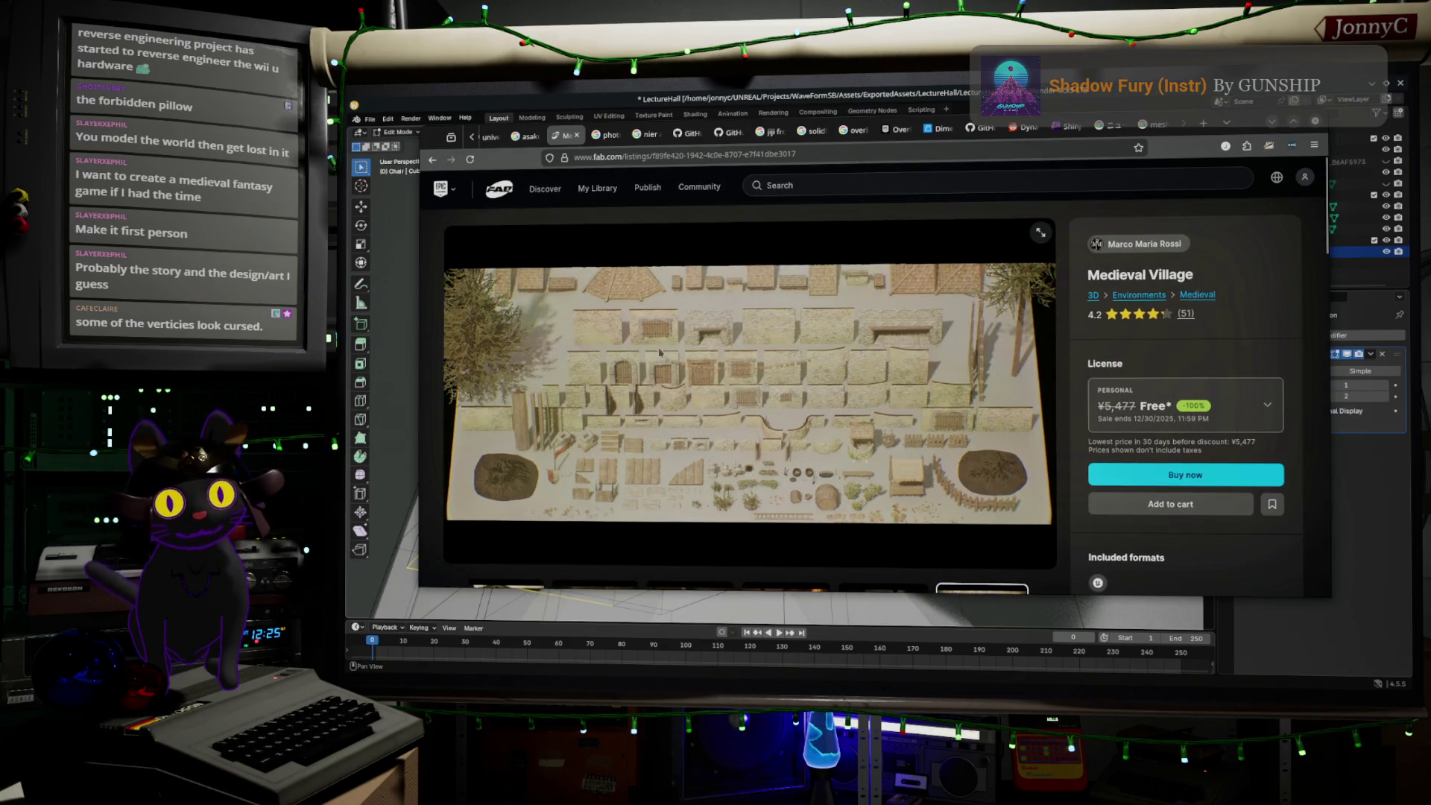
# - Page back to the render laying out the kit's pieces, then close the browser
pyautogui.scroll(-1, 709, 417)
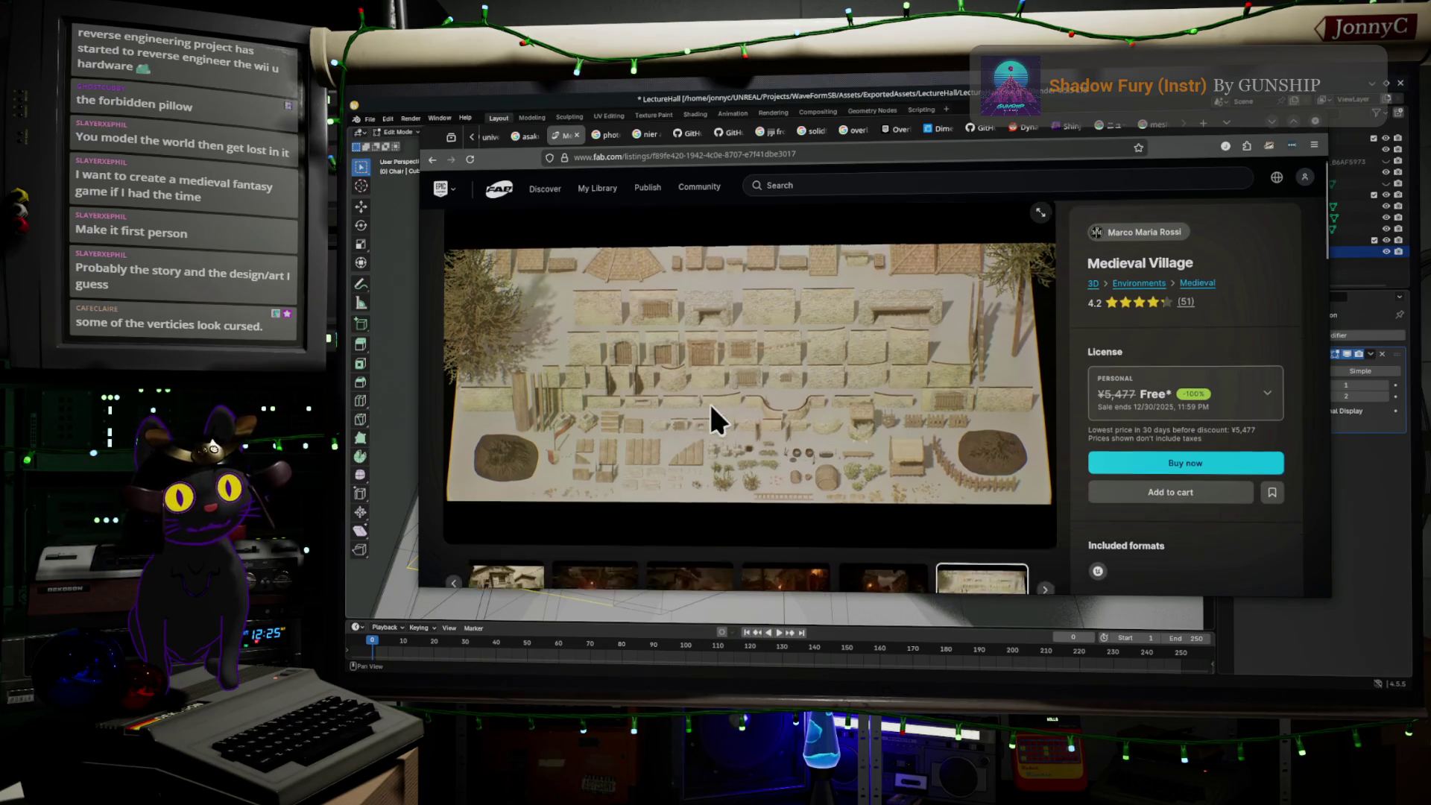
pyautogui.click(496, 530)
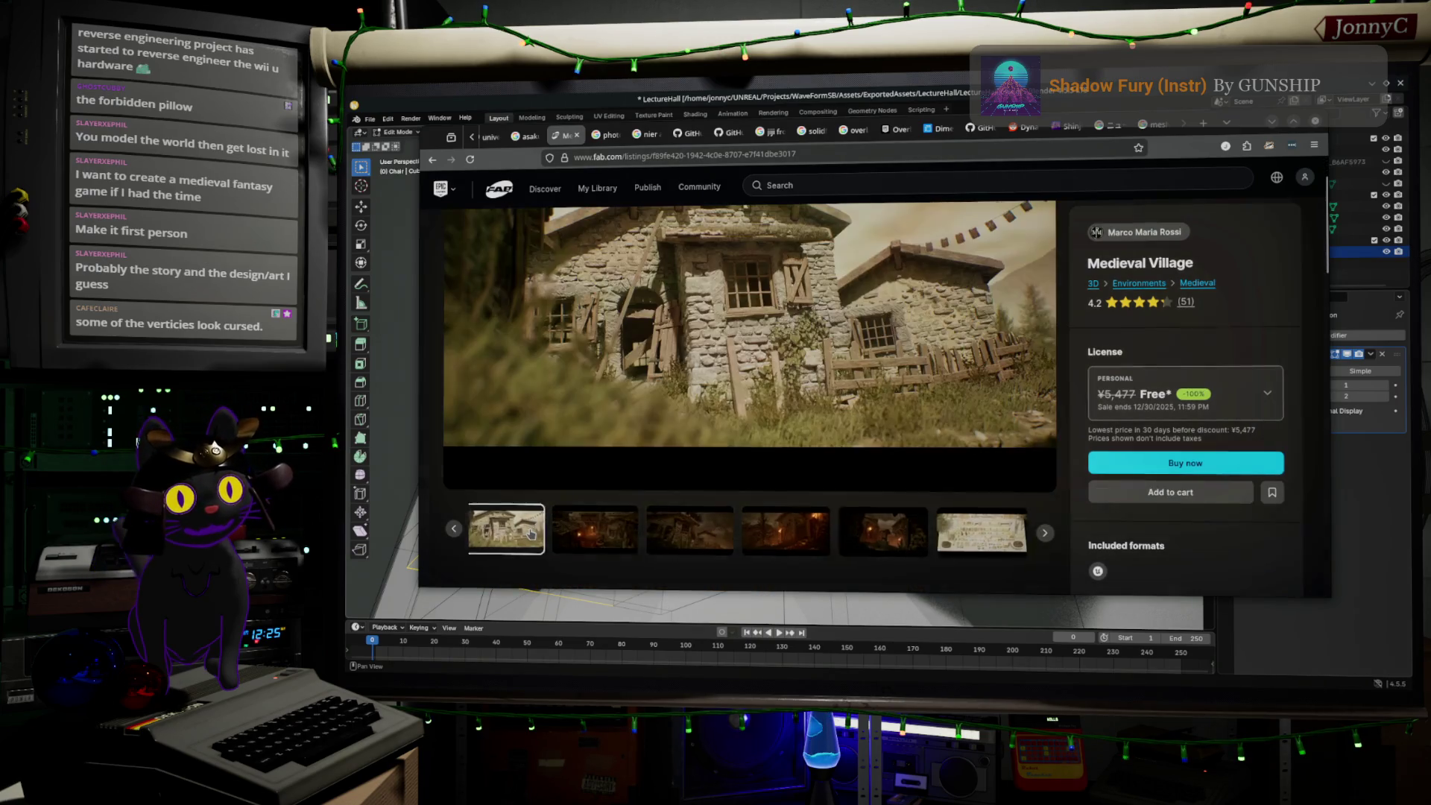
pyautogui.click(477, 531)
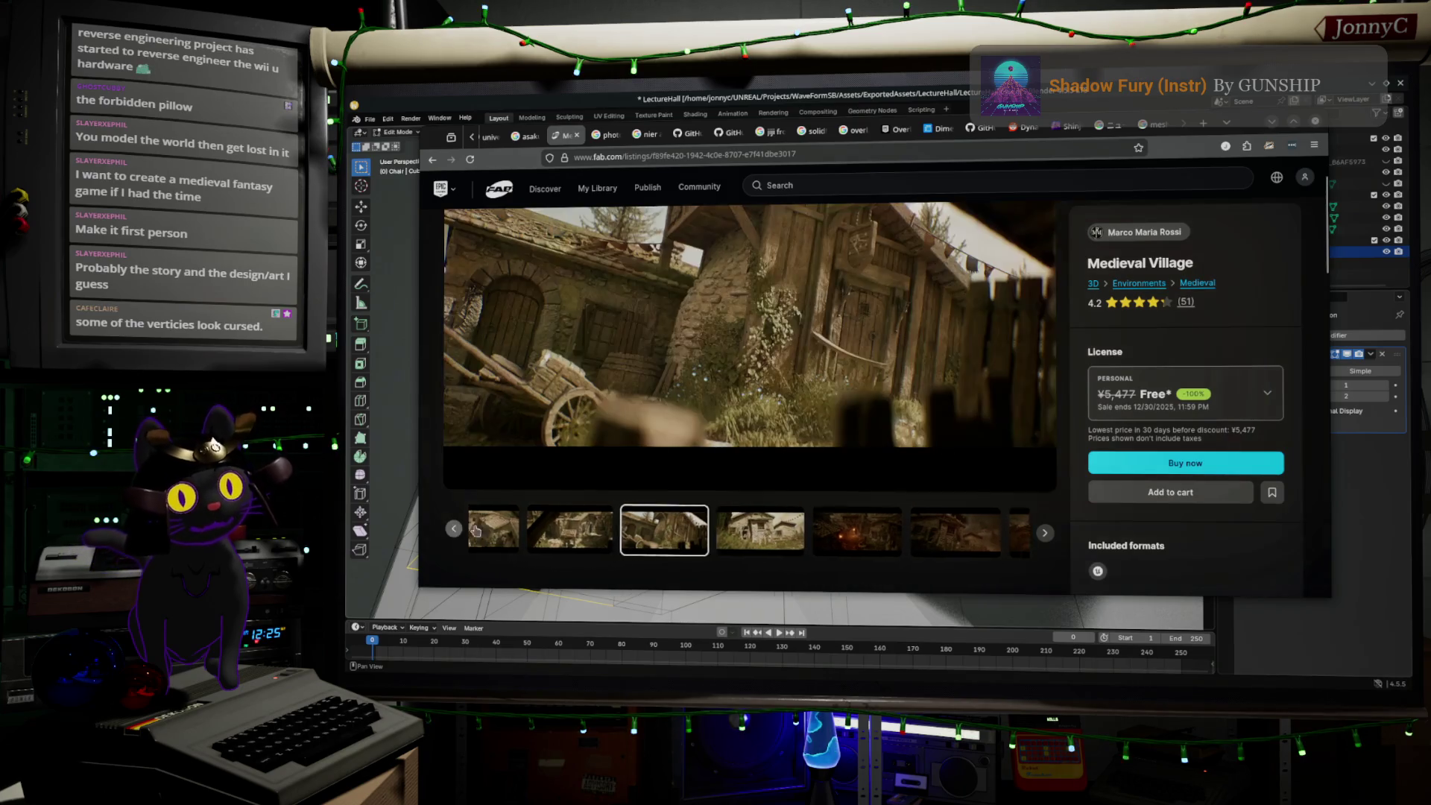
pyautogui.click(476, 533)
pyautogui.click(471, 544)
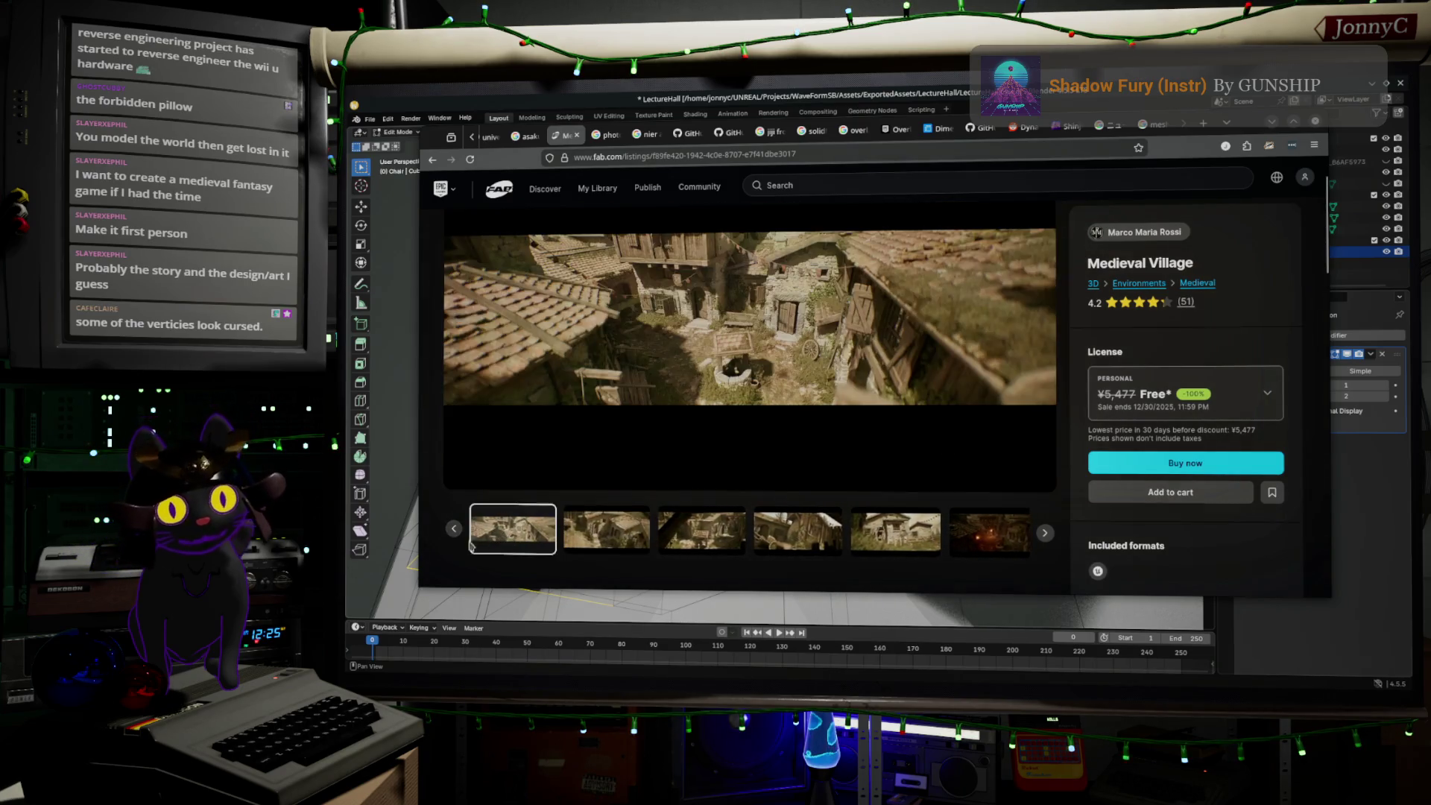
pyautogui.click(453, 530)
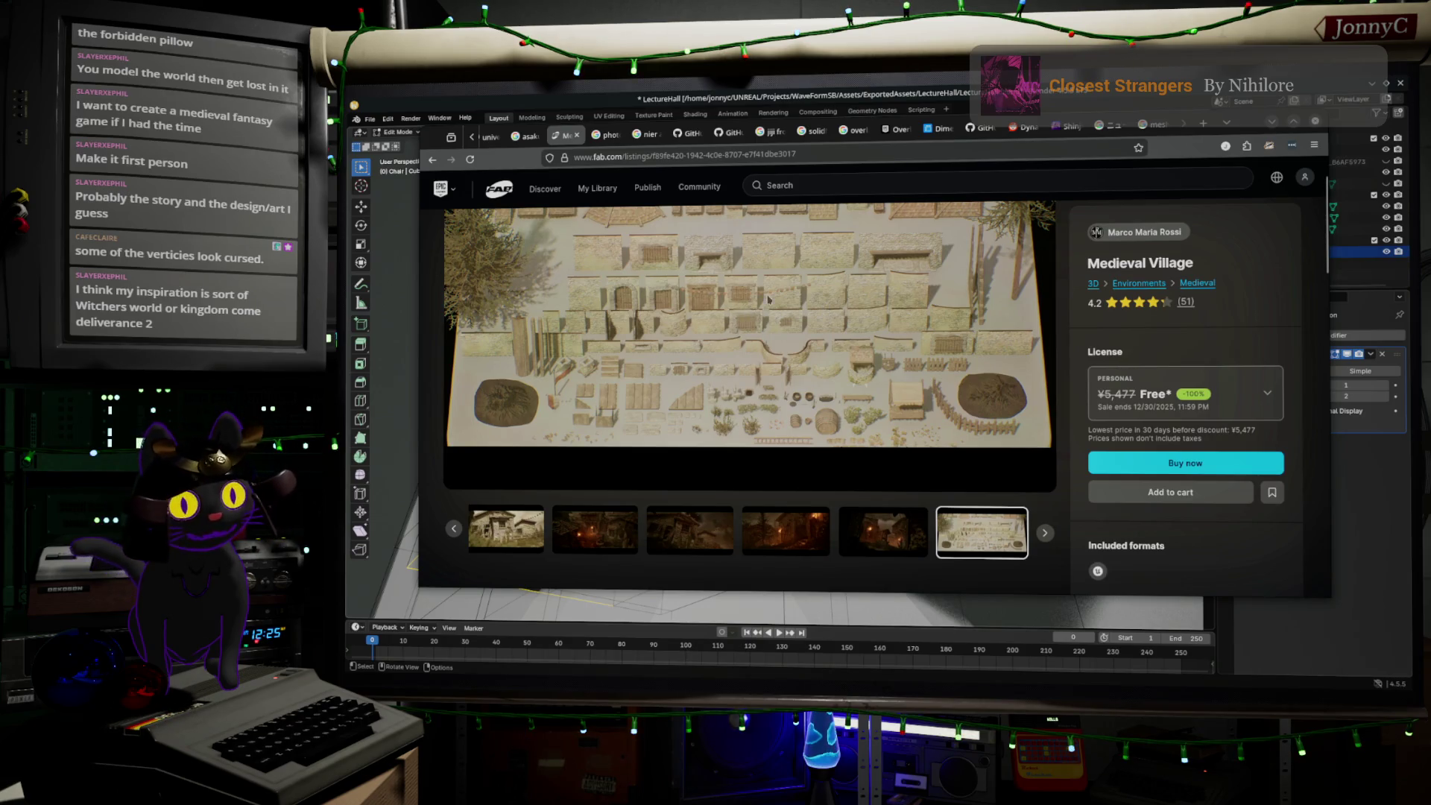
pyautogui.click(1275, 124)
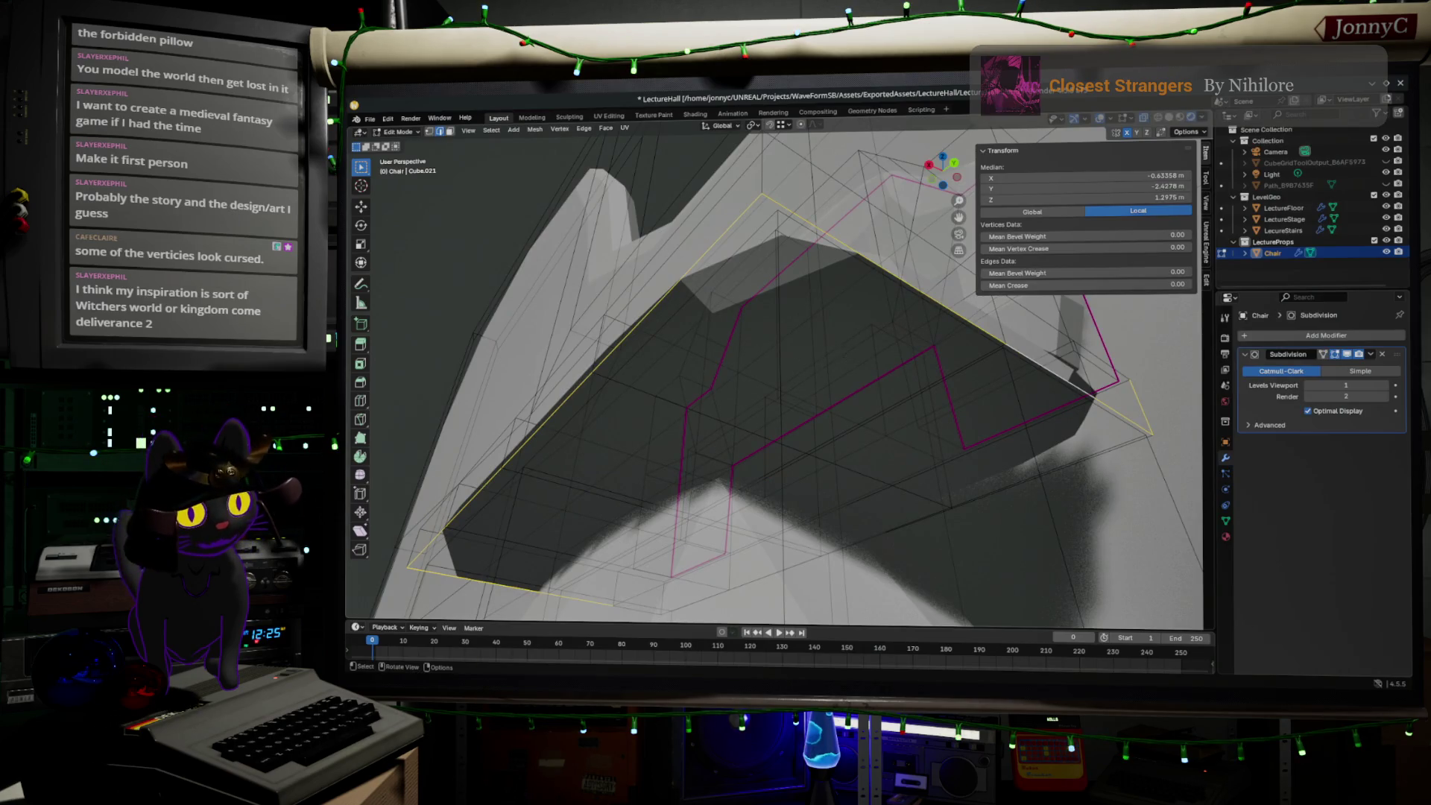
# - Select the whole outer edge loop around the chair seat
pyautogui.moveTo(808, 343); pyautogui.dragTo(822, 353, button='middle')
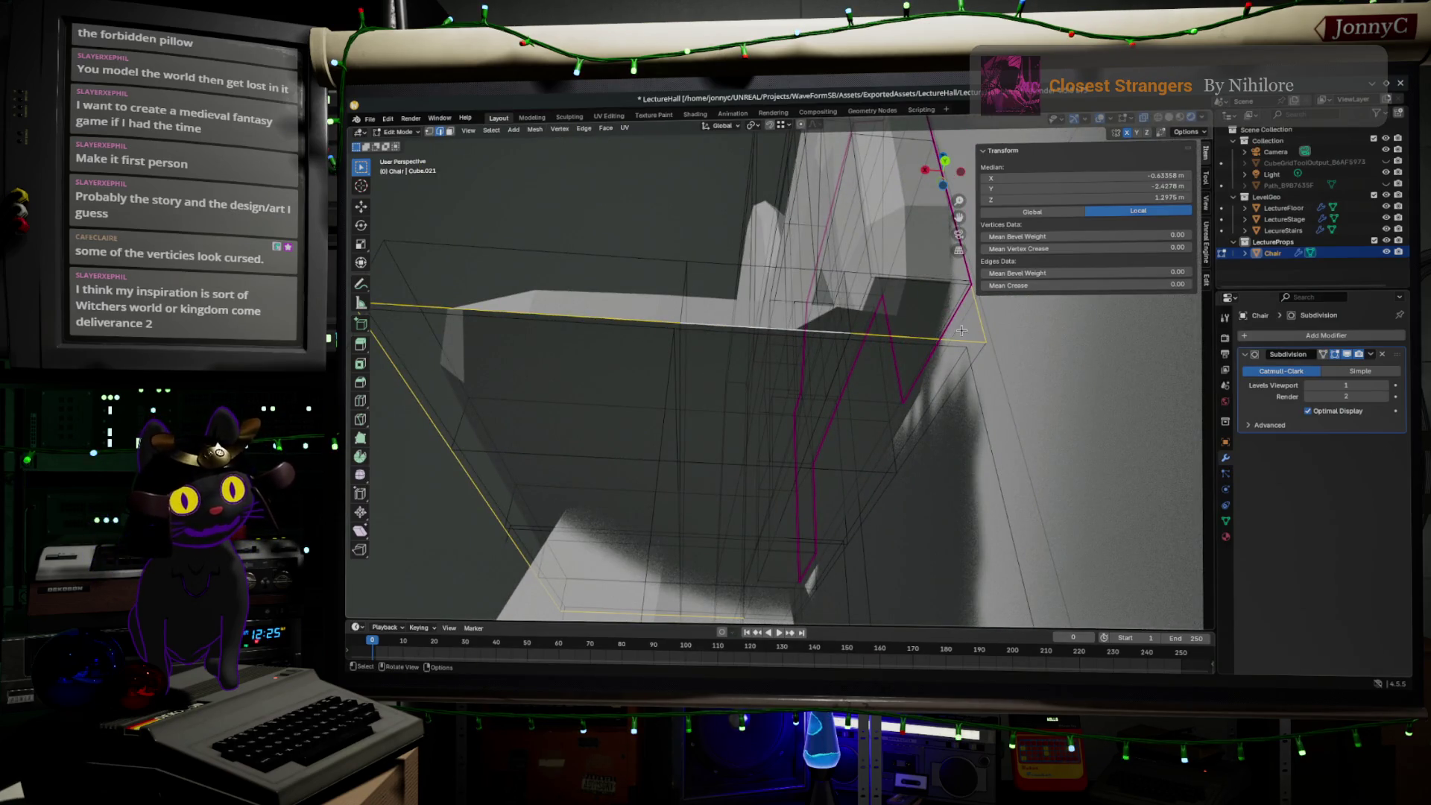
pyautogui.click(981, 327)
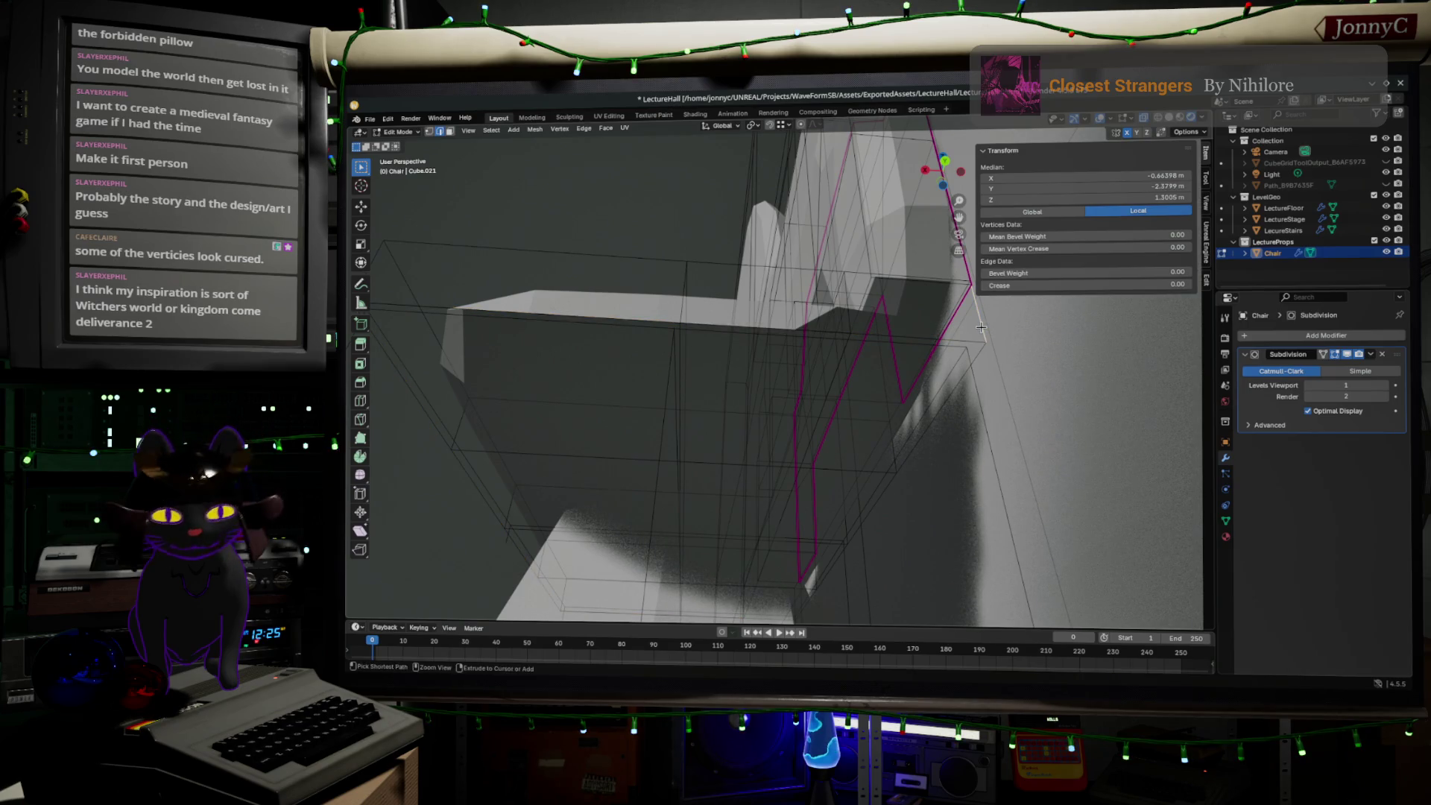
pyautogui.keyDown('alt'); pyautogui.click(981, 327); pyautogui.keyUp('alt')
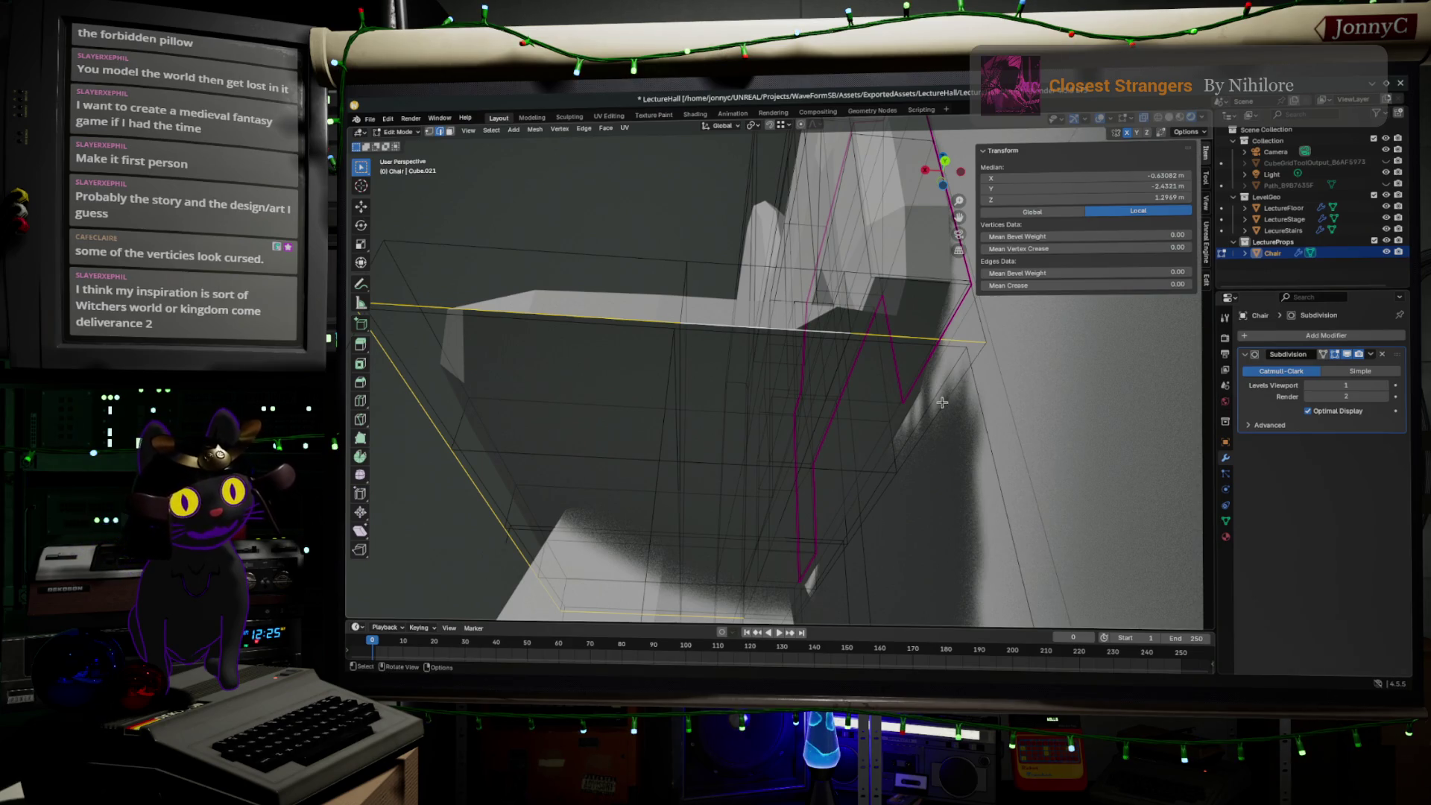
pyautogui.moveTo(938, 418); pyautogui.dragTo(951, 404, button='middle')
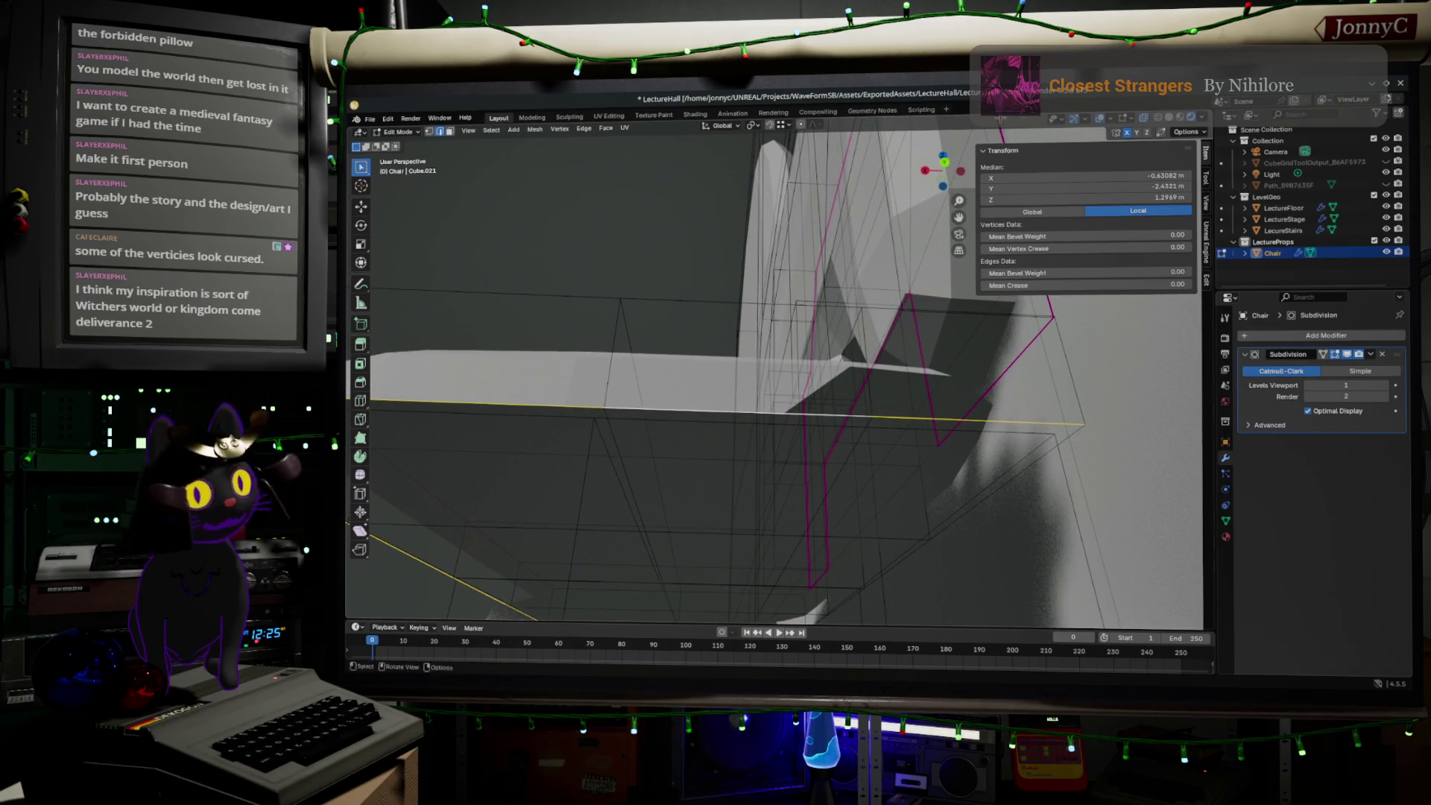
# - Turn on X-Ray and orbit to inspect the chair's hidden edges from front and side
pyautogui.click(1158, 119)
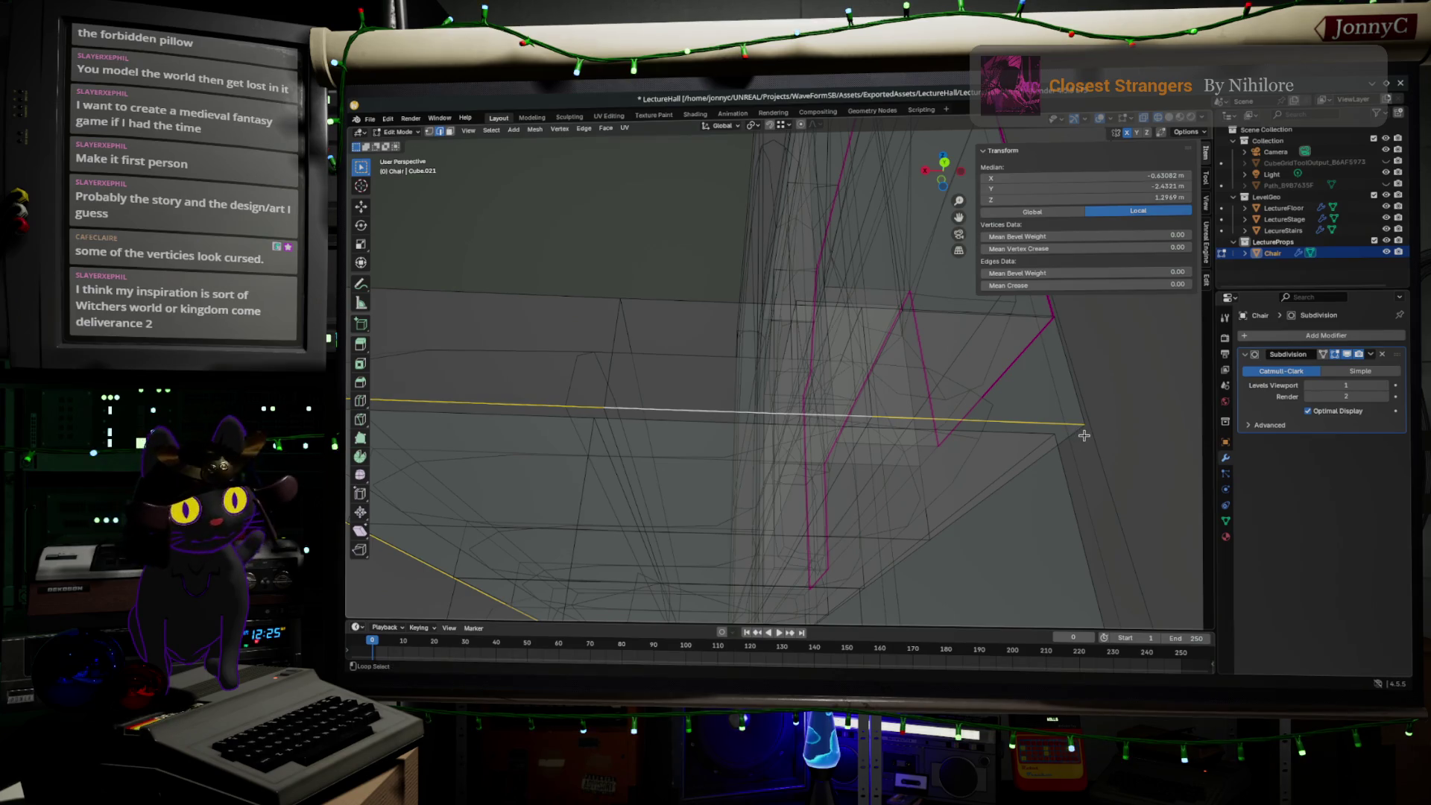
pyautogui.moveTo(1038, 463); pyautogui.dragTo(1031, 421, button='middle')
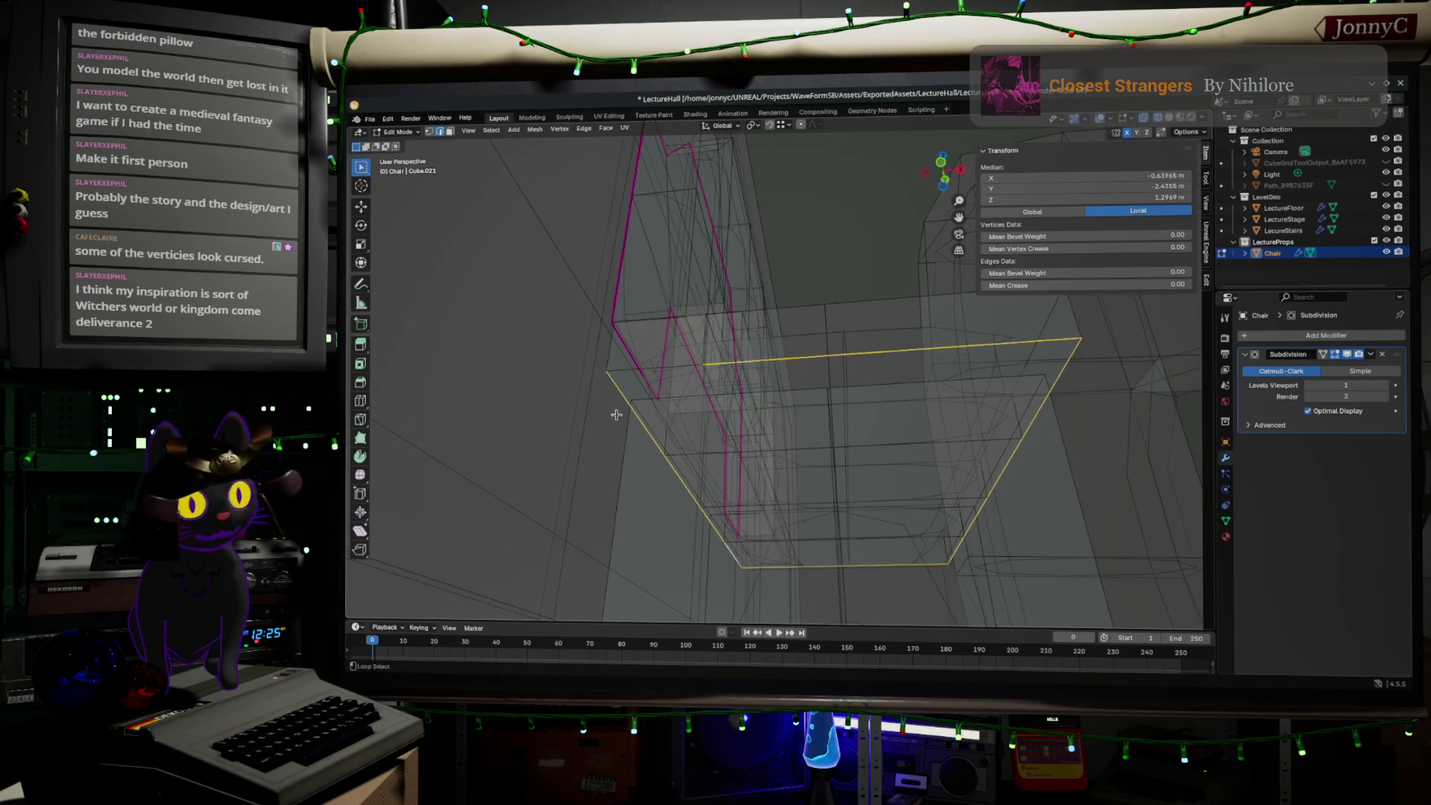
pyautogui.moveTo(616, 415); pyautogui.dragTo(597, 411, button='middle')
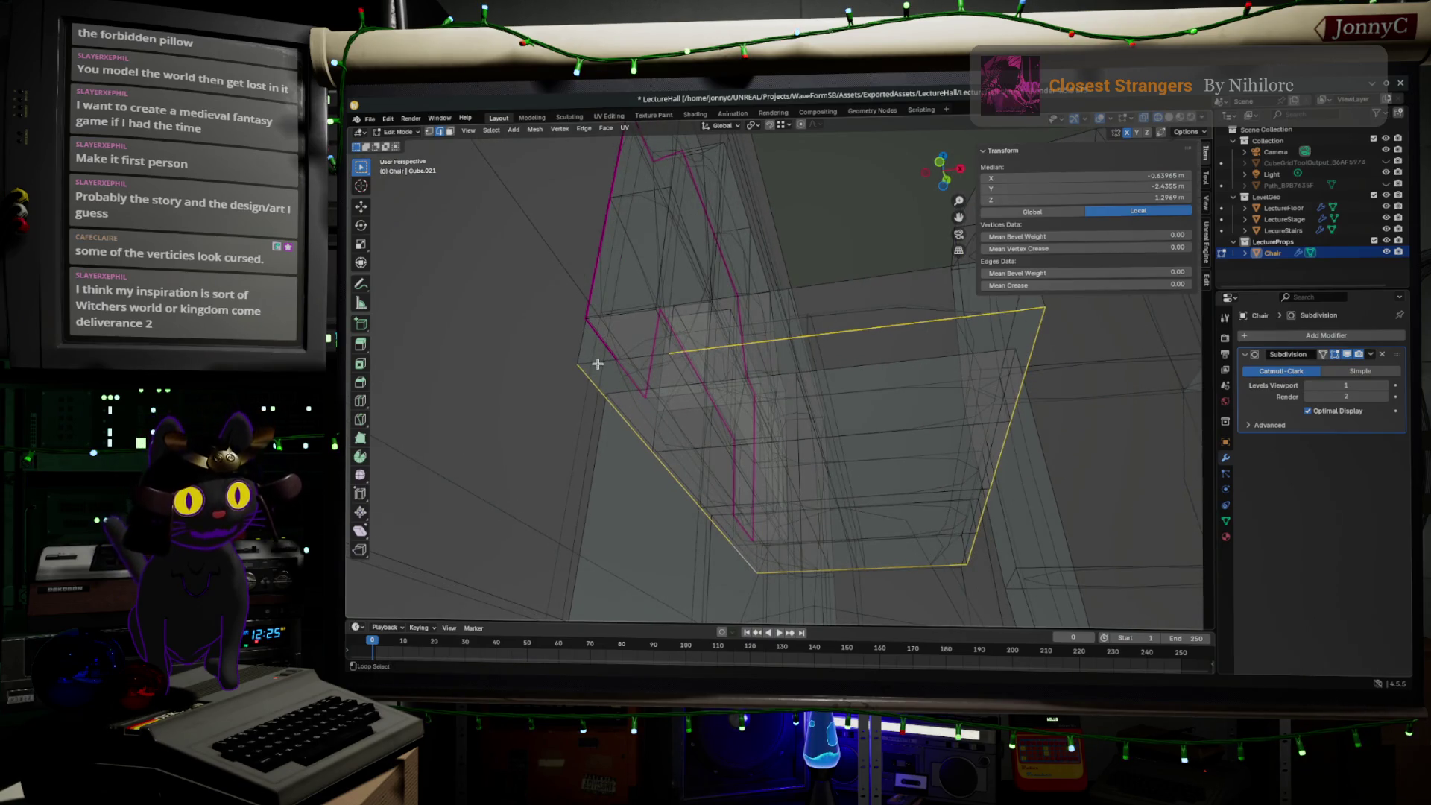
pyautogui.moveTo(783, 294)
pyautogui.mouseDown(button='middle')
pyautogui.moveTo(715, 329)
pyautogui.moveTo(717, 351)
pyautogui.mouseUp(button='middle')
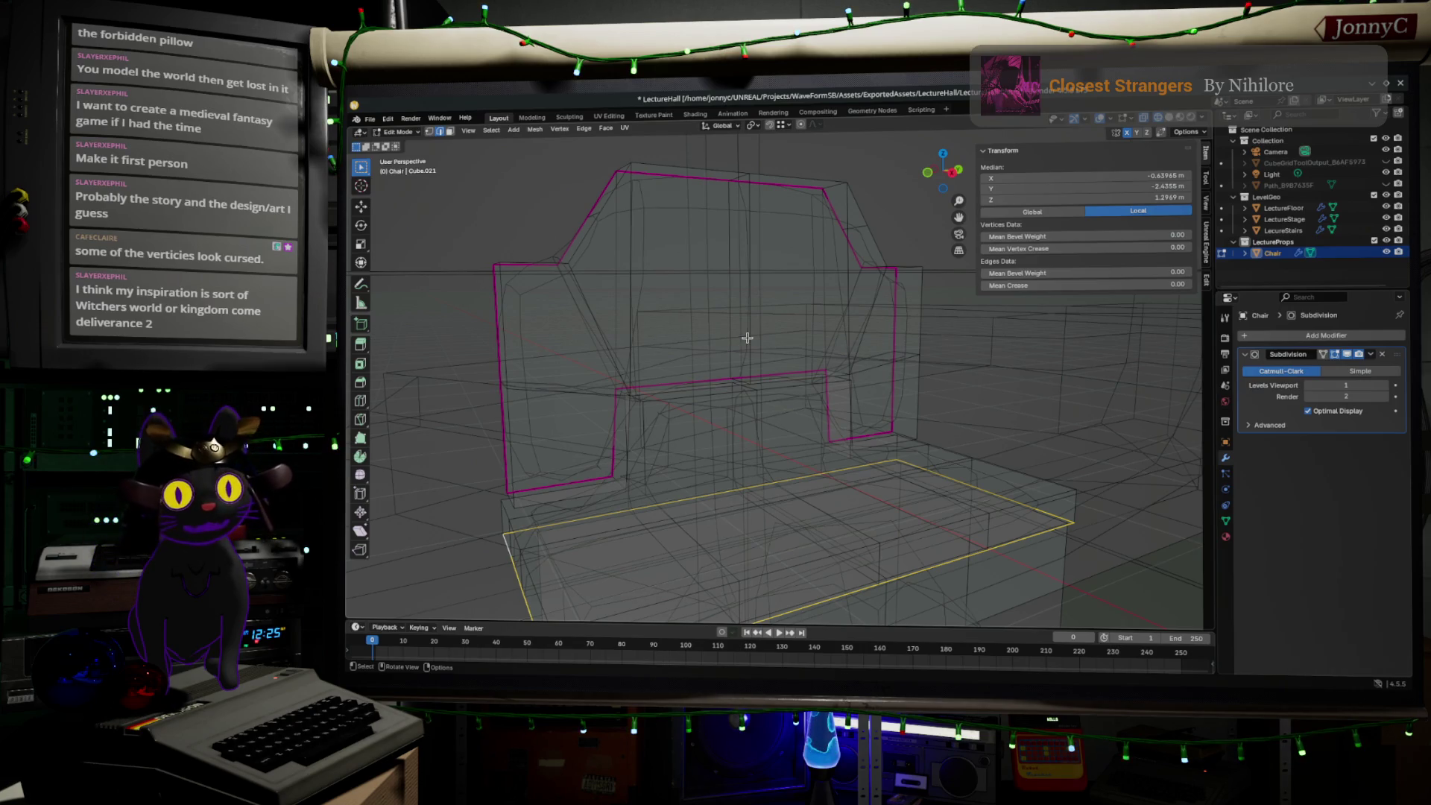
pyautogui.moveTo(747, 338)
pyautogui.mouseDown(button='middle')
pyautogui.moveTo(781, 342)
pyautogui.moveTo(813, 320)
pyautogui.mouseUp(button='middle')
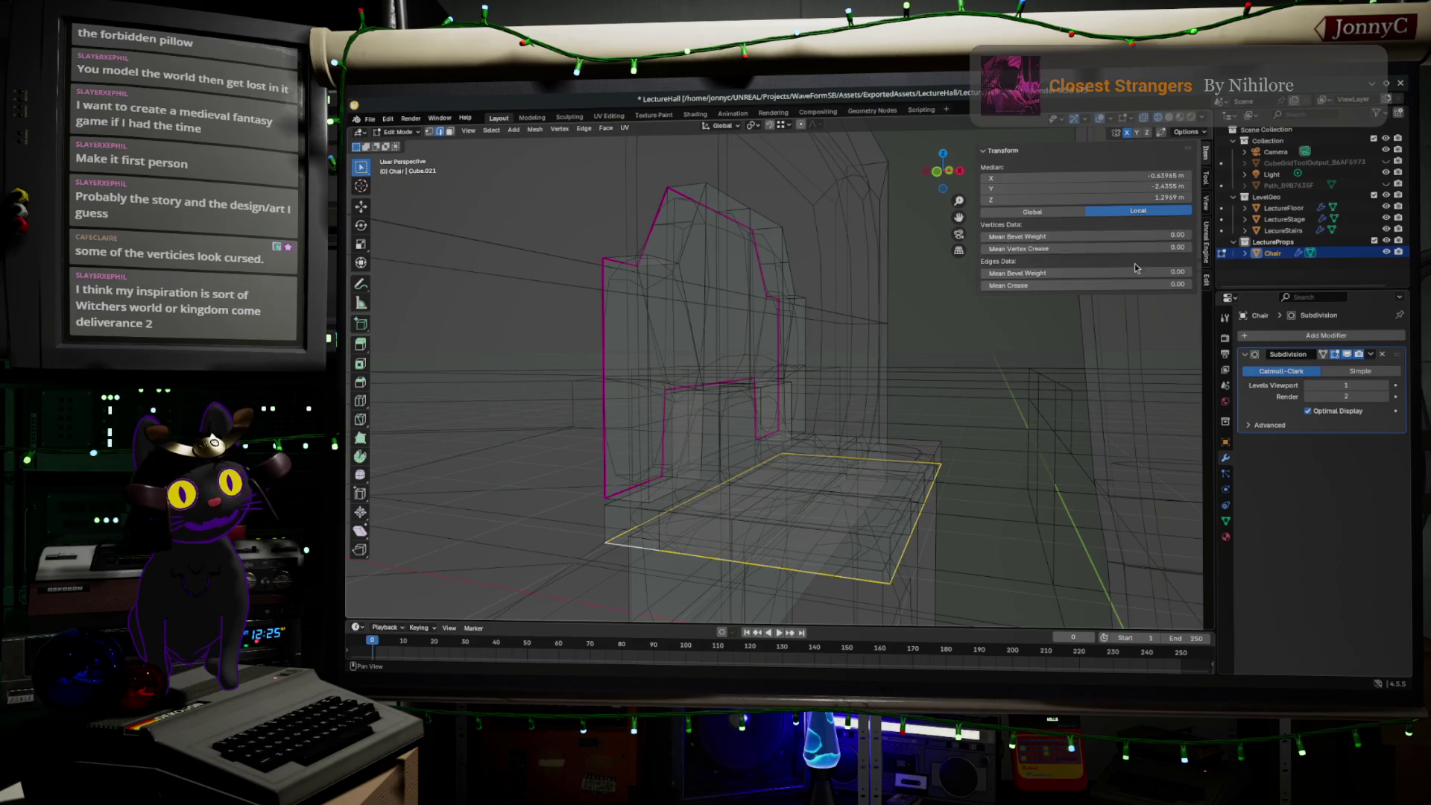
# - Raise the seat edge loop's Mean Crease, orbiting around the chair to check it
pyautogui.moveTo(1119, 285); pyautogui.dragTo(1107, 305)
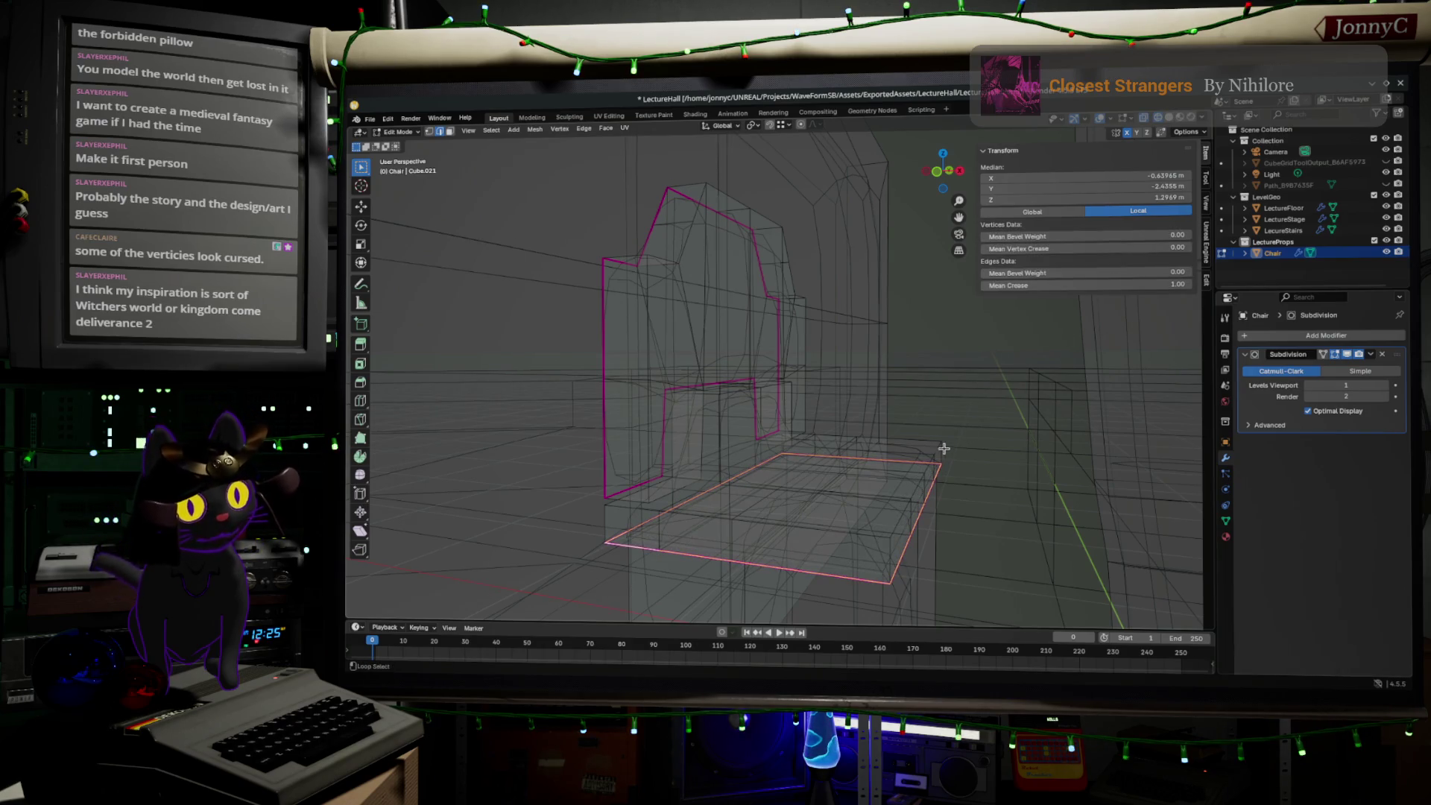
pyautogui.moveTo(823, 531); pyautogui.dragTo(859, 552, button='middle')
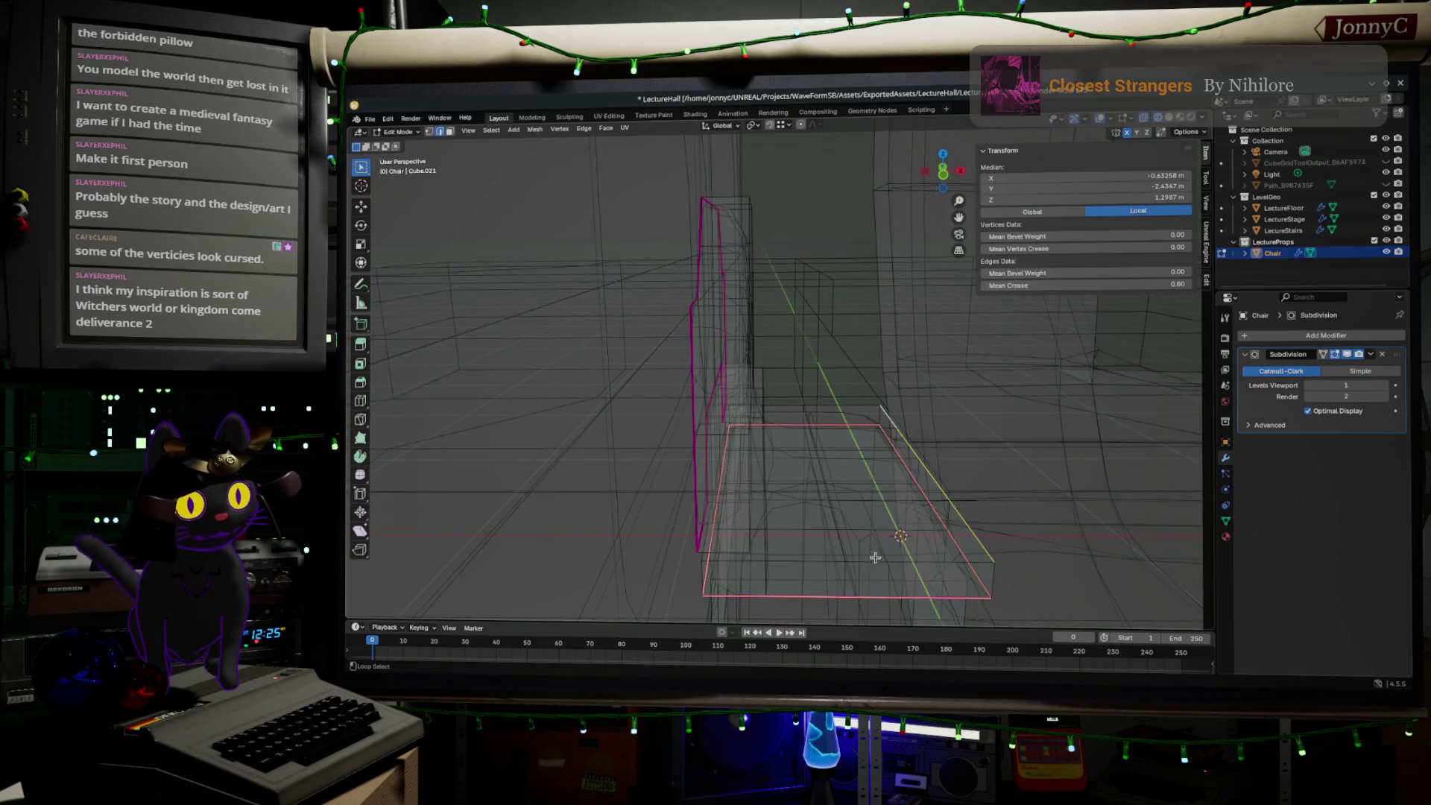
pyautogui.moveTo(765, 558)
pyautogui.mouseDown(button='middle')
pyautogui.moveTo(790, 507)
pyautogui.moveTo(815, 517)
pyautogui.moveTo(960, 487)
pyautogui.mouseUp(button='middle')
pyautogui.moveTo(605, 468); pyautogui.dragTo(579, 486, button='middle')
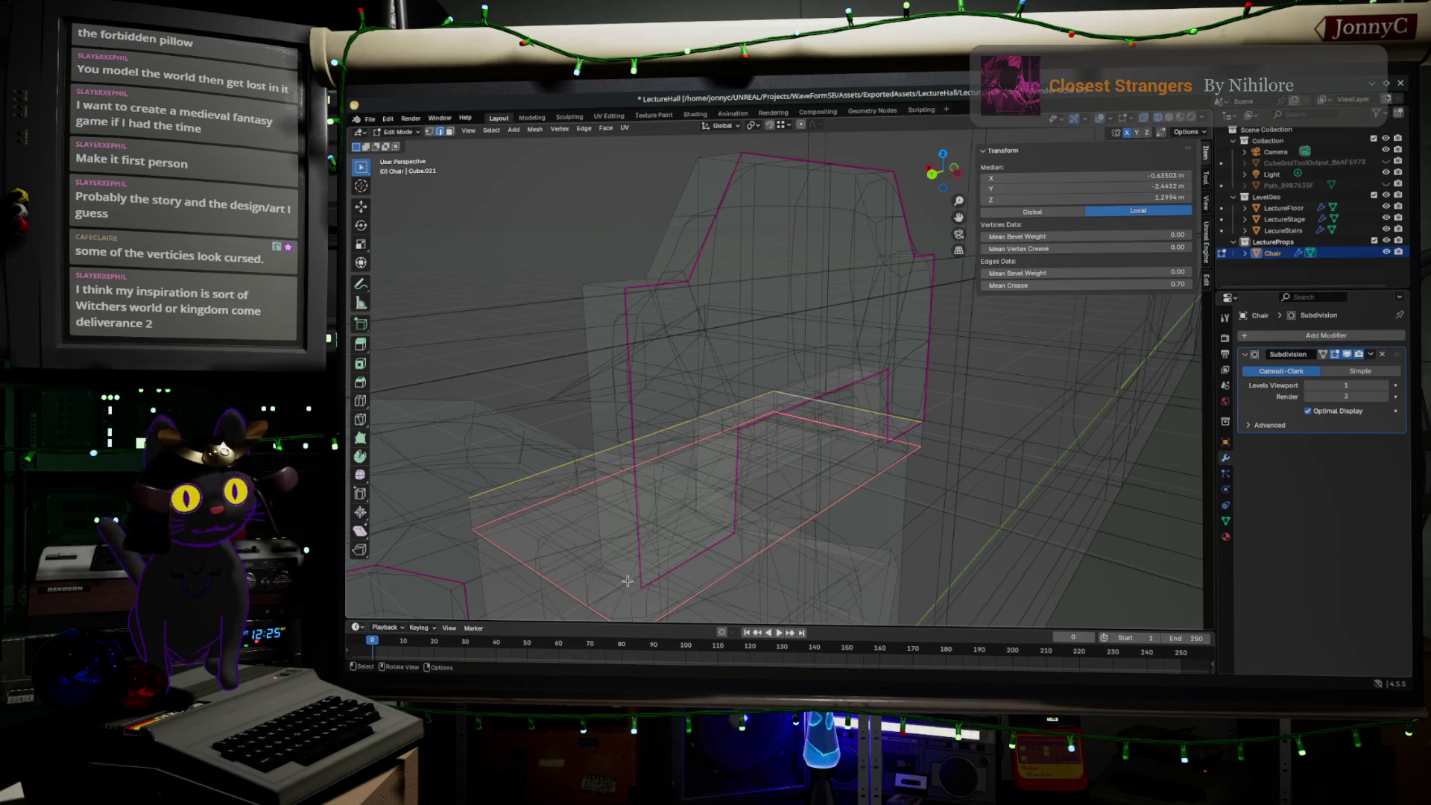
pyautogui.moveTo(673, 569); pyautogui.dragTo(624, 536, button='middle')
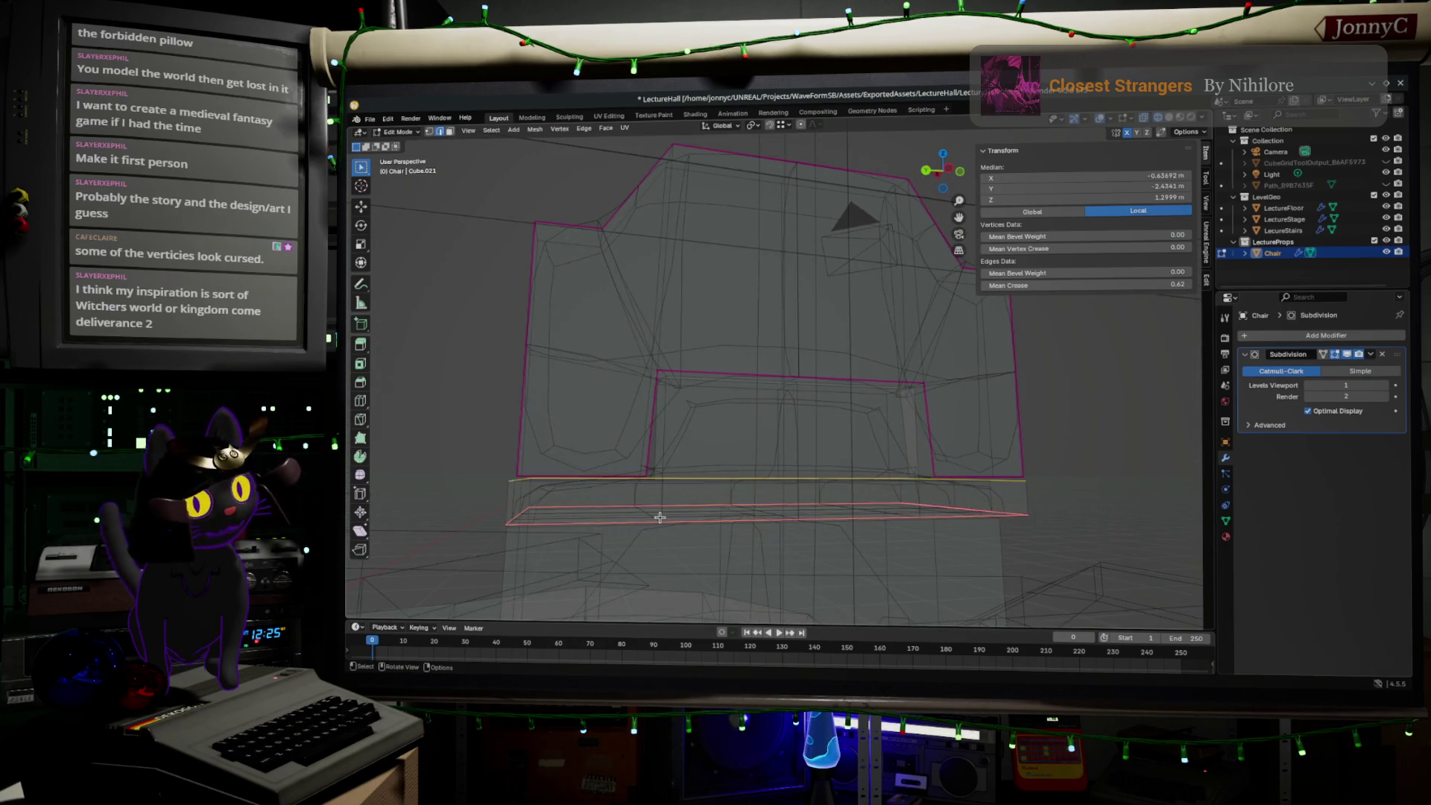
pyautogui.moveTo(693, 481); pyautogui.dragTo(740, 504, button='middle')
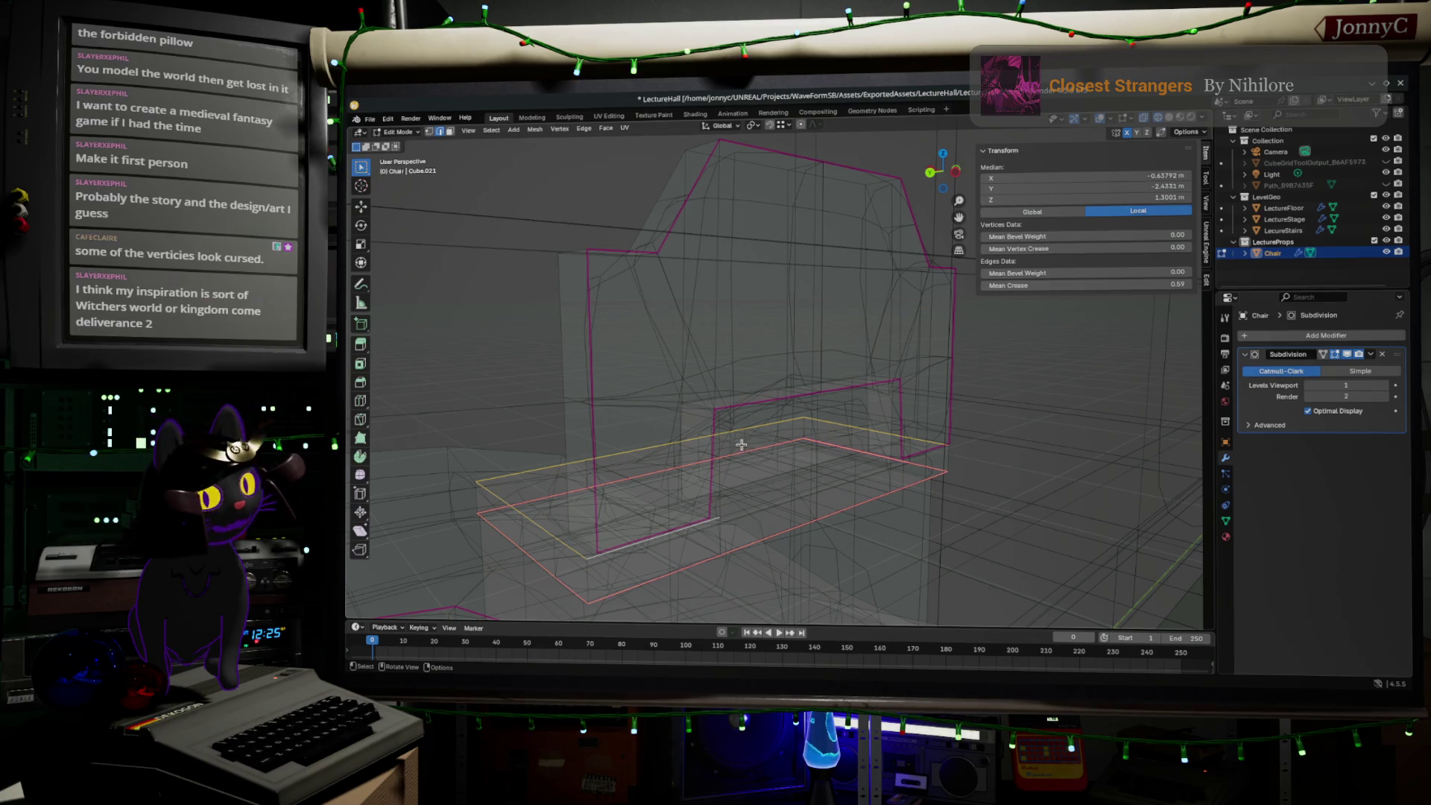
pyautogui.moveTo(749, 460)
pyautogui.mouseDown(button='middle')
pyautogui.moveTo(694, 452)
pyautogui.moveTo(679, 515)
pyautogui.mouseUp(button='middle')
pyautogui.moveTo(673, 490); pyautogui.dragTo(715, 476, button='middle')
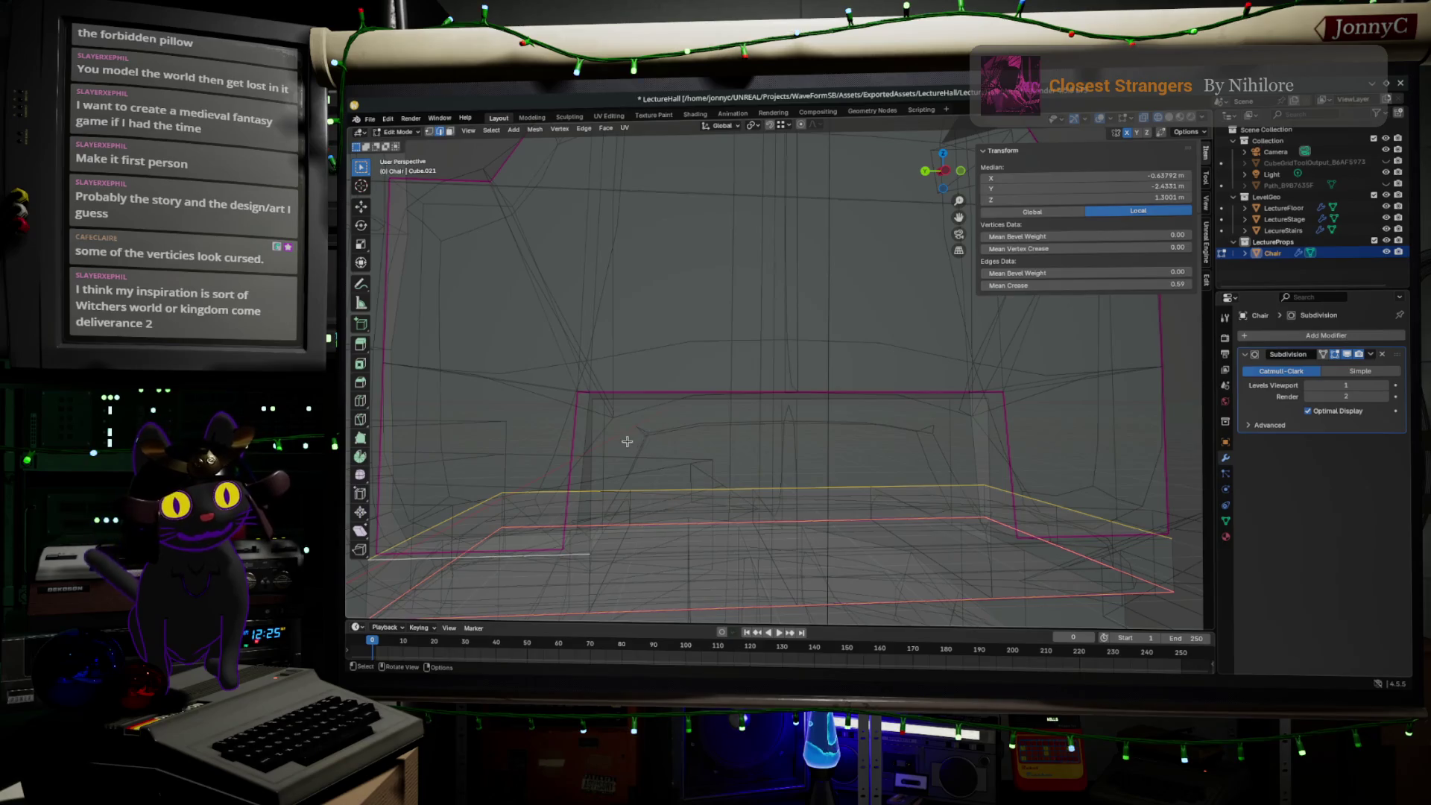
pyautogui.moveTo(626, 441); pyautogui.dragTo(673, 456, button='middle')
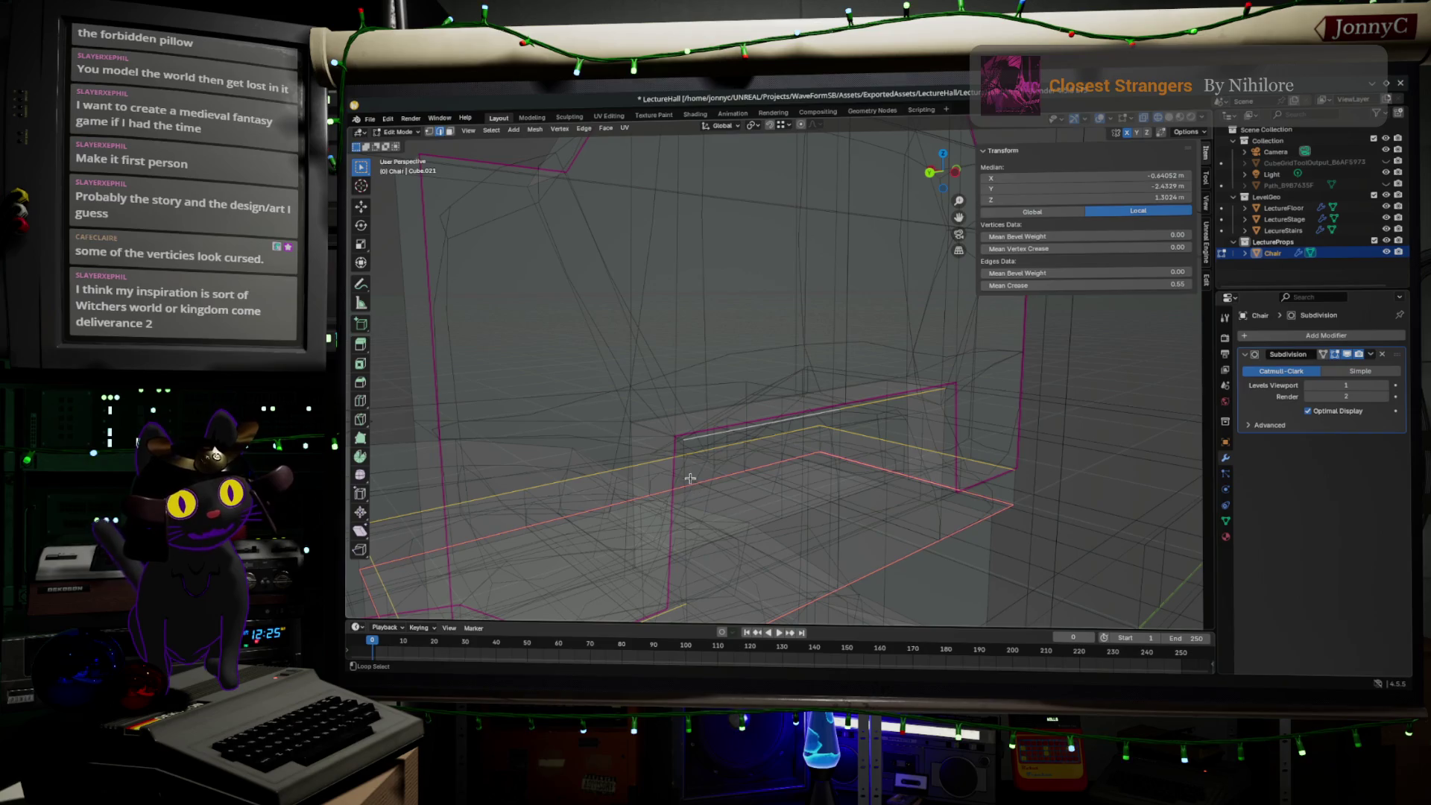
pyautogui.moveTo(855, 448); pyautogui.dragTo(800, 419, button='middle')
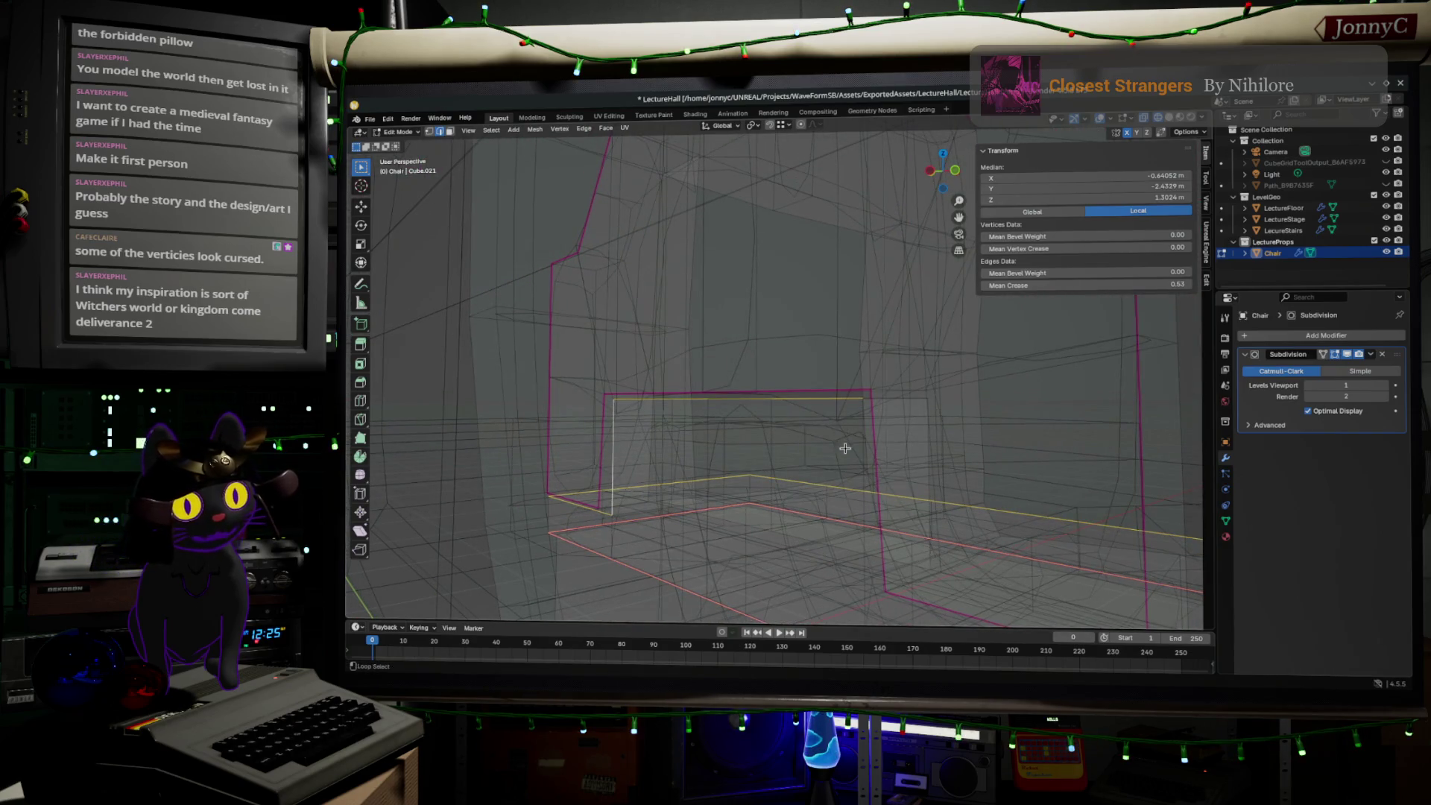
# - Add another seat edge loop at full crease and switch X-Ray off
pyautogui.keyDown('alt'); pyautogui.keyDown('shift'); pyautogui.click(853, 474); pyautogui.keyUp('shift'); pyautogui.keyUp('alt')
pyautogui.moveTo(854, 473)
pyautogui.mouseDown(button='middle')
pyautogui.moveTo(902, 543)
pyautogui.moveTo(809, 409)
pyautogui.mouseUp(button='middle')
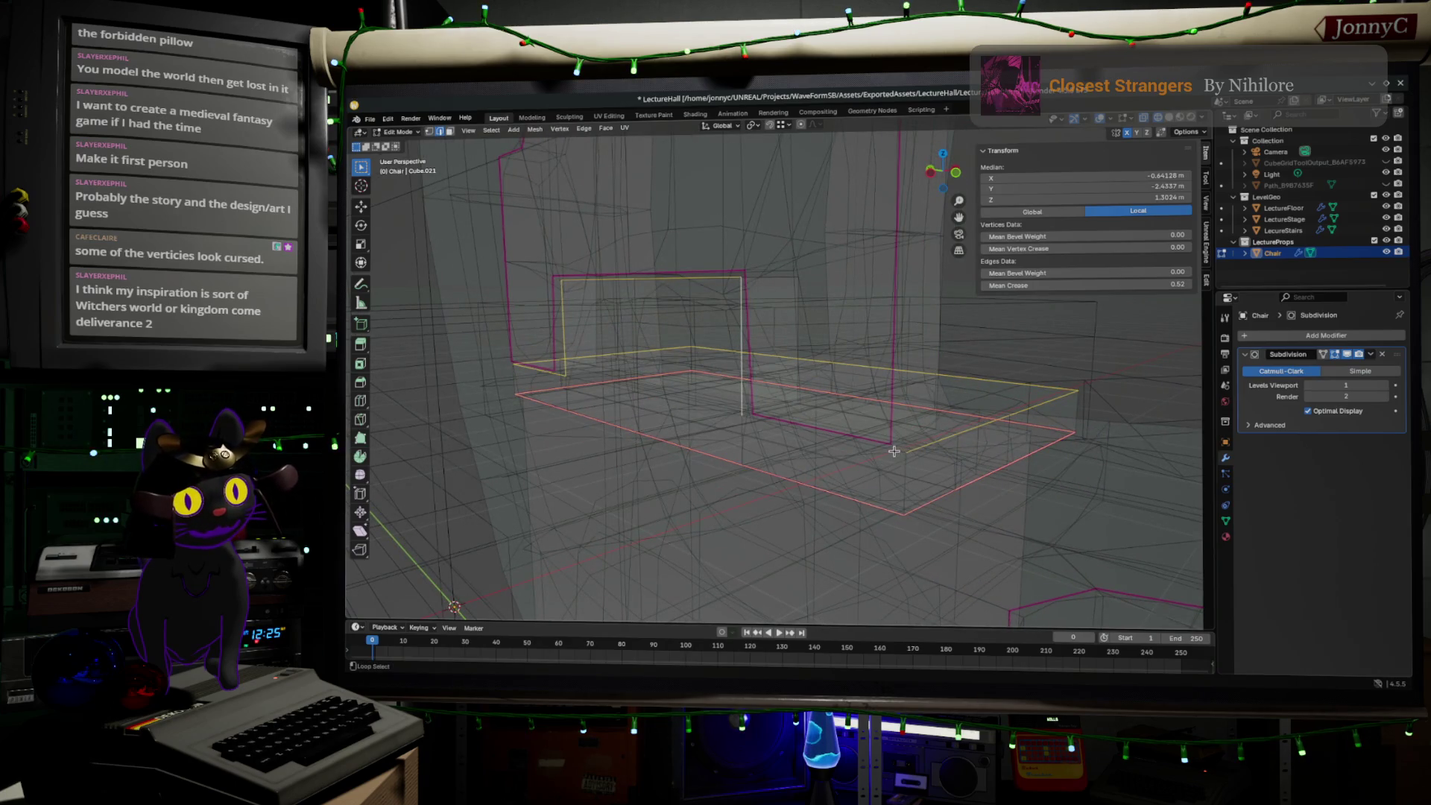
pyautogui.moveTo(894, 451); pyautogui.dragTo(894, 438, button='middle')
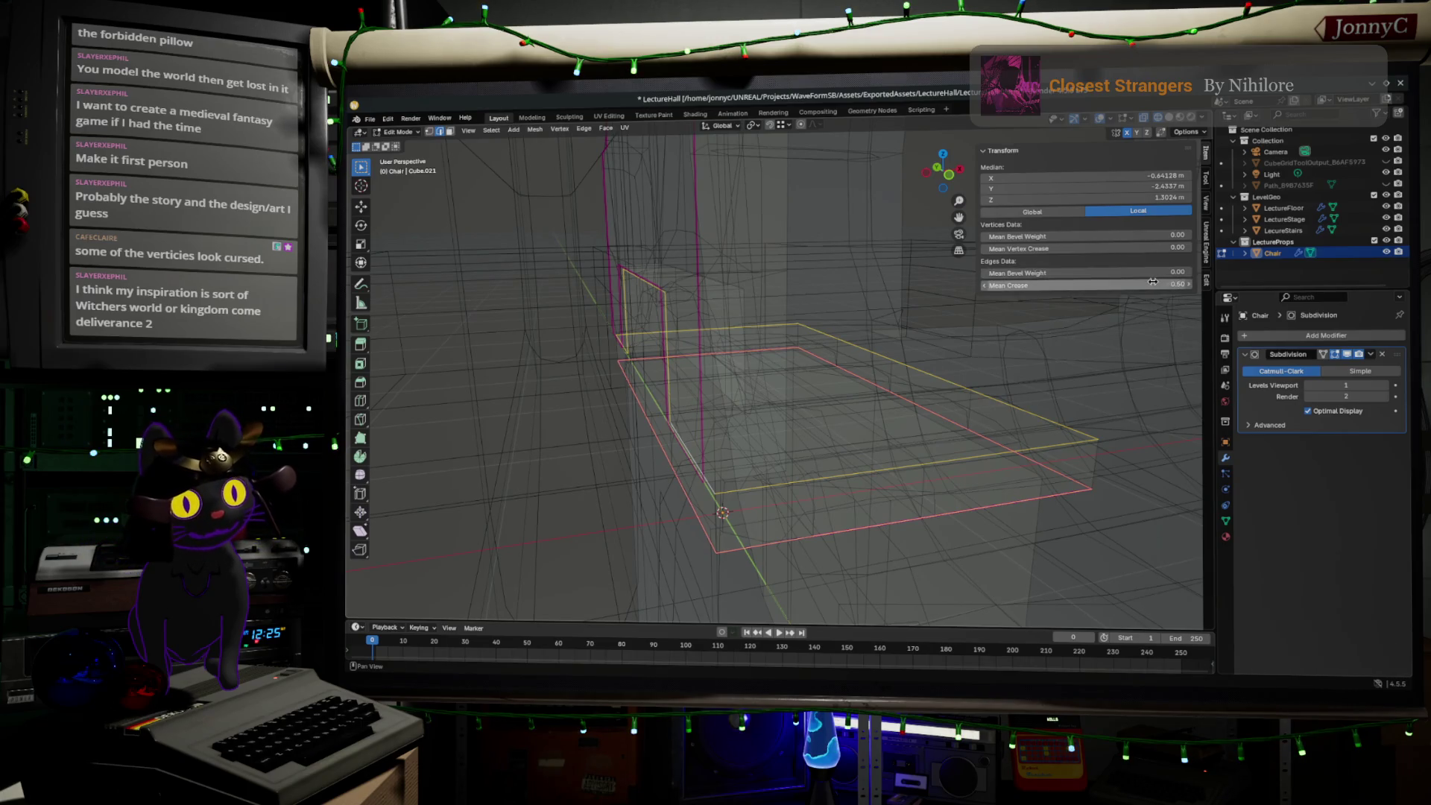
pyautogui.moveTo(978, 486)
pyautogui.mouseDown(button='middle')
pyautogui.moveTo(917, 486)
pyautogui.moveTo(879, 438)
pyautogui.mouseUp(button='middle')
pyautogui.press('Tab')
pyautogui.press('Tab')
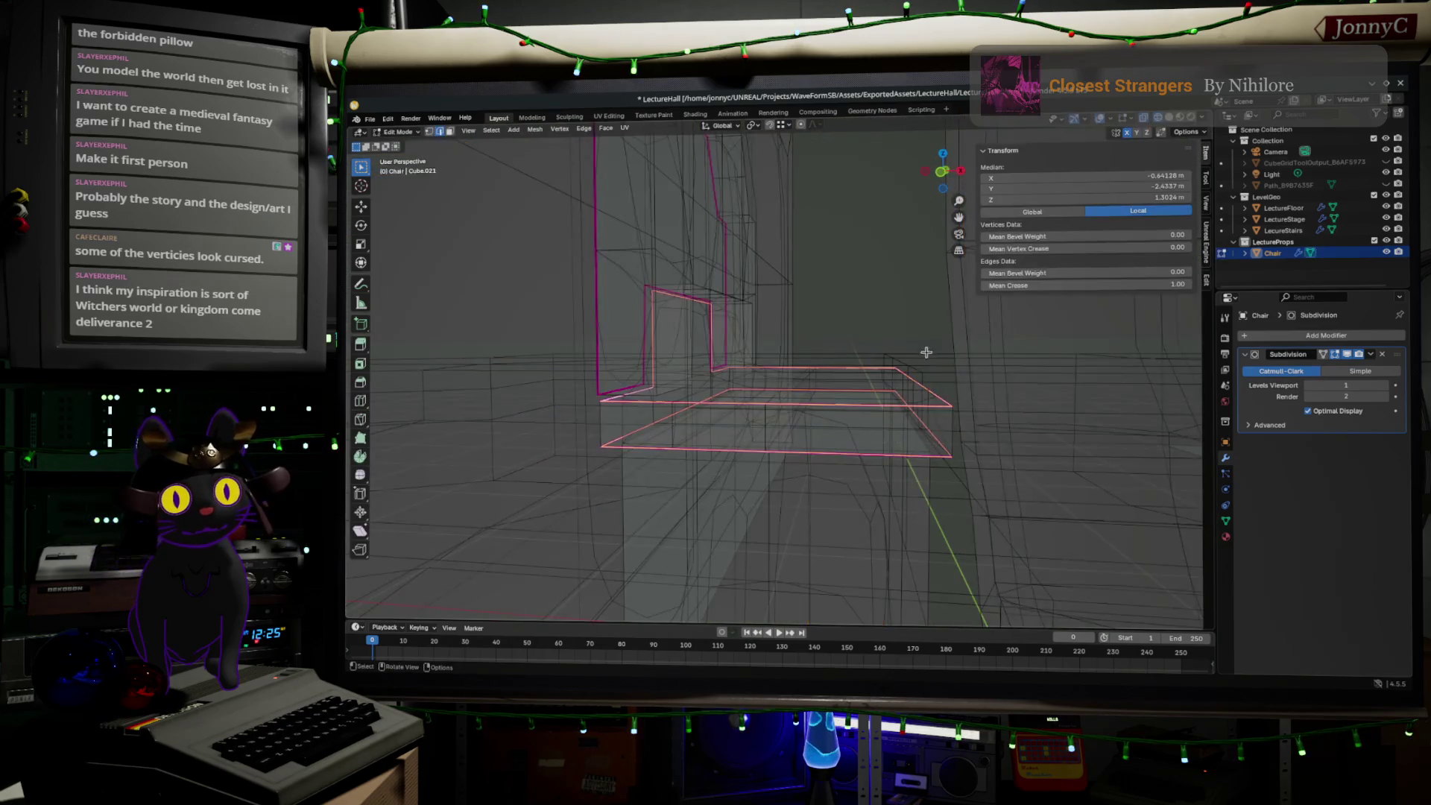
pyautogui.hotkey('shift', 'z')
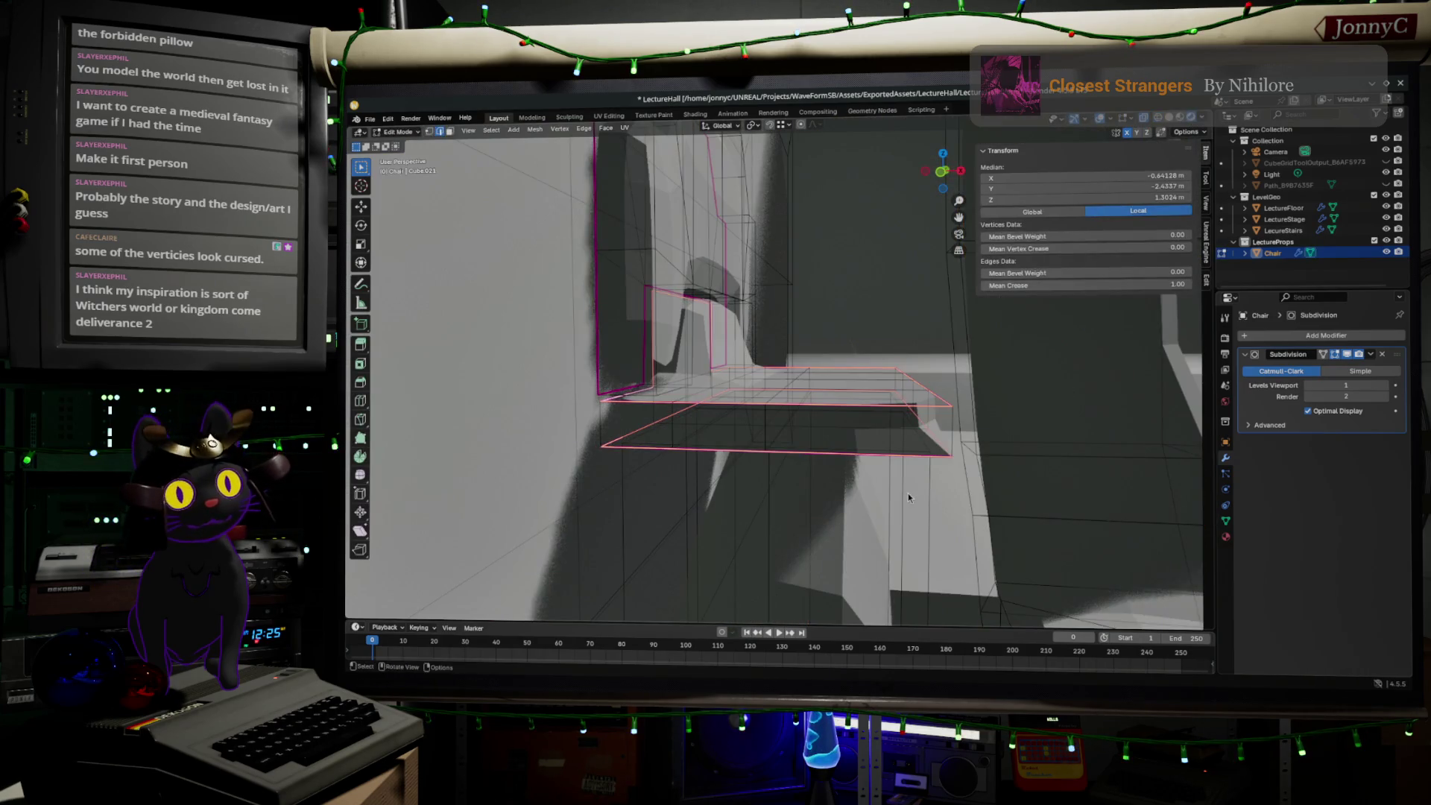
# - Select another seat edge and orbit around to view the seat from underneath
pyautogui.moveTo(908, 497); pyautogui.dragTo(873, 440, button='middle')
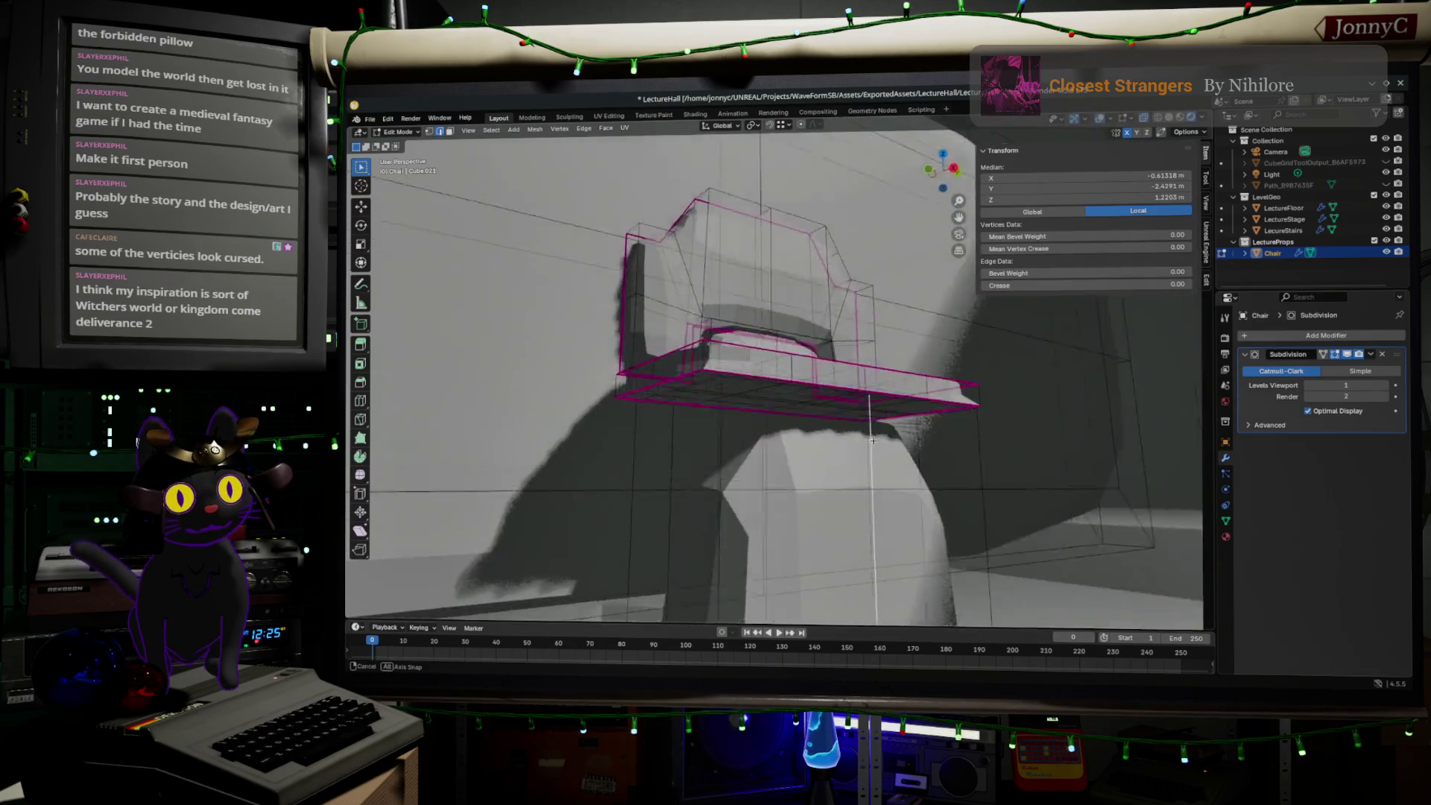
pyautogui.moveTo(873, 440)
pyautogui.mouseDown(button='middle')
pyautogui.moveTo(903, 486)
pyautogui.moveTo(830, 358)
pyautogui.mouseUp(button='middle')
pyautogui.press('Tab')
pyautogui.press('Tab')
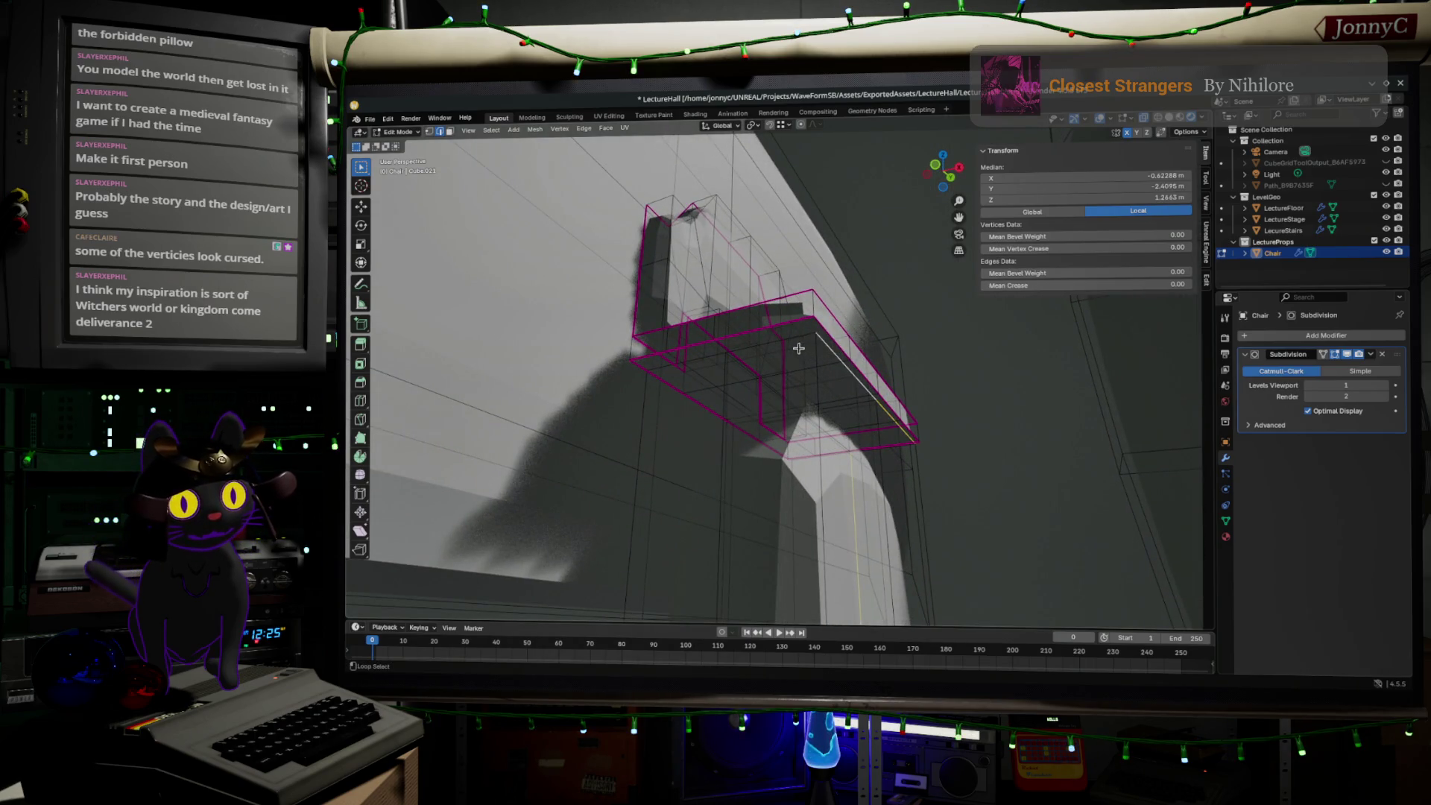
pyautogui.keyDown('alt'); pyautogui.click(808, 342); pyautogui.keyUp('alt')
pyautogui.moveTo(818, 358)
pyautogui.mouseDown(button='middle')
pyautogui.moveTo(891, 405)
pyautogui.moveTo(896, 366)
pyautogui.mouseUp(button='middle')
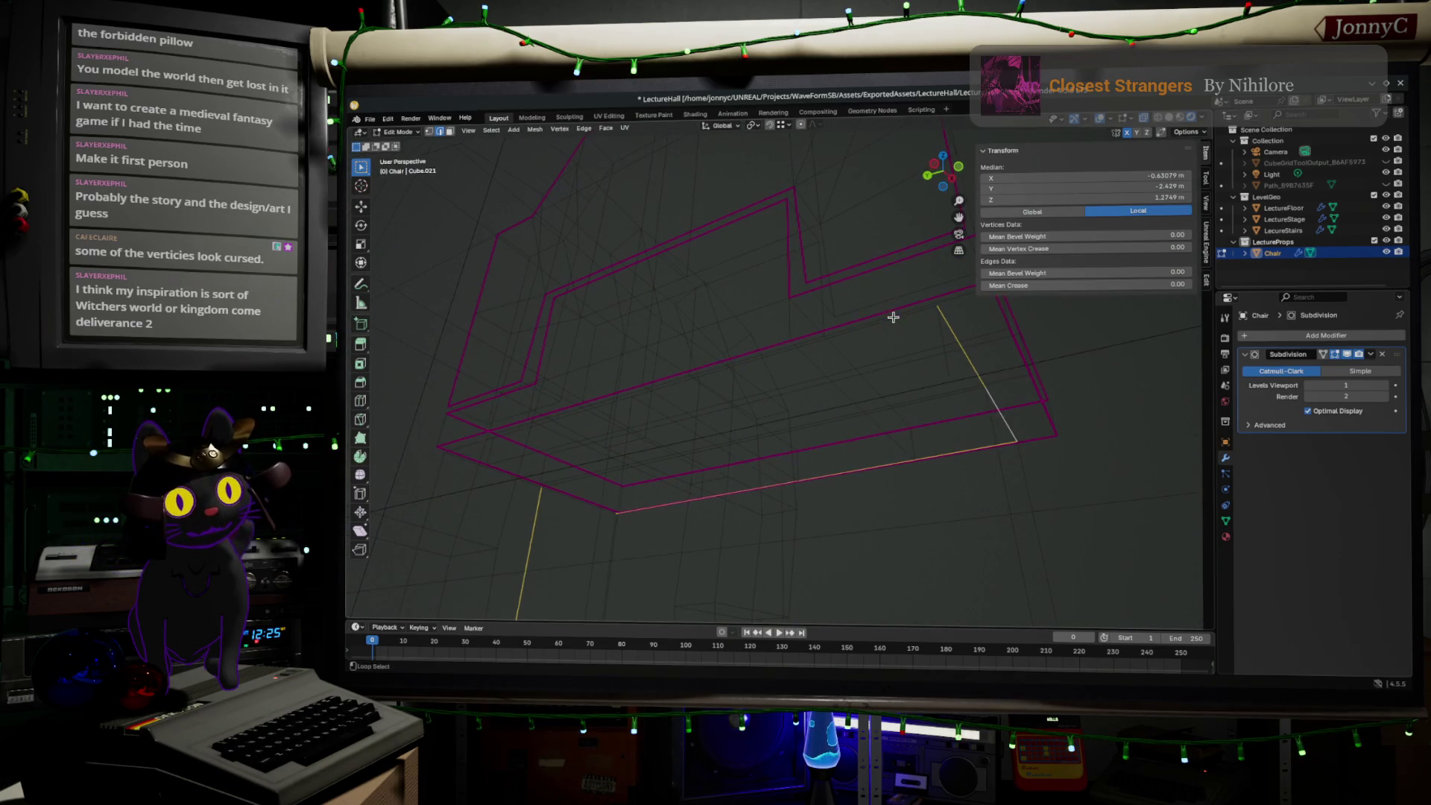
pyautogui.moveTo(745, 373)
pyautogui.mouseDown(button='middle')
pyautogui.moveTo(831, 386)
pyautogui.moveTo(784, 365)
pyautogui.mouseUp(button='middle')
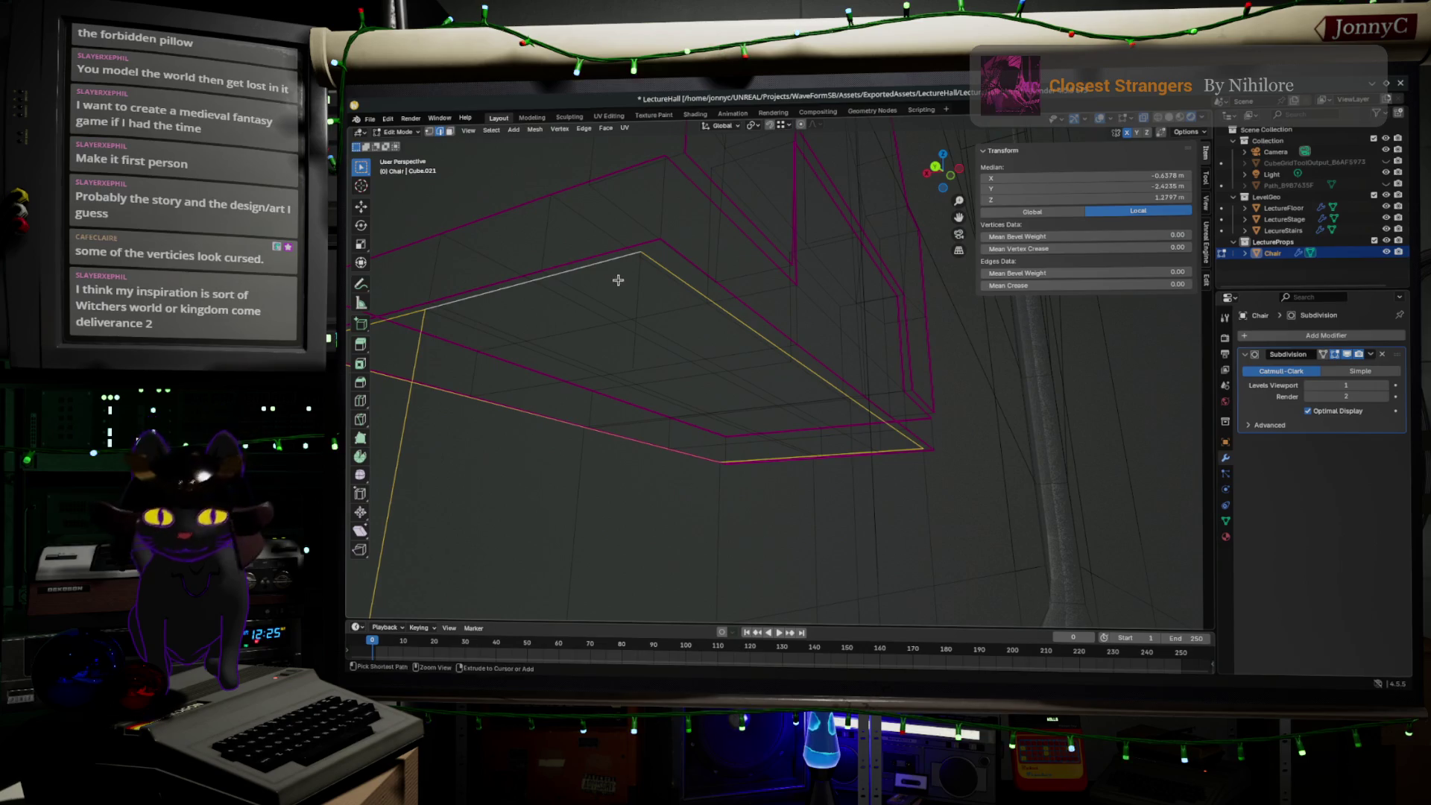
pyautogui.moveTo(621, 296); pyautogui.dragTo(633, 294, button='middle')
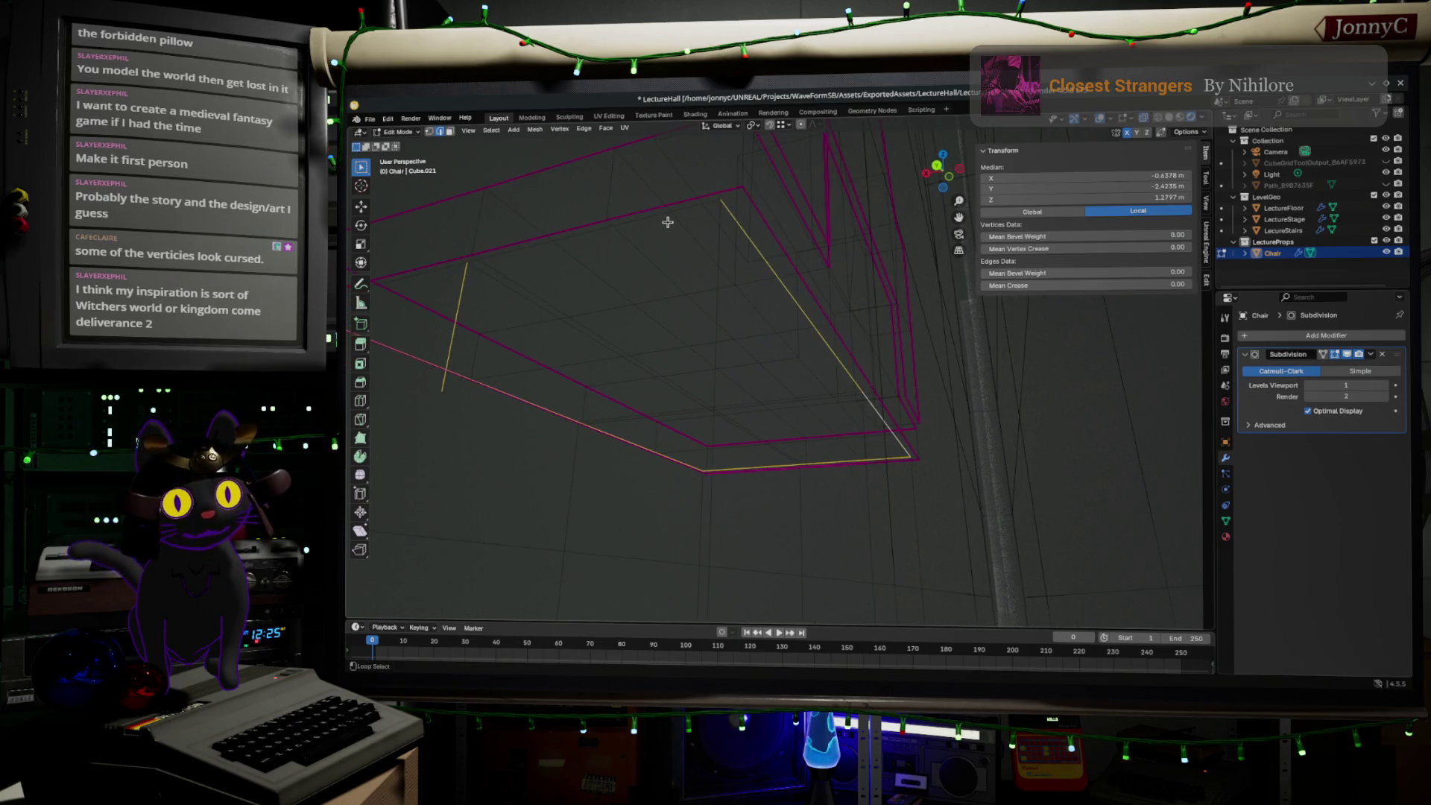
pyautogui.scroll(-5, 661, 238)
pyautogui.moveTo(662, 238); pyautogui.dragTo(760, 419, button='middle')
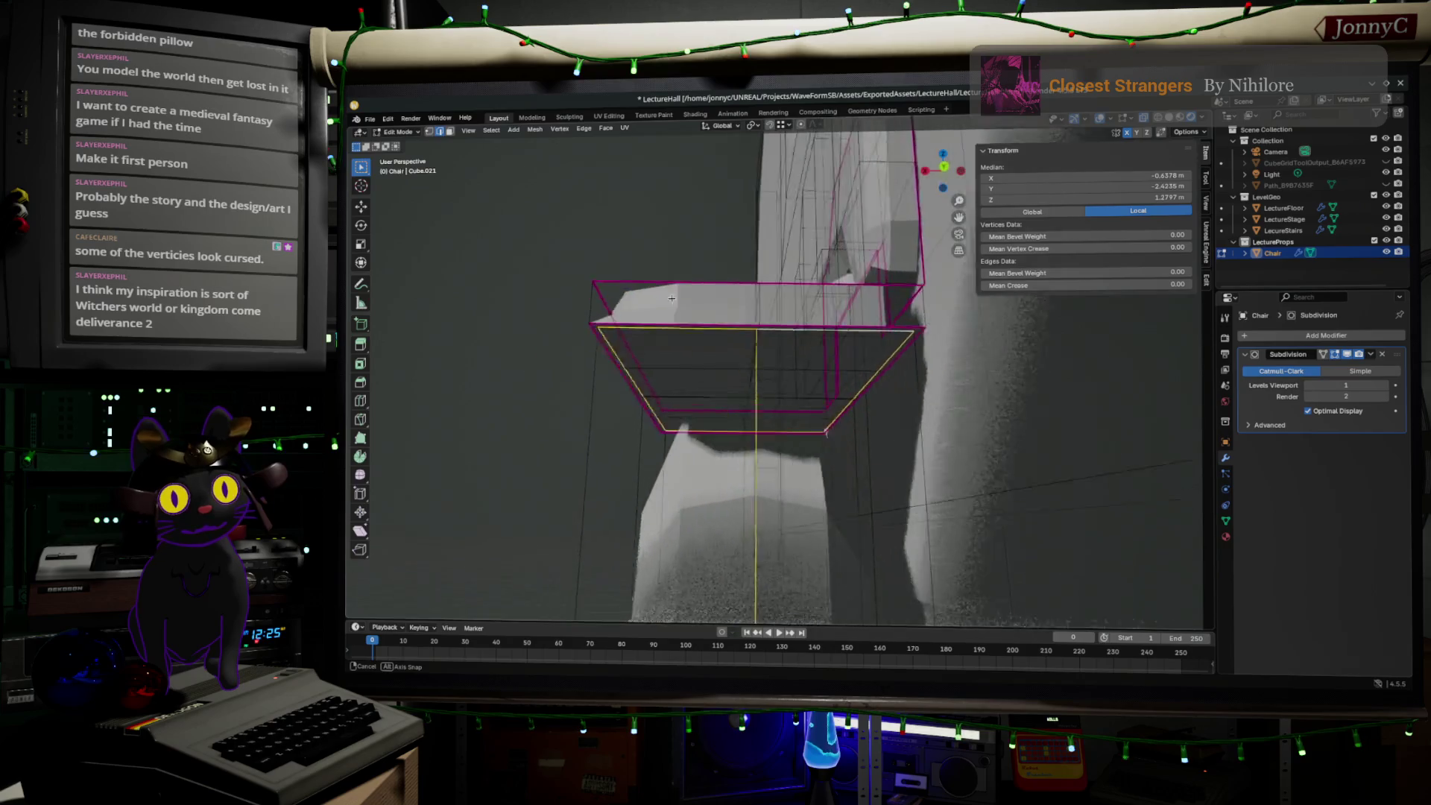
pyautogui.moveTo(804, 537); pyautogui.dragTo(805, 561, button='middle')
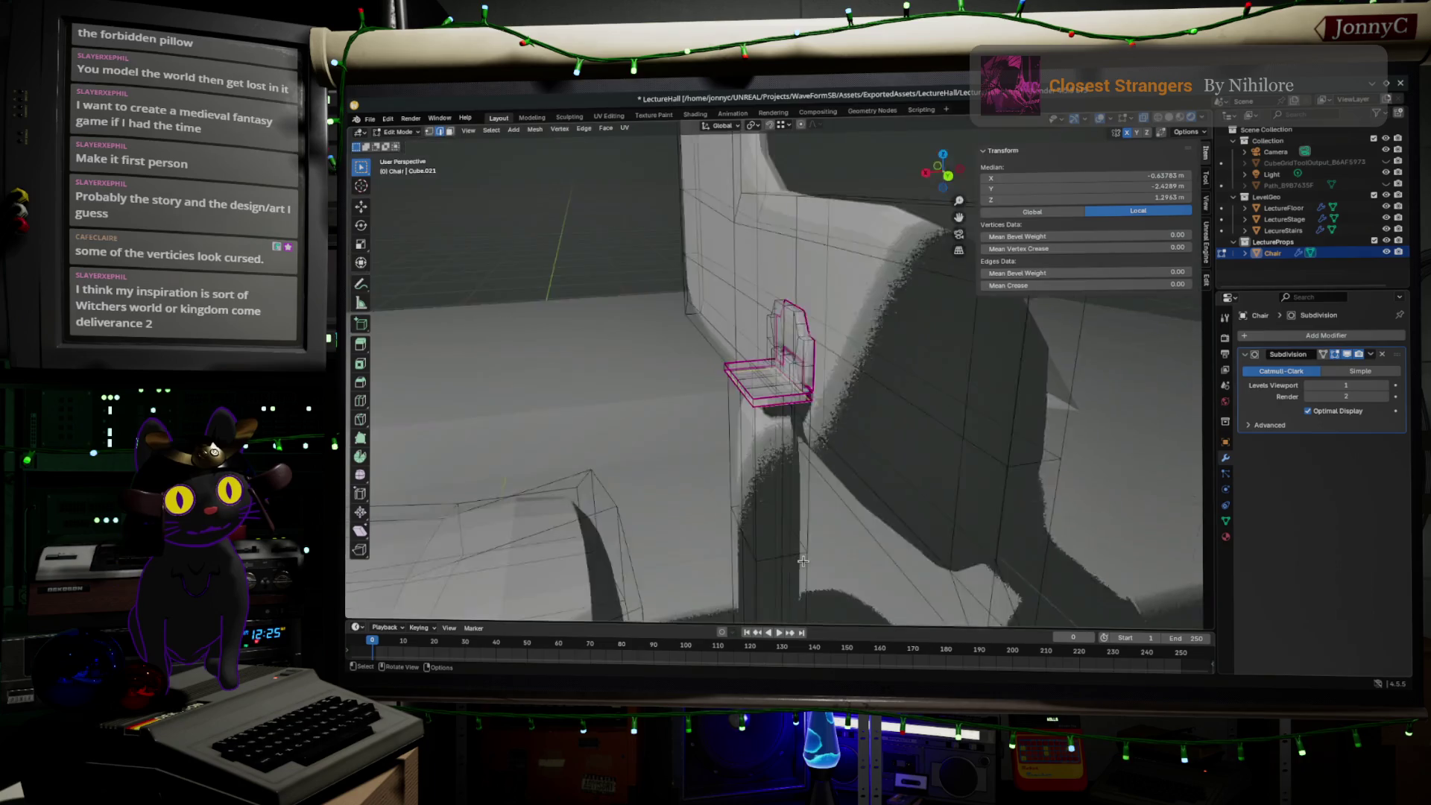
pyautogui.scroll(3, 801, 560)
pyautogui.moveTo(802, 560); pyautogui.dragTo(831, 448, button='middle')
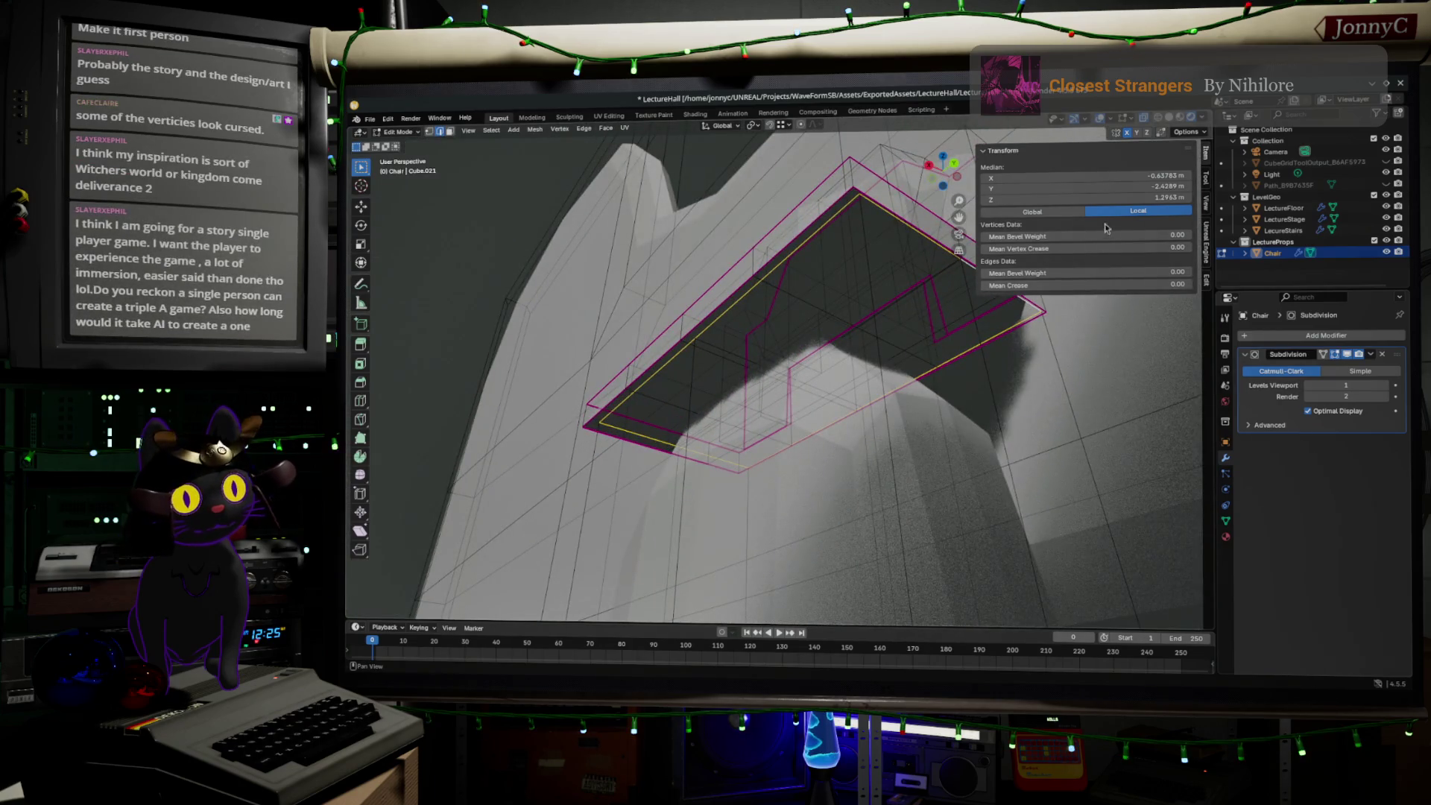
# - Set the seat edges' Mean Crease to 1 and return to Object Mode
pyautogui.click(1101, 285)
pyautogui.write('1')
pyautogui.press('Return')
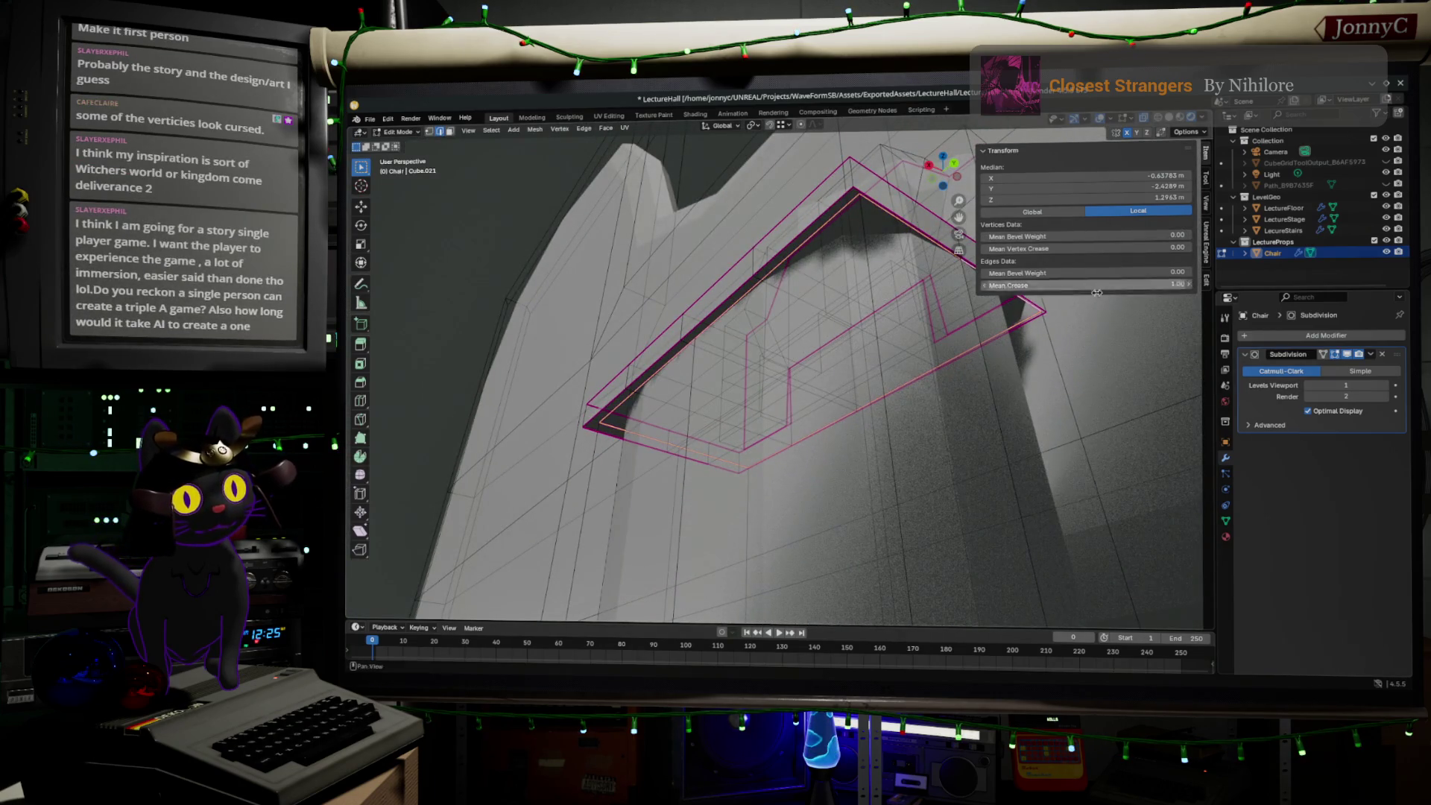
pyautogui.press('Tab')
pyautogui.moveTo(871, 423)
pyautogui.mouseDown(button='middle')
pyautogui.moveTo(901, 460)
pyautogui.moveTo(870, 492)
pyautogui.mouseUp(button='middle')
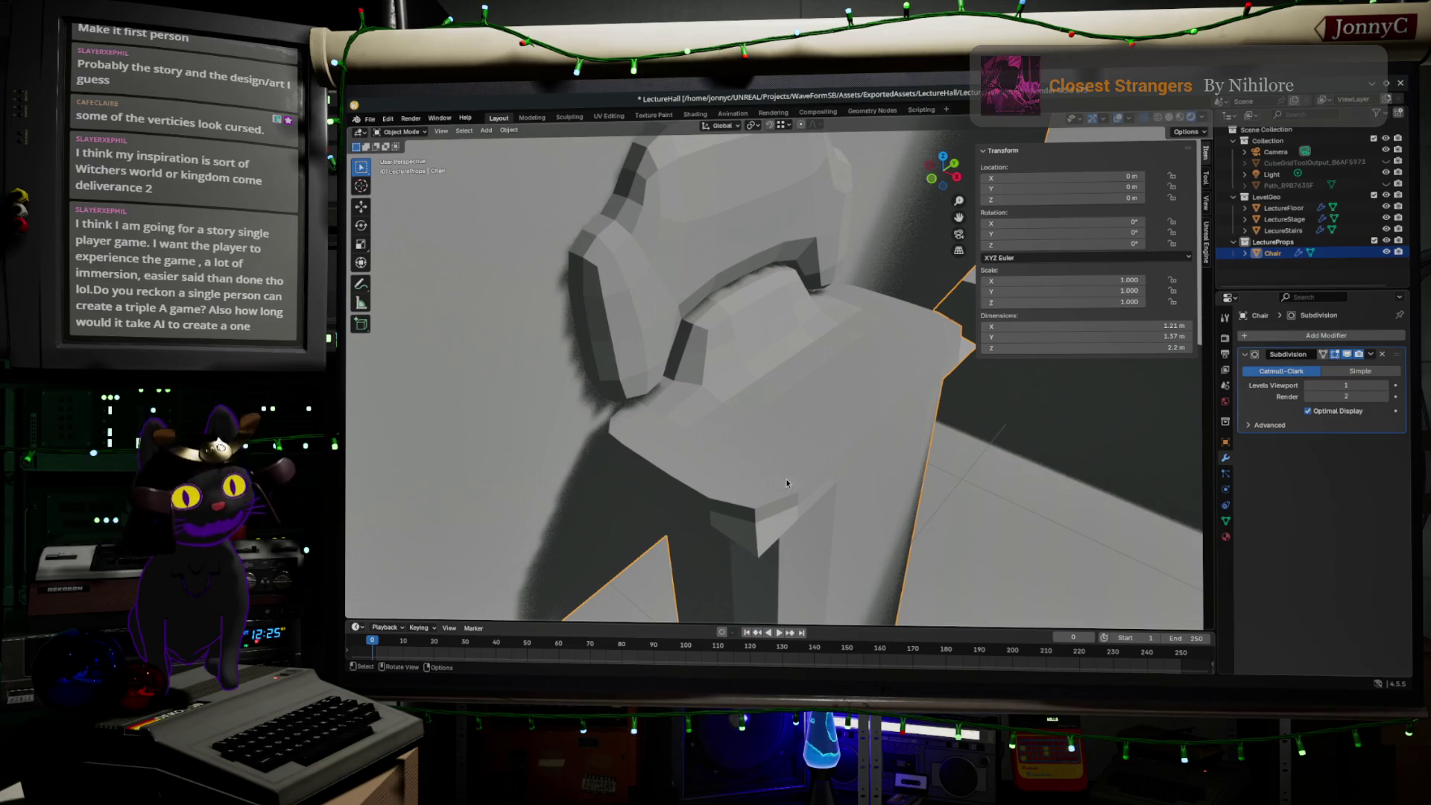
# - Select all chair vertices with X-ray on, Merge By Distance, then switch to Unreal Editor
pyautogui.moveTo(786, 483)
pyautogui.mouseDown(button='middle')
pyautogui.moveTo(793, 382)
pyautogui.moveTo(821, 351)
pyautogui.moveTo(827, 366)
pyautogui.mouseUp(button='middle')
pyautogui.press('Tab')
pyautogui.hotkey('alt', 'z')
pyautogui.press('a')
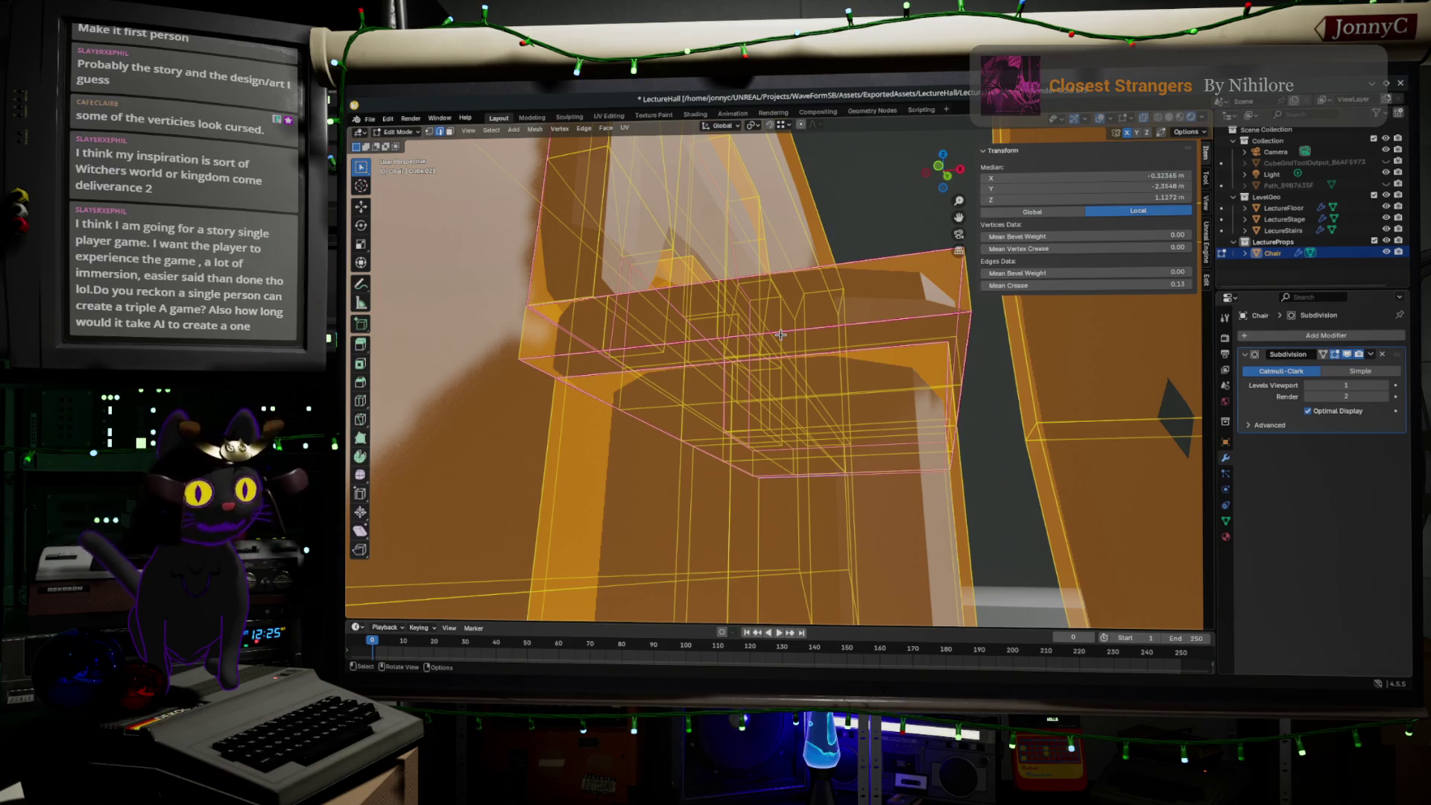
pyautogui.press('m')
pyautogui.click(772, 337)
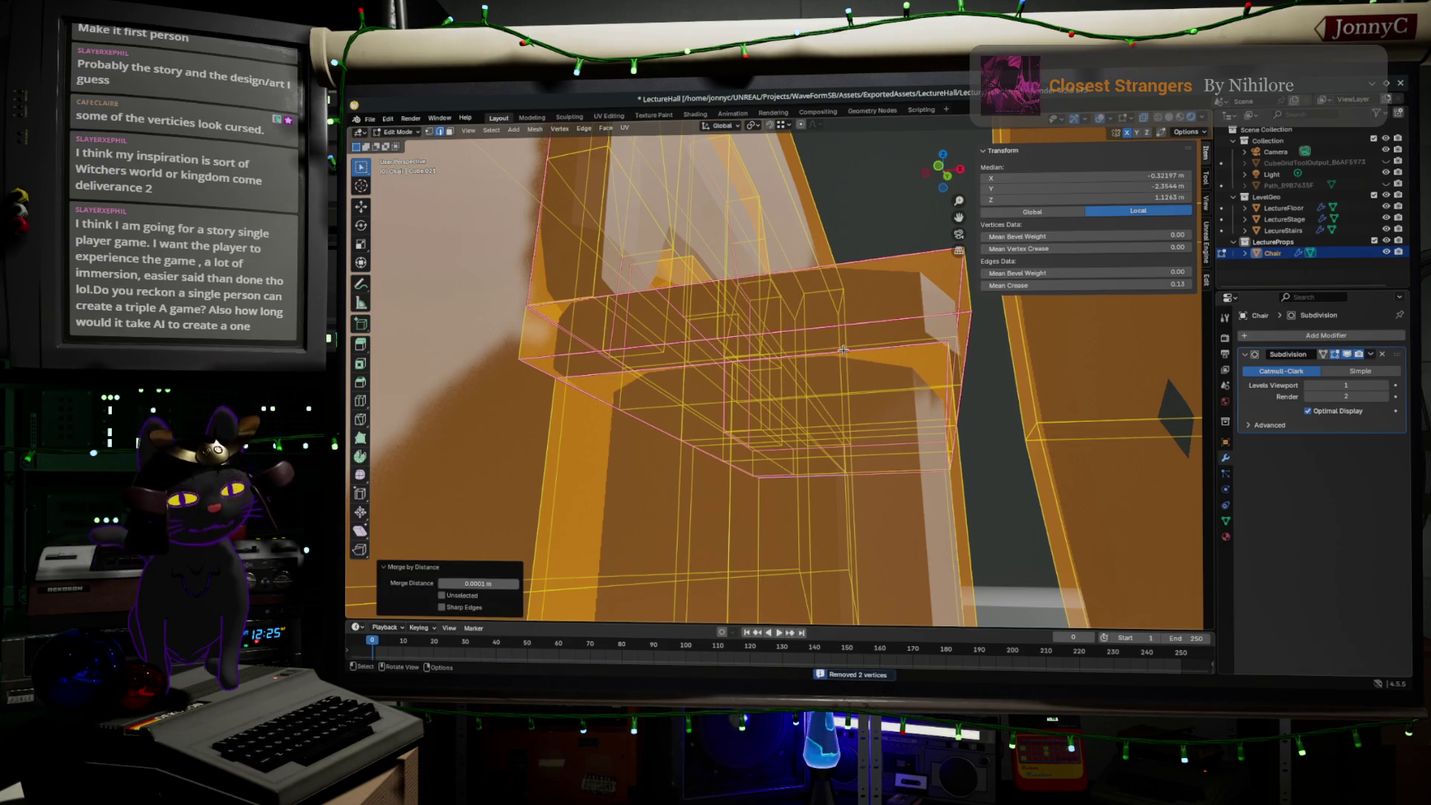
pyautogui.moveTo(843, 350); pyautogui.dragTo(826, 378, button='middle')
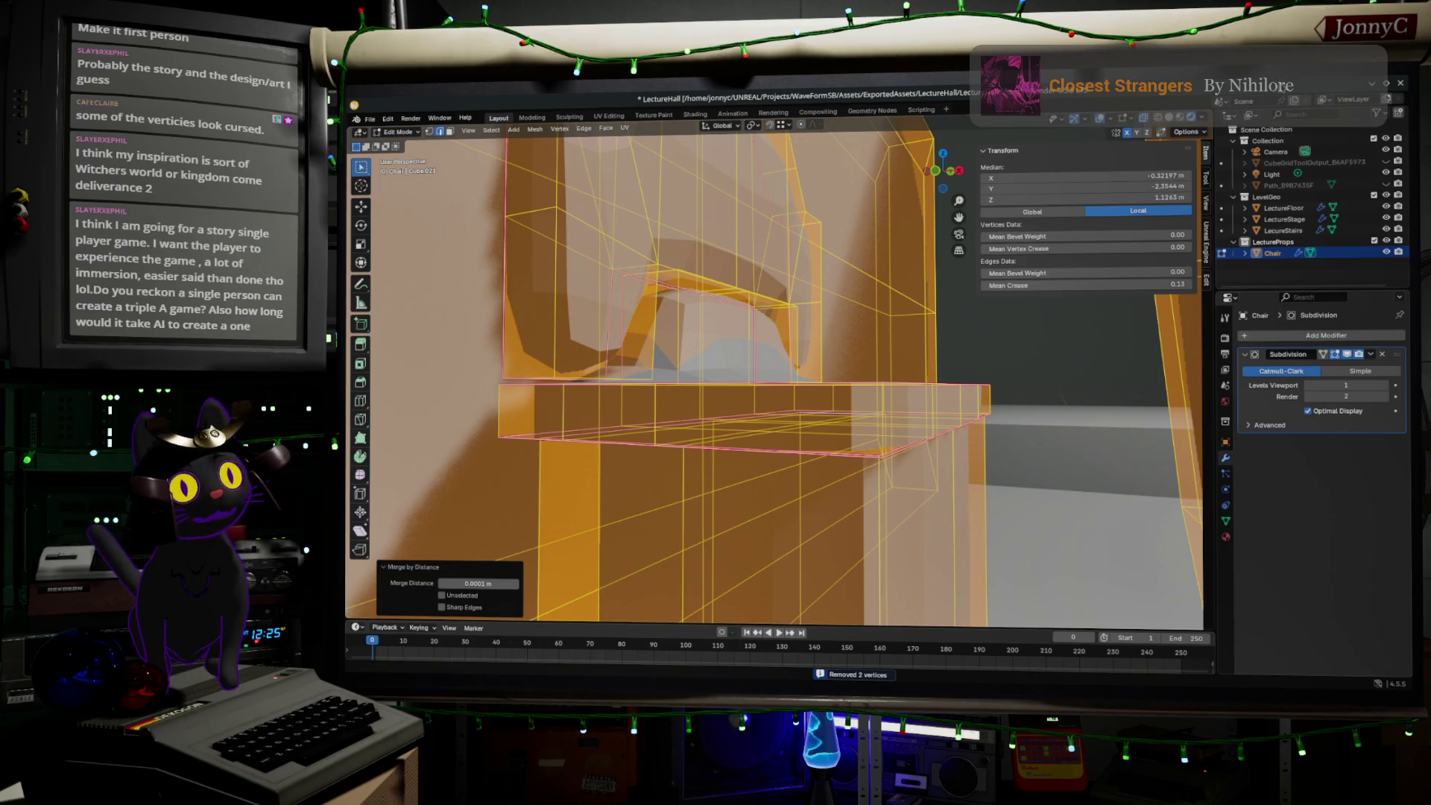
pyautogui.hotkey('alt', 'Tab')
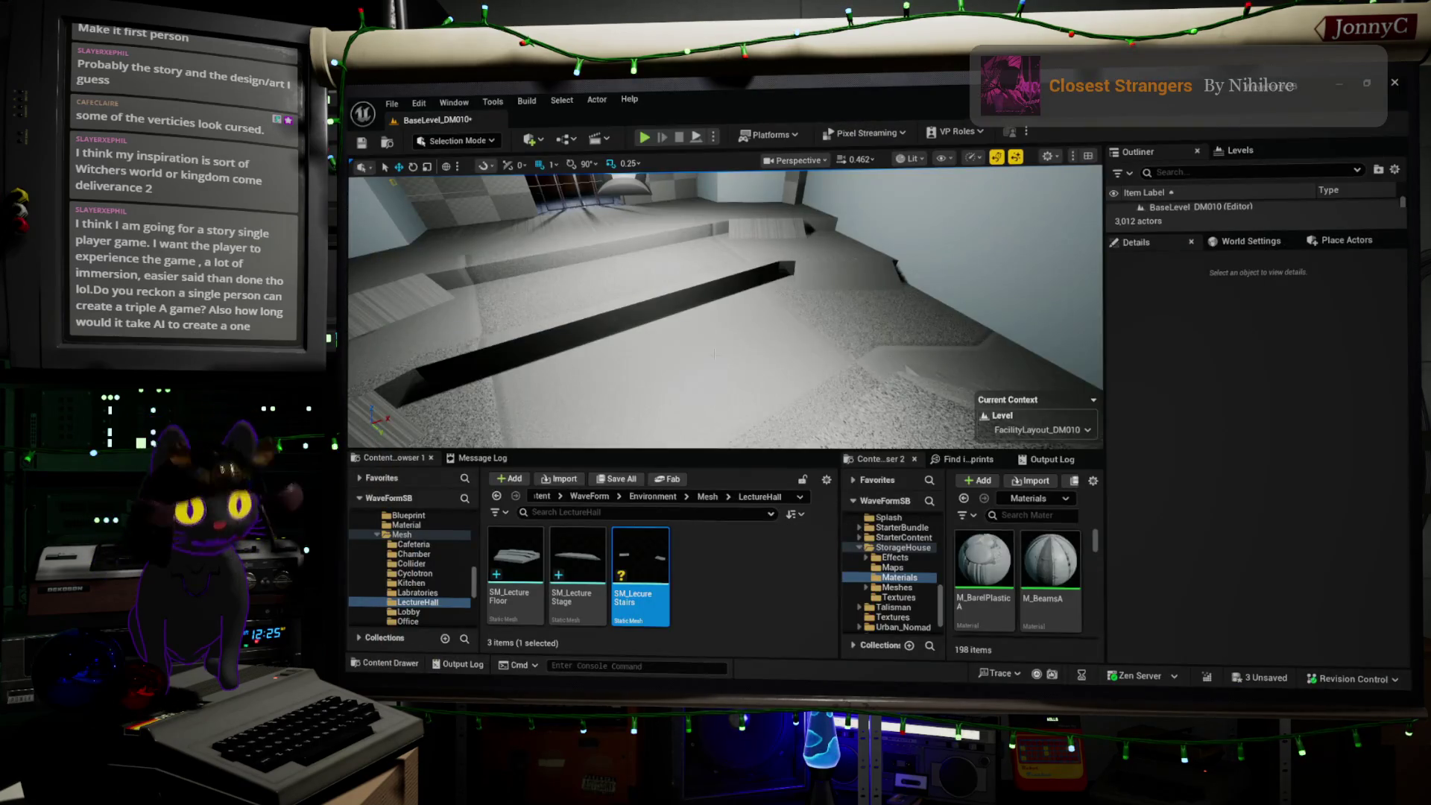
# - Fly the Unreal viewport toward the checkered wall, coil mesh and lights, then check the lighting mode
pyautogui.scroll(-5, 714, 355)
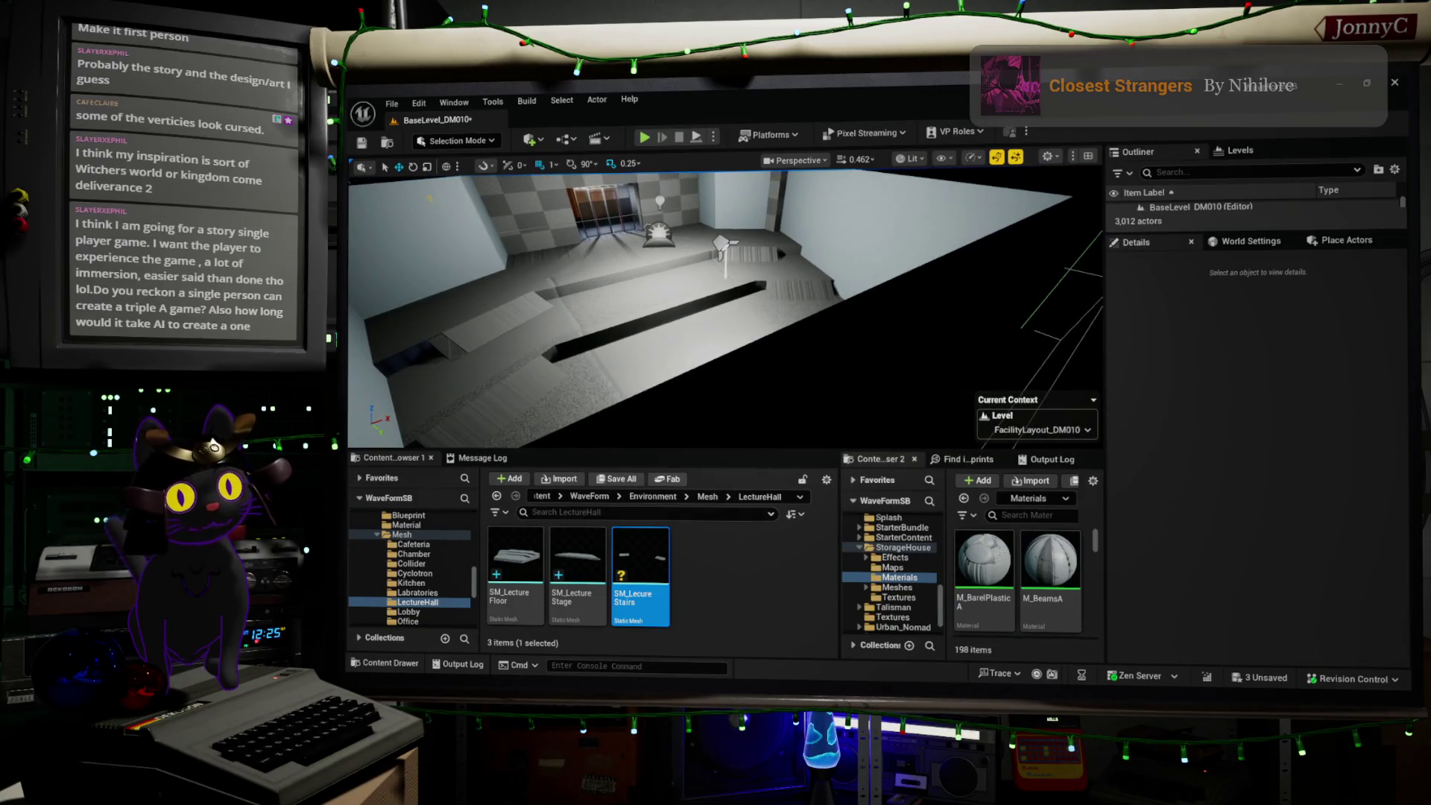
pyautogui.moveTo(723, 306)
pyautogui.mouseDown(button='right')
pyautogui.moveTo(693, 246)
pyautogui.moveTo(715, 328)
pyautogui.mouseUp(button='right')
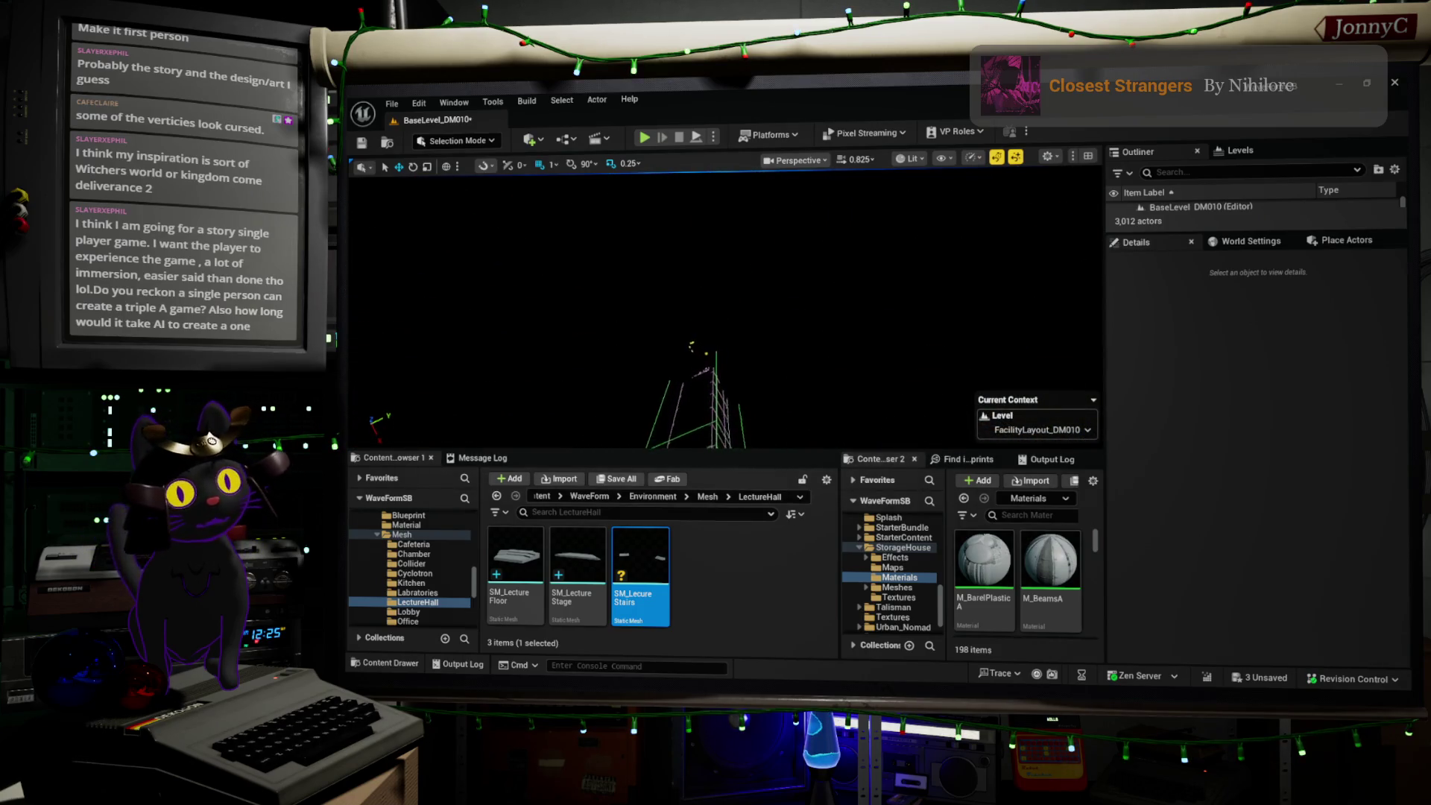
pyautogui.moveTo(716, 328); pyautogui.dragTo(716, 313, button='right')
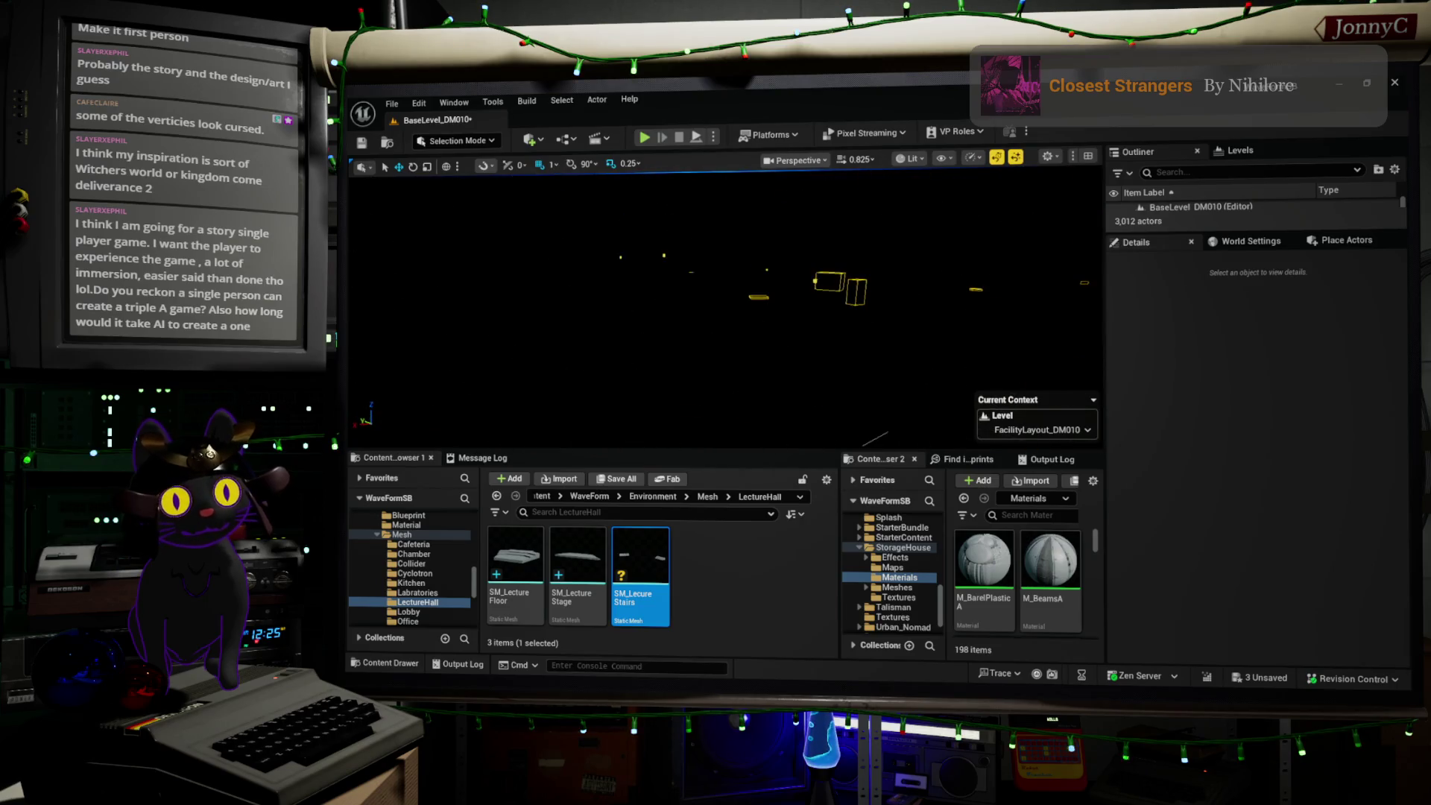
pyautogui.click(923, 159)
# - Leave the lighting mode unchanged and fly through the green-walled room, cafeteria and wood-panelled lounge
pyautogui.click(873, 203)
pyautogui.moveTo(746, 337); pyautogui.dragTo(747, 338, button='right')
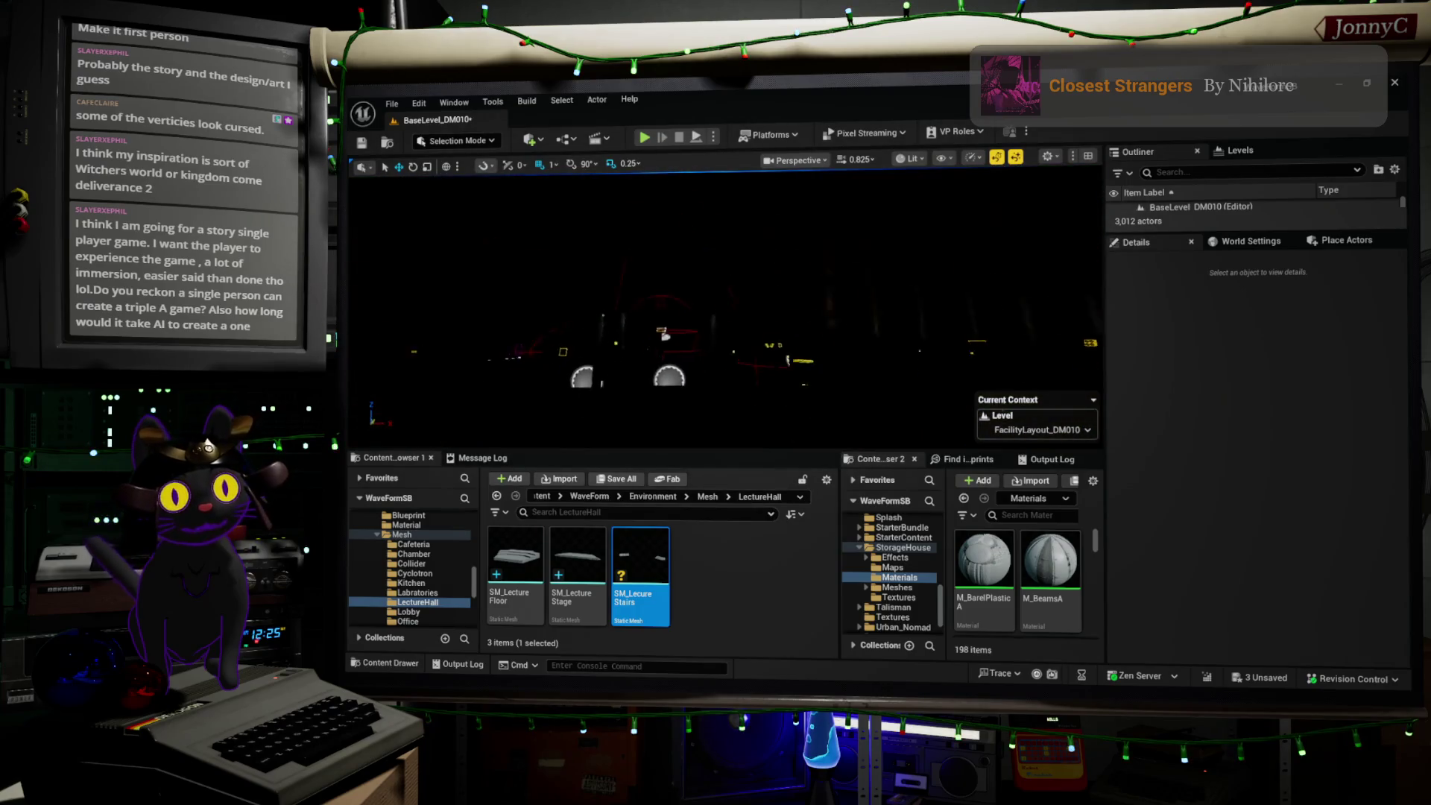
pyautogui.moveTo(746, 337); pyautogui.dragTo(746, 338, button='right')
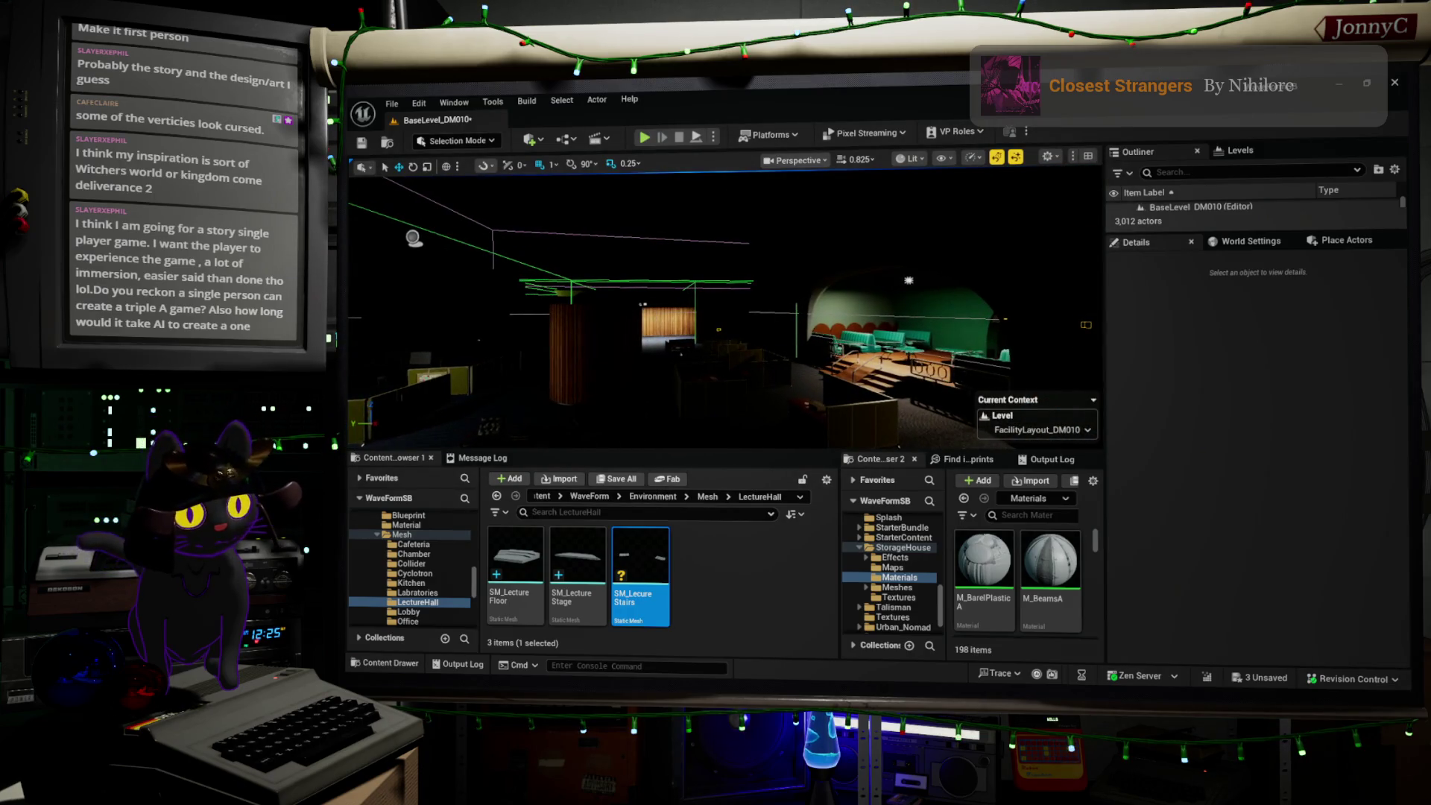
pyautogui.moveTo(746, 338); pyautogui.dragTo(746, 338, button='right')
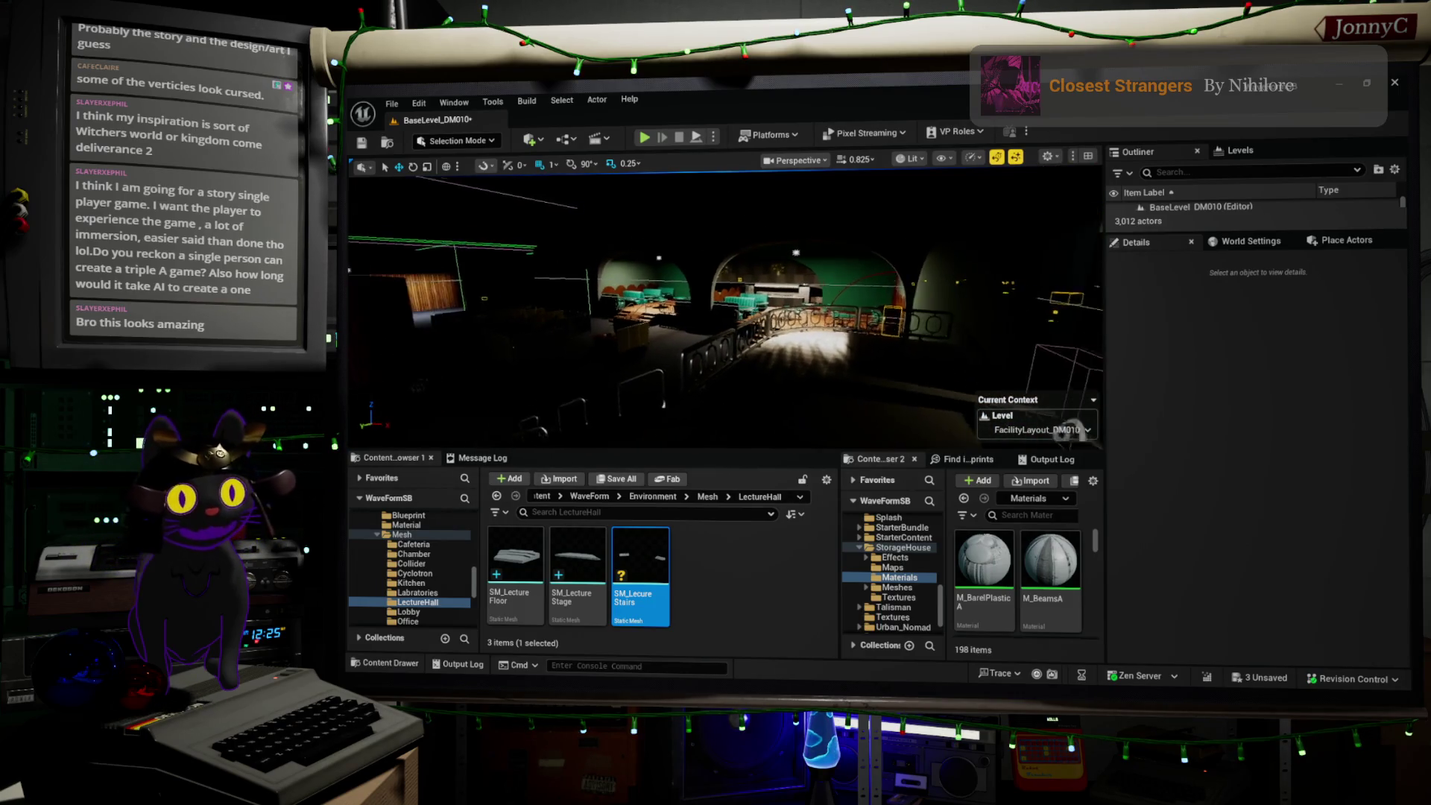
pyautogui.moveTo(765, 349); pyautogui.dragTo(765, 349, button='right')
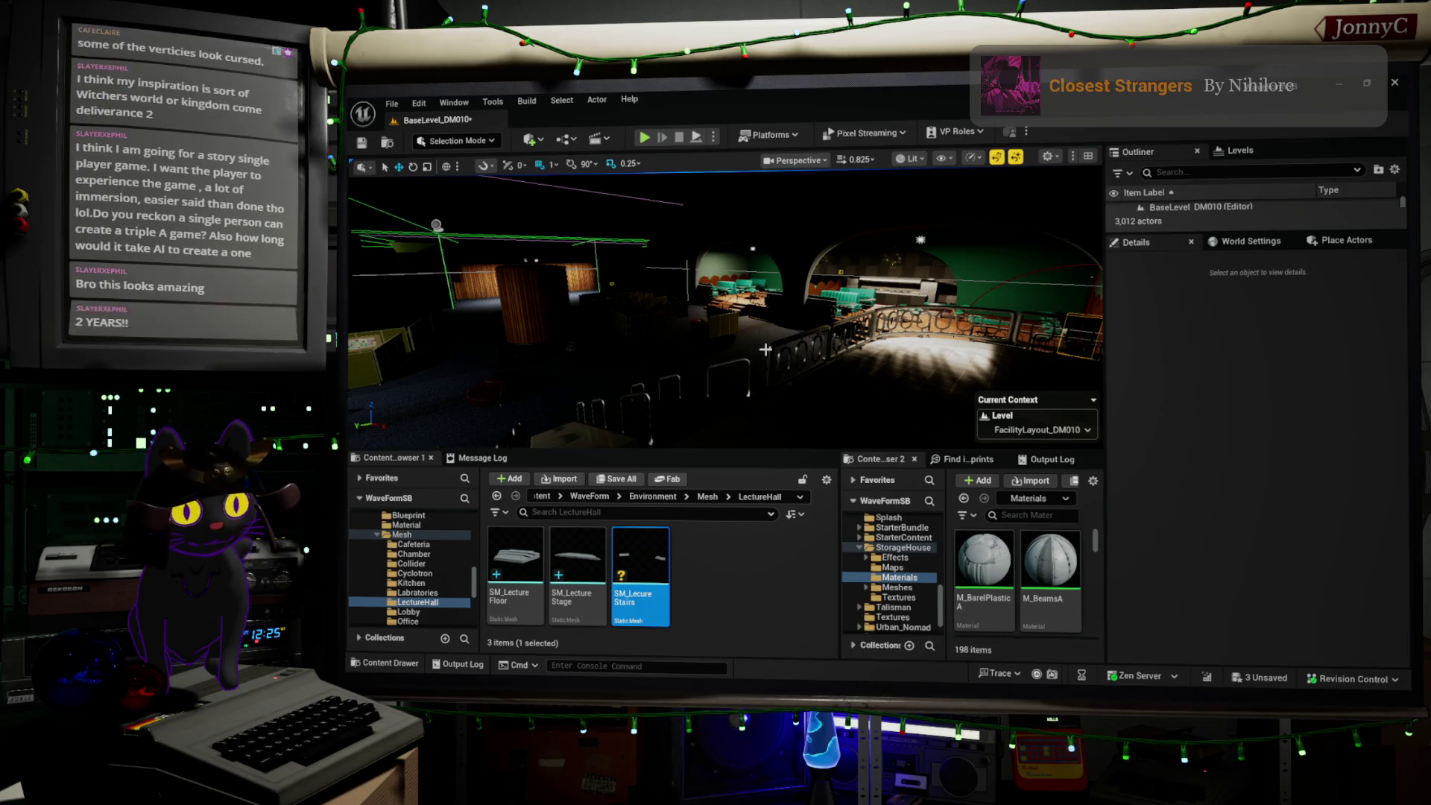
pyautogui.moveTo(809, 307); pyautogui.dragTo(809, 307, button='right')
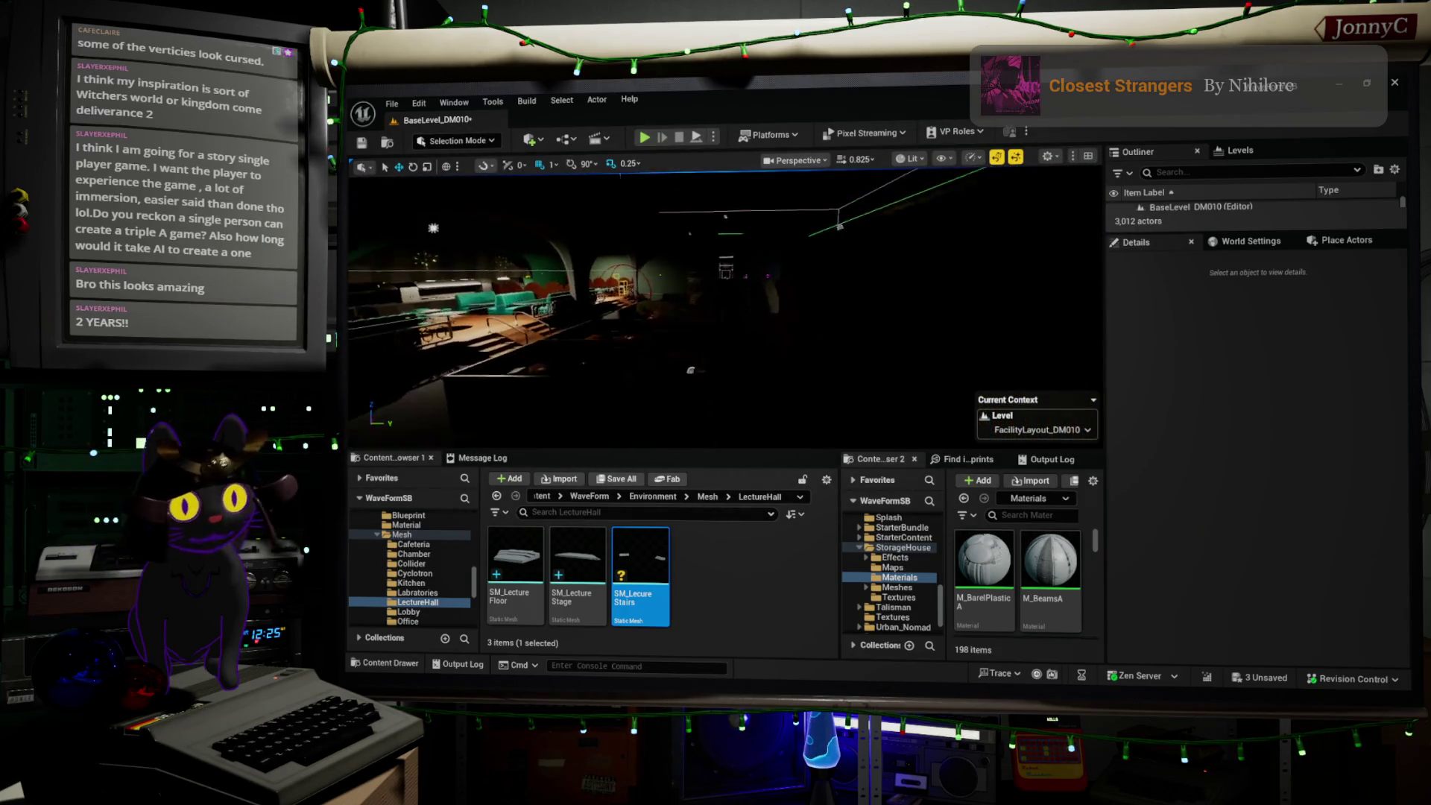
pyautogui.moveTo(809, 308); pyautogui.dragTo(809, 307, button='right')
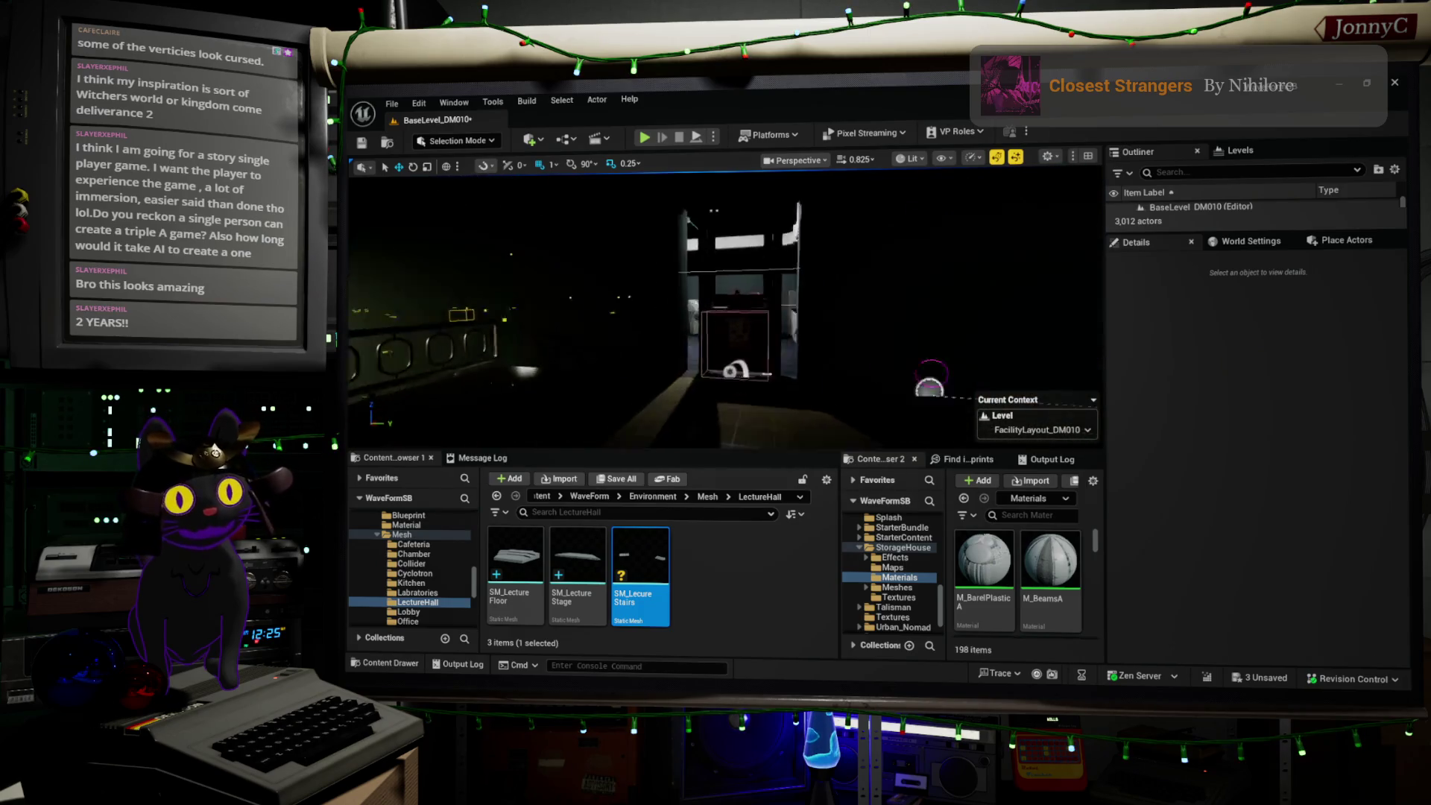
pyautogui.moveTo(809, 307); pyautogui.dragTo(809, 308, button='right')
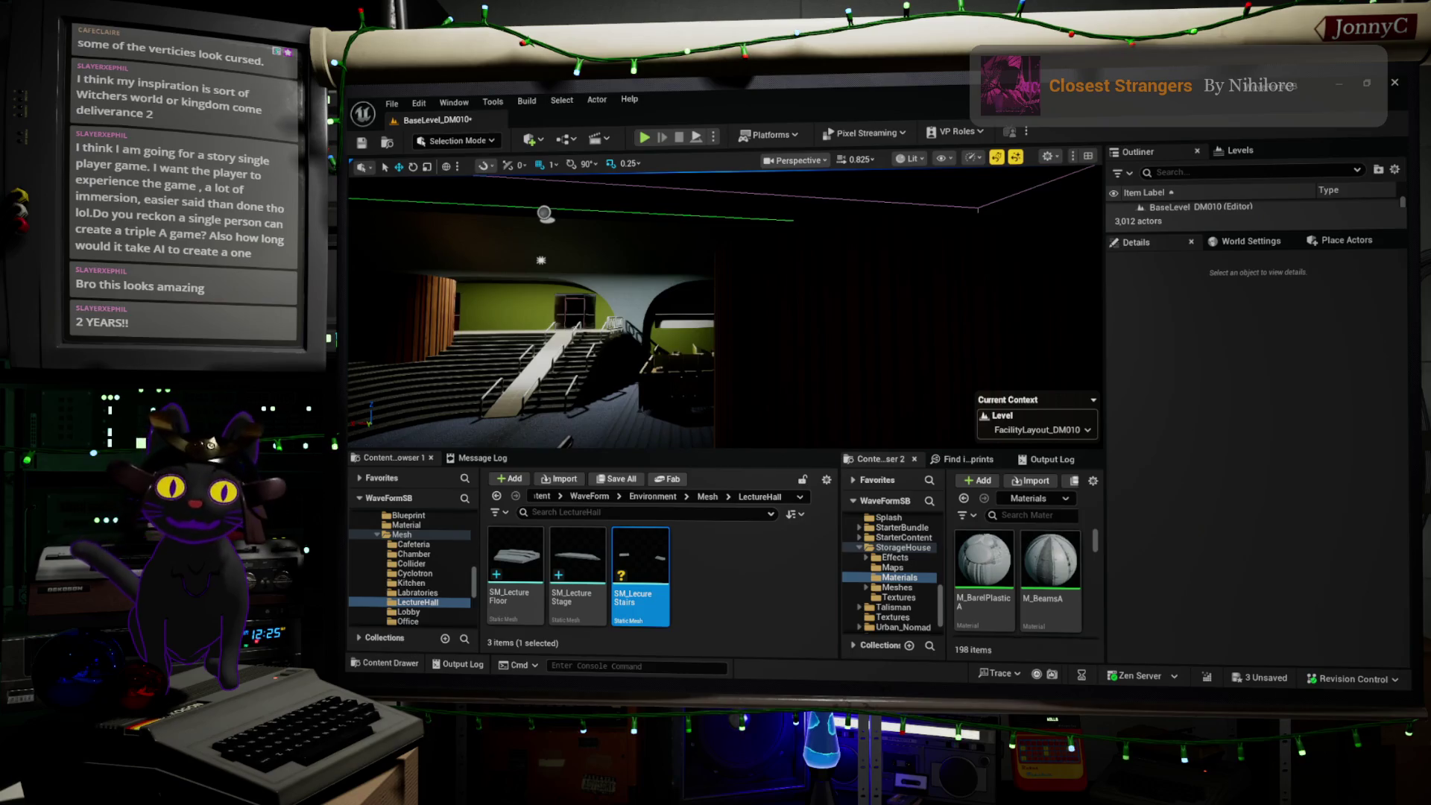
# - Fly via the lobby and green-booth cafeteria to view the lecture hall's tiered seating and stairs
pyautogui.moveTo(727, 309)
pyautogui.mouseDown(button='right')
pyautogui.moveTo(933, 302)
pyautogui.moveTo(879, 306)
pyautogui.mouseUp(button='right')
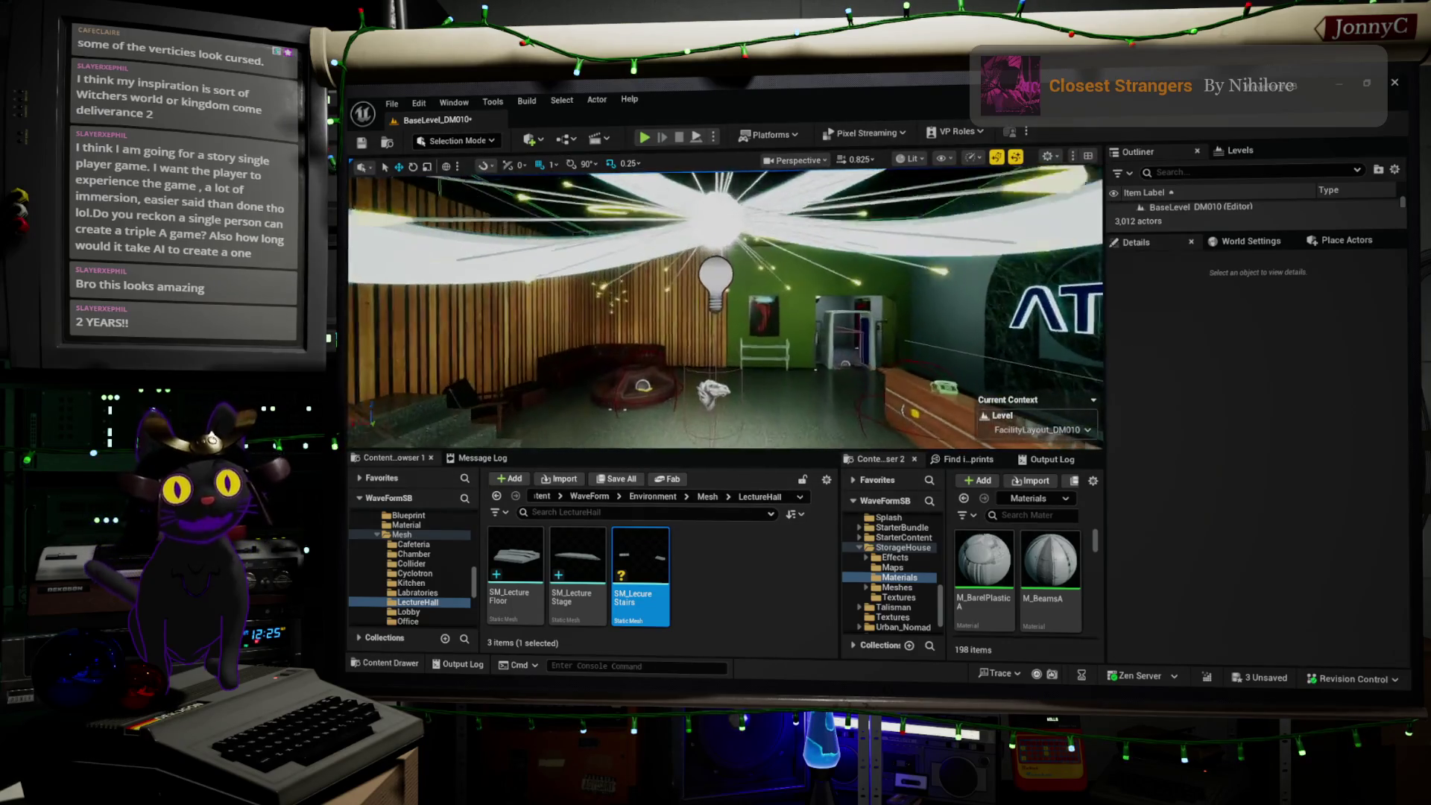
pyautogui.moveTo(879, 305); pyautogui.dragTo(911, 305, button='right')
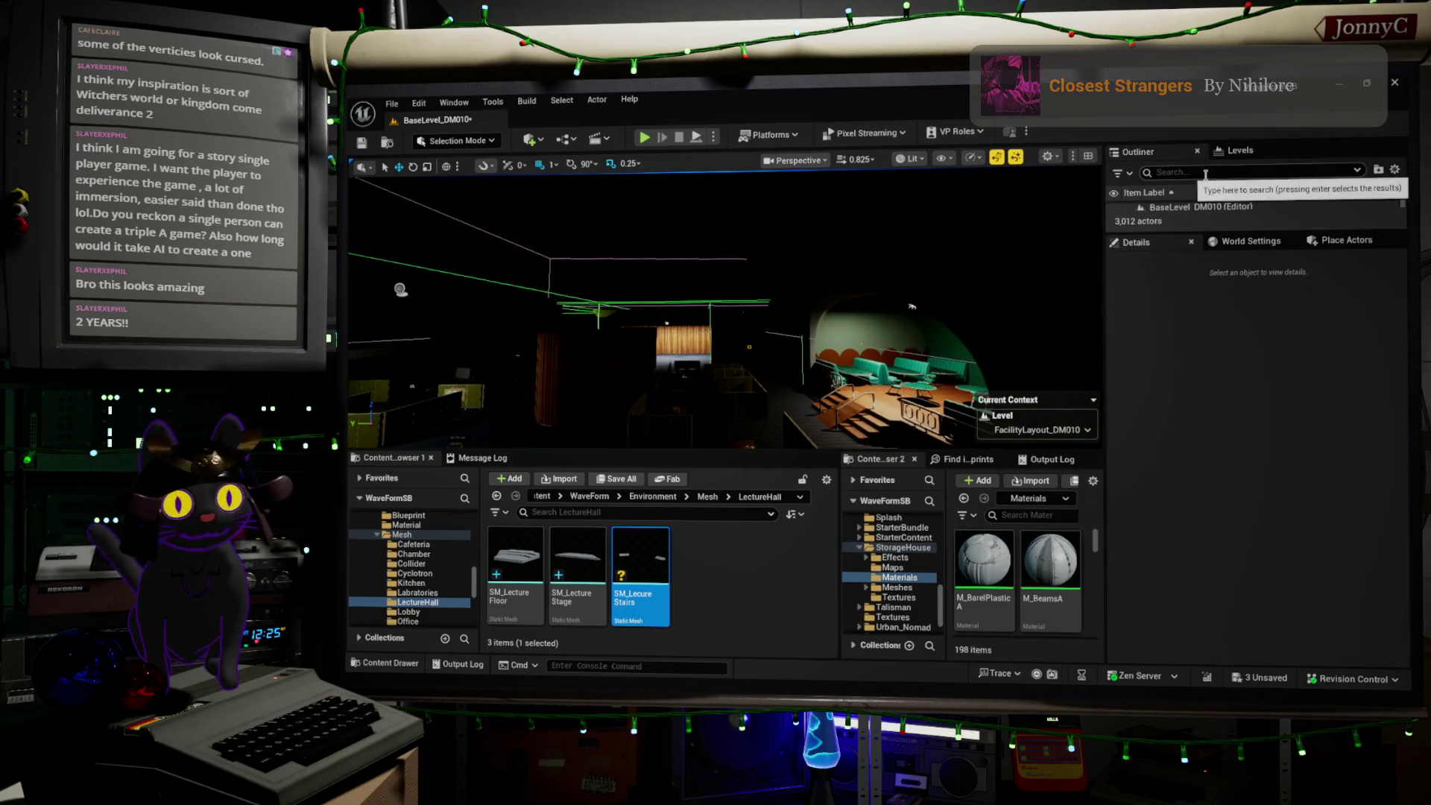
pyautogui.moveTo(745, 314); pyautogui.dragTo(768, 313, button='right')
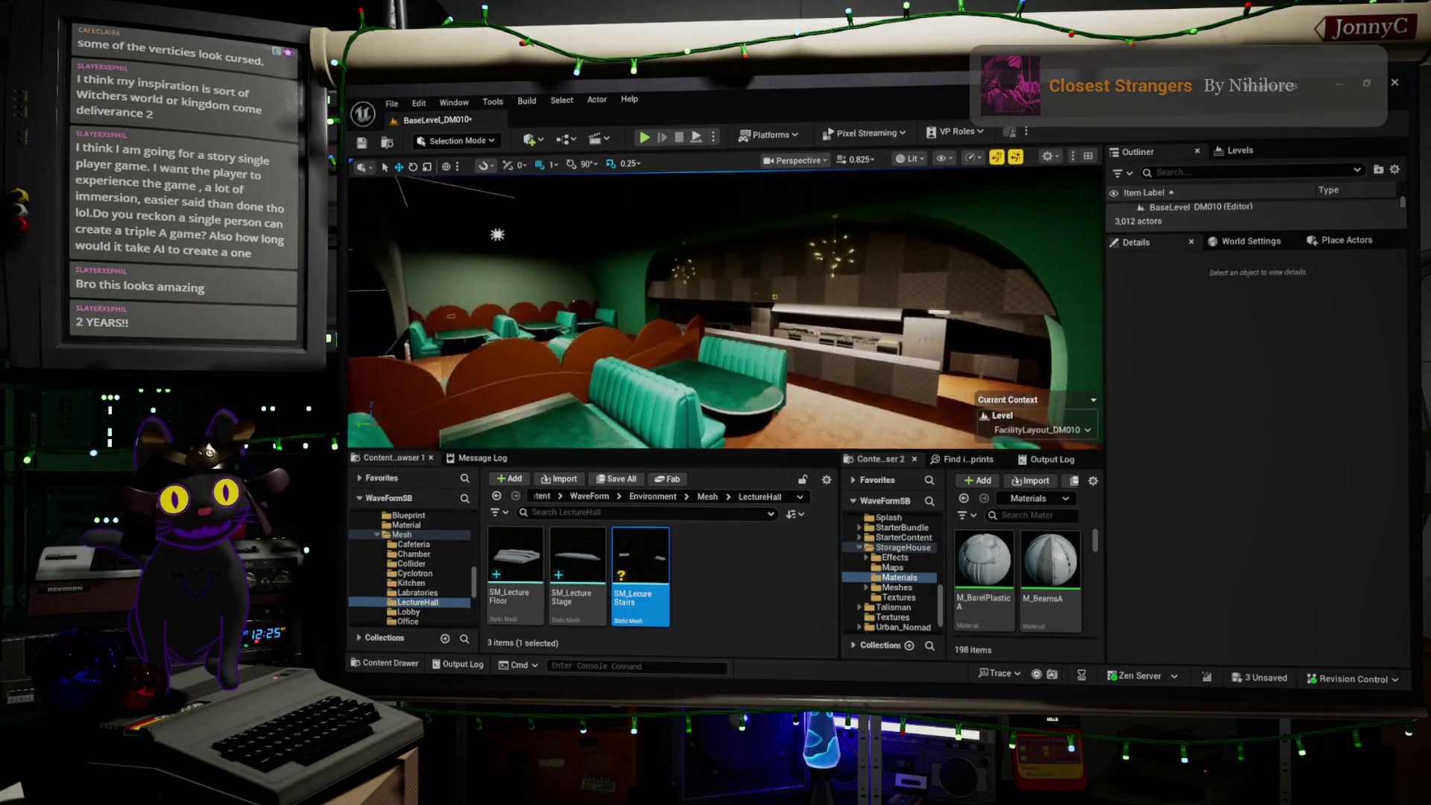
pyautogui.moveTo(656, 381); pyautogui.dragTo(664, 377, button='right')
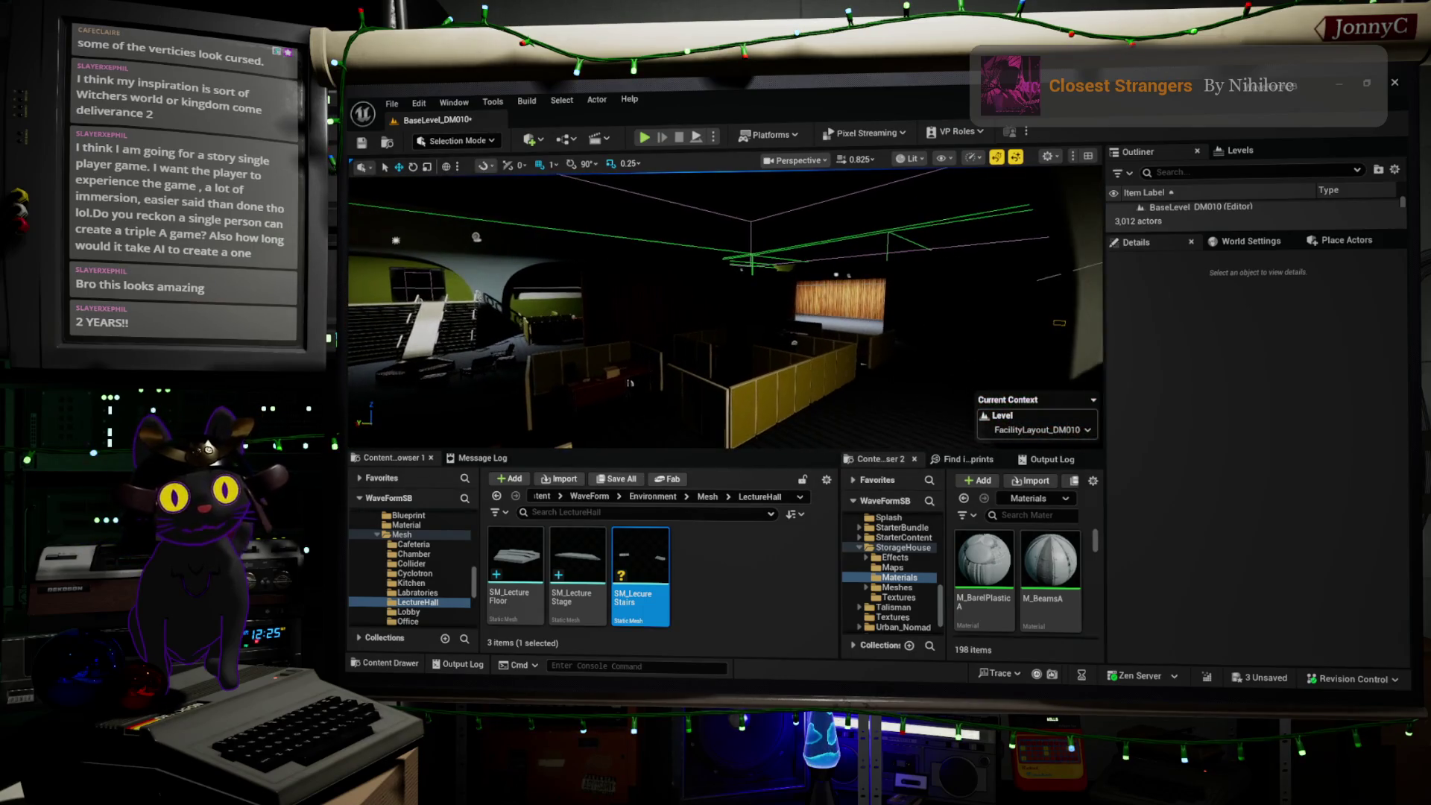
pyautogui.moveTo(538, 344); pyautogui.dragTo(541, 343, button='right')
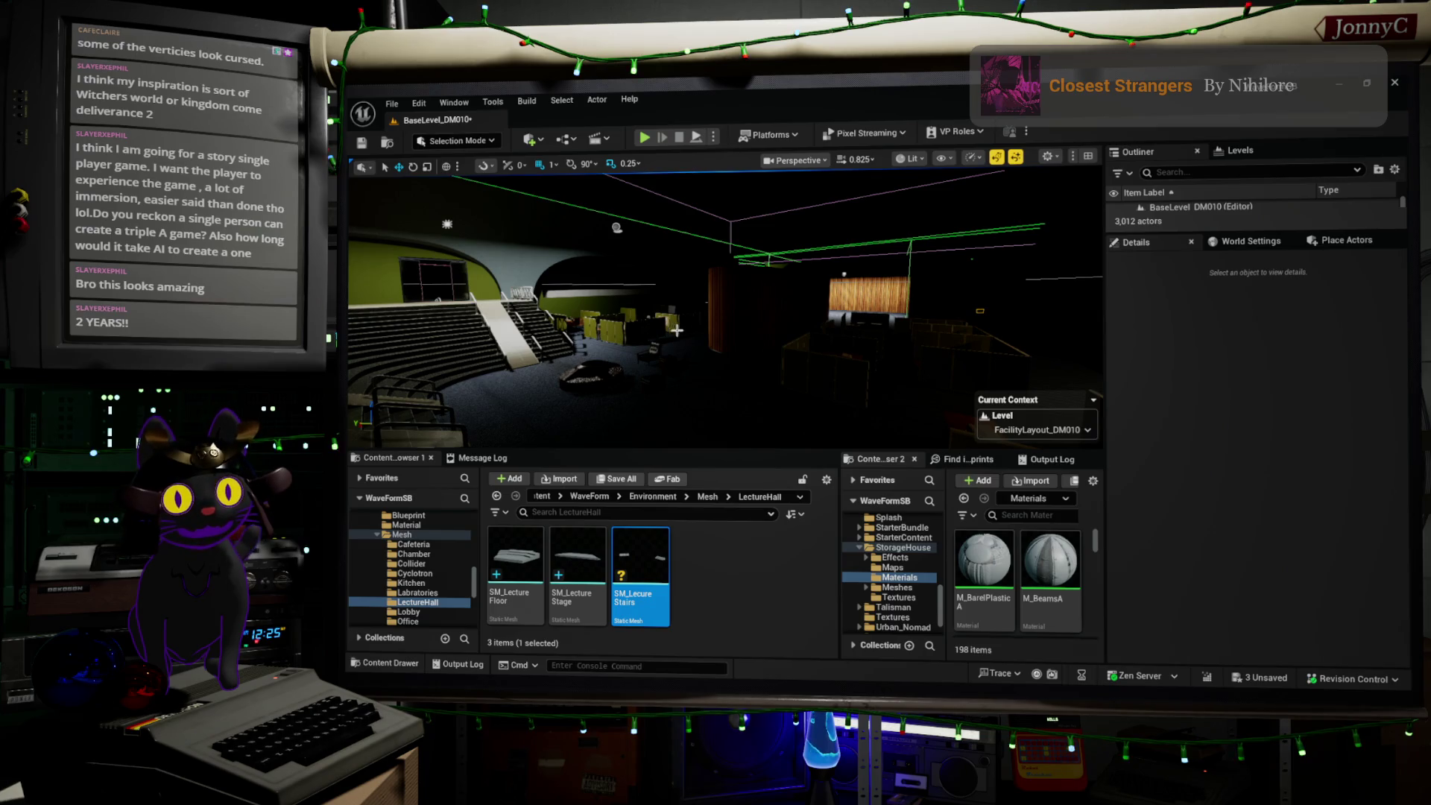
# - Fly from the lecture hall stairs past the railing into the lit arched booth area, then return to the browser
pyautogui.moveTo(677, 331); pyautogui.dragTo(582, 335, button='right')
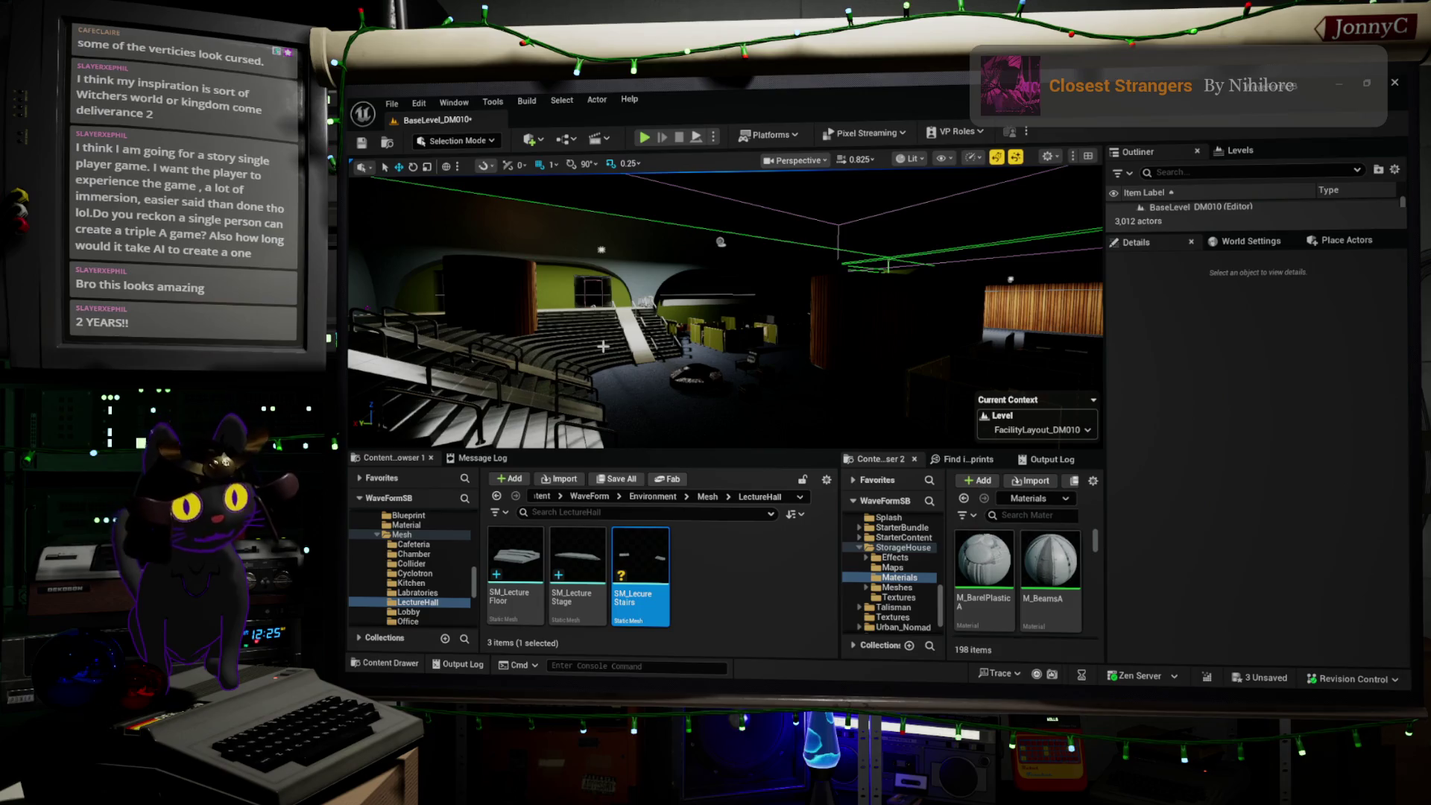
pyautogui.moveTo(603, 346)
pyautogui.mouseDown(button='right')
pyautogui.moveTo(567, 351)
pyautogui.moveTo(656, 268)
pyautogui.mouseUp(button='right')
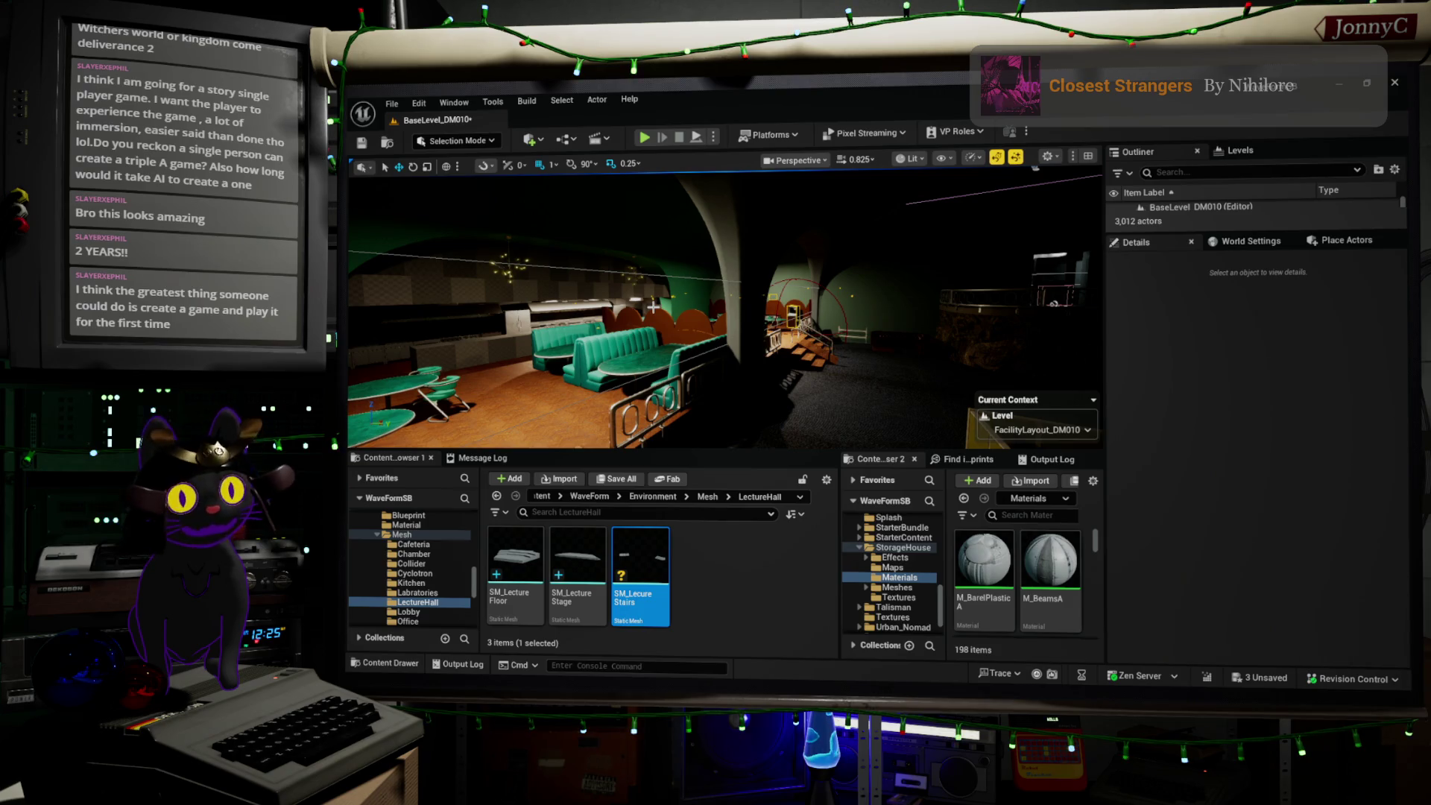
pyautogui.moveTo(798, 363)
pyautogui.mouseDown(button='right')
pyautogui.moveTo(958, 425)
pyautogui.moveTo(548, 429)
pyautogui.moveTo(567, 428)
pyautogui.mouseUp(button='right')
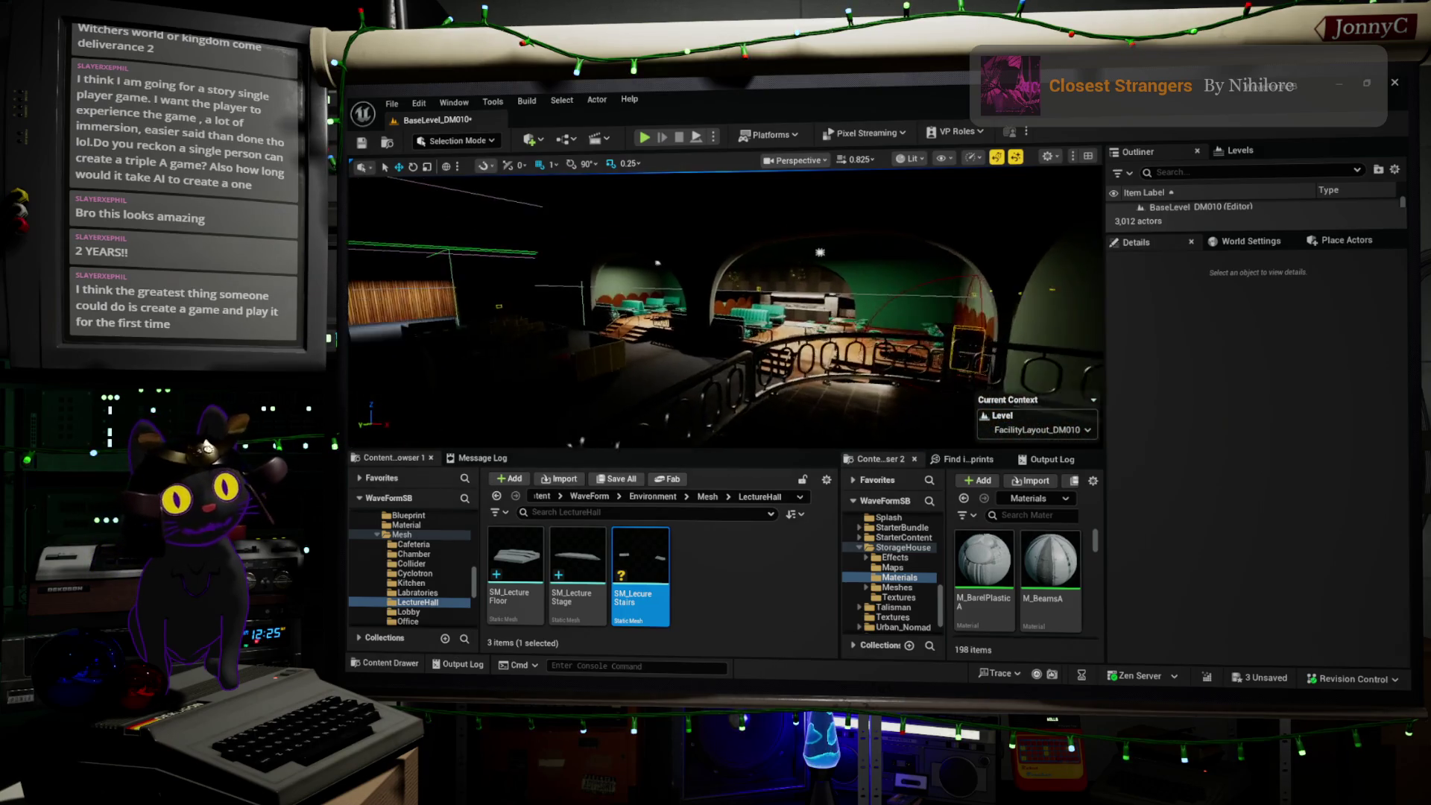
pyautogui.moveTo(566, 429); pyautogui.dragTo(566, 429, button='right')
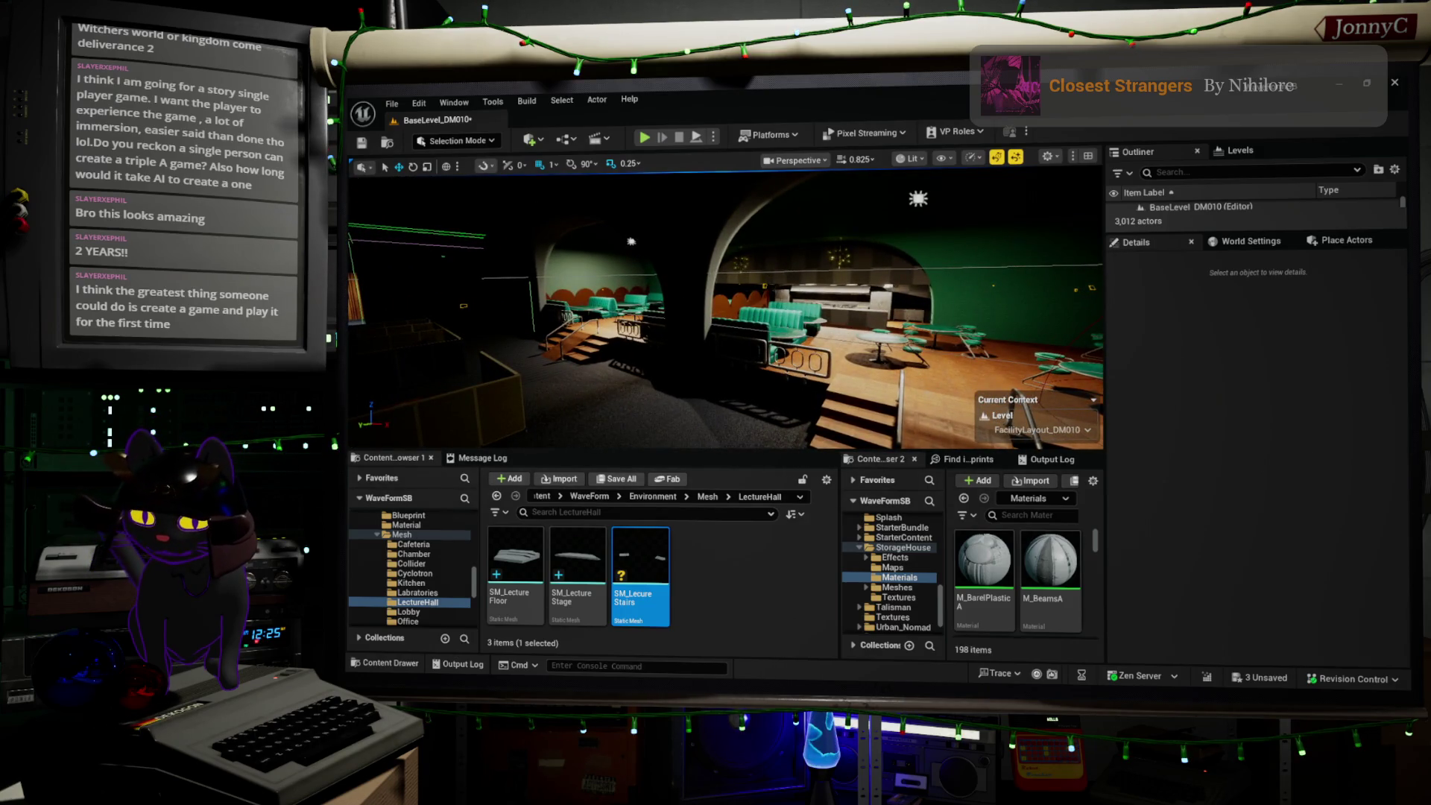
pyautogui.hotkey('alt', 'Tab')
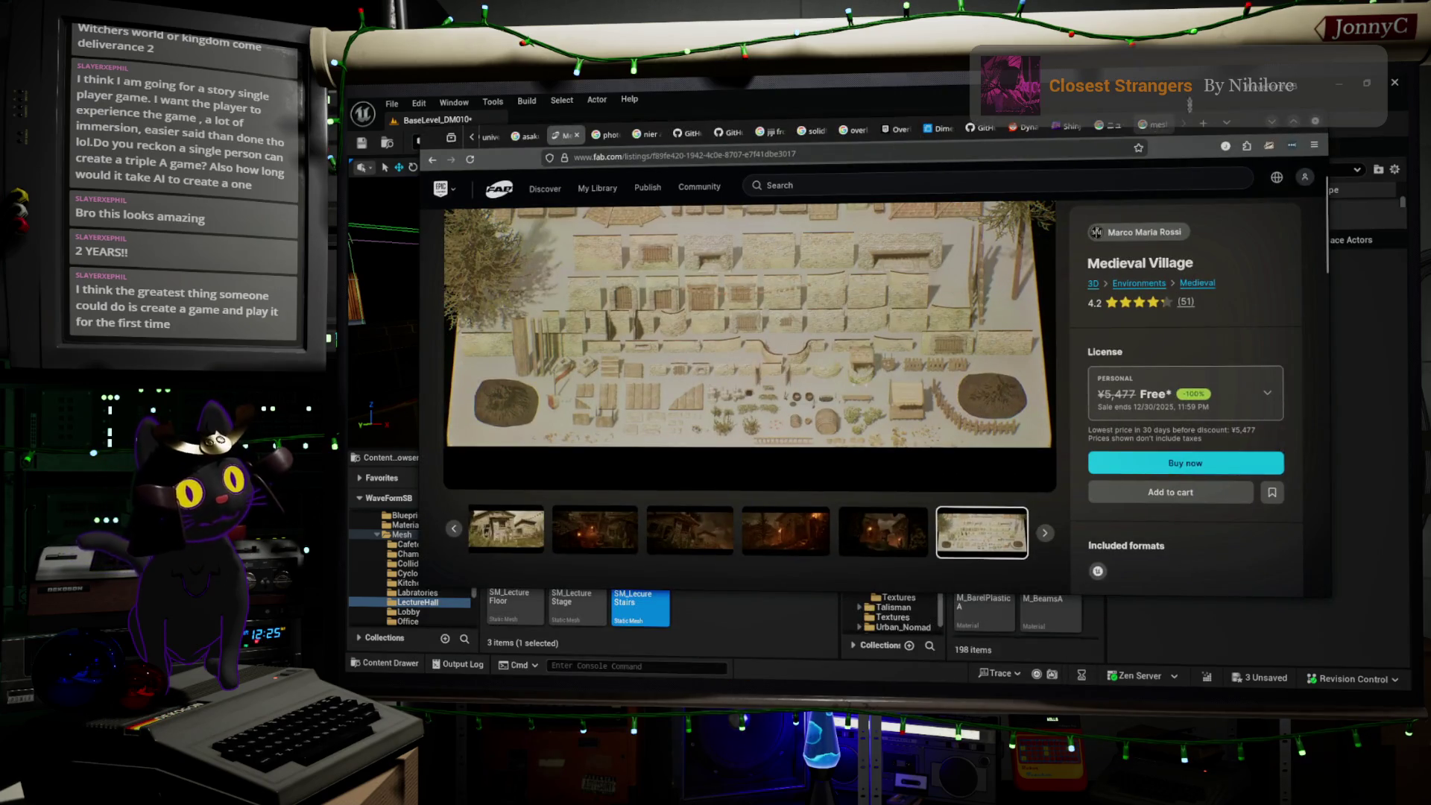
# - In a new tab, search the web for the game Recettear using a rough misspelling
pyautogui.click(1204, 123)
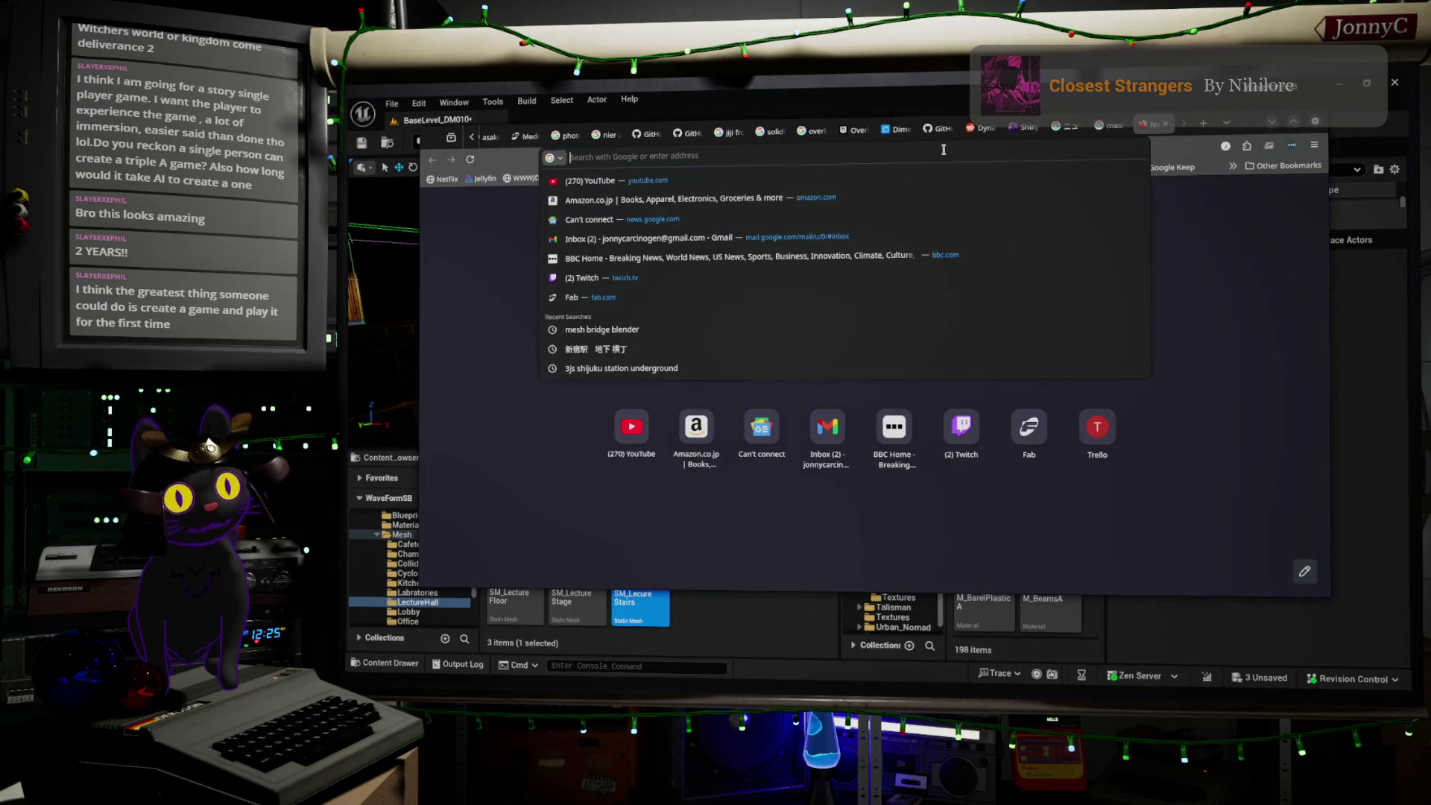
pyautogui.write('rece')
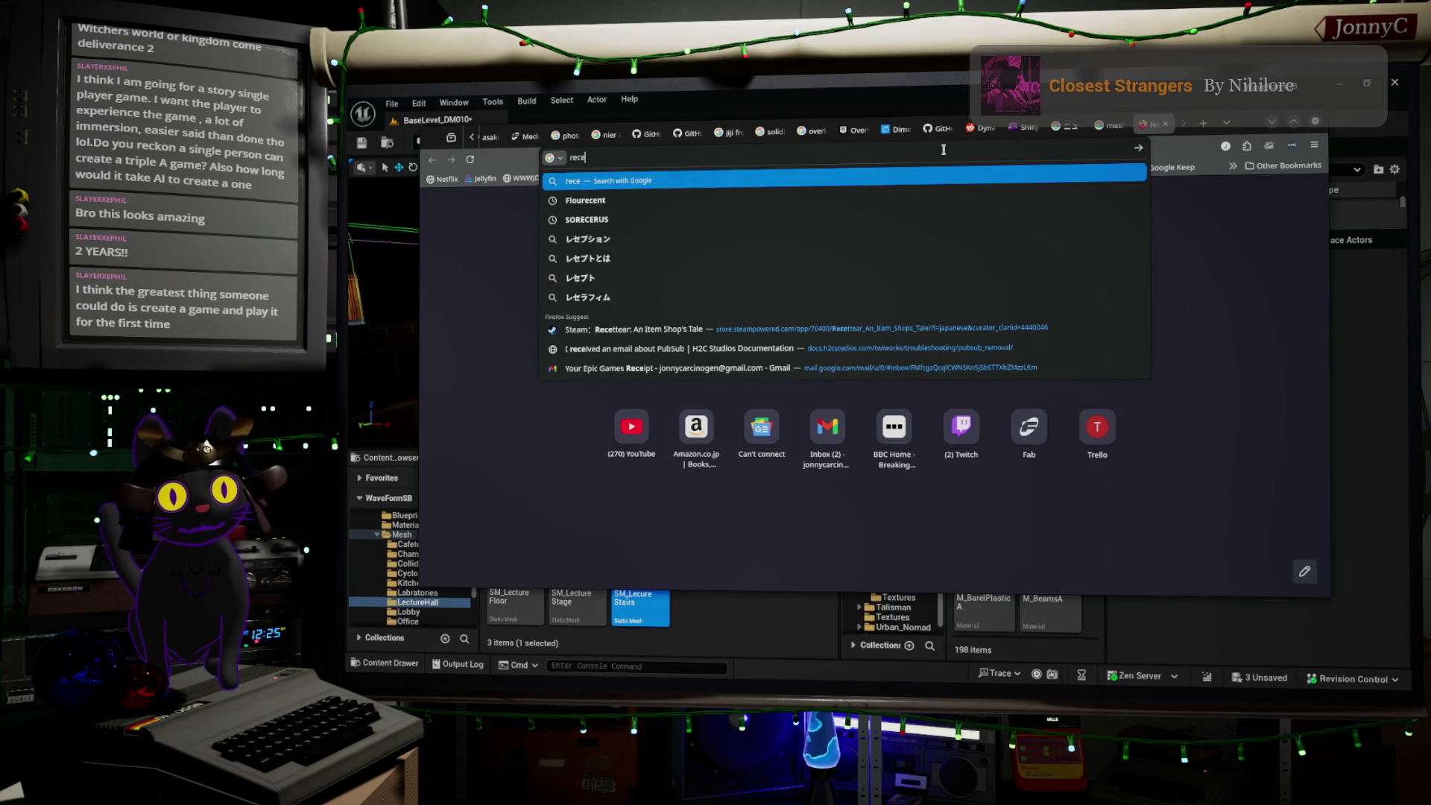
pyautogui.write('etir')
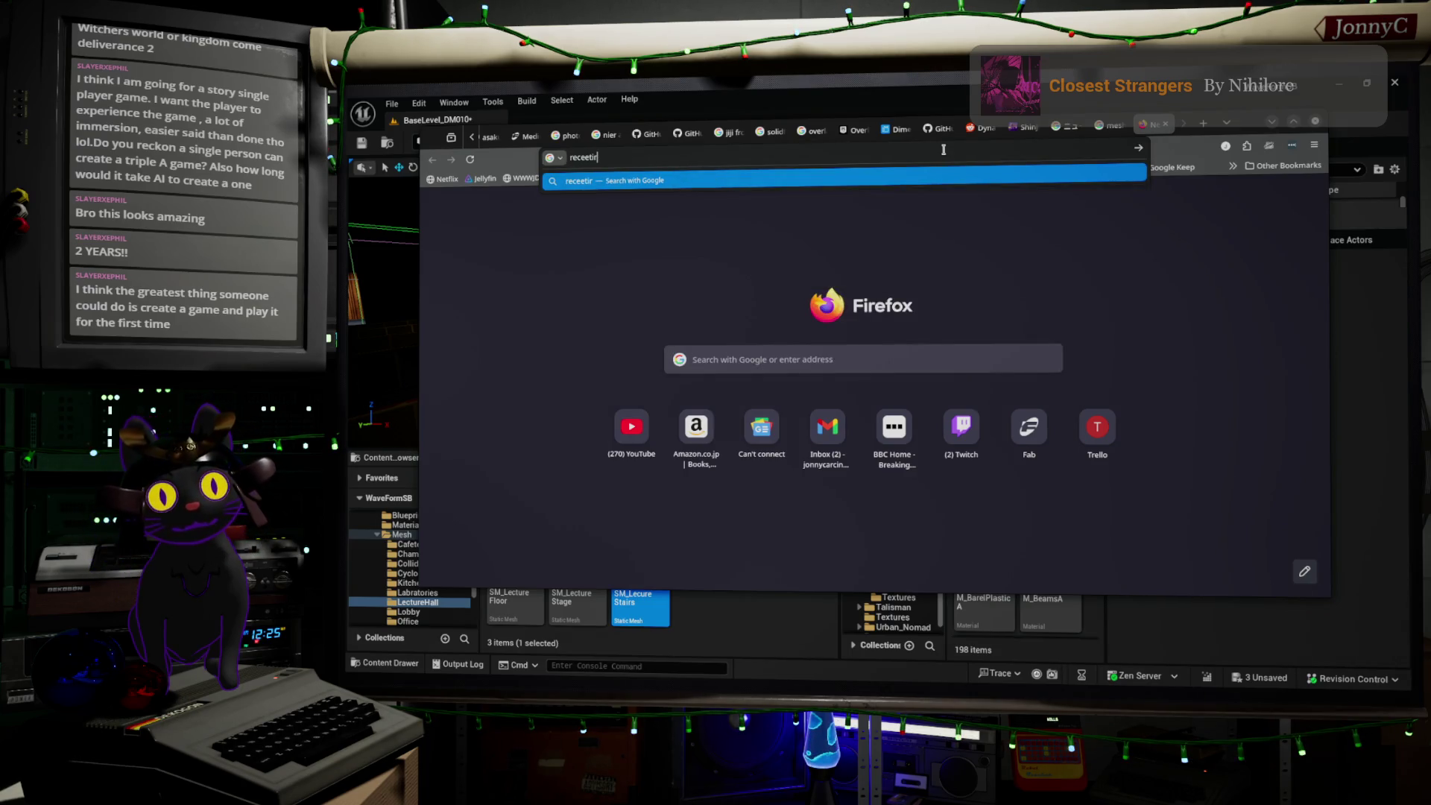
pyautogui.press('BackSpace')
pyautogui.write('t')
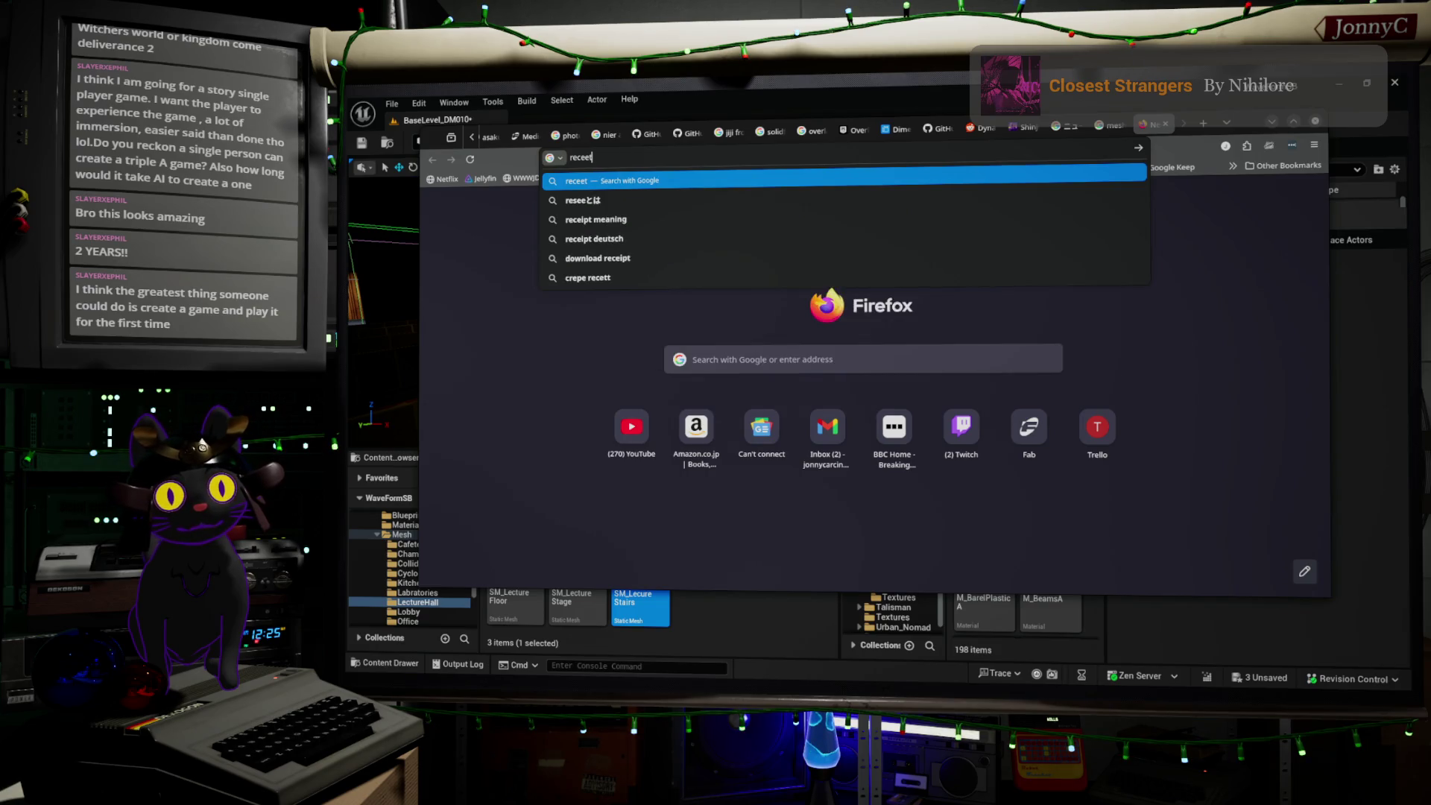
pyautogui.write('er')
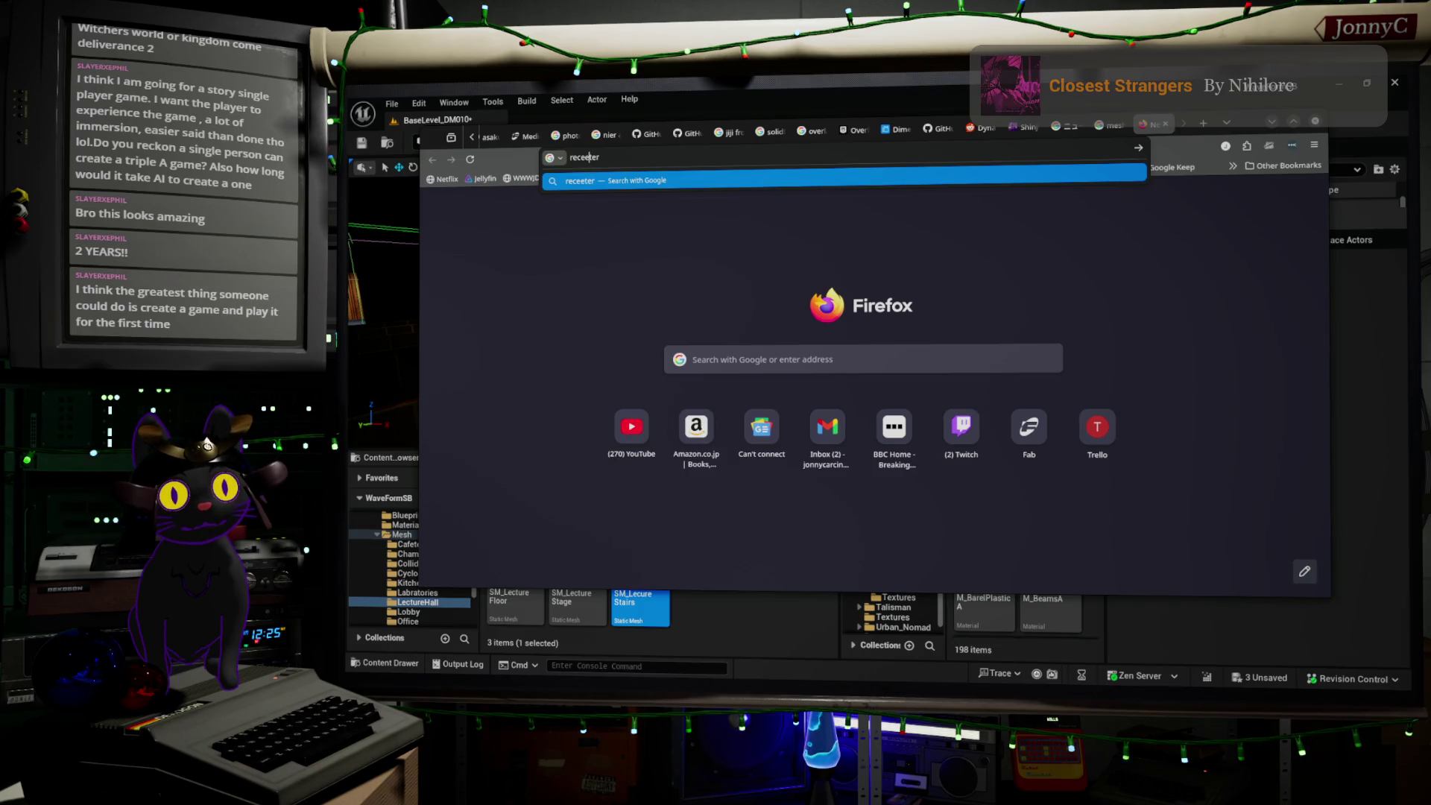
pyautogui.press('Left')
pyautogui.press('Left')
pyautogui.press('Left')
pyautogui.press('BackSpace')
pyautogui.write('a')
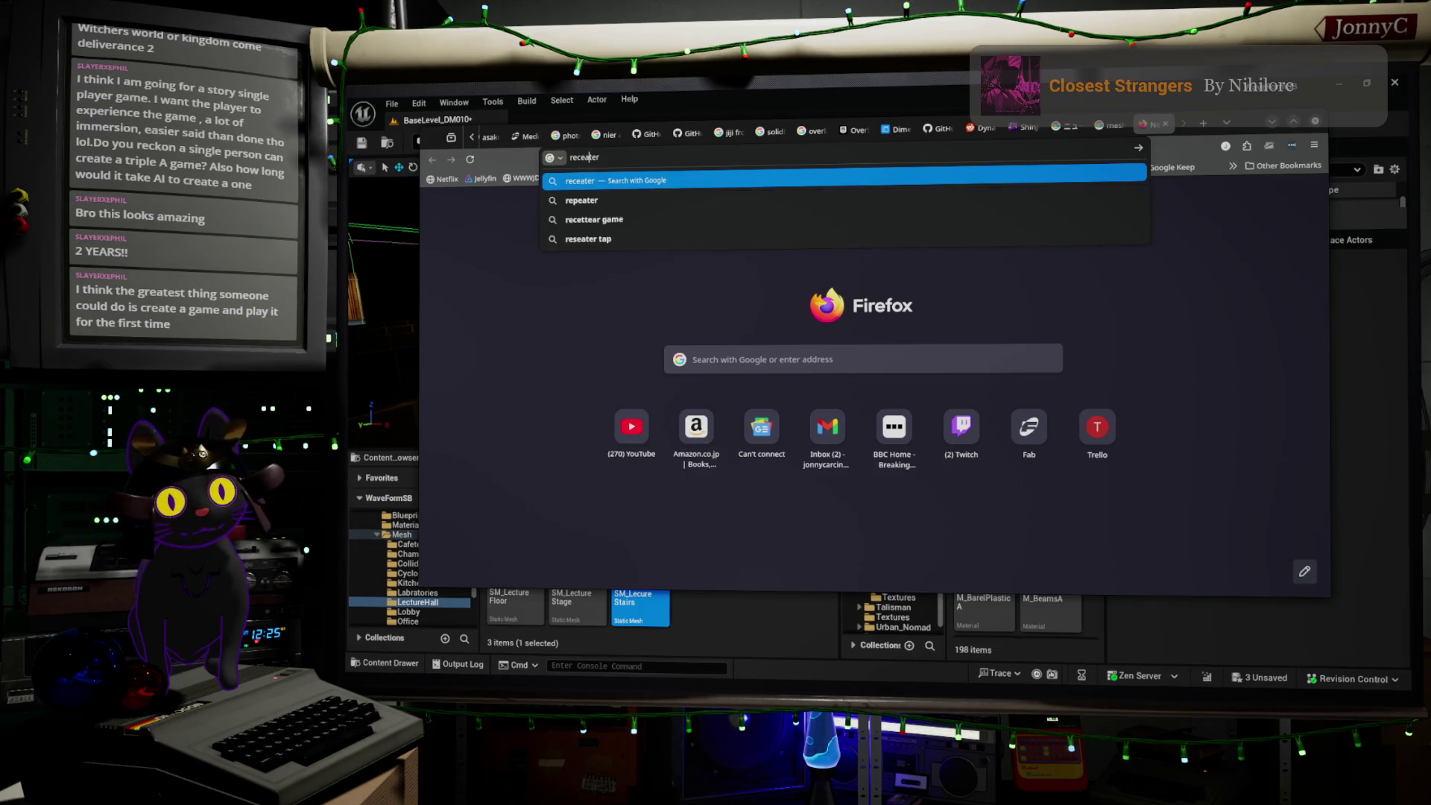
pyautogui.press('Return')
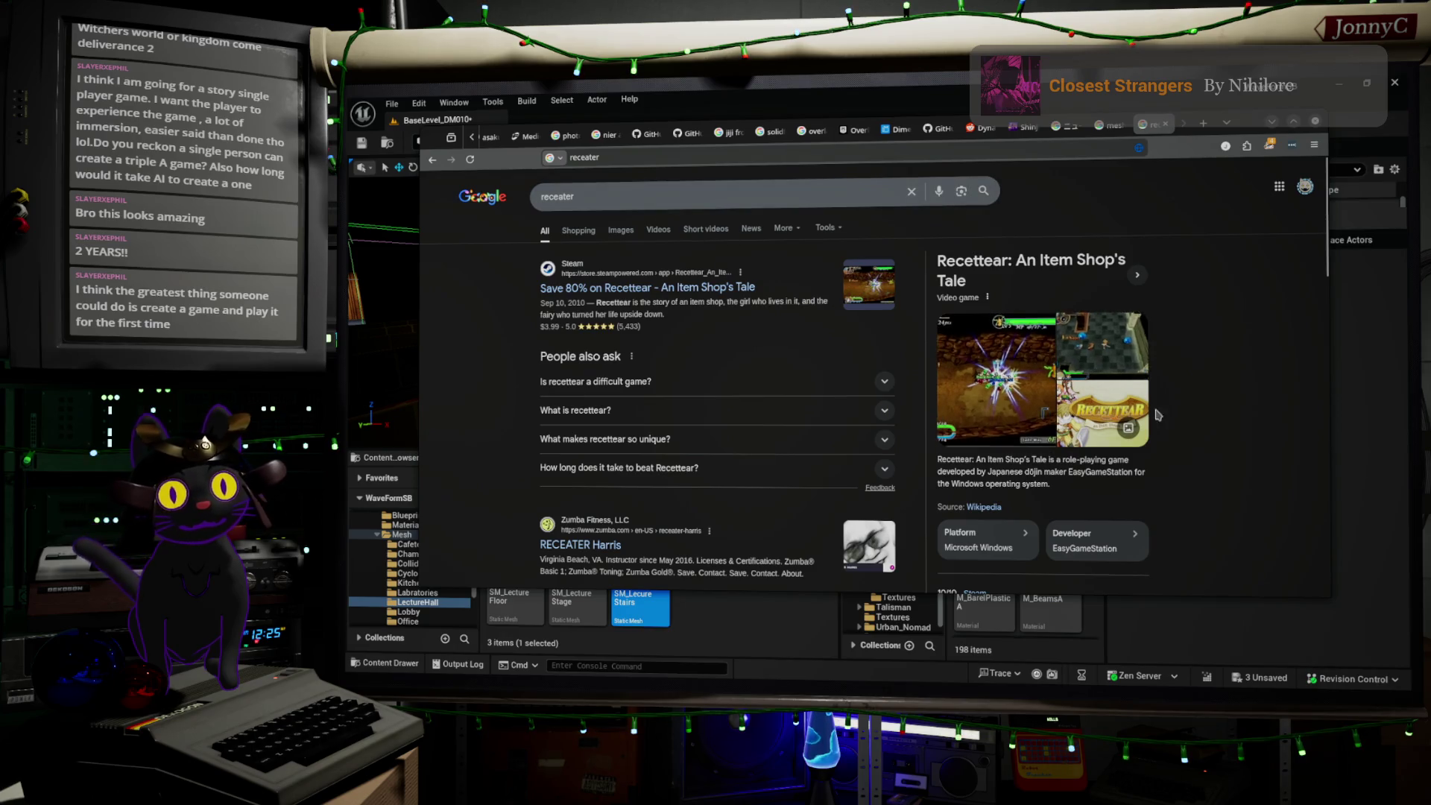
# - Copy the correct spelling 'Recettear' from the results and search for it
pyautogui.moveTo(936, 260); pyautogui.dragTo(1012, 257)
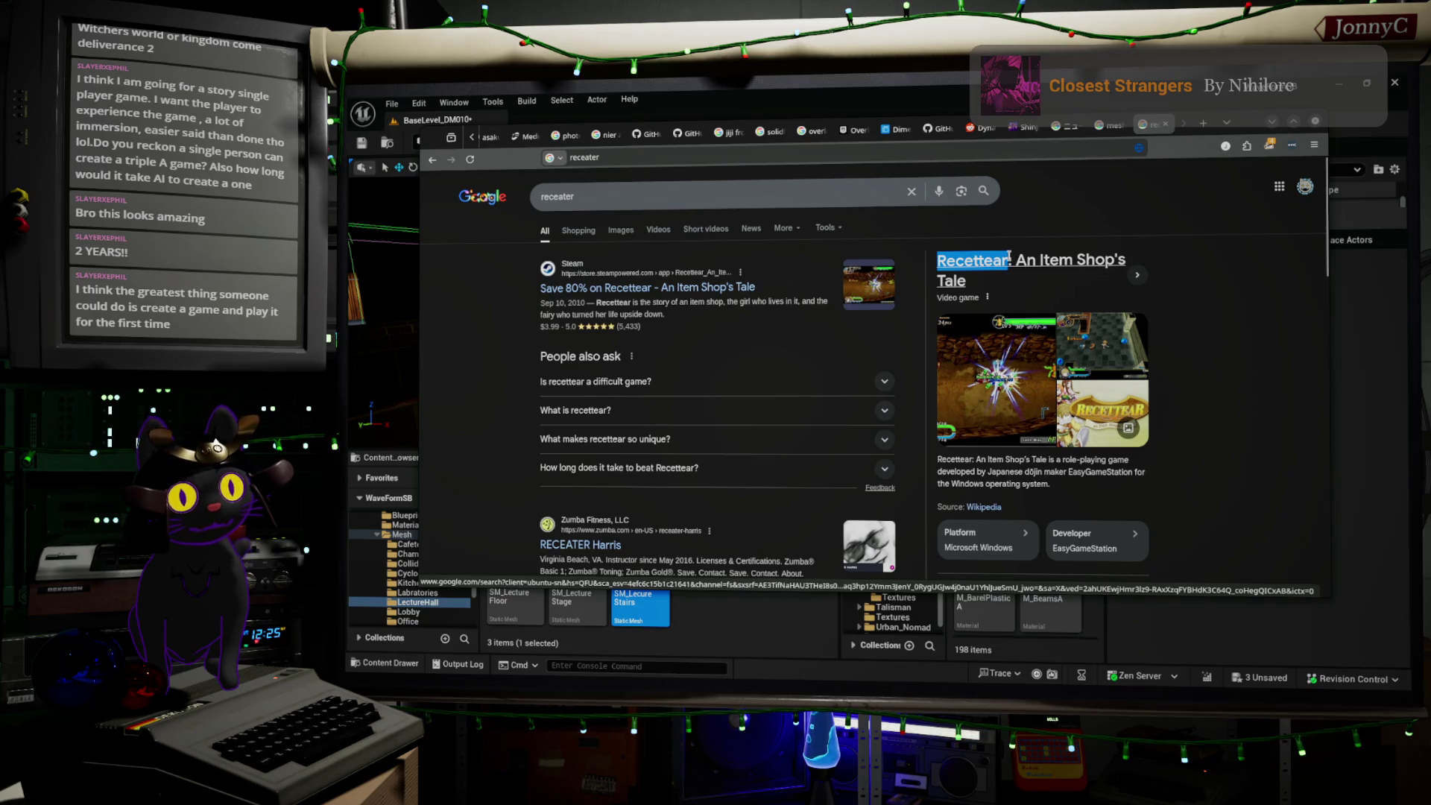
pyautogui.hotkey('ctrl', 'c')
pyautogui.click(671, 194)
pyautogui.hotkey('ctrl', 'a')
pyautogui.hotkey('ctrl', 'v')
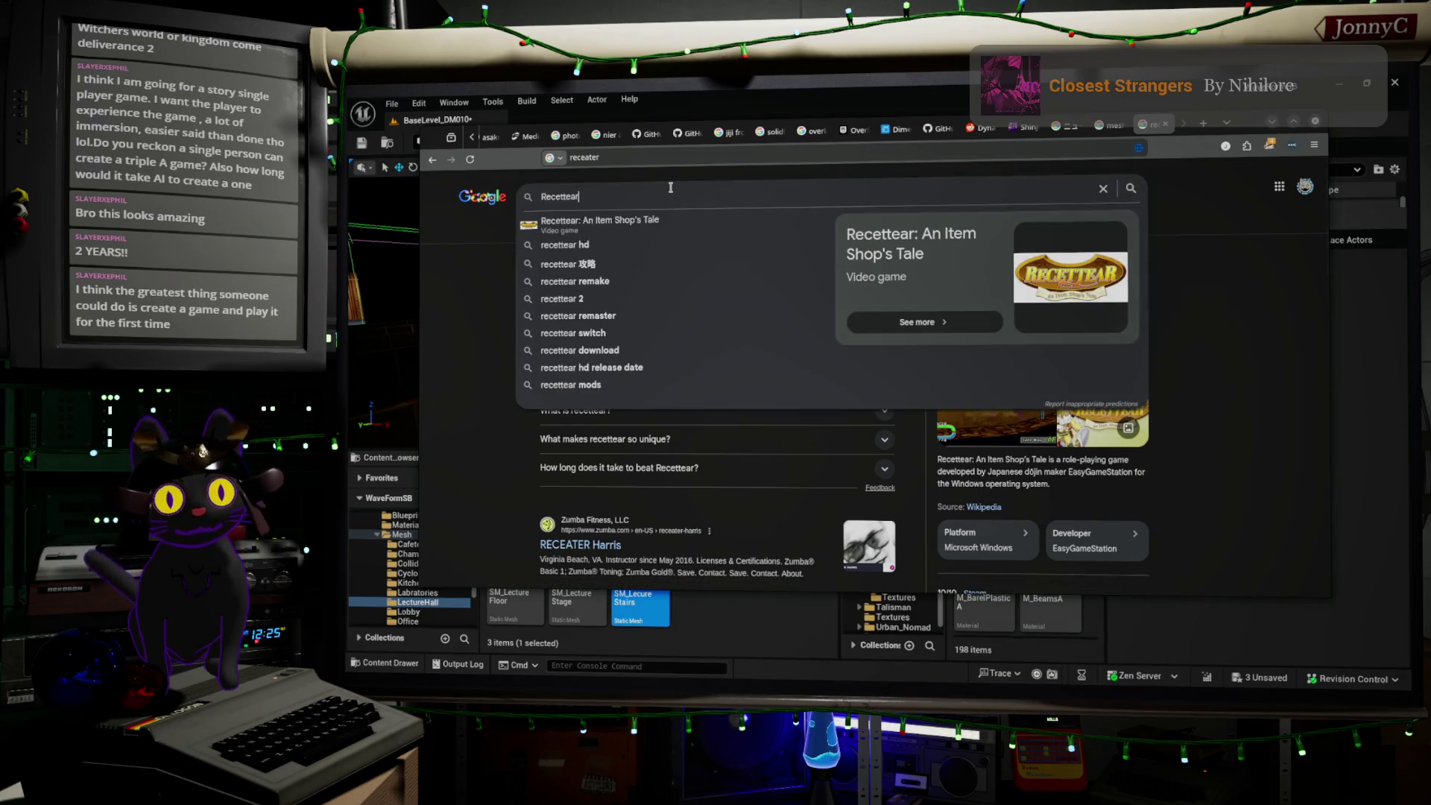
pyautogui.press('Return')
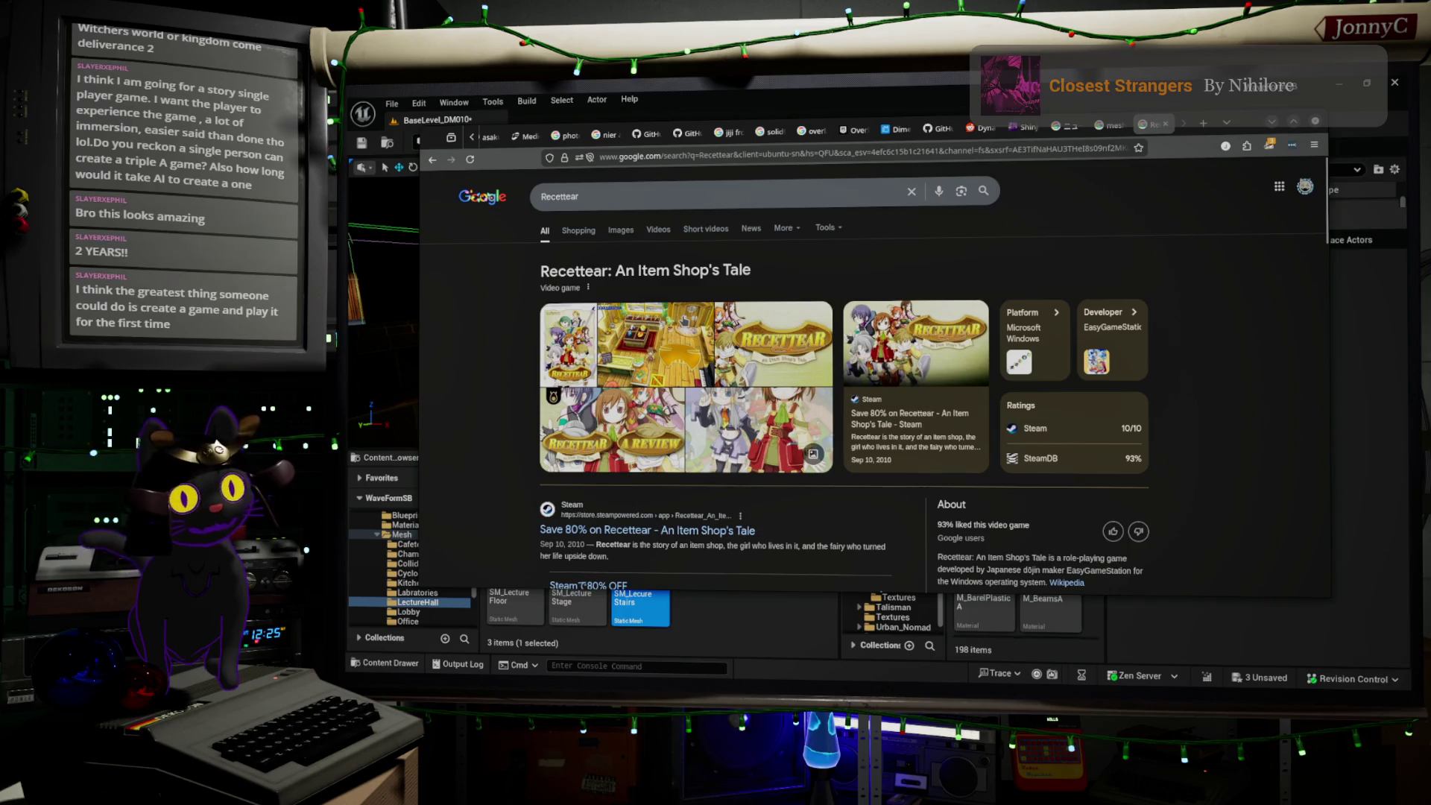
# - Preview the Recettear HD remaster screenshot, then search Google for 'moonlighter game'
pyautogui.click(690, 367)
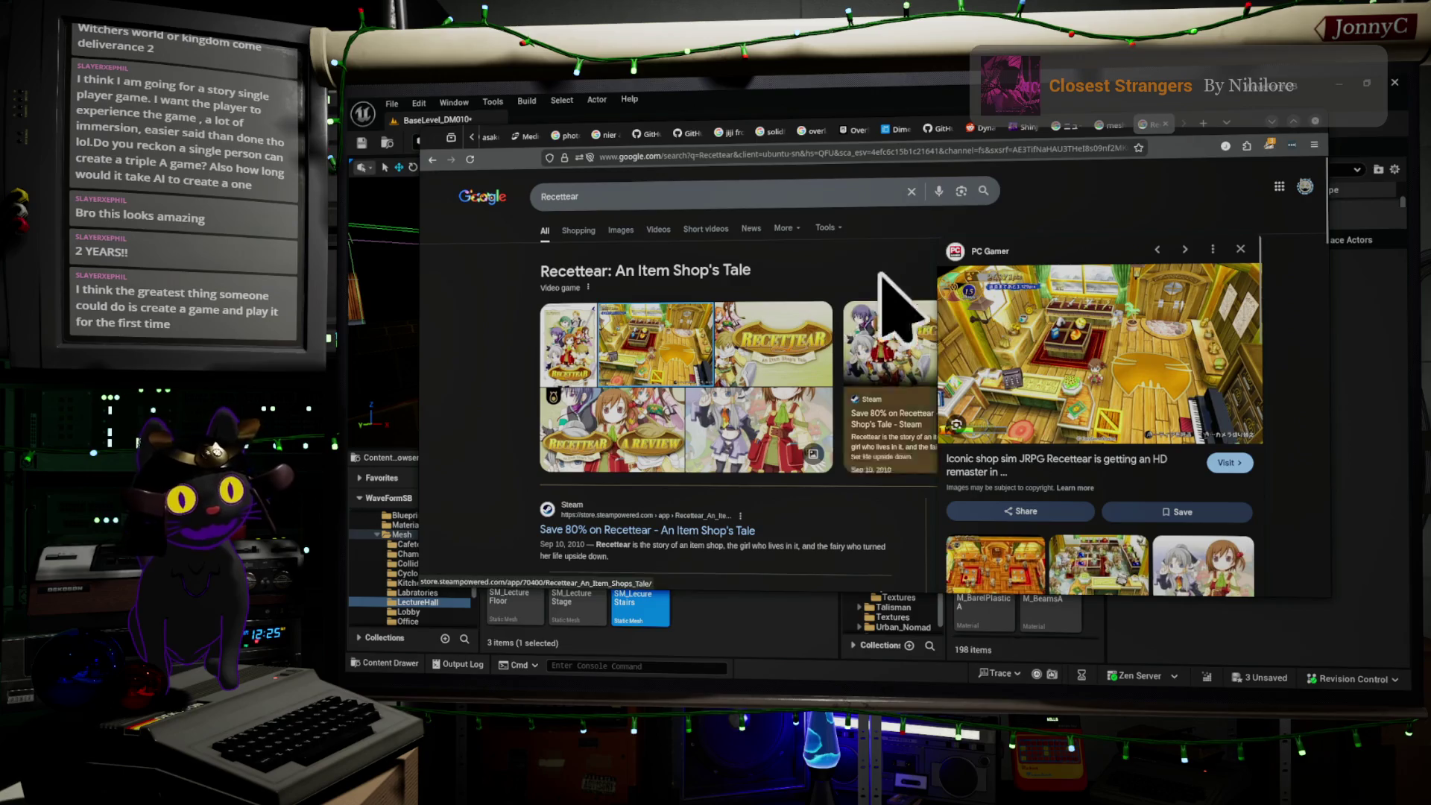
pyautogui.click(725, 197)
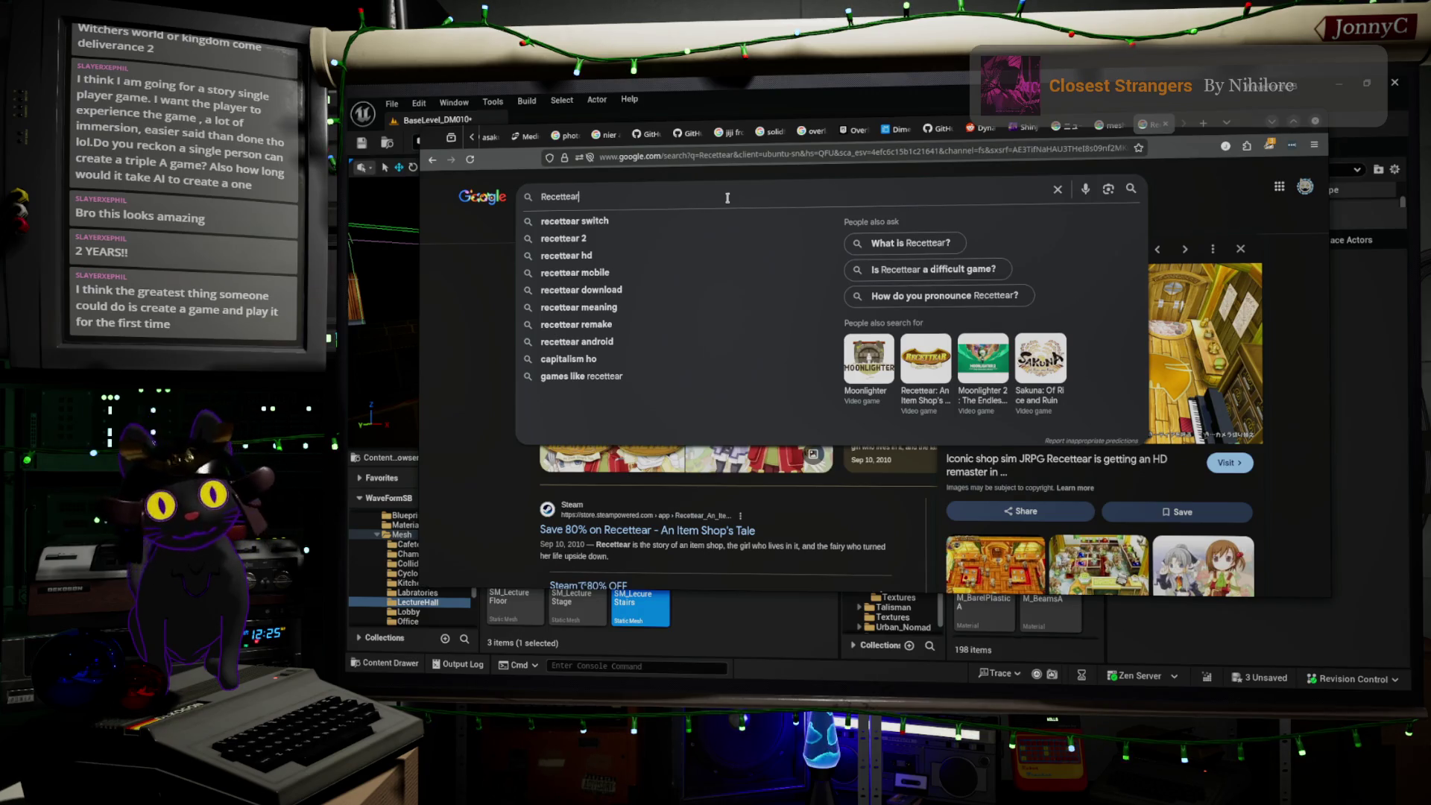
pyautogui.press('Up')
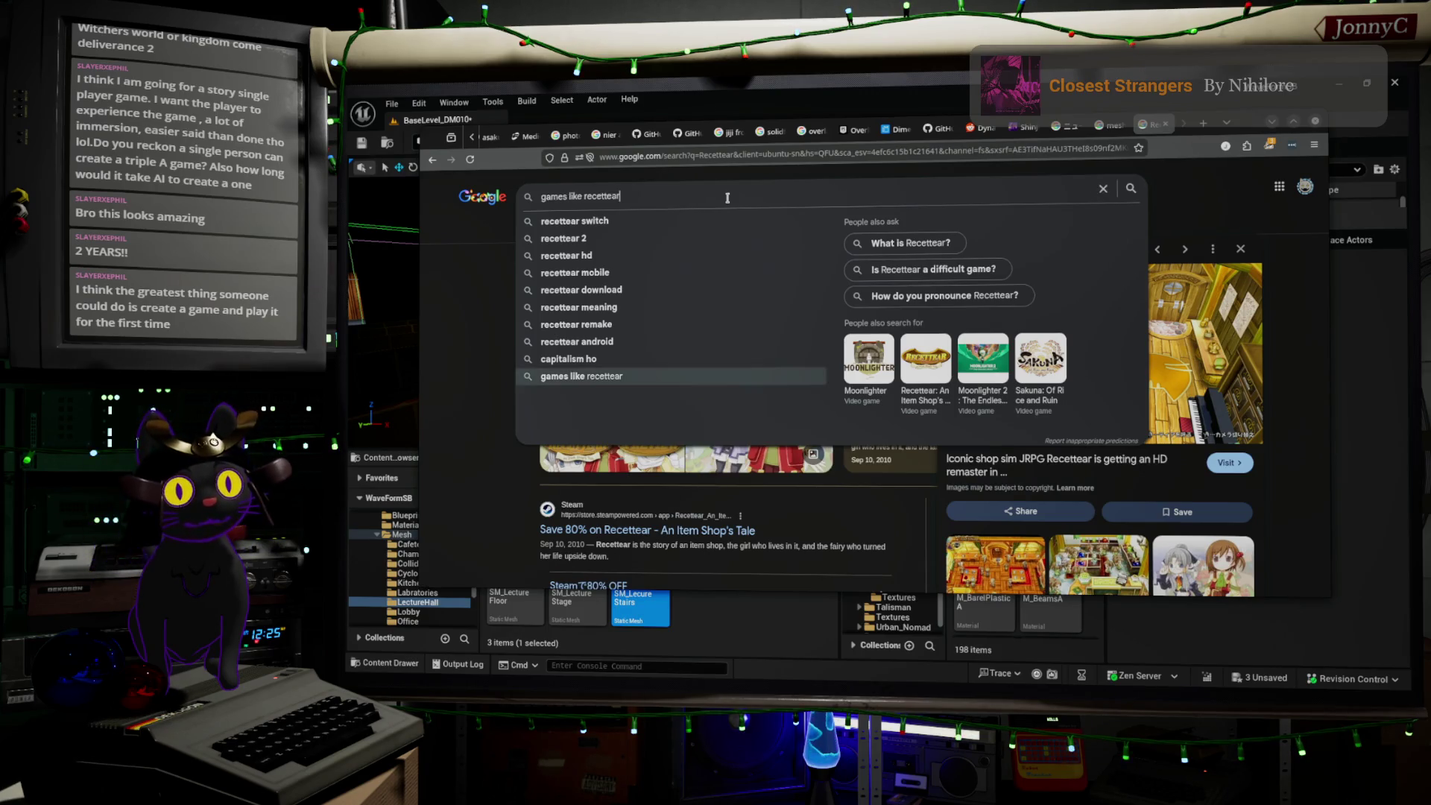
pyautogui.press('Down')
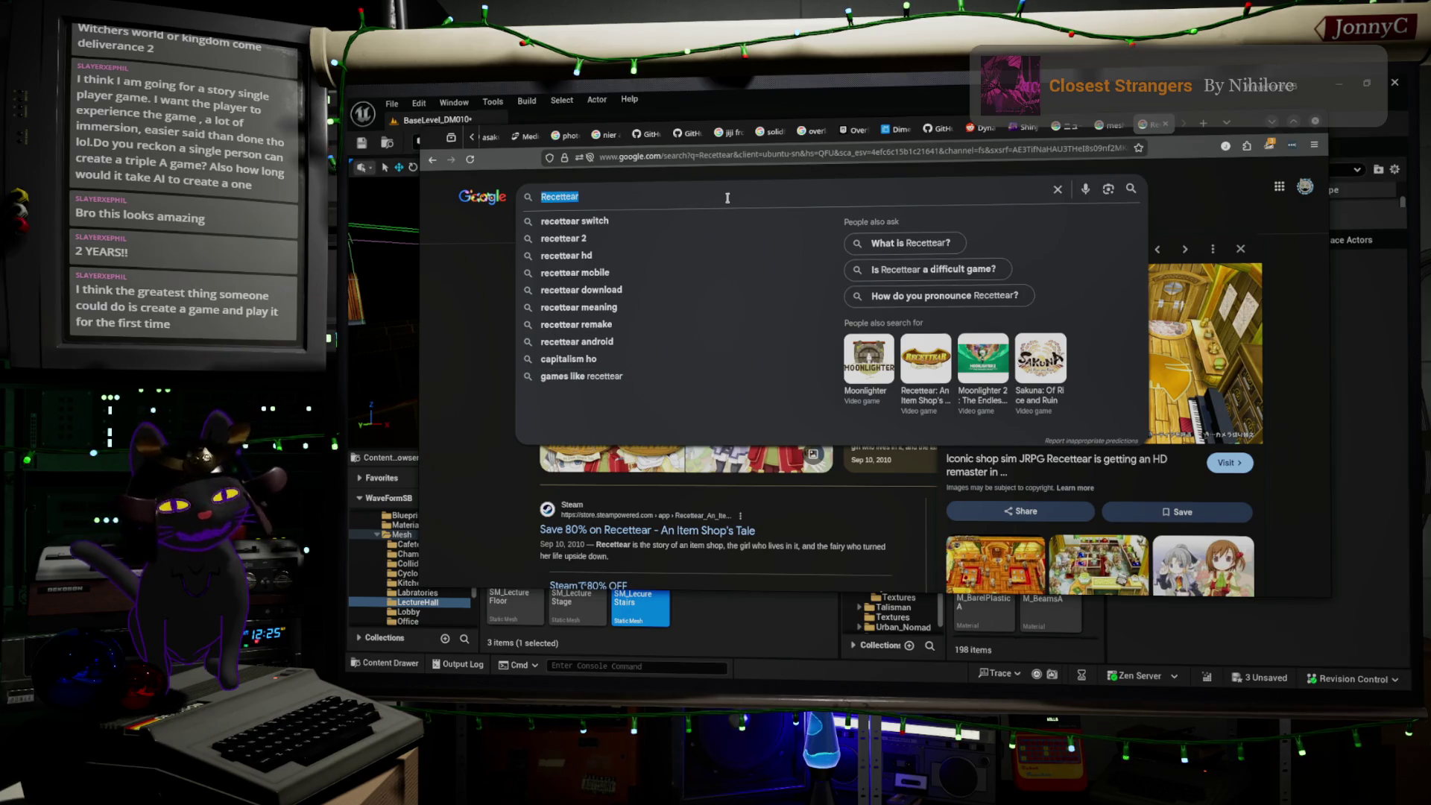
pyautogui.write('moonlighter game')
pyautogui.press('Return')
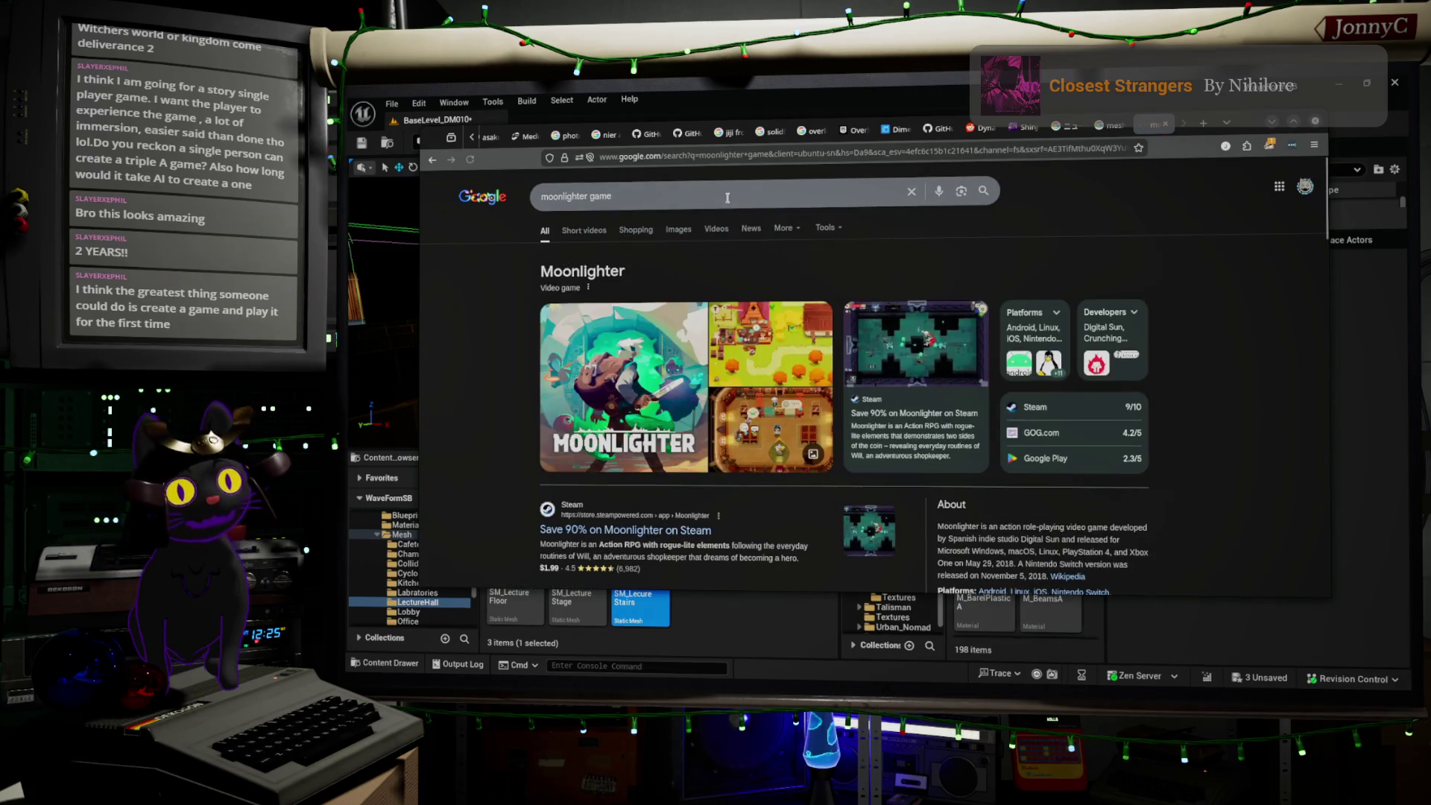
# - Preview the Moonlighter shop screenshot and replace the query with the 'strange antiquities' suggestion
pyautogui.click(788, 454)
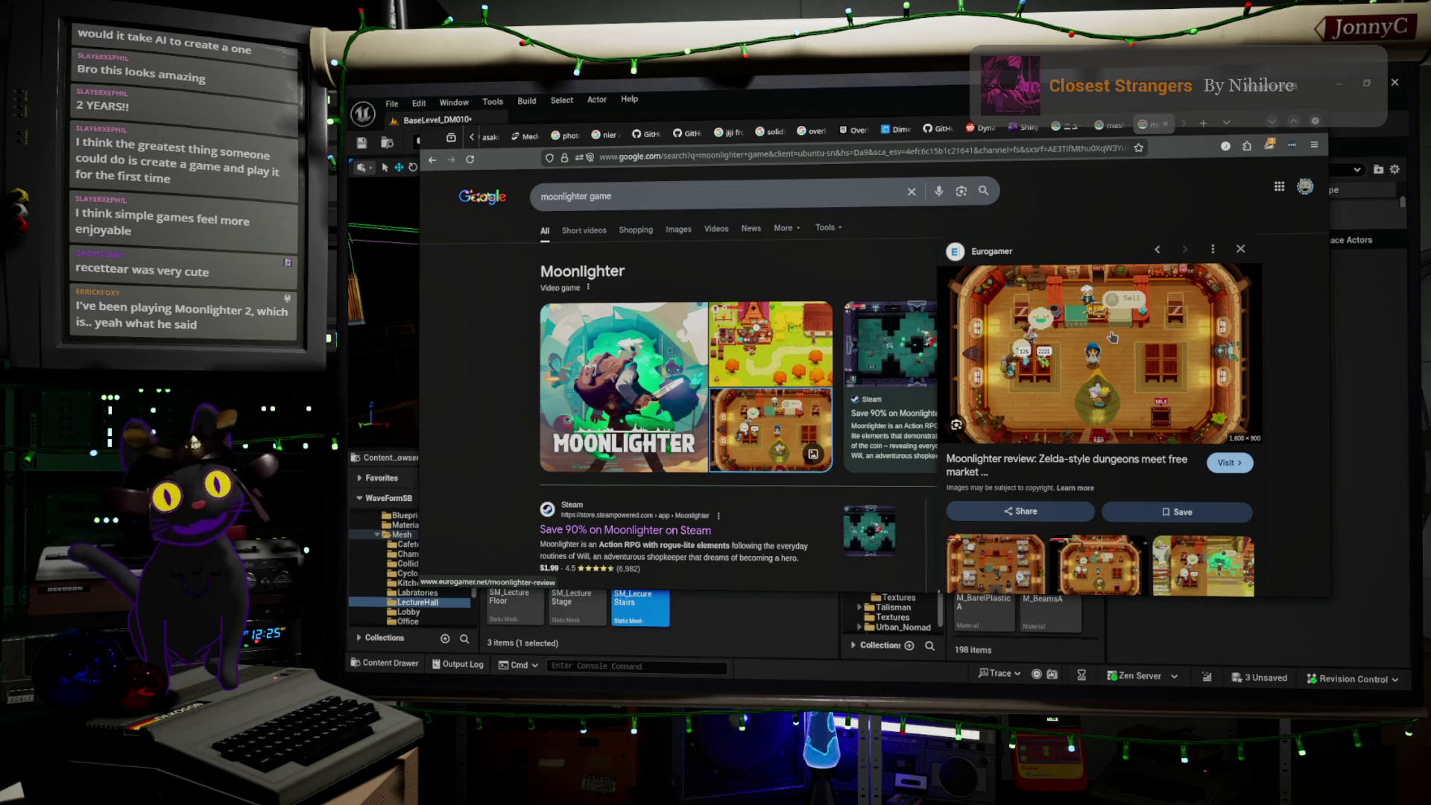
pyautogui.doubleClick(868, 196)
pyautogui.tripleClick(868, 197)
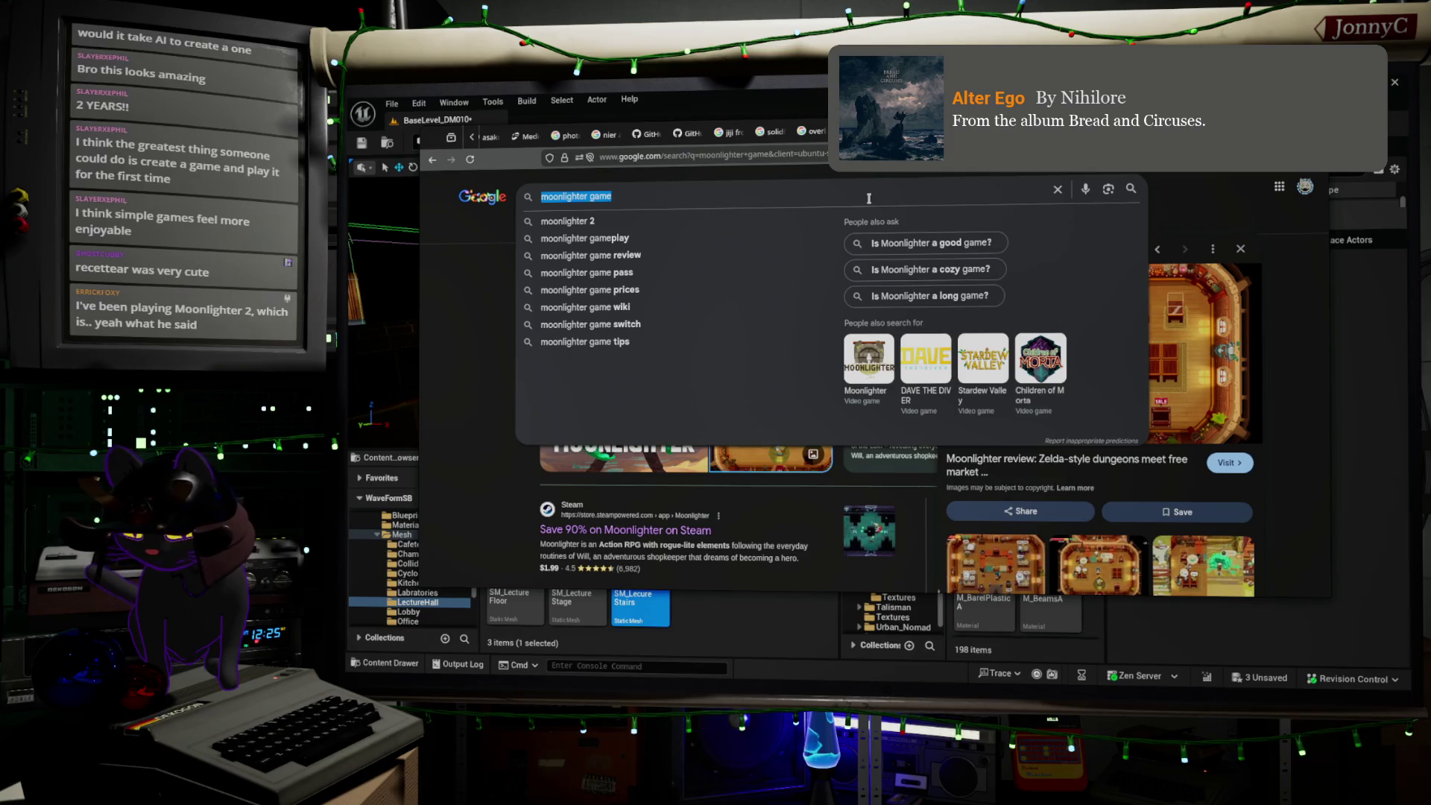
pyautogui.write('strange')
pyautogui.press('Down')
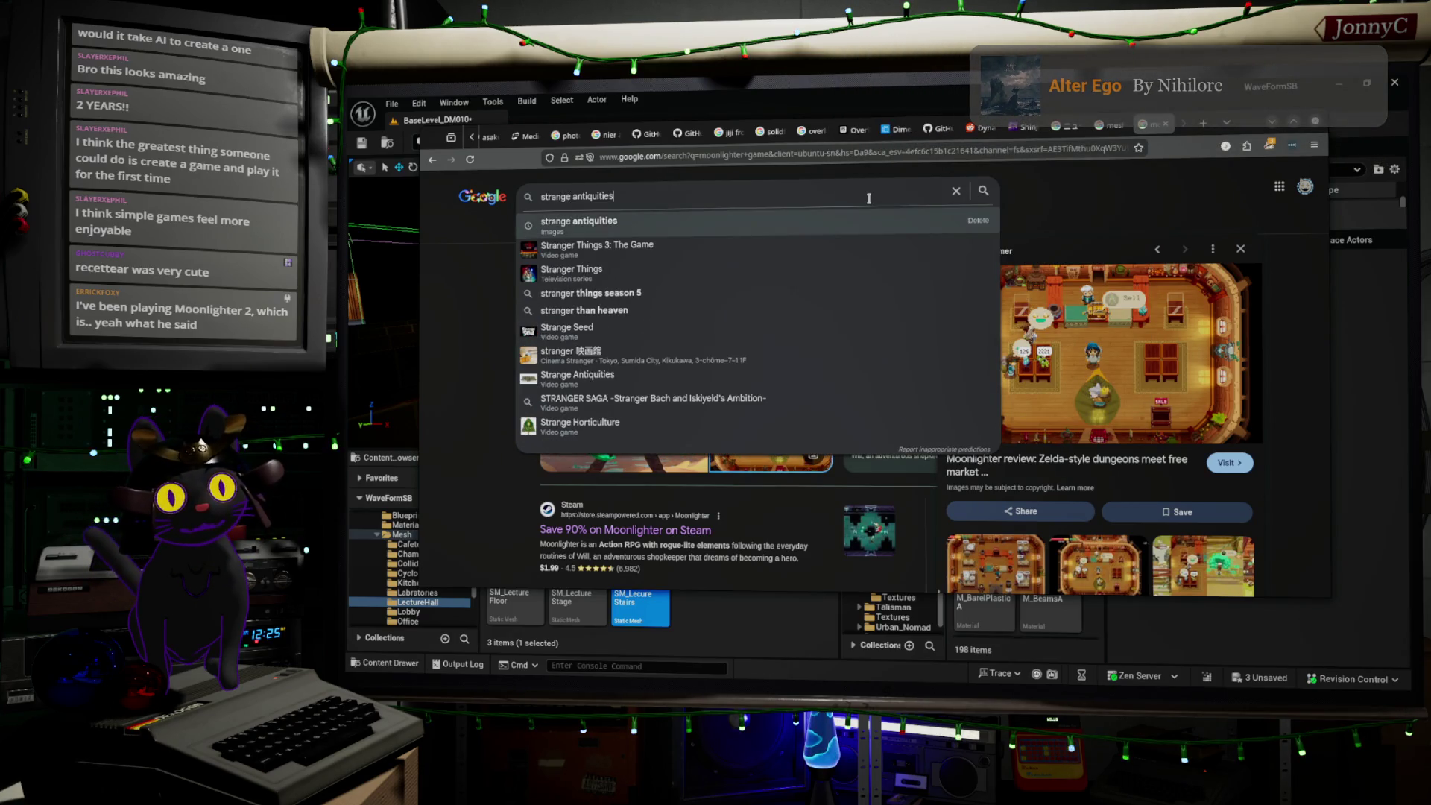
# - Search Strange Antiquities, preview its Steam demo image, and minimize Firefox
pyautogui.press('Return')
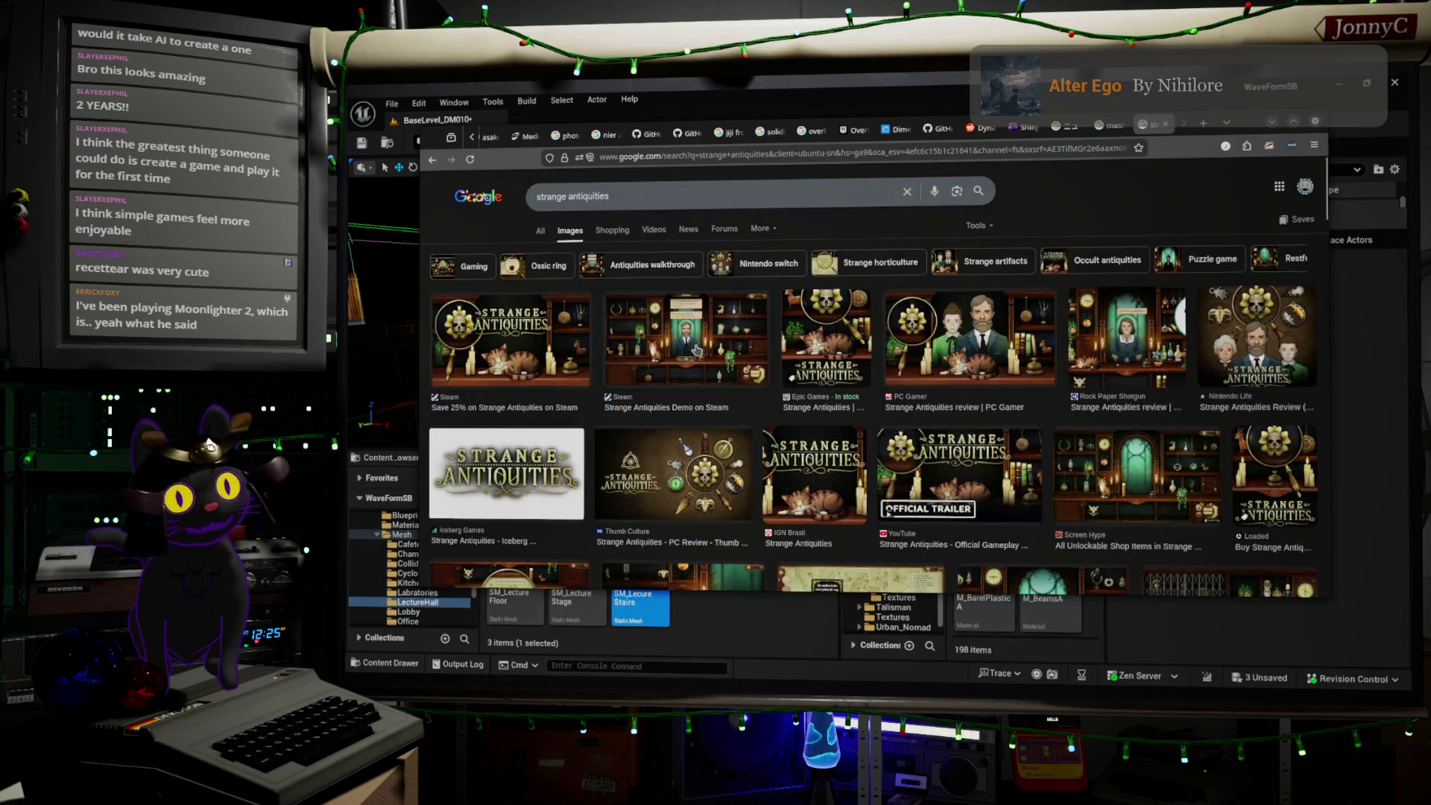
pyautogui.click(686, 343)
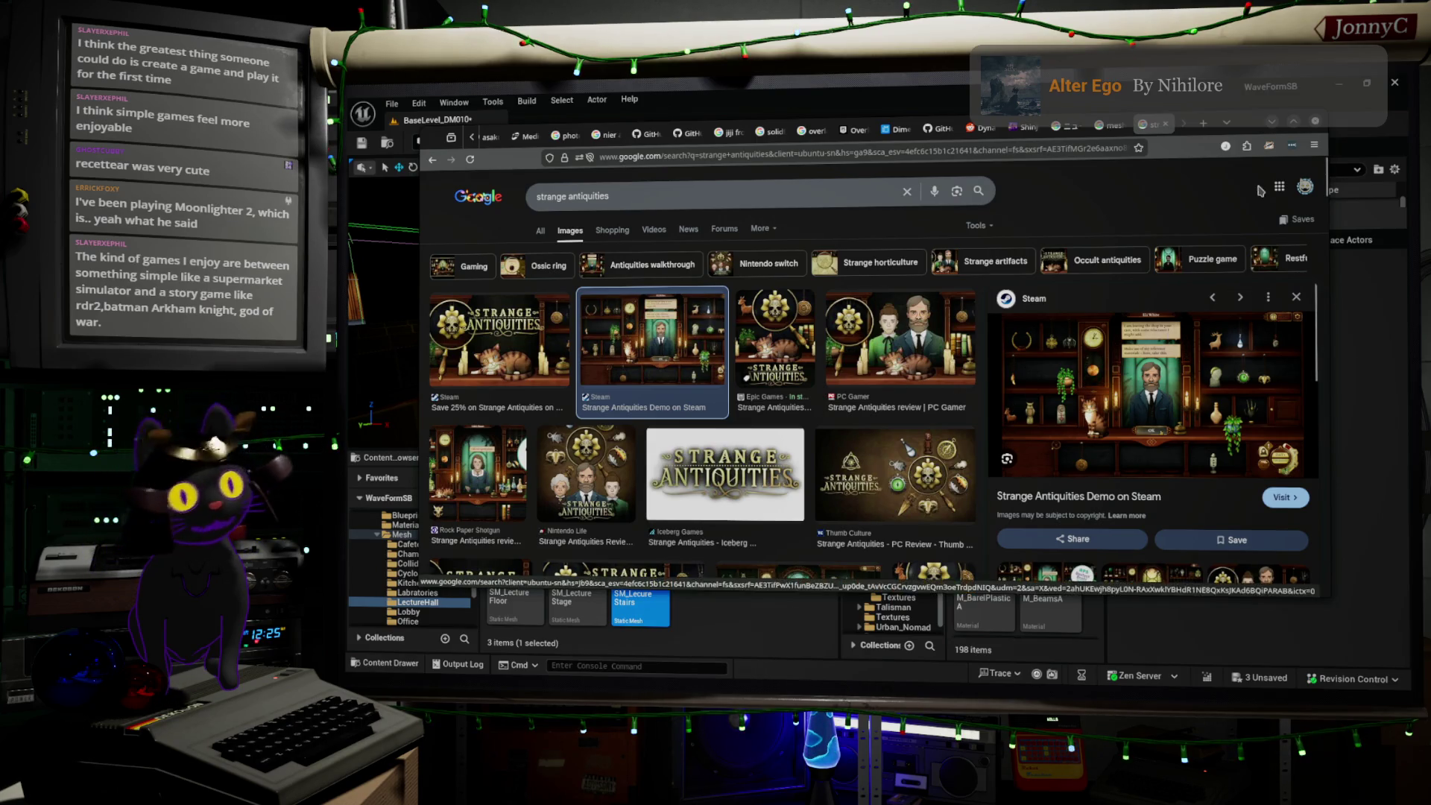
pyautogui.click(1272, 128)
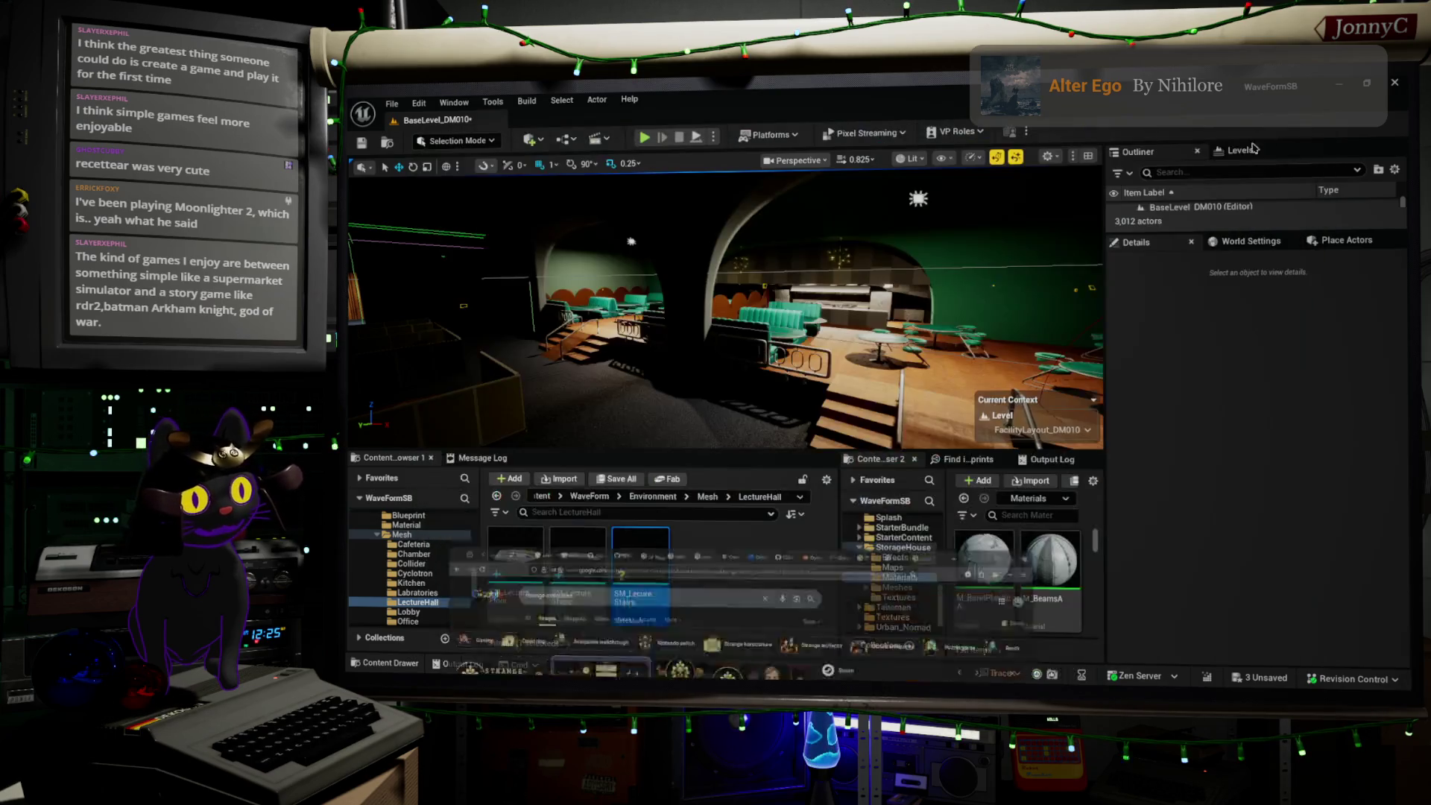
# - Fly the camera from the cafeteria booths toward the lecture hall, then bring up the stream notes
pyautogui.moveTo(723, 313); pyautogui.dragTo(723, 313, button='right')
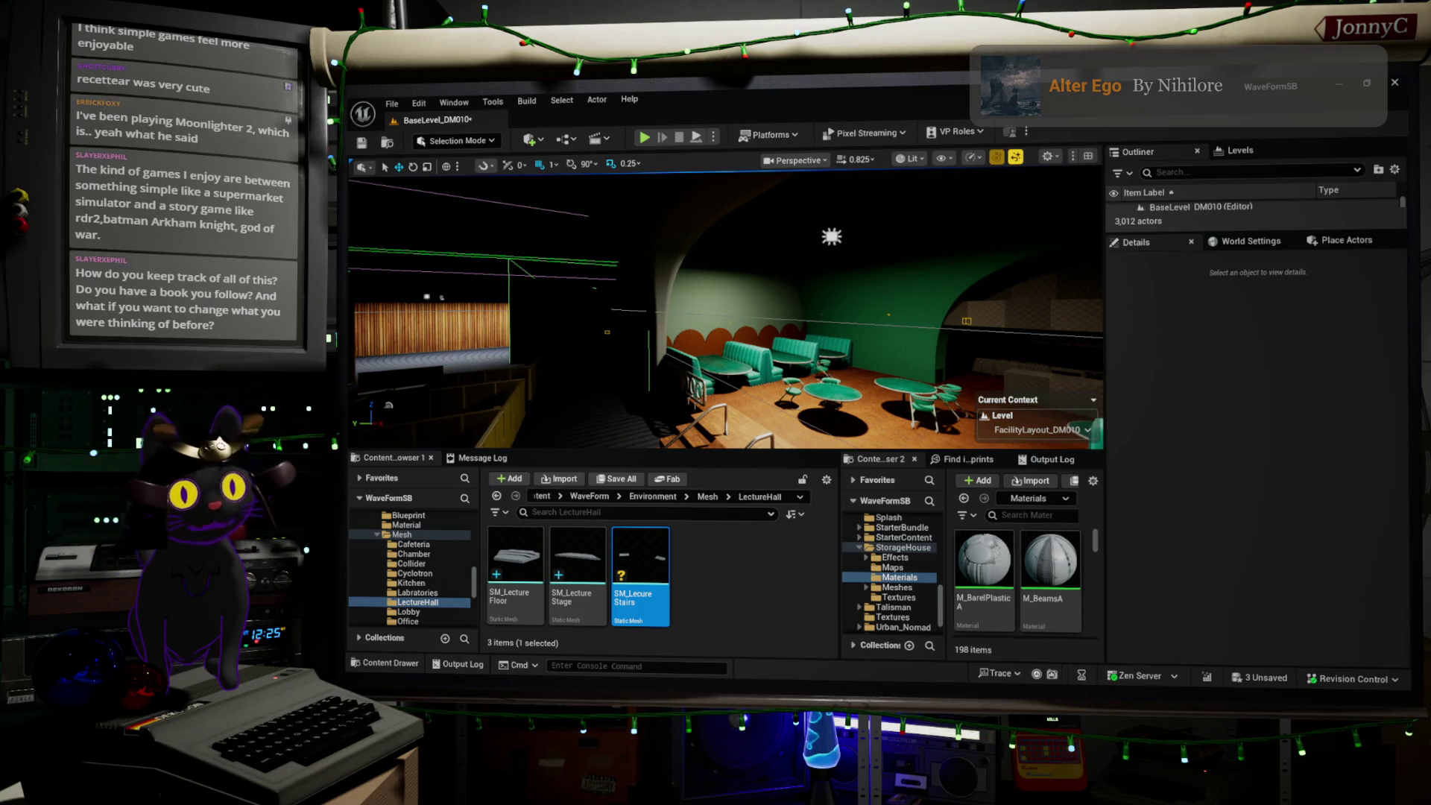
pyautogui.hotkey('alt', 'Tab')
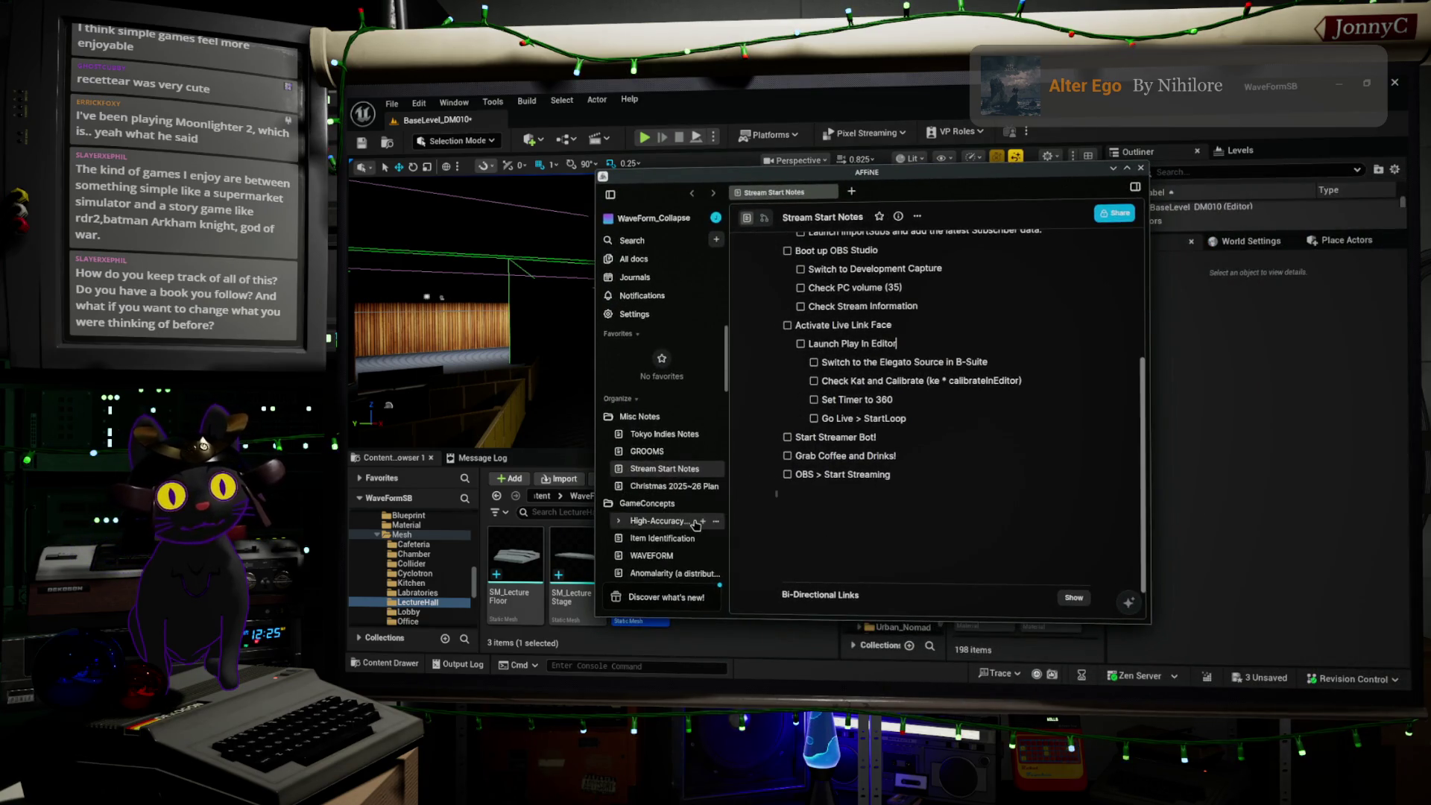
# - Skim the Stream Start Notes checklist, then open the High-Accuracy Shooter page under GameConcepts
pyautogui.scroll(-3, 695, 524)
pyautogui.scroll(5, 977, 393)
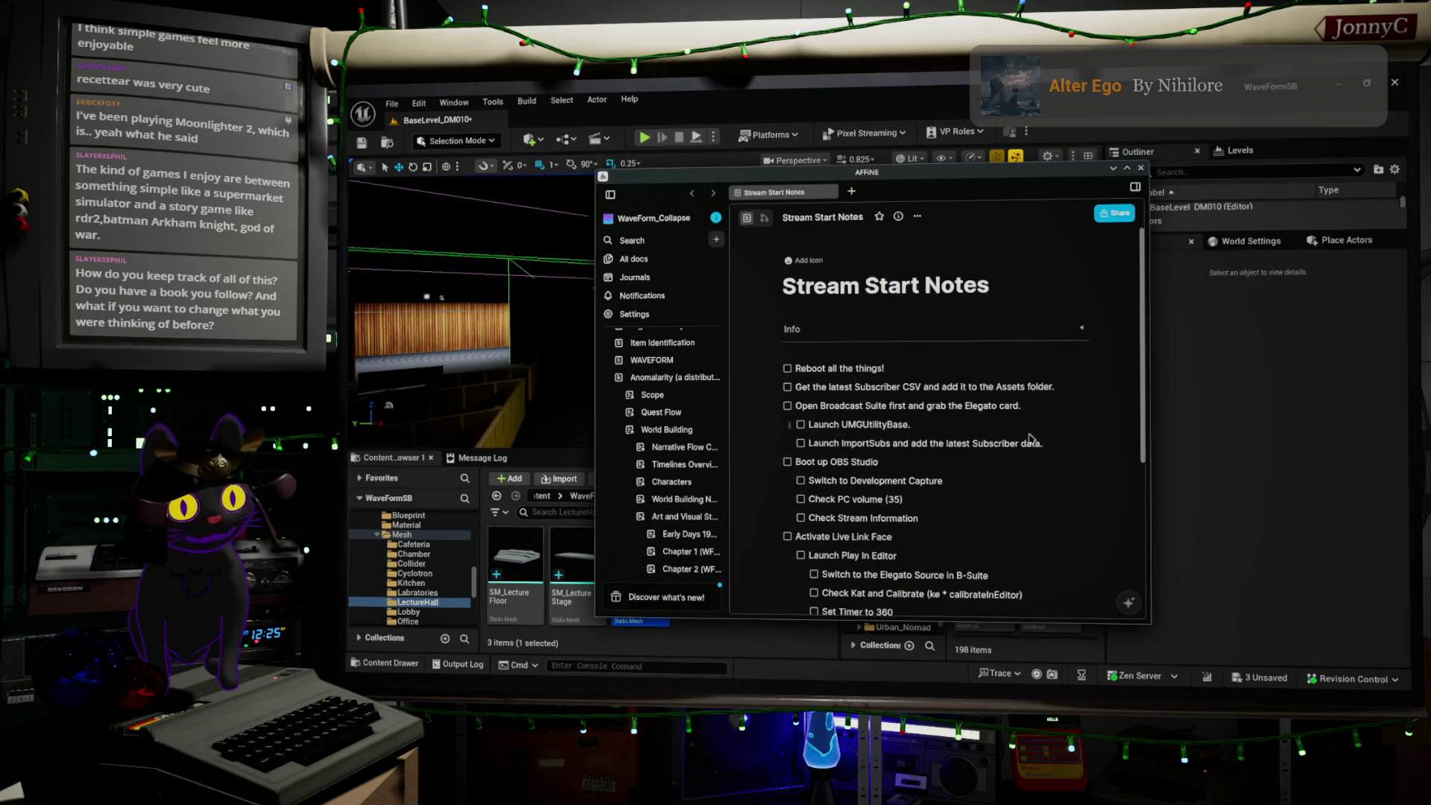
pyautogui.scroll(-1, 1031, 439)
pyautogui.scroll(-1, 1031, 438)
pyautogui.scroll(-1, 857, 462)
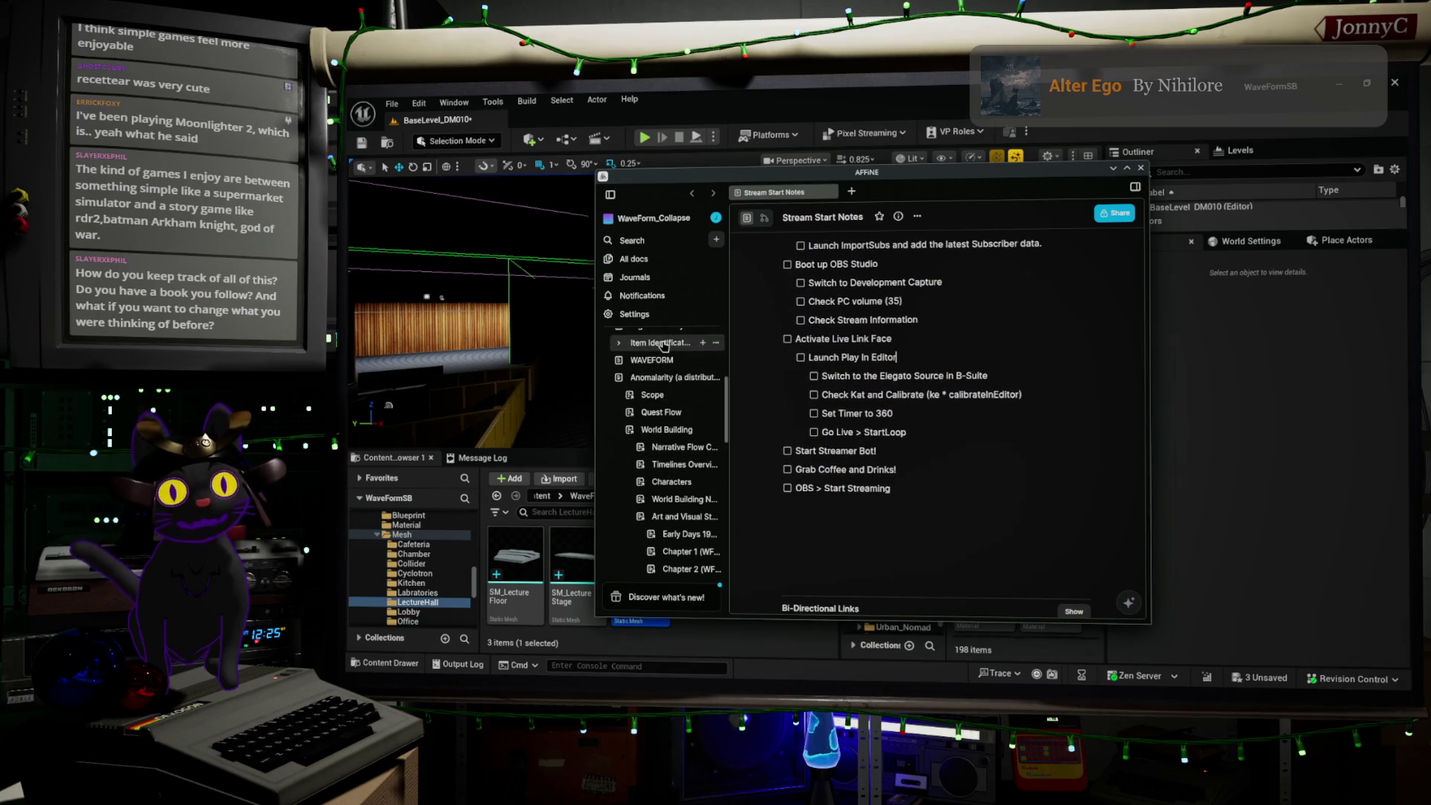
pyautogui.scroll(2, 663, 345)
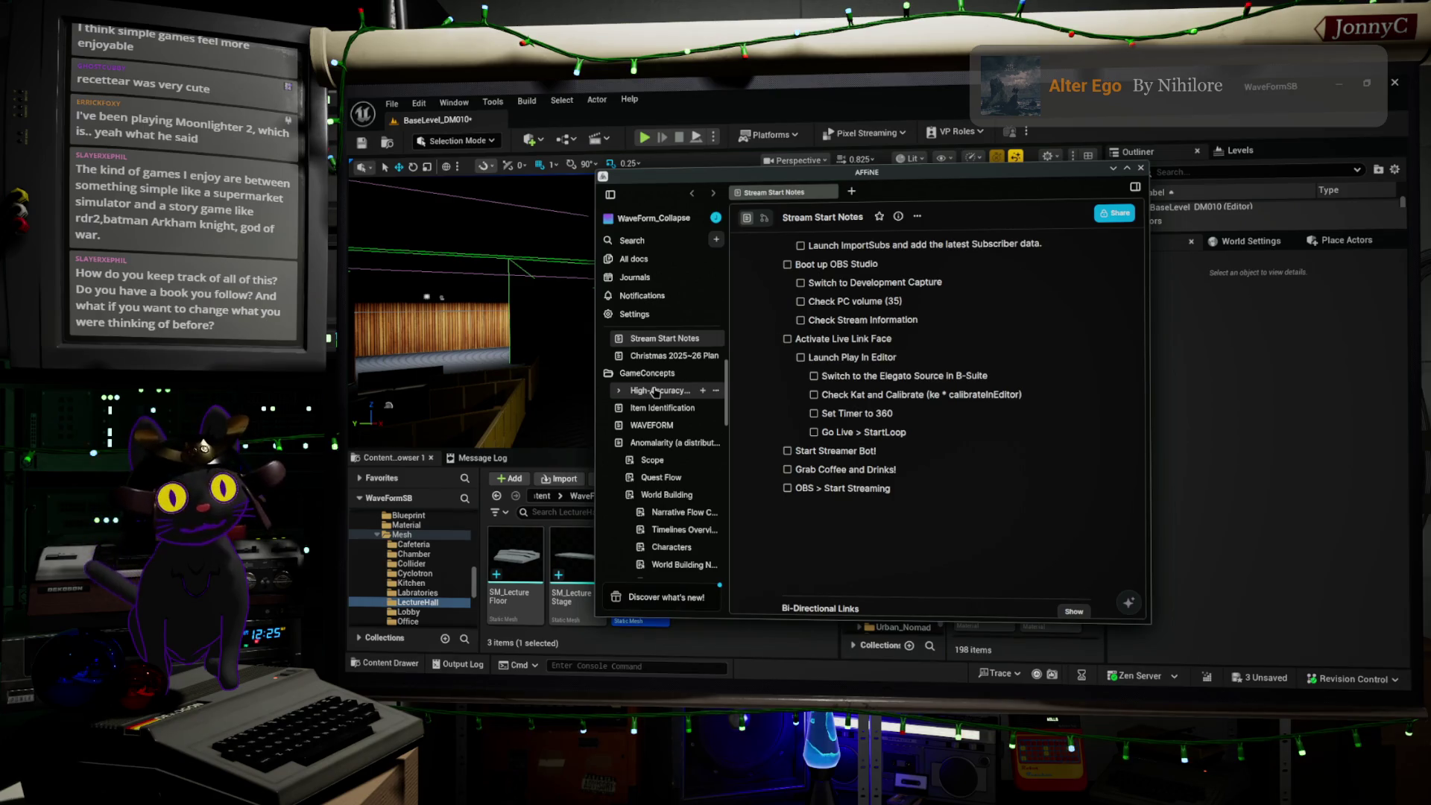
pyautogui.click(656, 392)
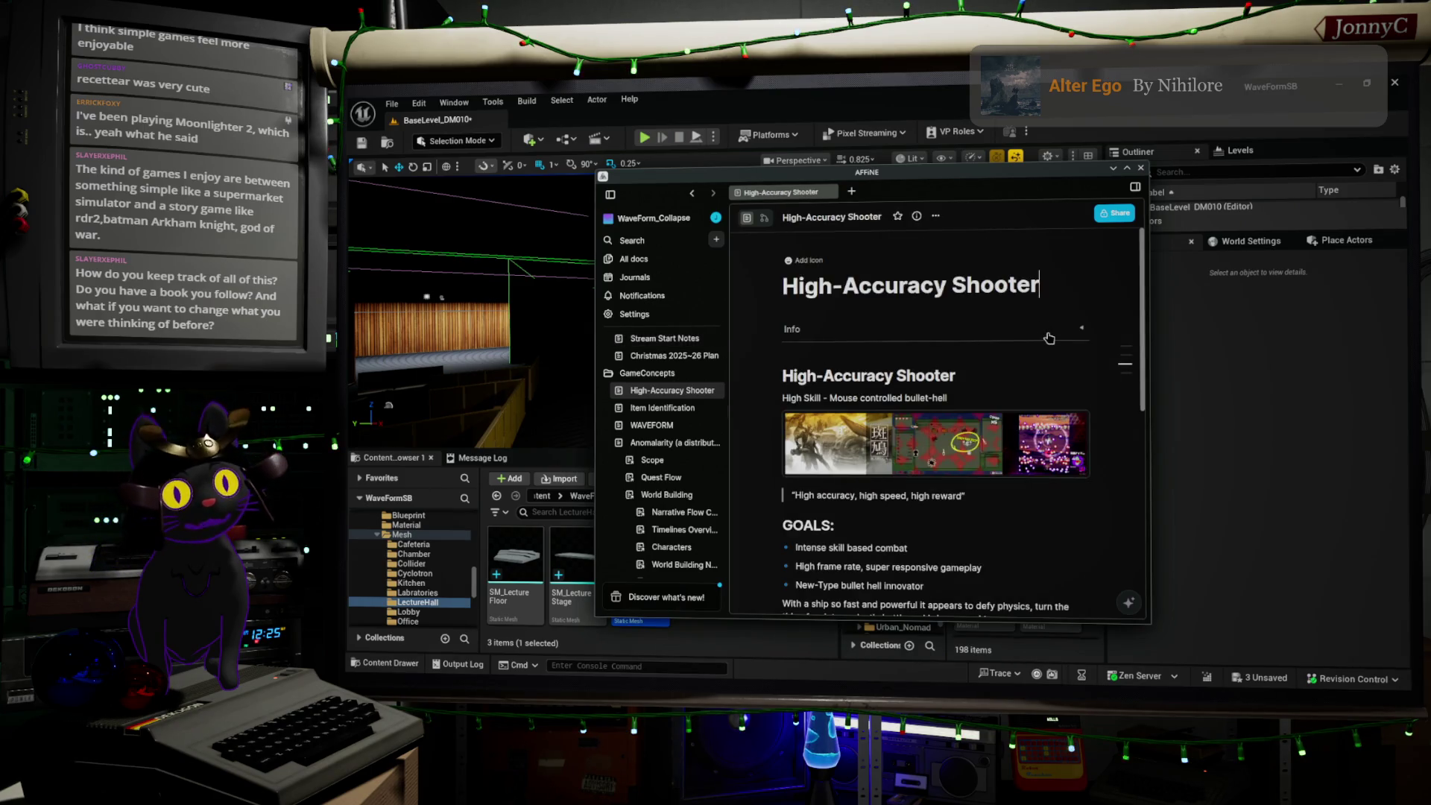
pyautogui.scroll(-1, 1049, 338)
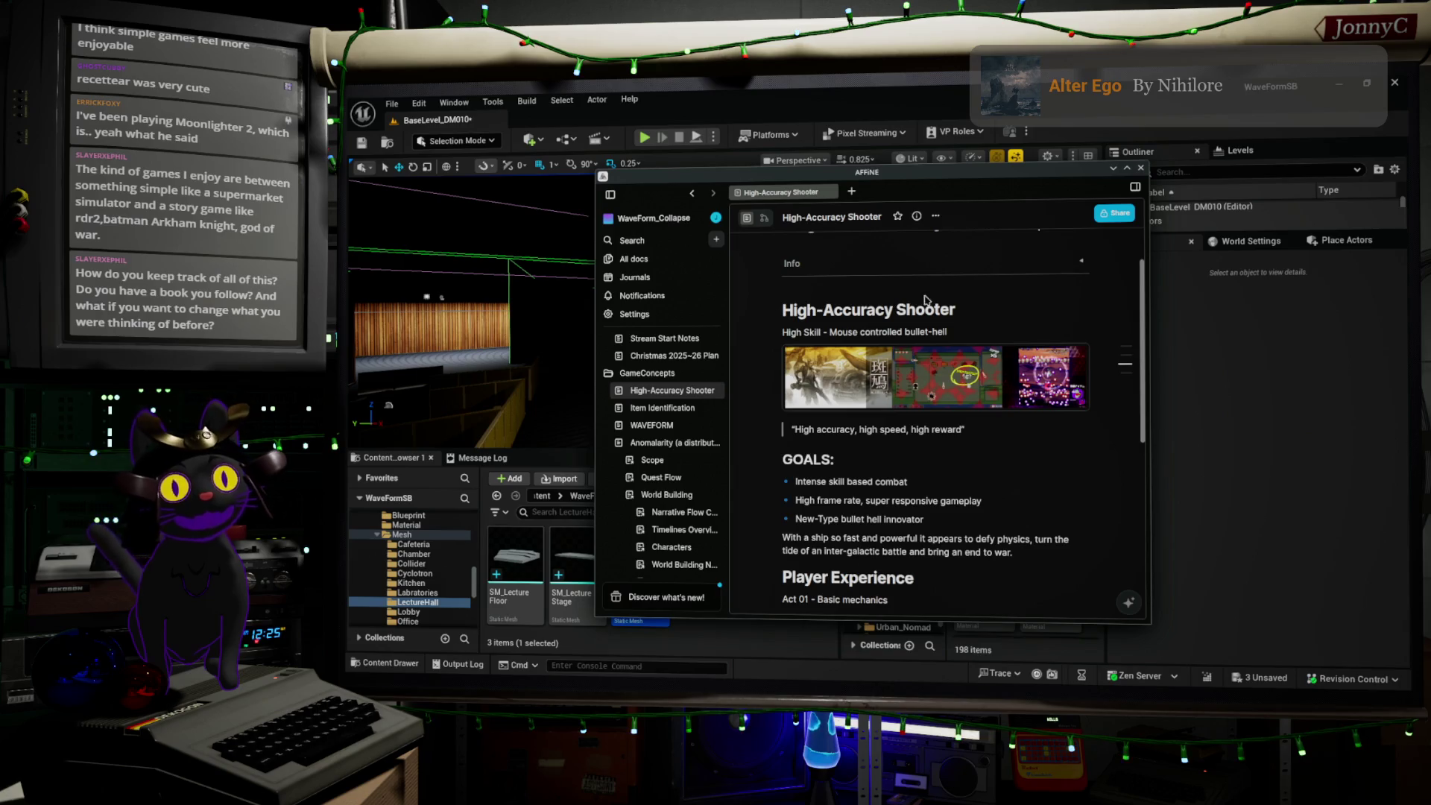